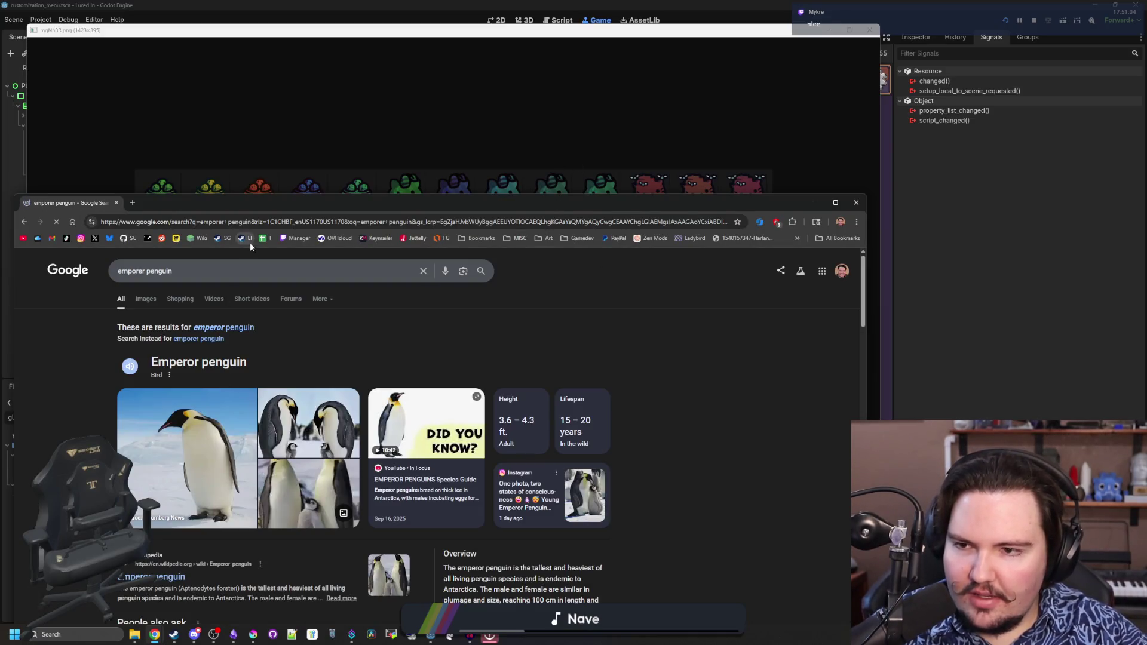
Search Google Images for 'types of penguins'
drag(263, 206, 394, 176)
click(376, 209)
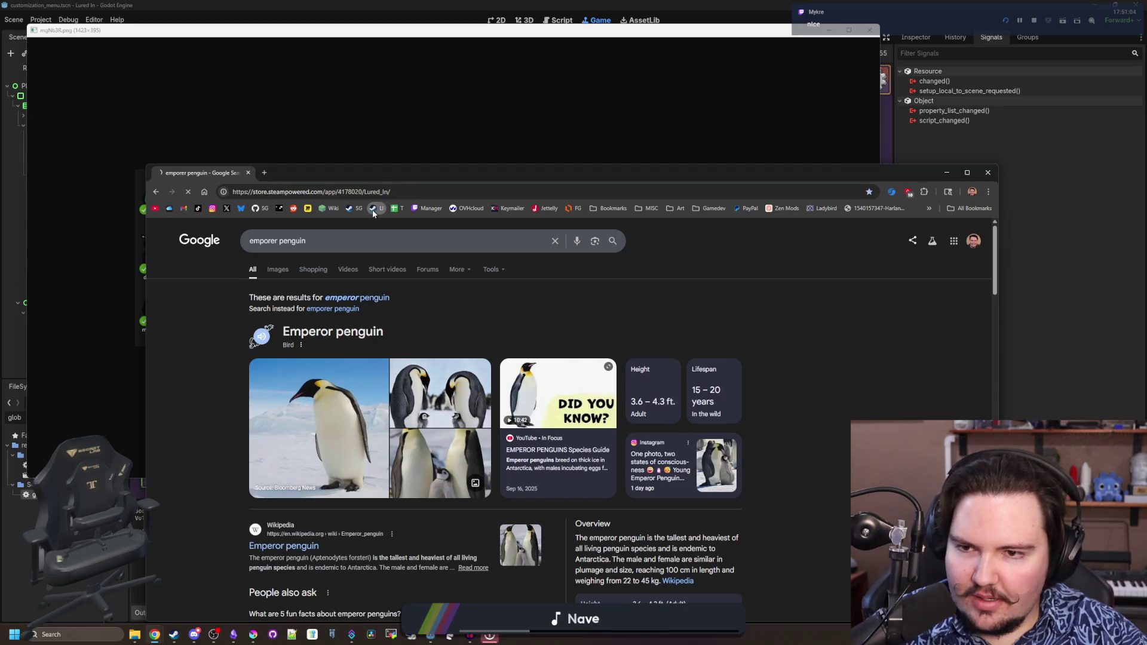
click(378, 191)
text(types of penguins)
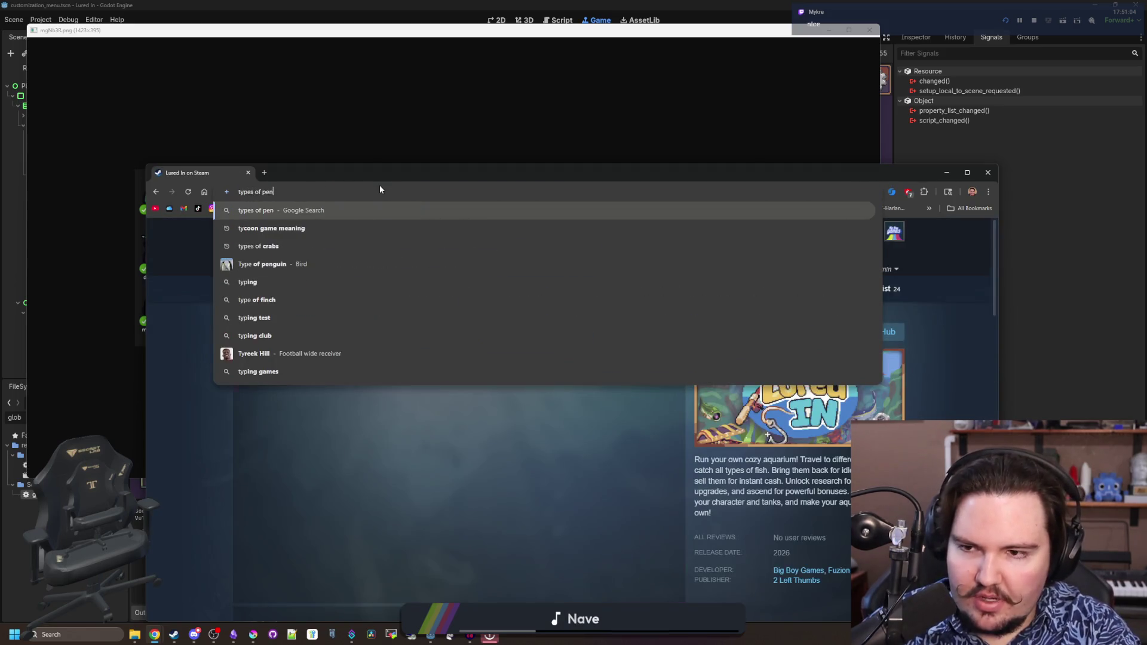
key(Return)
scroll(310, 300, down, 4)
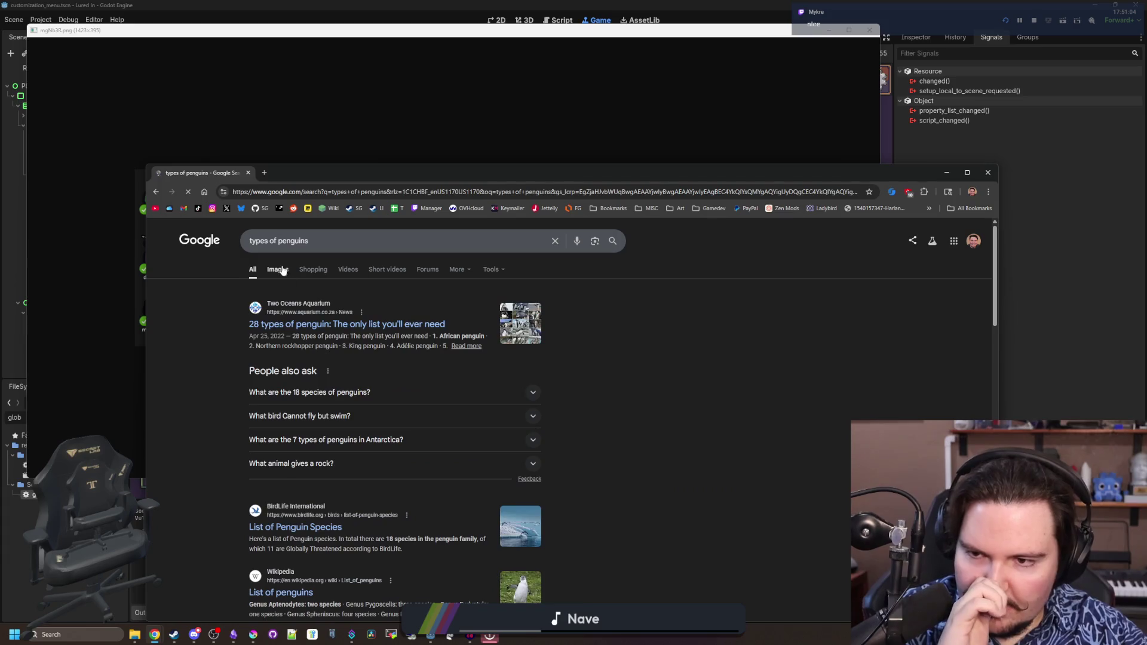
click(278, 270)
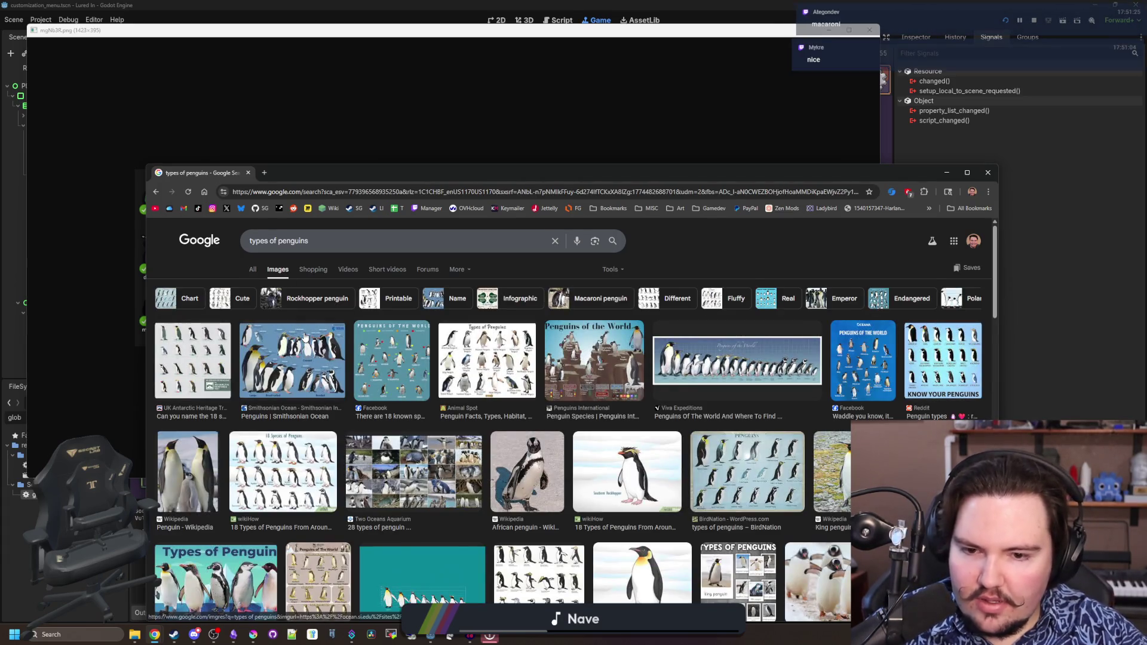
Preview the rockhopper and 'Different types of penguins' images, then return to the slime sheet
click(635, 482)
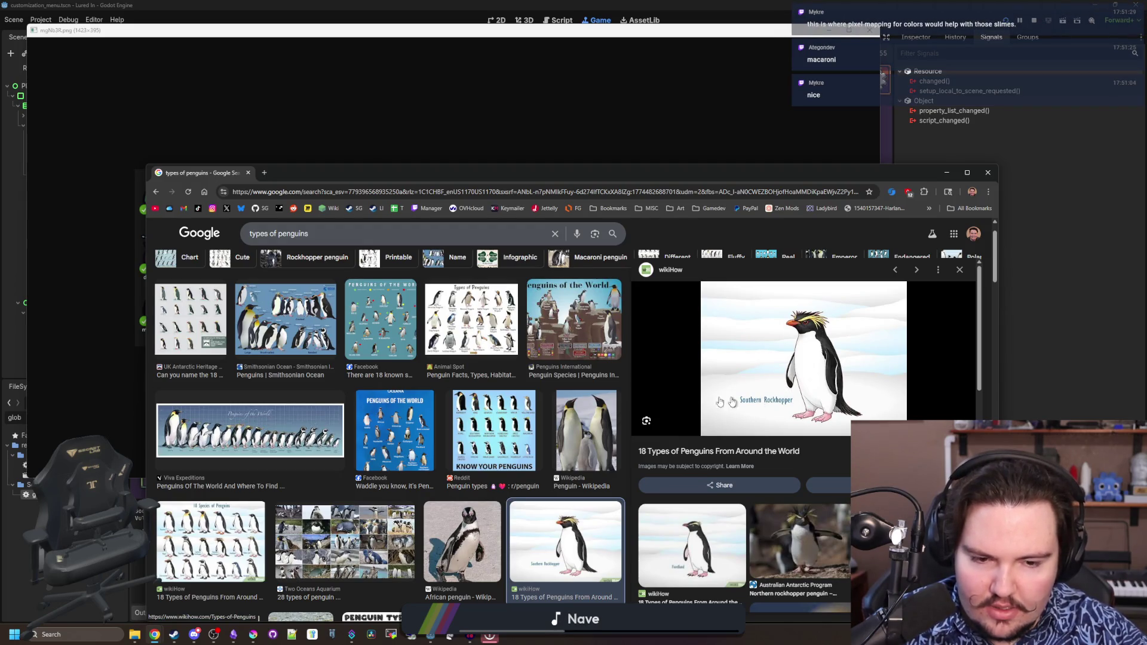
scroll(400, 401, down, 4)
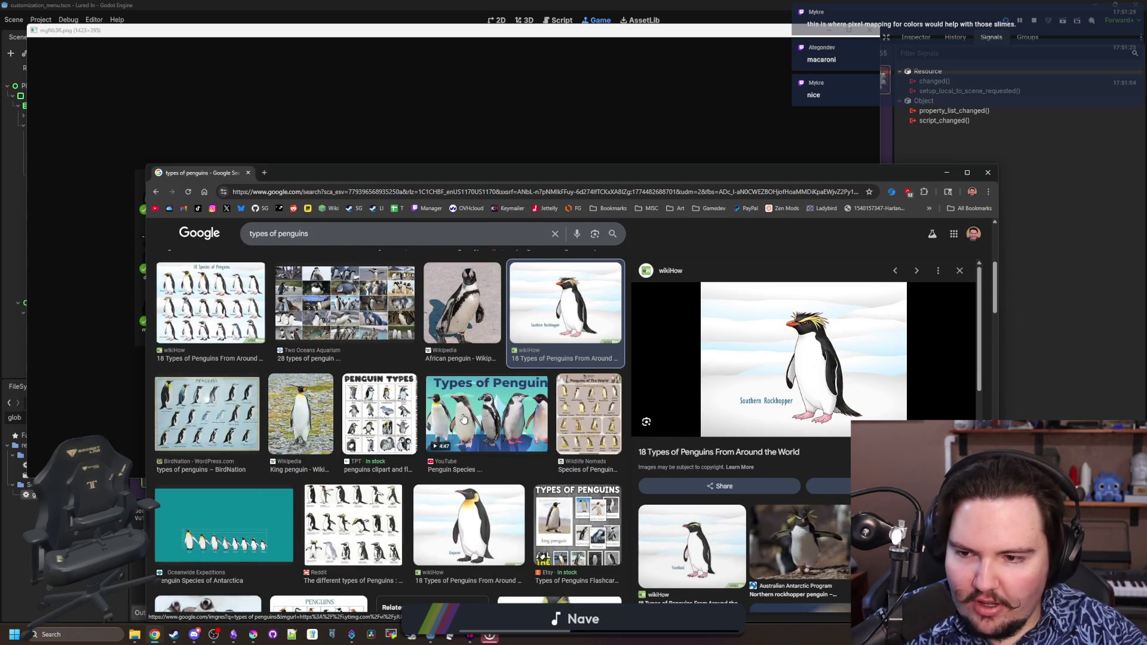
scroll(322, 420, down, 4)
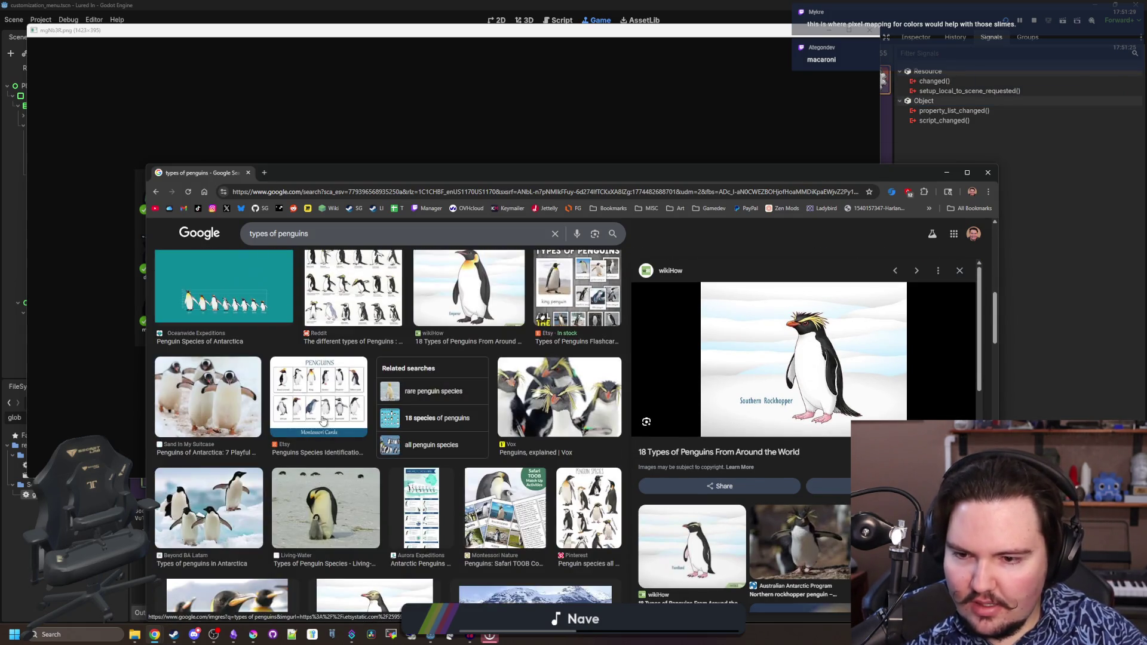
scroll(322, 420, down, 3)
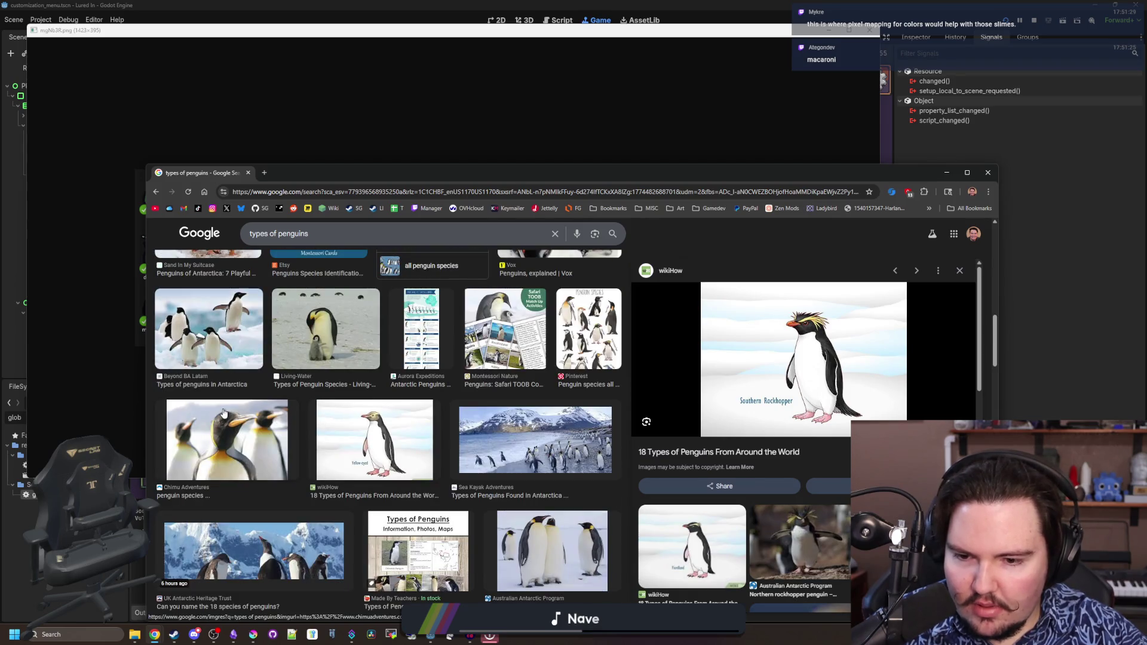
scroll(223, 414, down, 5)
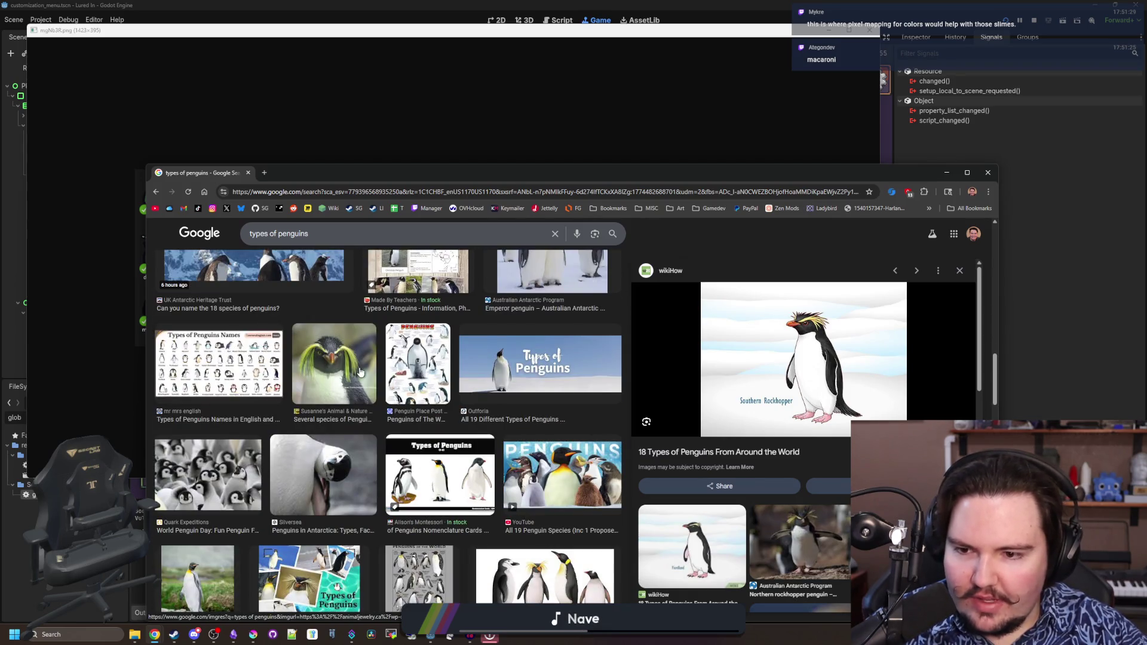
click(335, 364)
scroll(496, 408, down, 4)
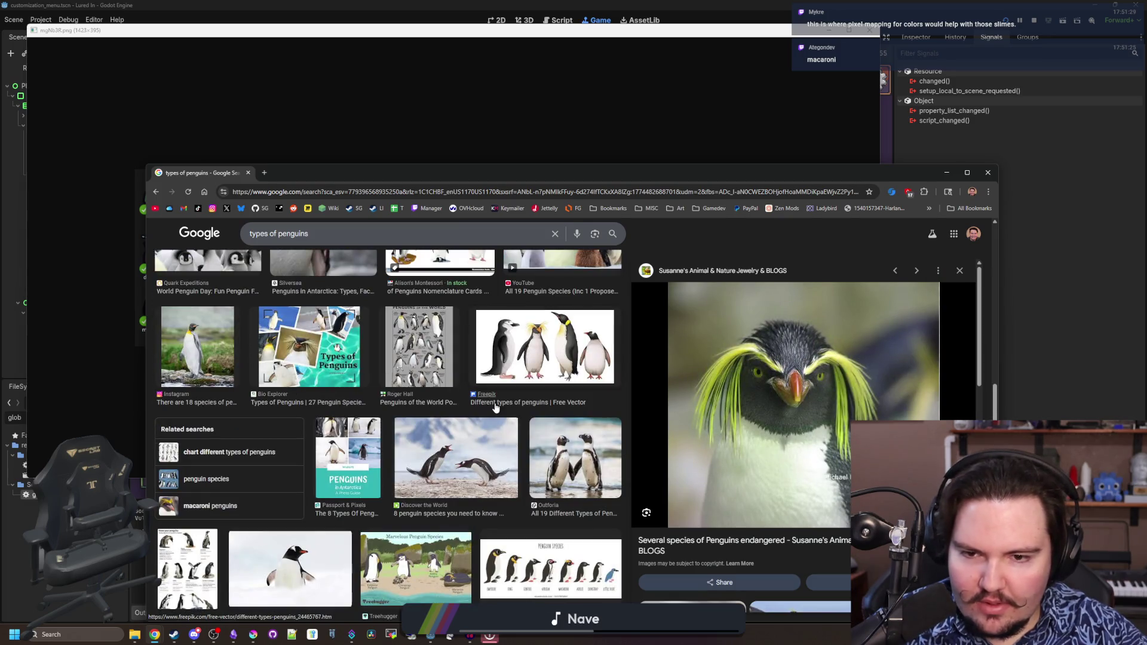
click(495, 406)
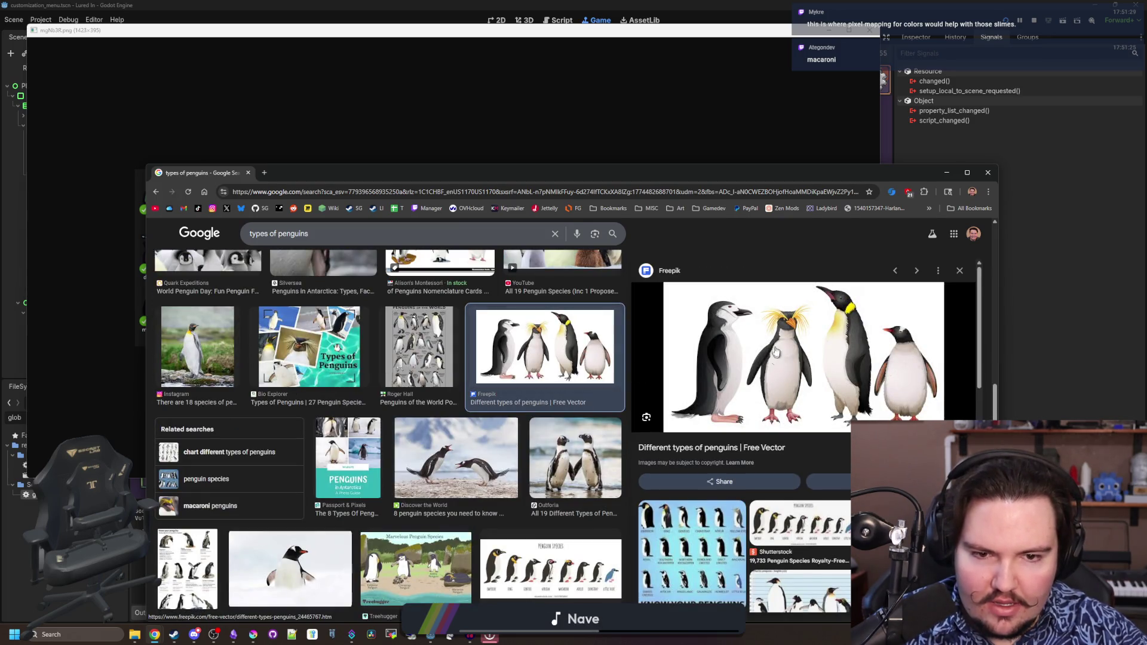
scroll(388, 388, up, 10)
key(alt+Tab)
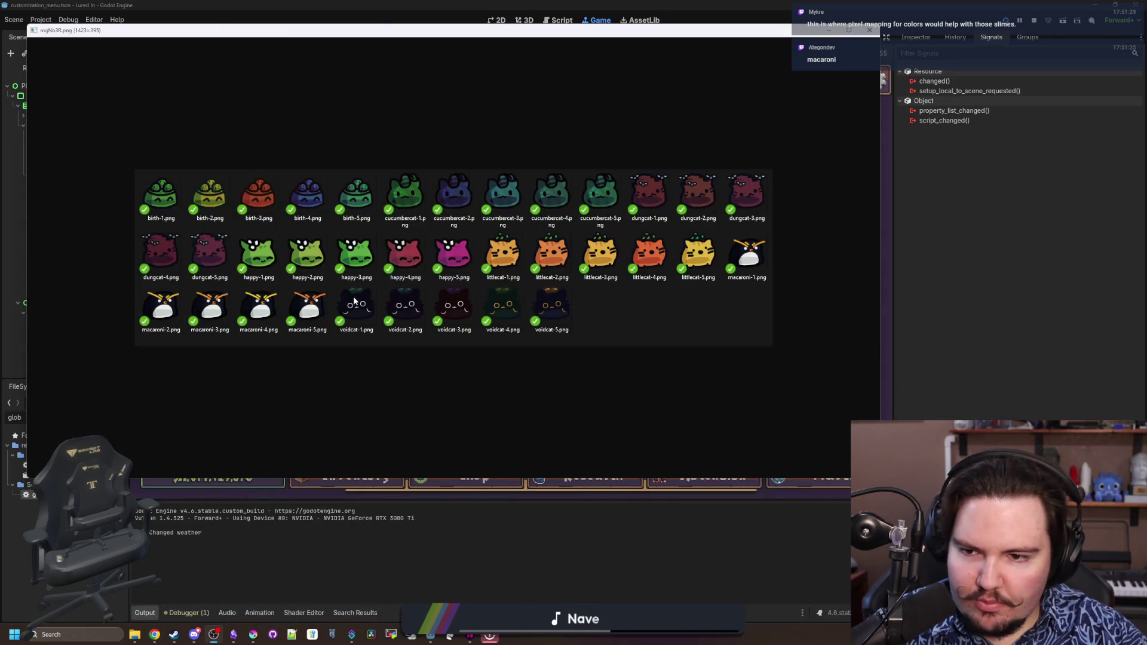
drag(717, 33, 731, 58)
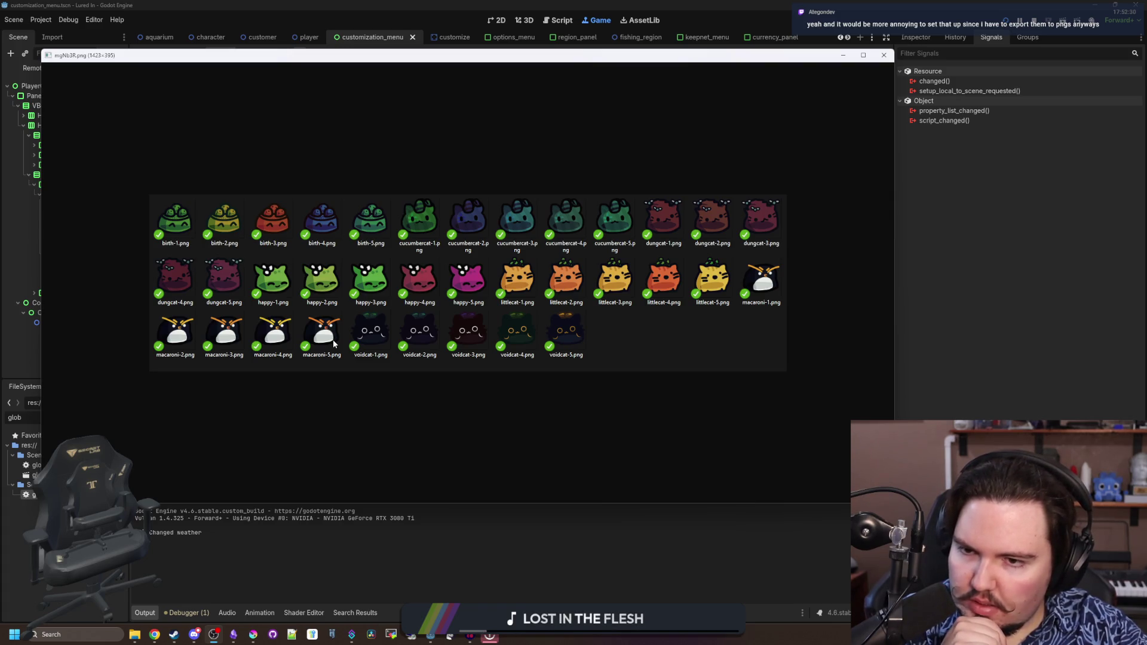
Close the slime image and open customization from the in-game shirt rack, triggering the pantsType error
click(884, 55)
scroll(434, 302, down, 3)
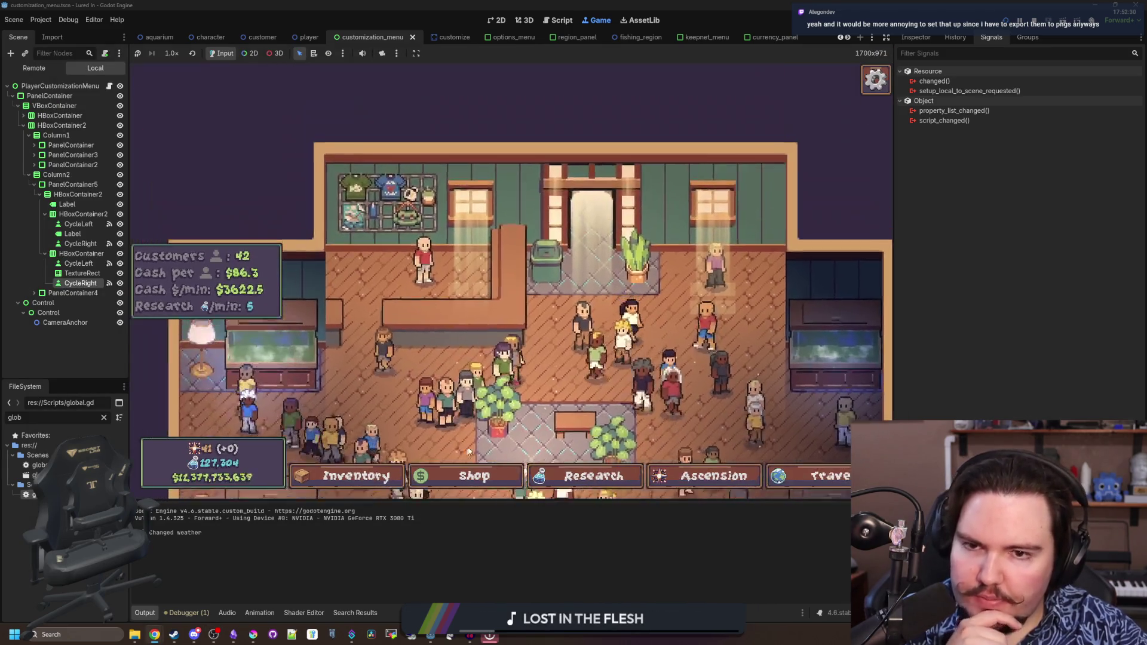
scroll(574, 325, up, 4)
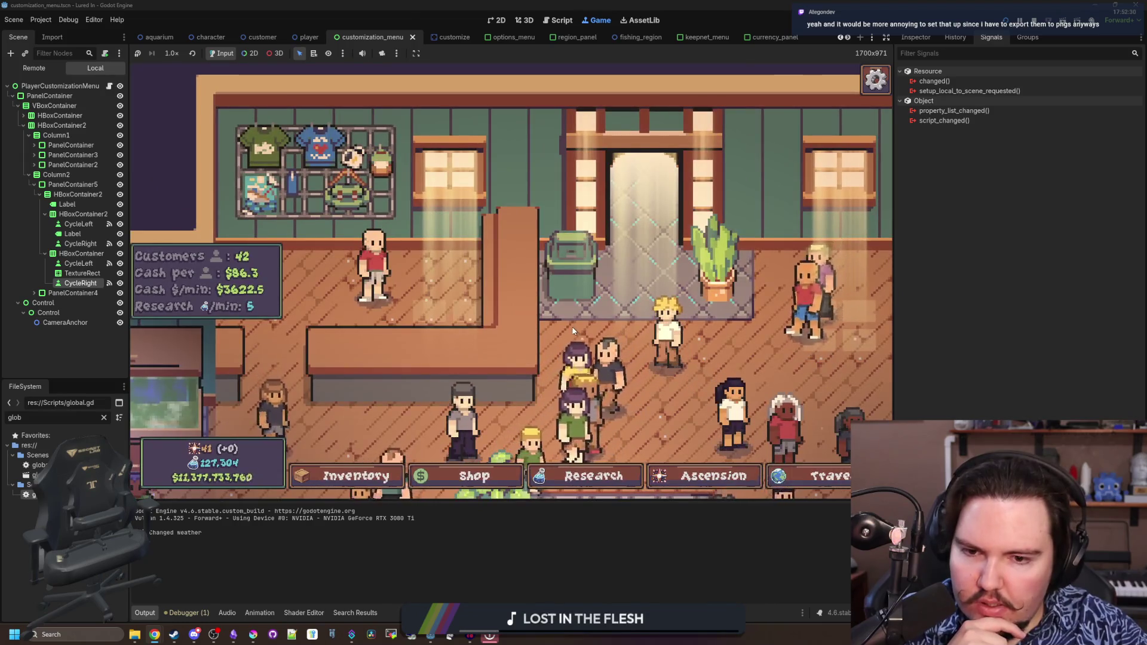
scroll(568, 317, down, 1)
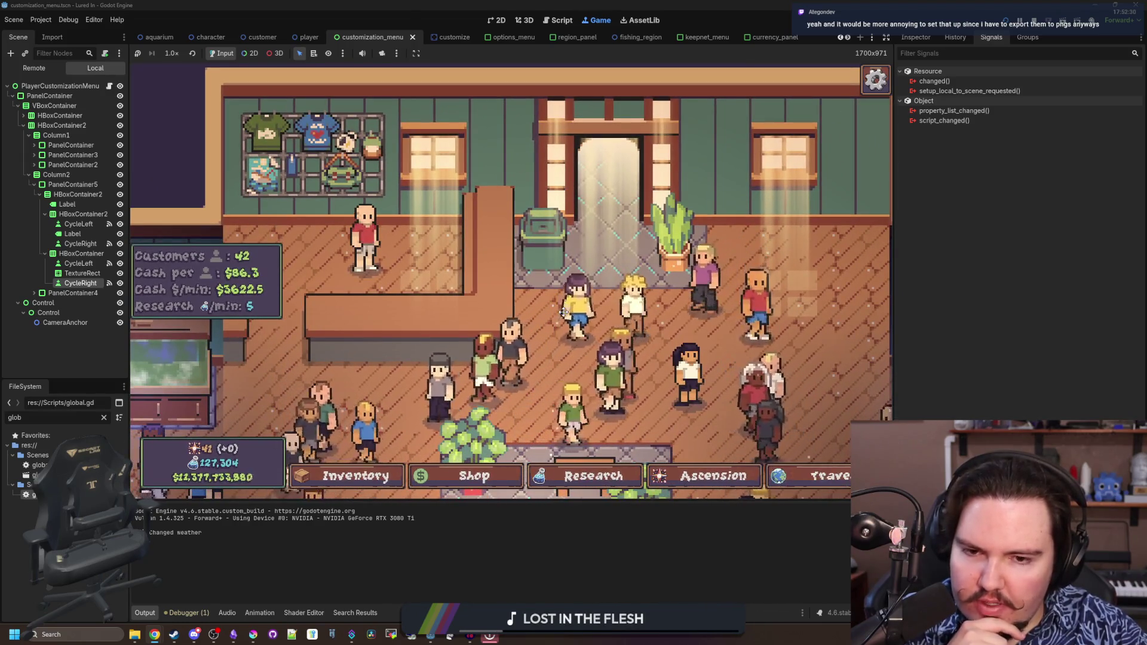
scroll(538, 299, down, 2)
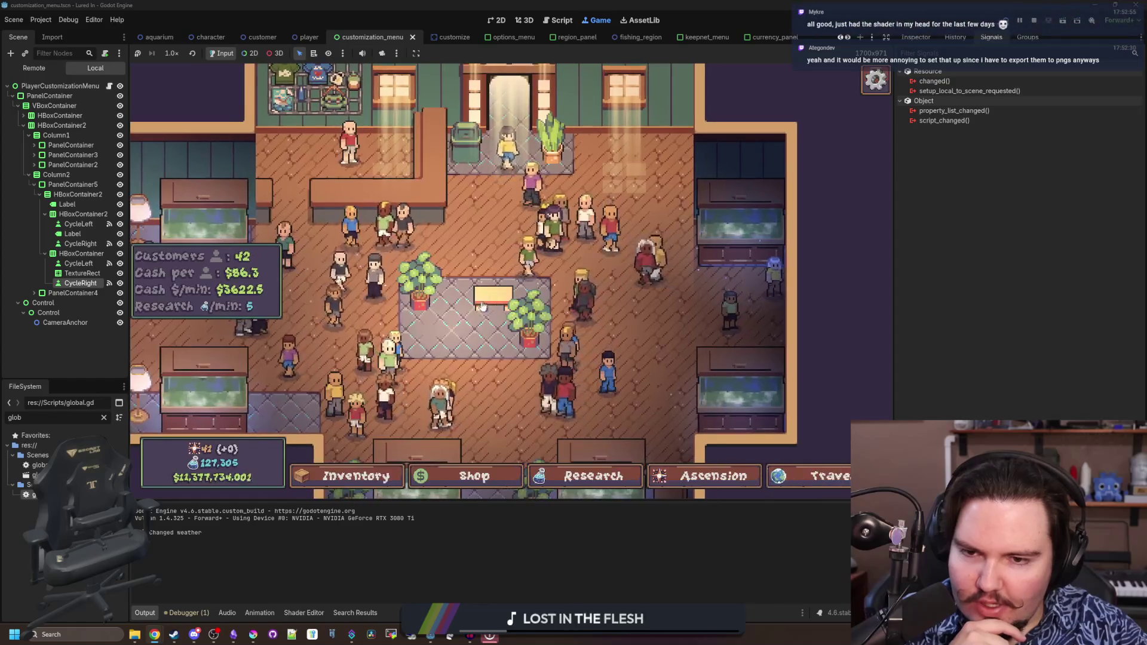
scroll(466, 310, down, 1)
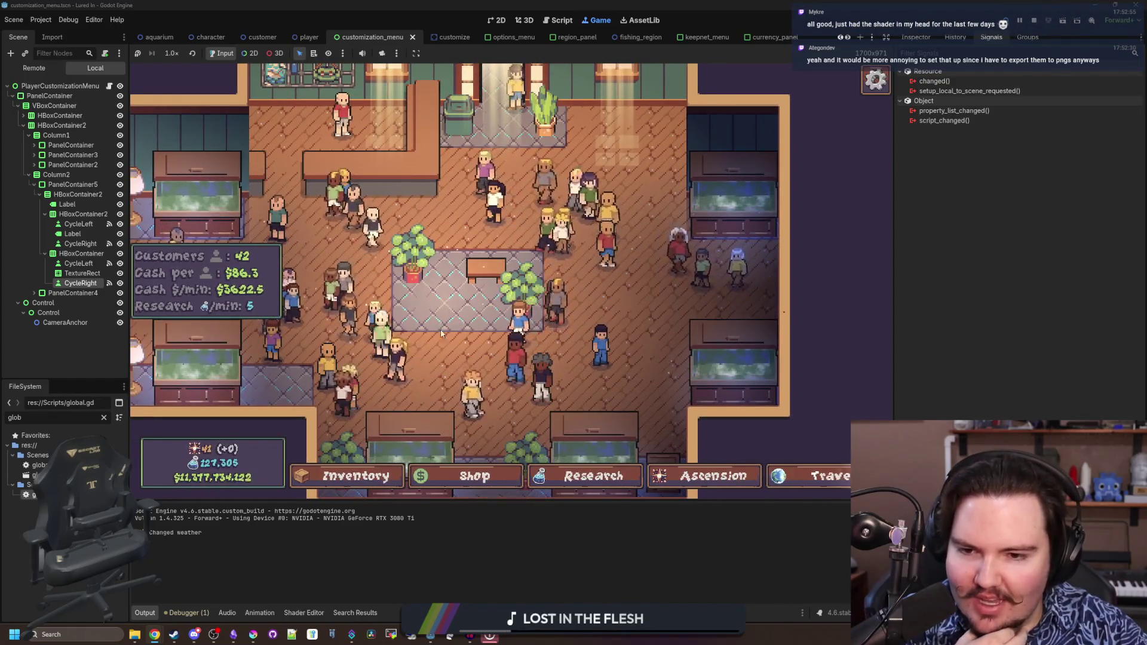
scroll(472, 347, up, 1)
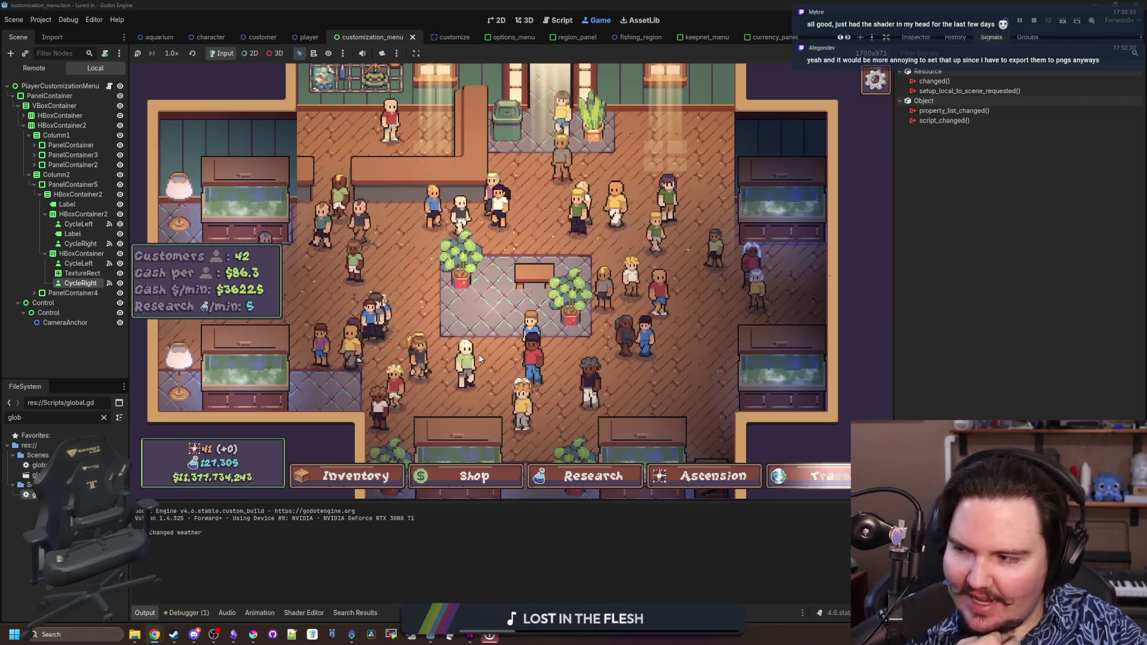
drag(434, 296, 455, 339)
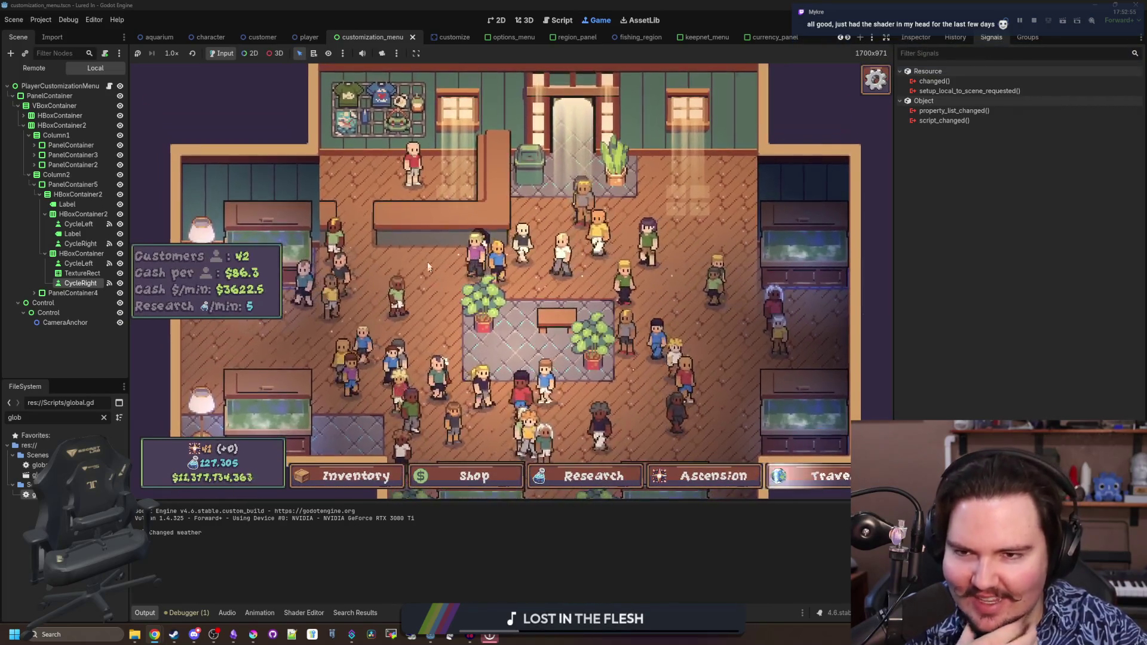
click(434, 208)
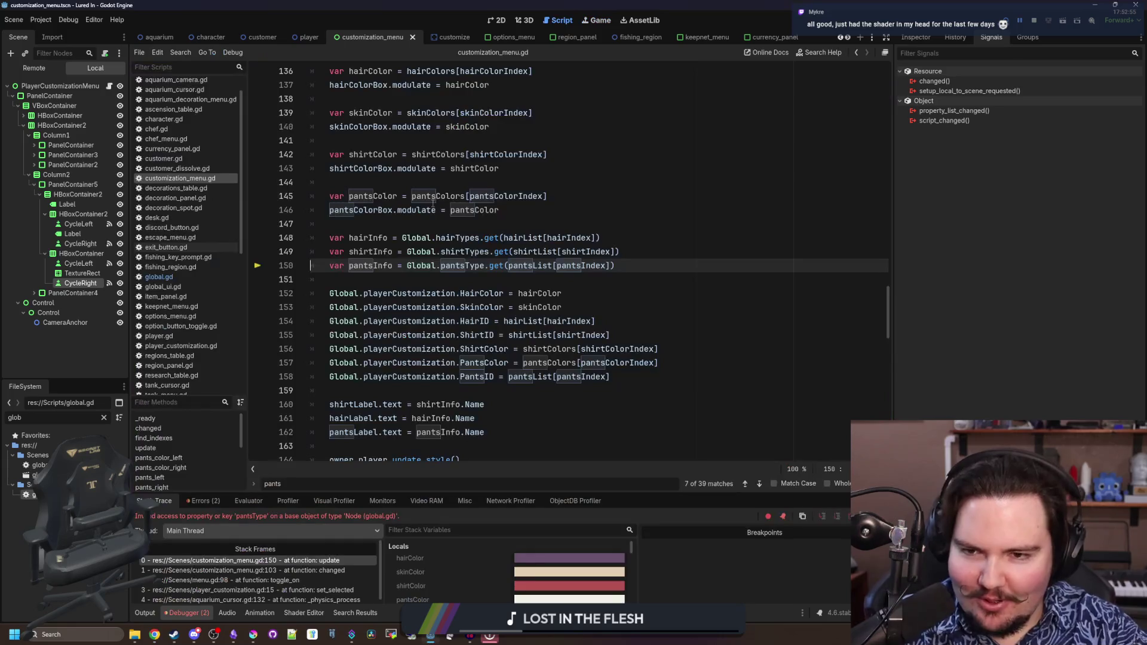
Change line 150 to Global.pantsTypes and relaunch the game with F5
click(378, 280)
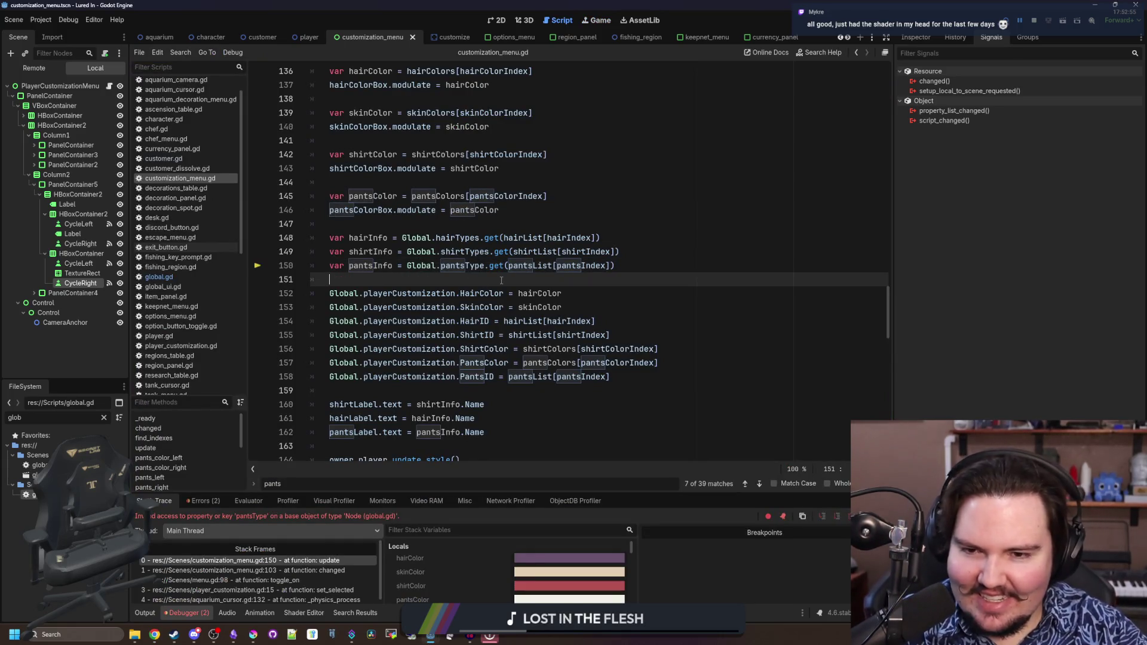
click(474, 271)
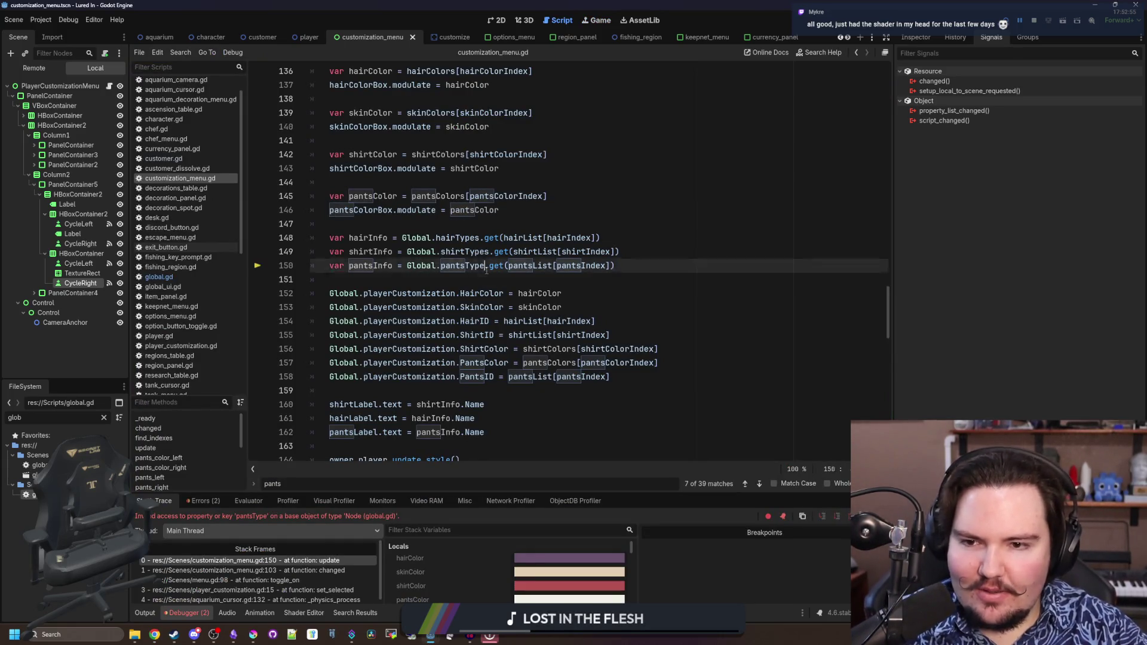
text(s)
key(Down)
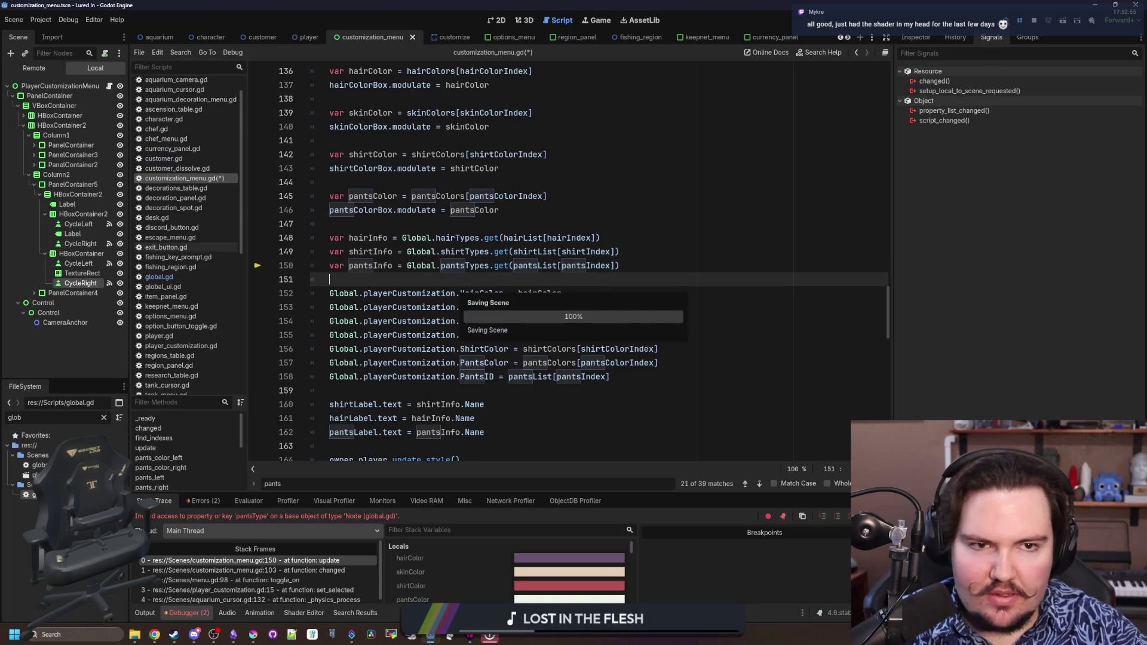
key(F5)
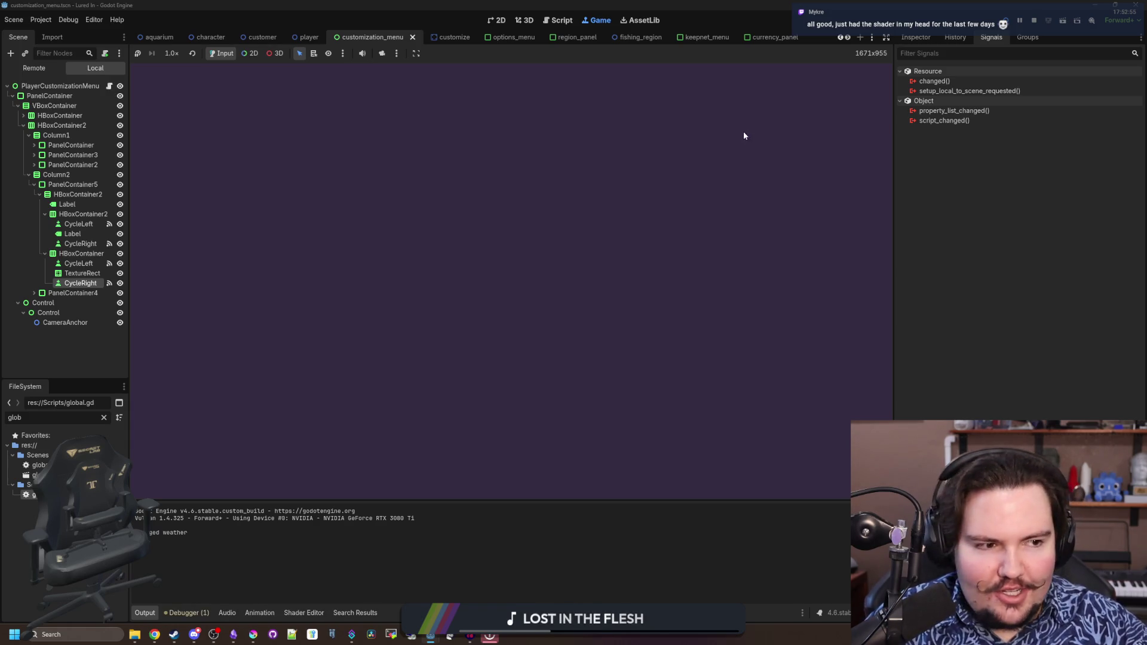
Dismiss both welcome messages, confirm the Edit panel opens without error, then stop the game
click(529, 333)
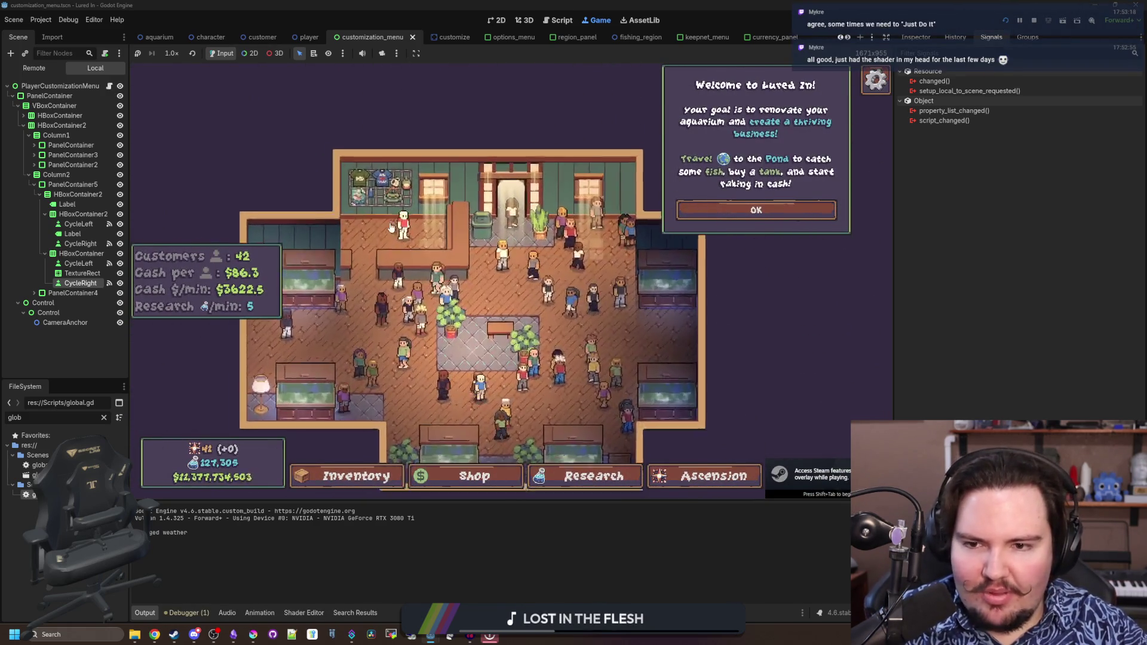
click(783, 209)
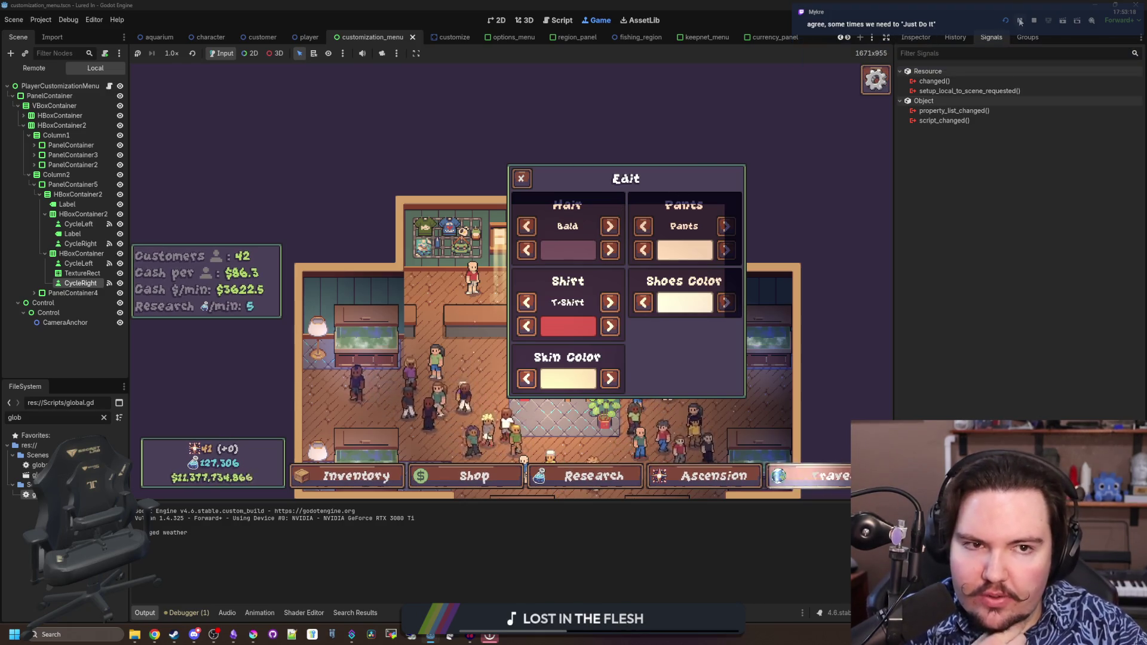
key(F8)
click(78, 279)
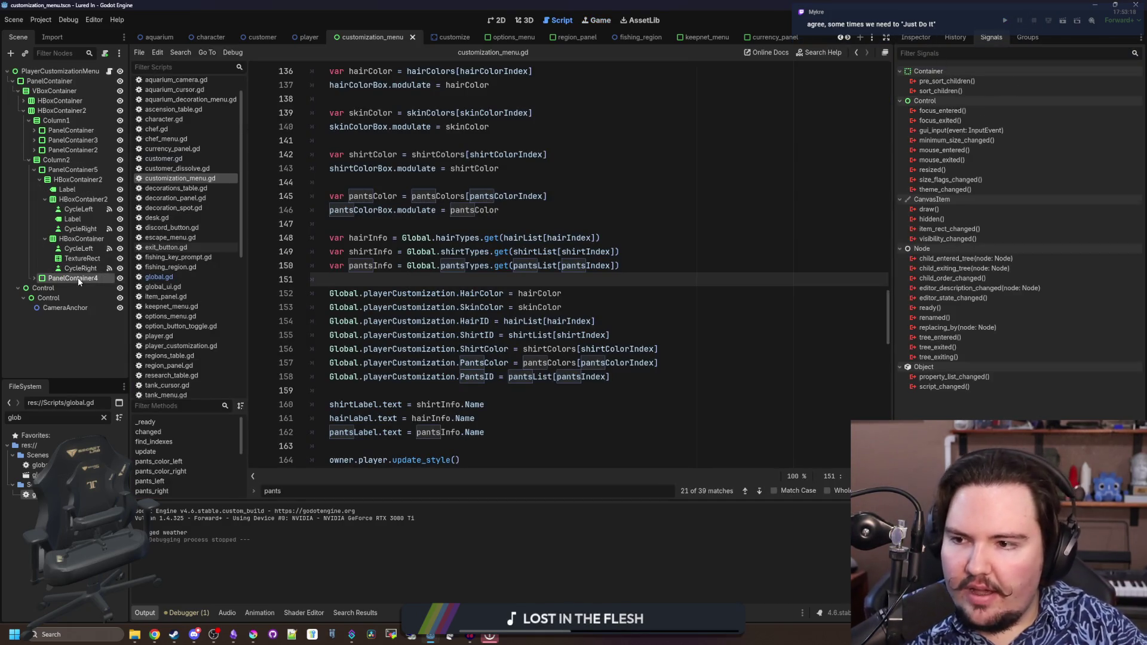
Expand PanelContainer4 and its nested containers in the customization menu scene tree
click(72, 308)
click(34, 279)
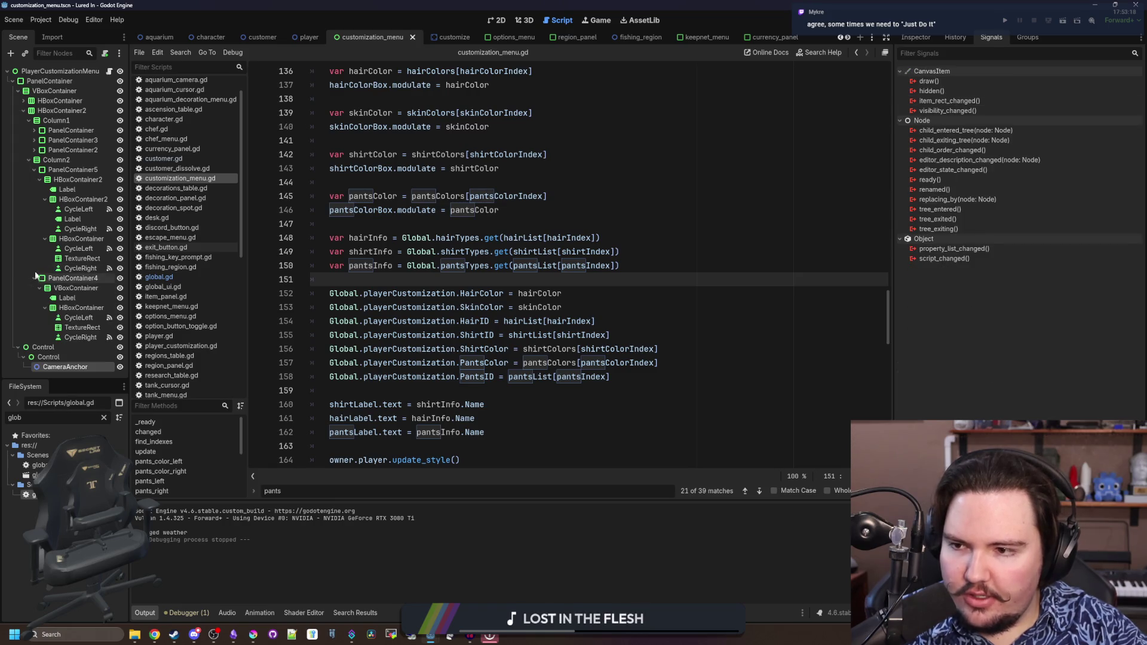
click(34, 150)
click(34, 140)
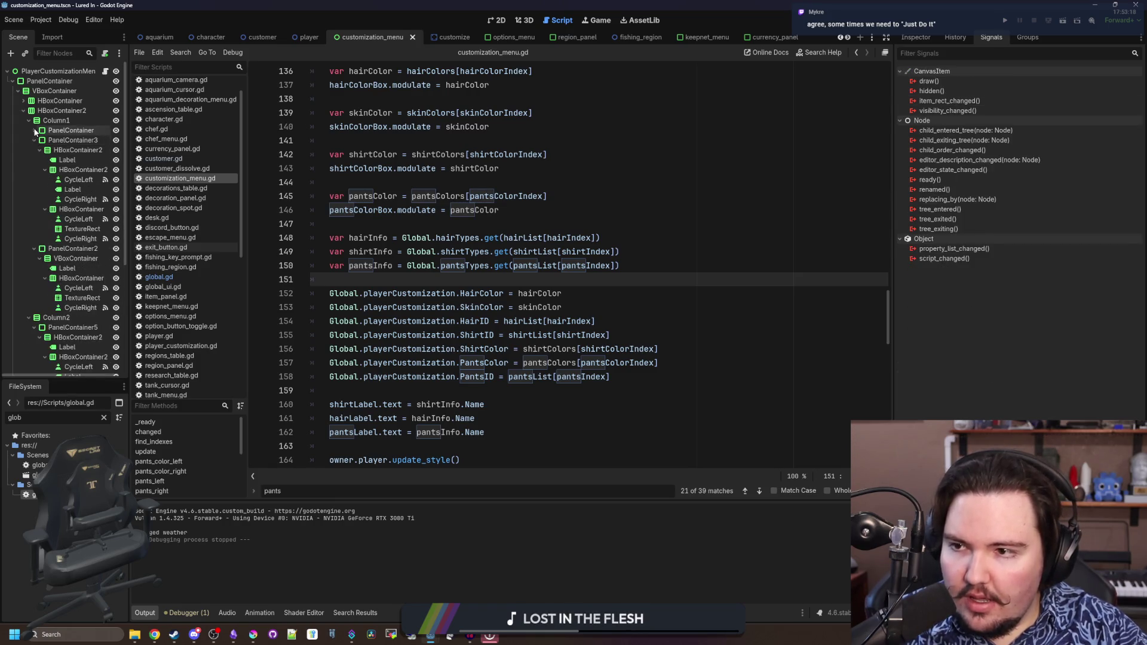
click(34, 130)
click(23, 100)
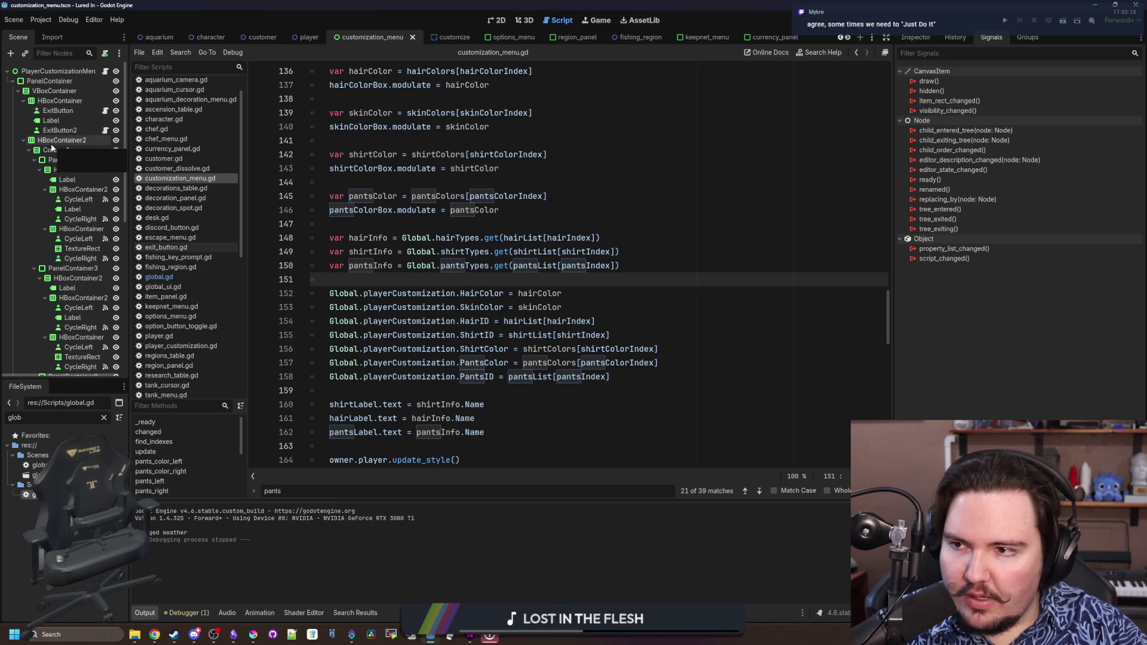
scroll(75, 263, down, 5)
scroll(78, 270, down, 3)
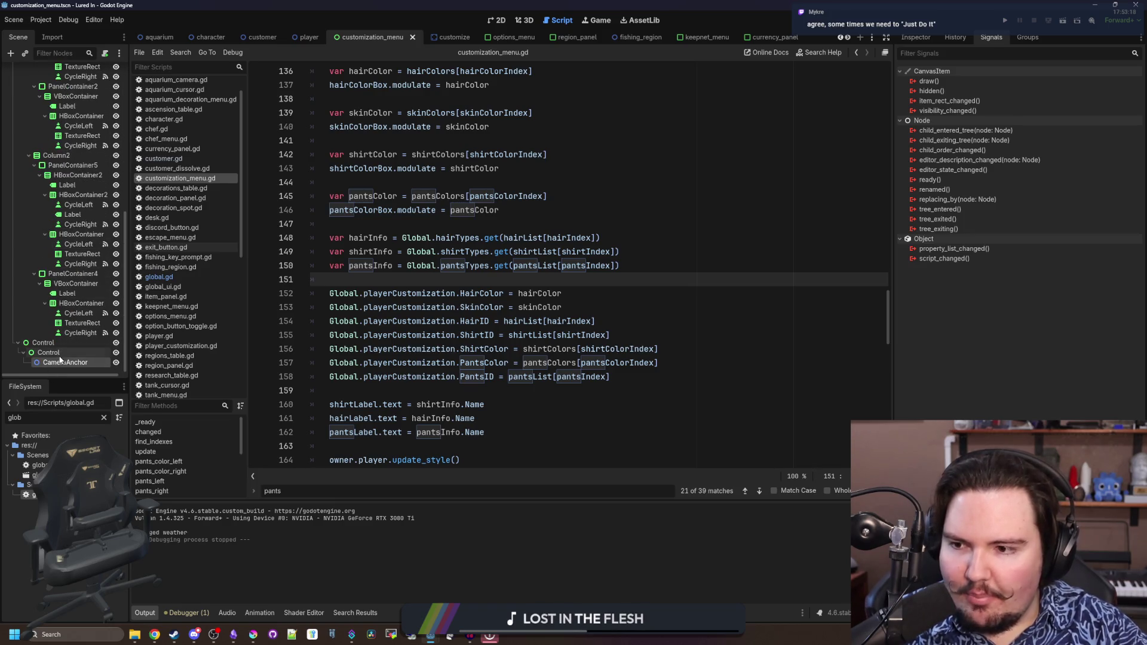
scroll(48, 179, up, 8)
Select every node from PanelContainer to CameraAnchor and turn on Use Parent Material
shift+click(57, 73)
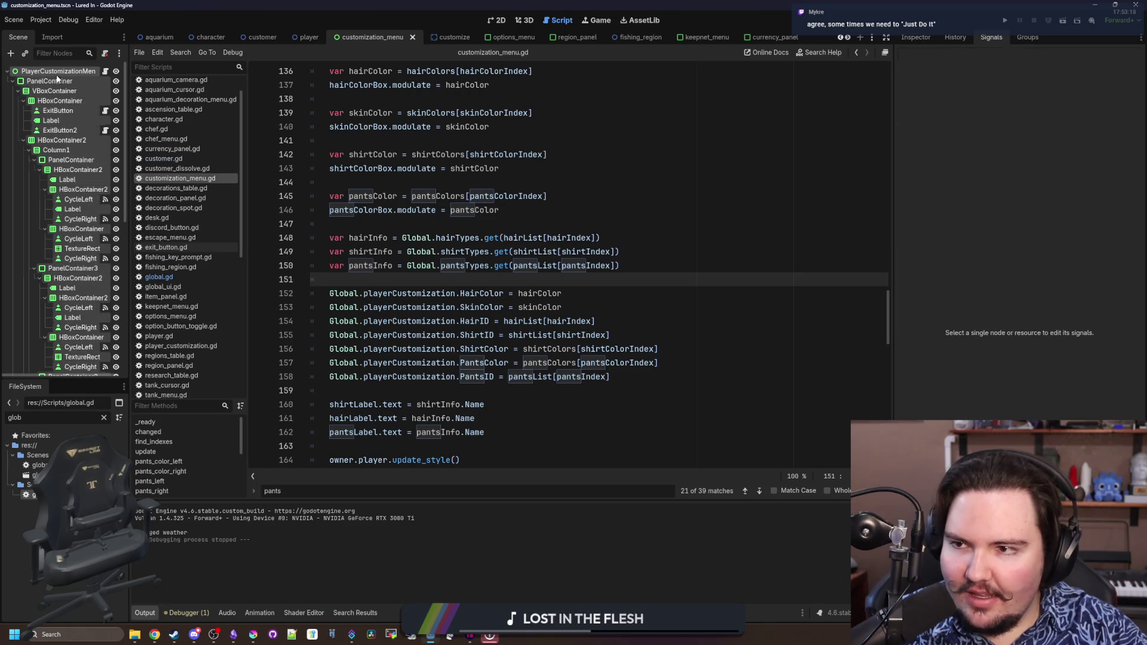
click(915, 37)
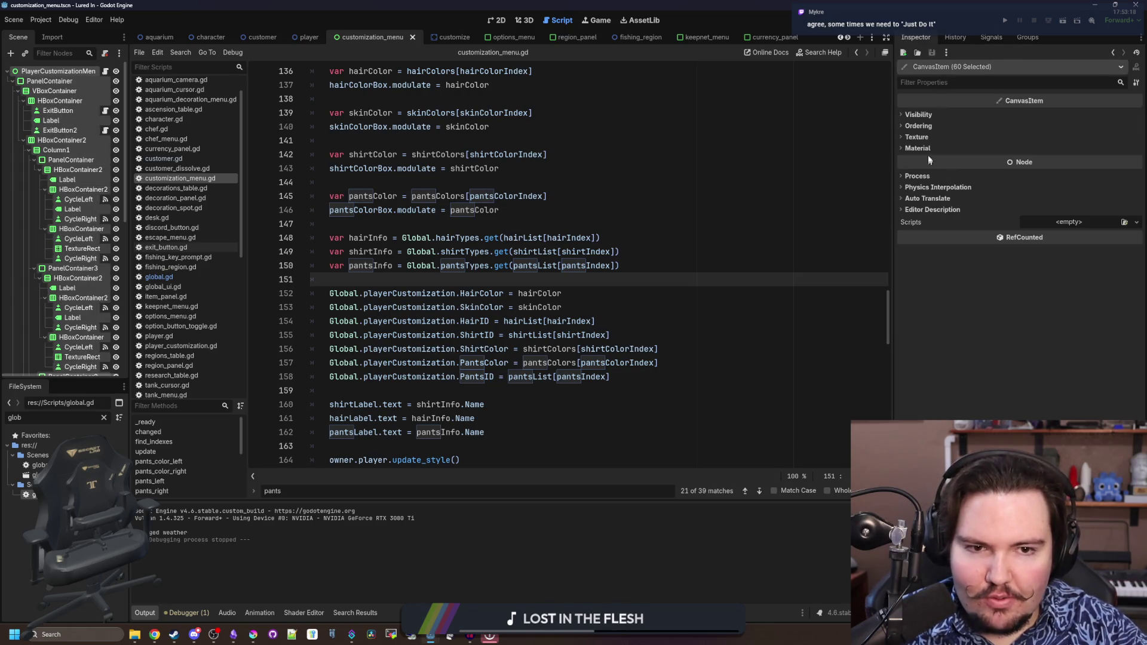
click(69, 102)
click(120, 72)
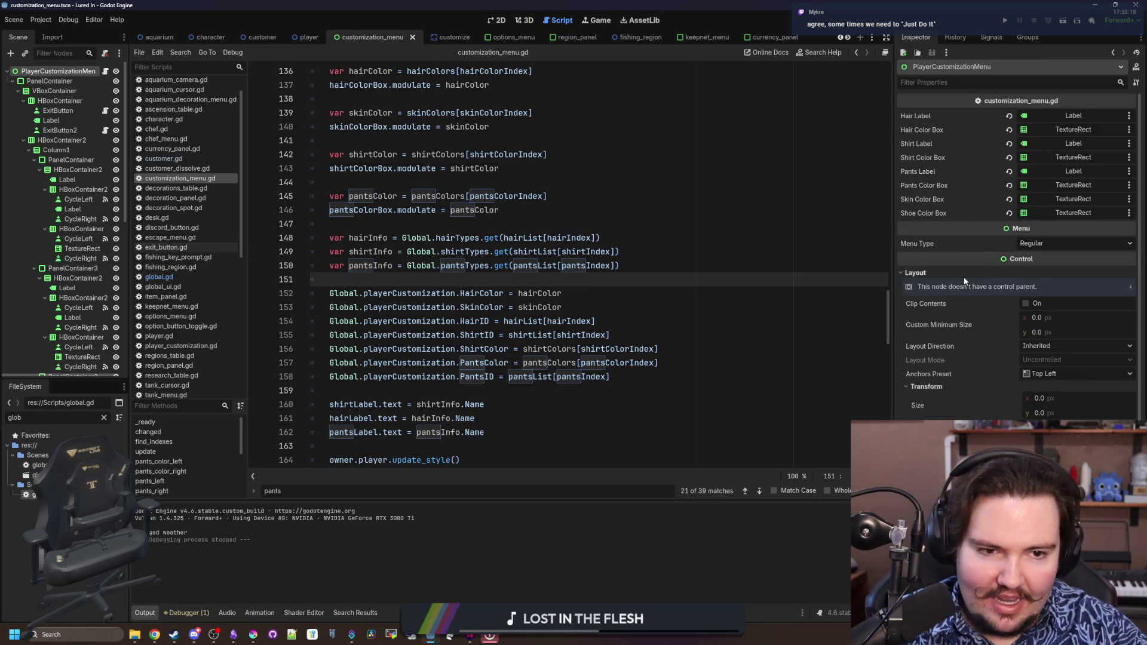
scroll(964, 281, down, 5)
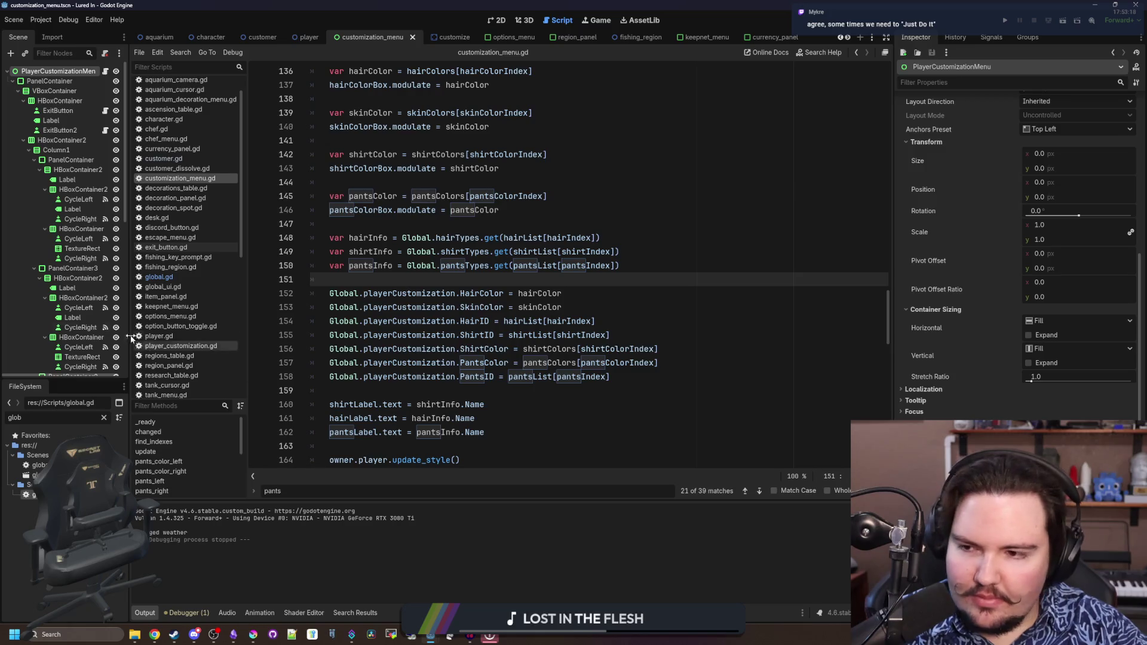
scroll(60, 269, down, 3)
click(71, 364)
scroll(49, 313, up, 3)
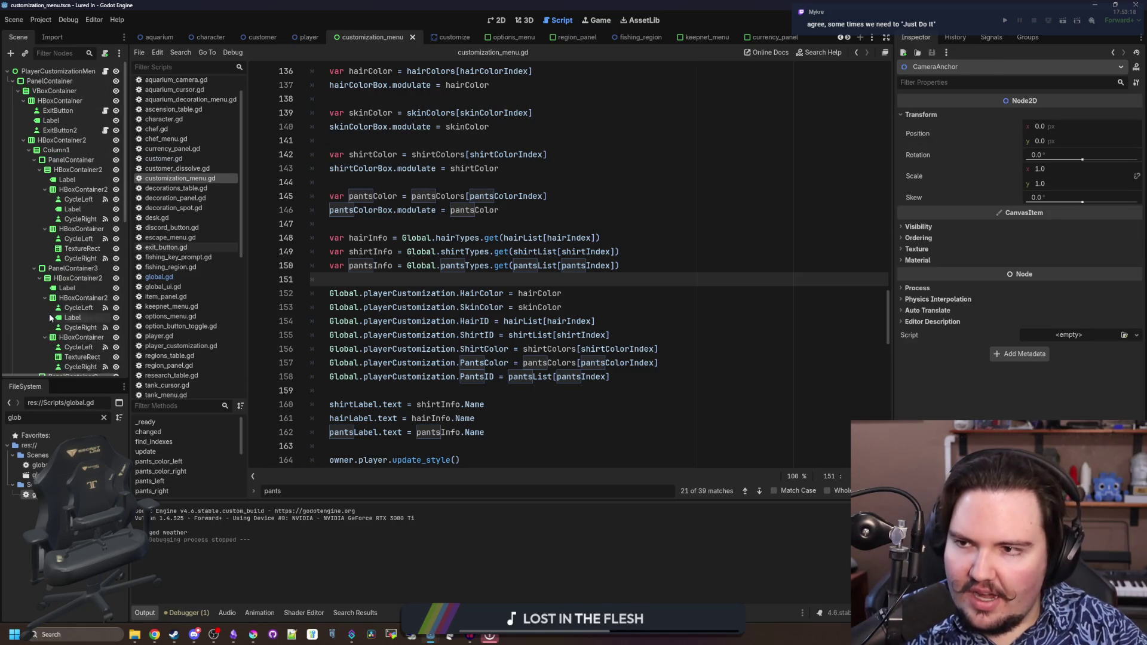
shift+click(50, 81)
click(940, 151)
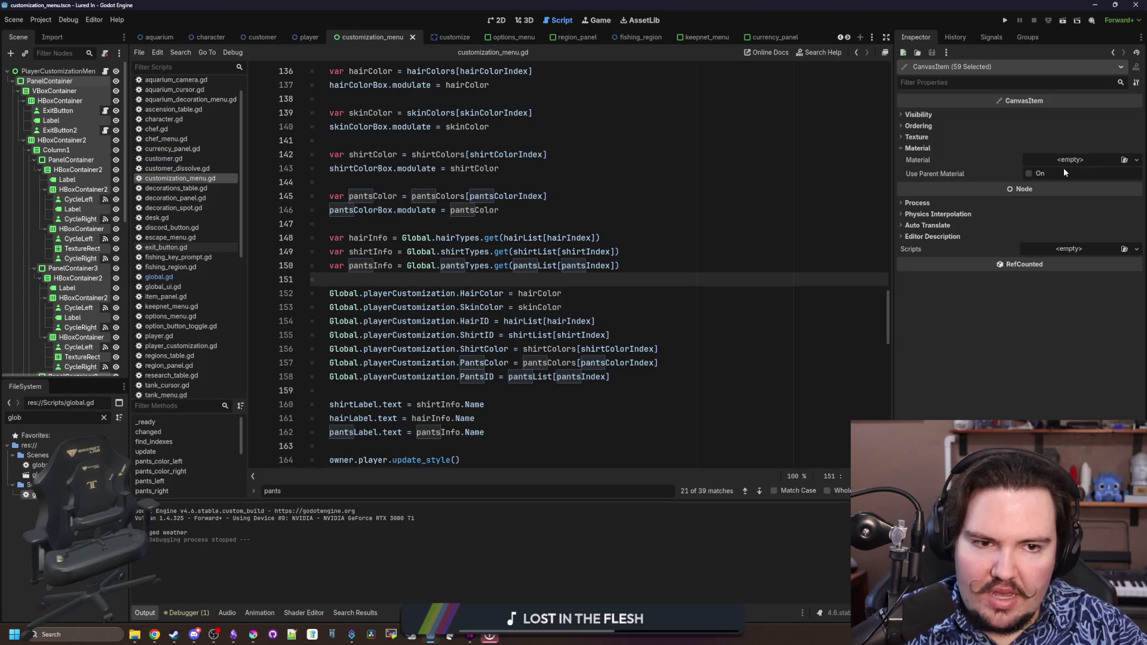
click(1029, 173)
Save the scene with Ctrl+S
click(454, 238)
click(470, 210)
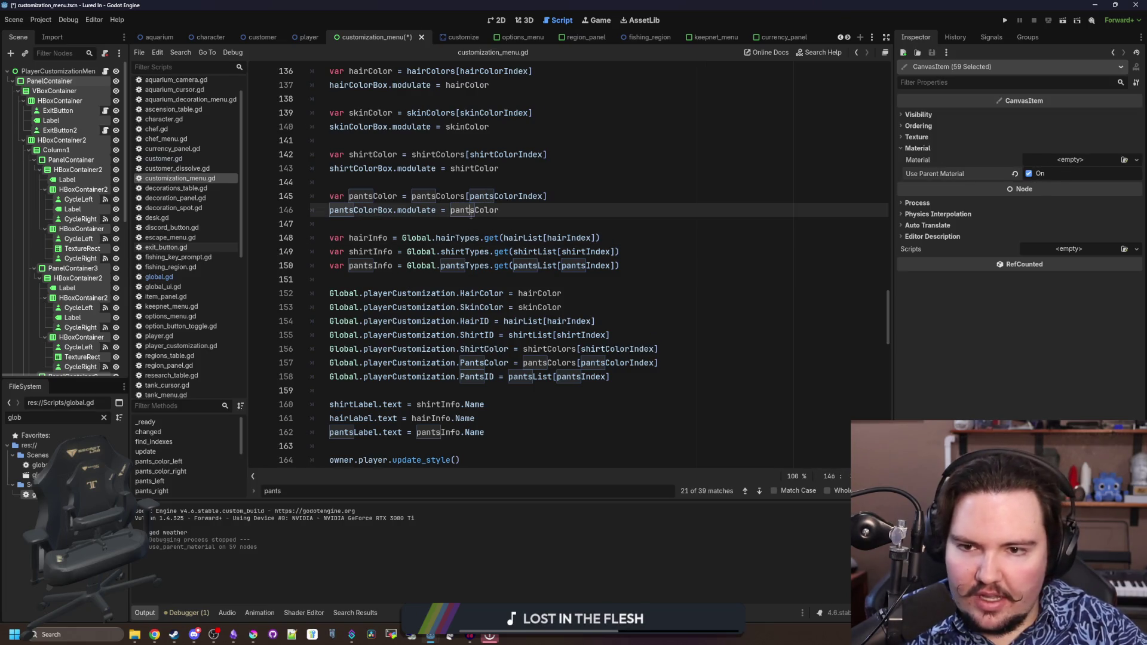
key(ctrl+s)
click(442, 224)
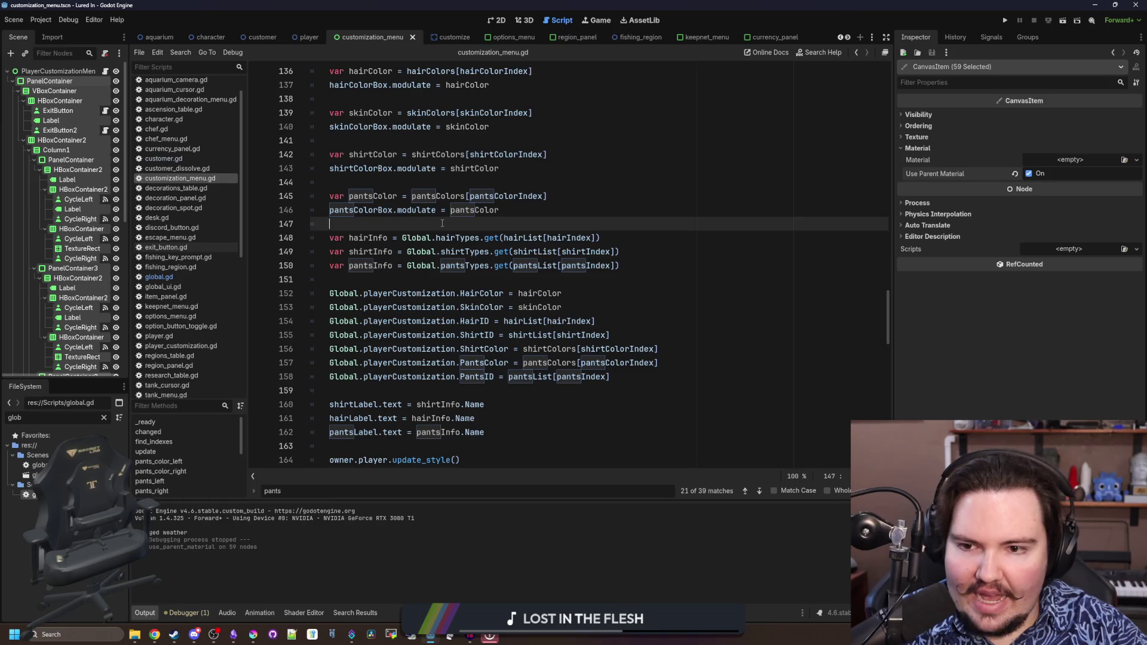
click(1005, 20)
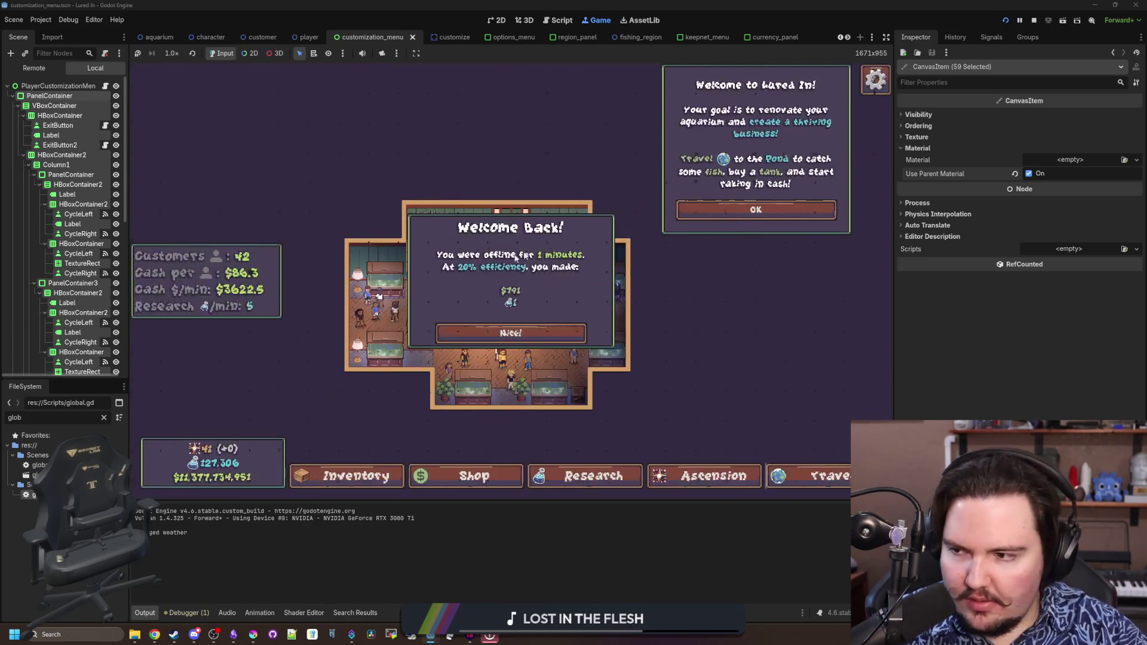
scroll(558, 344, up, 5)
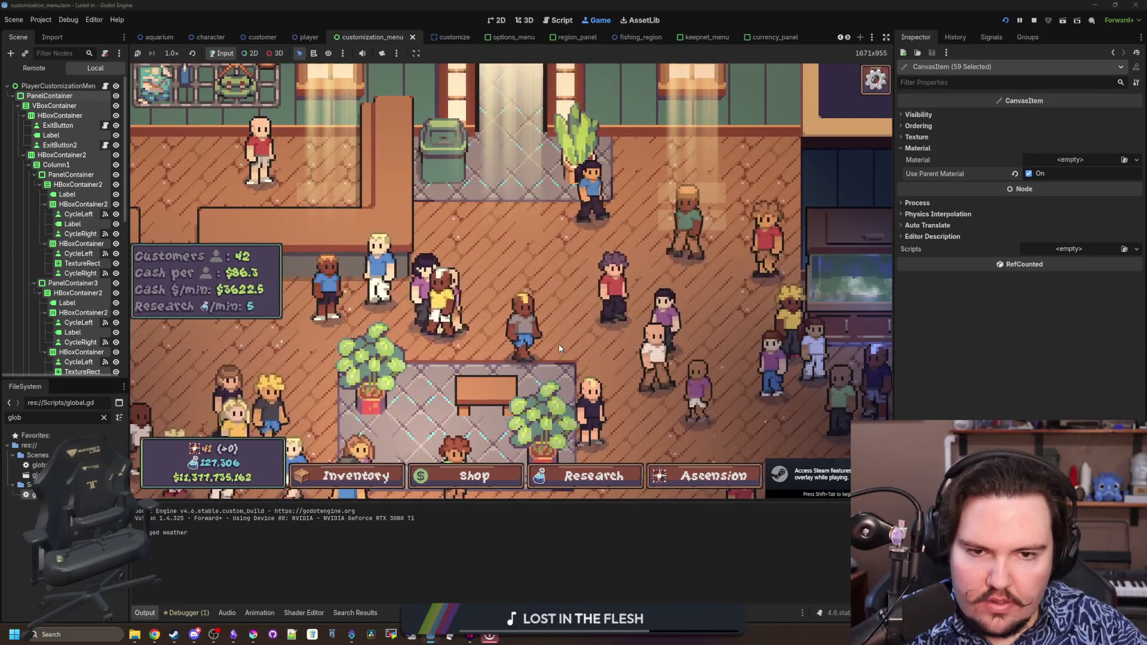
drag(560, 347, 589, 233)
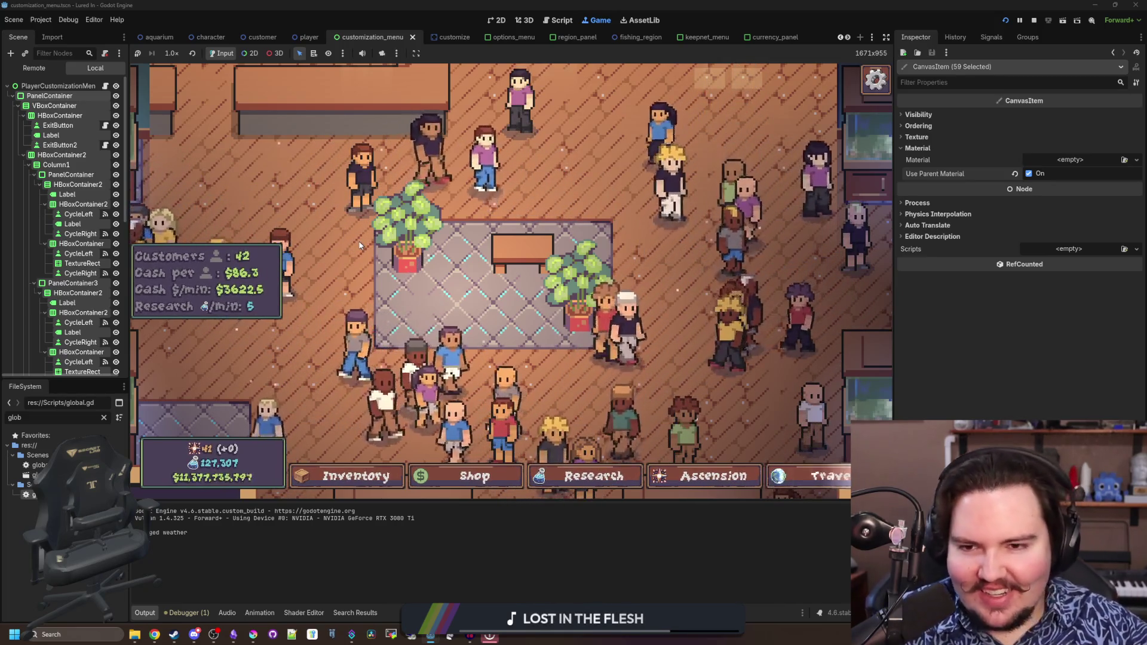
key(w+a)
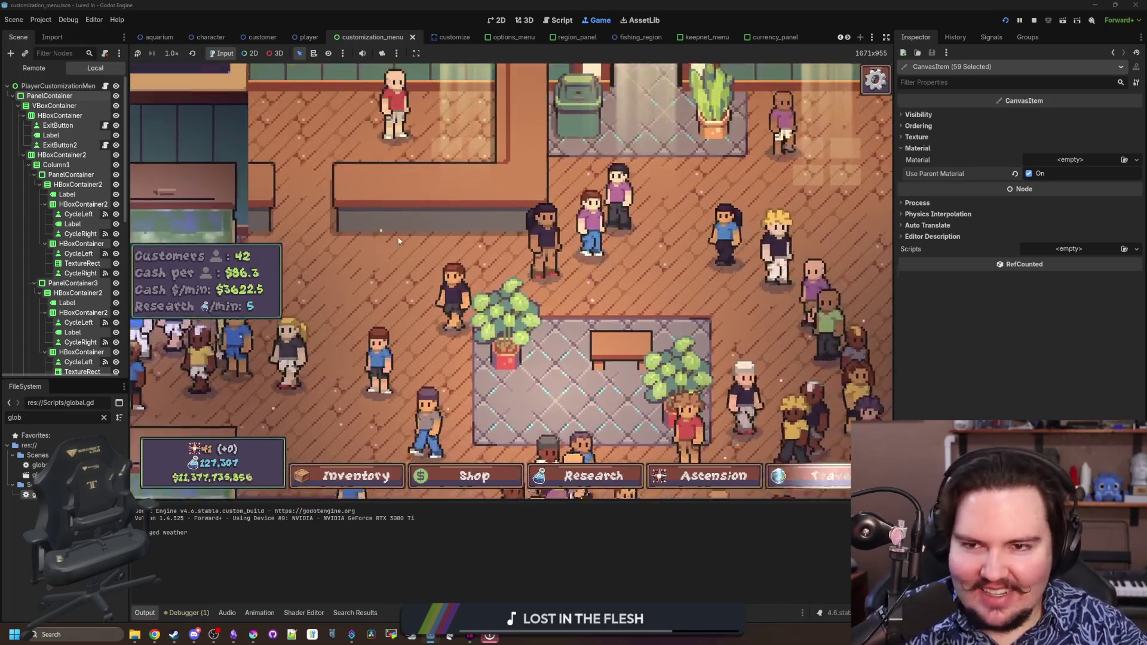
key(w)
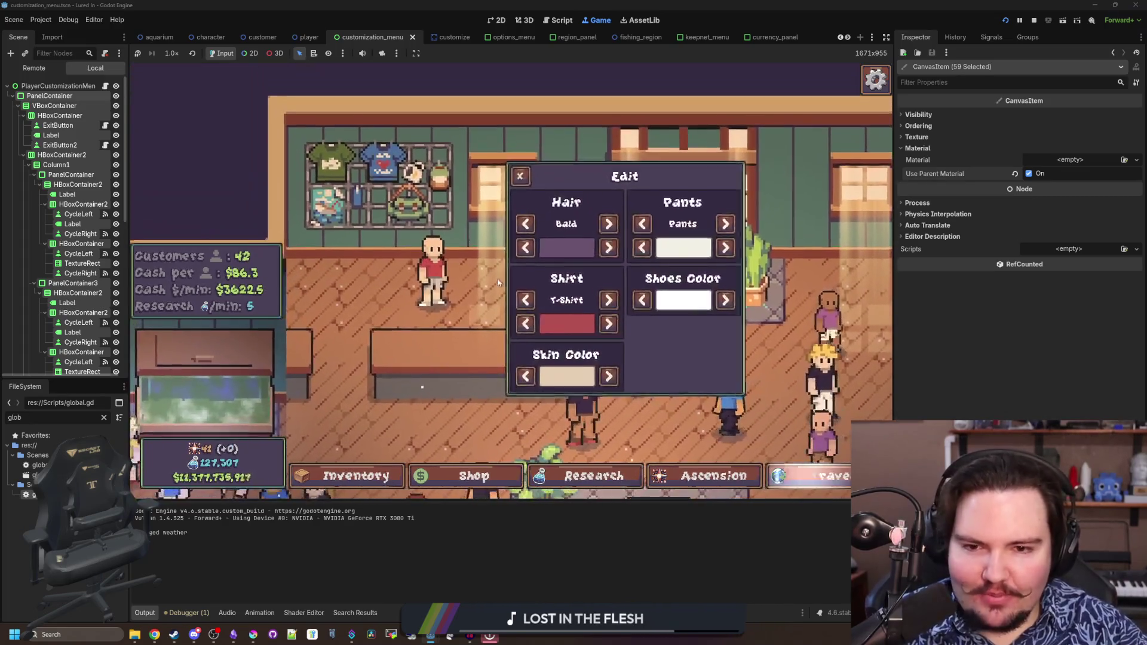
click(609, 226)
click(526, 226)
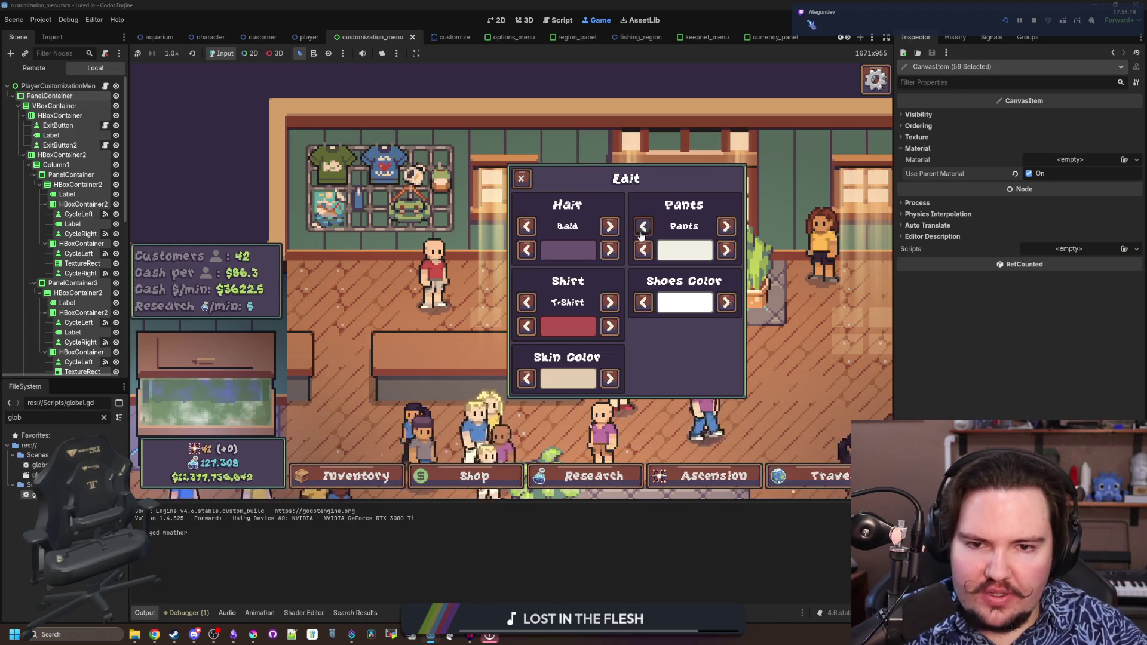
click(726, 250)
click(726, 250)
click(726, 250)
click(726, 250)
click(726, 250)
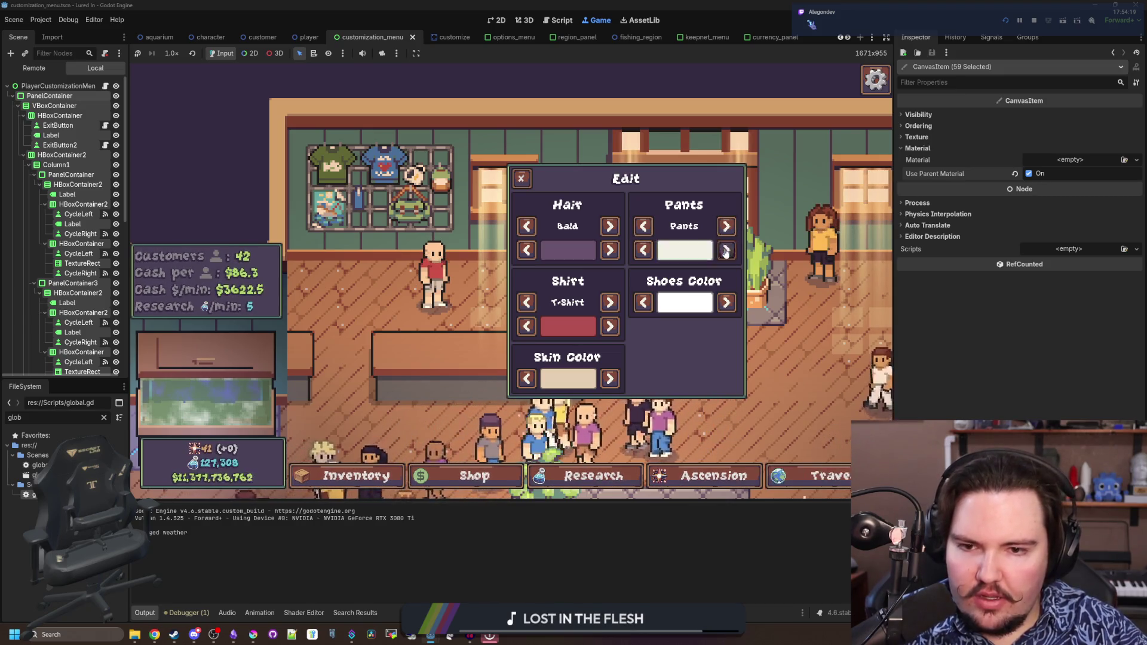
click(726, 250)
click(726, 249)
click(726, 250)
click(726, 249)
click(723, 254)
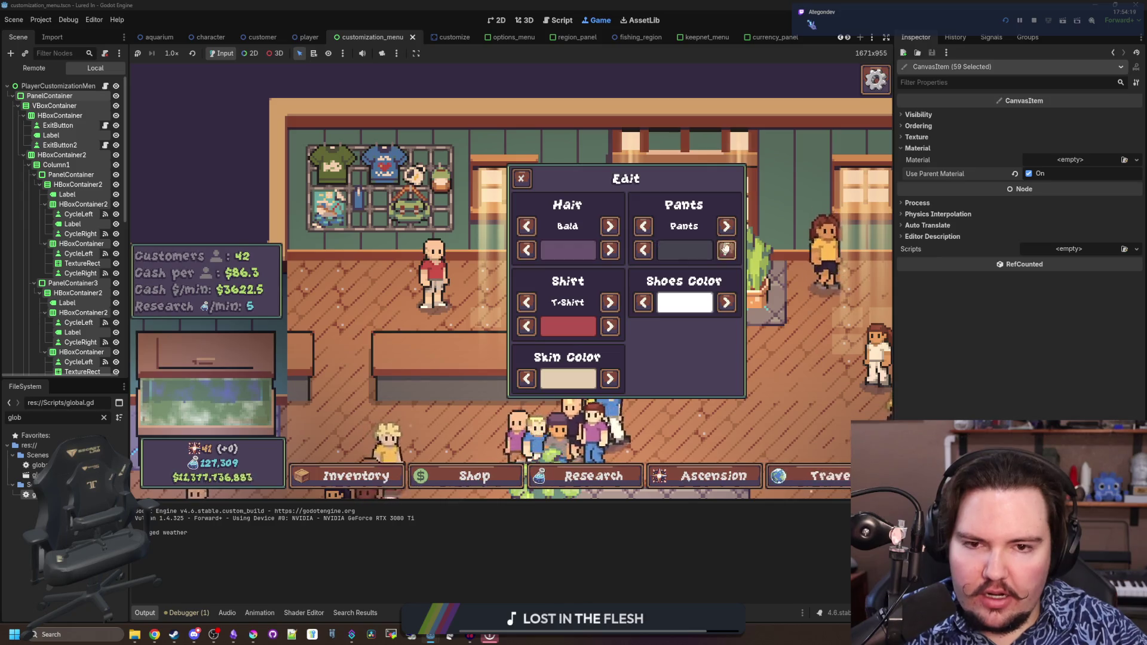
click(1033, 22)
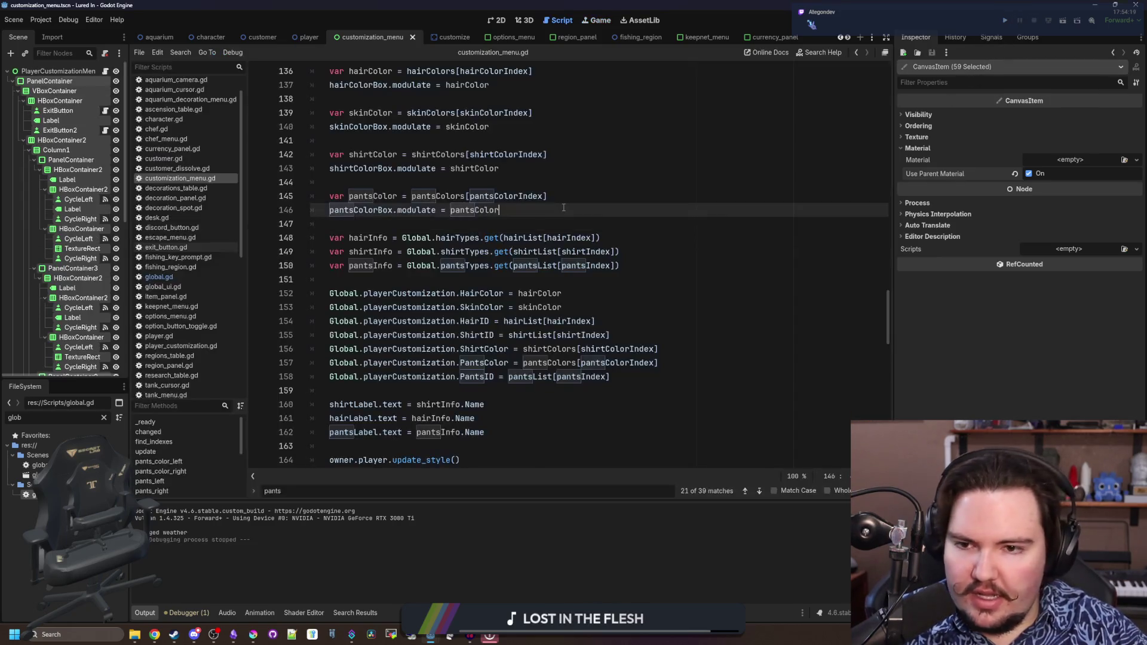
Inspect the pants type entries in global.gd and save
click(545, 239)
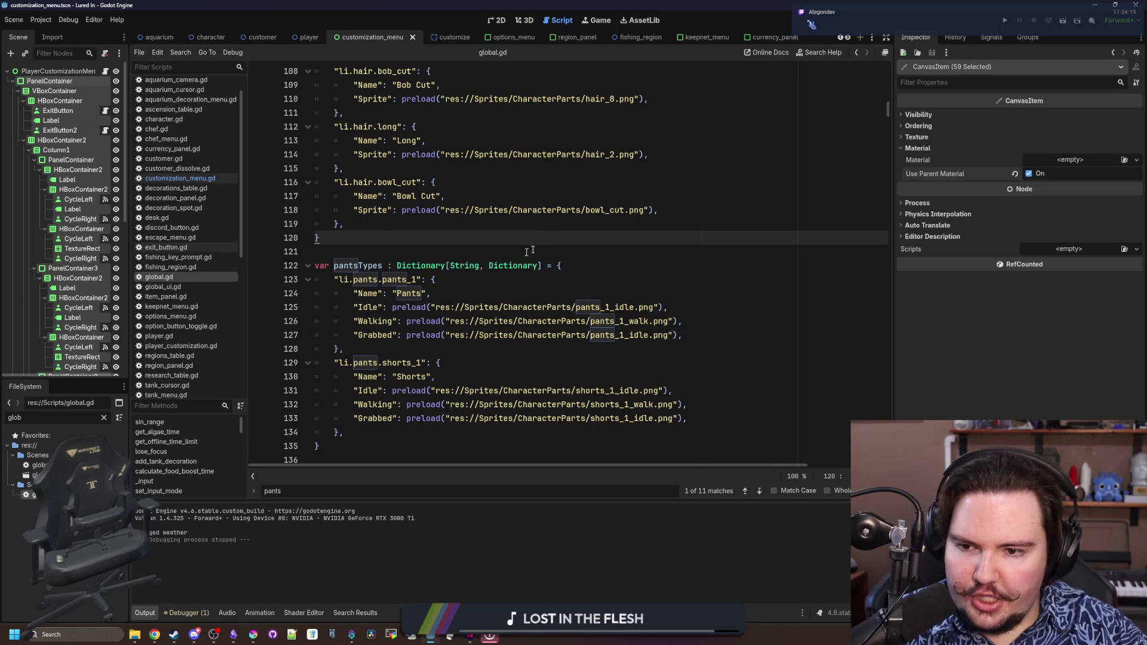
scroll(531, 251, down, 2)
click(402, 252)
key(ctrl+s)
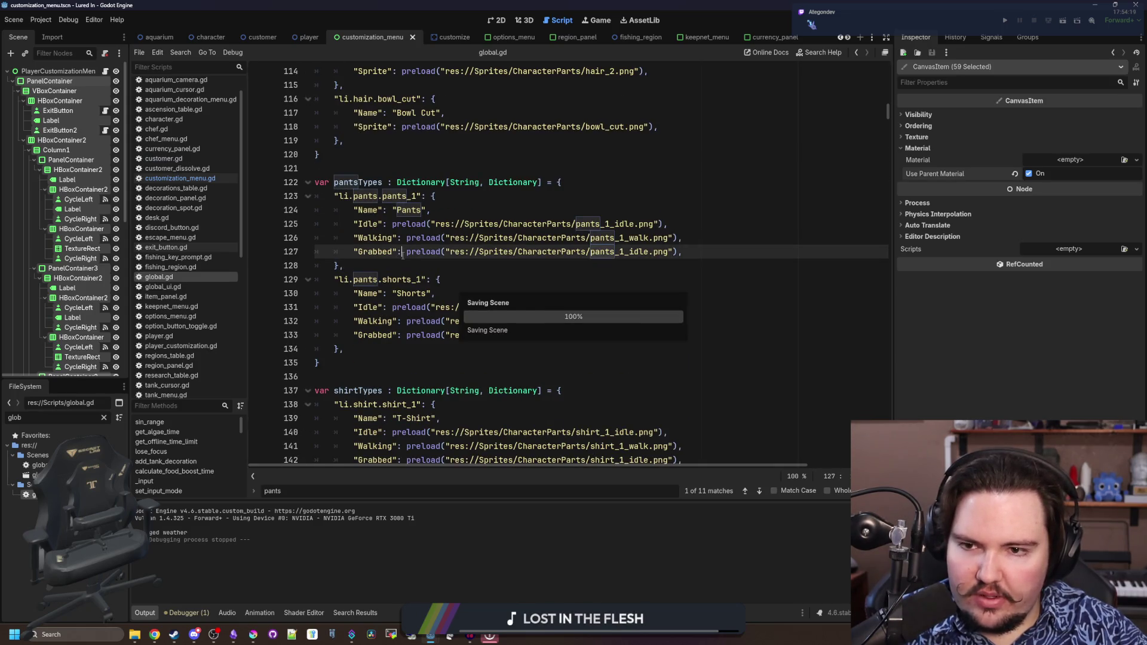
key(Down)
Follow the CycleRight button's pressed signal to its connected method in customization_menu.gd
click(78, 199)
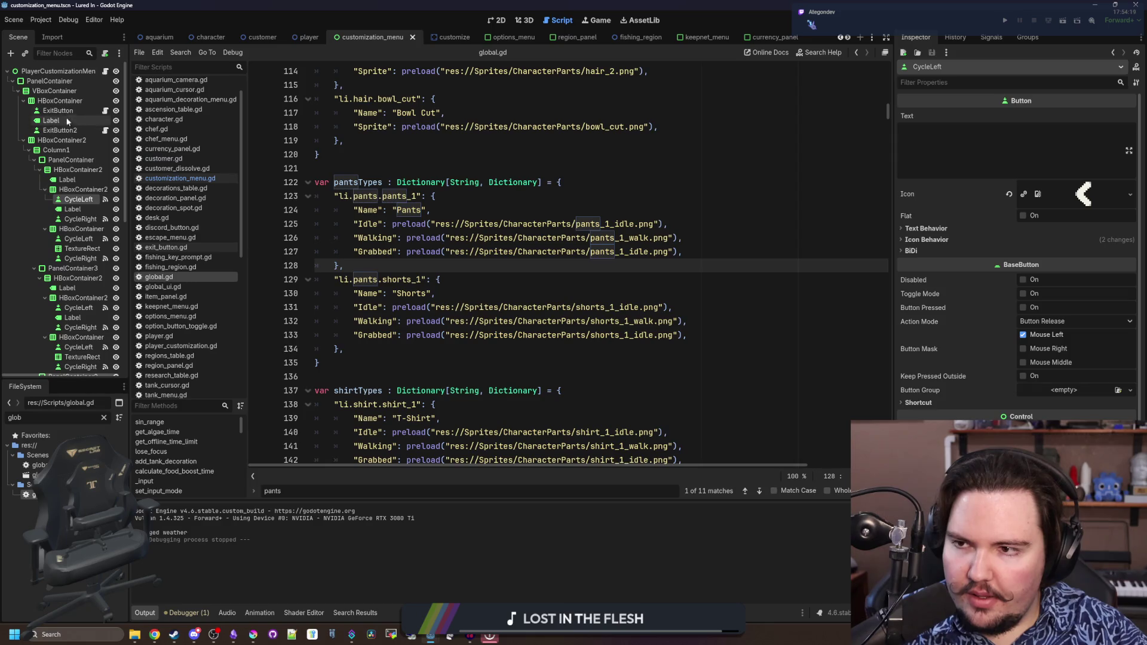
click(106, 71)
scroll(74, 269, down, 5)
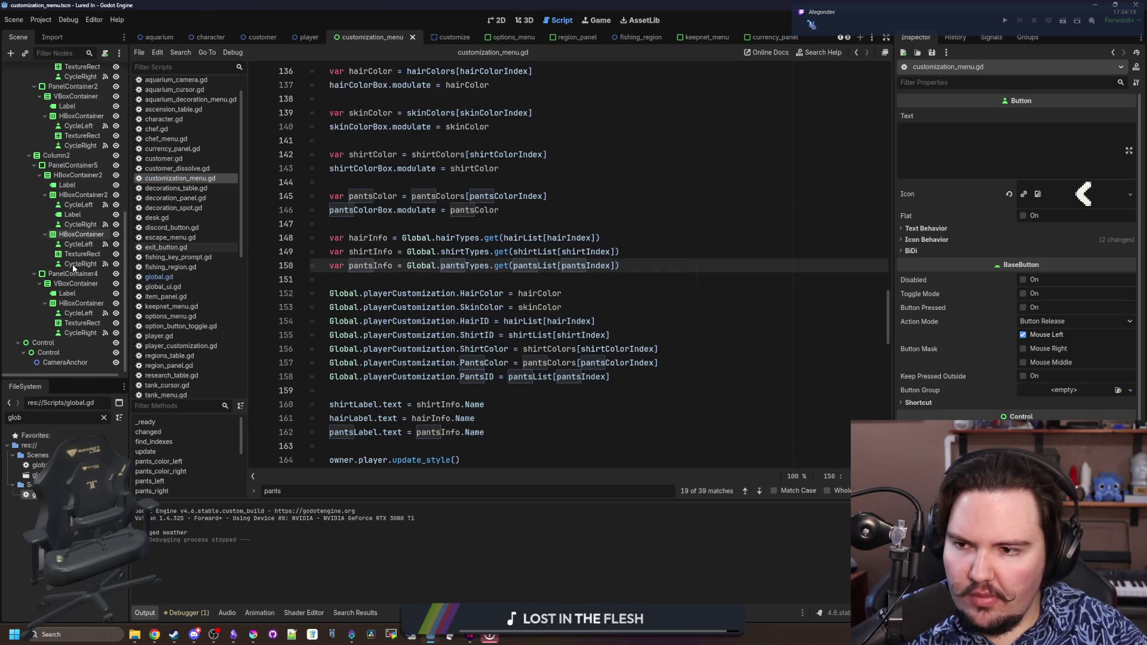
click(83, 332)
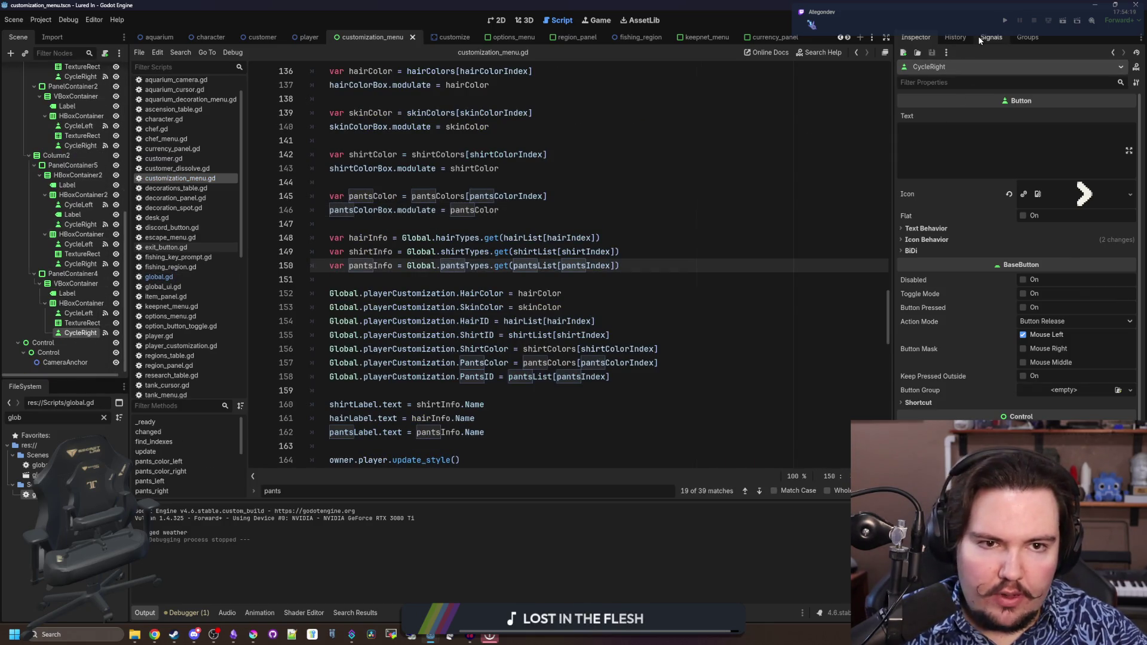
click(991, 37)
right_click(970, 112)
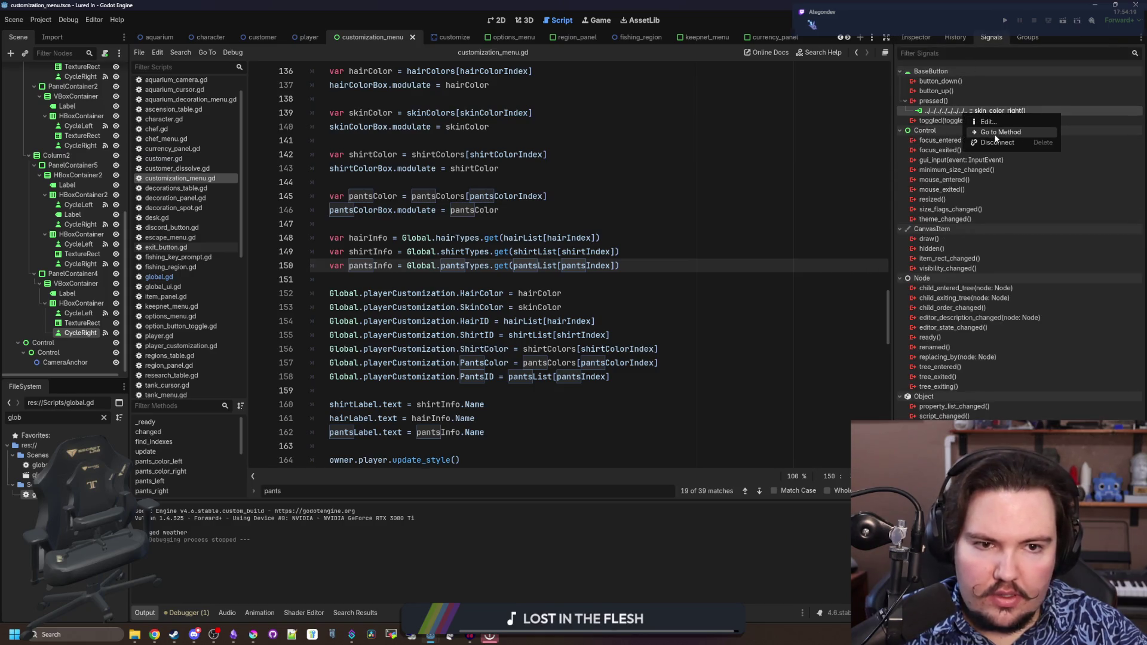
click(995, 134)
Trace pantsIndex from pants_right back to its declaration and save
scroll(376, 280, down, 3)
scroll(375, 280, up, 5)
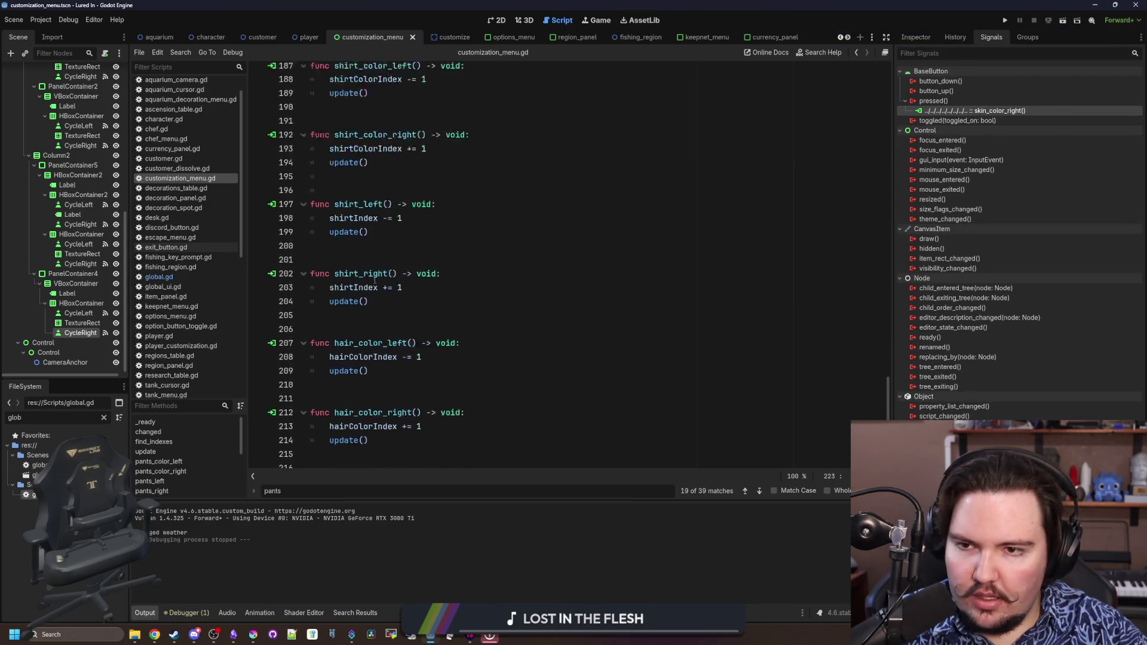
scroll(376, 279, up, 6)
click(389, 294)
scroll(392, 302, up, 1)
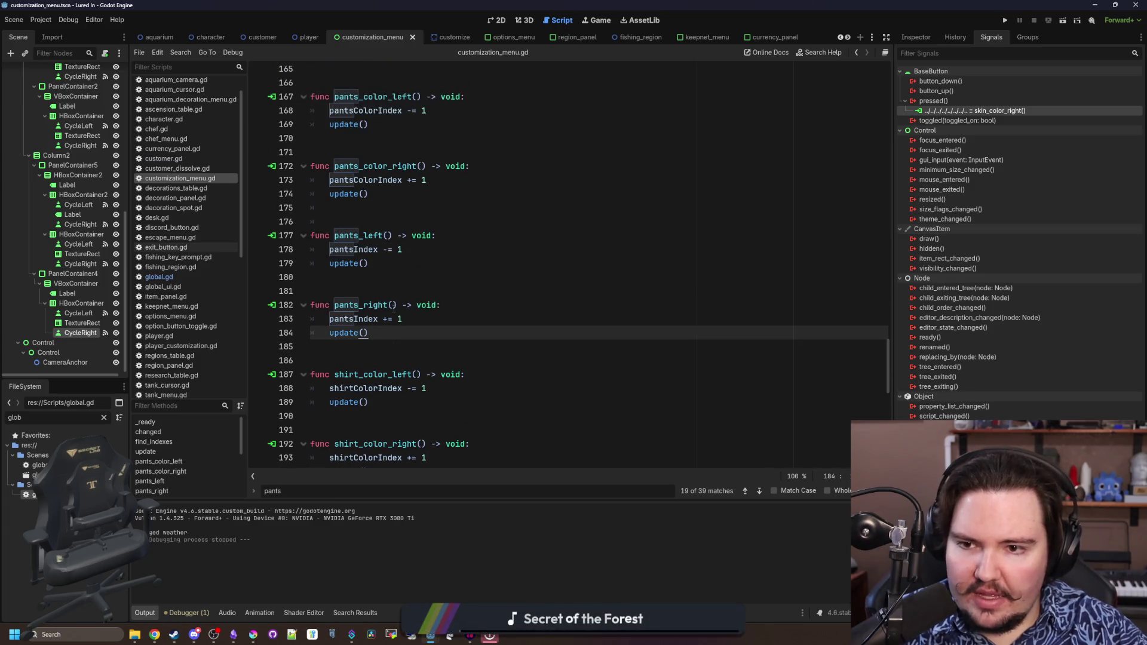
click(360, 321)
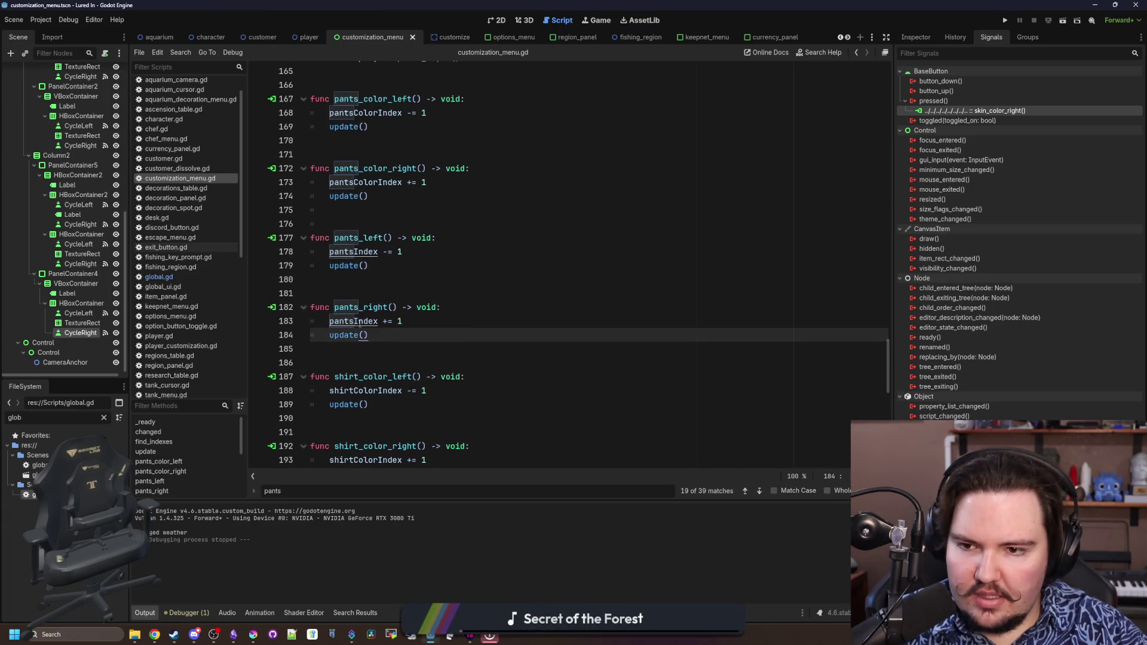
ctrl+click(356, 323)
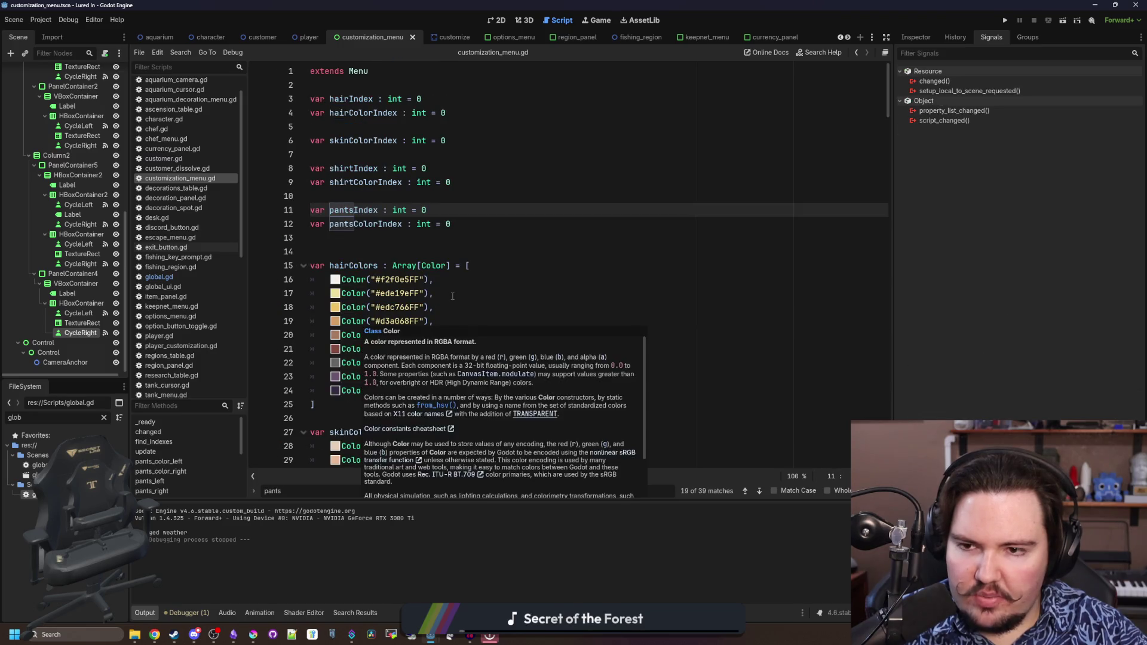
click(396, 251)
key(ctrl+s)
Scroll past the _ready() pantsList loop down to update()'s pants wrap lines
scroll(396, 249, down, 10)
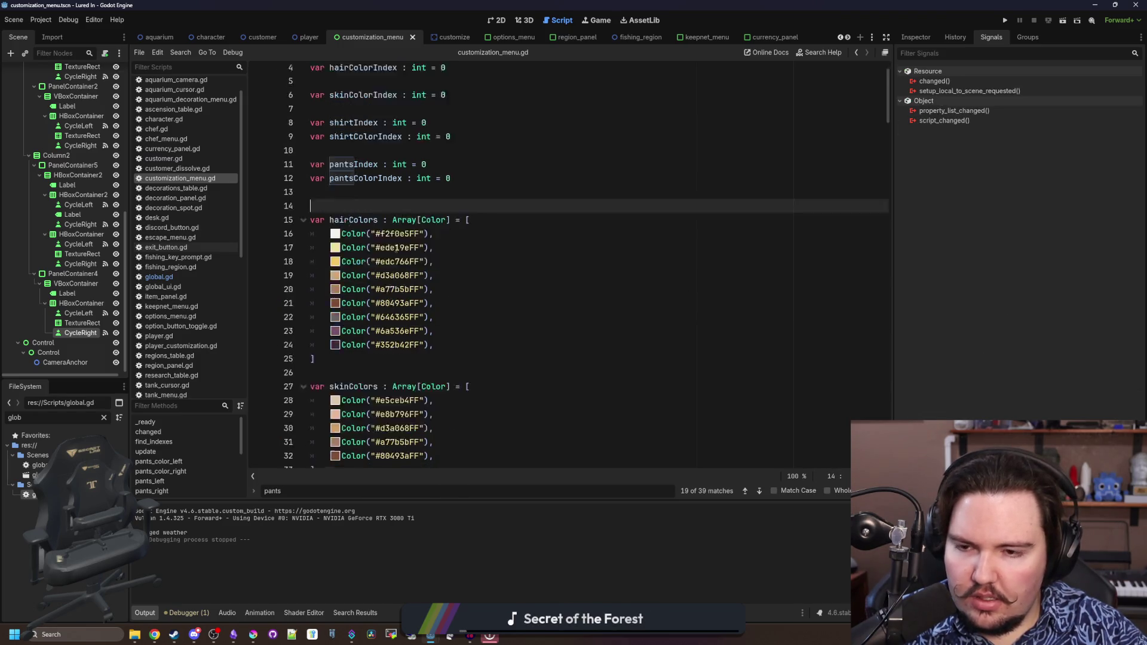
scroll(396, 250, down, 8)
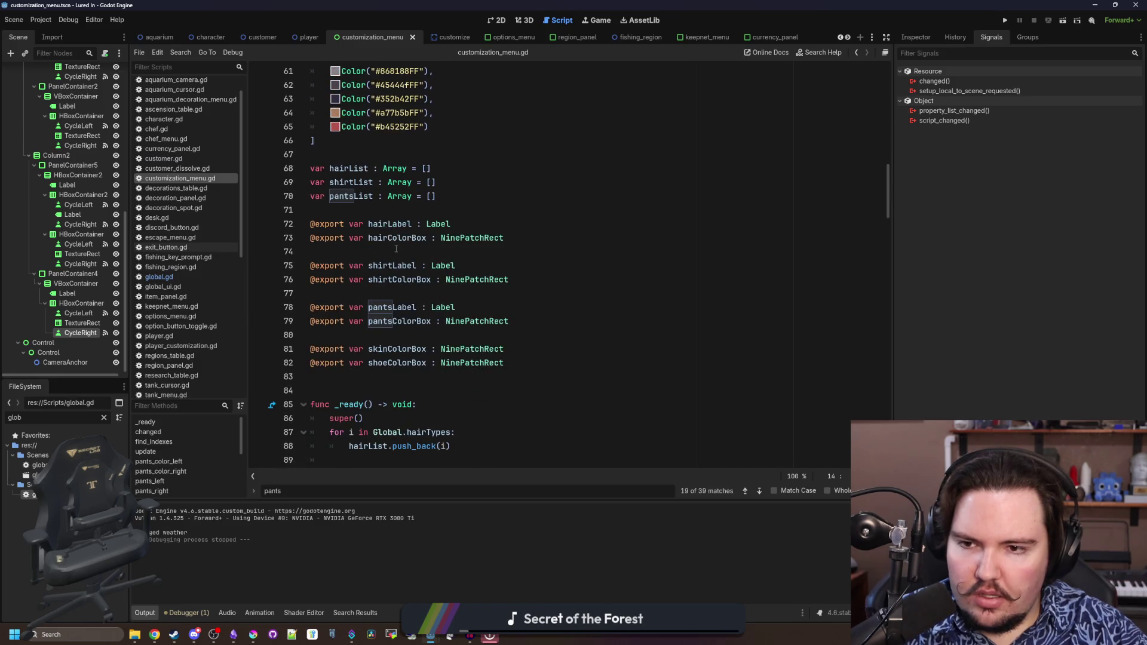
scroll(396, 248, down, 4)
click(483, 337)
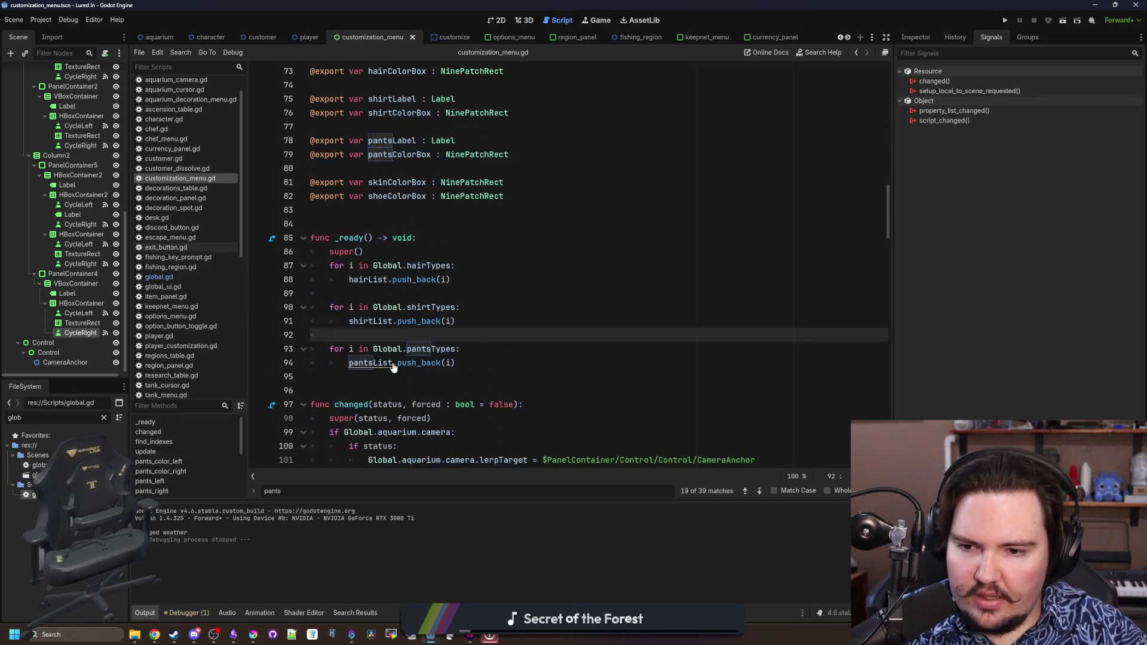
scroll(521, 309, down, 7)
scroll(521, 309, down, 8)
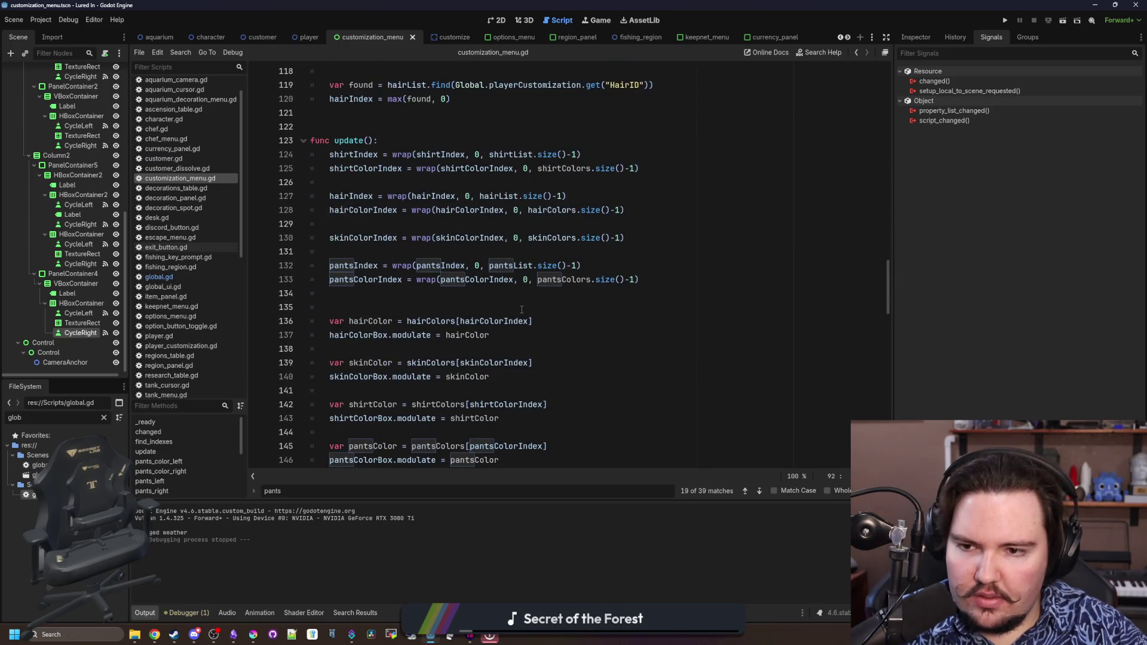
click(393, 309)
click(429, 291)
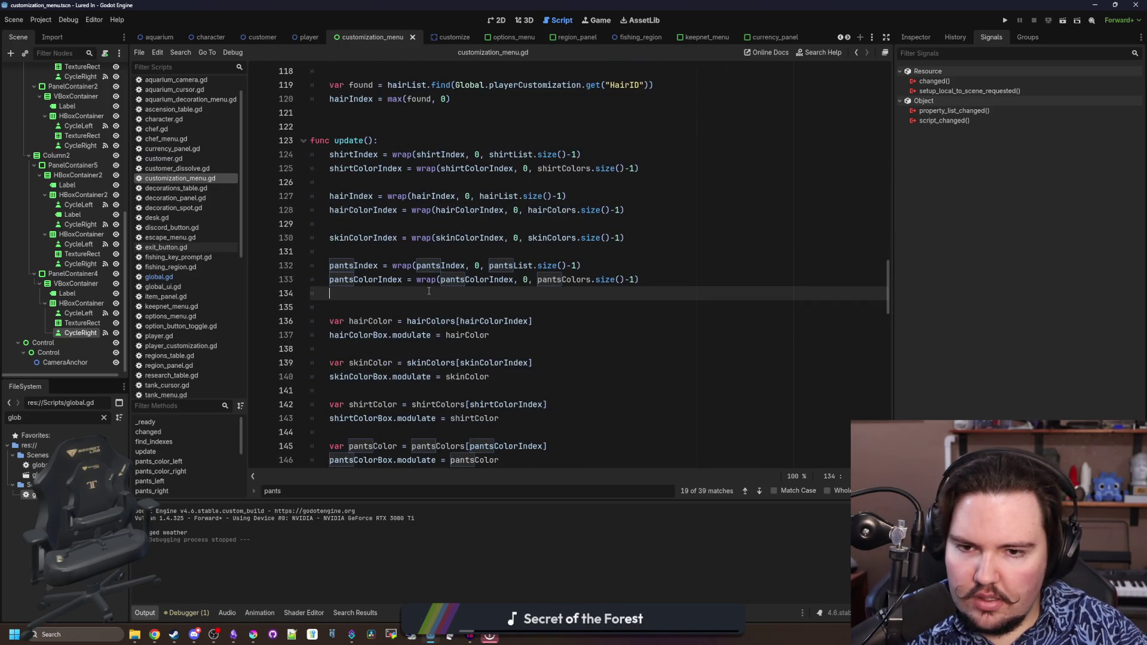
Add print(pantsList) above the pants wrap lines in update()
click(473, 251)
key(Return)
key(Return)
key(Up)
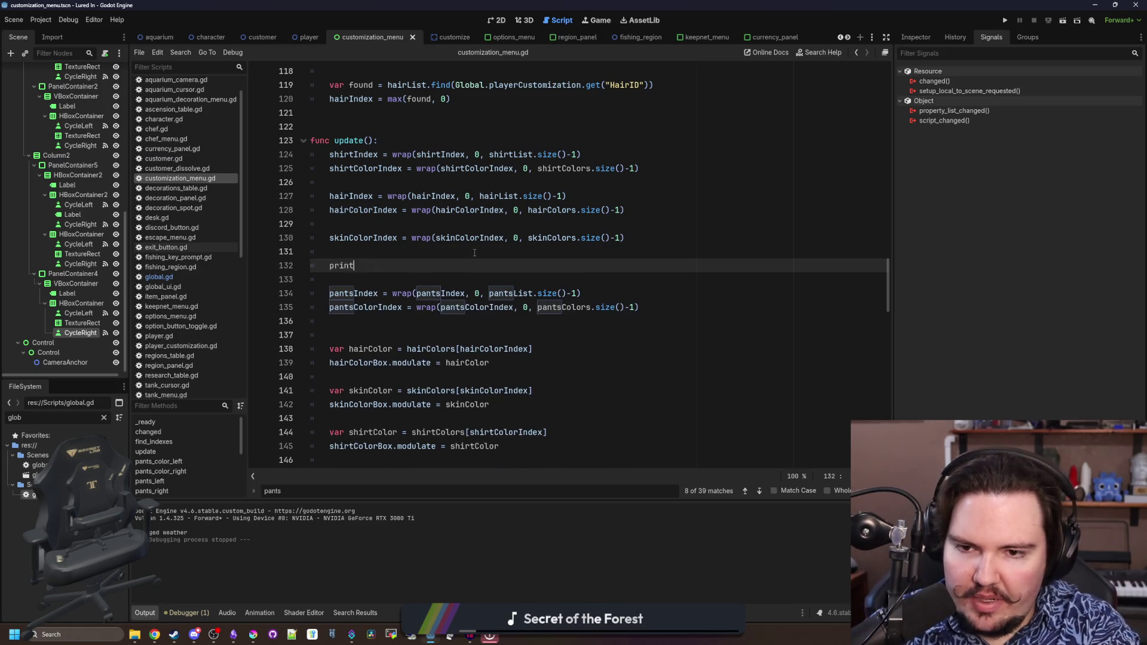
text((pan)
text(tsList)
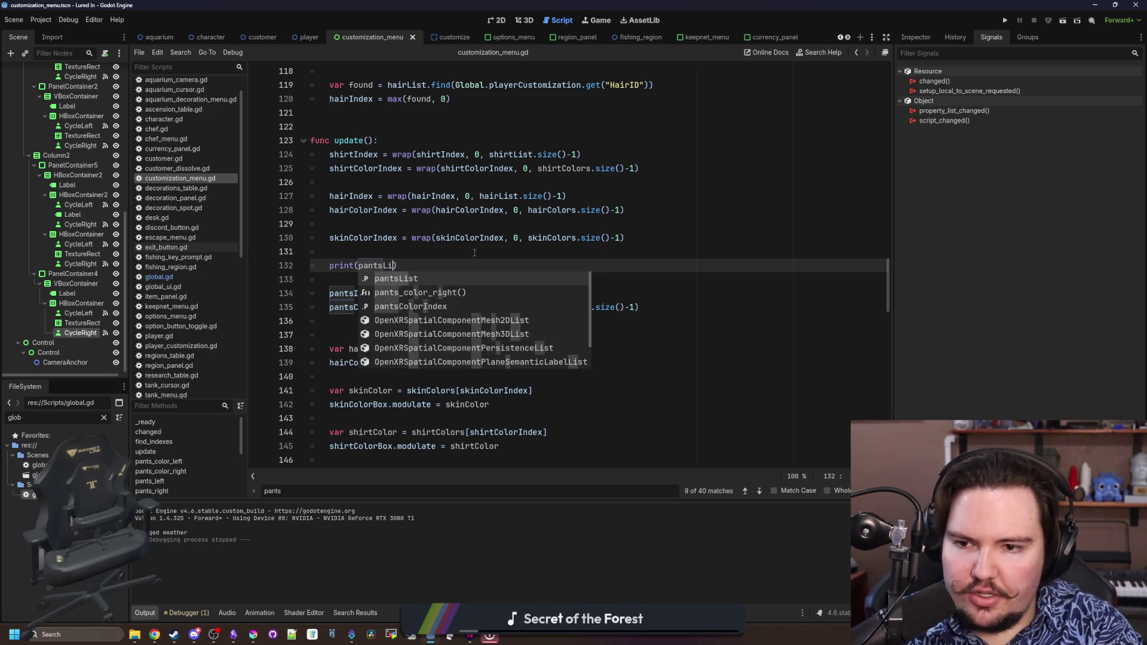
key(Escape)
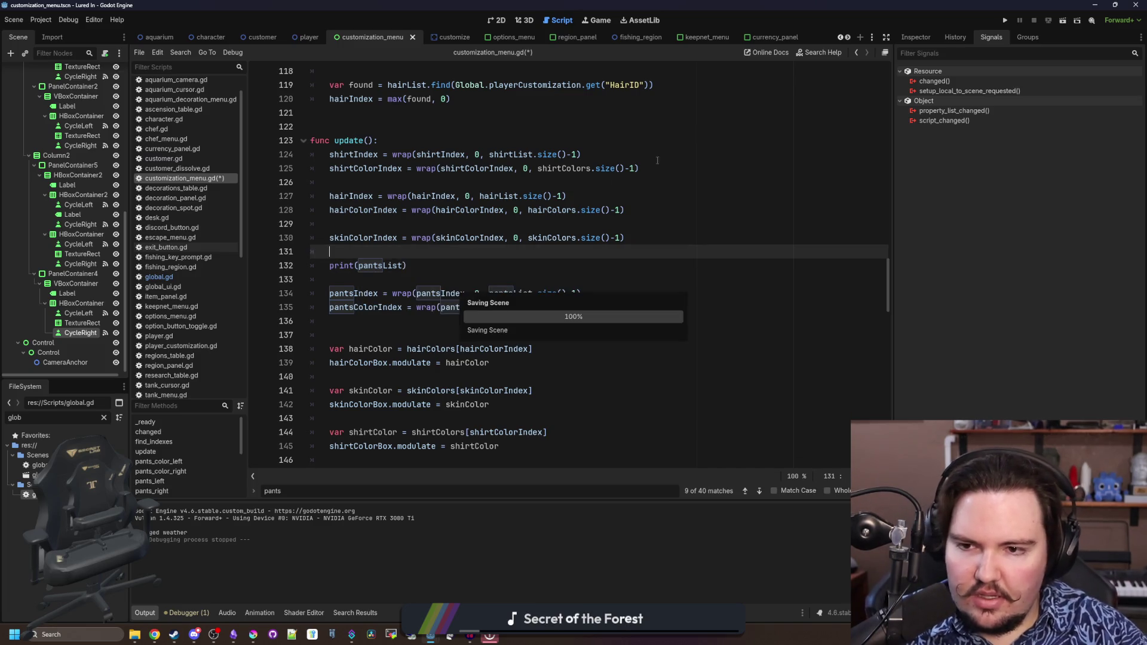
Run the game, open the Edit customization panel to check Pants, then stop it
key(F5)
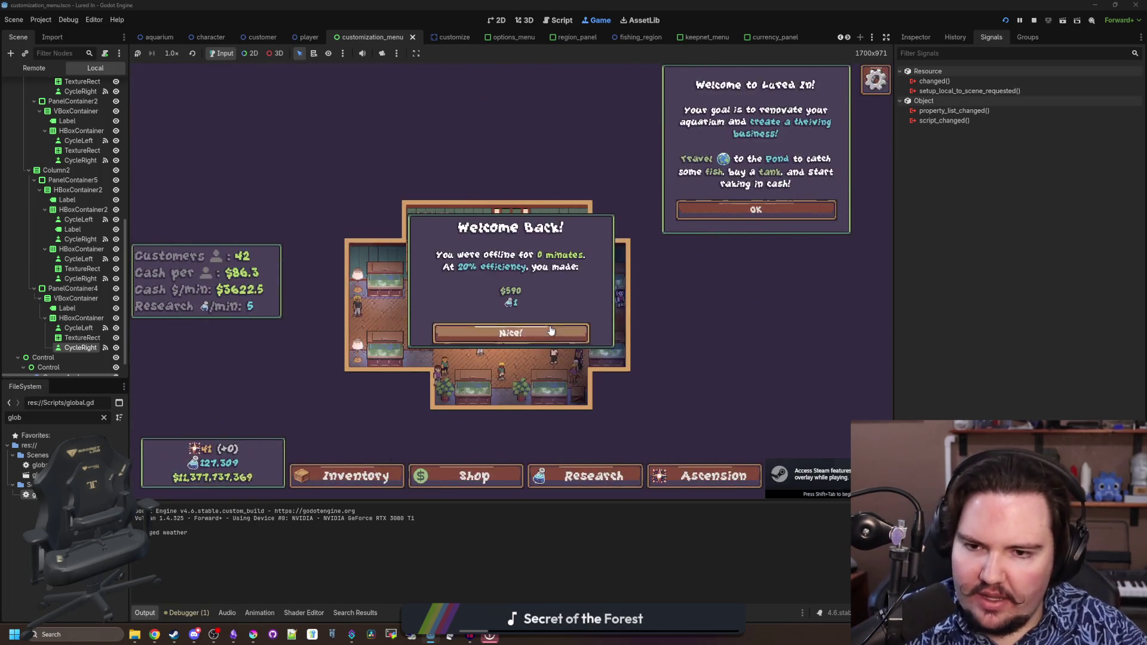
click(577, 332)
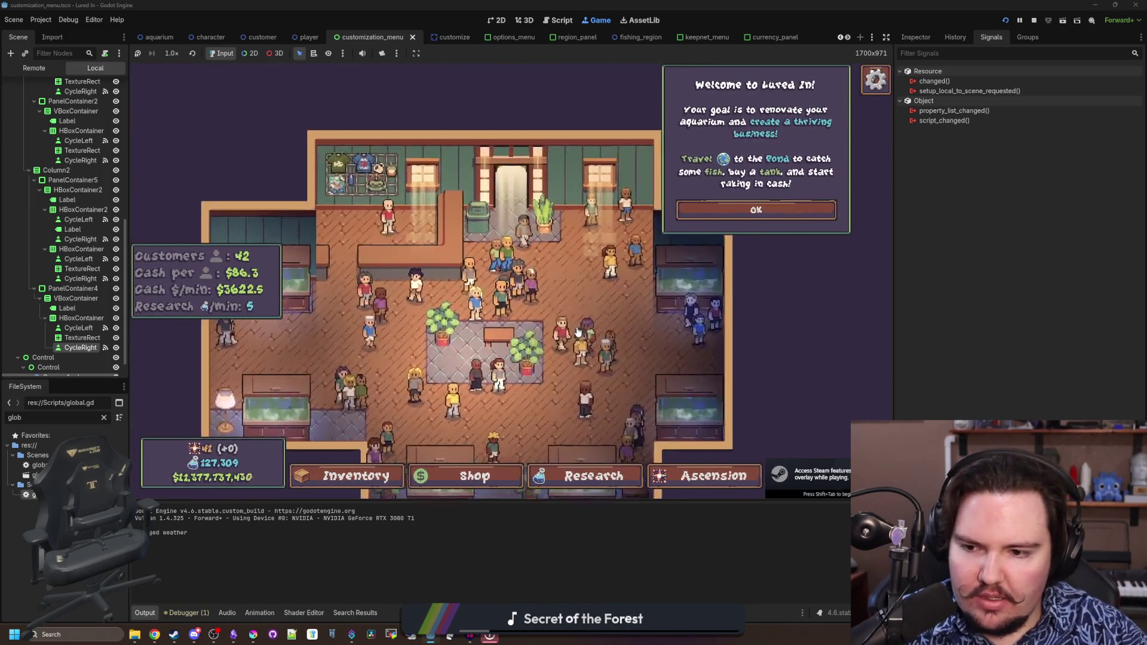
click(577, 332)
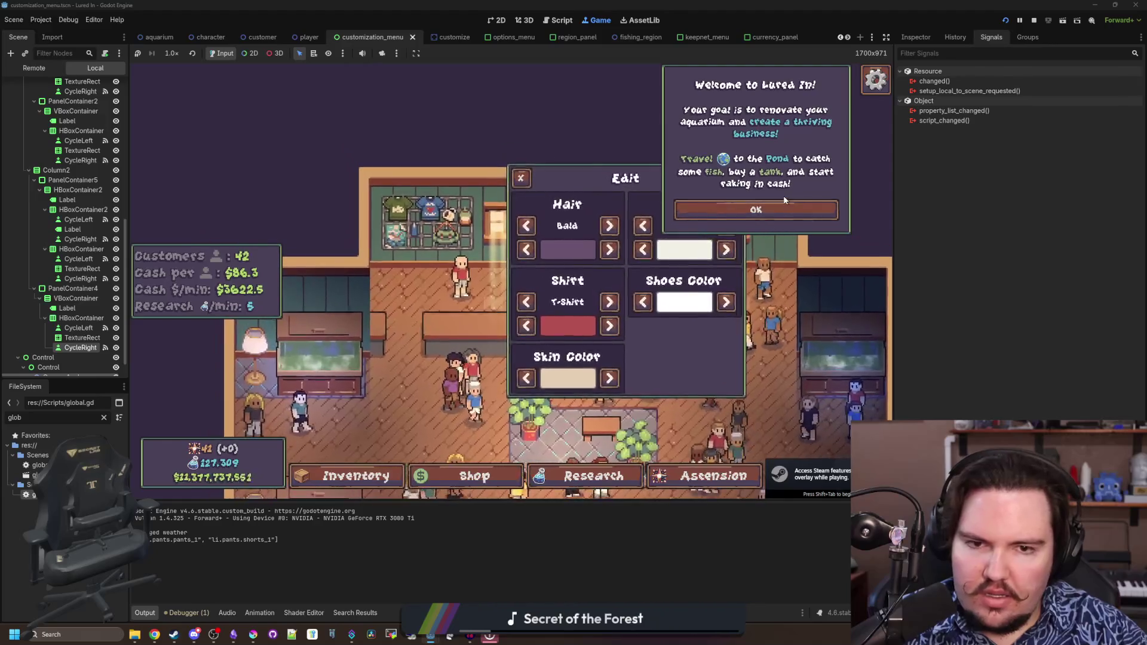
click(783, 199)
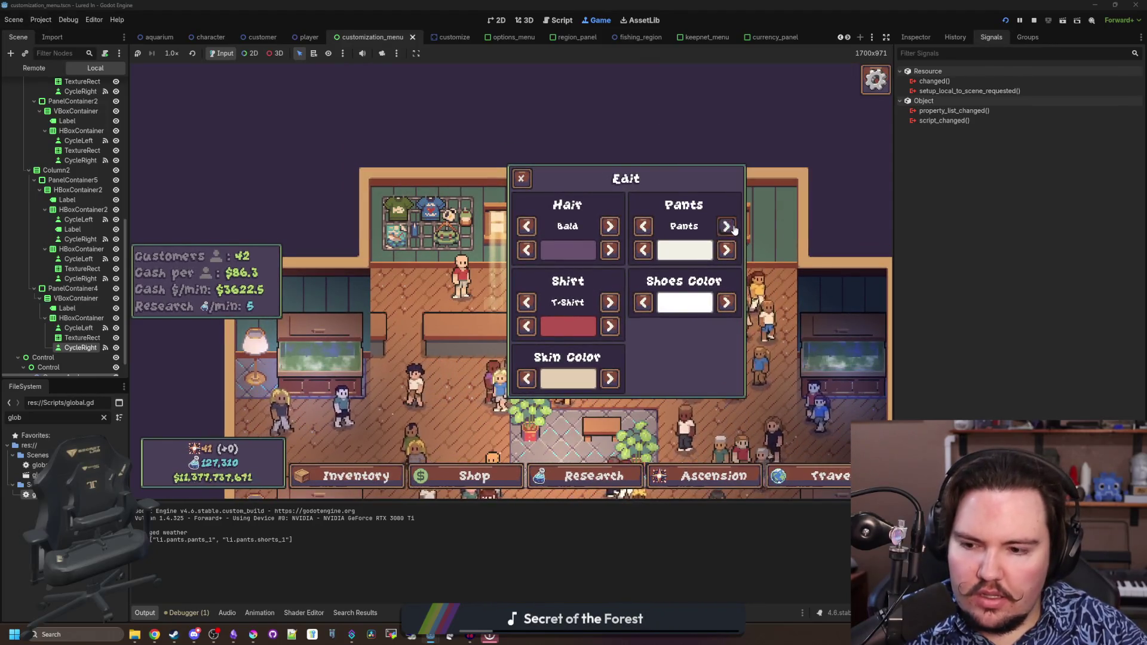
click(1034, 22)
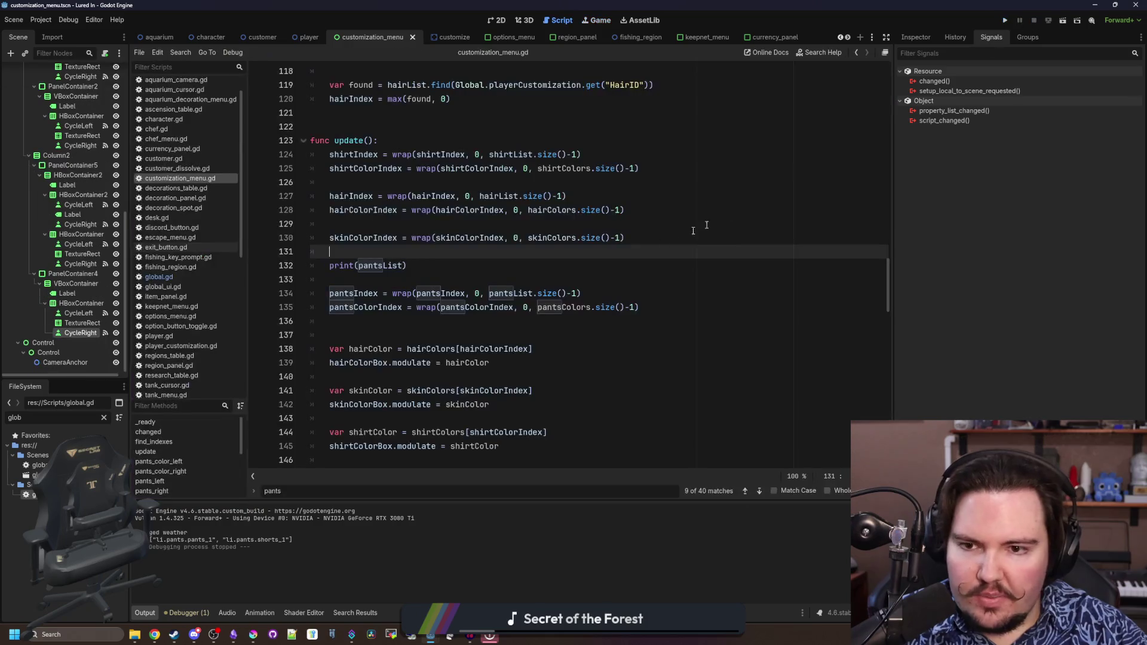
Remove the -1 from the skinColors, hairColors, hairList and shirtColors size() bounds
click(620, 238)
key(BackSpace)
key(BackSpace)
click(620, 210)
key(BackSpace)
key(BackSpace)
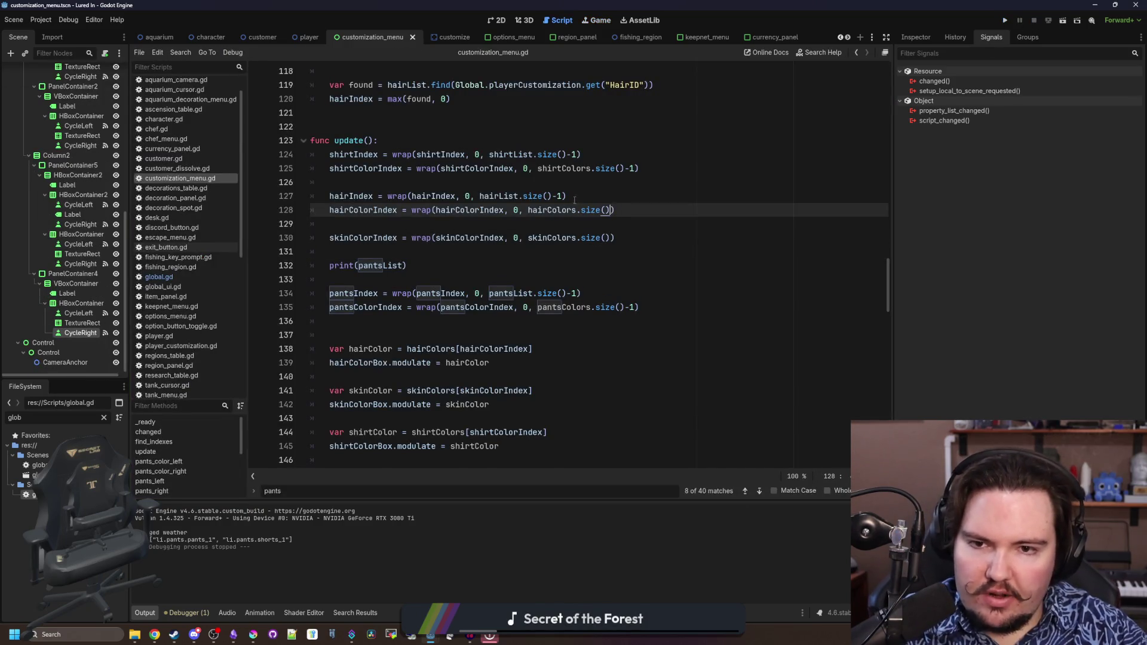
click(565, 196)
key(BackSpace)
key(BackSpace)
click(638, 168)
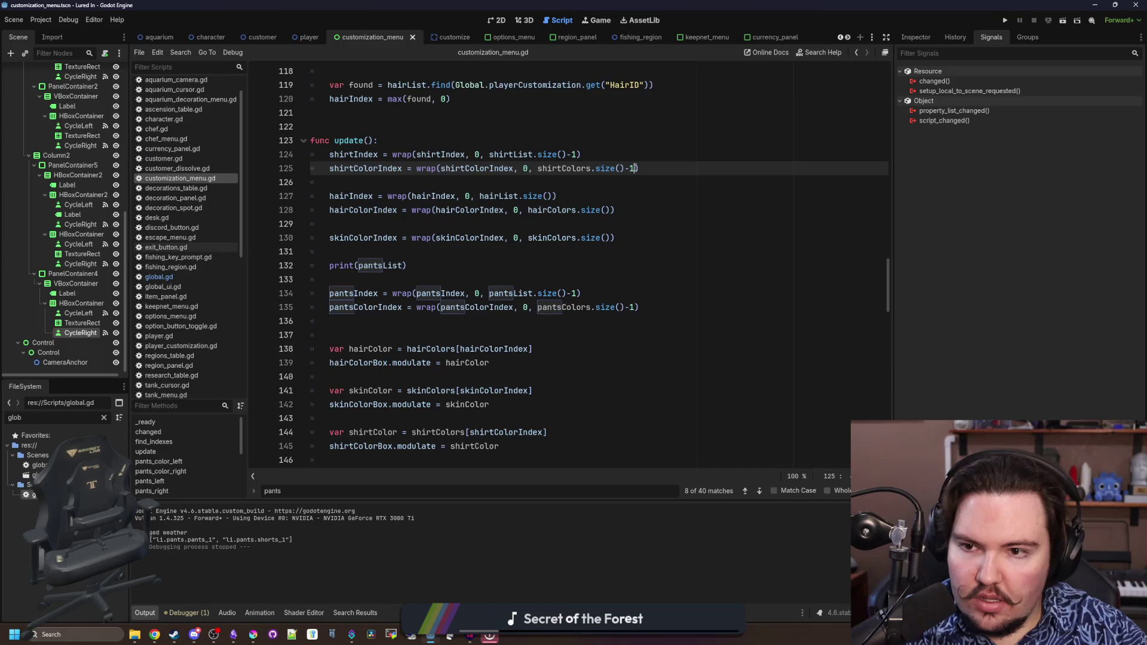
key(BackSpace)
key(BackSpace)
click(579, 154)
Remove the -1 from the pantsColors and pantsList bounds, then save and relaunch the game
click(638, 307)
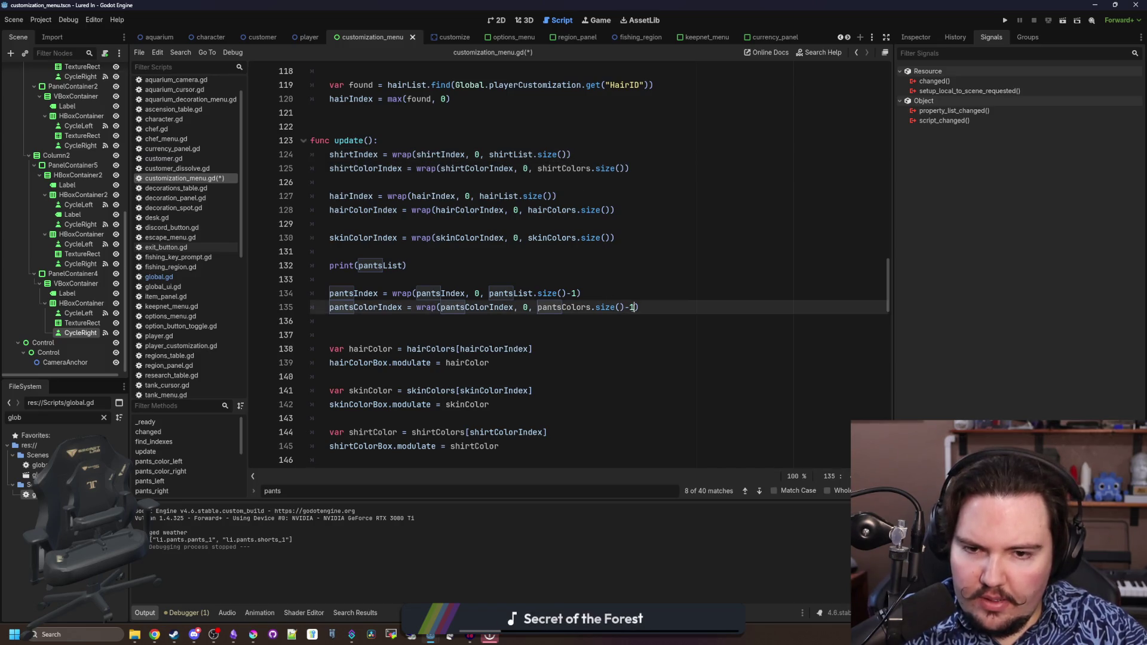
key(BackSpace)
key(BackSpace)
click(581, 294)
key(BackSpace)
key(BackSpace)
click(472, 271)
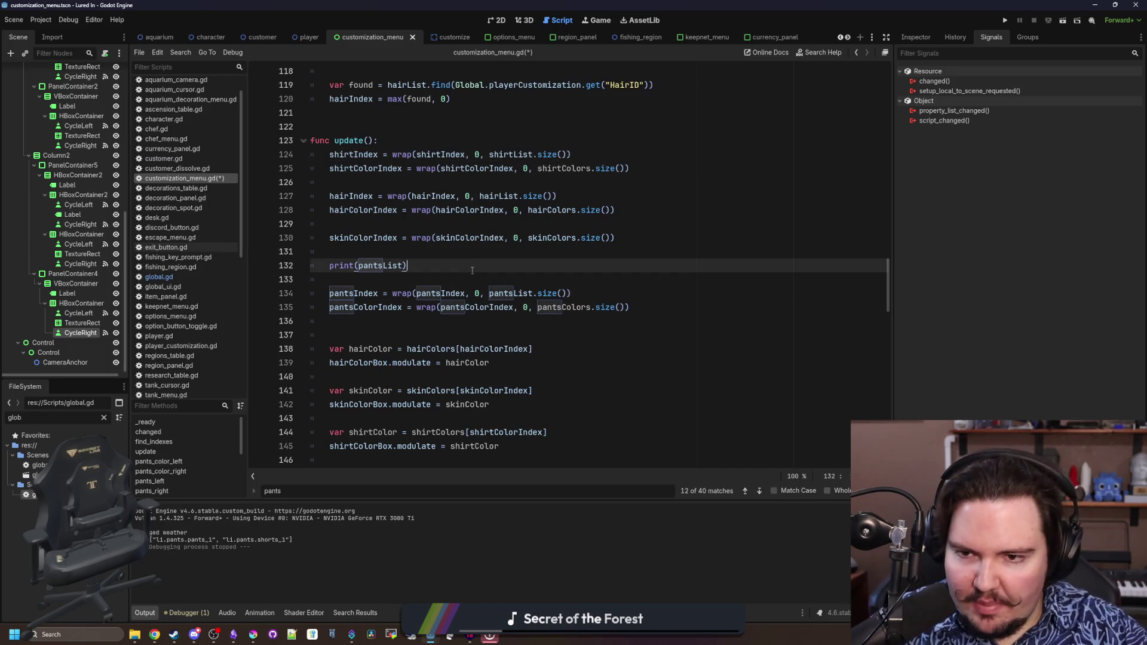
key(F5)
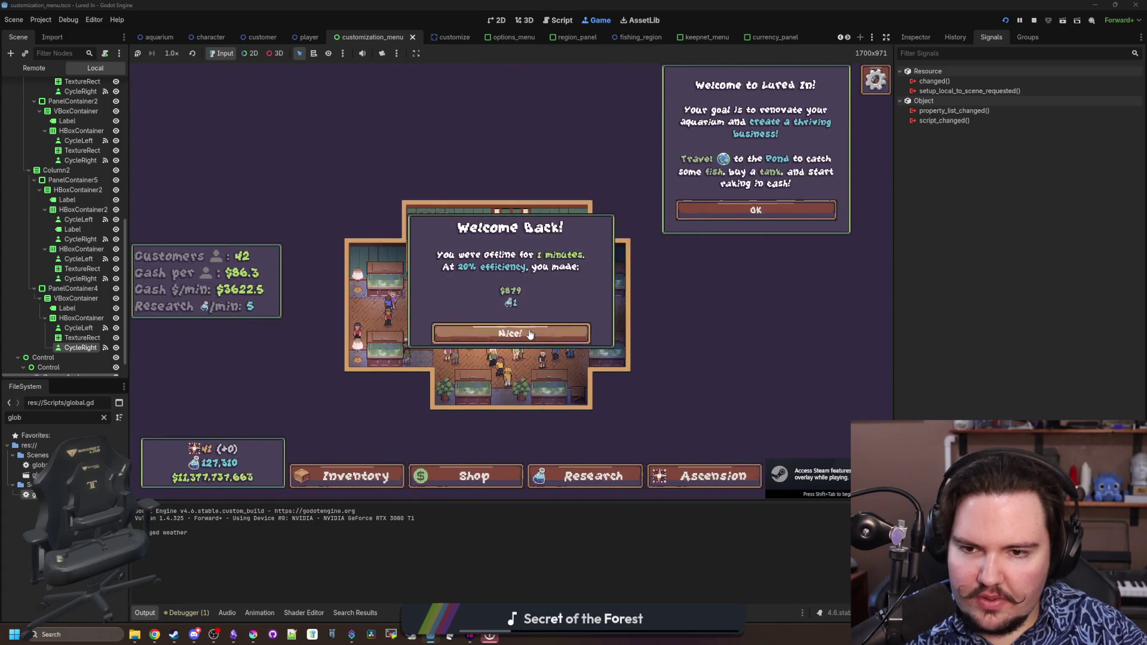
Dismiss the welcome popups and switch the pants style to Shorts
click(471, 330)
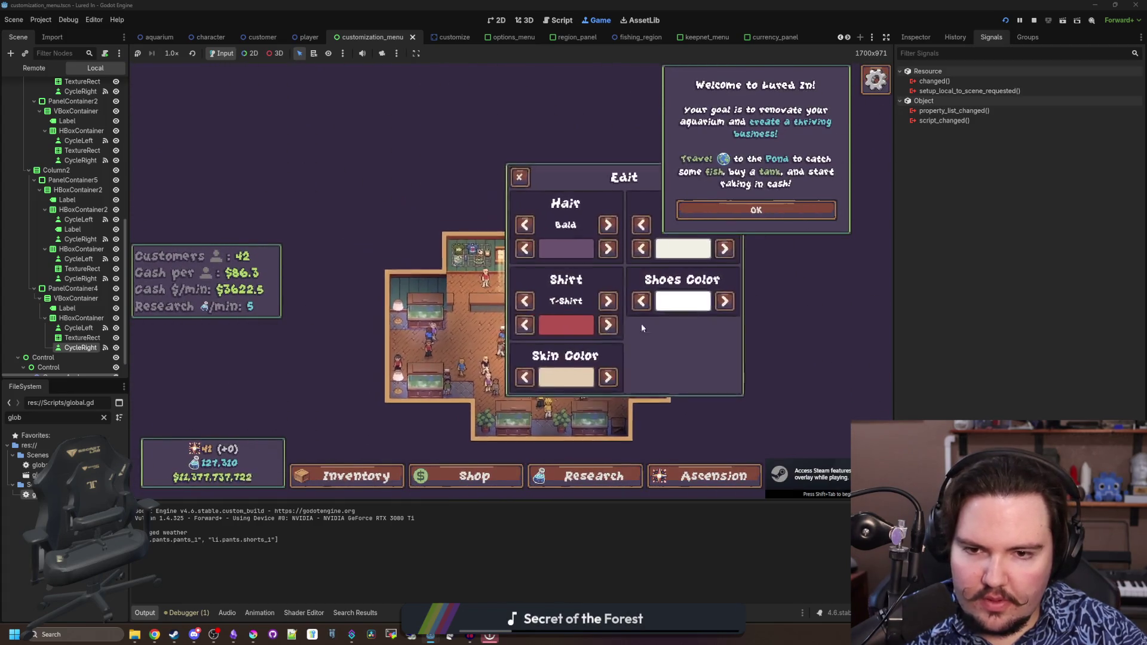
click(776, 209)
click(726, 226)
click(726, 226)
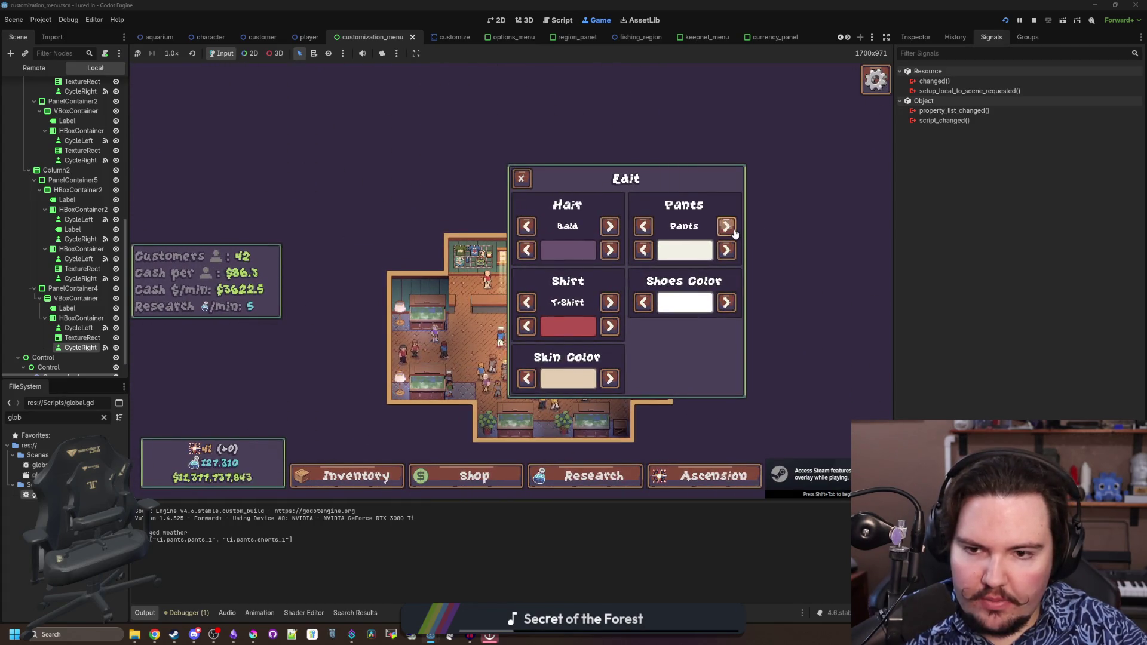
click(727, 225)
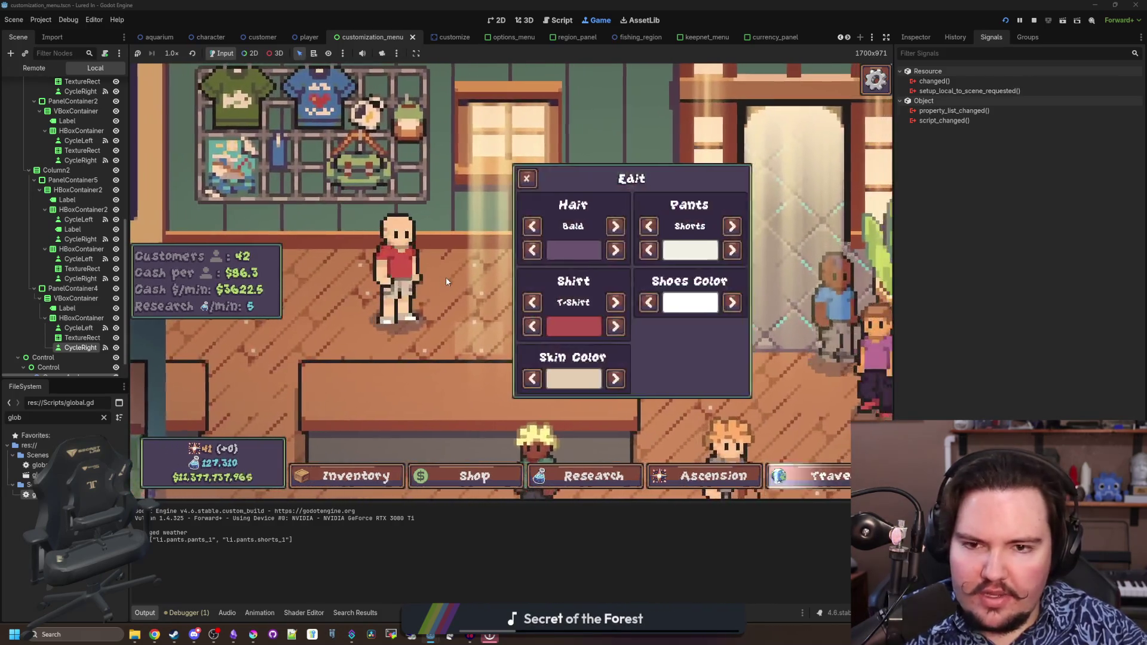
Cycle through the hair styles (Flat Top, Bowl Cut), ending on Bed Head
click(612, 226)
click(613, 226)
click(610, 226)
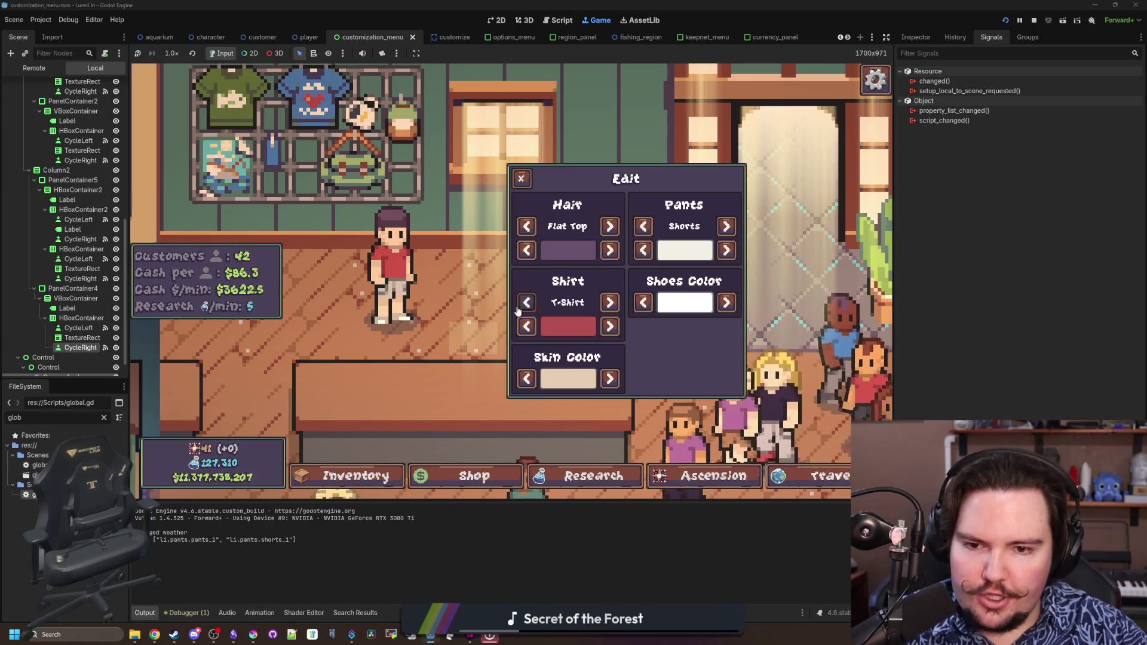
click(610, 226)
click(611, 226)
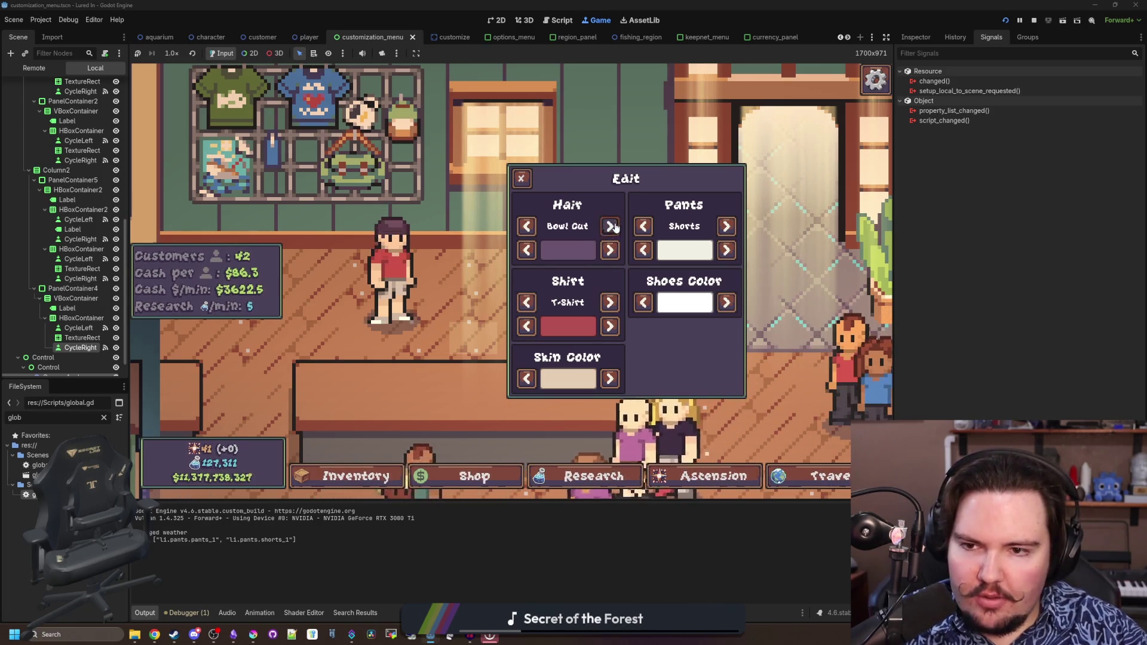
click(610, 225)
click(611, 226)
click(610, 226)
click(610, 225)
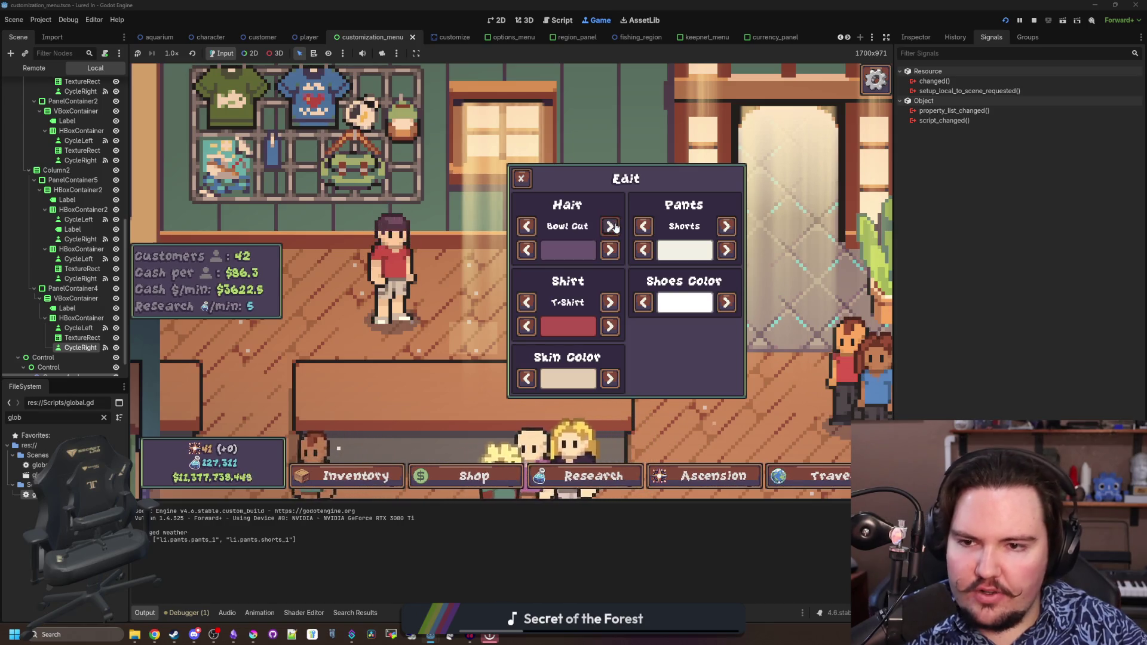
click(614, 225)
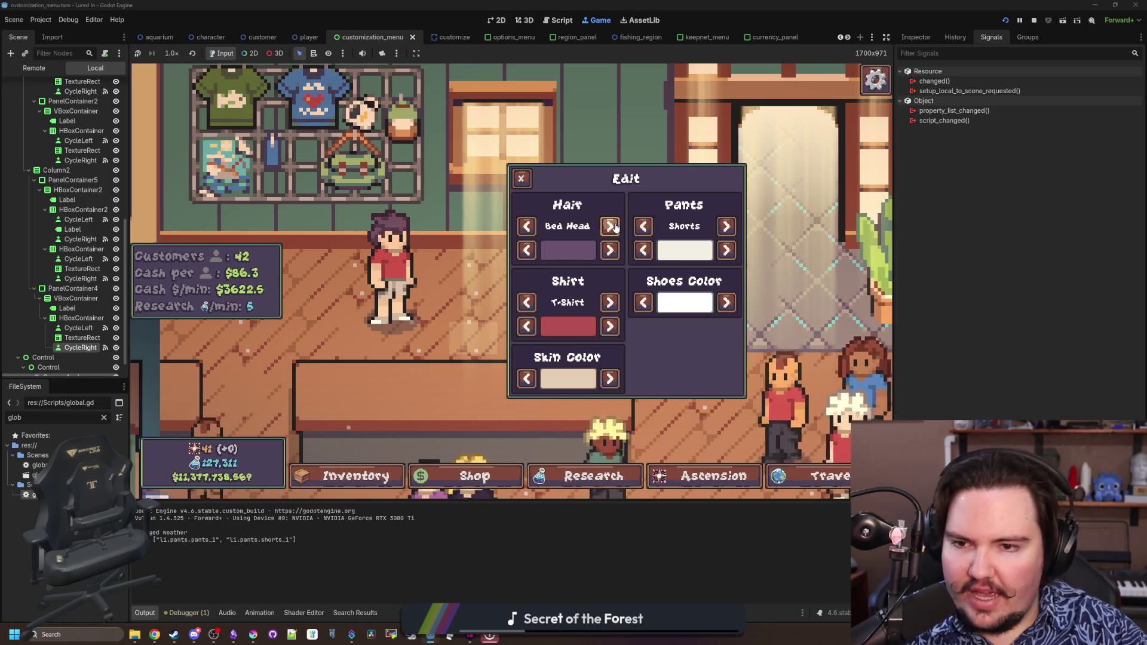
Cycle the skin colour shades and change the shirt colour from red to blue
click(602, 380)
click(601, 381)
click(602, 381)
click(602, 380)
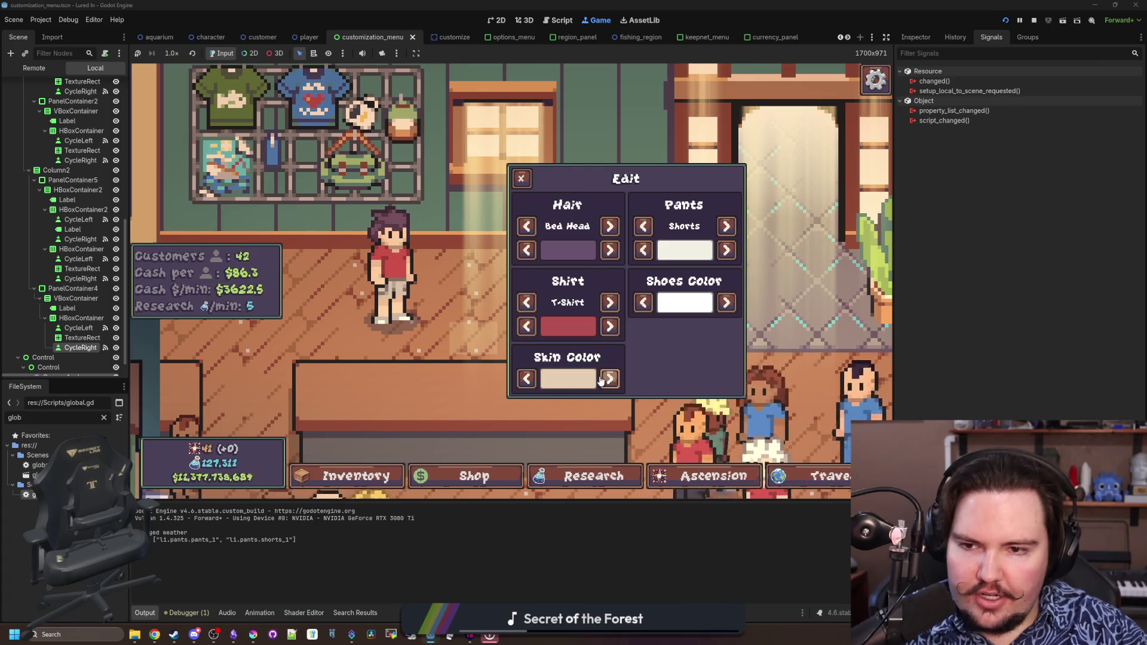
click(609, 326)
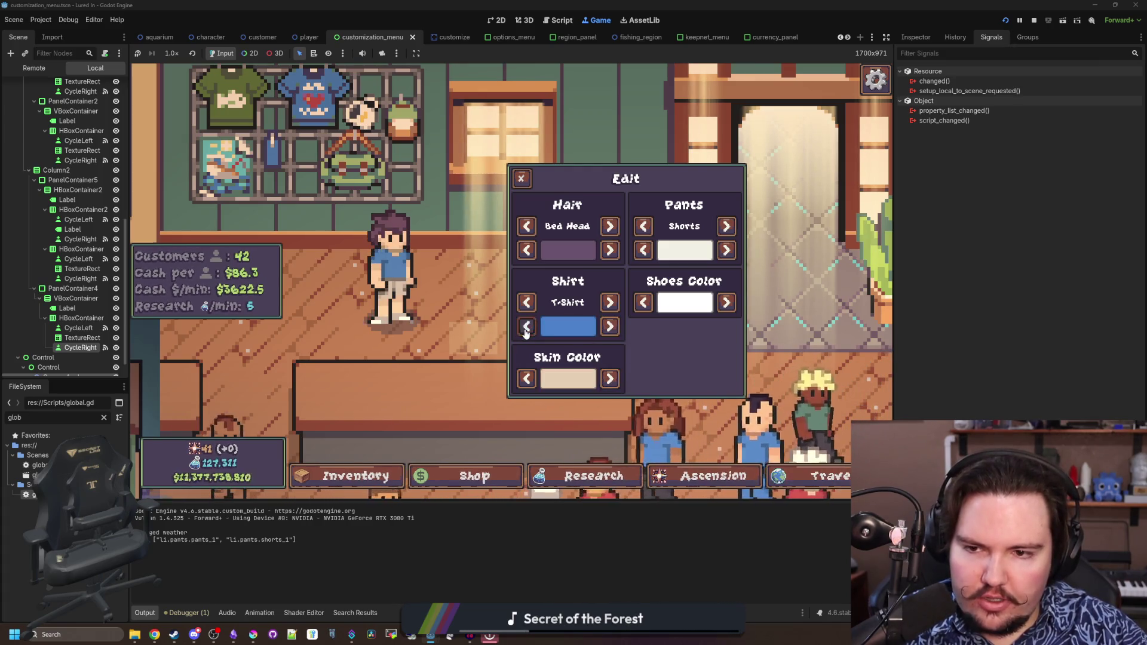
click(525, 326)
Try stepping the shoes colour forward and back
click(610, 326)
click(724, 304)
click(724, 305)
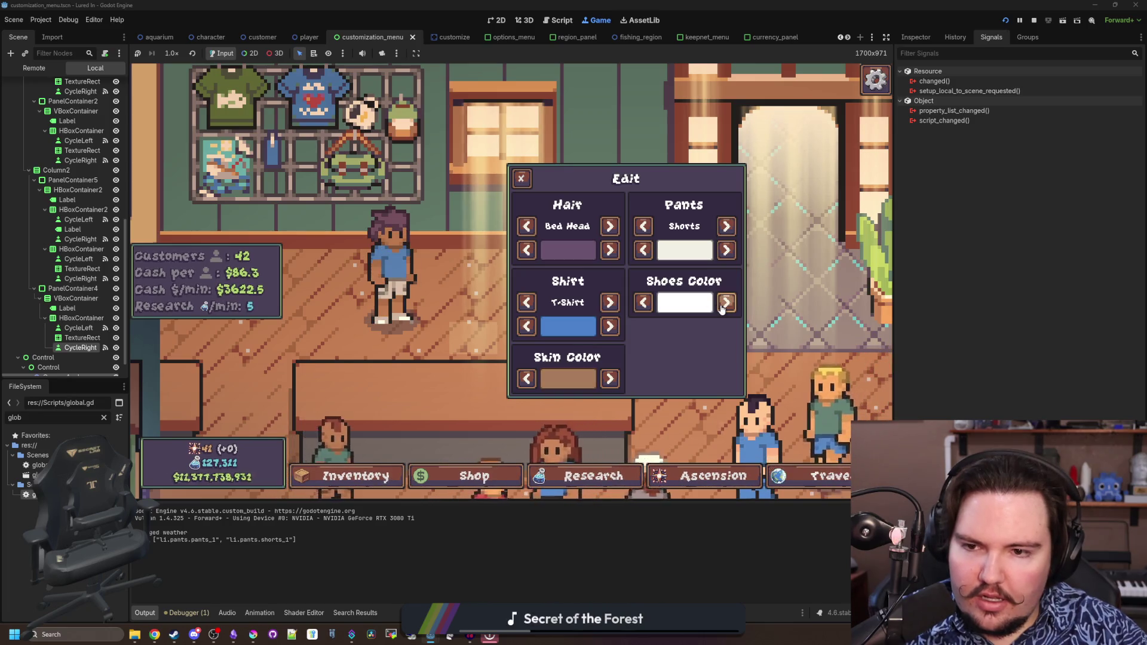
click(724, 303)
click(645, 306)
click(645, 306)
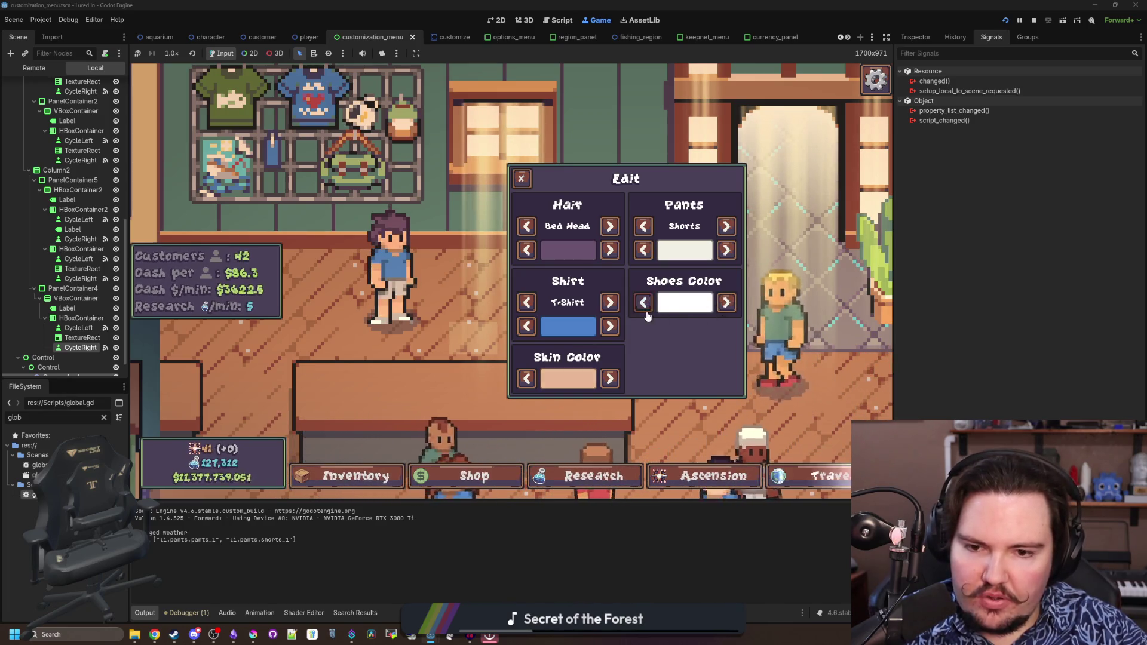
click(644, 304)
click(644, 305)
click(727, 303)
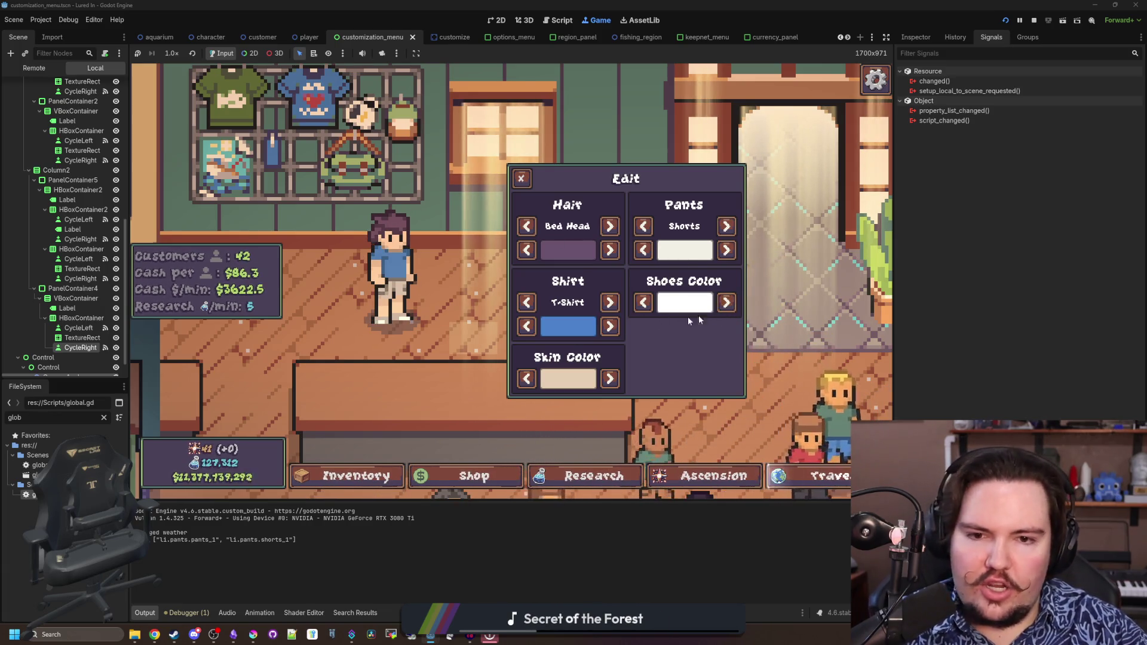
Step the pants colour darker to brown, then stop the running game
click(727, 249)
click(726, 249)
click(726, 250)
click(726, 249)
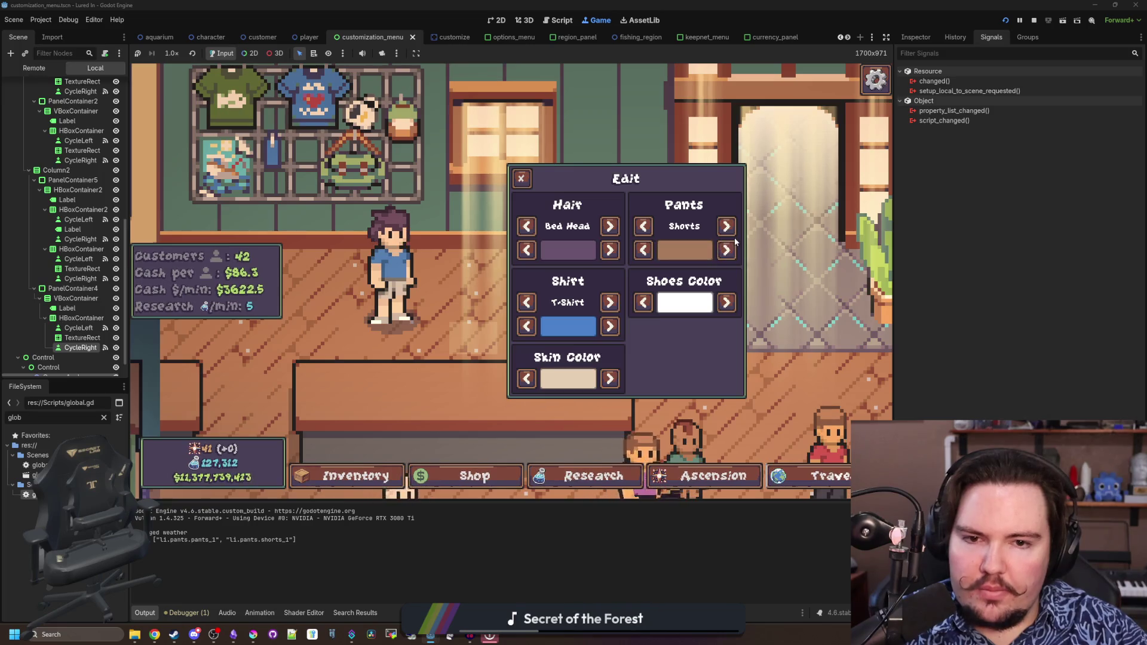
click(726, 250)
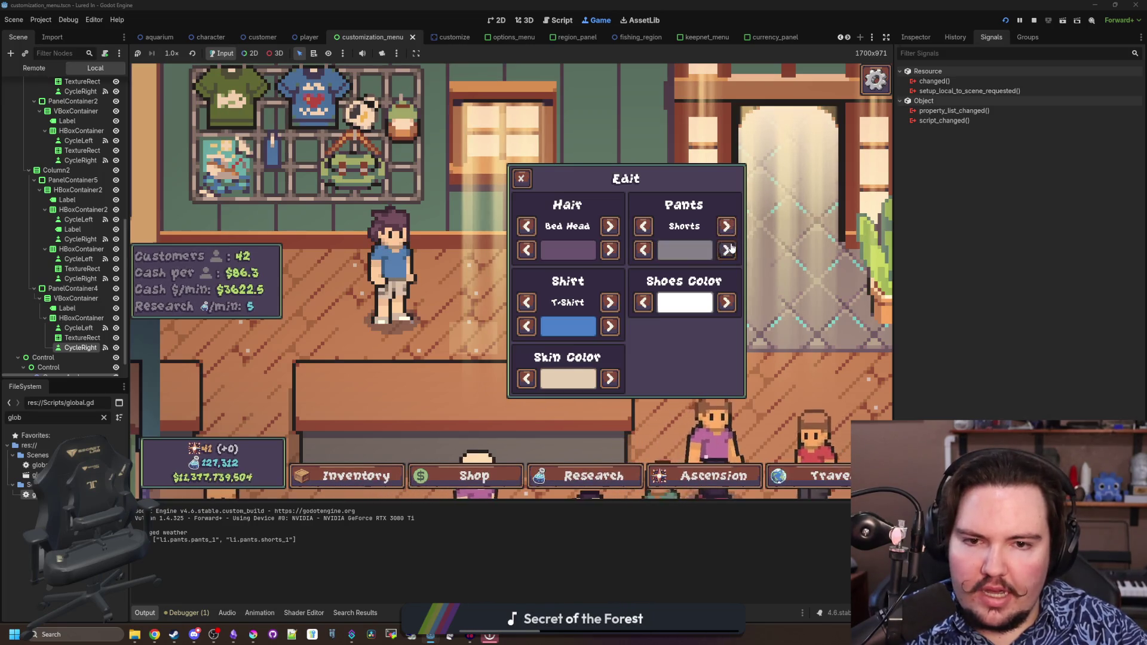
click(1005, 14)
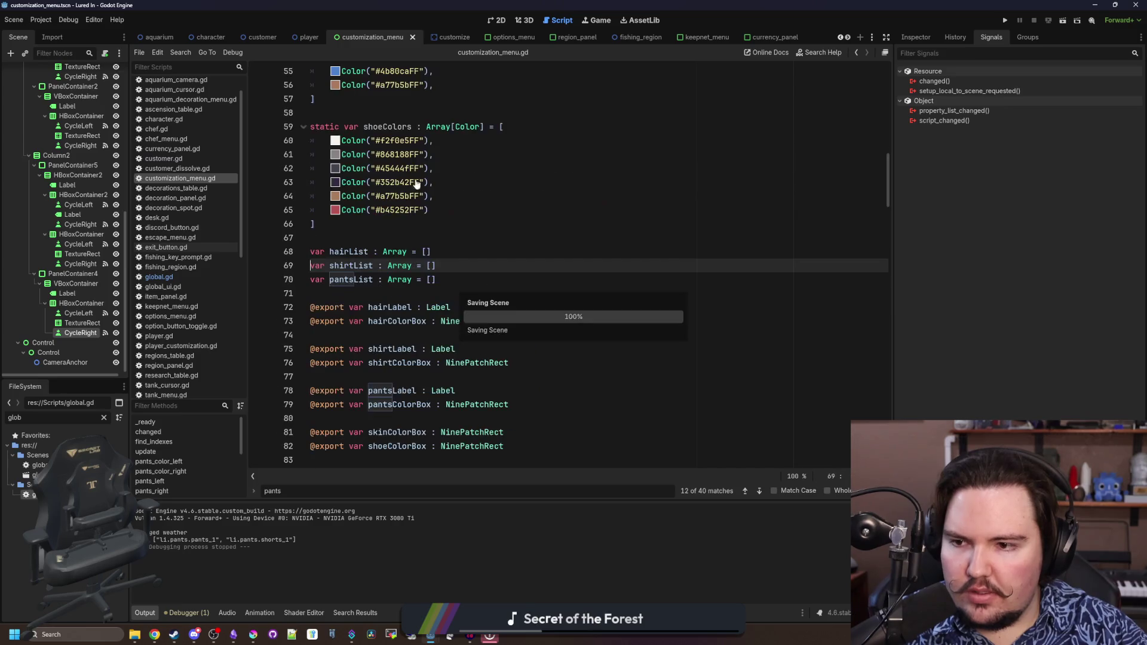
In player.gd, add a pantsColor line below hairSprite reading the 'PantsColor' customization value
click(308, 37)
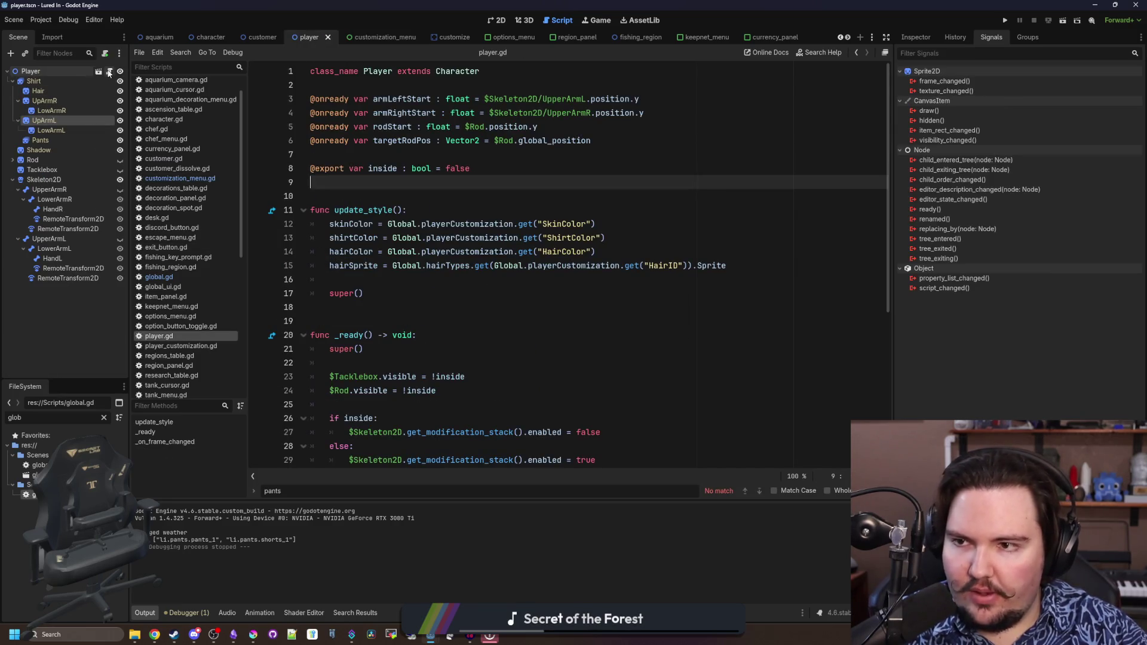
click(454, 210)
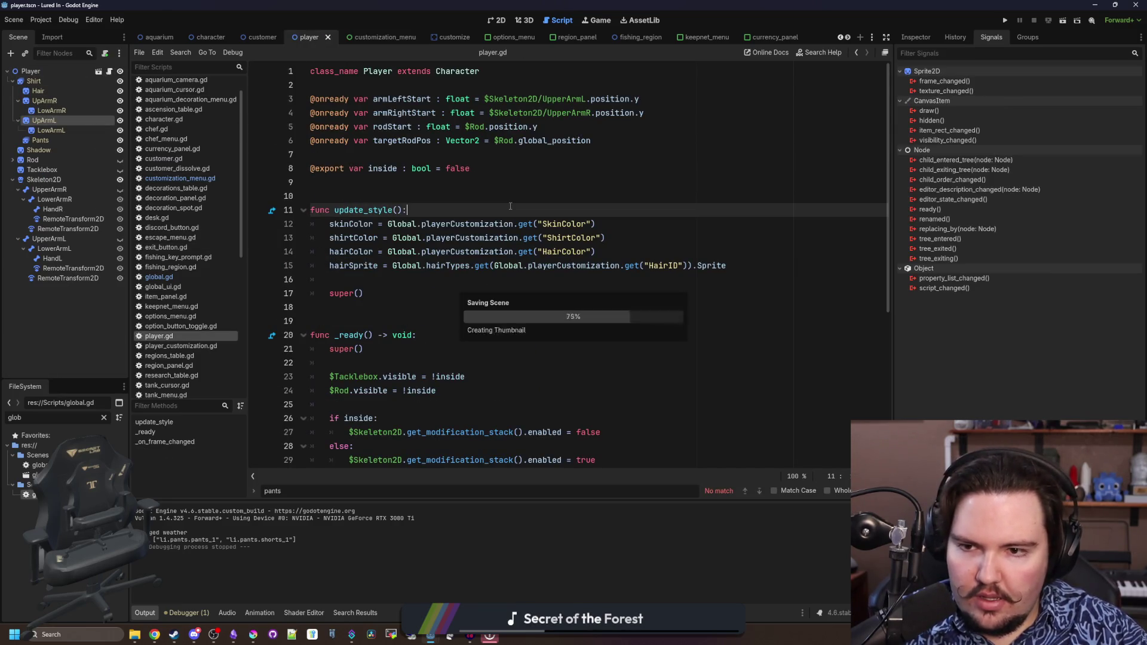
click(754, 263)
key(Return)
text(pant)
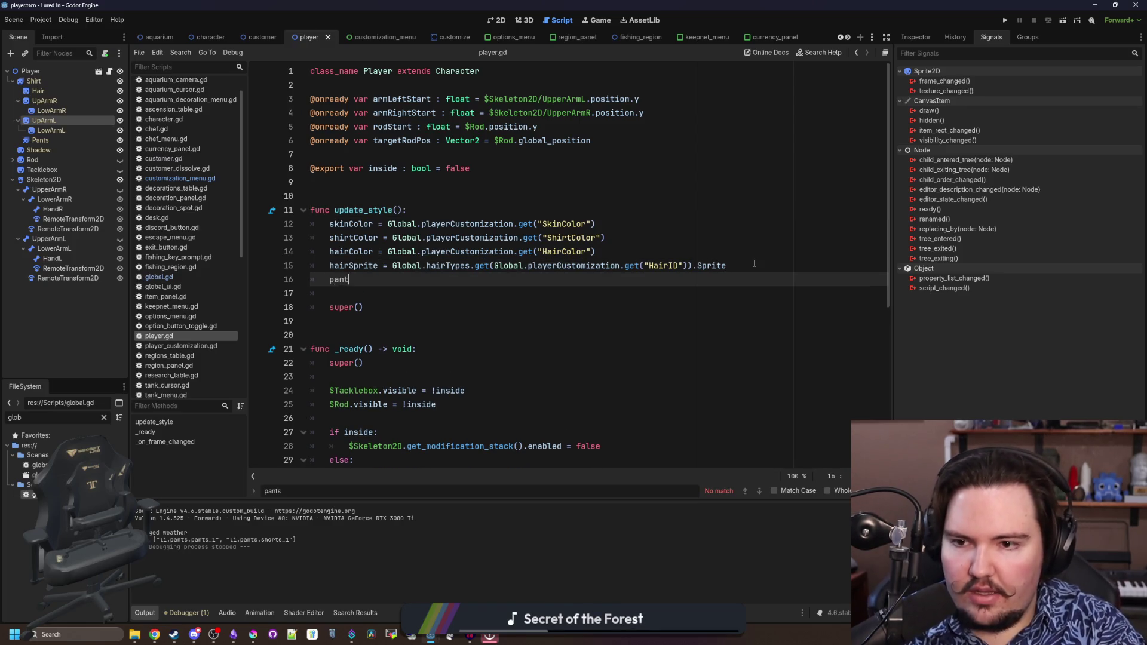
text(sColor = G)
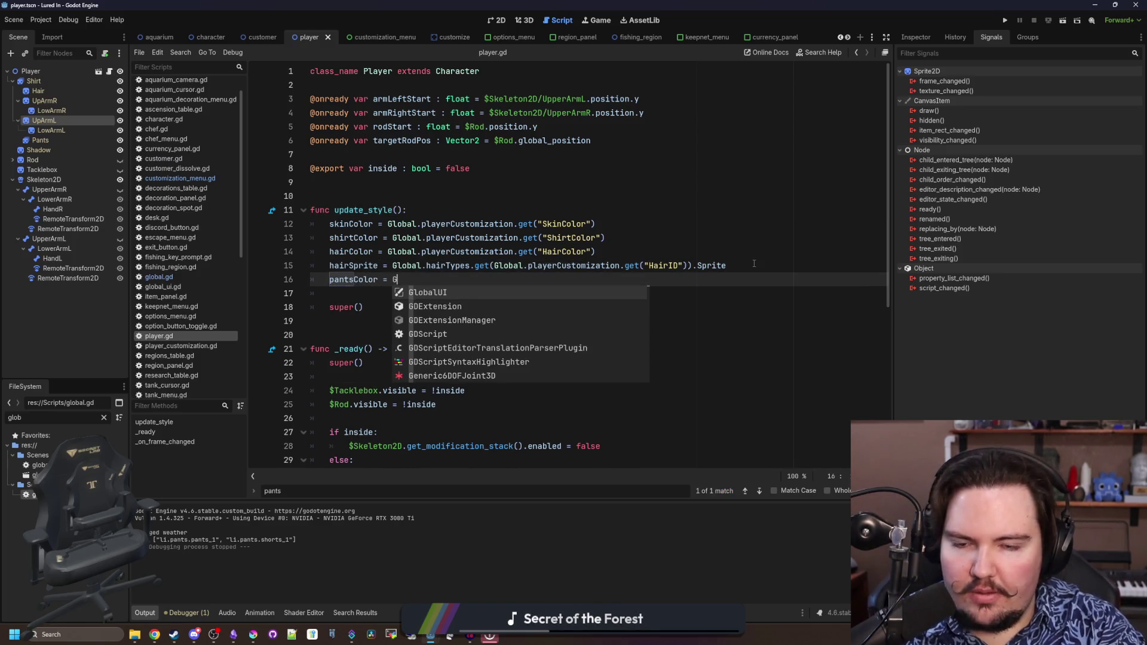
drag(595, 251, 388, 252)
key(ctrl+c)
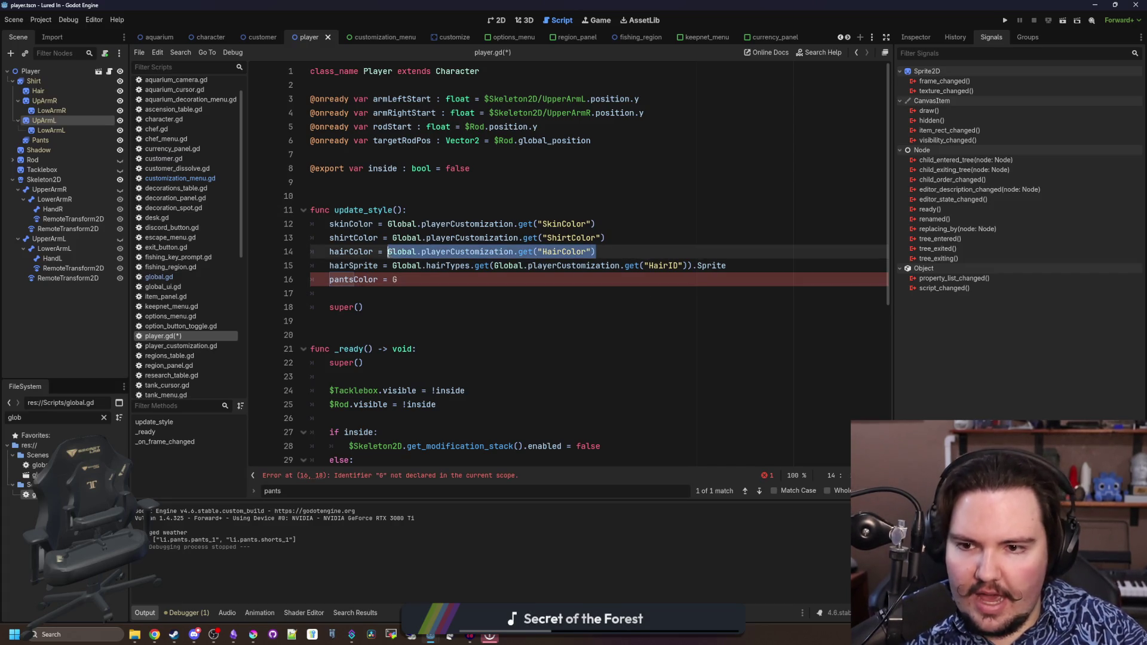
click(408, 281)
key(BackSpace)
key(ctrl+v)
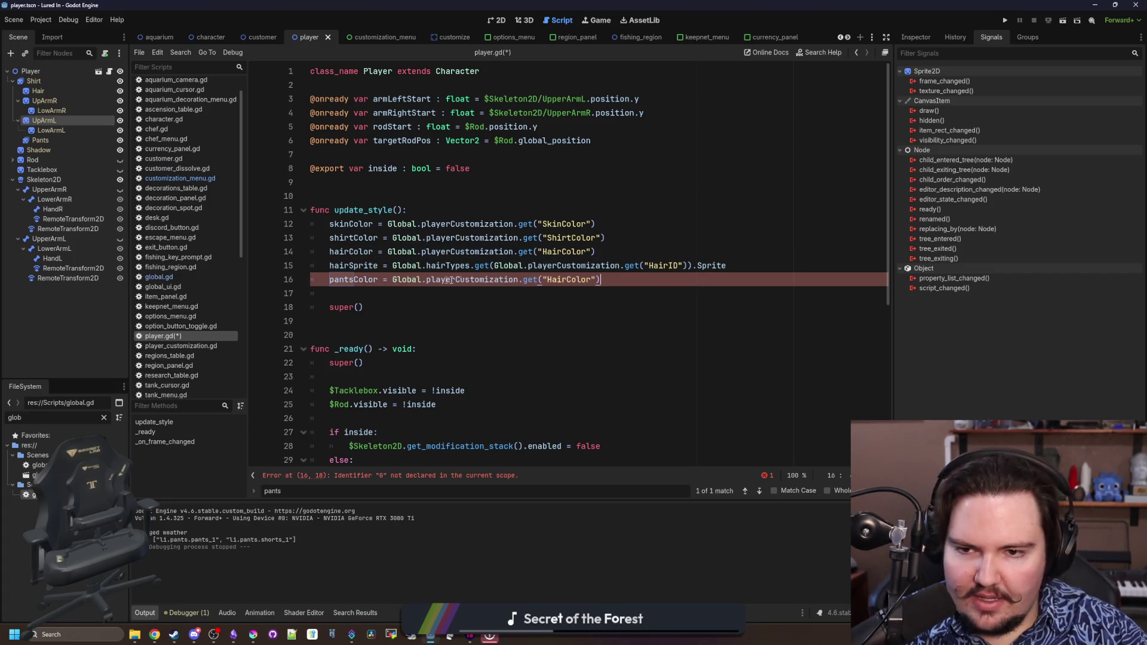
double_click(569, 280)
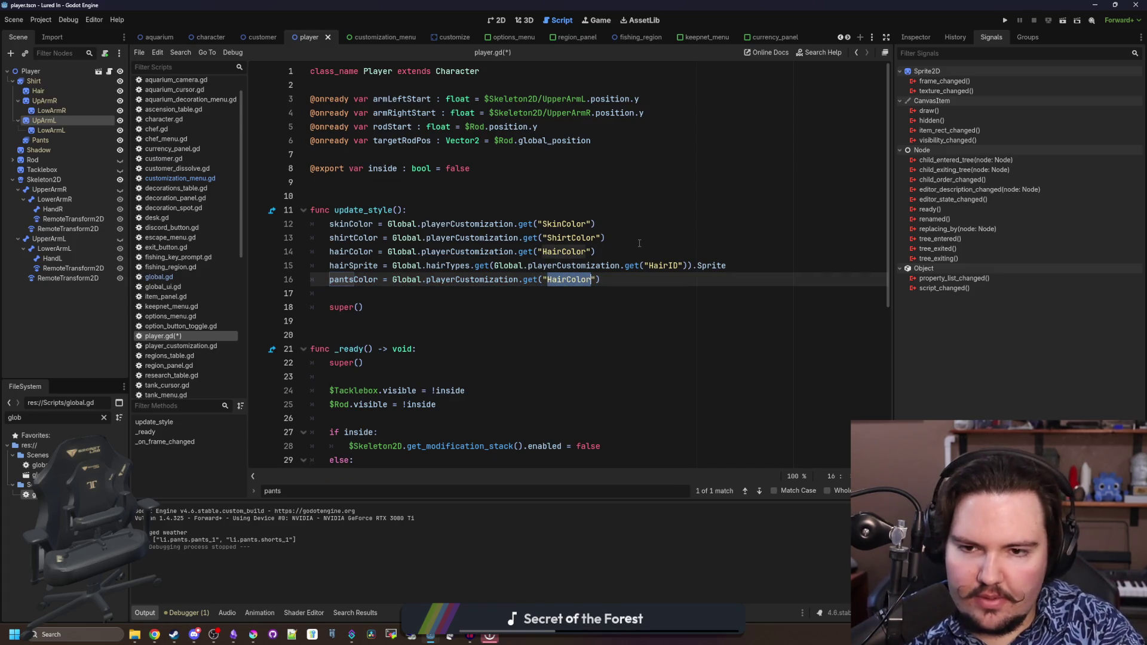
text(PantsColor)
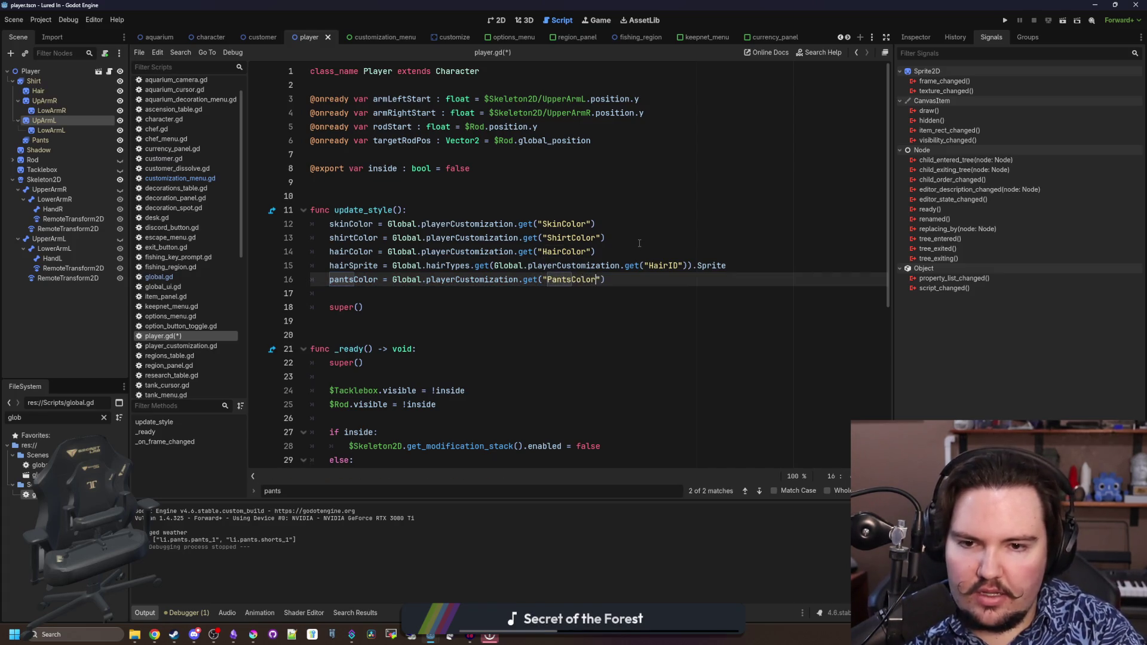
Duplicate the pantsColor line in update_style
key(Up)
key(Up)
click(638, 285)
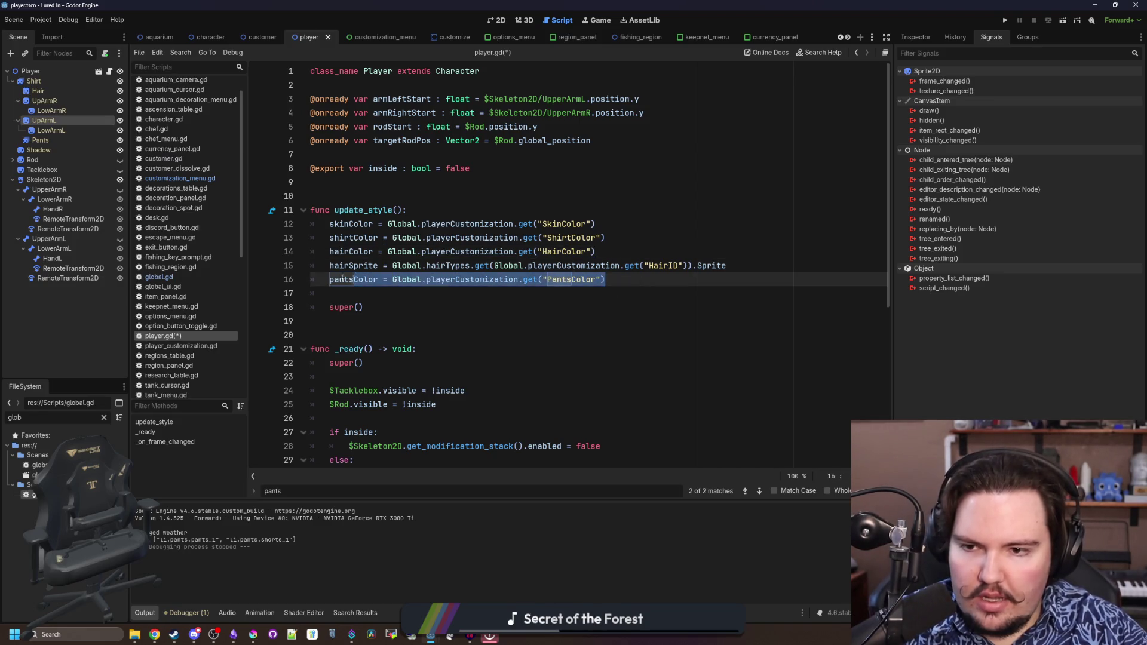
click(680, 266)
click(672, 279)
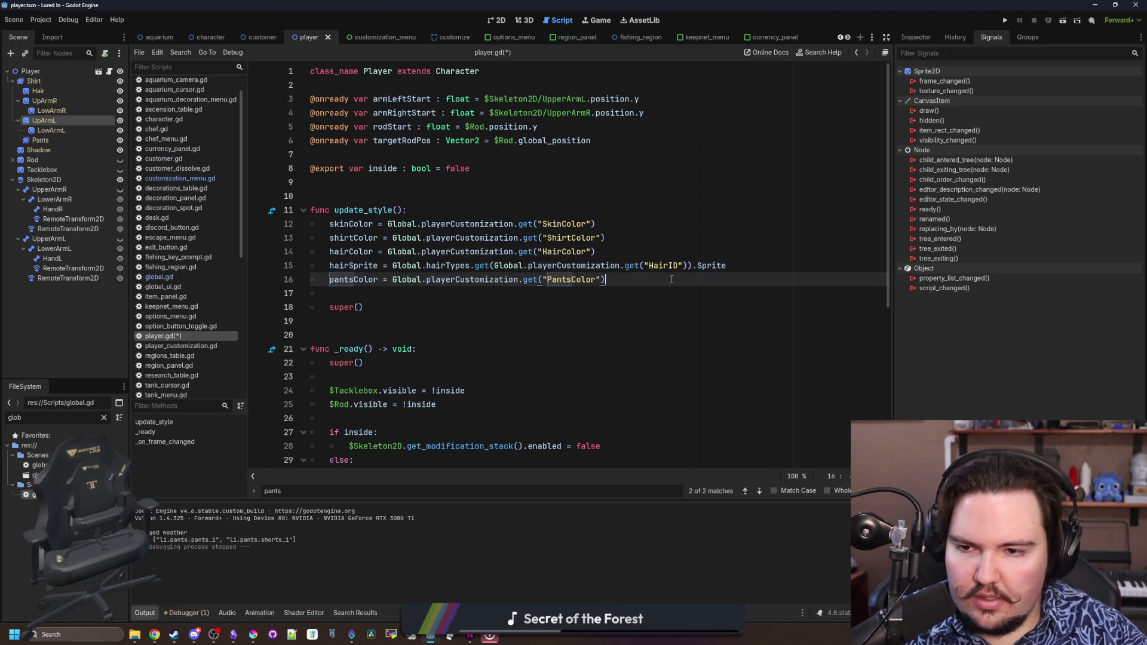
key(ctrl+shift+d)
double_click(377, 294)
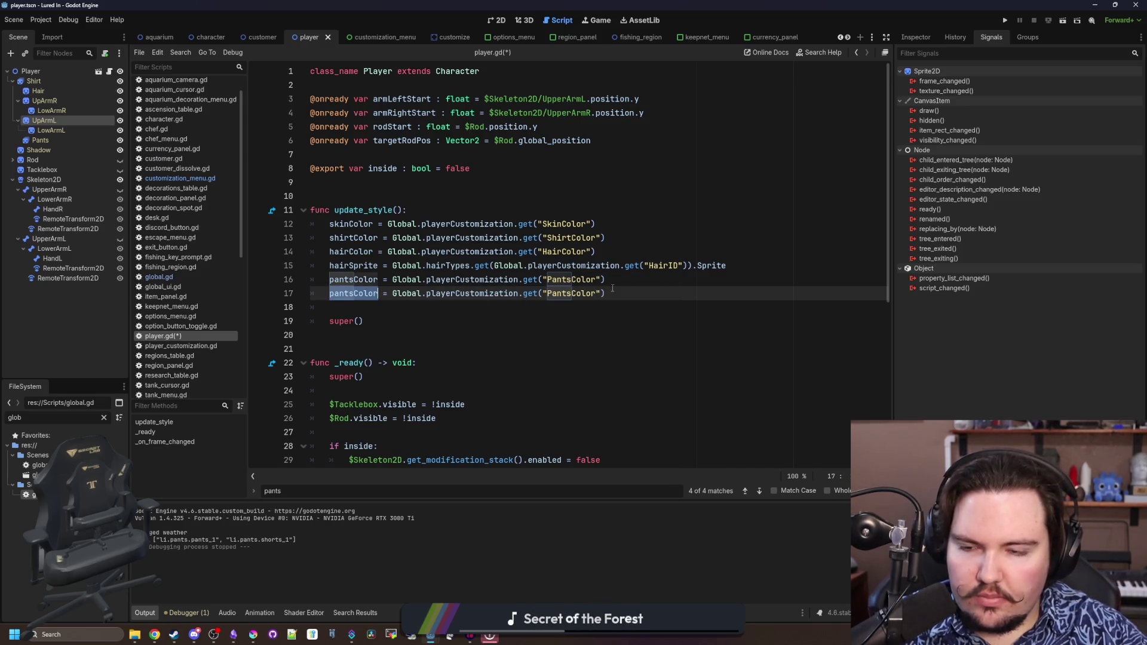
scroll(404, 201, down, 7)
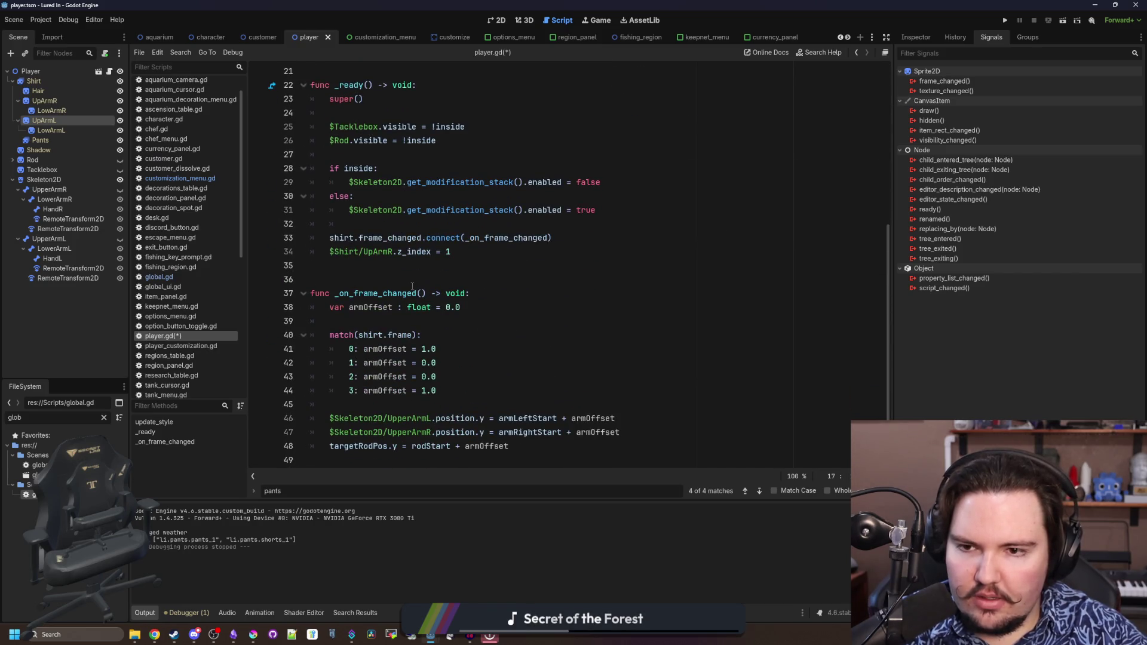
scroll(428, 273, up, 7)
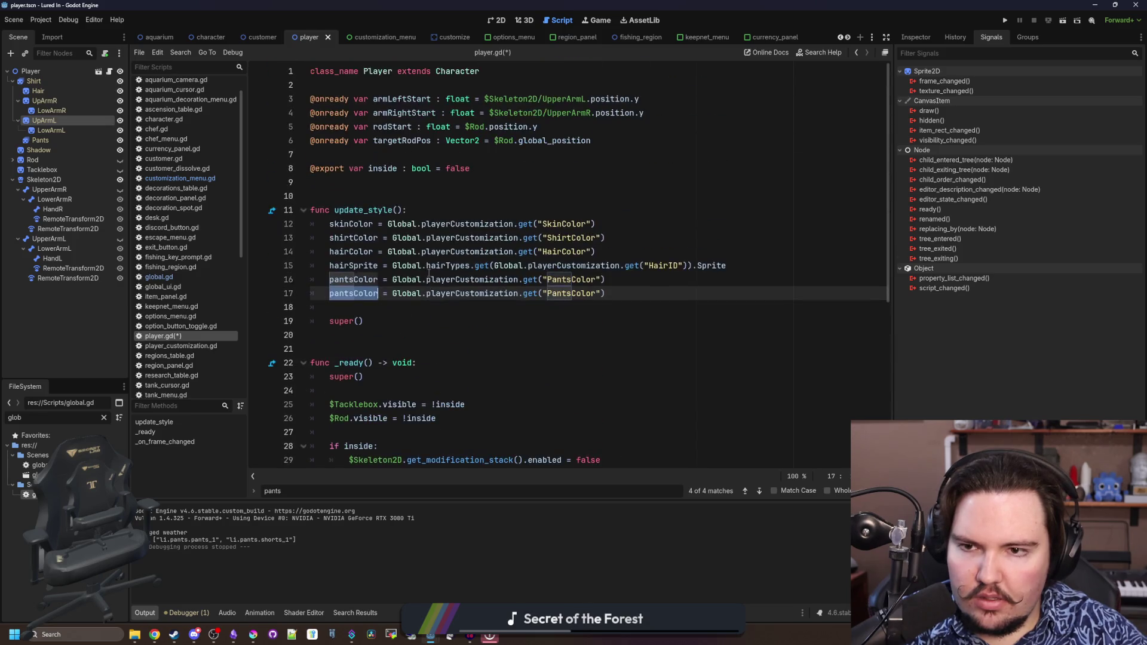
Delete both pantsColor lines, then restore them with undo
click(428, 304)
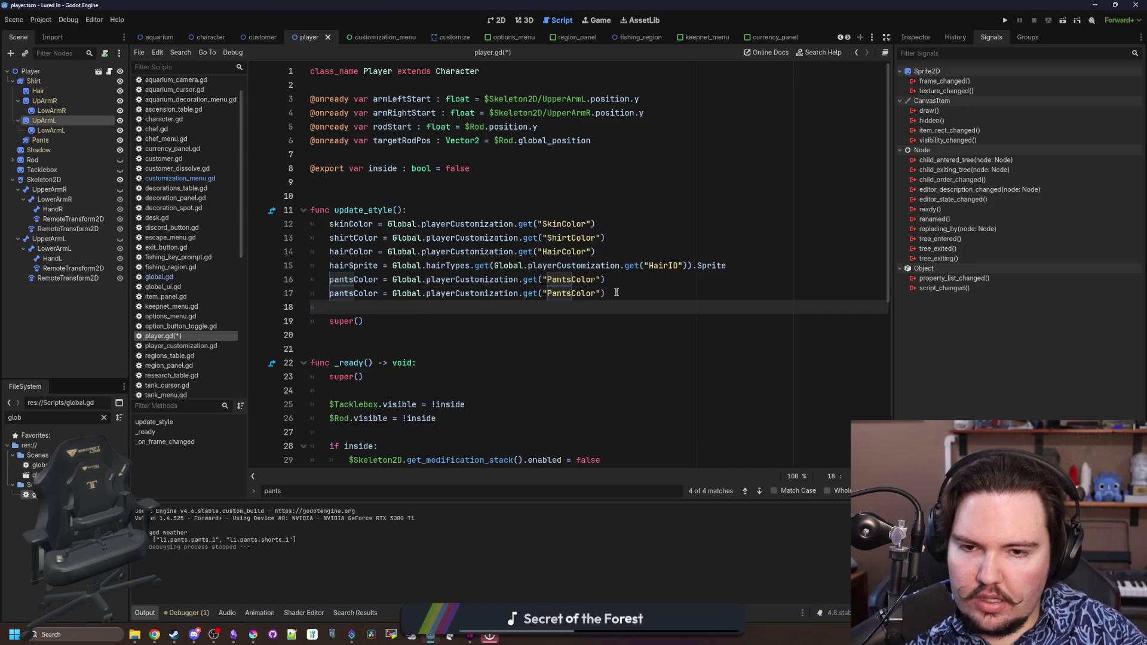
drag(615, 292, 253, 284)
key(BackSpace)
key(BackSpace)
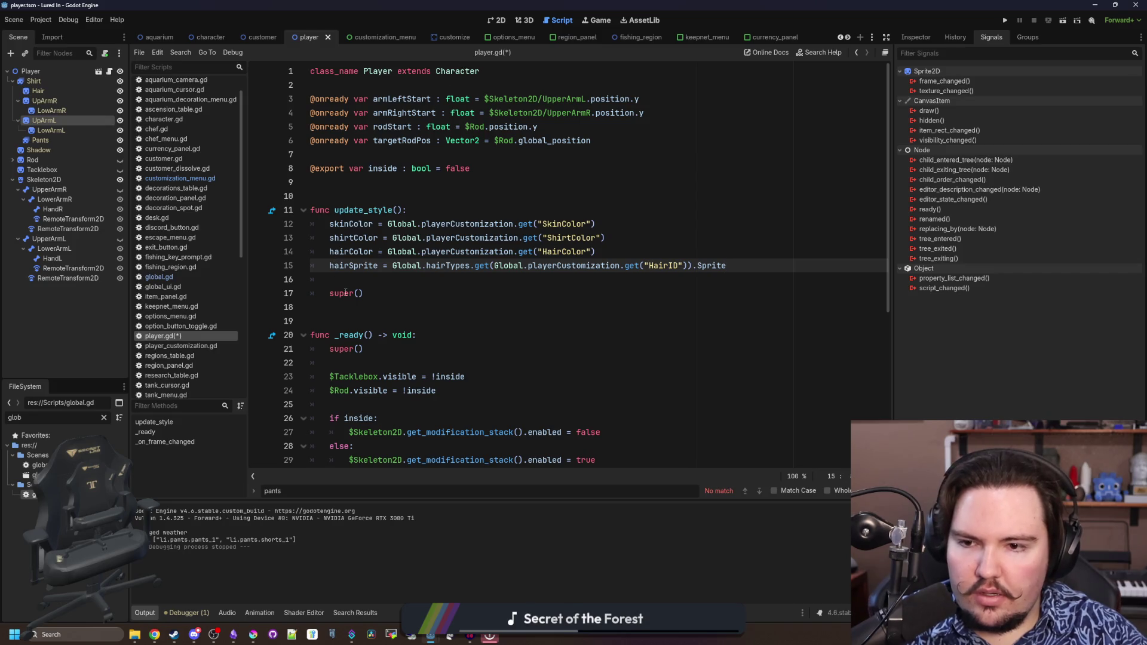
click(361, 281)
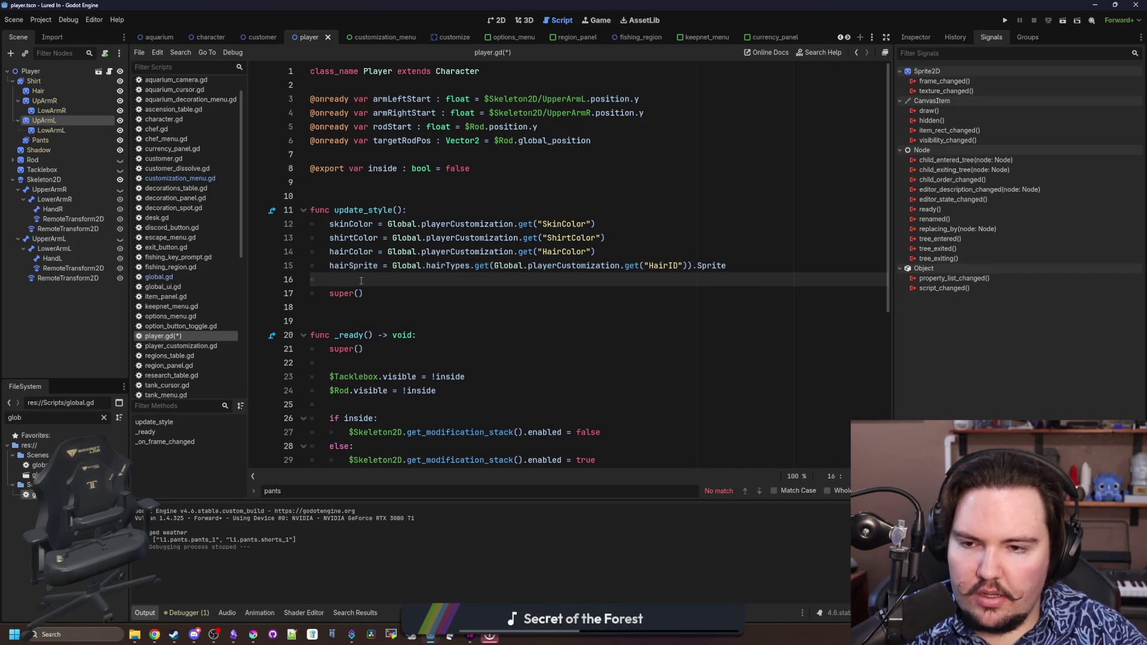
key(ctrl+z)
key(ctrl+z)
key(ctrl+z)
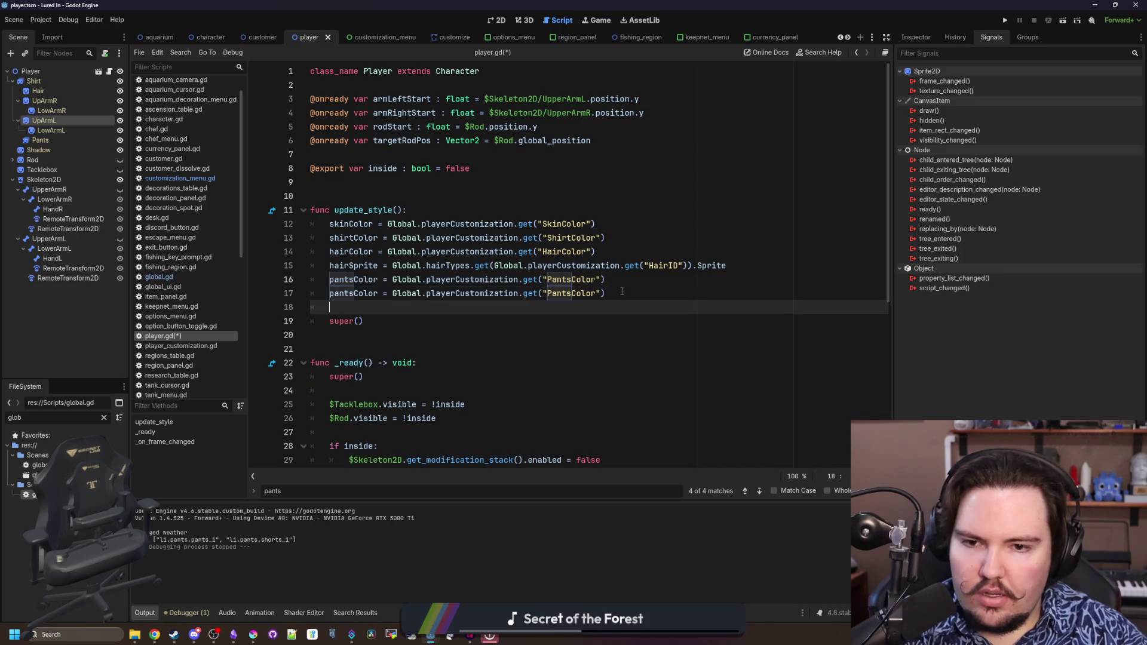
Cut the six color and hair assignment lines from update_style, leaving only super()
drag(622, 291, 312, 223)
key(ctrl+c)
key(BackSpace)
click(345, 252)
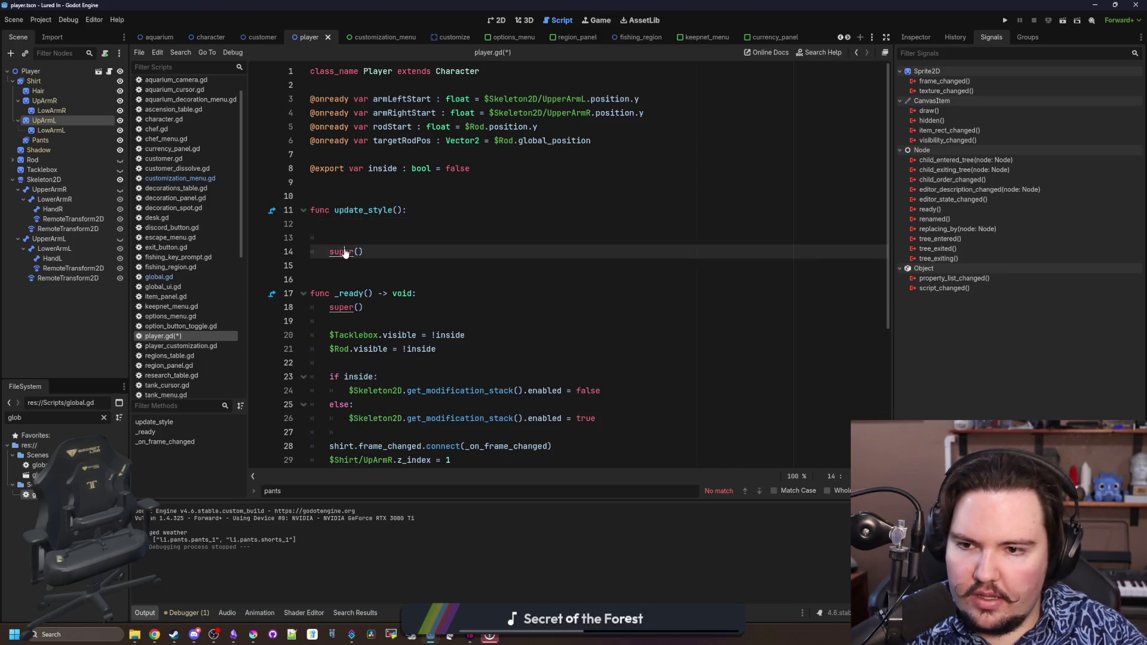
ctrl+click(345, 252)
Return to player.gd and paste the six assignment lines back into update_style
scroll(393, 255, down, 9)
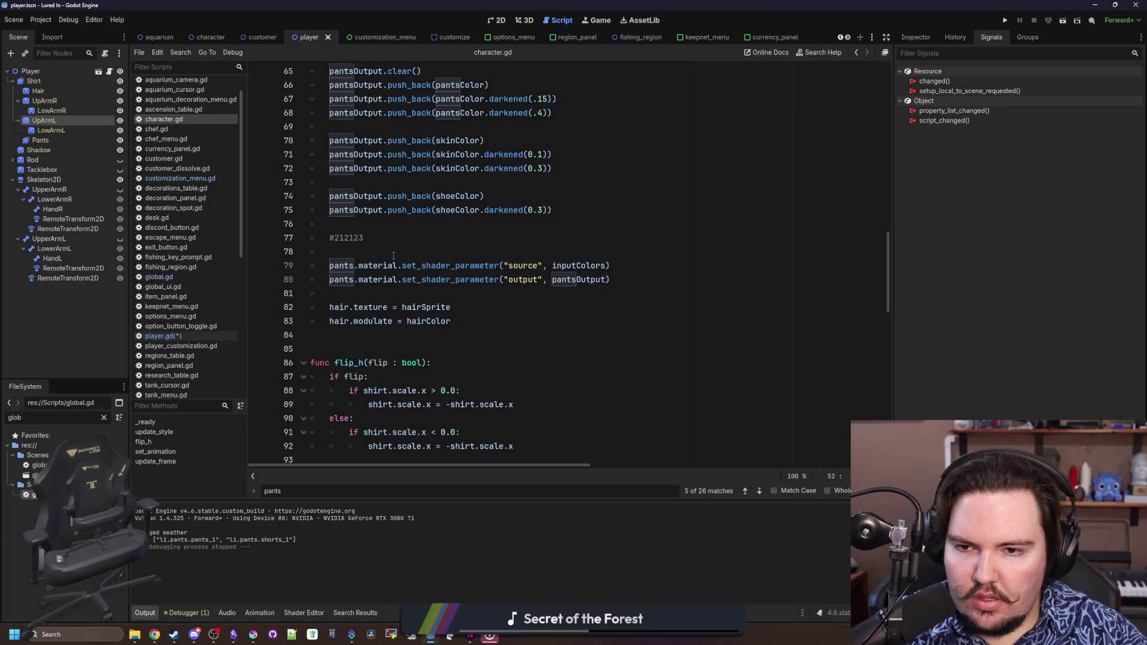
scroll(393, 256, up, 10)
scroll(393, 256, down, 2)
key(alt+Left)
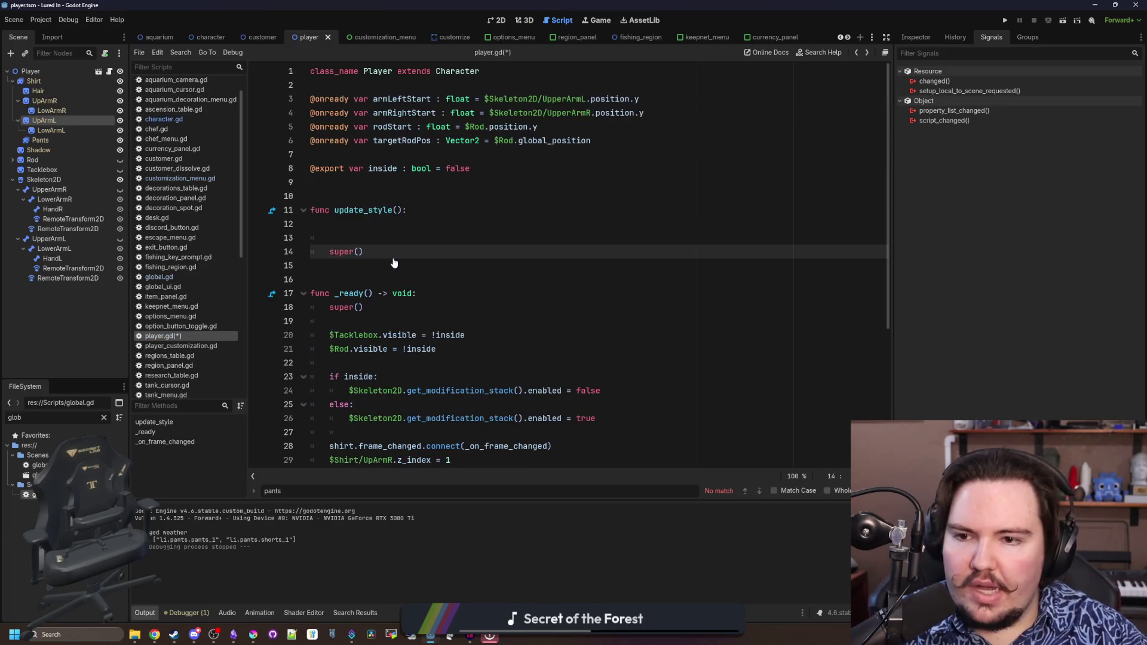
click(368, 225)
key(ctrl+v)
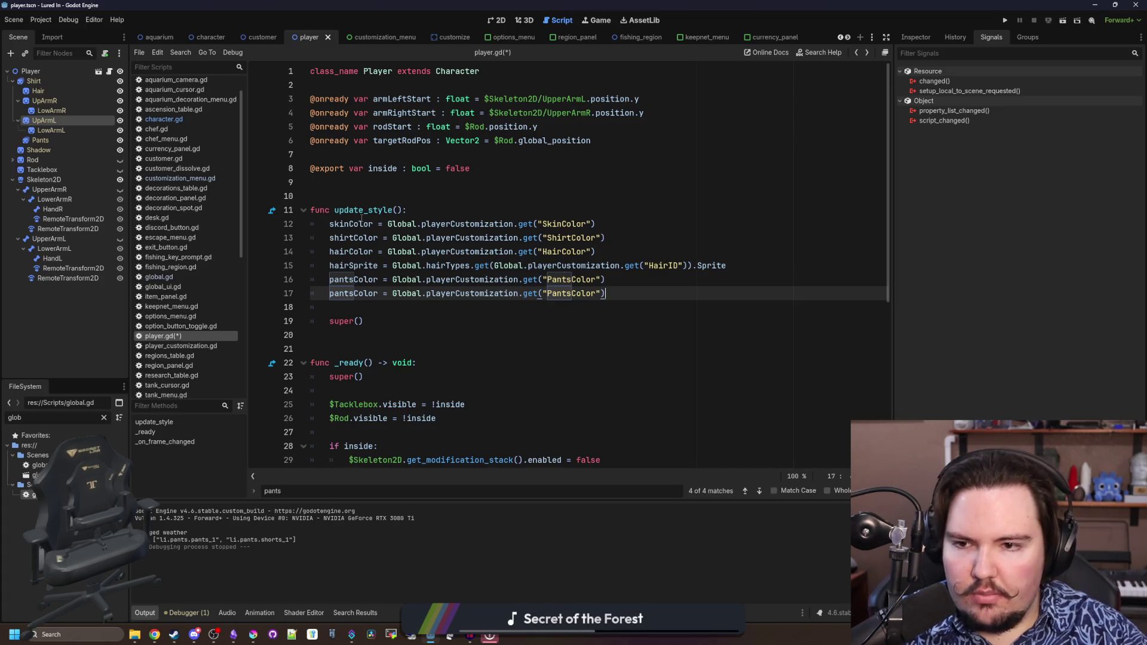
Add blank lines after hairSprite and start a shirtType line
drag(339, 266, 730, 269)
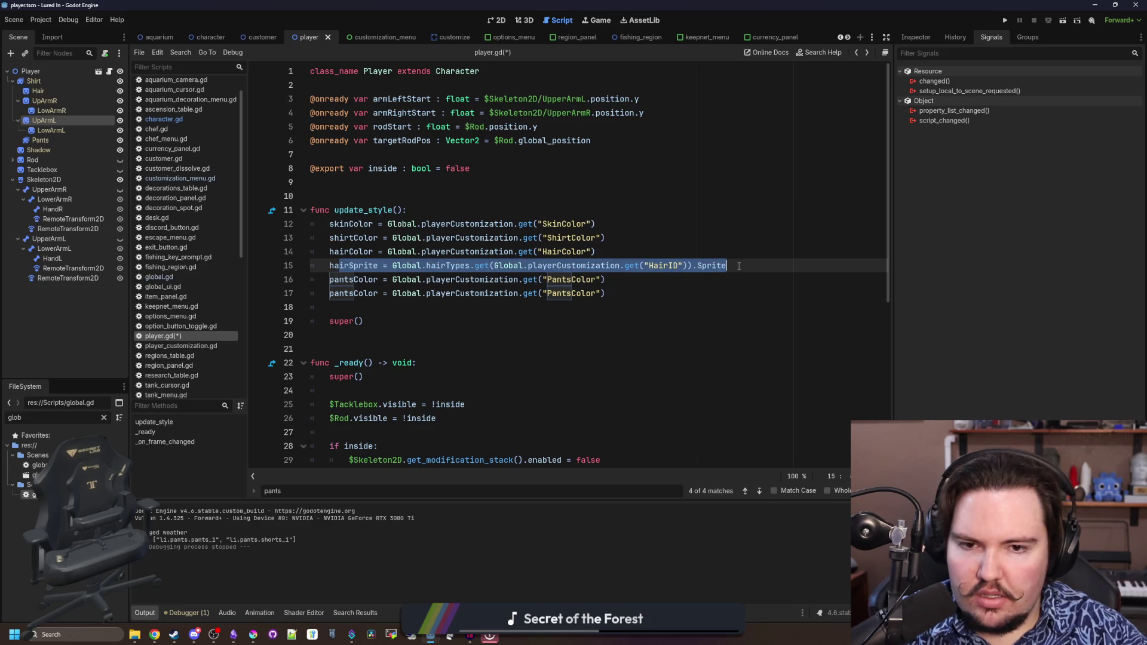
click(738, 267)
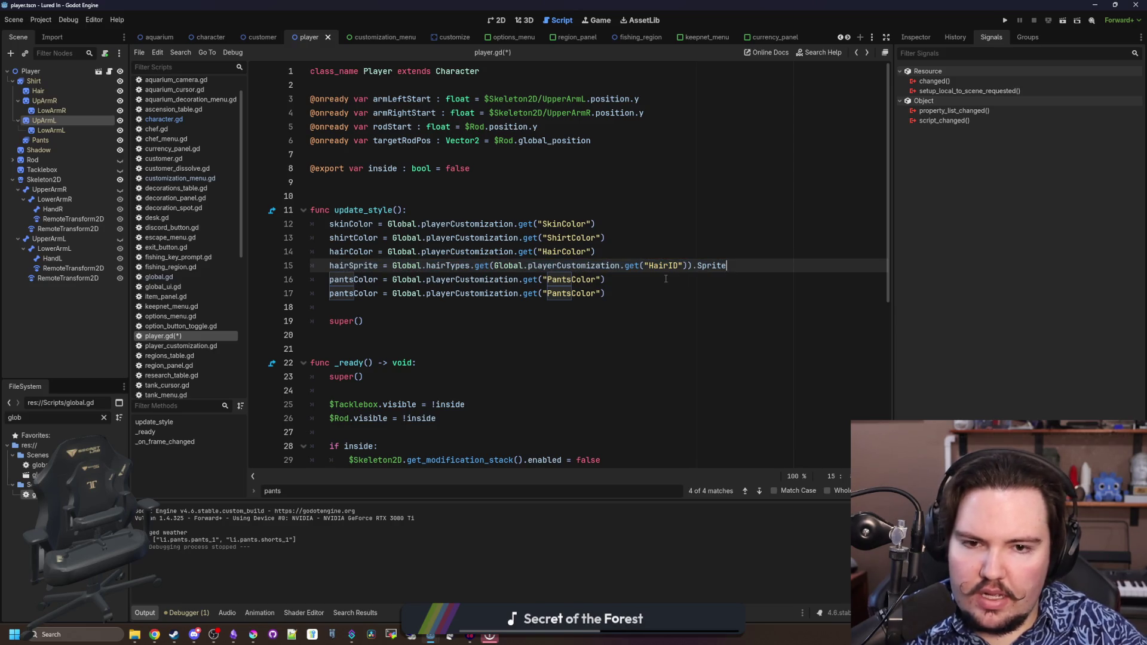
key(Return)
key(Return)
key(Return)
click(387, 295)
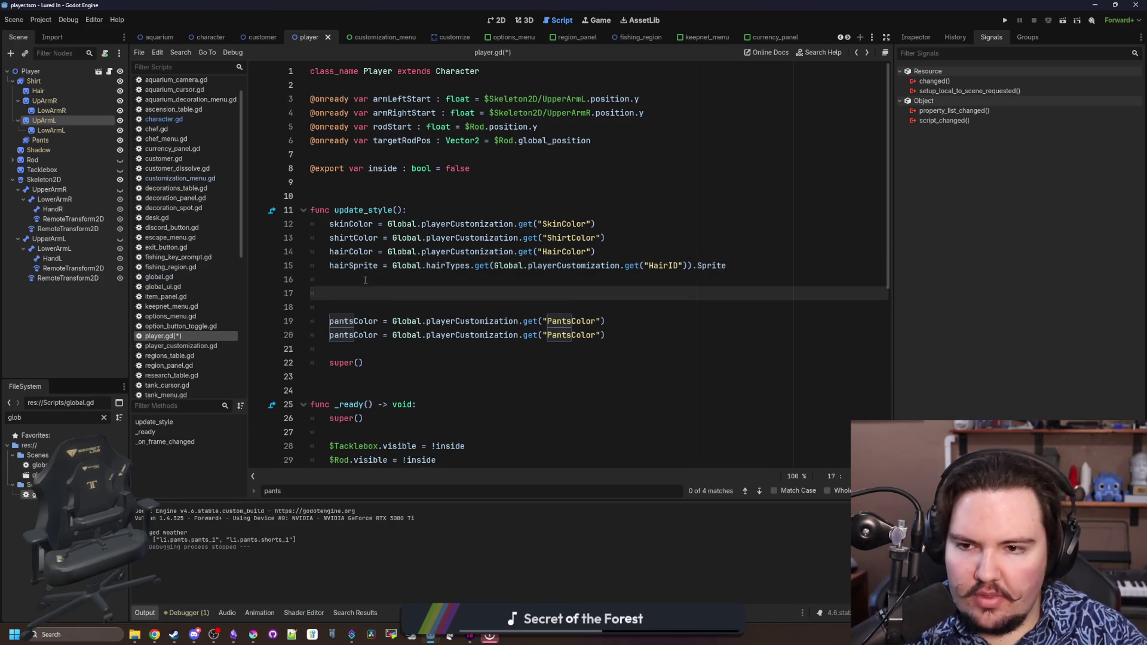
text(shirt)
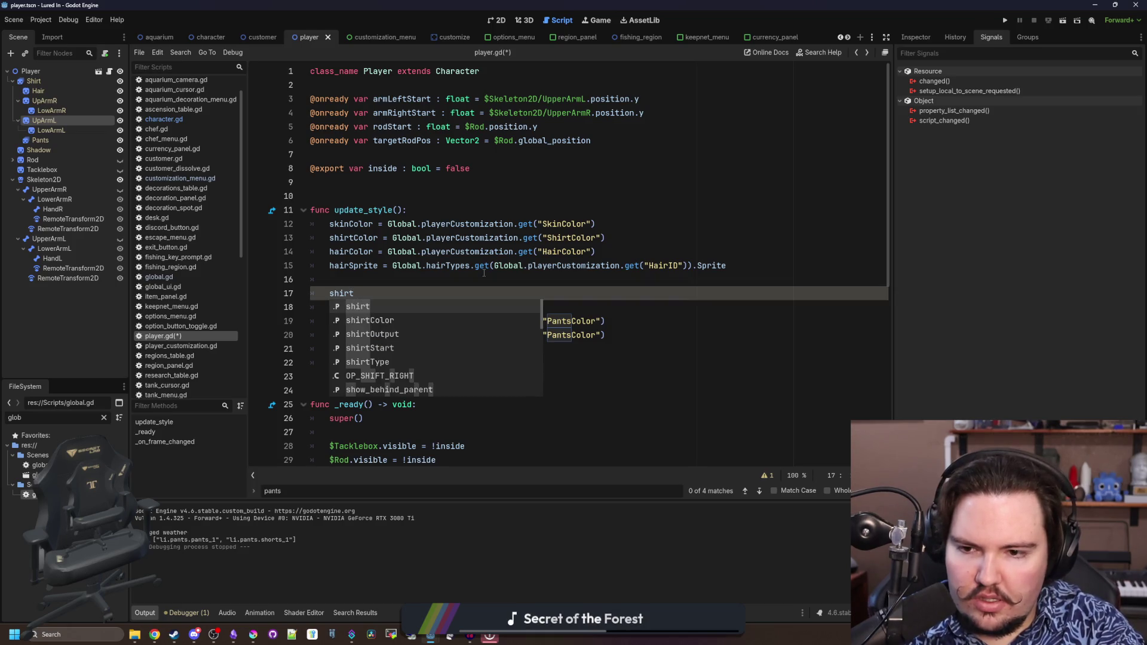
key(Down)
key(Down)
key(Down)
key(Return)
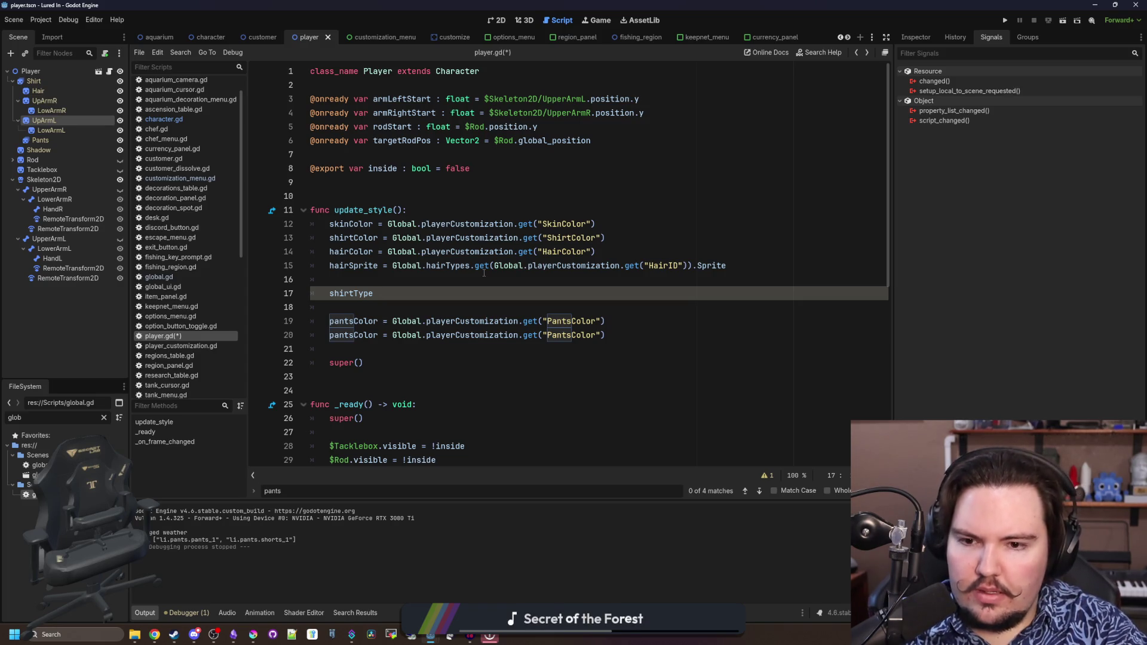
Make shirtType read the 'ShirtID' customization value with a shirt default
text( = Global.)
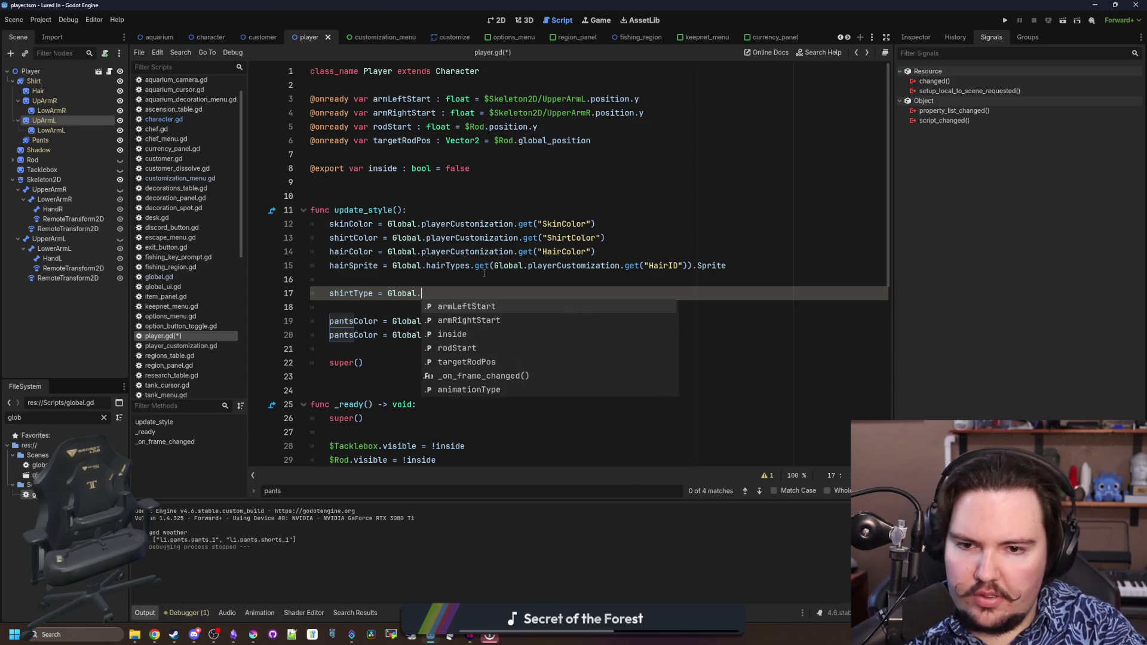
click(484, 274)
mouse_move(392, 320)
mouse_down()
mouse_move(487, 322)
mouse_move(388, 336)
mouse_move(606, 336)
mouse_up()
key(ctrl+c)
click(441, 293)
key(ctrl+v)
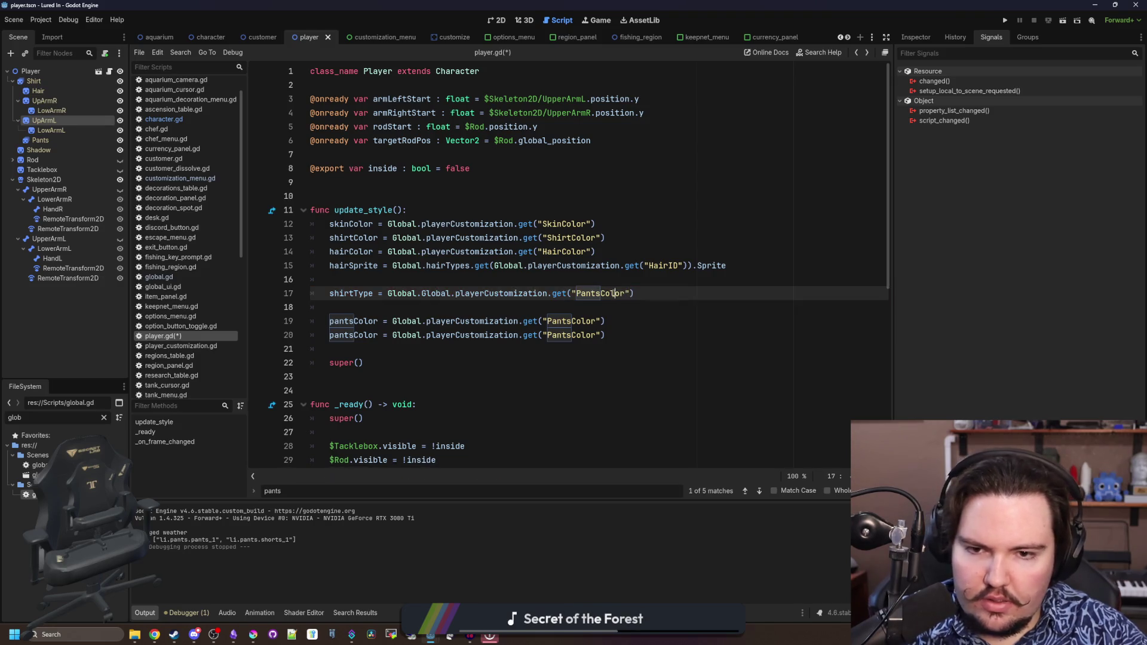
double_click(613, 293)
text(ShirtID",)
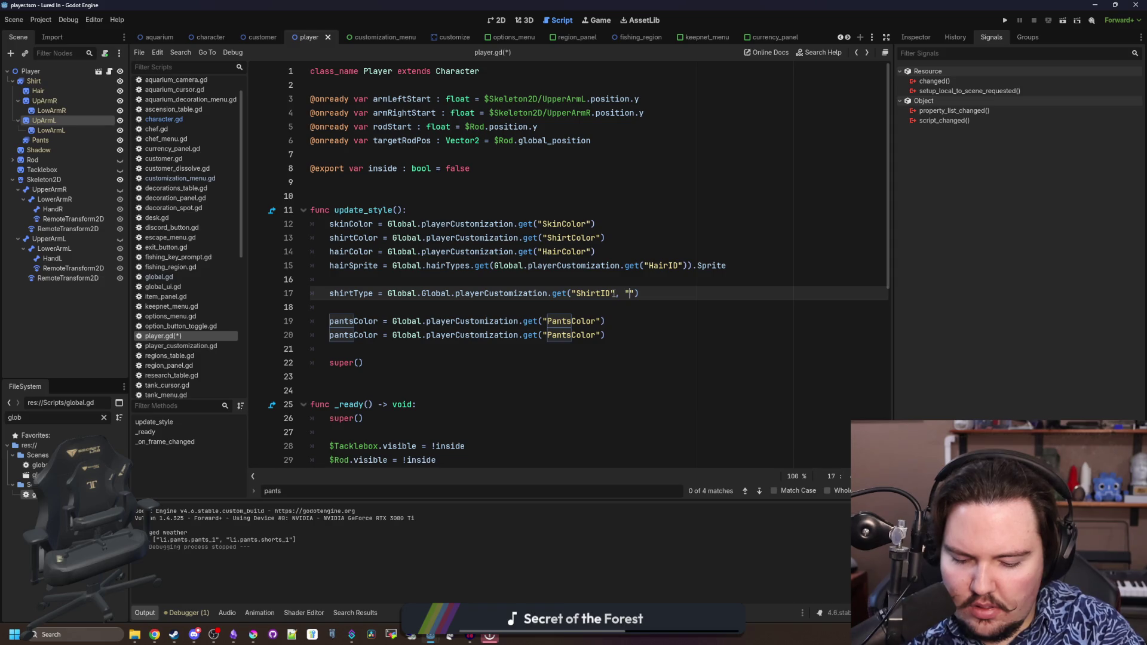
text(w.)
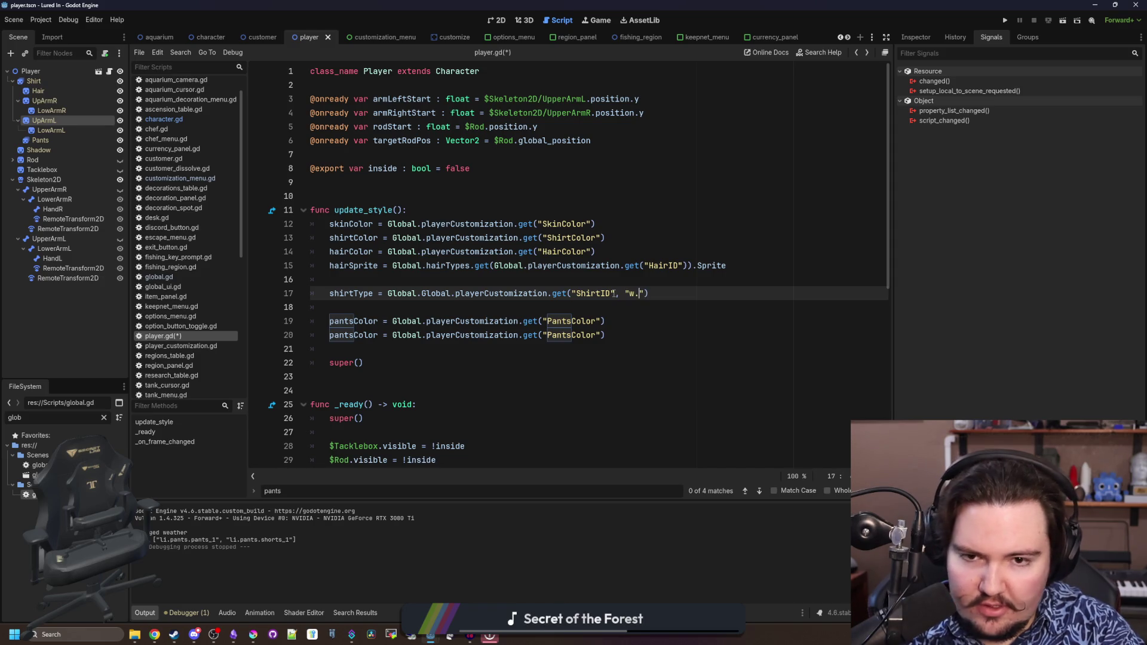
text(ants)
key(BackSpace)
key(BackSpace)
key(BackSpace)
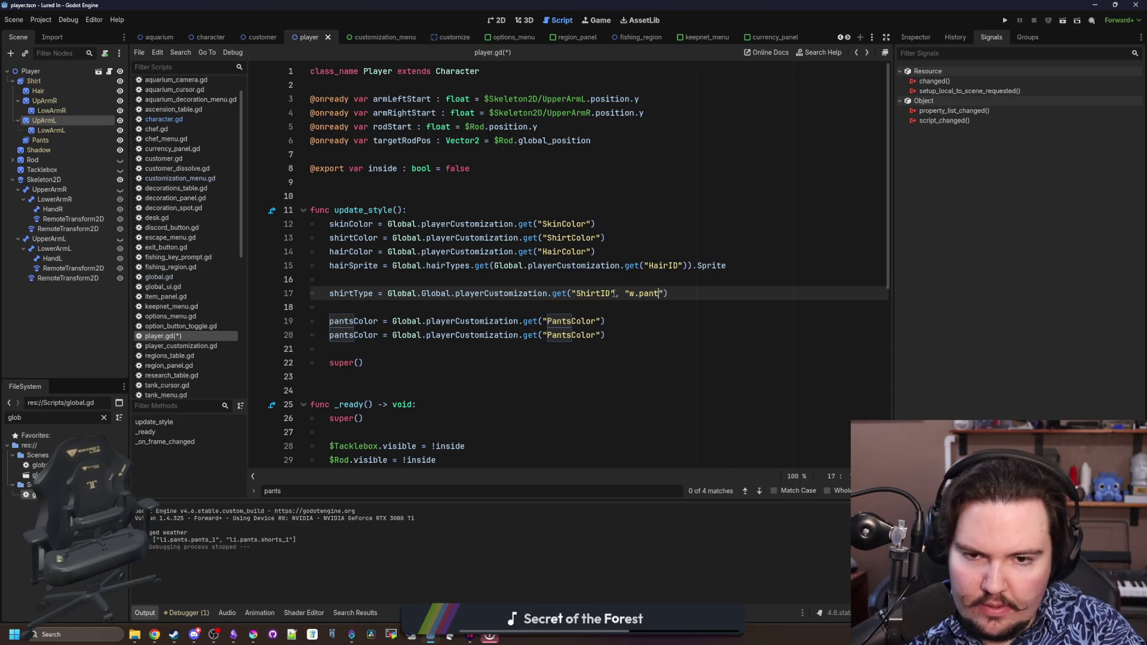
text(shion)
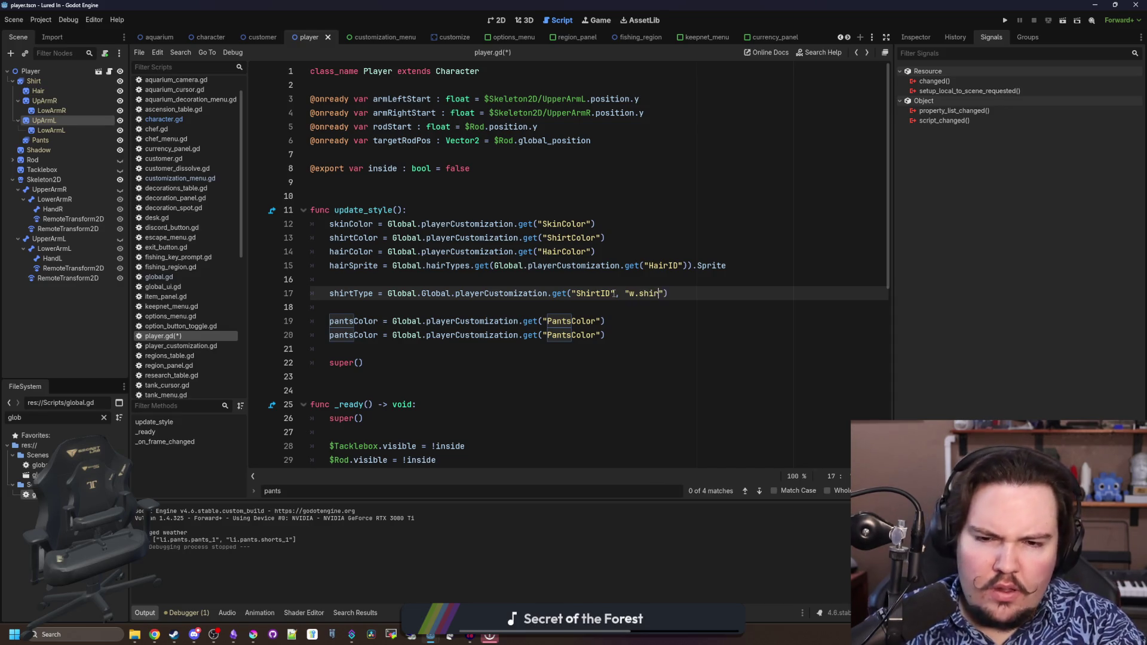
text(1)
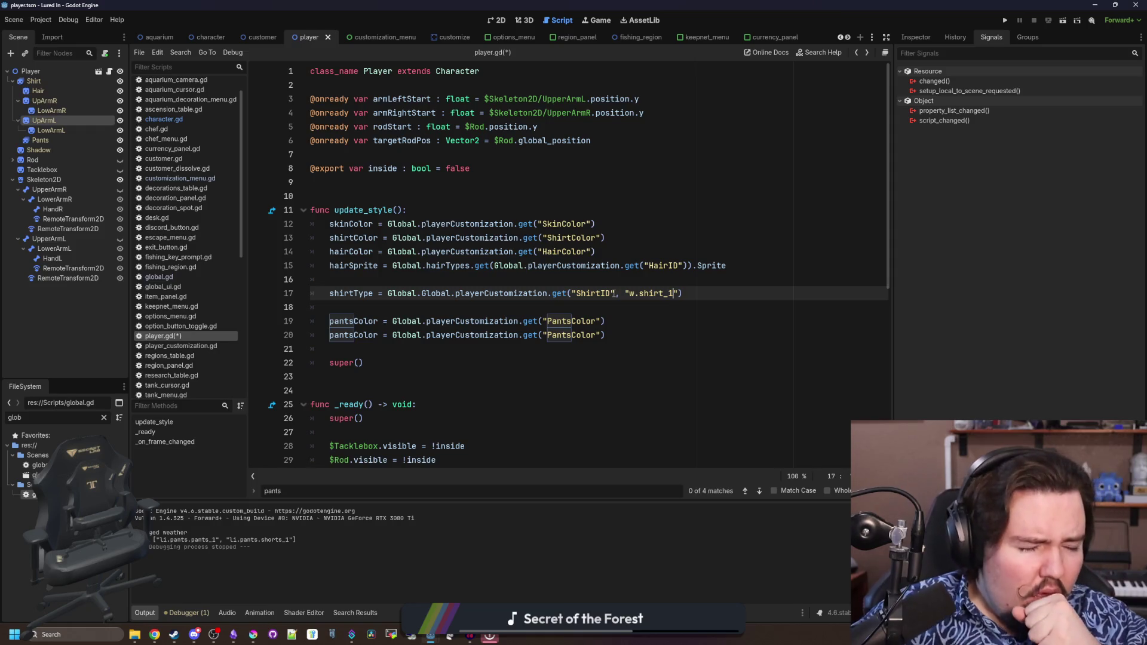
click(502, 361)
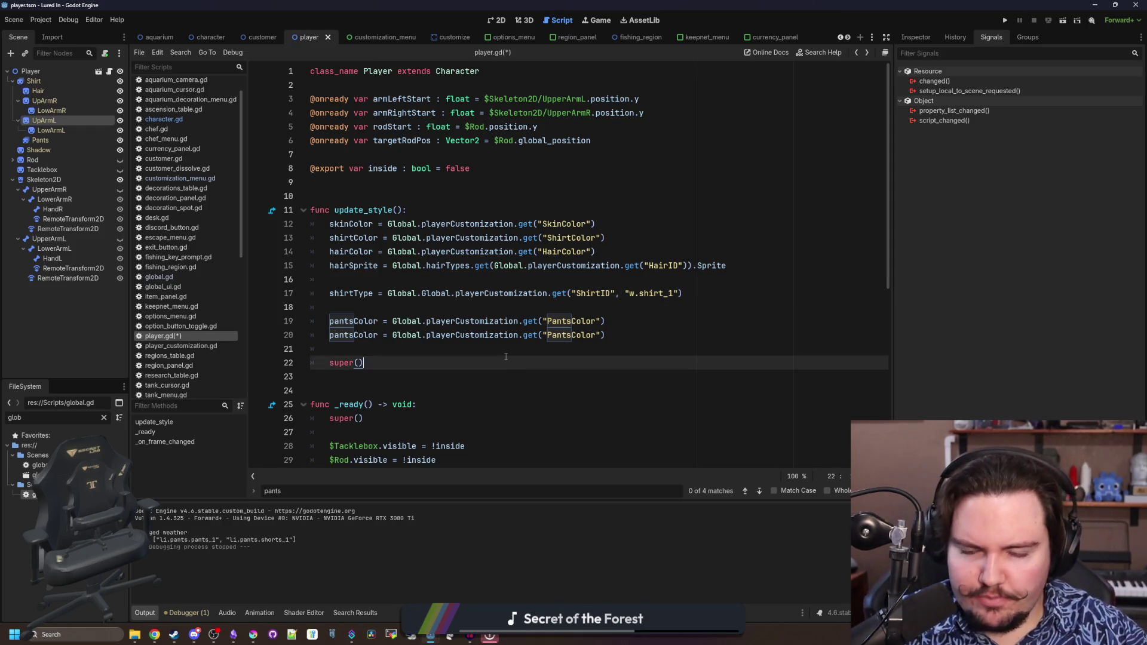
Rename the duplicate pantsColor to pantsType reading 'PantsID' with default 'w.pants_1'
click(351, 307)
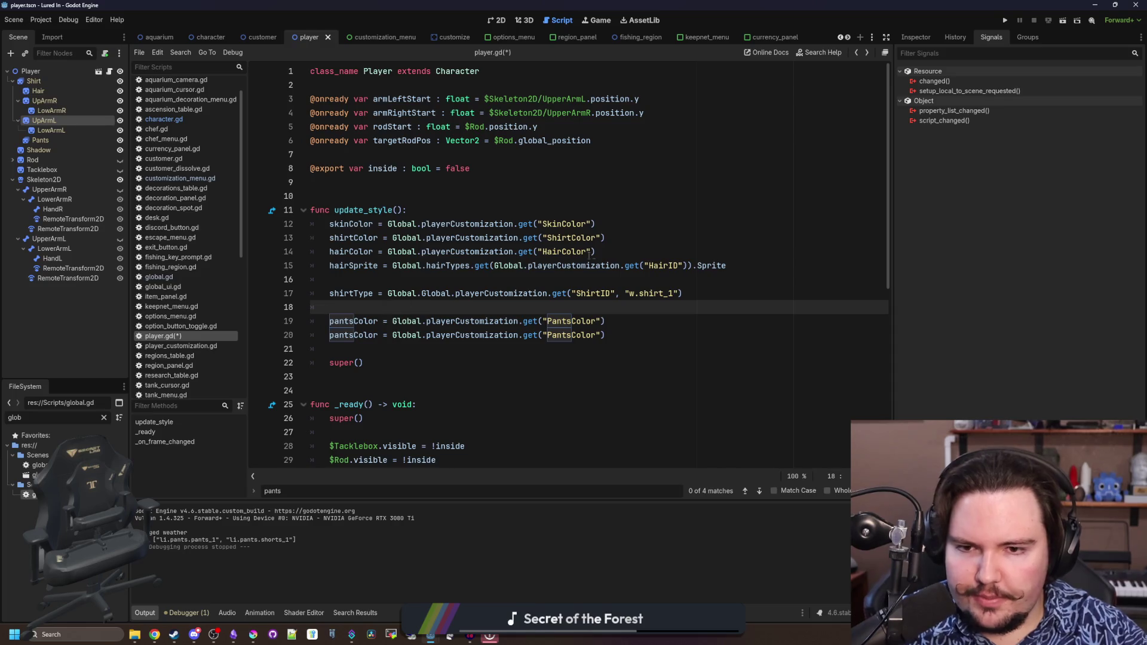
click(610, 250)
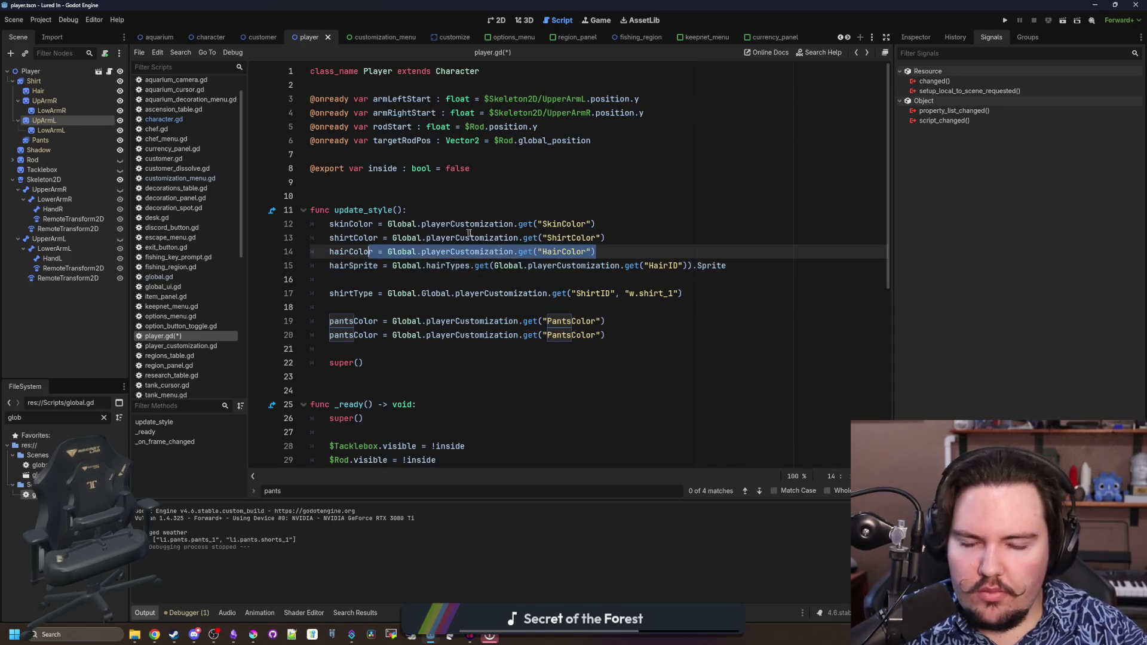
double_click(571, 321)
click(583, 308)
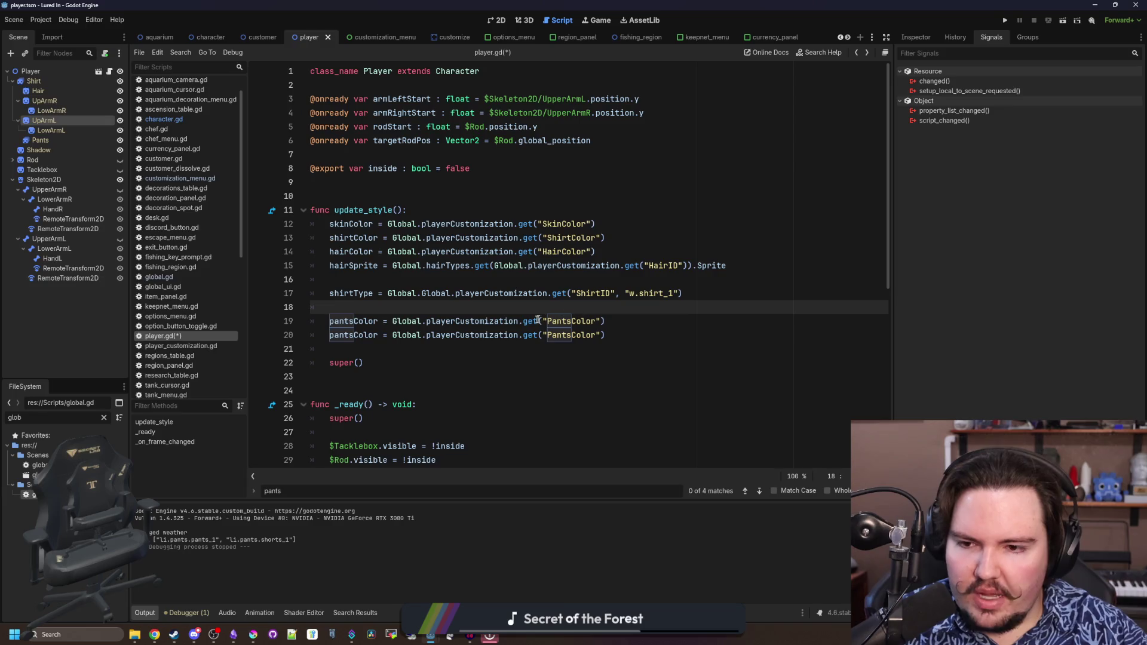
double_click(357, 333)
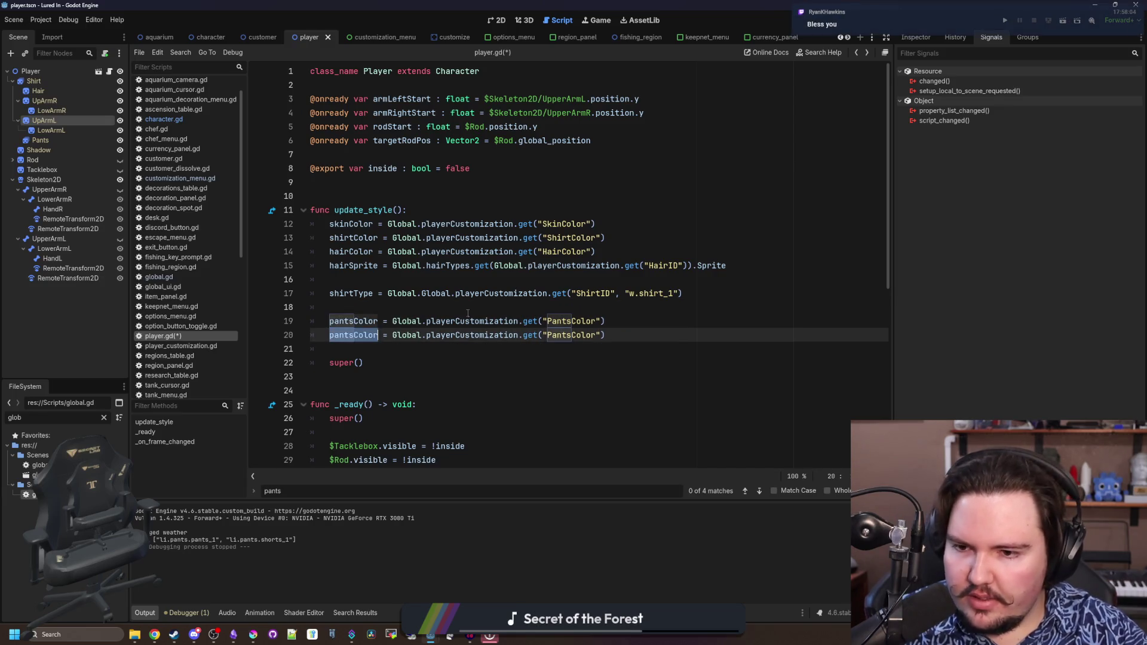
text(pantsT)
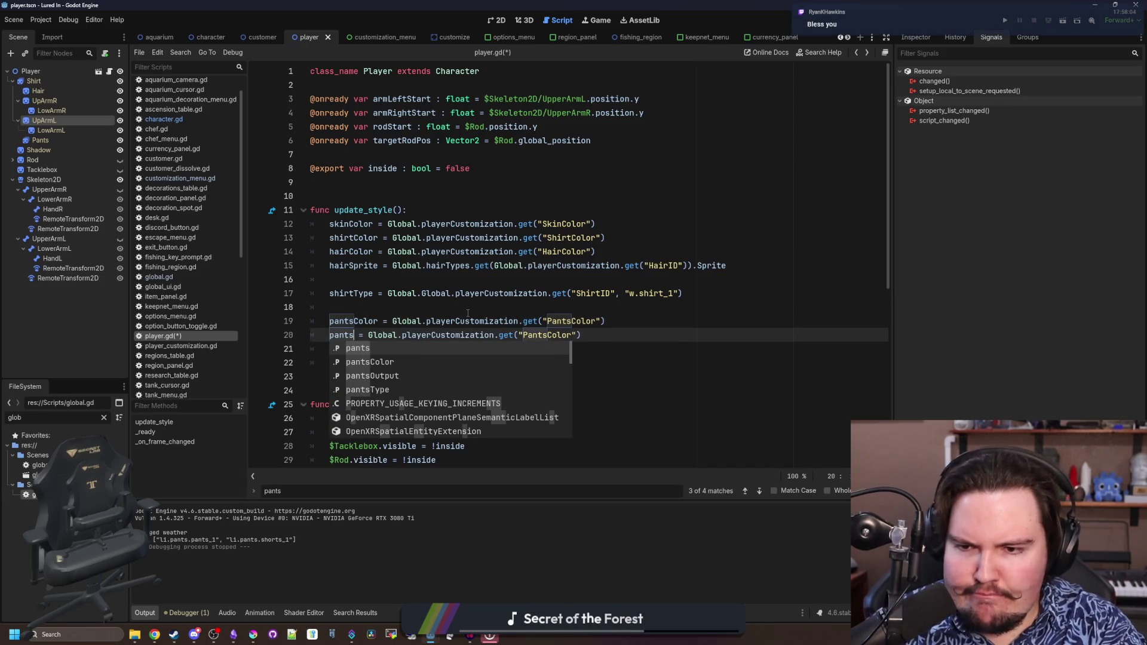
key(Return)
click(467, 310)
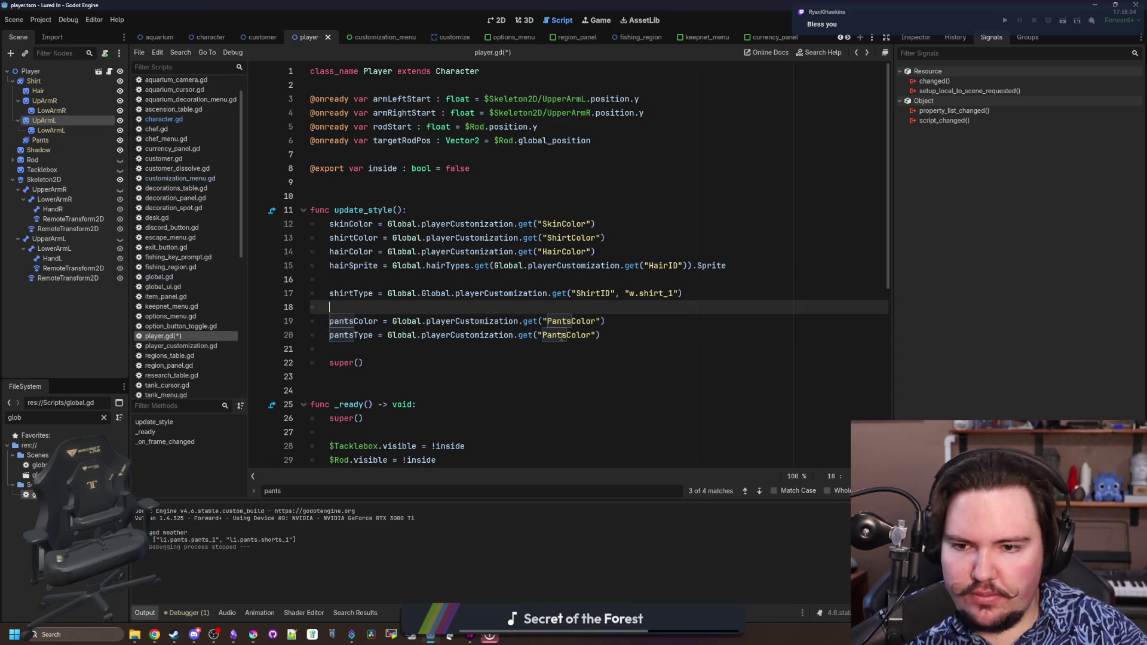
double_click(561, 336)
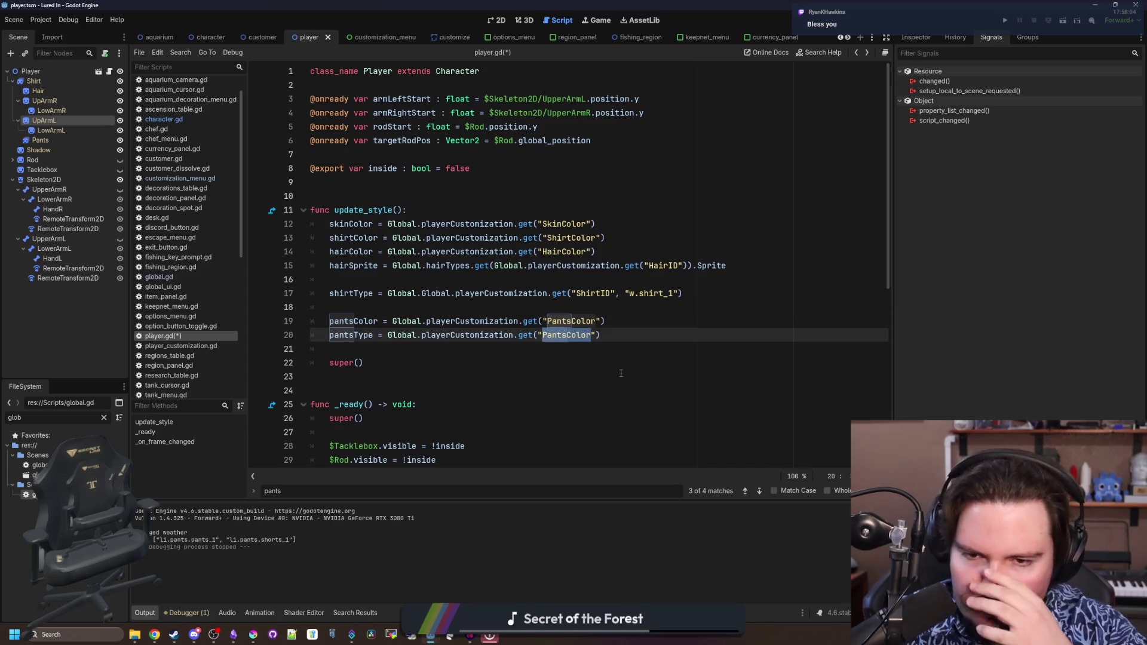
text(PantsID")
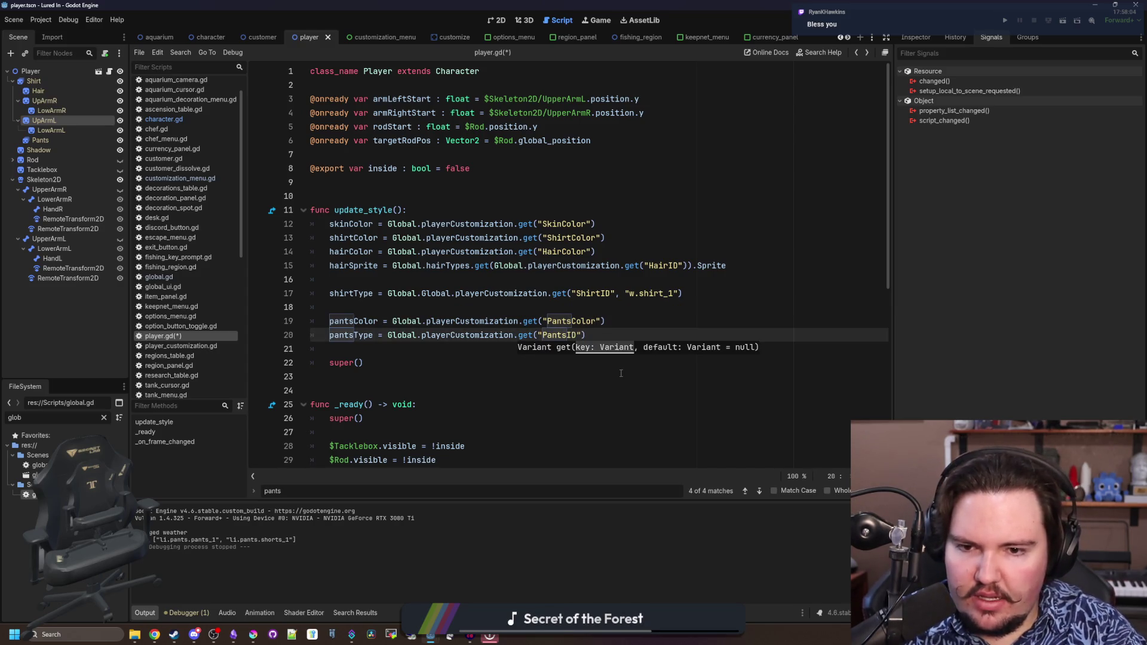
text(, "w.)
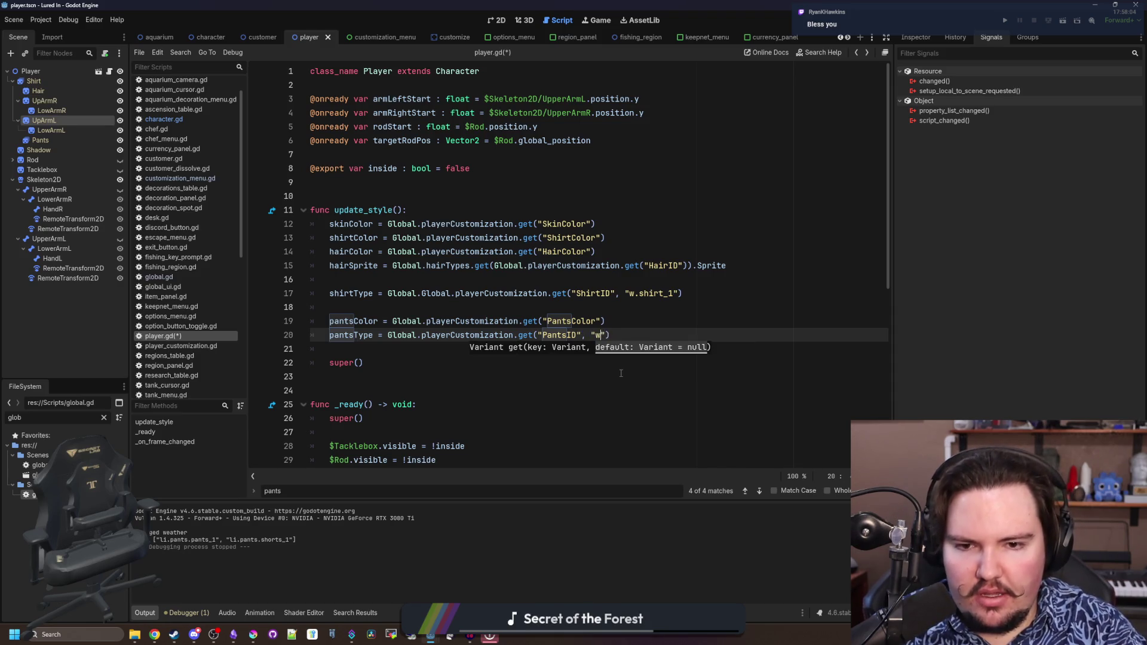
text(pants)
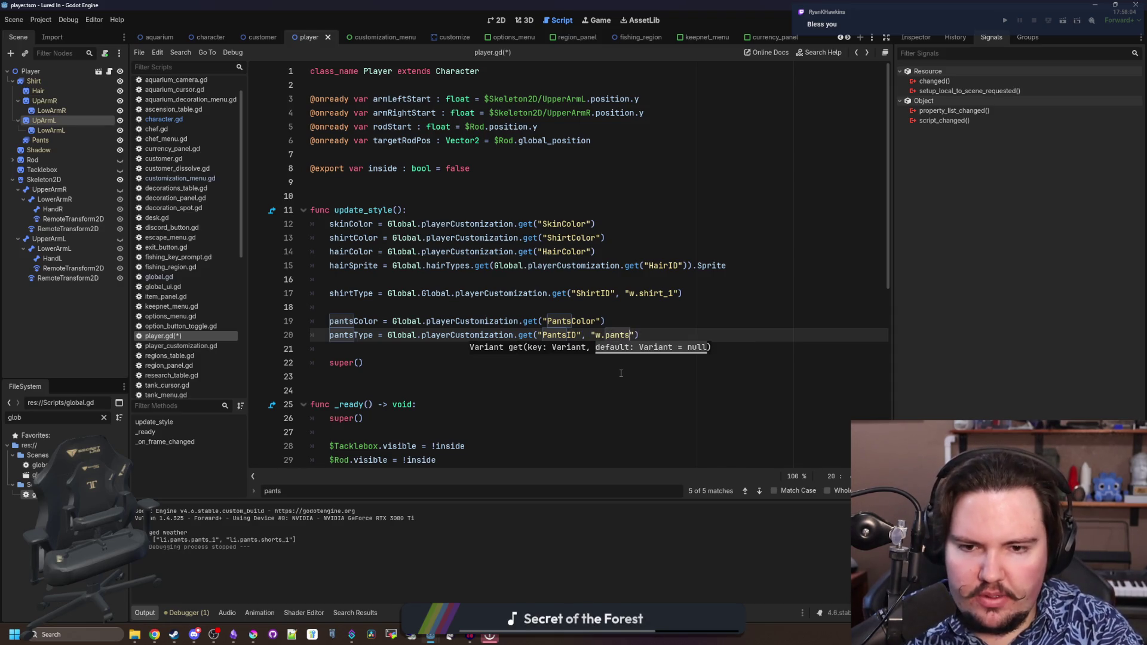
text(_1)
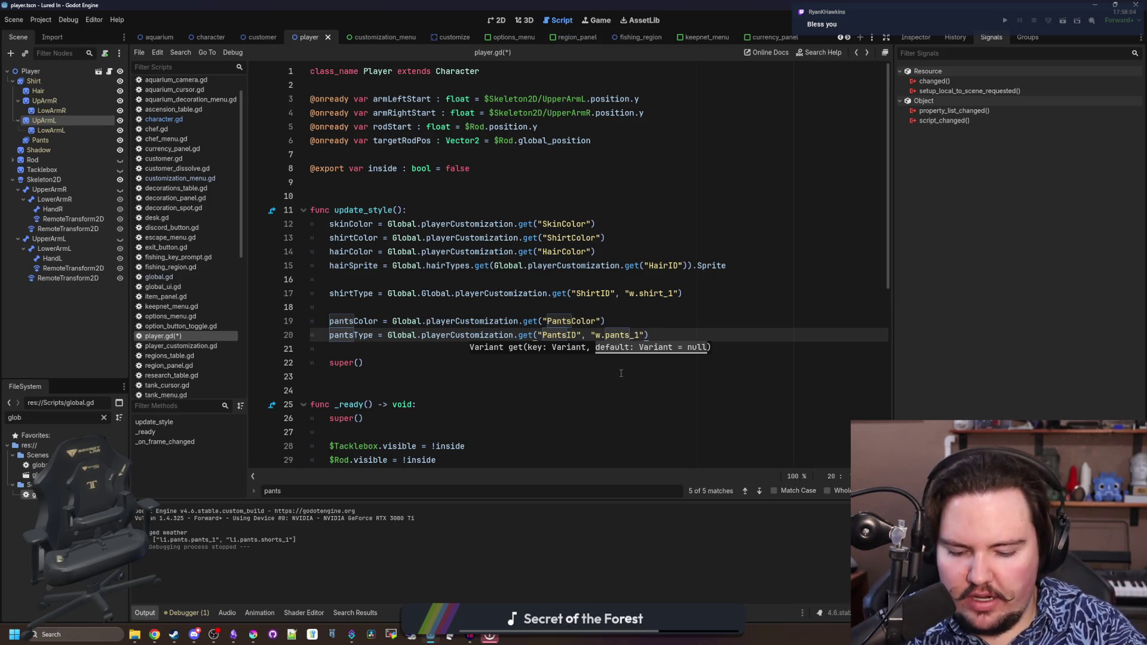
Append .get_extension() to the pantsType and shirtType lookups
key(End)
text(.get_exte)
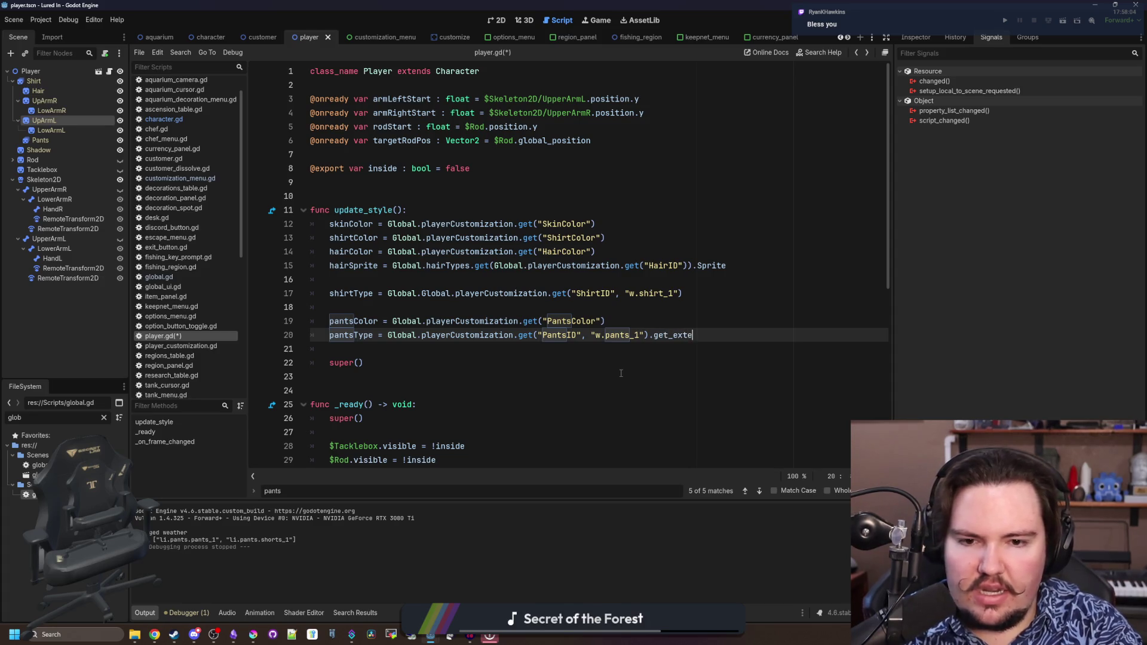
text(nsion())
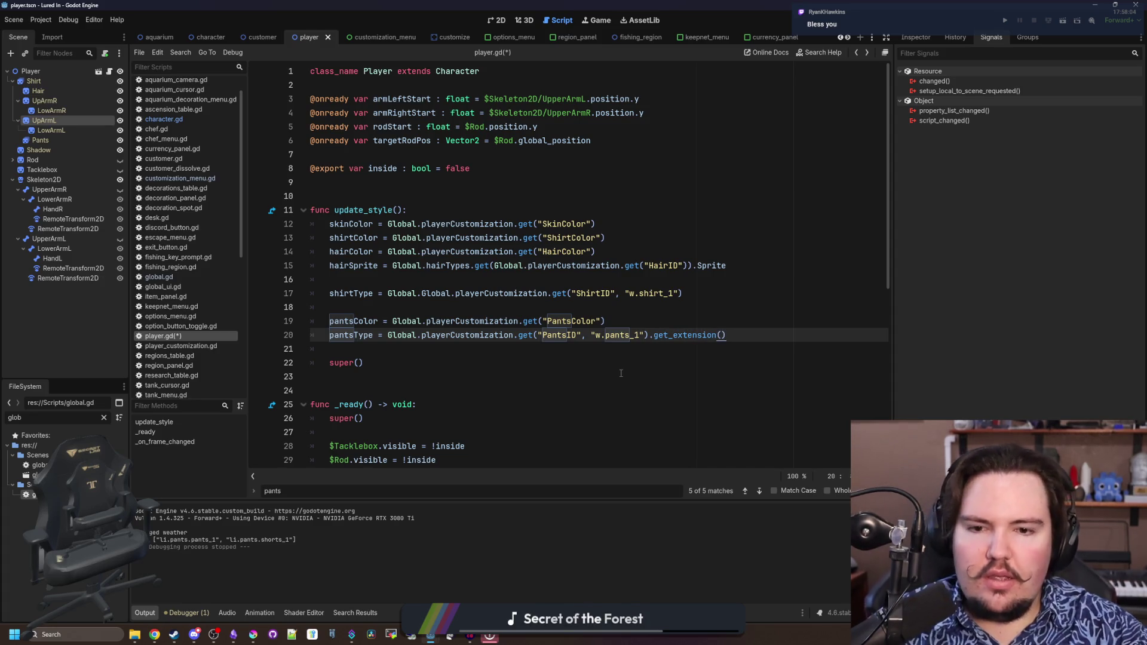
click(621, 373)
drag(726, 335, 644, 335)
click(689, 294)
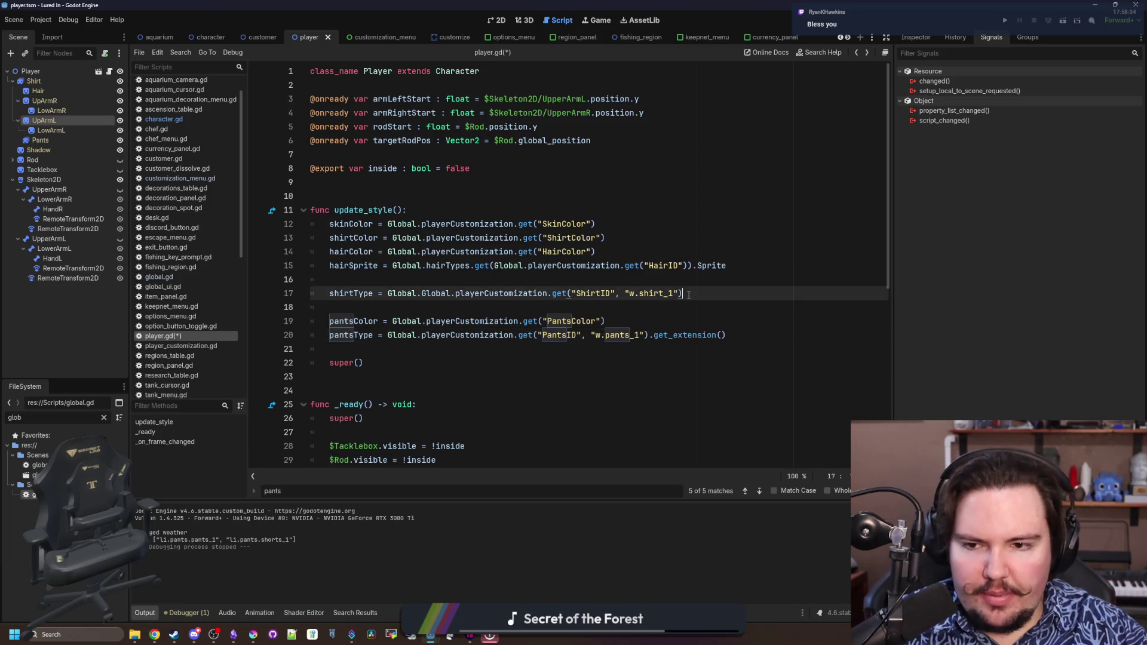
text(.get_extension())
click(563, 281)
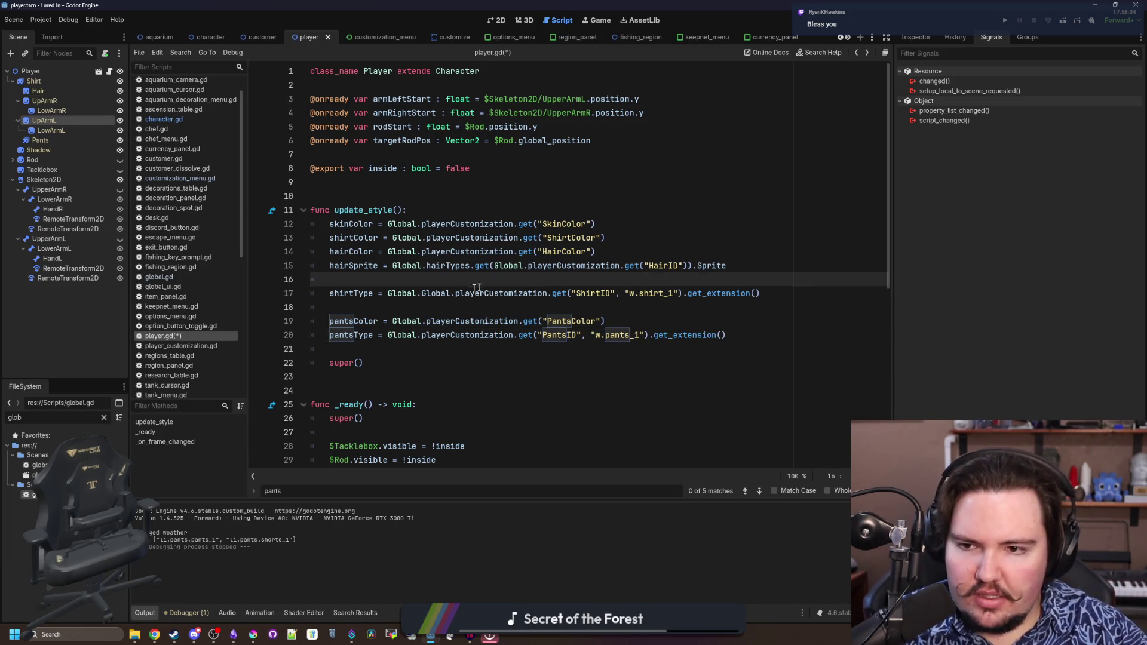
click(625, 239)
key(shift+Home)
key(ctrl+c)
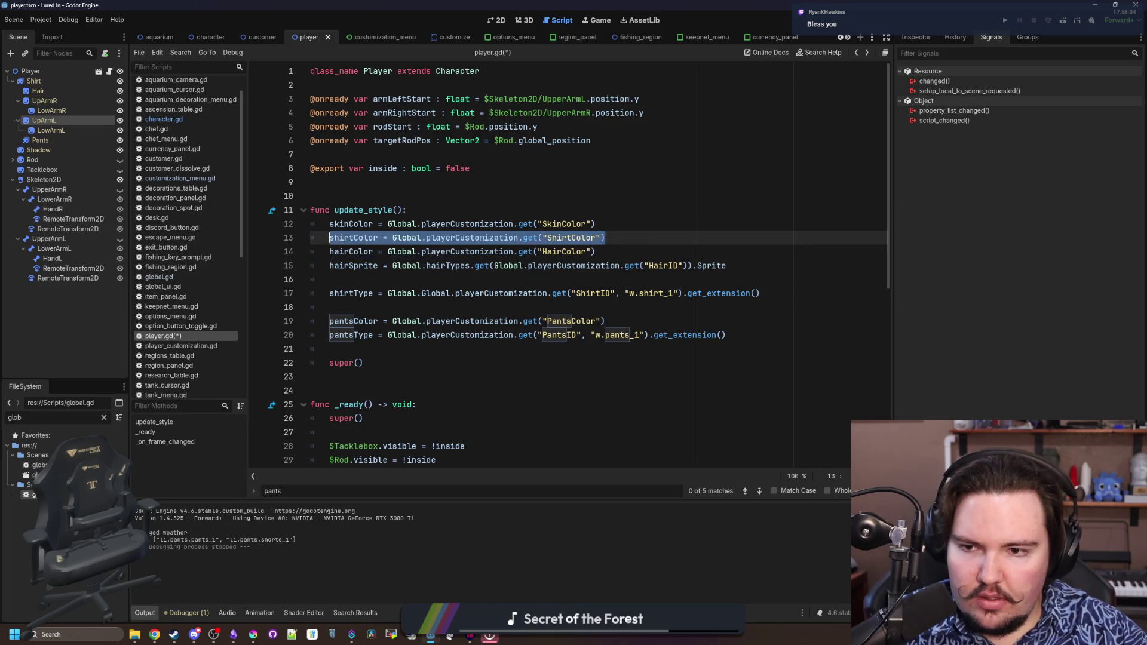
Move the shirtColor line above shirtType and delete the extra blank line before pantsColor
key(BackSpace)
click(782, 297)
key(Return)
key(ctrl+v)
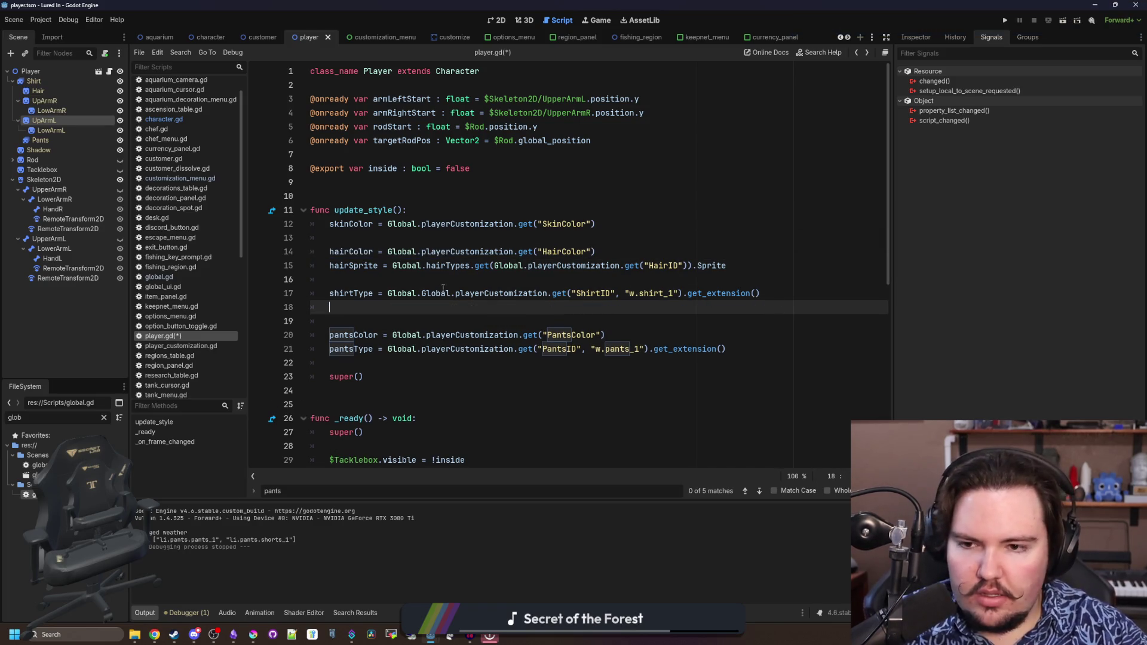
key(alt+Up)
click(364, 316)
key(Delete)
text(shirtColor = Global.playerCustomization.get("ShirtColor"))
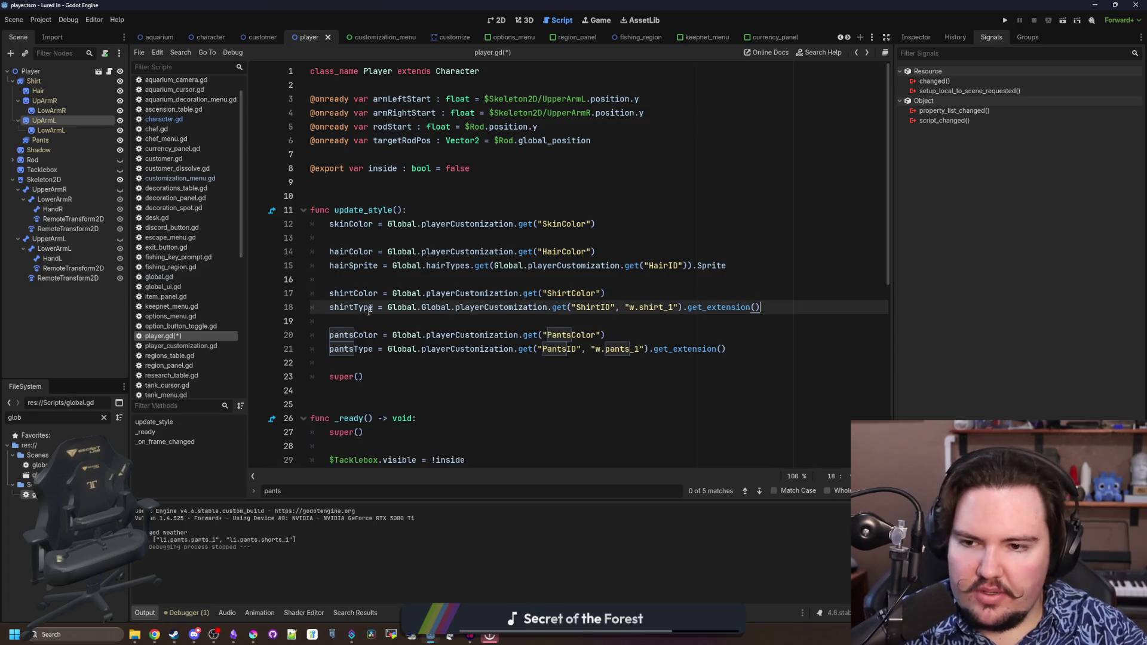
Copy the skinColor line as a new shoeColor line reading the 'ShoeColor' key
click(625, 224)
key(shift+Home)
key(ctrl+c)
click(591, 222)
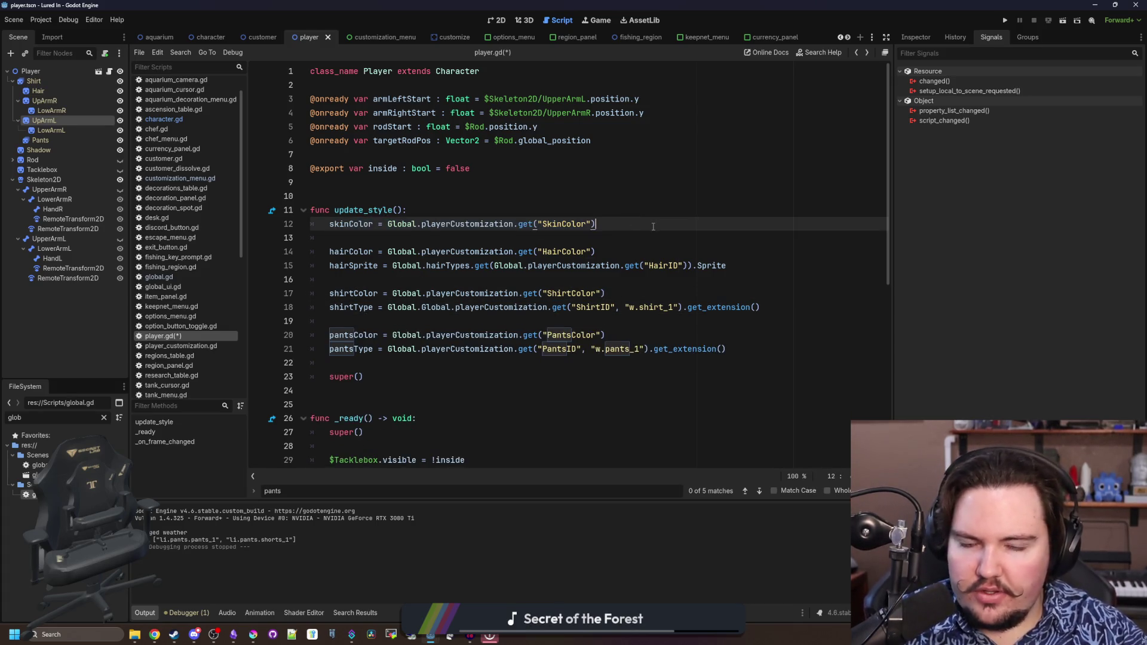
key(Return)
key(ctrl+v)
double_click(344, 239)
text(shoeColor)
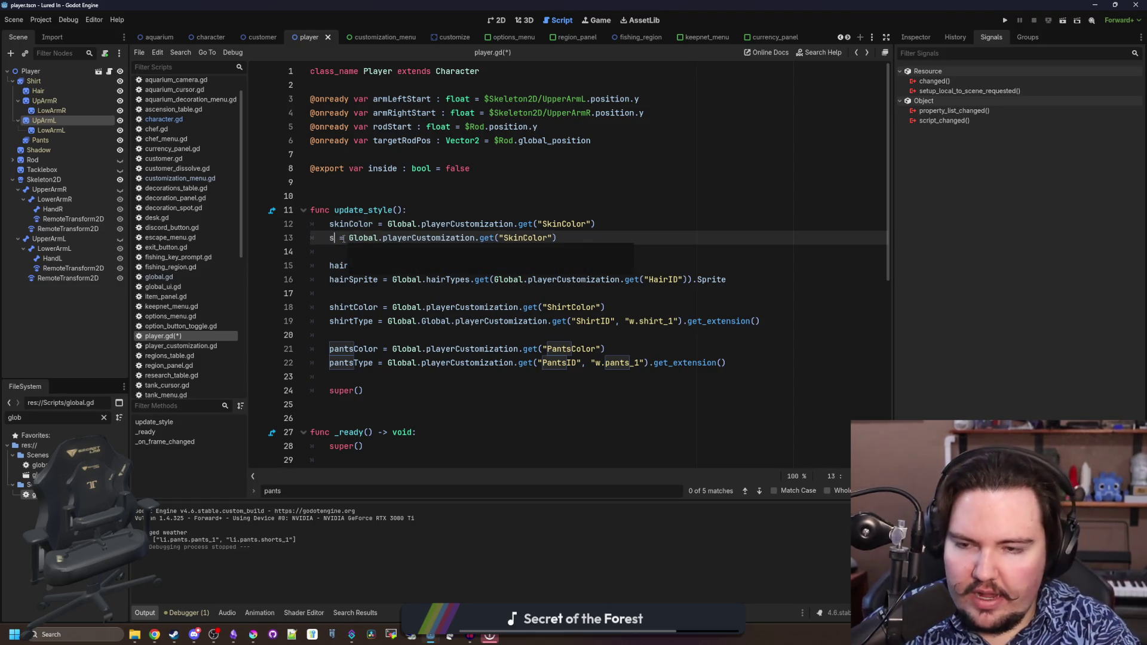
double_click(567, 238)
text(ShoeCo)
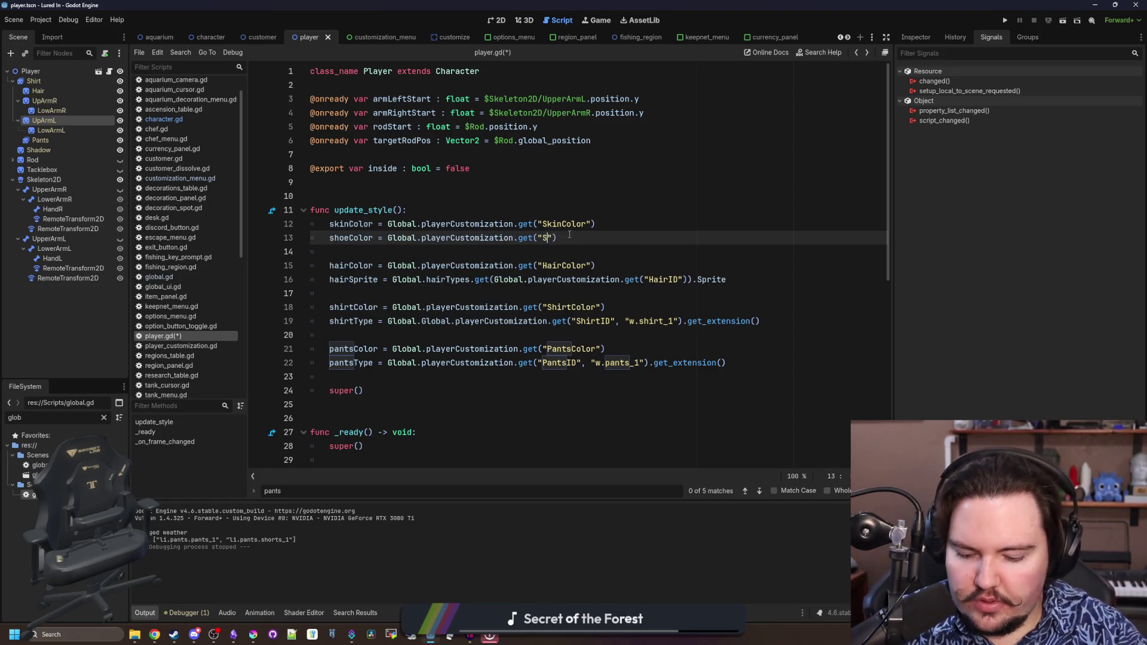
text(lor)
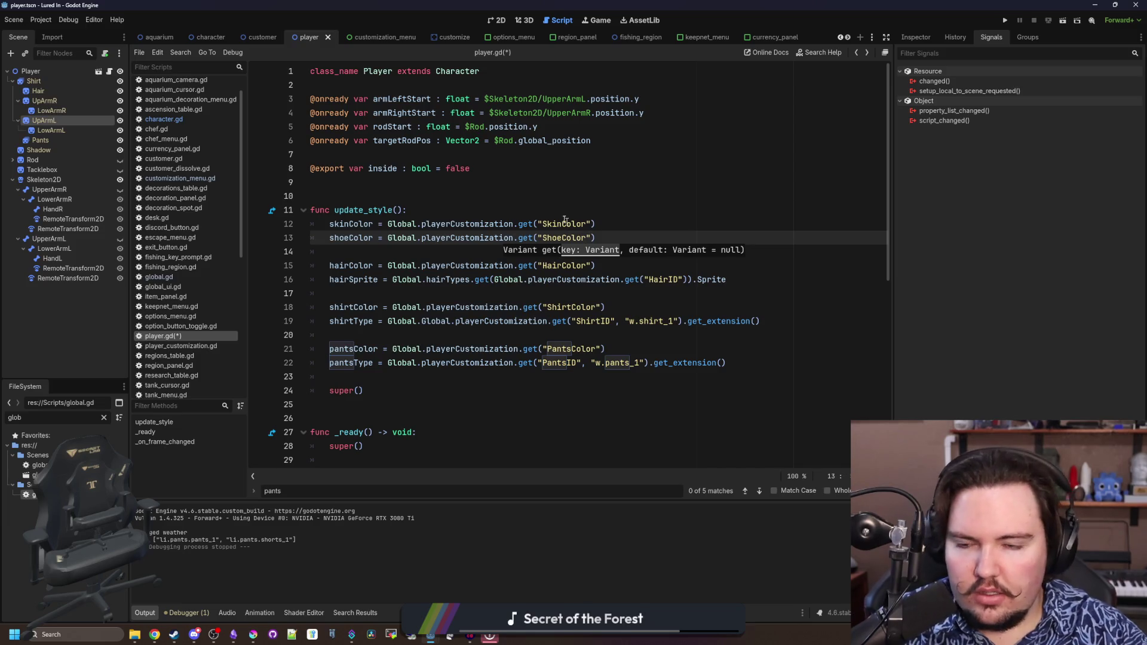
Save player.gd and switch to the customization_menu scene
click(418, 182)
click(417, 195)
key(ctrl+s)
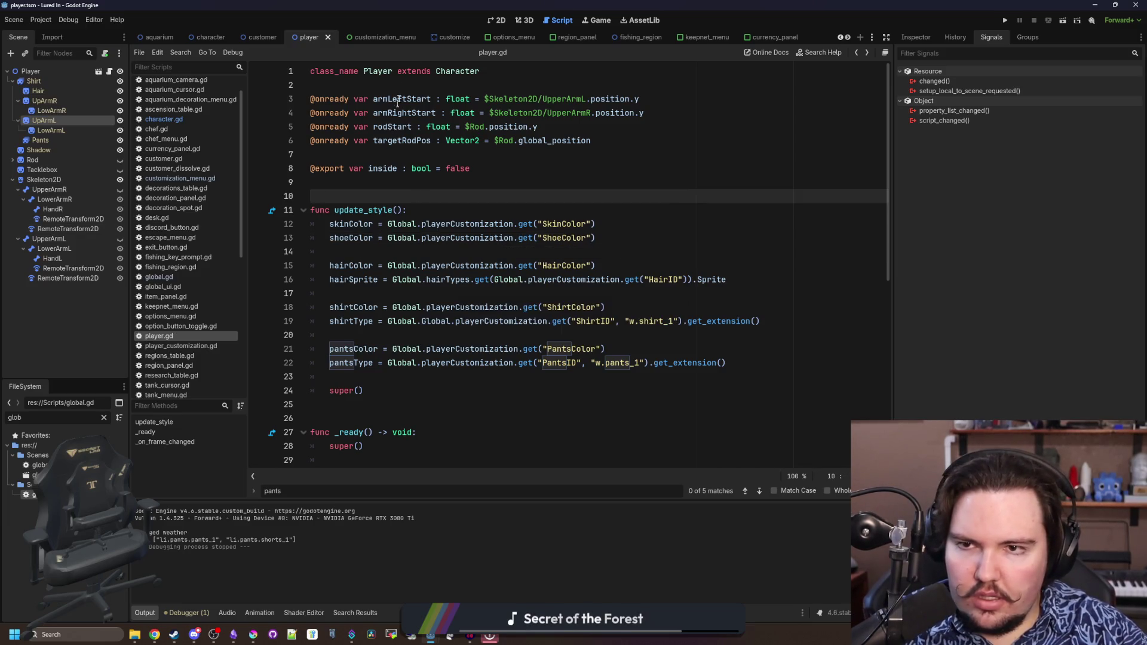
click(373, 37)
scroll(84, 238, down, 2)
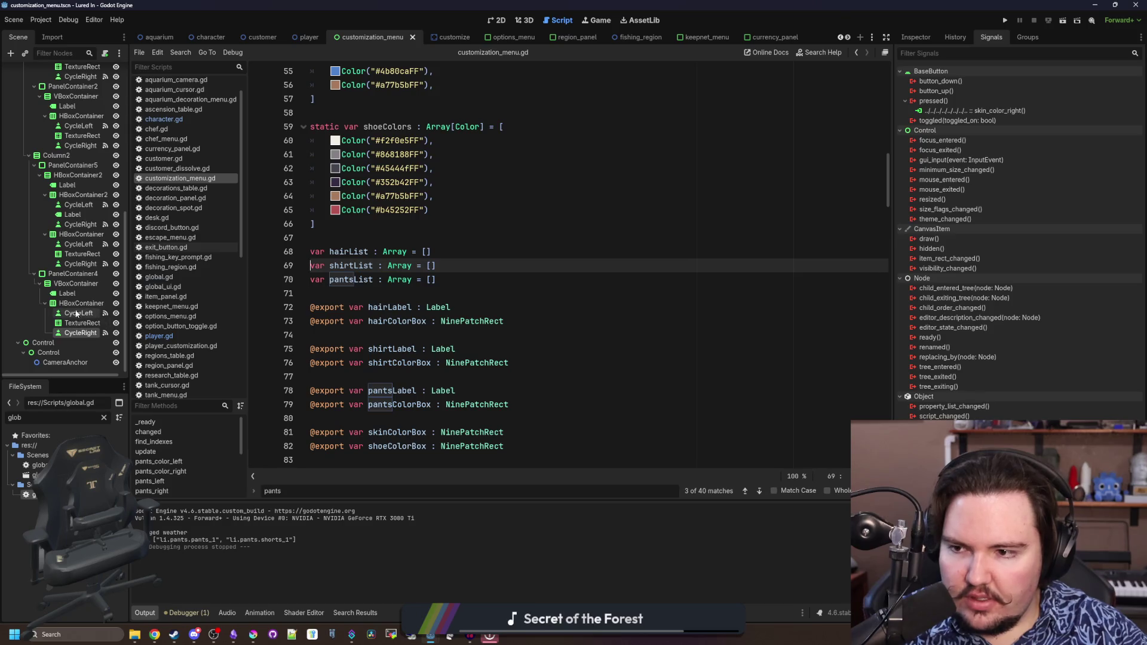
Set the menu label text to 'Shoe Color', save the scene and run the game
click(69, 293)
click(917, 37)
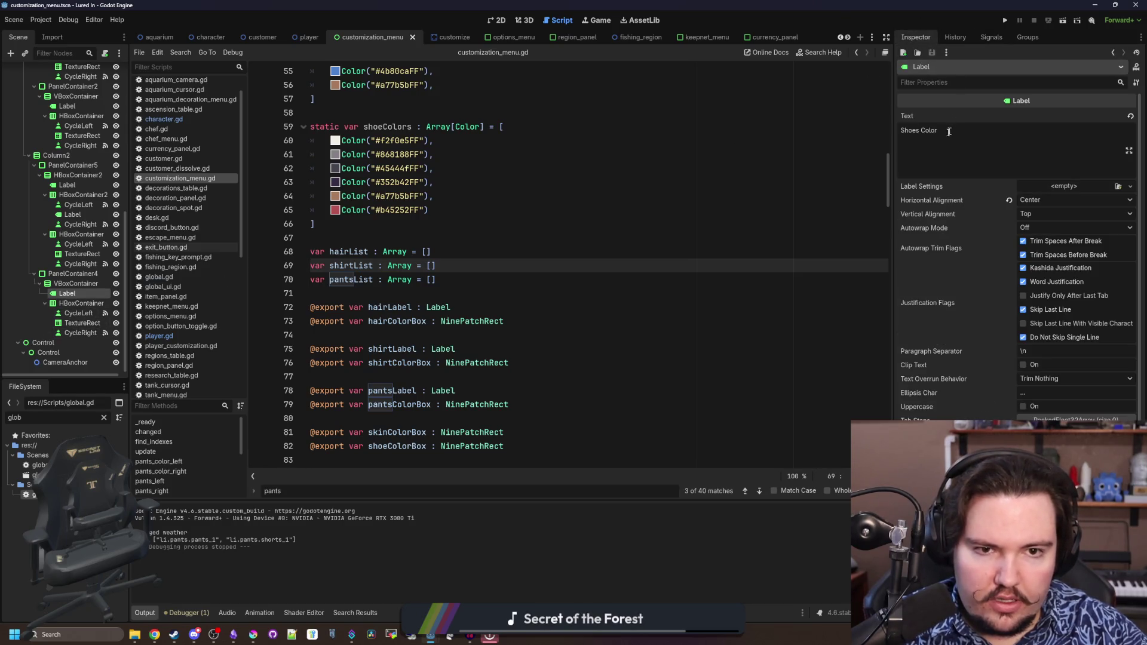
key(BackSpace)
click(433, 183)
key(ctrl+s)
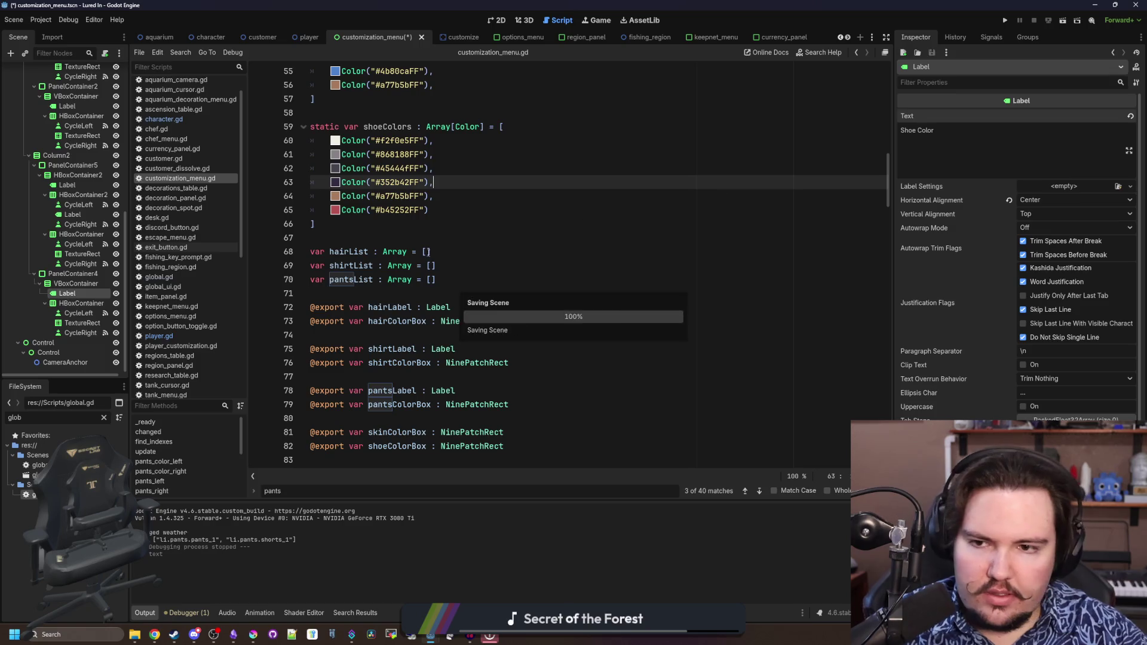
click(1004, 21)
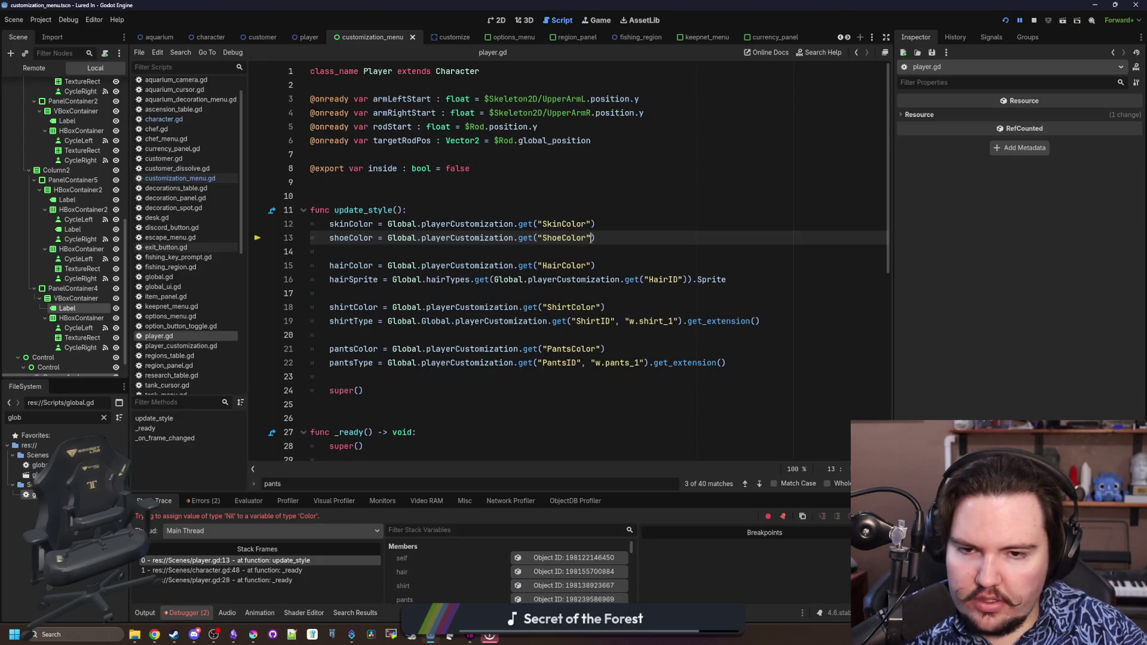
Jump from player.gd to the playerCustomization definition in global.gd and select its default entries
click(543, 266)
ctrl+click(490, 239)
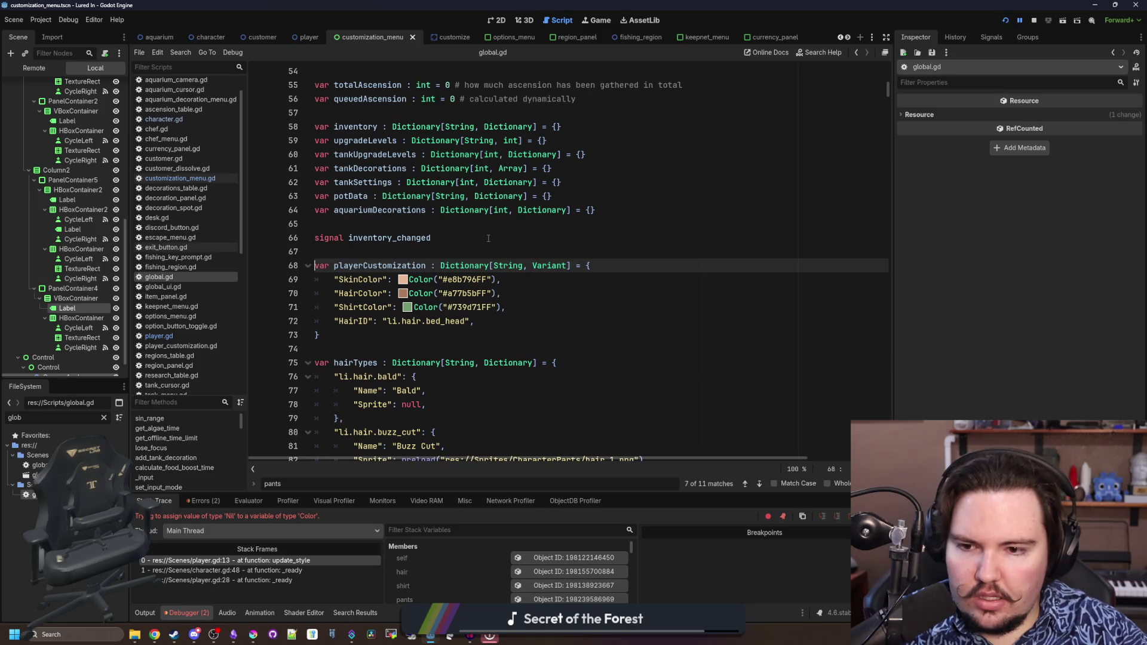
key(Page_Down)
key(Page_Down)
key(alt+Left)
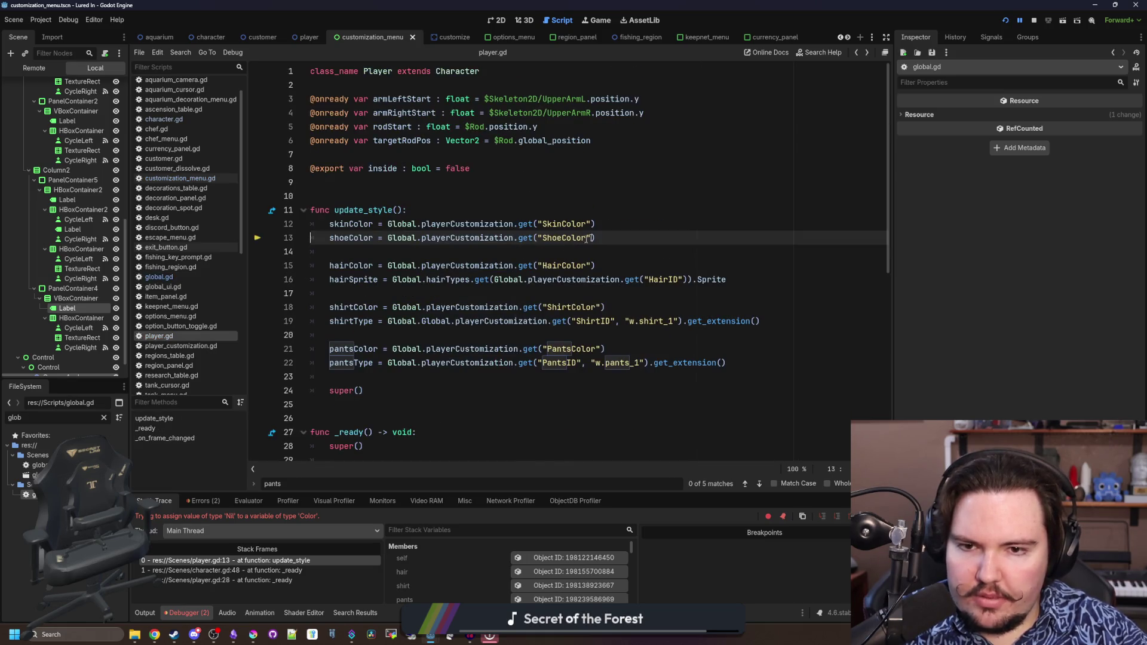
click(593, 224)
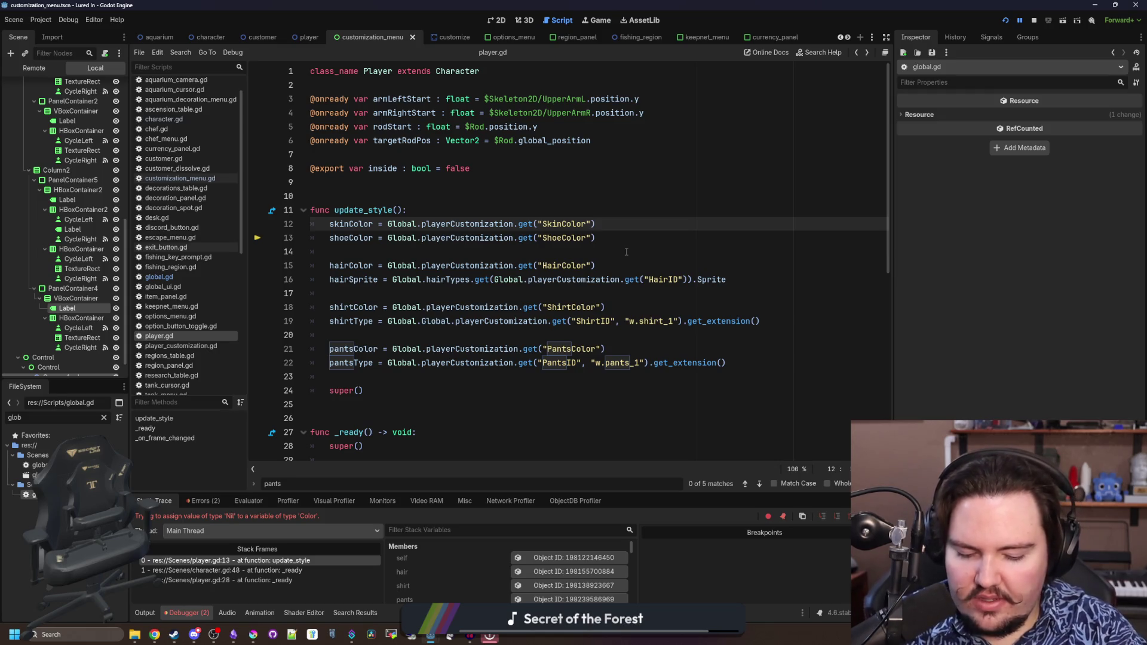
ctrl+click(479, 223)
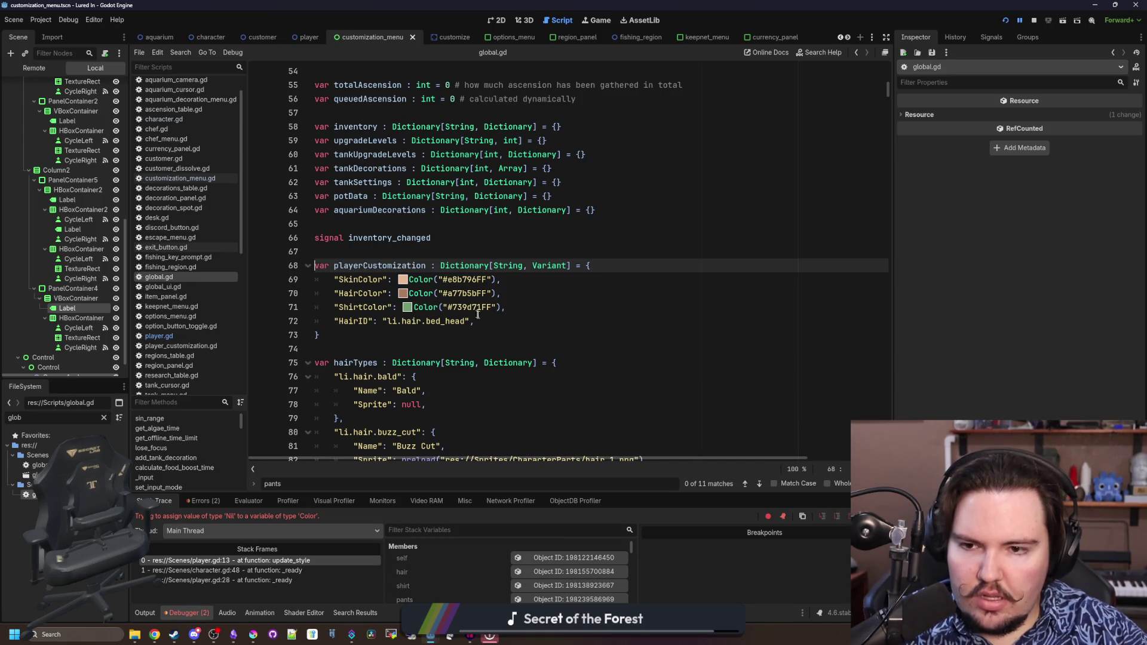
click(502, 322)
drag(502, 323, 332, 279)
scroll(597, 269, down, 10)
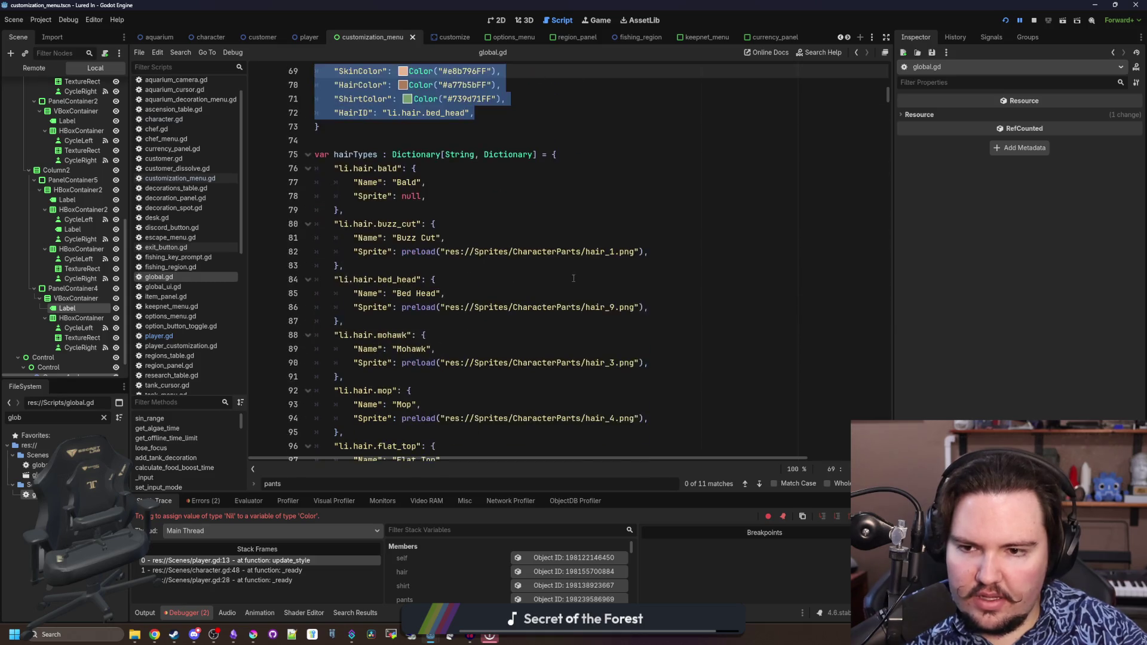
Search global.gd for '_readyf' and scroll through the results
click(740, 257)
key(ctrl+f)
text(_readyf)
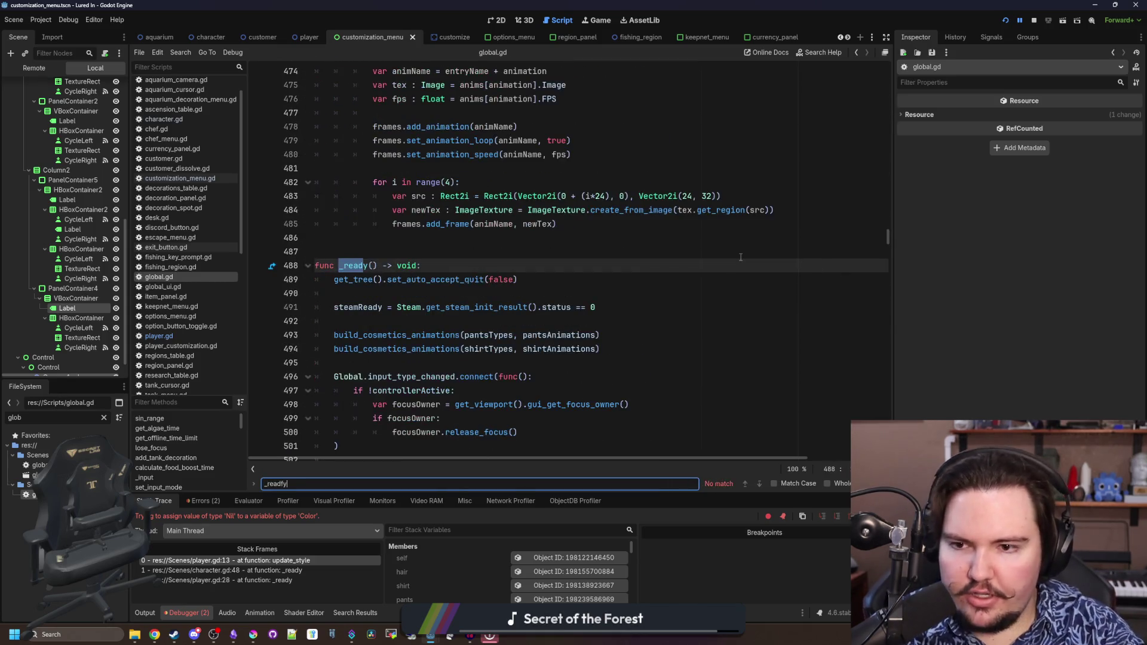
scroll(524, 270, down, 5)
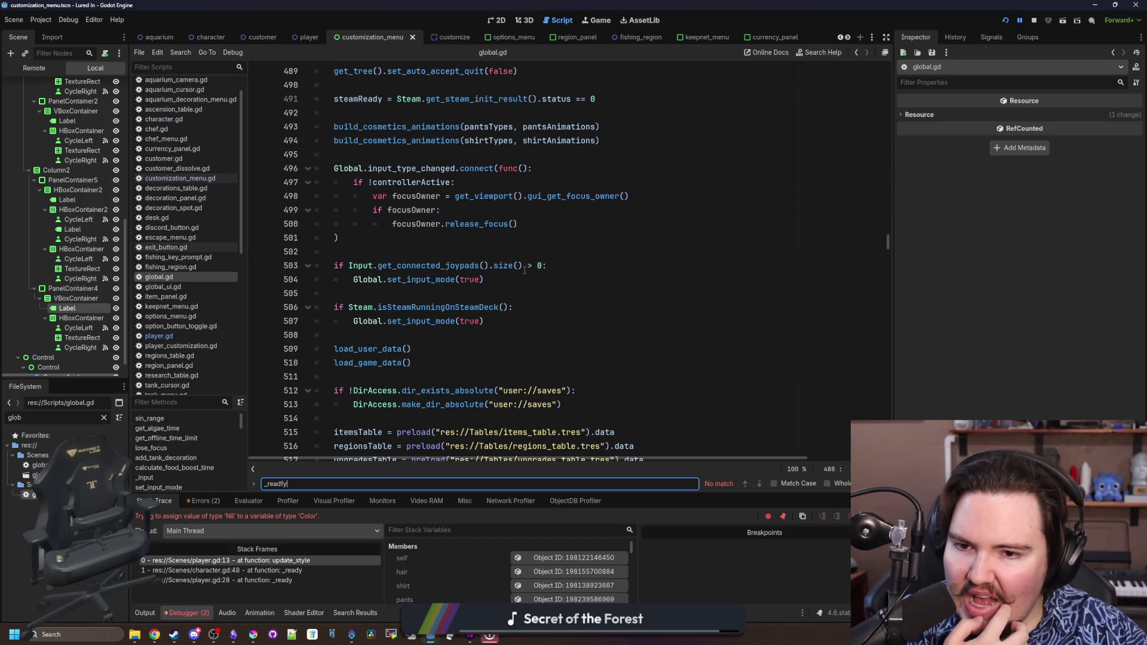
scroll(524, 270, down, 7)
Search for 'customization' and step to the playerCustomization load on line 1085
click(663, 239)
key(ctrl+f)
text(c)
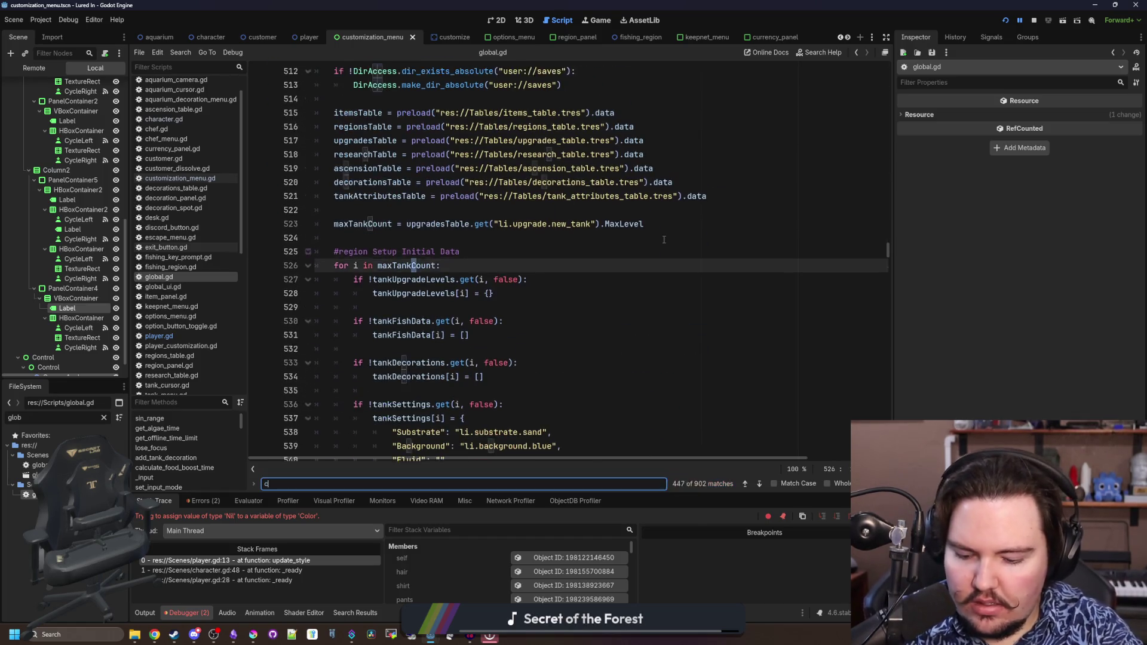
text(ustomization)
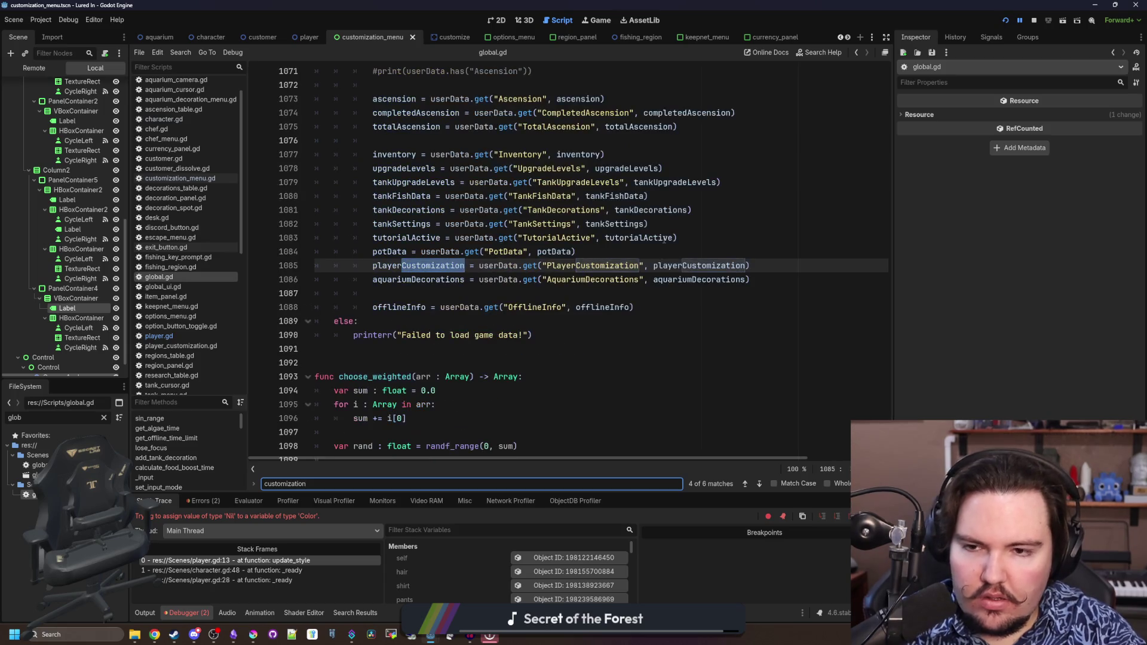
key(Return)
key(Return)
key(Return)
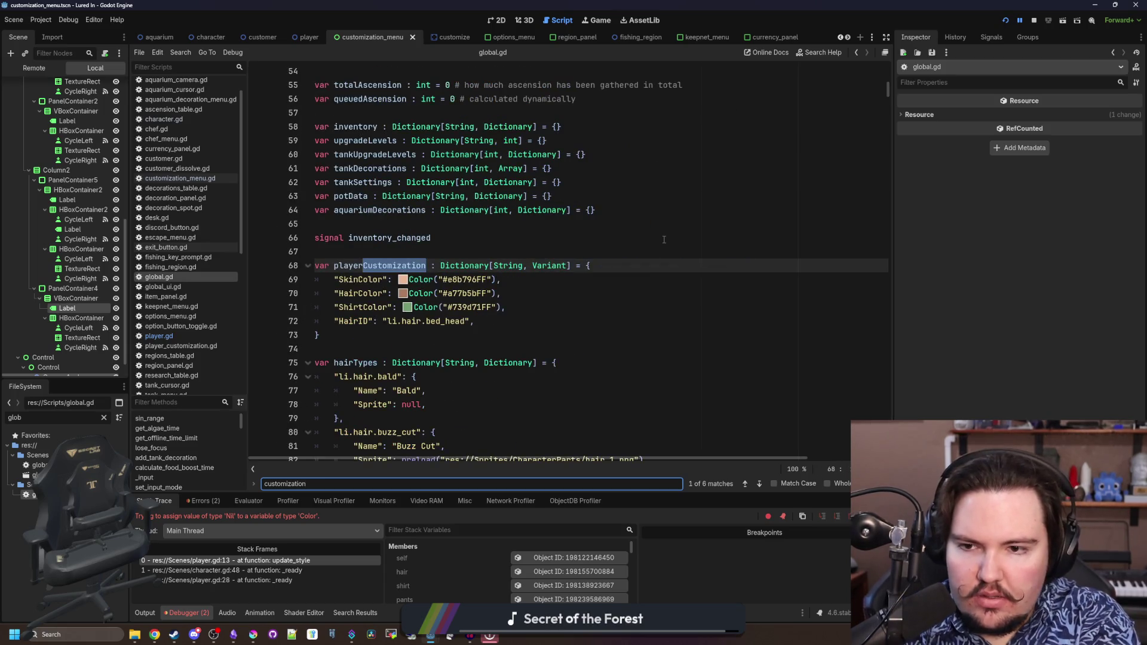
key(Return)
key(Return)
key(Return)
key(Return)
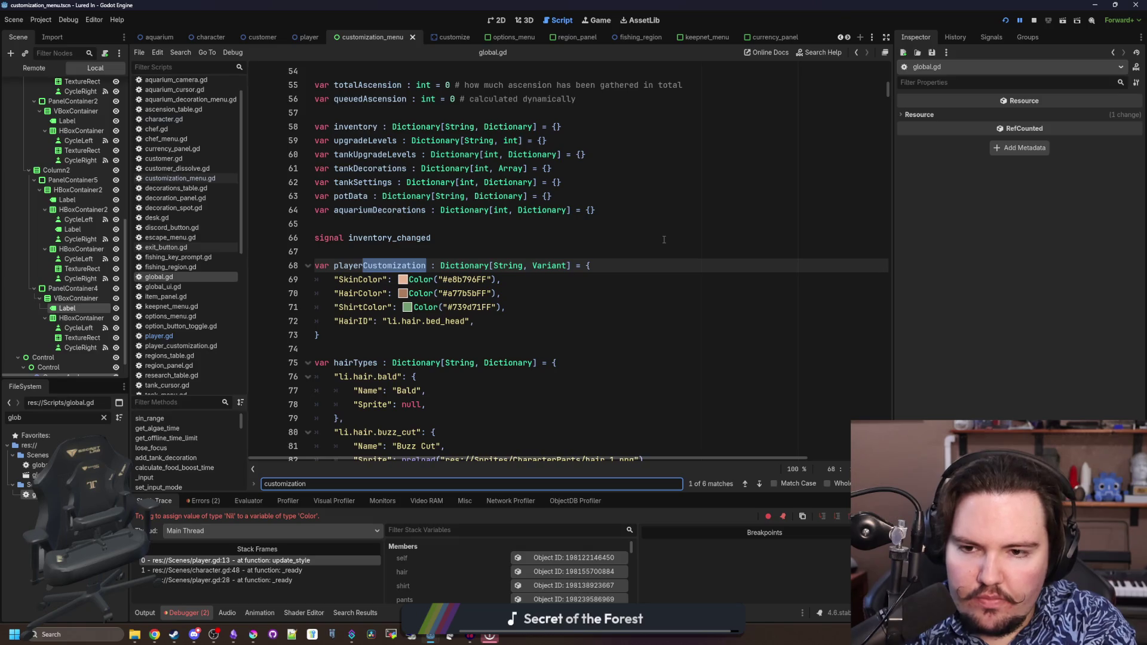
key(Return)
key(Return)
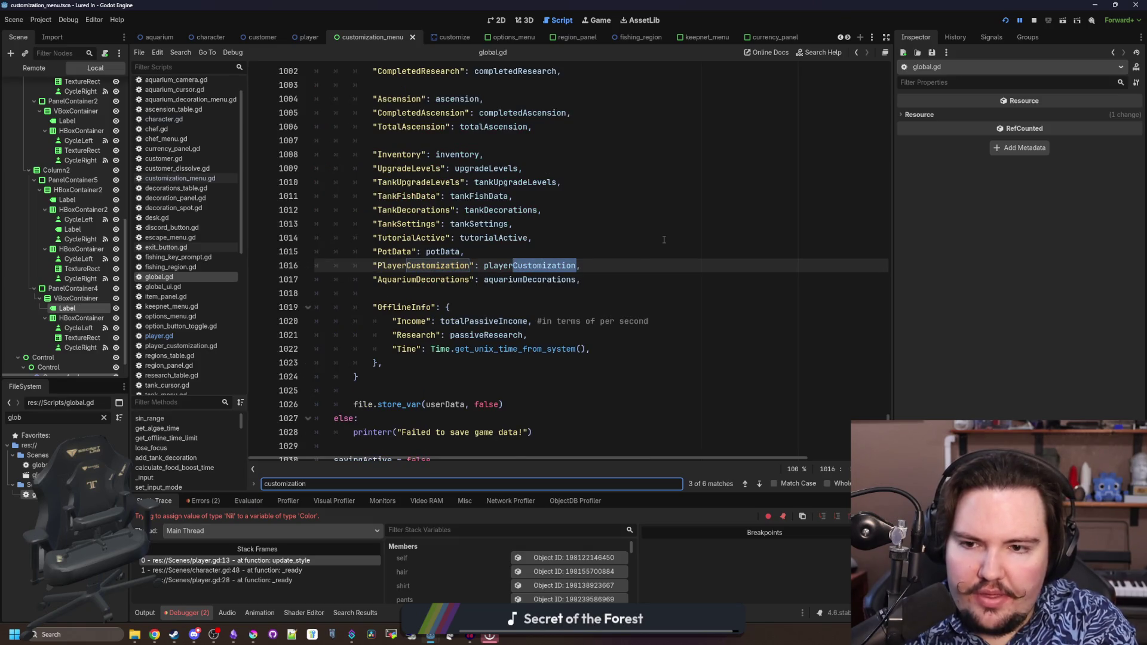
key(Return)
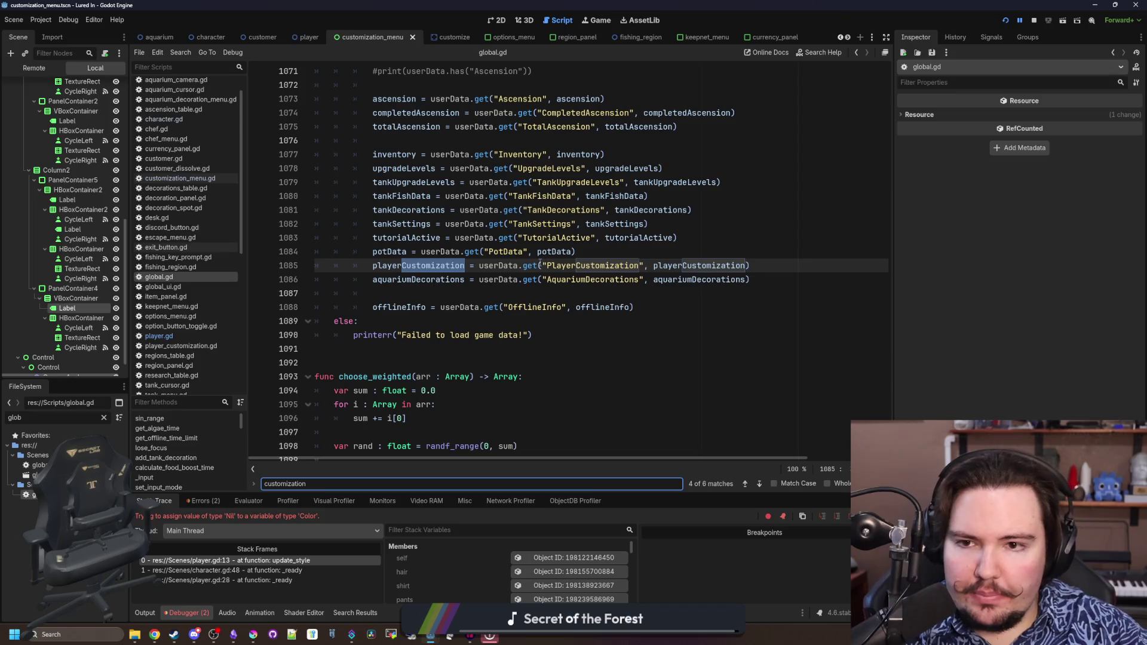
scroll(540, 262, up, 5)
scroll(510, 209, down, 4)
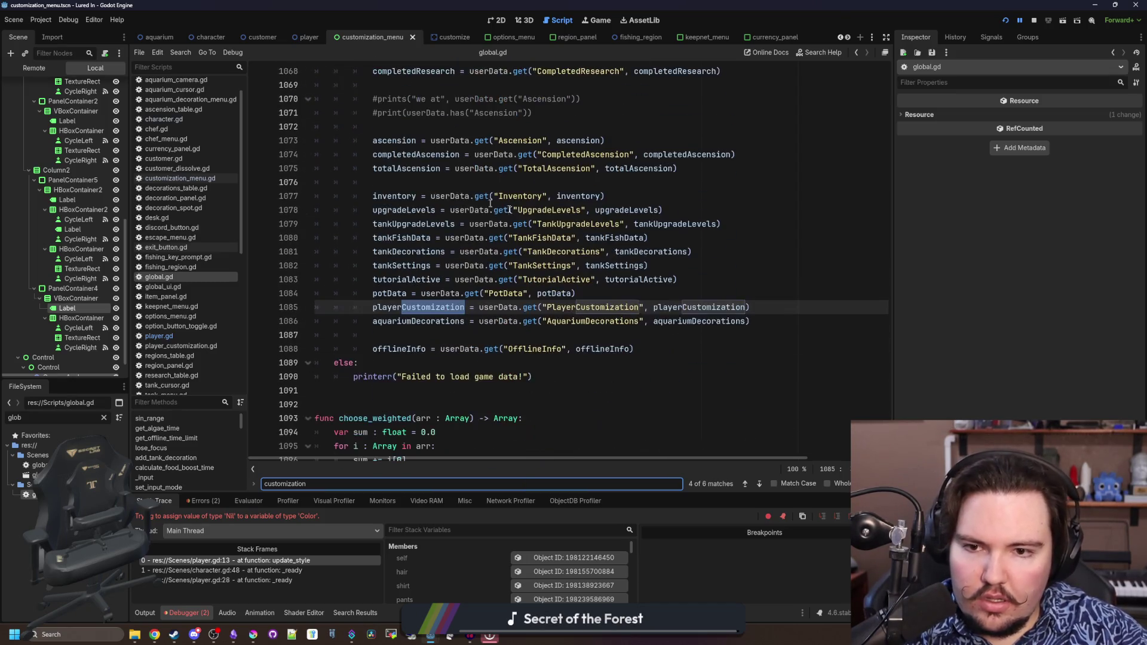
click(768, 311)
Add a separate playerCustomization.merge(playerCustomization) line below the load line
key(Return)
key(Return)
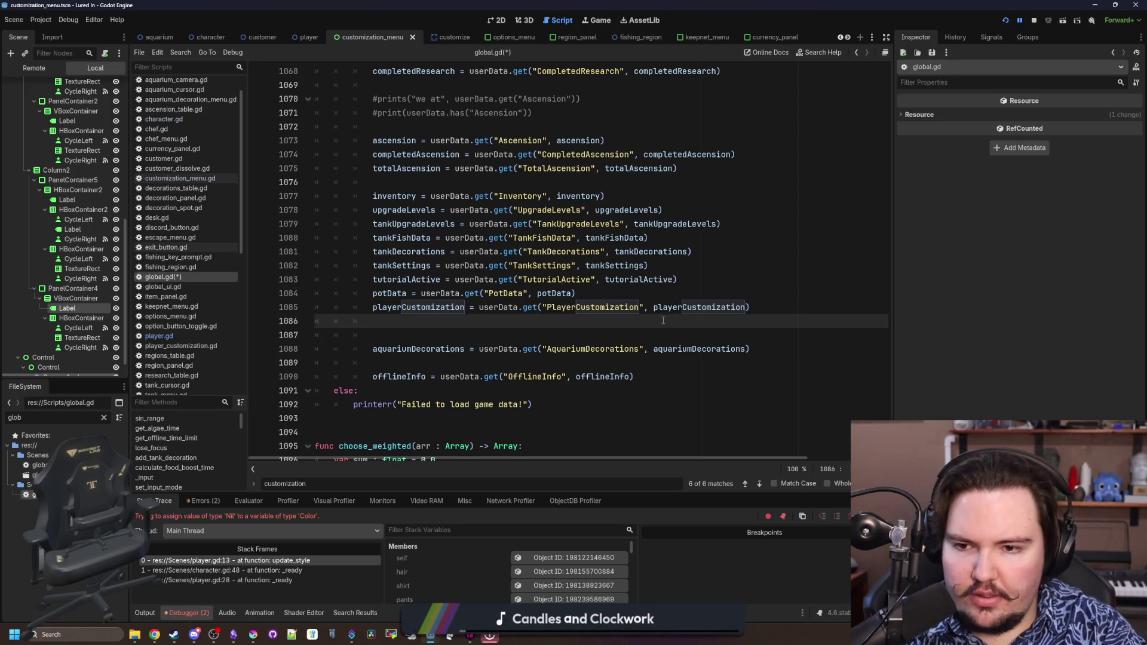
text(playerCust)
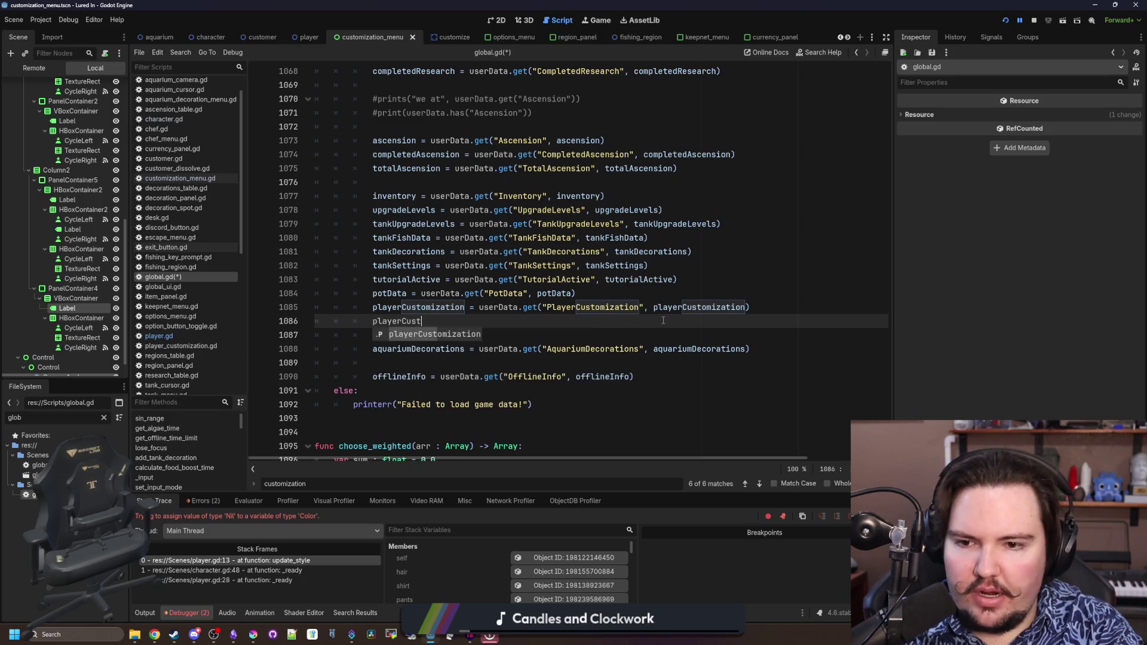
text(omization.merge)
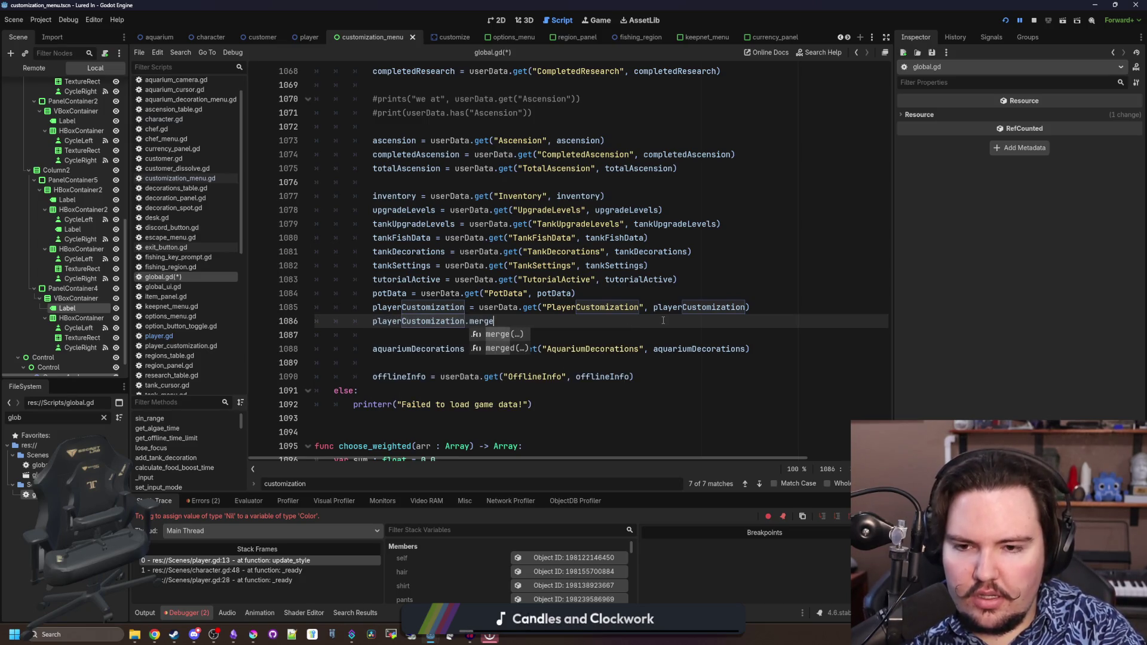
key(Return)
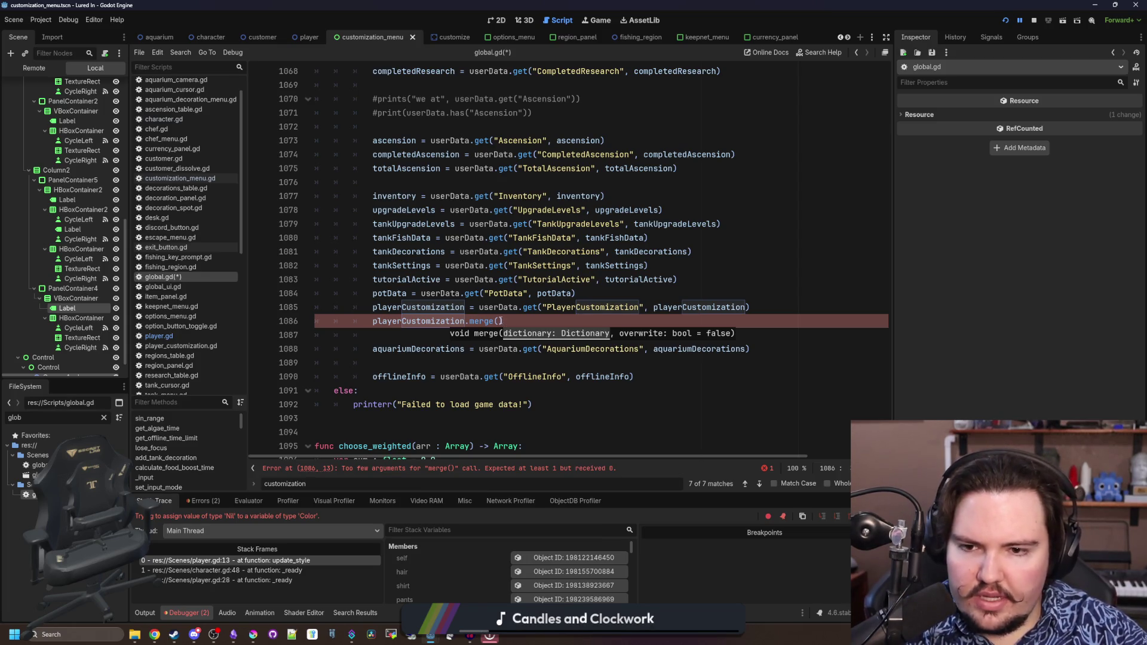
click(501, 322)
key(ctrl+space)
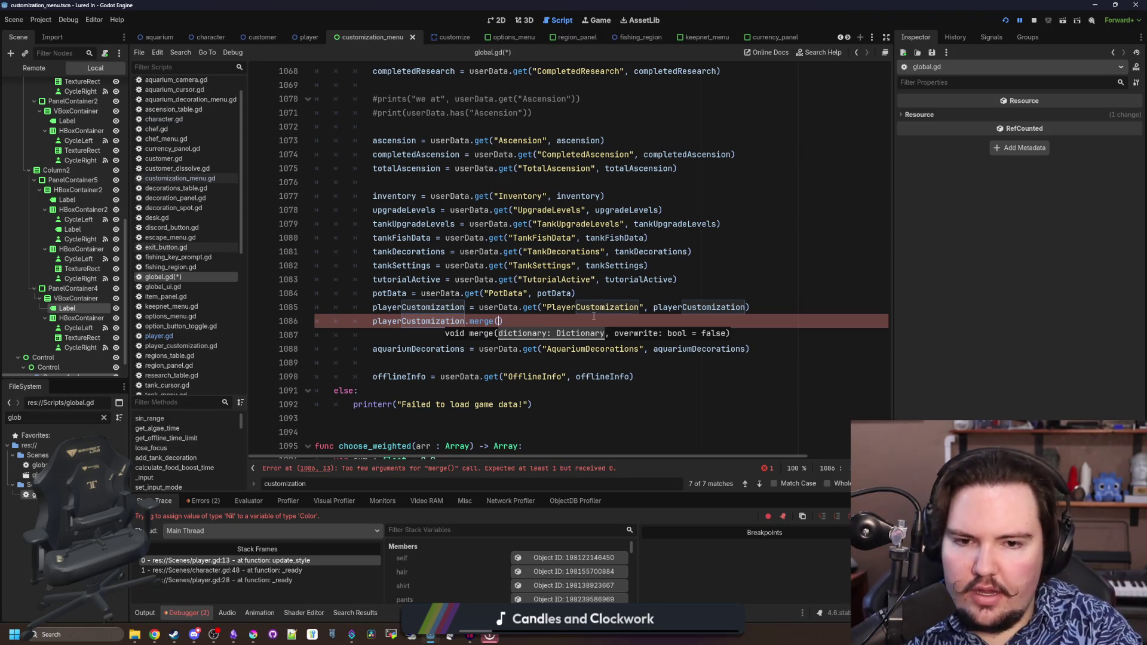
text(player)
key(Return)
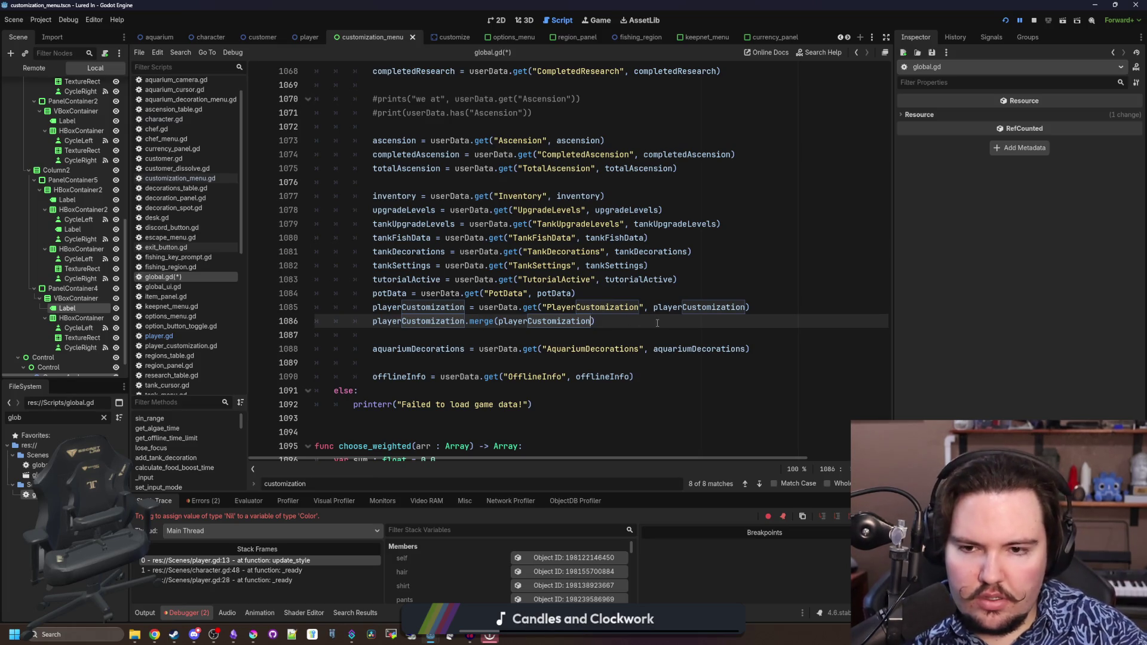
Rewrite line 1085 as playerCustomization.merge(userData.get("PlayerCustomization", playerCustomization), true)
click(613, 322)
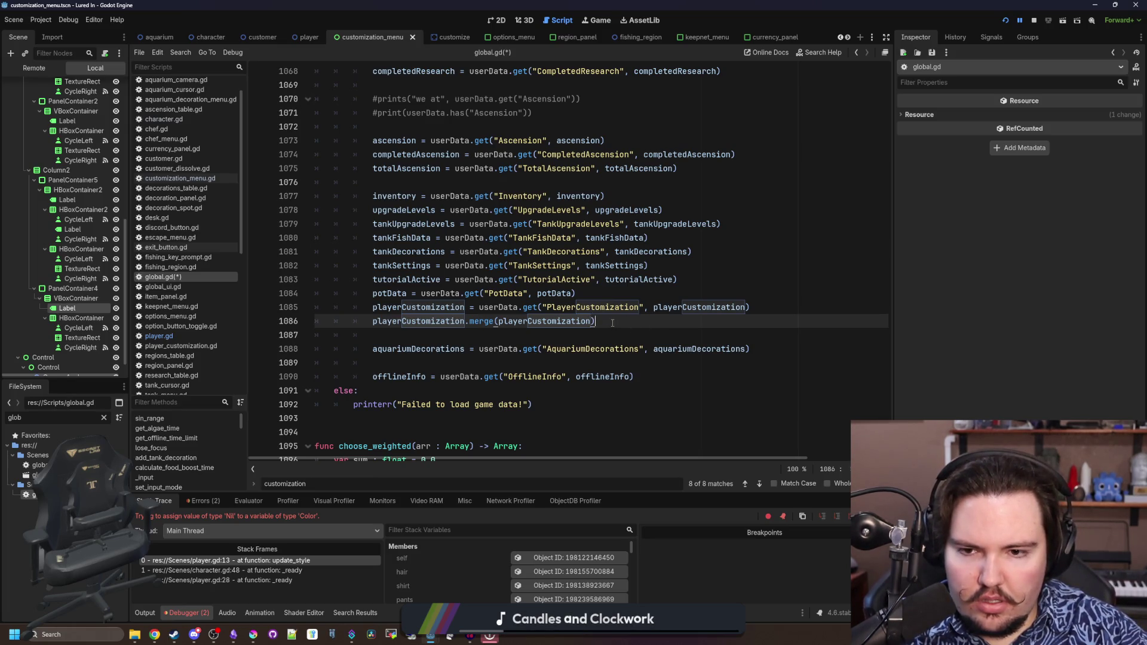
drag(596, 323, 277, 321)
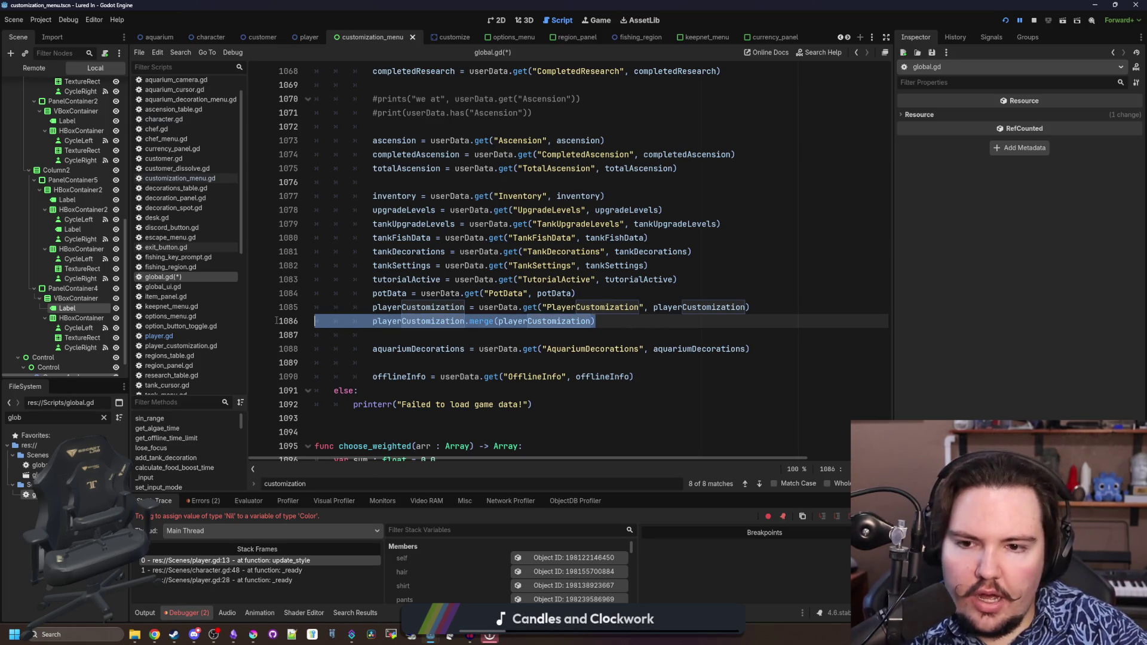
key(BackSpace)
key(BackSpace)
click(479, 307)
key(BackSpace)
key(BackSpace)
key(BackSpace)
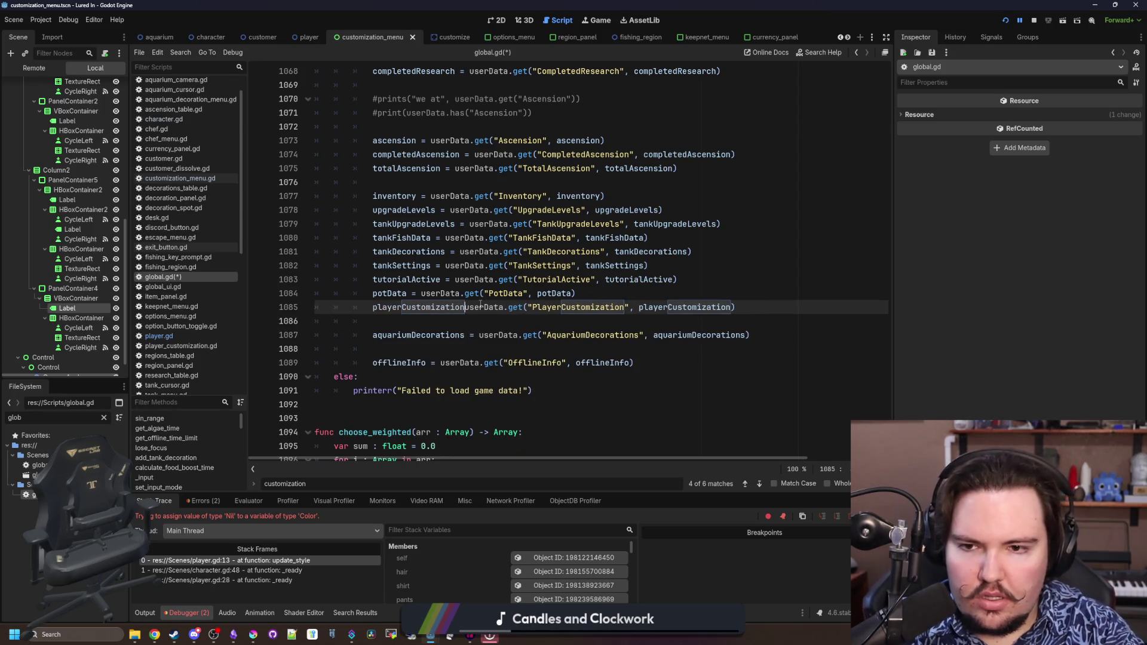
text(.merge()
key(BackSpace)
key(BackSpace)
key(BackSpace)
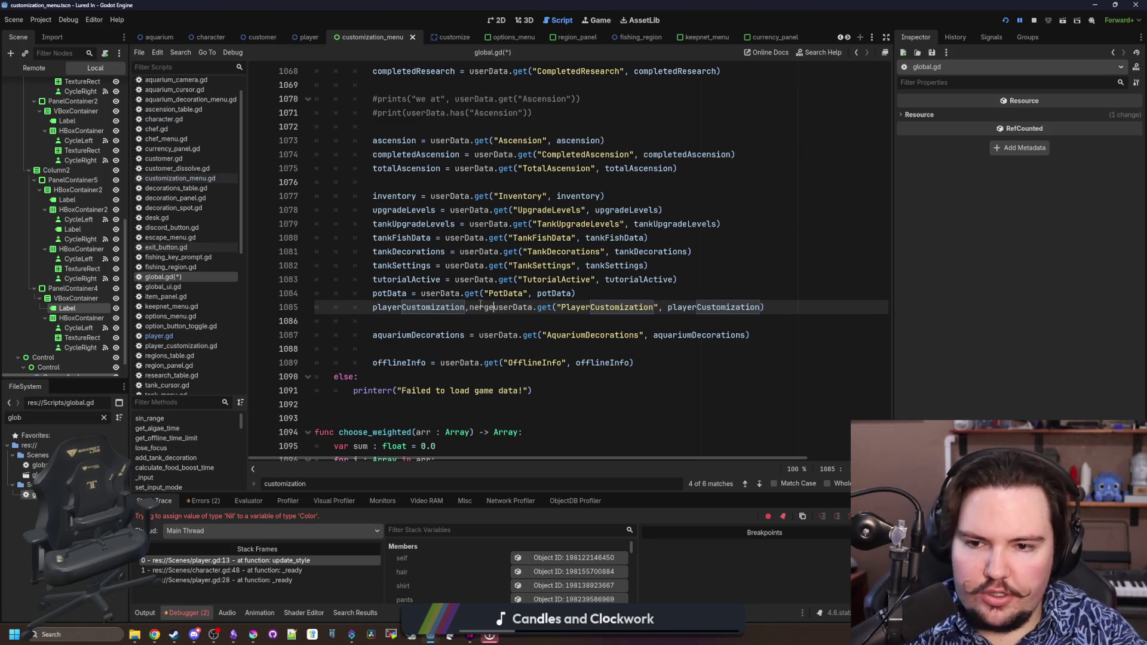
text(erge()
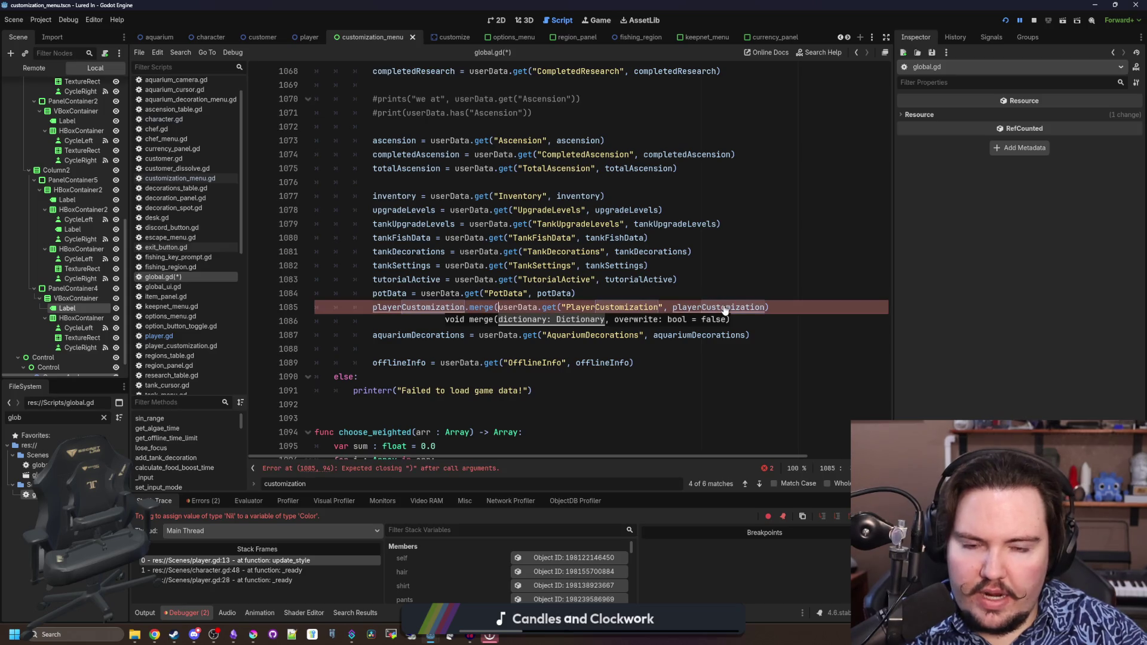
click(767, 307)
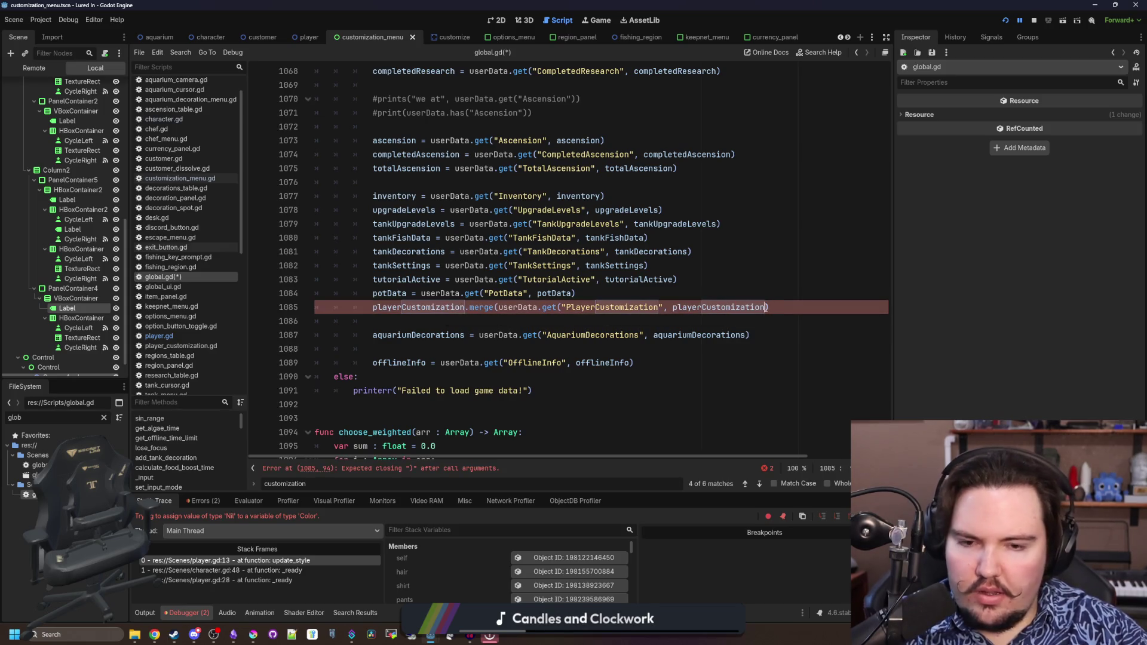
text(, true)
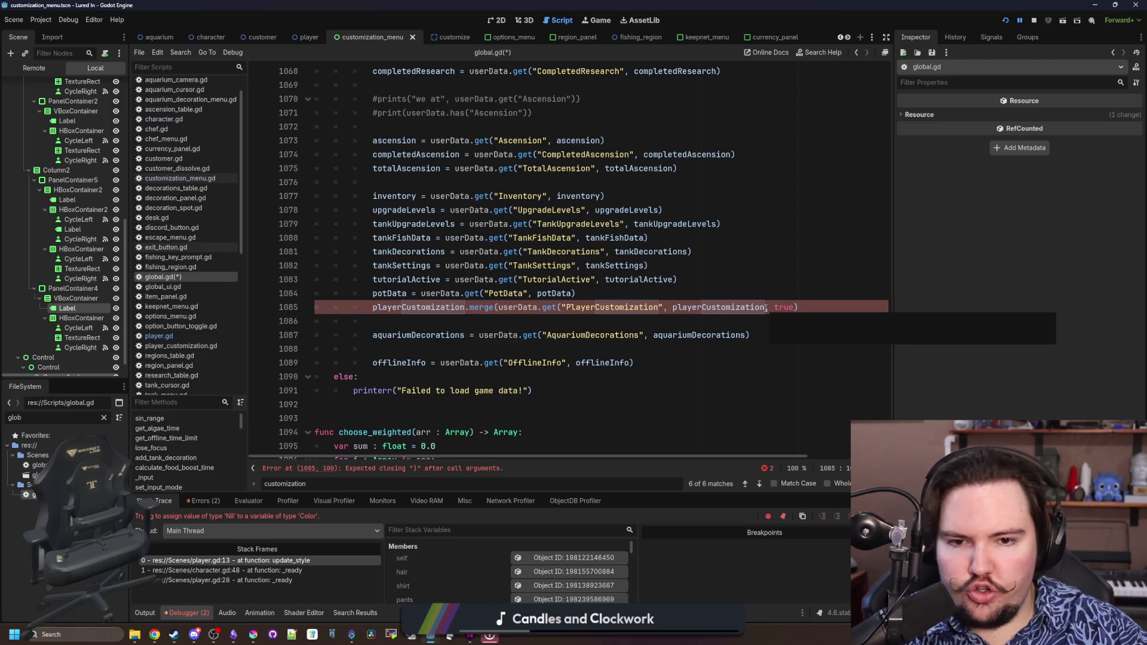
key(BackSpace)
key(BackSpace)
key(BackSpace)
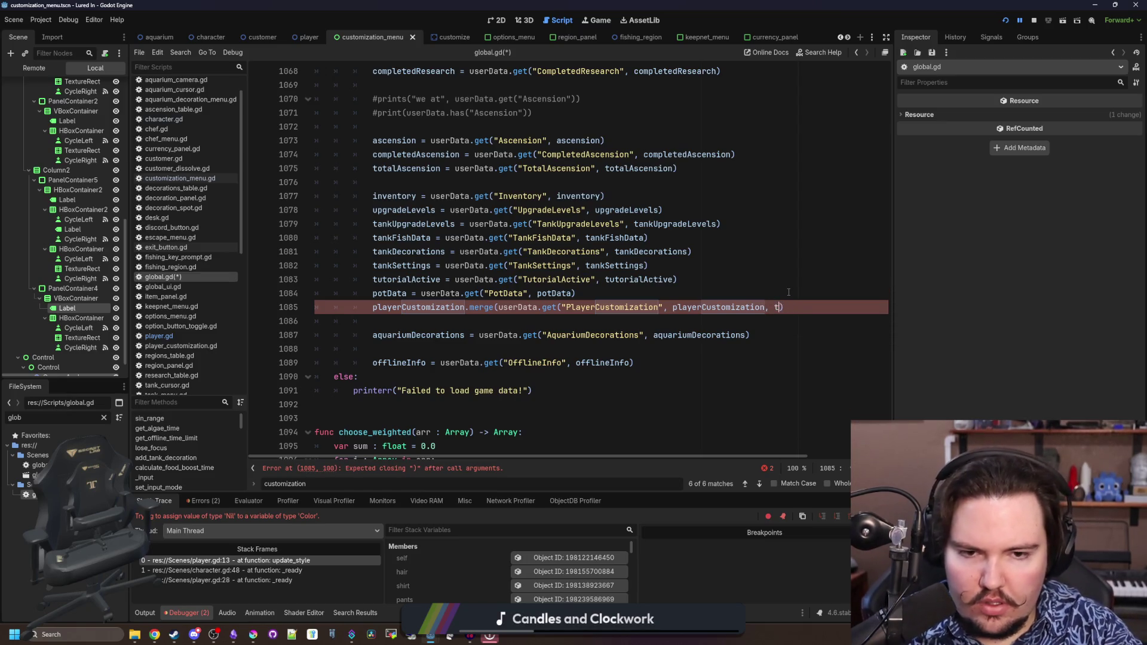
text(), true))
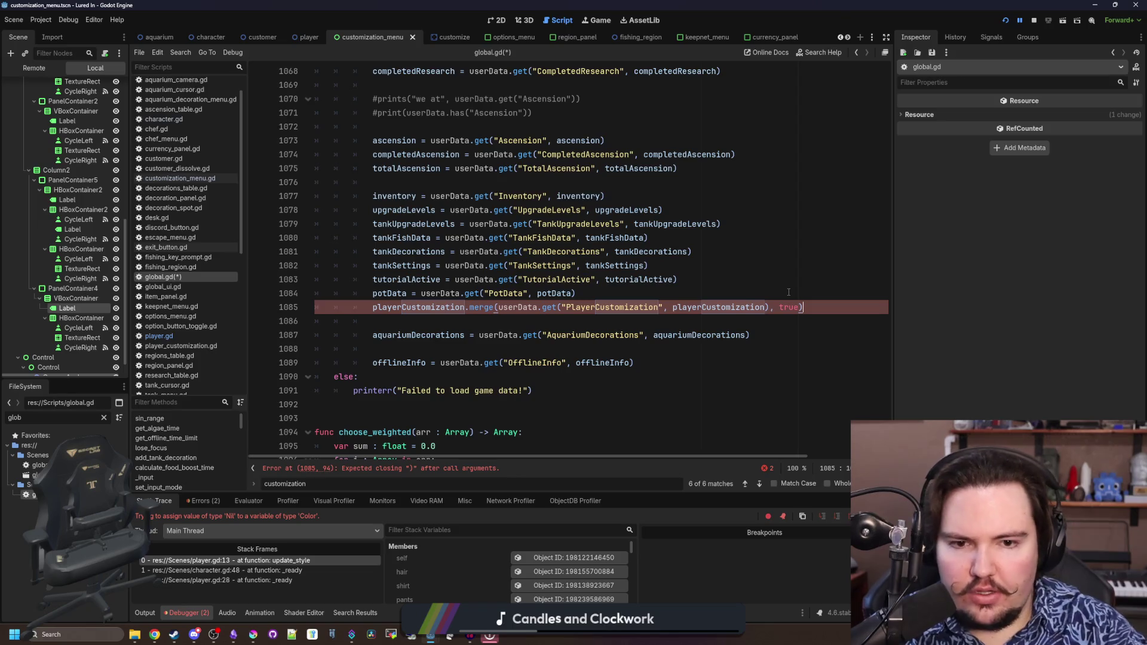
Check the merge() documentation, return to global.gd and save the script
click(788, 292)
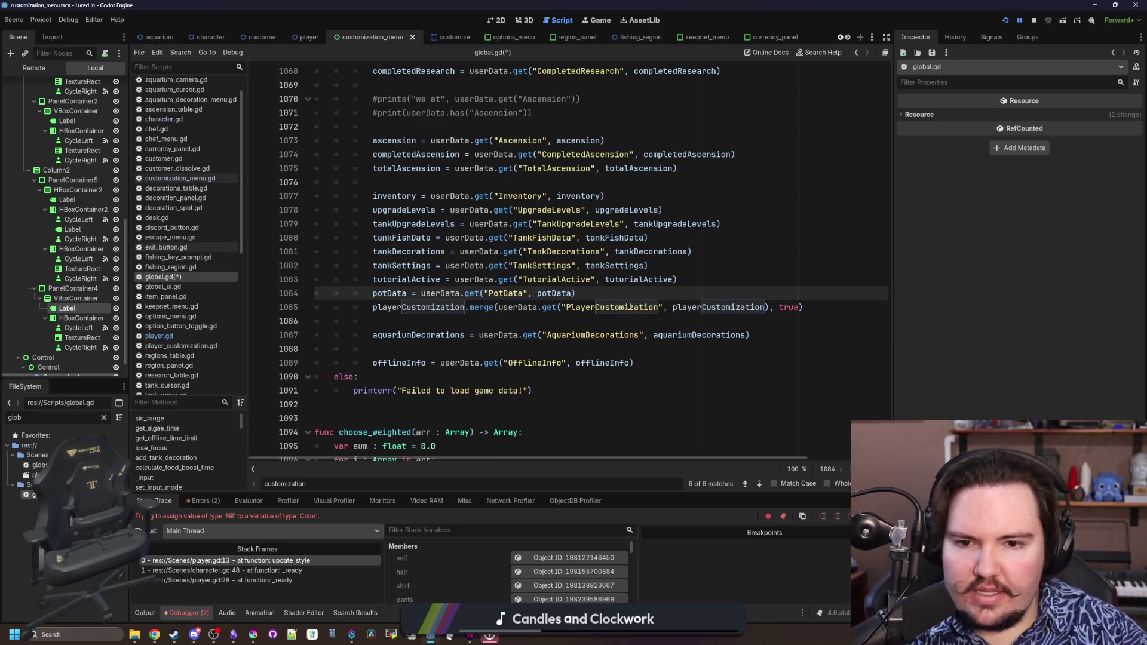
ctrl+click(482, 307)
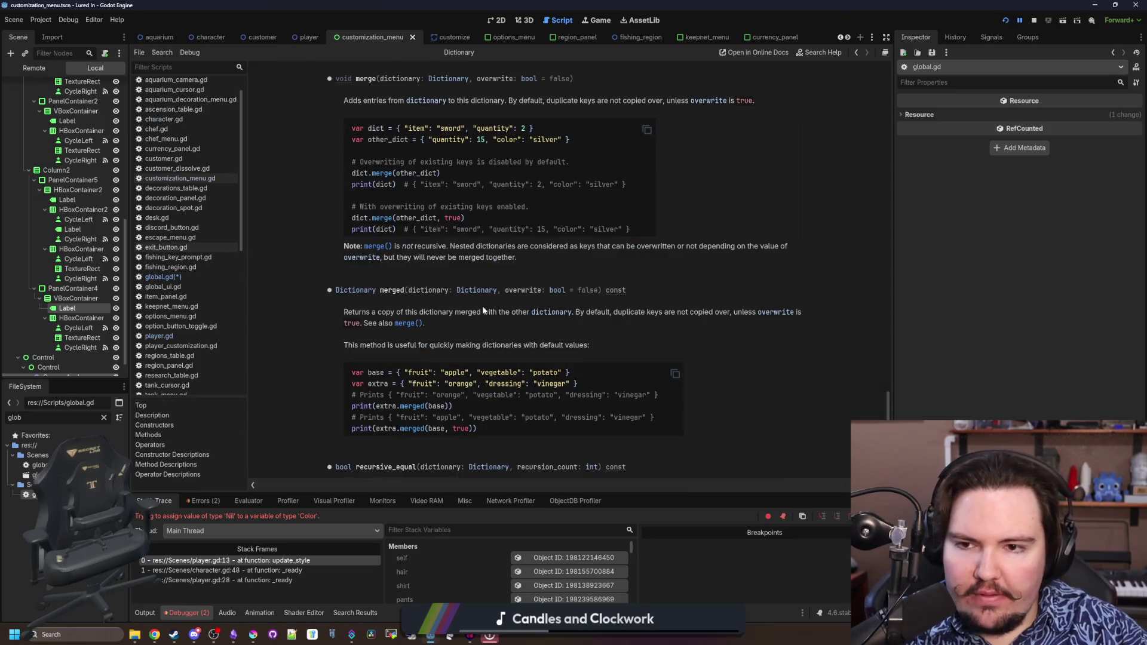
key(alt+Left)
ctrl+click(413, 317)
key(ctrl+s)
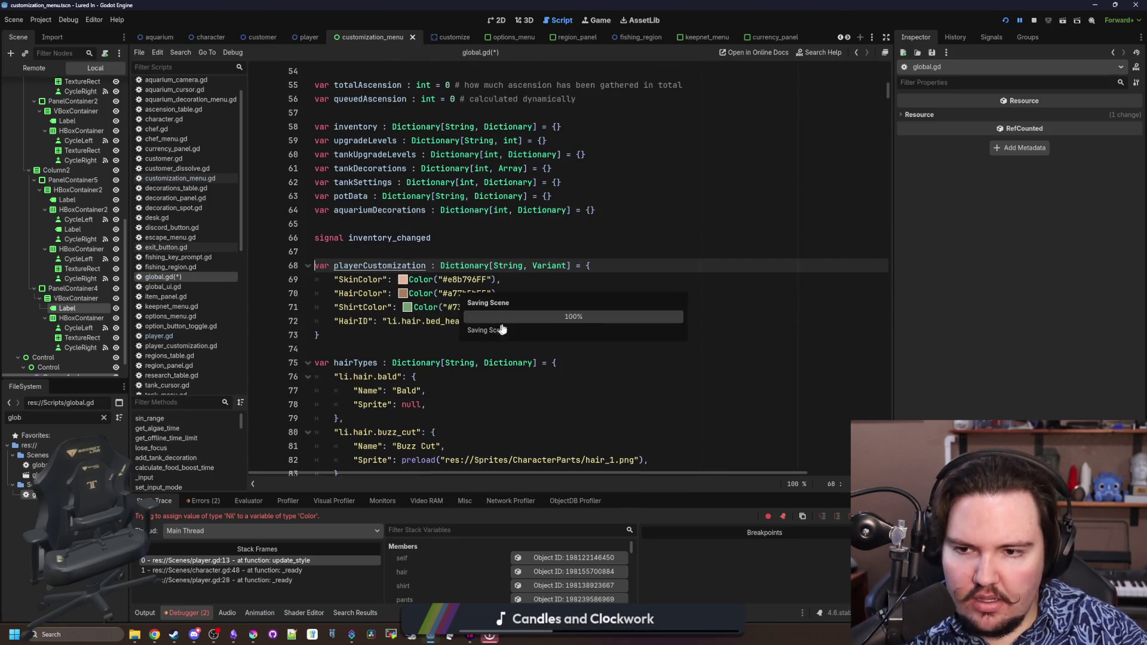
Add "PantsID": "li.pants.pants_1" and "PantsColor": Color.WHITE to the playerCustomization defaults
click(391, 338)
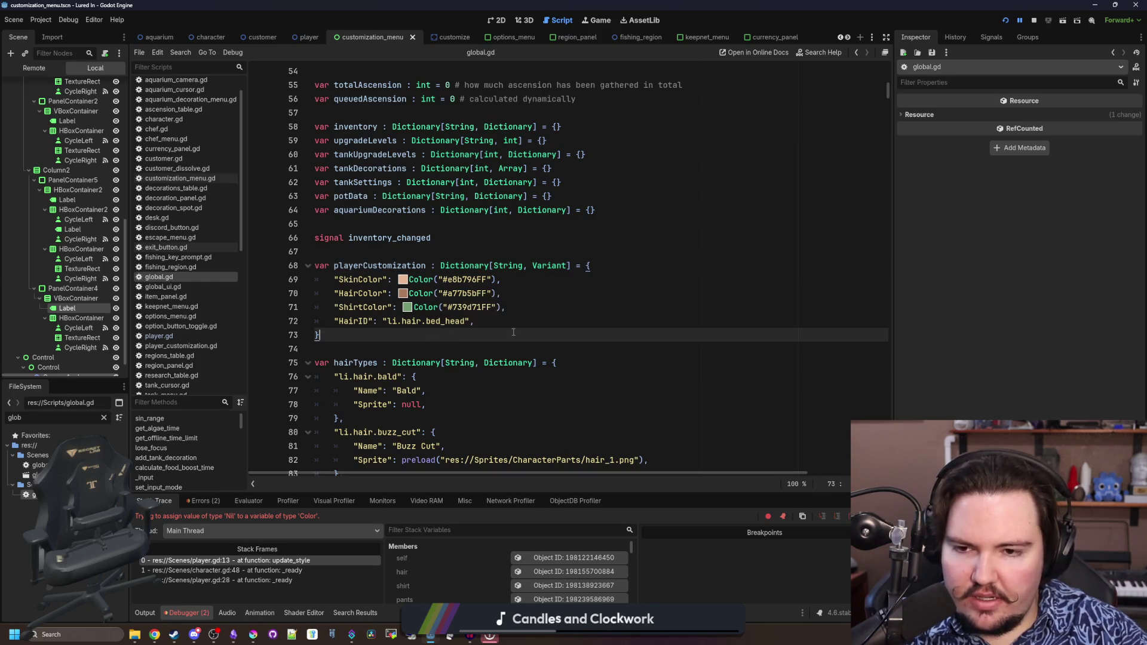
click(537, 321)
text(,)
key(Return)
text("S)
key(BackSpace)
text(PantsID")
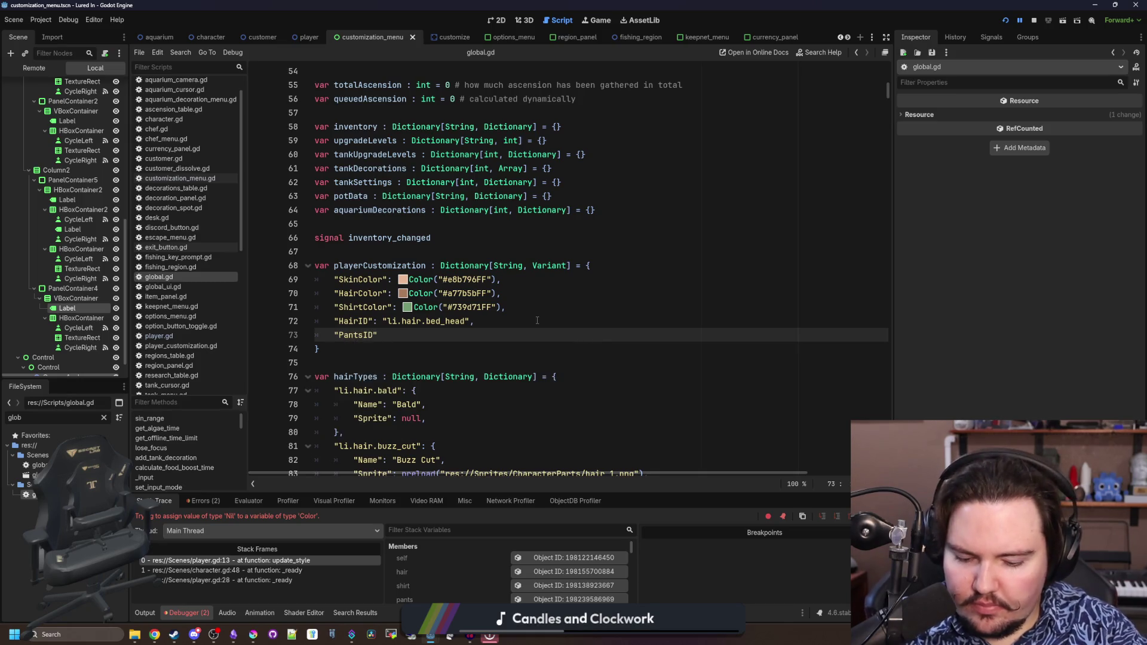
text(: li)
key(BackSpace)
key(BackSpace)
key(BackSpace)
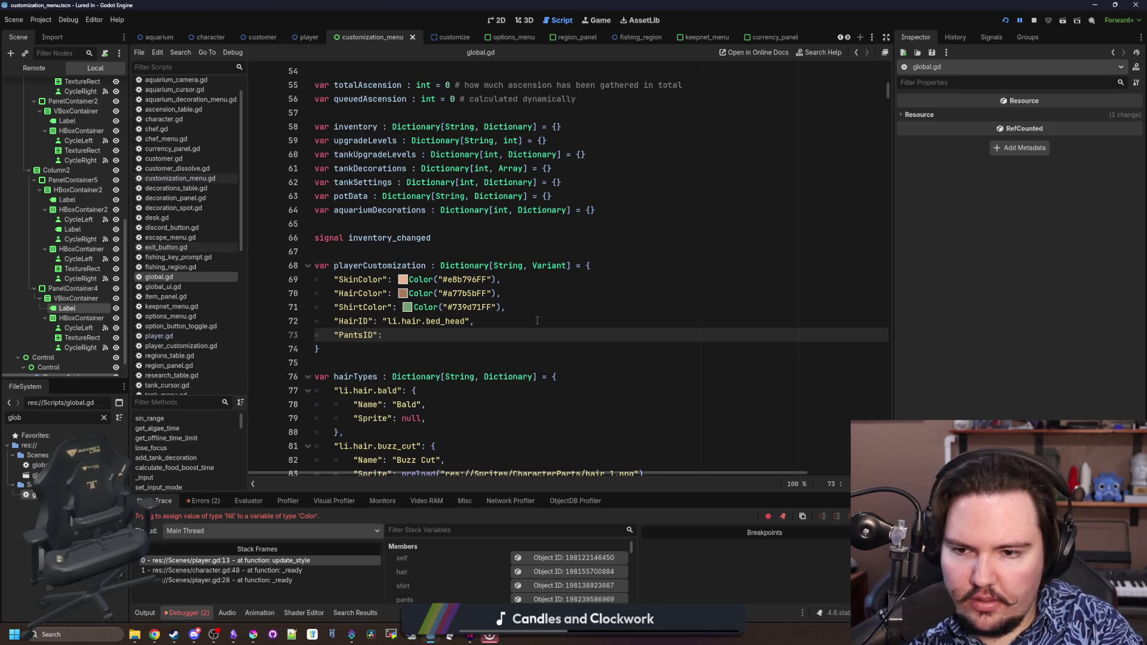
text("li.pants.)
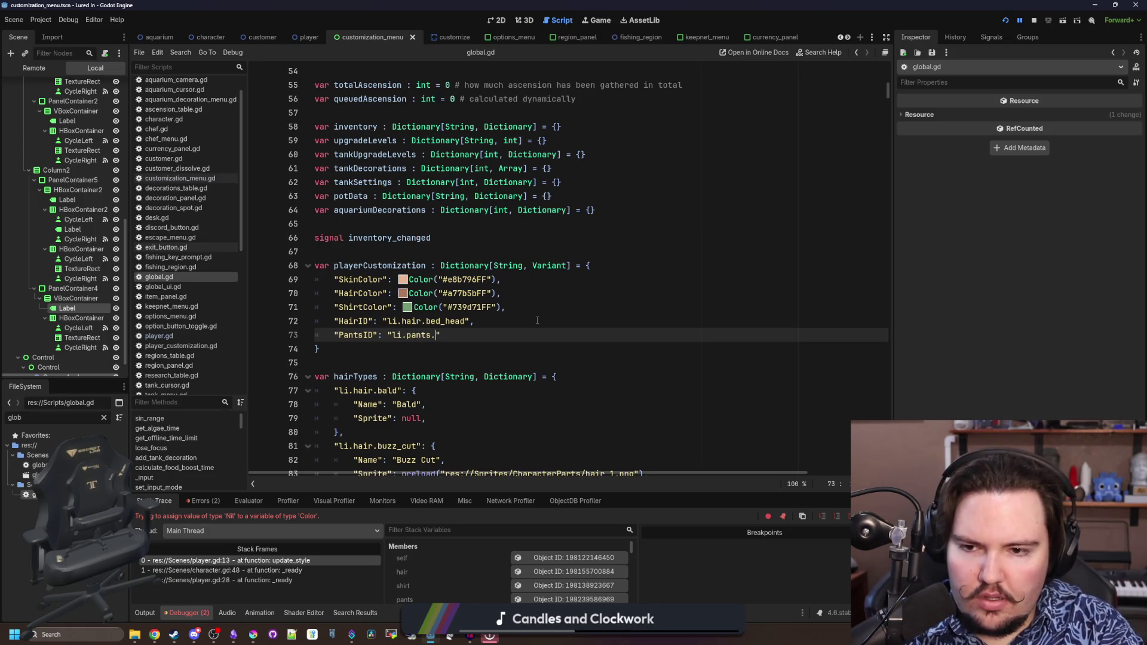
text(pants_1")
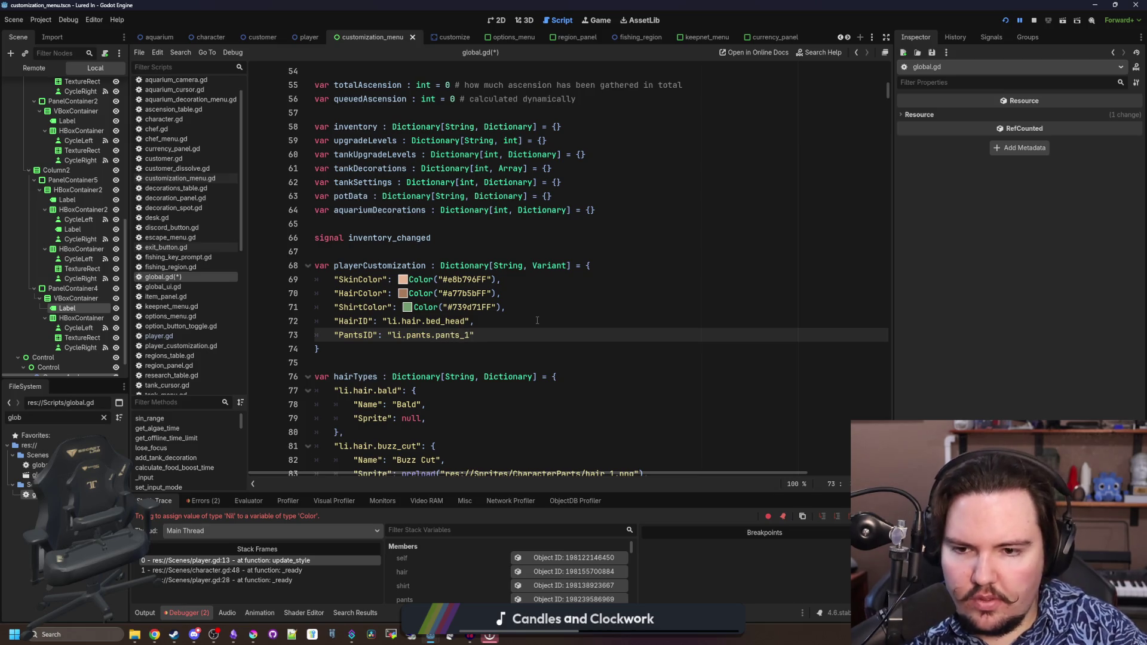
text(,)
key(Return)
text(")
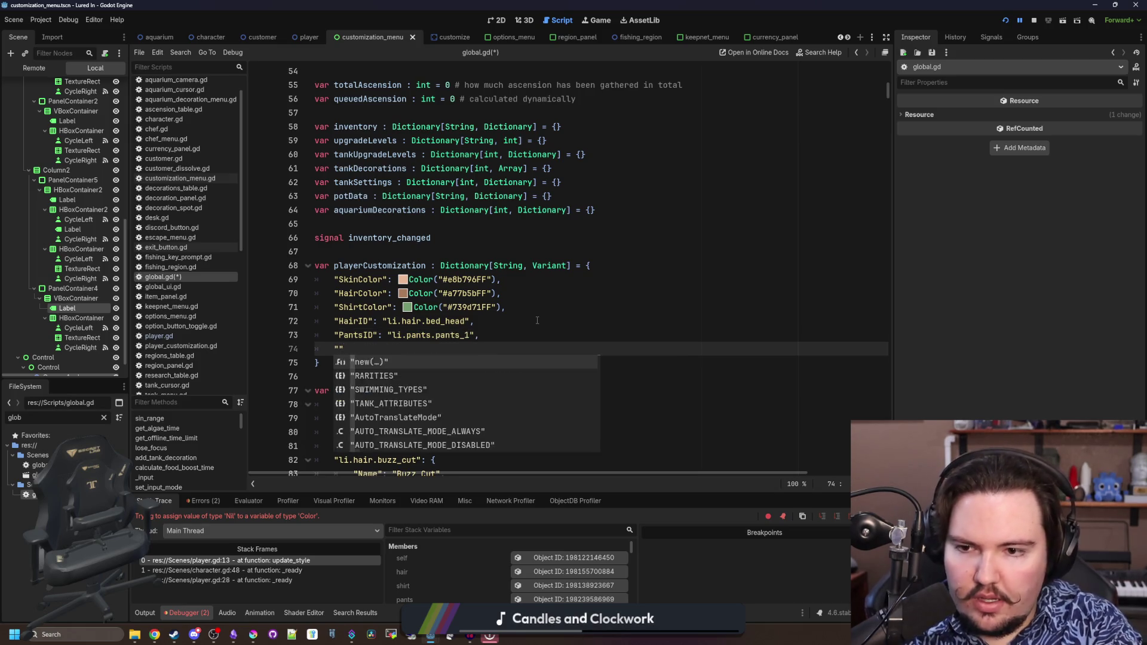
text(PantsColor": )
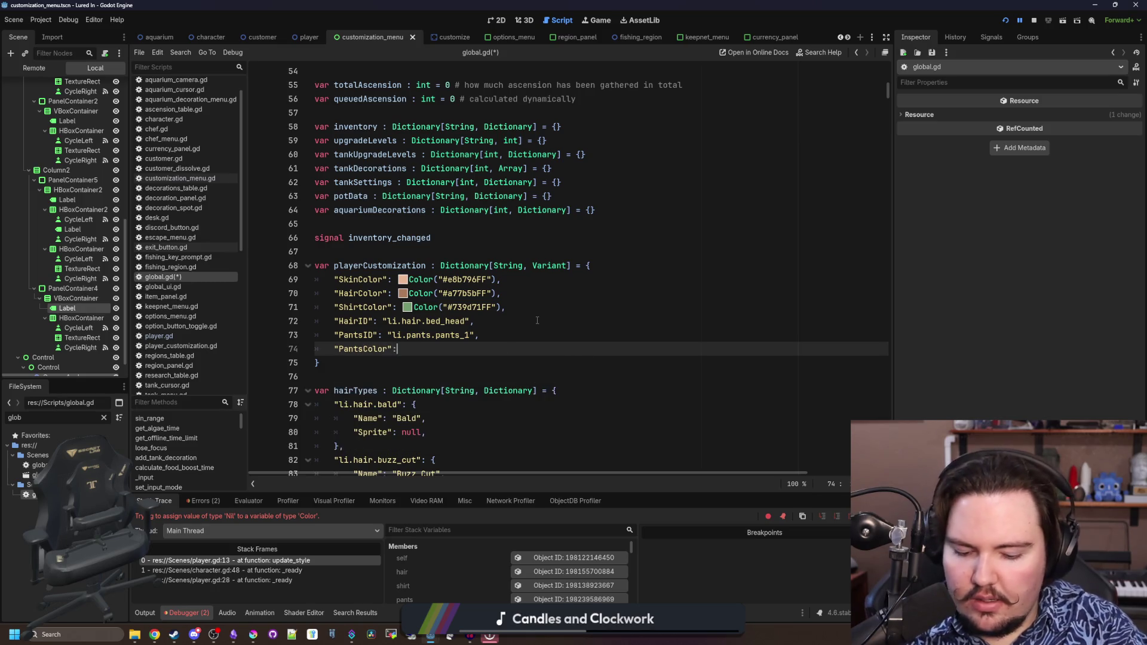
text(Color.)
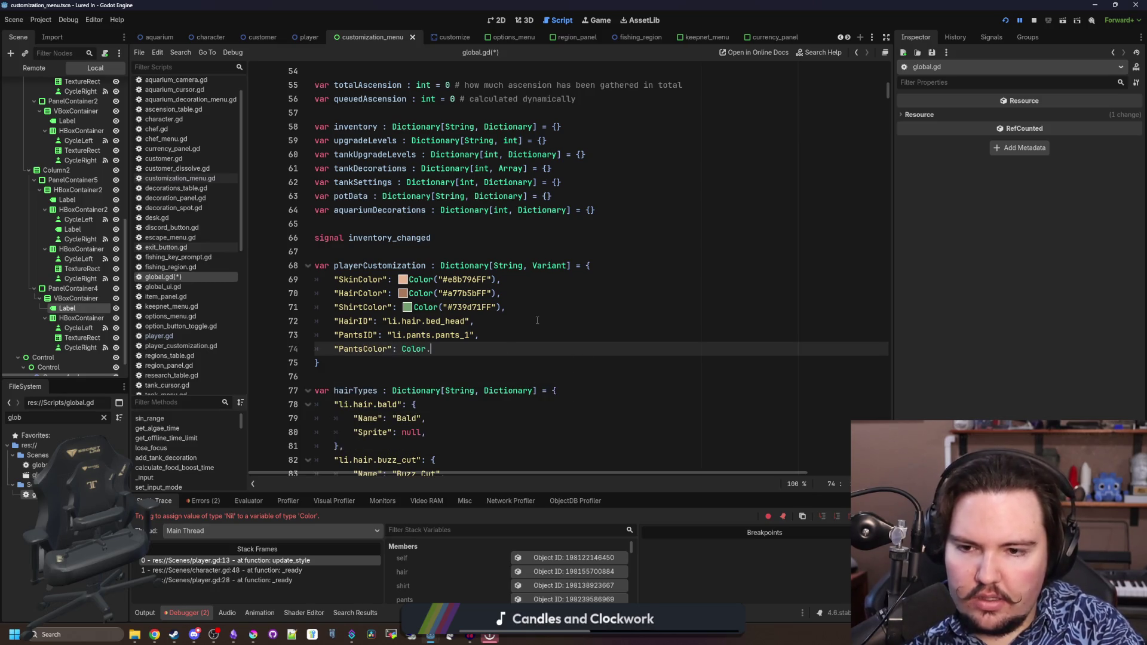
text(WHITE,)
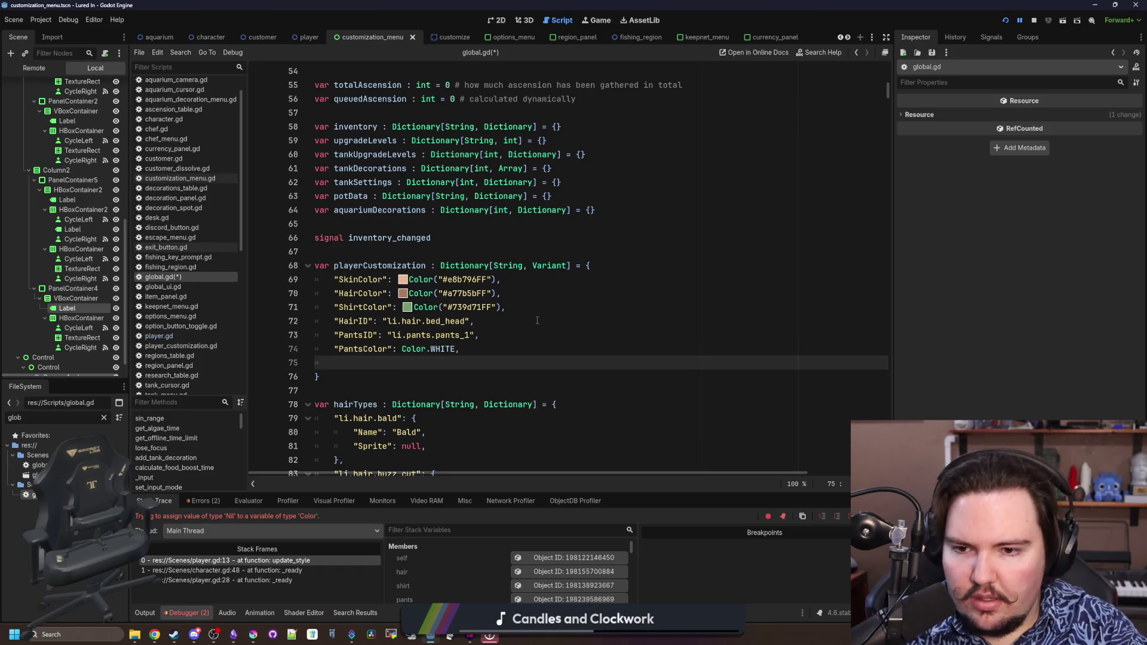
key(BackSpace)
key(BackSpace)
key(BackSpace)
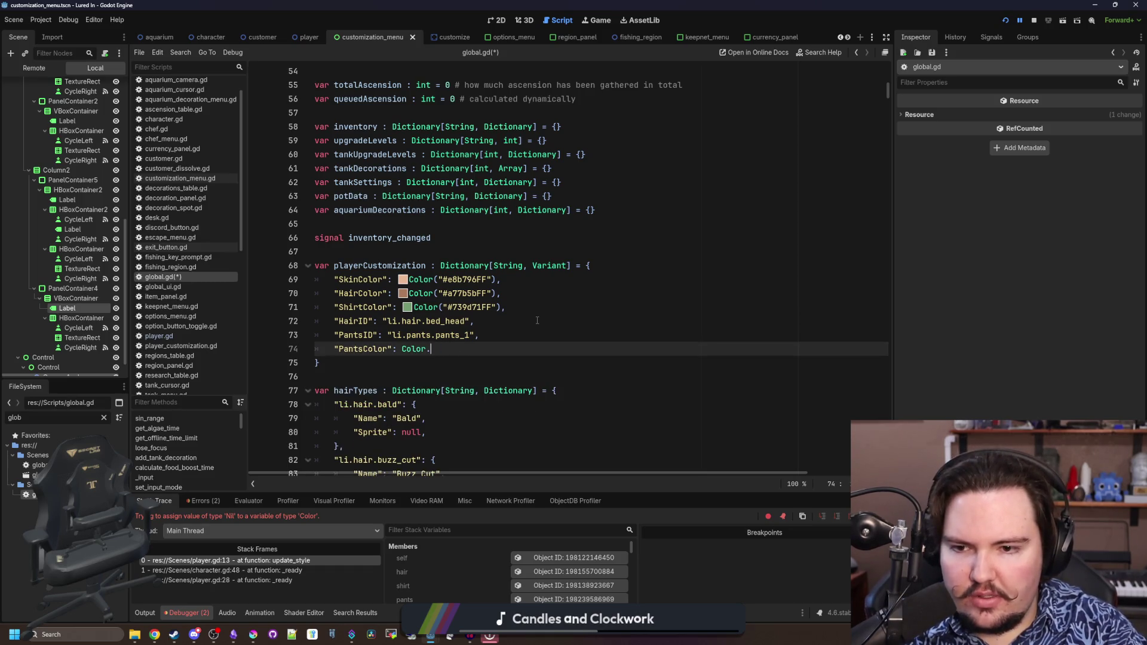
text(WHITE,)
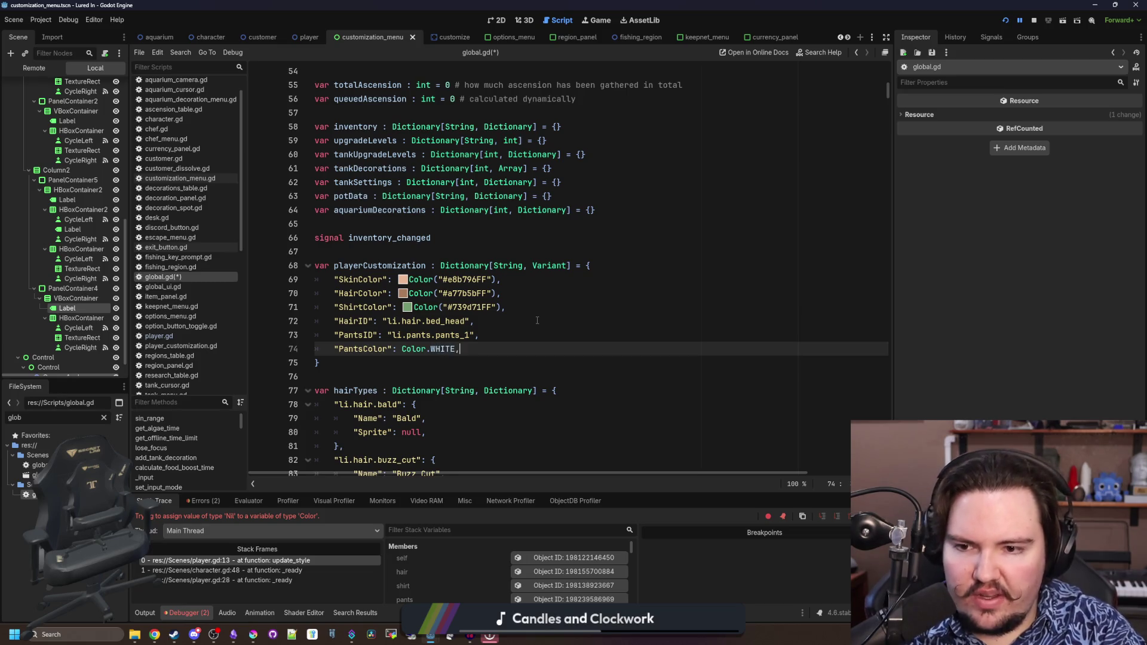
Add a "ShirtID" entry below PantsColor in the dictionary
key(Return)
text(")
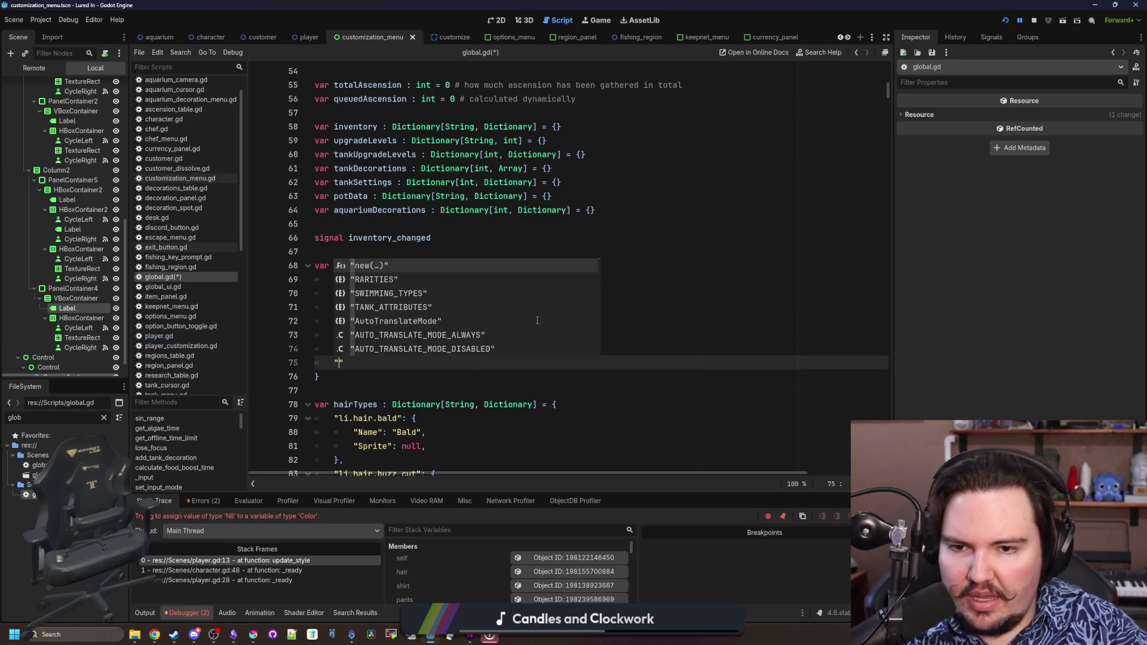
click(676, 284)
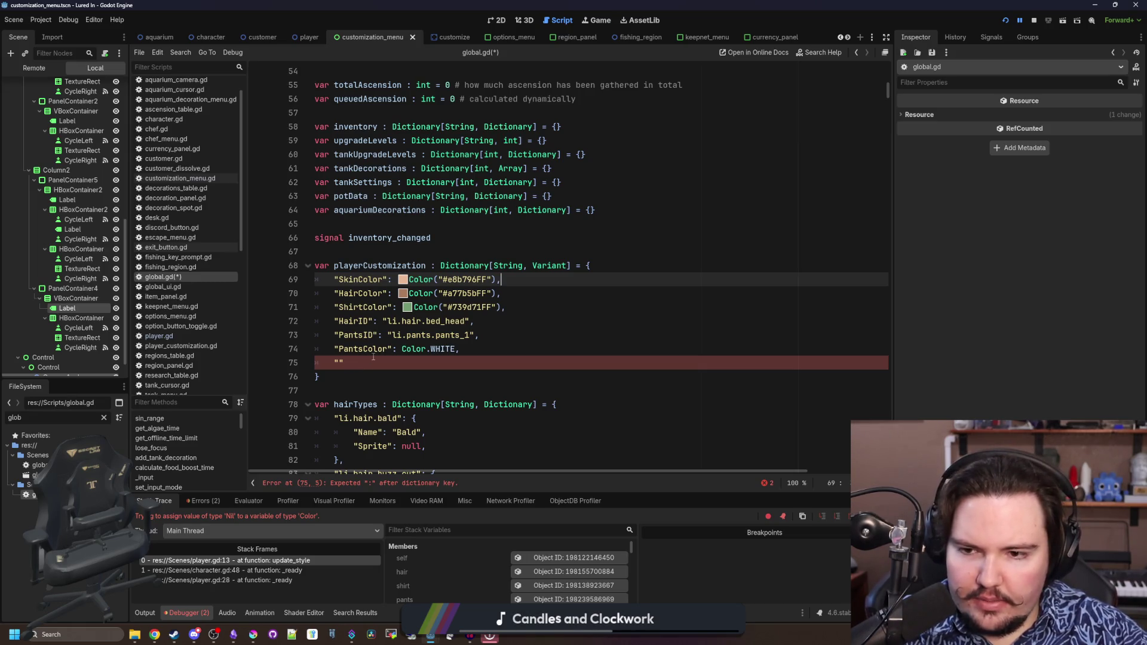
click(336, 364)
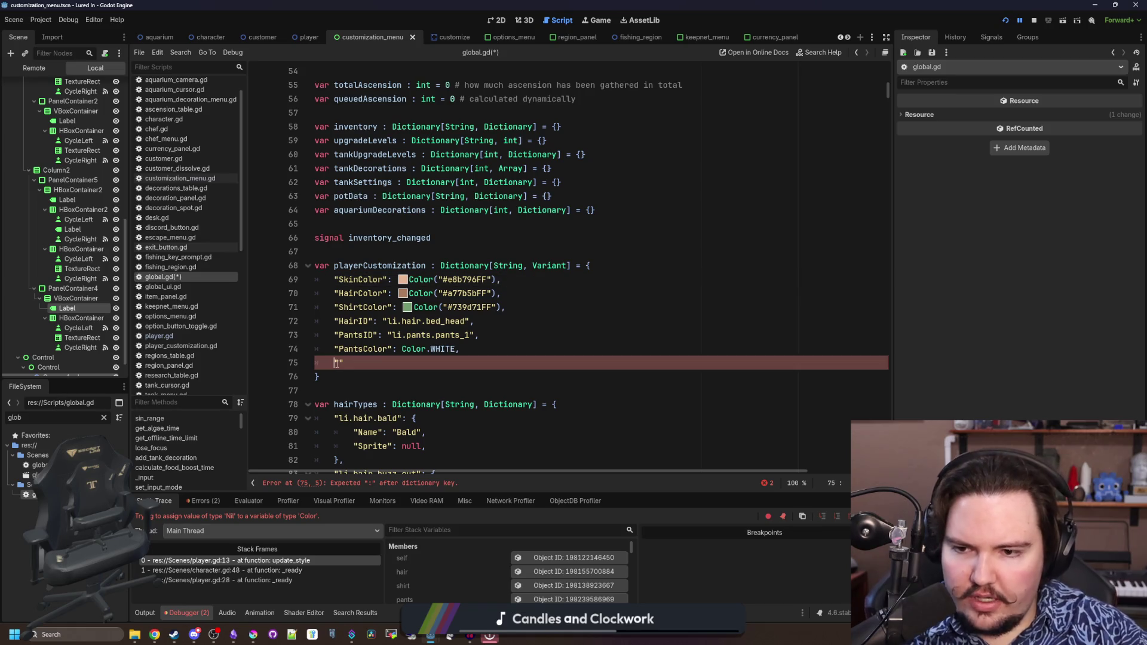
text(ShirtID")
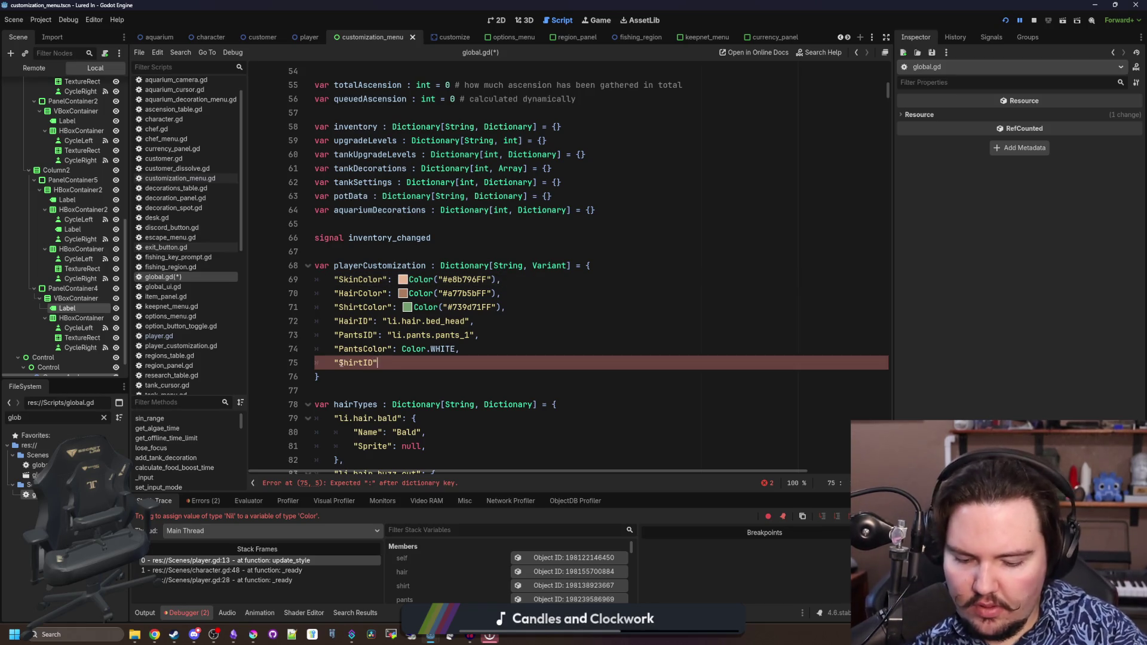
text(: "li.shirt.shirt_1")
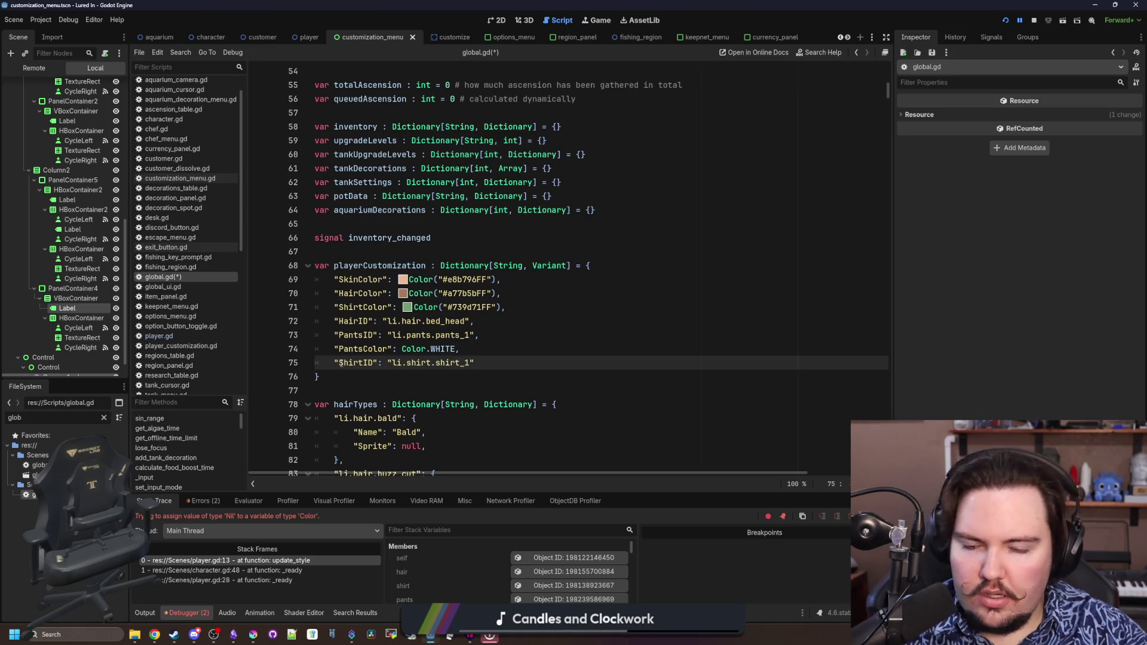
click(470, 355)
click(490, 365)
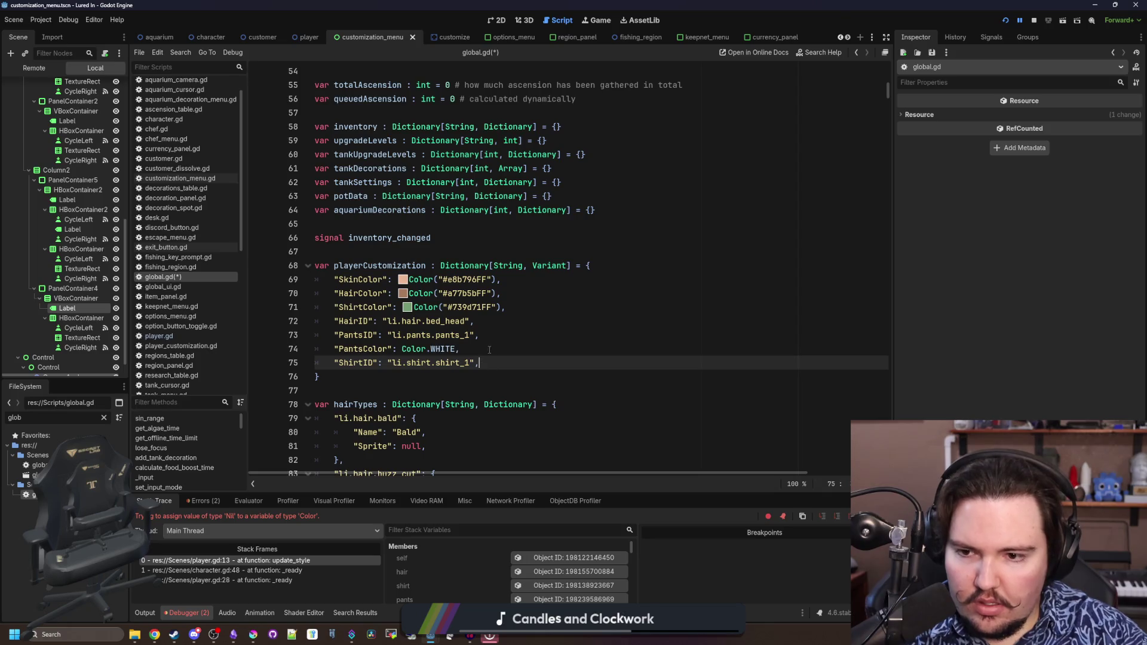
click(489, 350)
Move PantsColor up beside ShirtColor, add a "ShoeColor" entry, and save global.gd
click(519, 307)
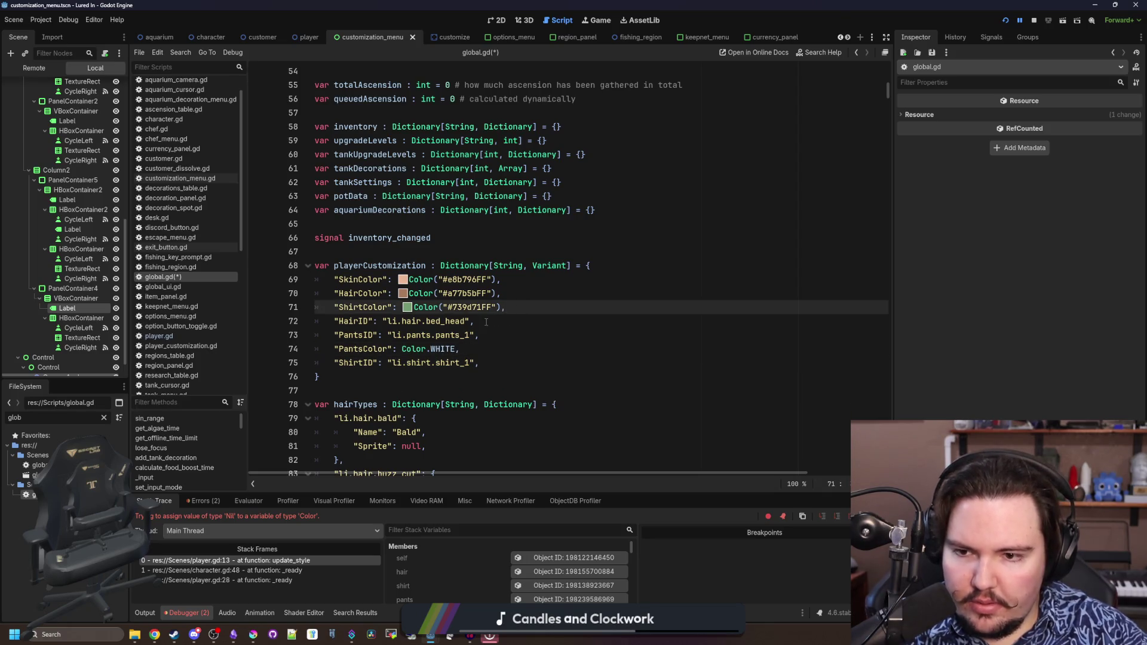
key(Return)
mouse_move(463, 363)
mouse_down()
mouse_move(338, 363)
mouse_move(334, 321)
mouse_up()
key(Return)
key(Down)
key(Down)
key(Down)
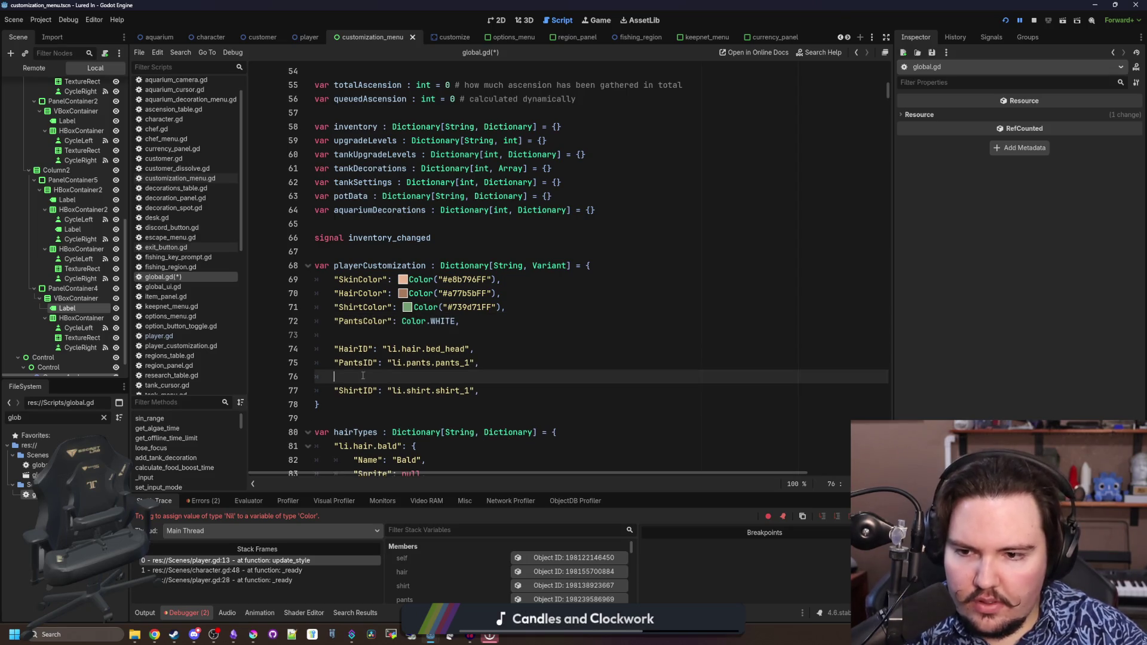
key(BackSpace)
click(394, 335)
key(Return)
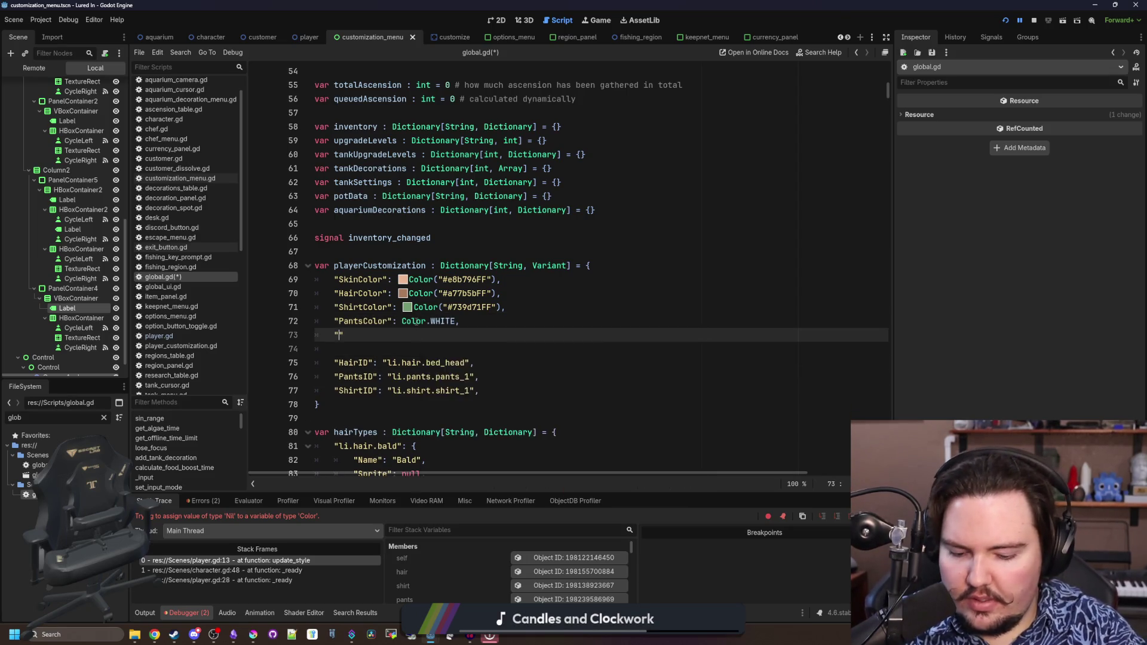
text("ShoeColor)
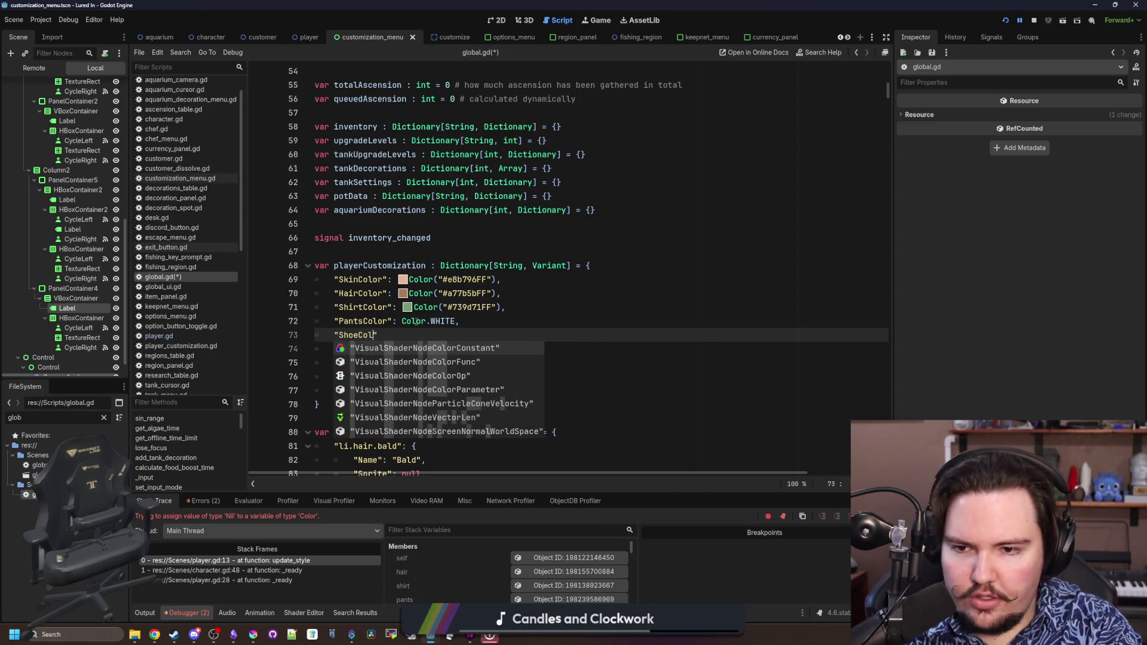
text(": Color.WHITE,)
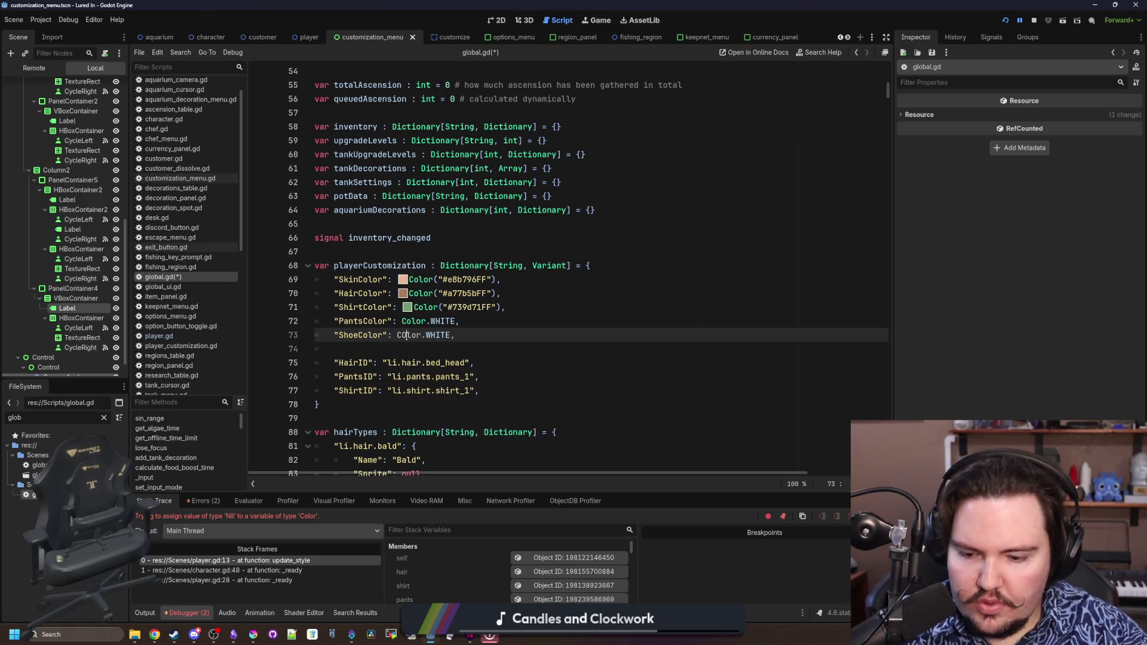
click(368, 346)
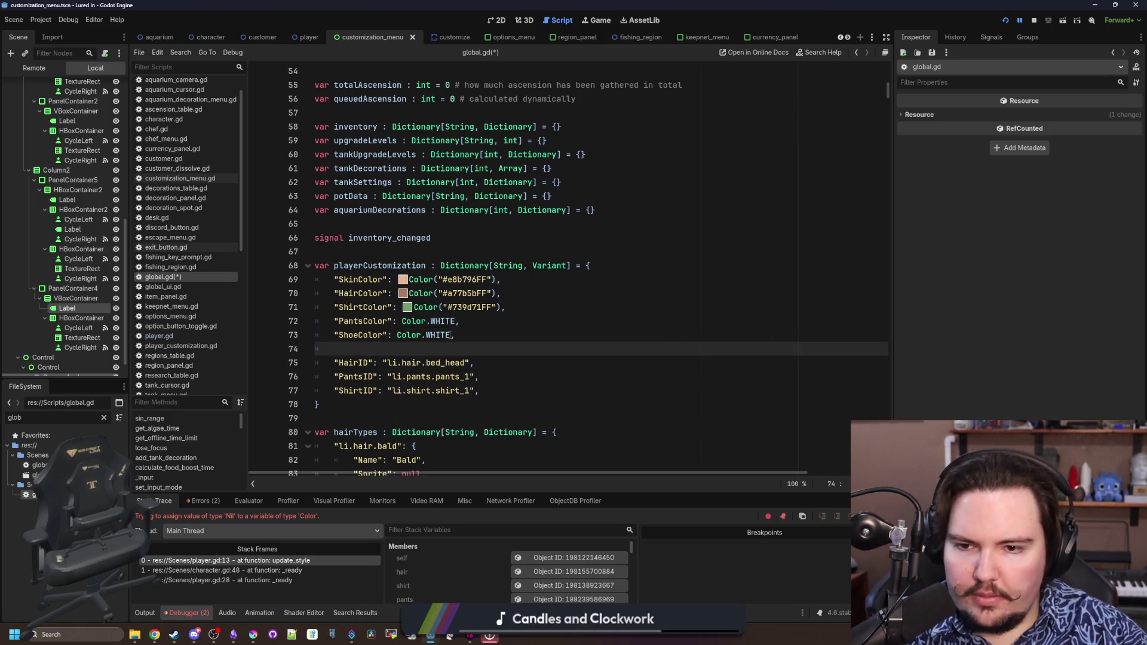
key(ctrl+s)
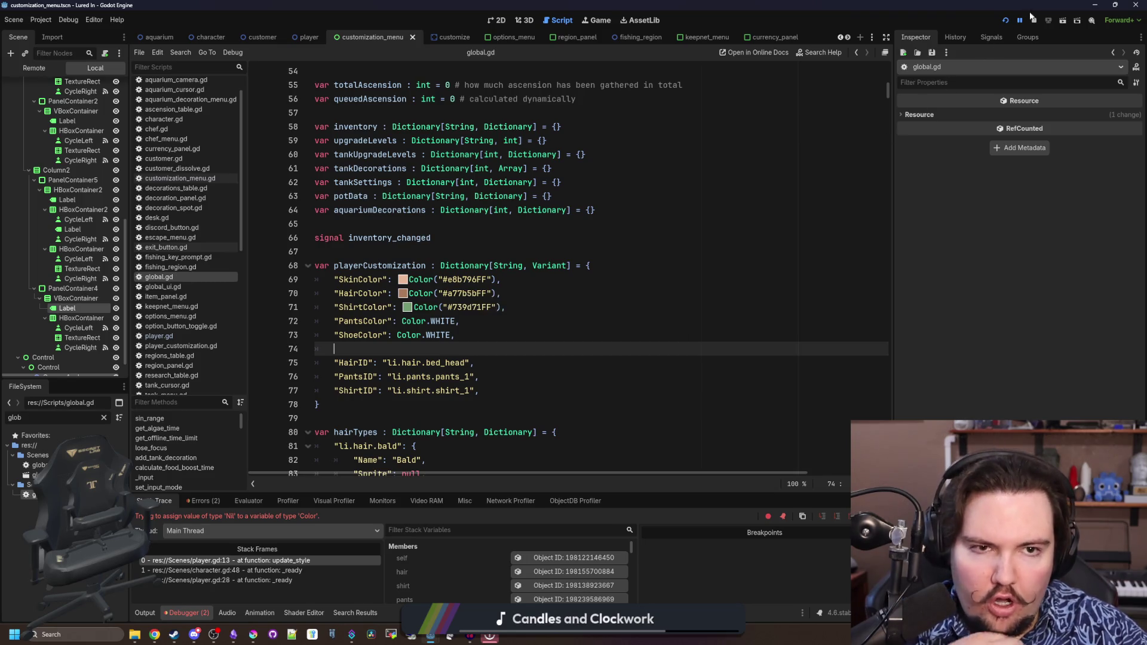
After a test run, delete the duplicated 'Global.' on player.gd line 19 and relaunch the game
click(1034, 20)
click(1006, 20)
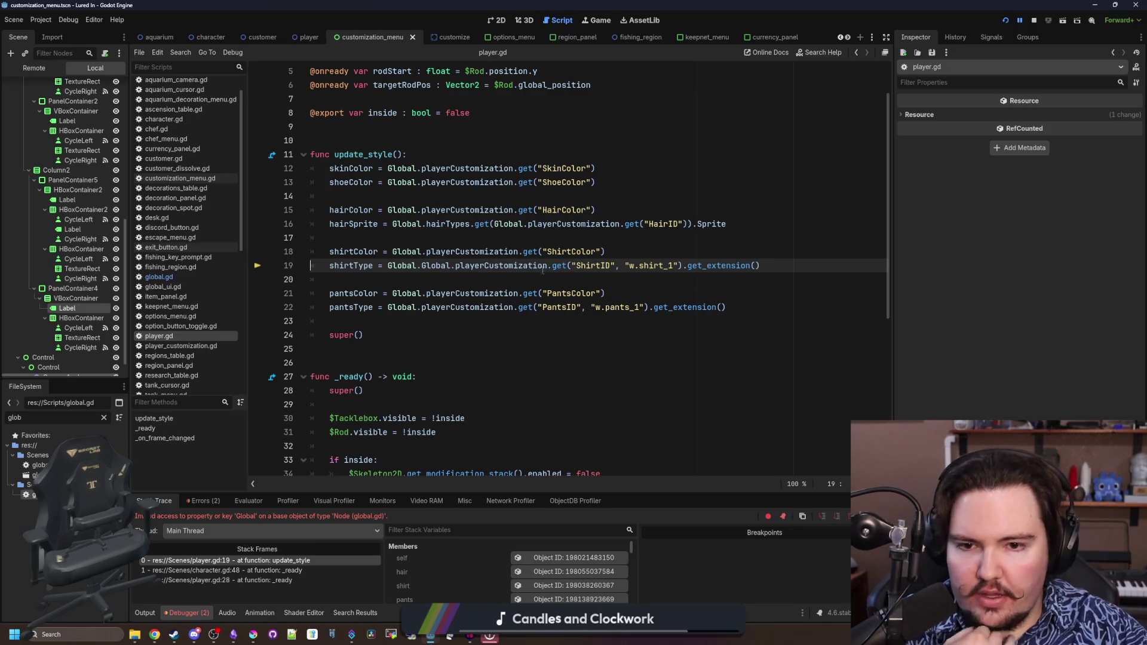
click(565, 280)
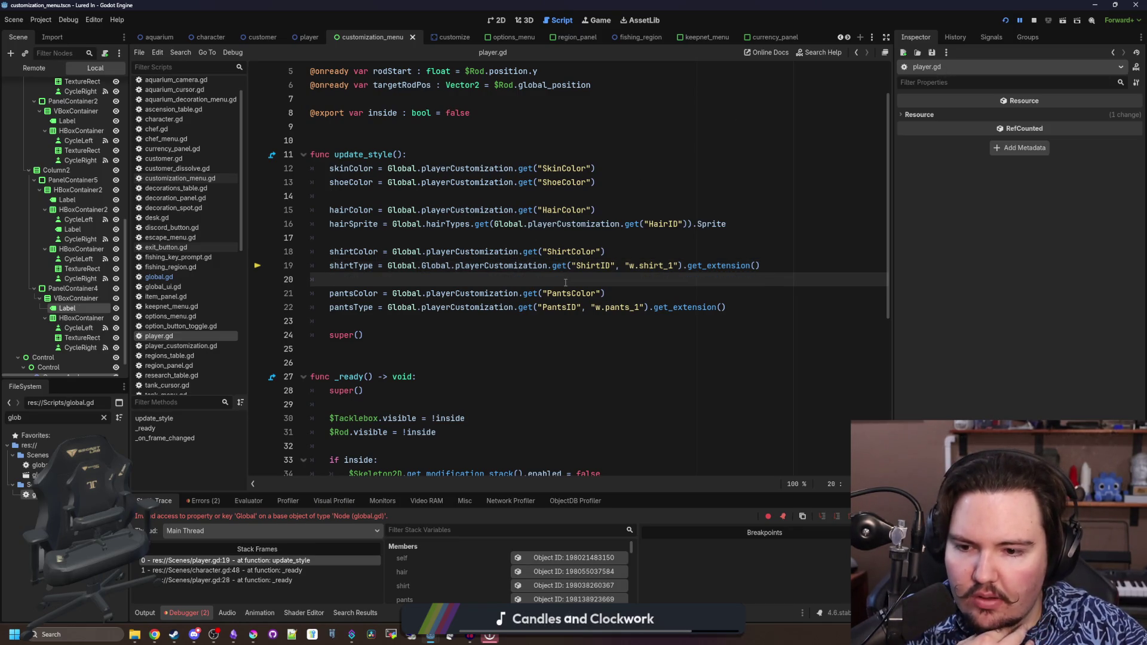
click(459, 267)
key(BackSpace)
key(BackSpace)
key(BackSpace)
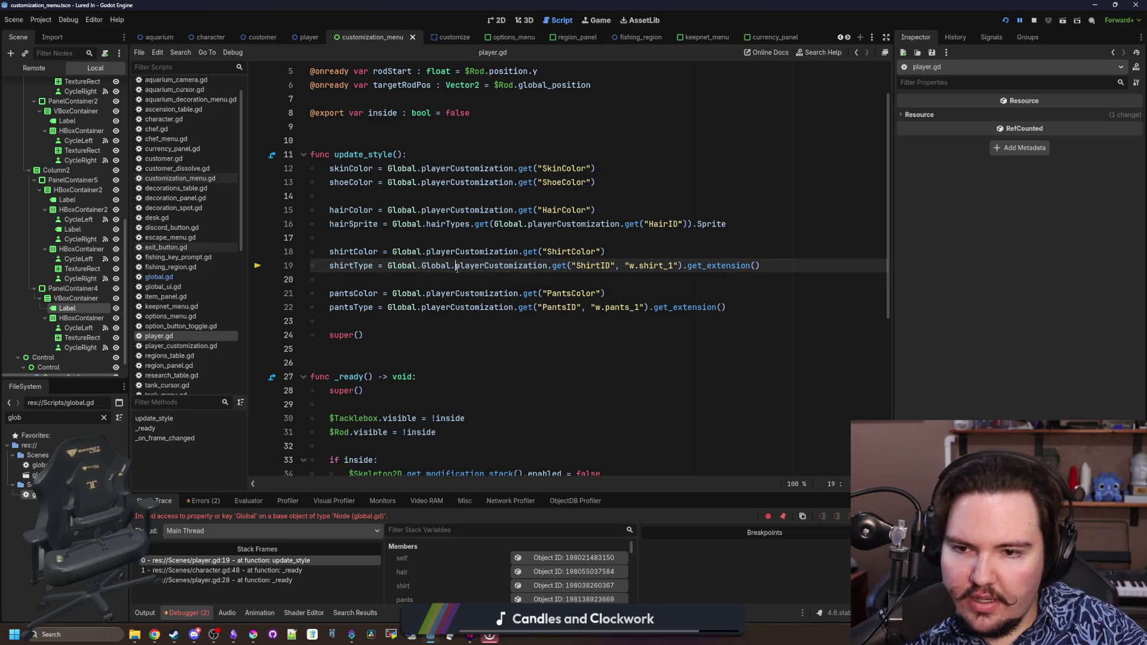
key(BackSpace)
key(BackSpace)
key(BackSpace)
click(470, 278)
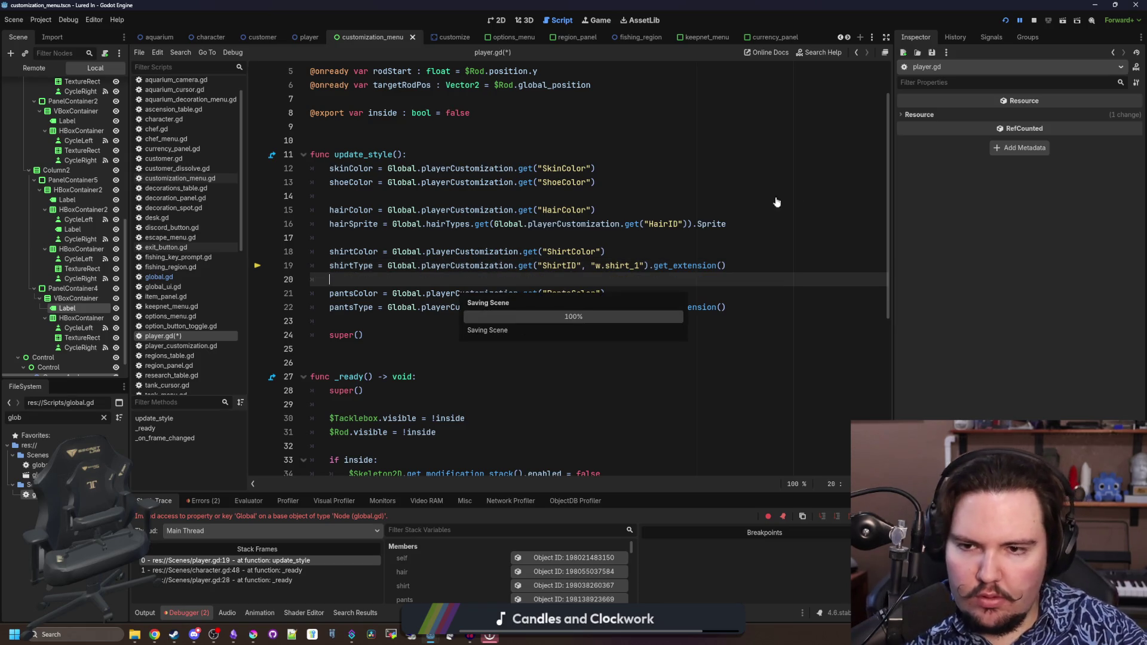
click(1005, 21)
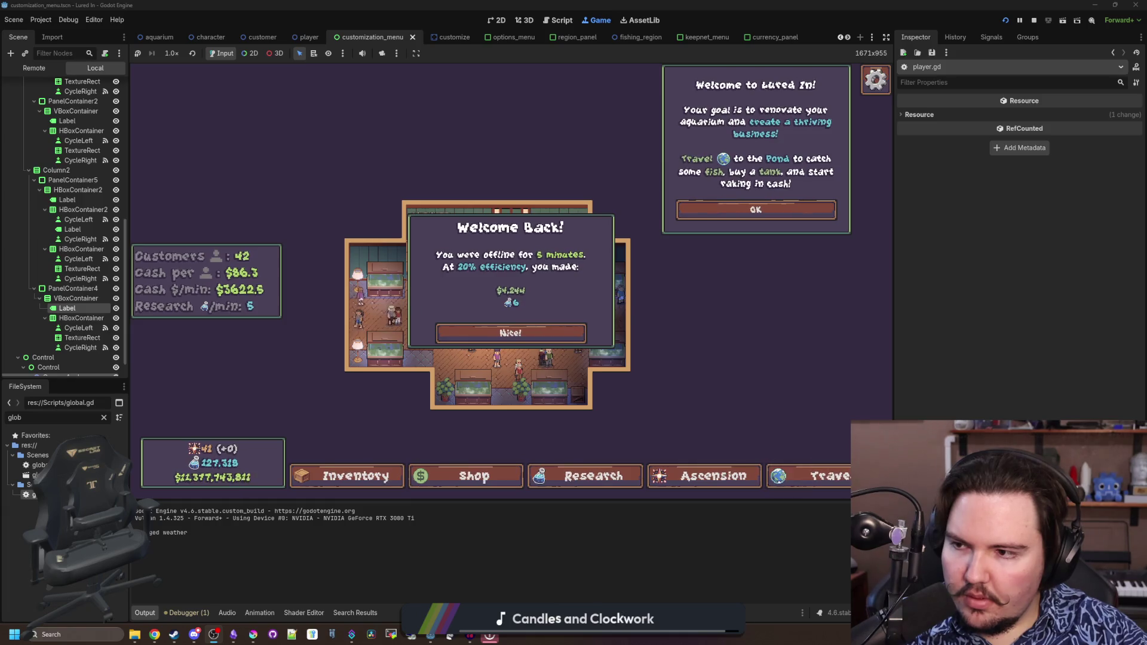
Dismiss Welcome Back, change the skin colour, cycle the pants to Shorts, then stop the game
click(511, 333)
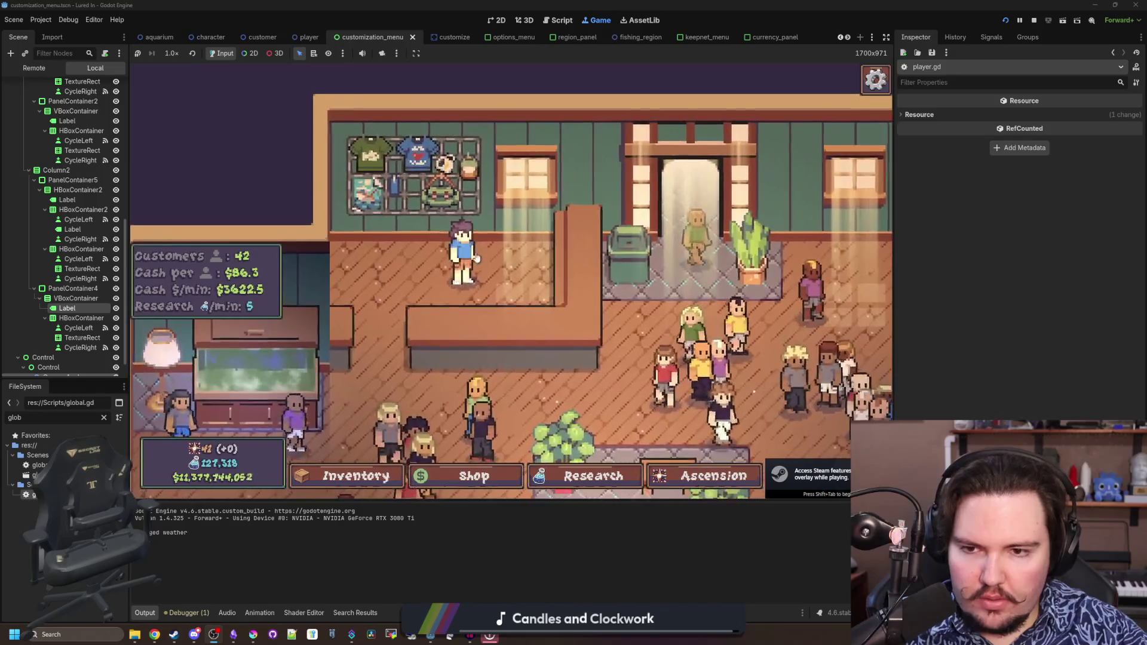
click(610, 379)
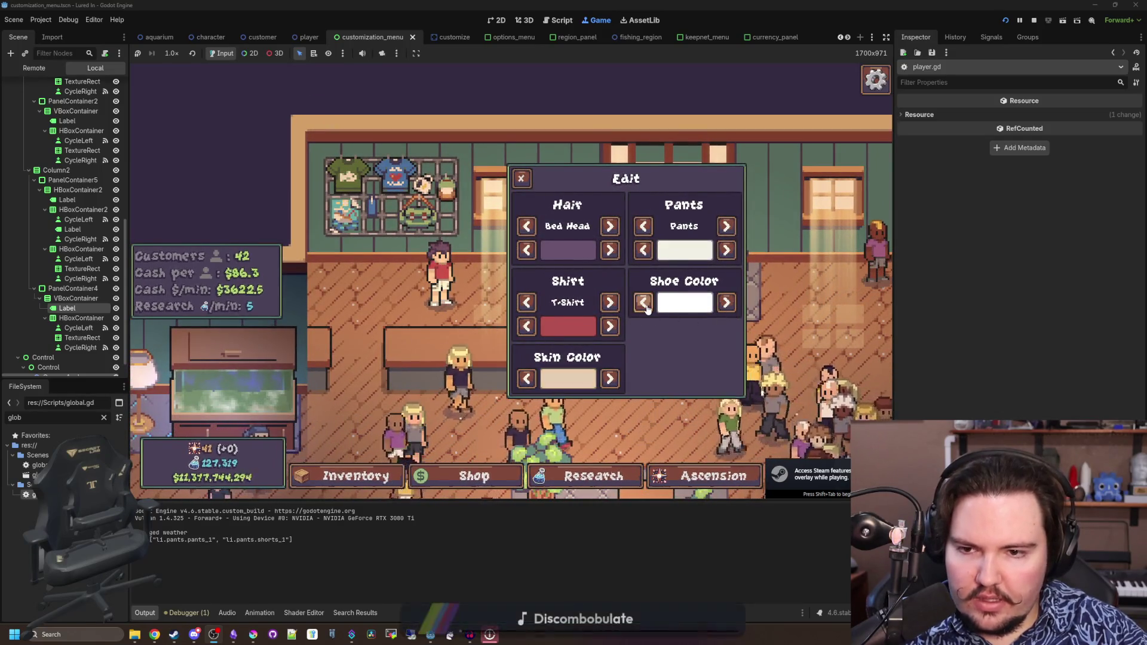
click(726, 250)
click(726, 250)
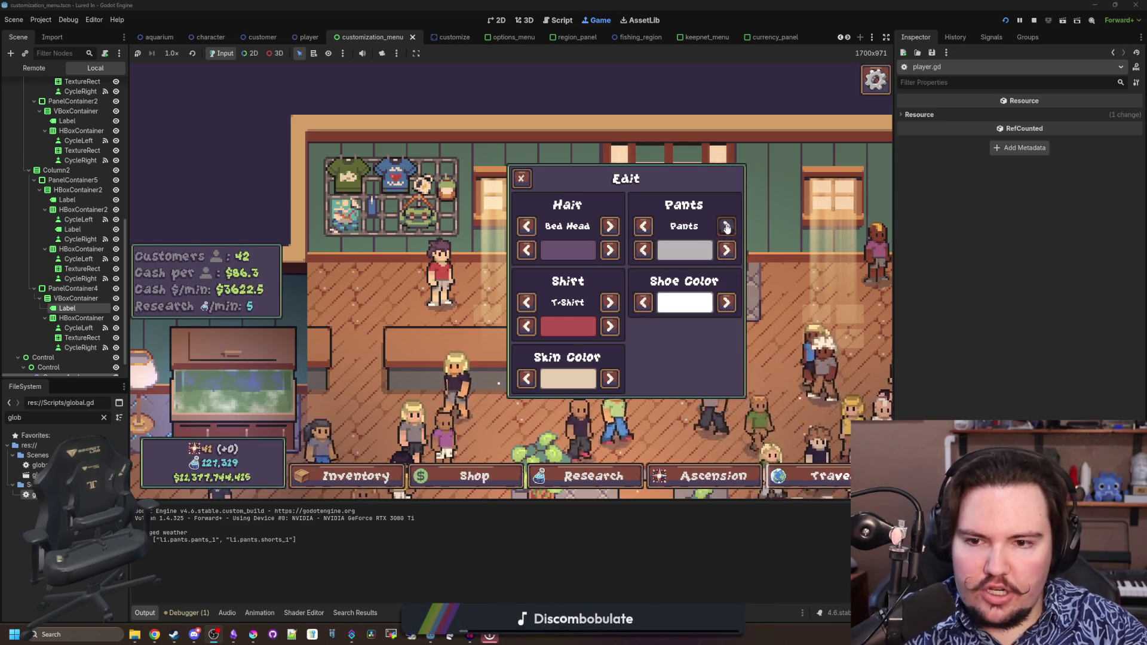
click(727, 226)
click(727, 227)
click(727, 226)
click(726, 226)
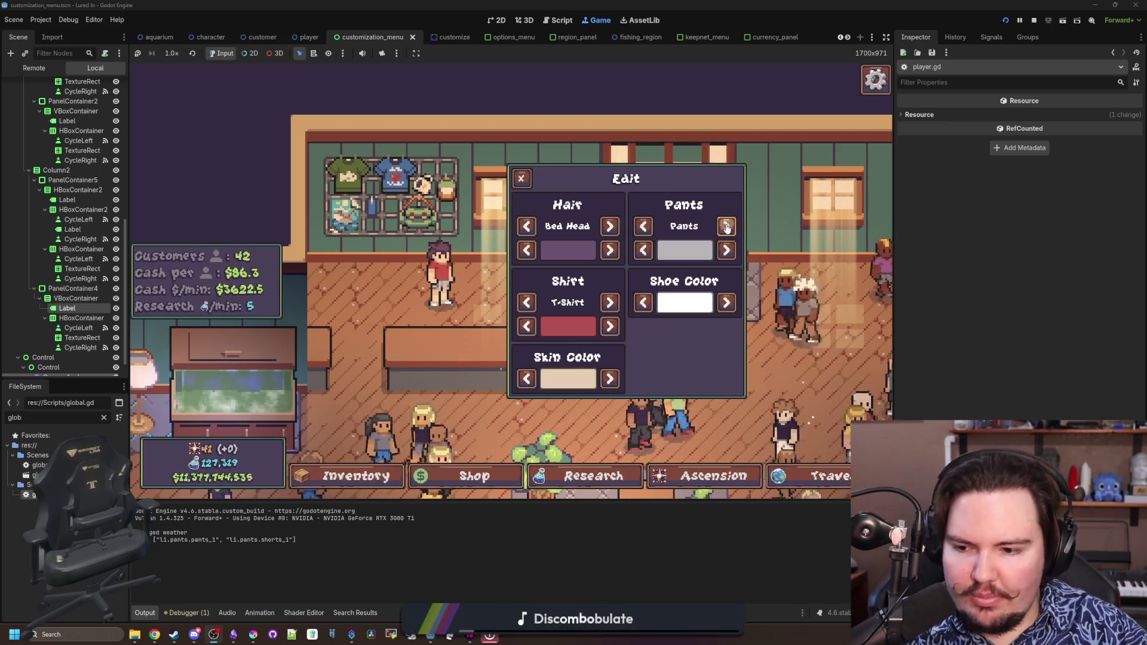
click(727, 226)
click(726, 227)
click(726, 226)
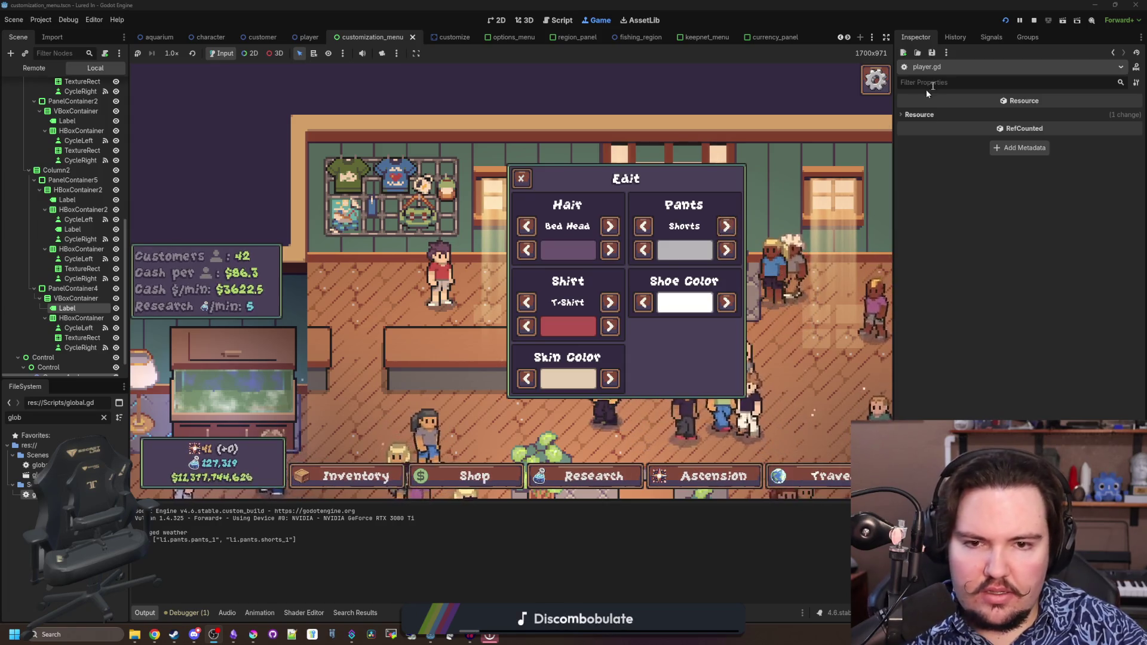
click(1033, 23)
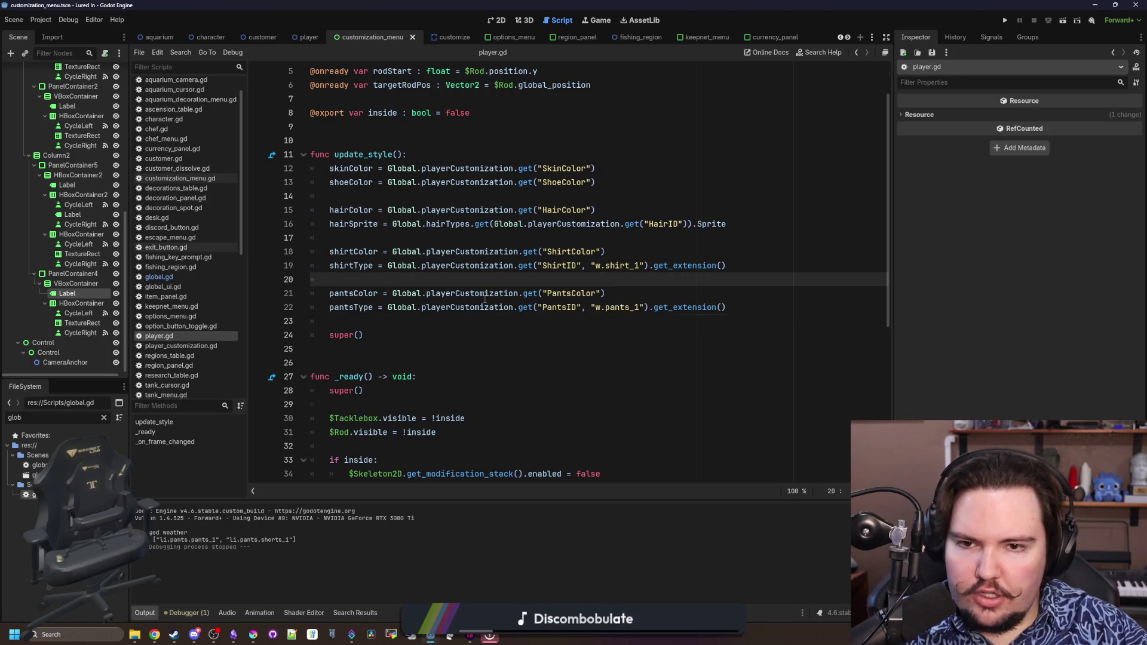
Review the pants lines in update_style and save player.gd
click(385, 280)
scroll(484, 298, up, 1)
click(594, 333)
key(ctrl+s)
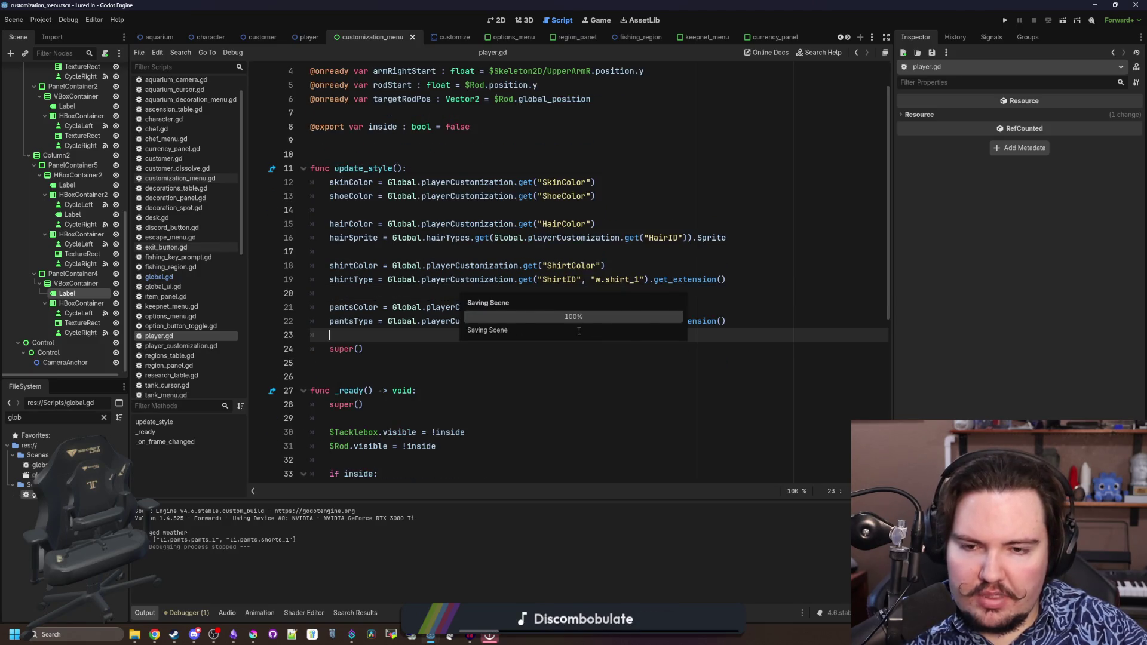
key(Up)
key(Up)
key(ctrl+s)
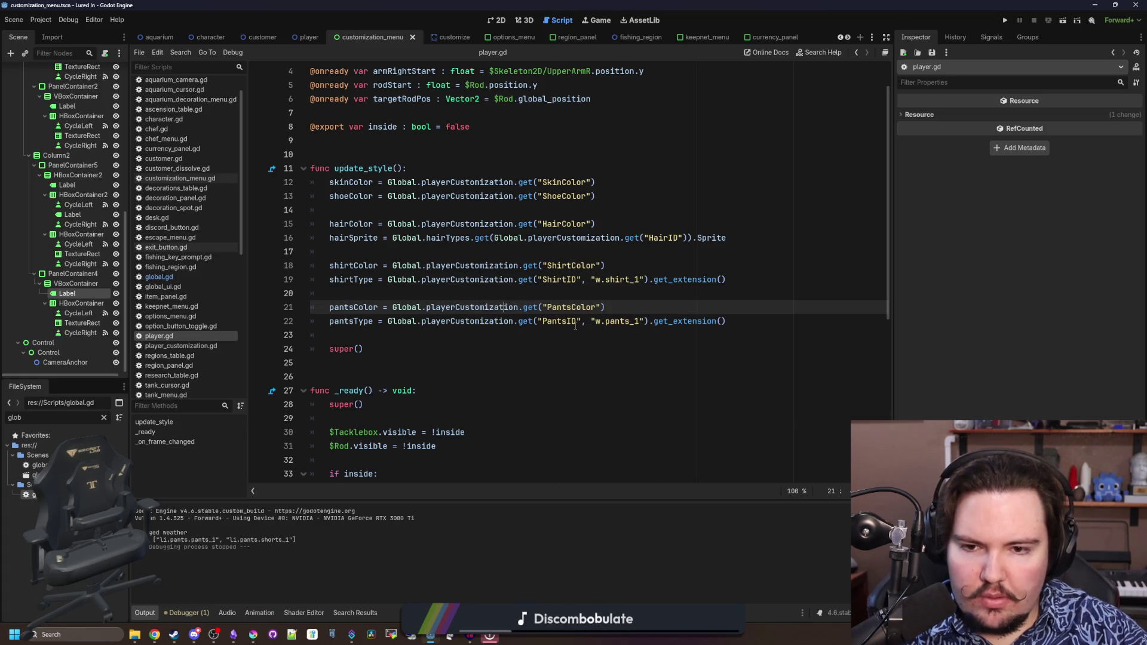
double_click(603, 322)
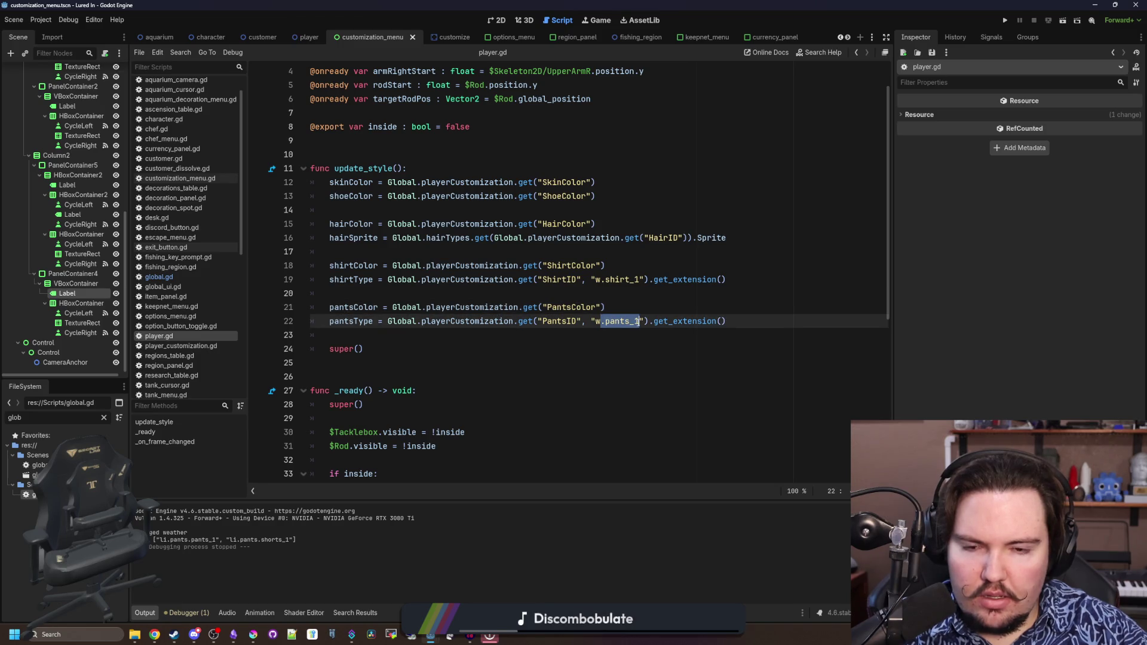
Add print(pantsType) before super() in update_style and run the game
click(529, 339)
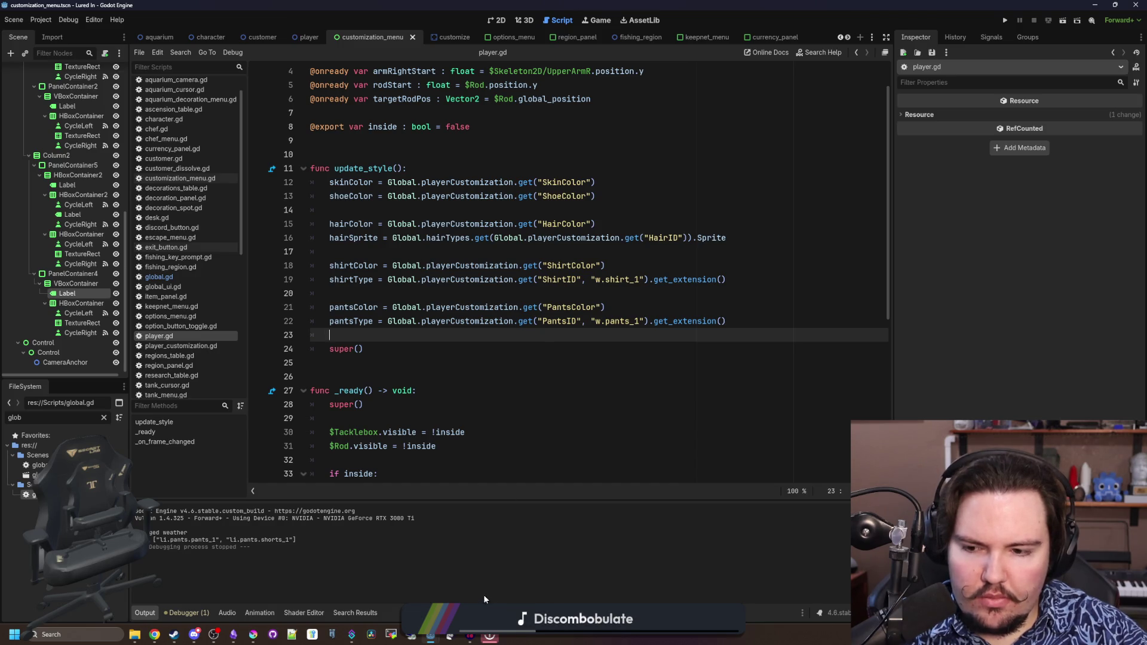
key(Return)
key(Return)
key(Up)
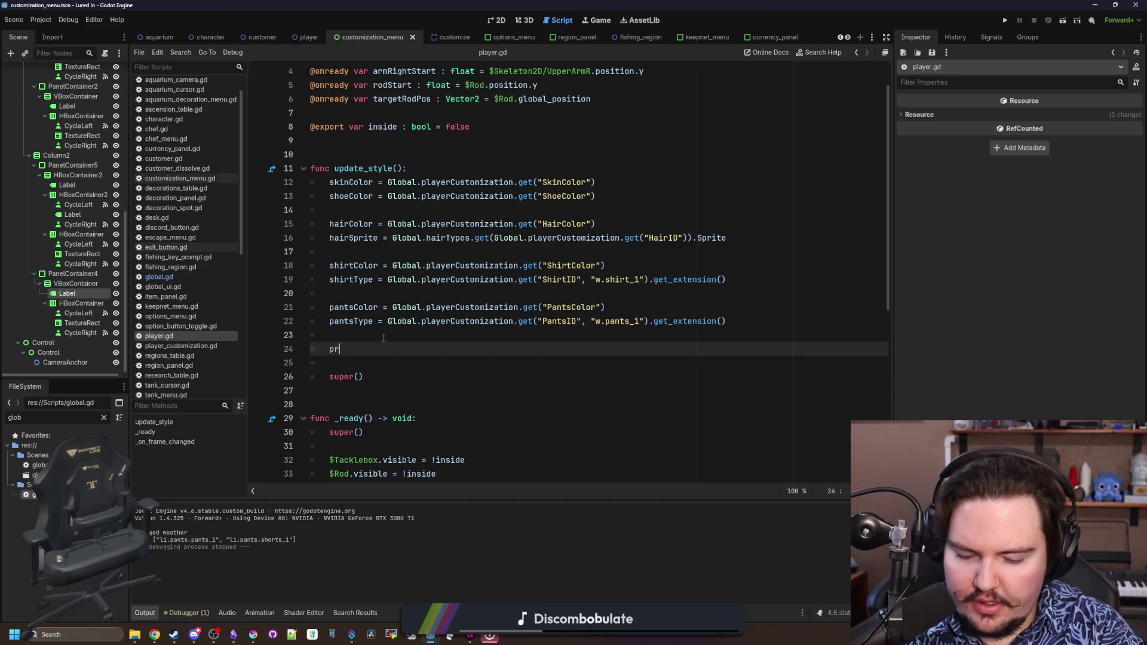
key(BackSpace)
key(BackSpace)
key(BackSpace)
text(nt(pantsType)
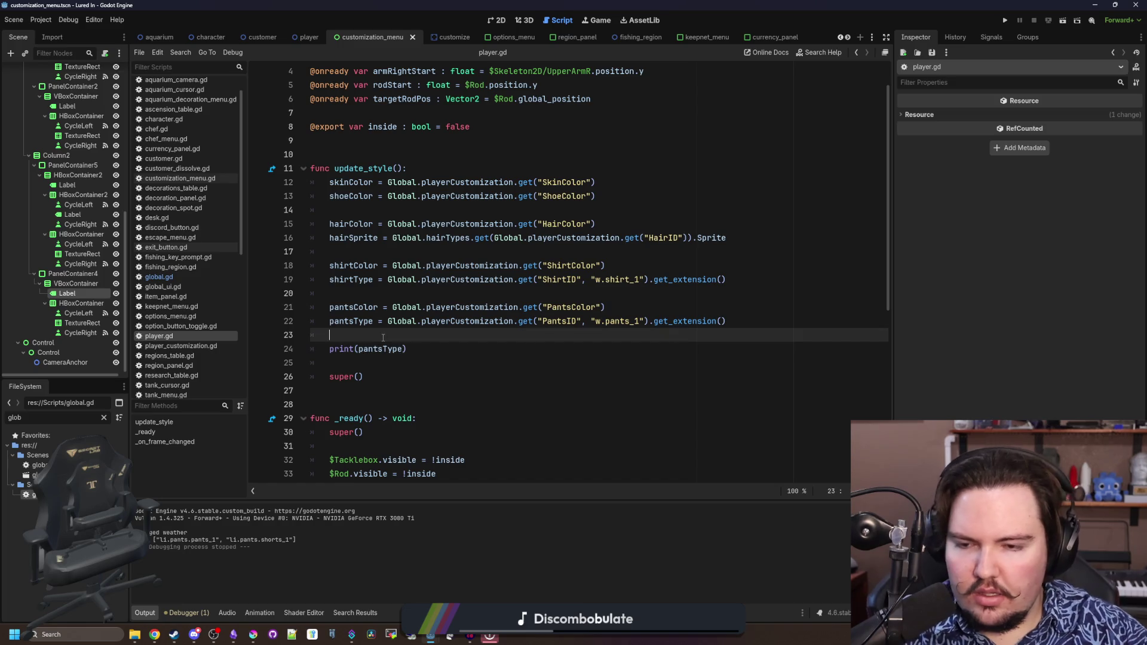
click(1005, 20)
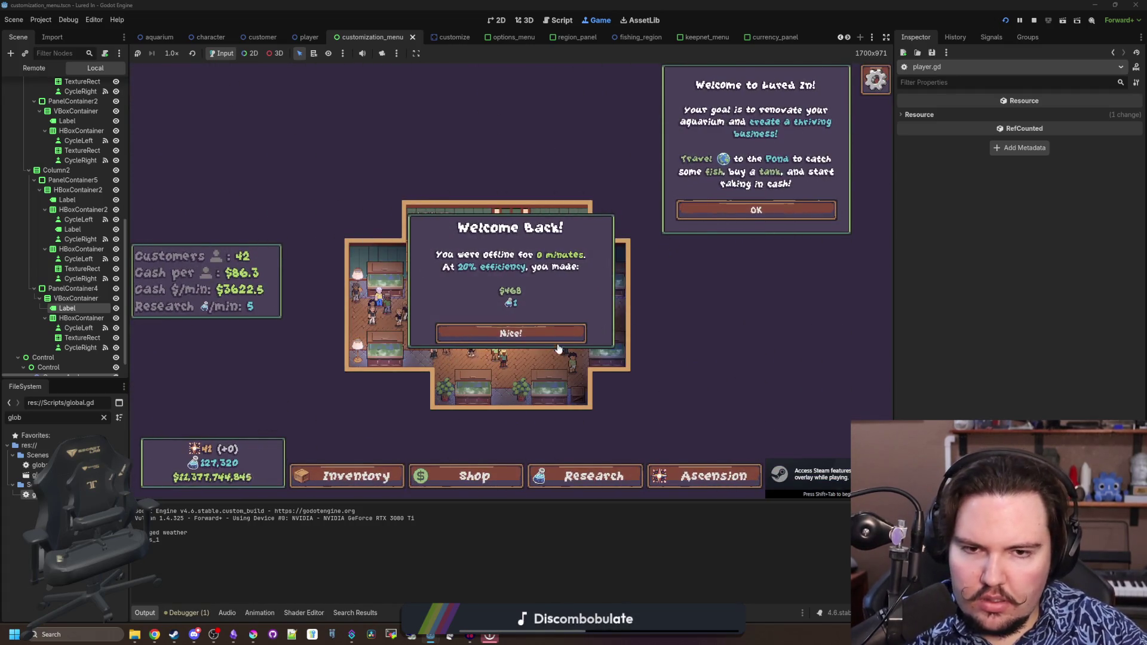
Dismiss the Welcome Back and tutorial popups and open the customization Edit panel
click(555, 336)
click(756, 210)
scroll(327, 184, up, 5)
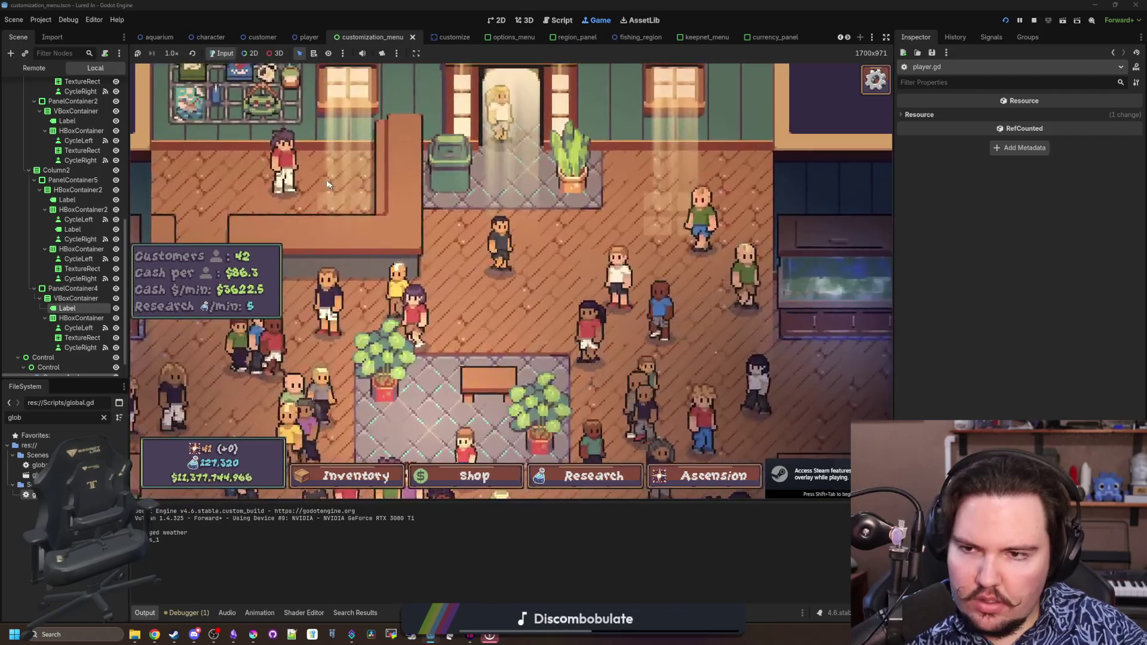
click(285, 165)
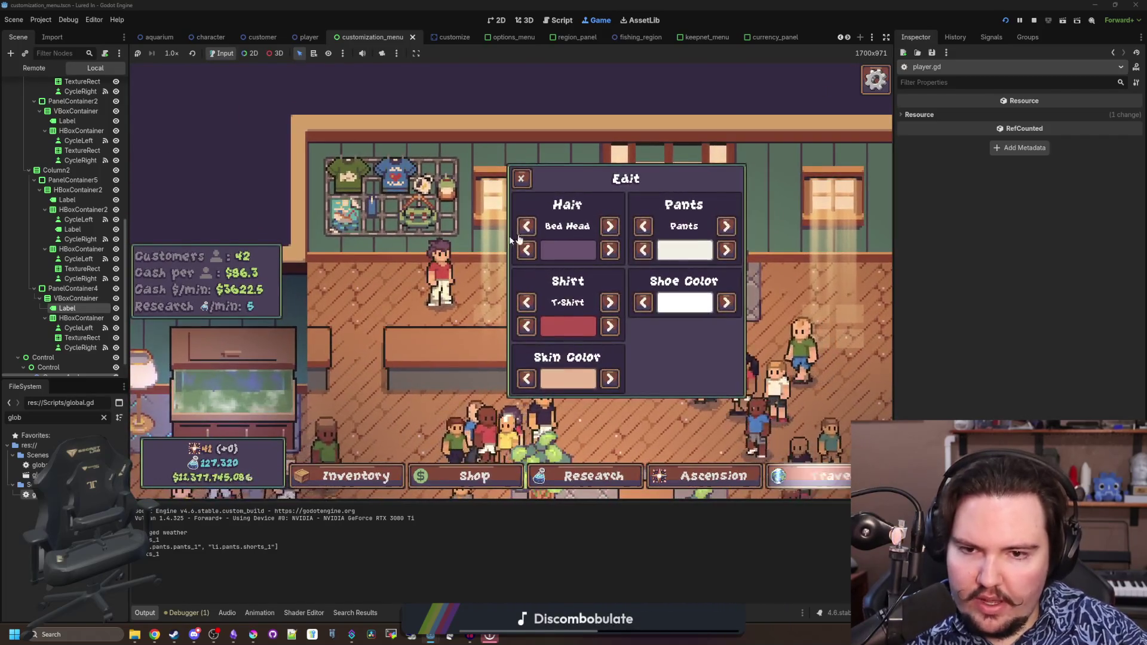
Toggle the pants repeatedly, printing pants_1 and shorts_1 to Output, then stop with F8
click(726, 226)
click(727, 226)
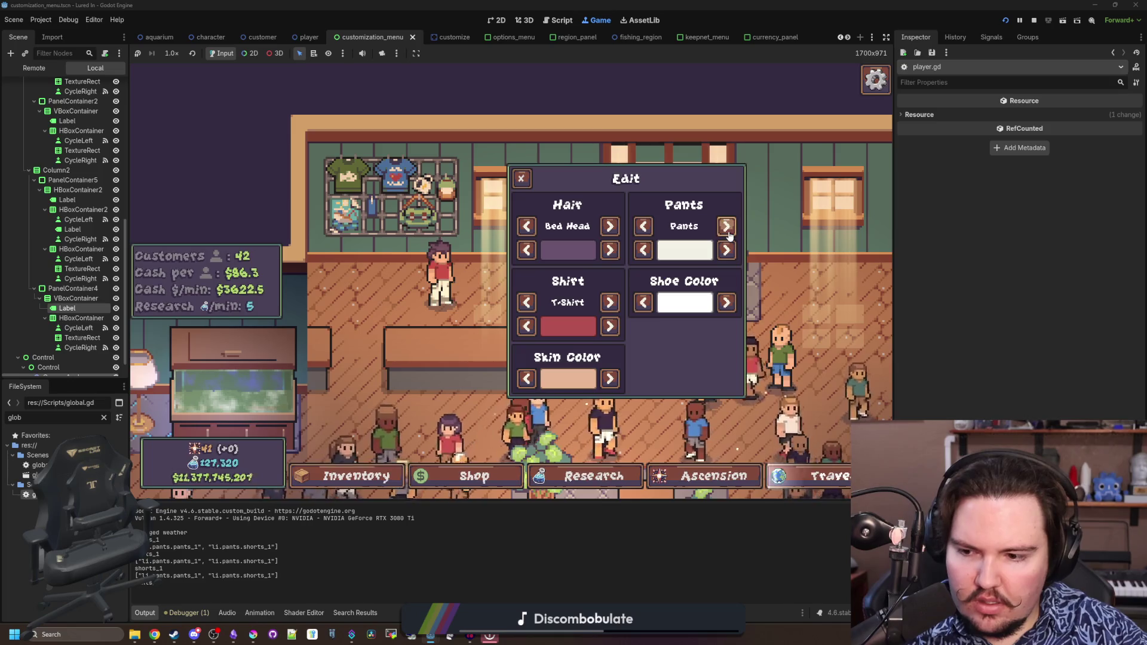
click(728, 233)
click(728, 233)
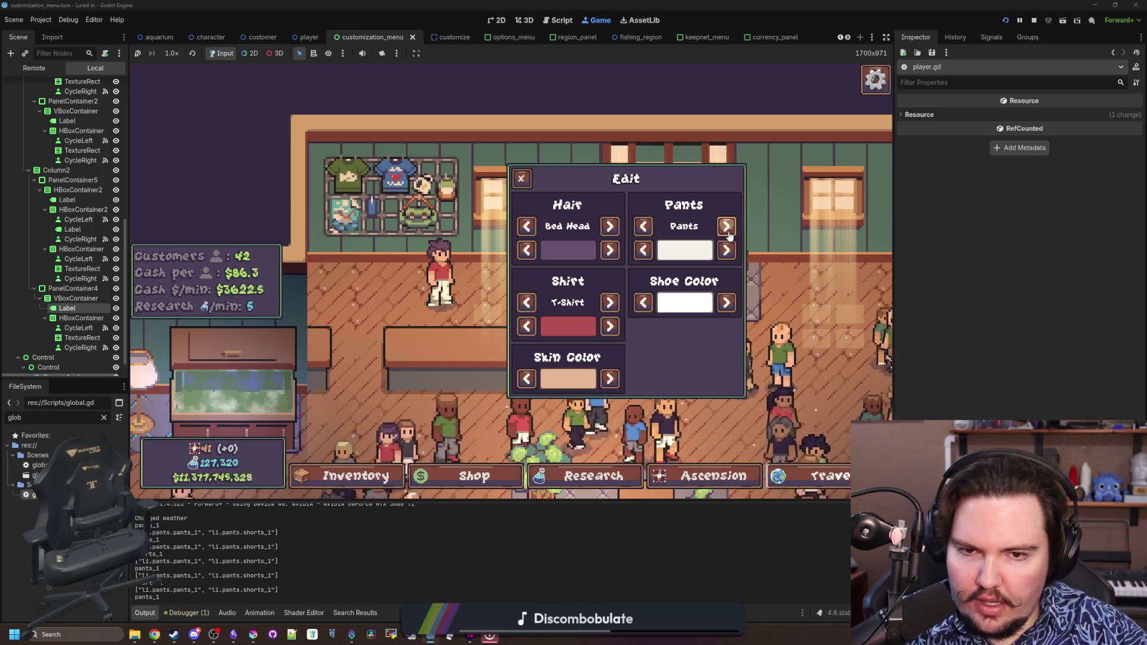
click(728, 233)
click(729, 233)
click(728, 233)
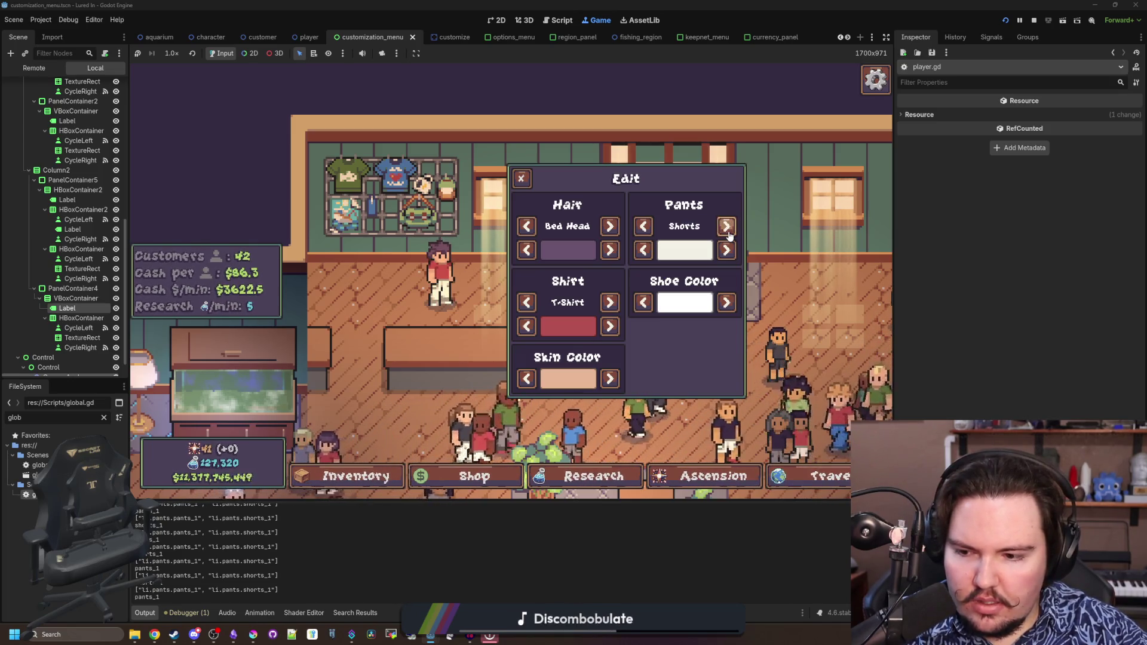
click(728, 233)
click(728, 233)
click(728, 233)
click(728, 233)
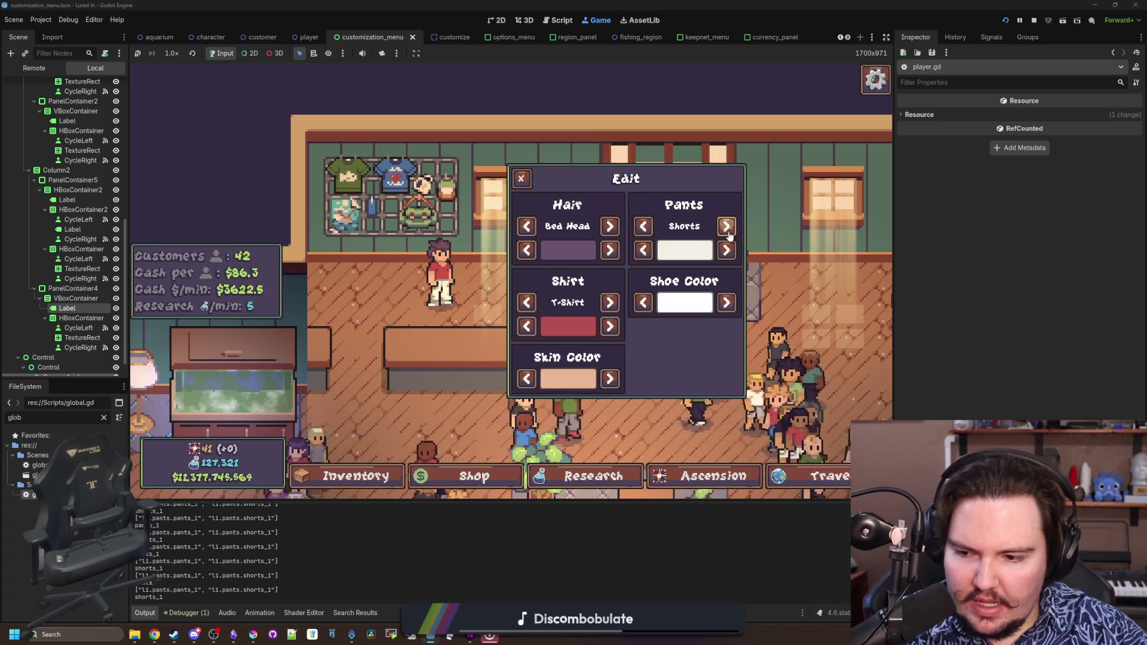
click(728, 233)
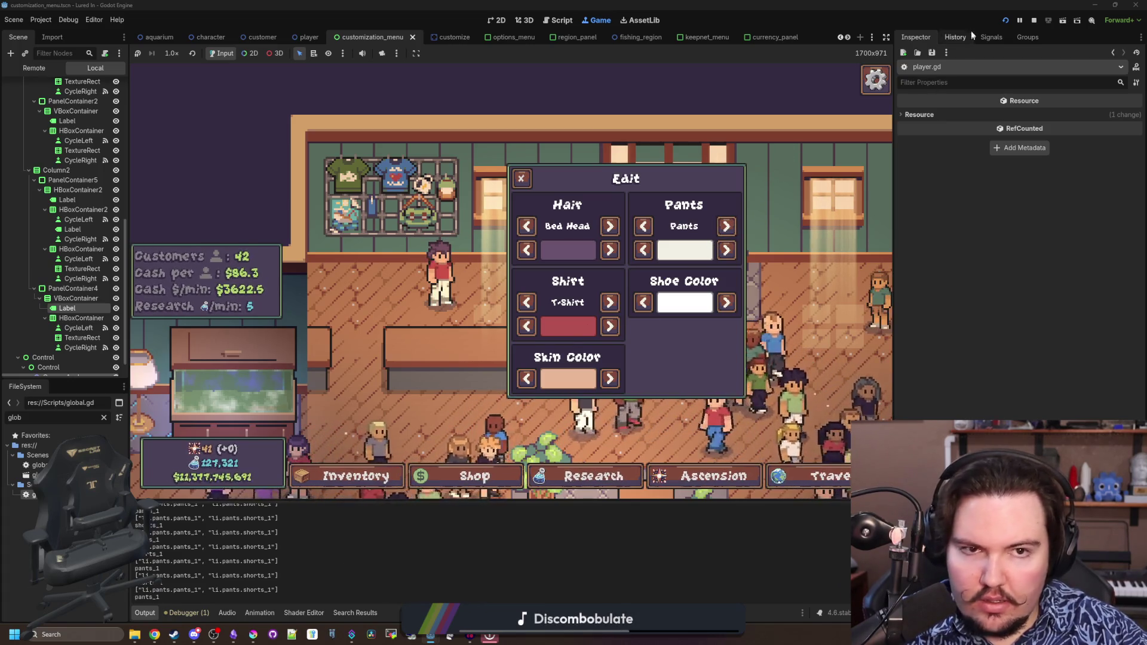
key(F8)
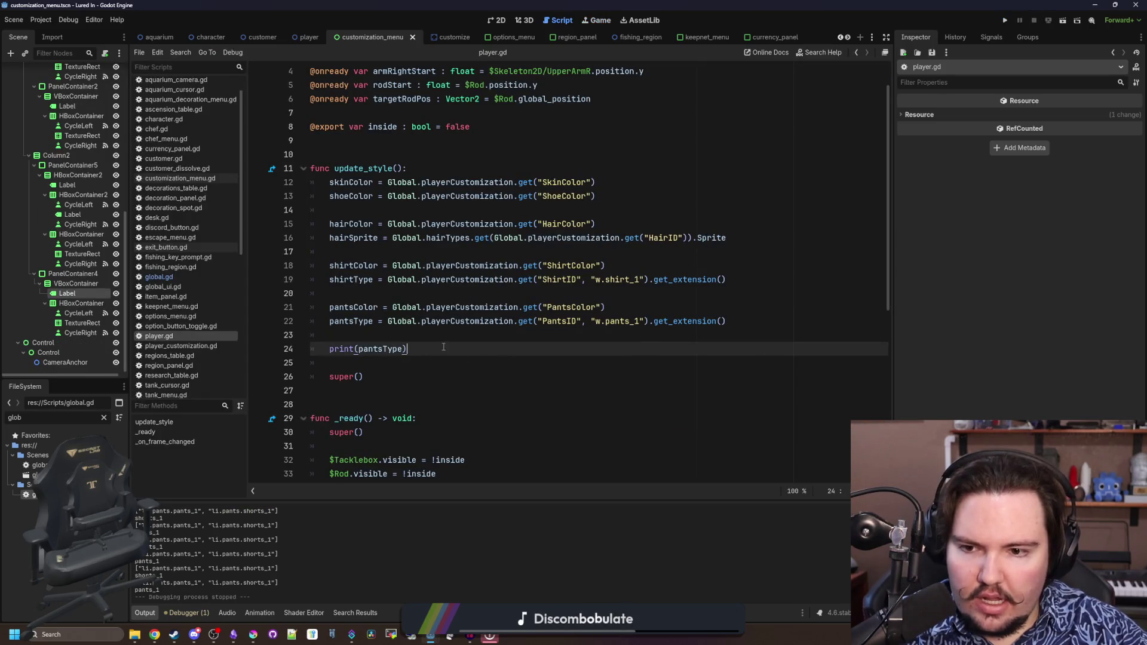
Delete the old debug print line from customization_menu.gd and save the script
mouse_move(445, 352)
mouse_down()
mouse_move(311, 353)
mouse_move(311, 336)
mouse_up()
key(BackSpace)
key(BackSpace)
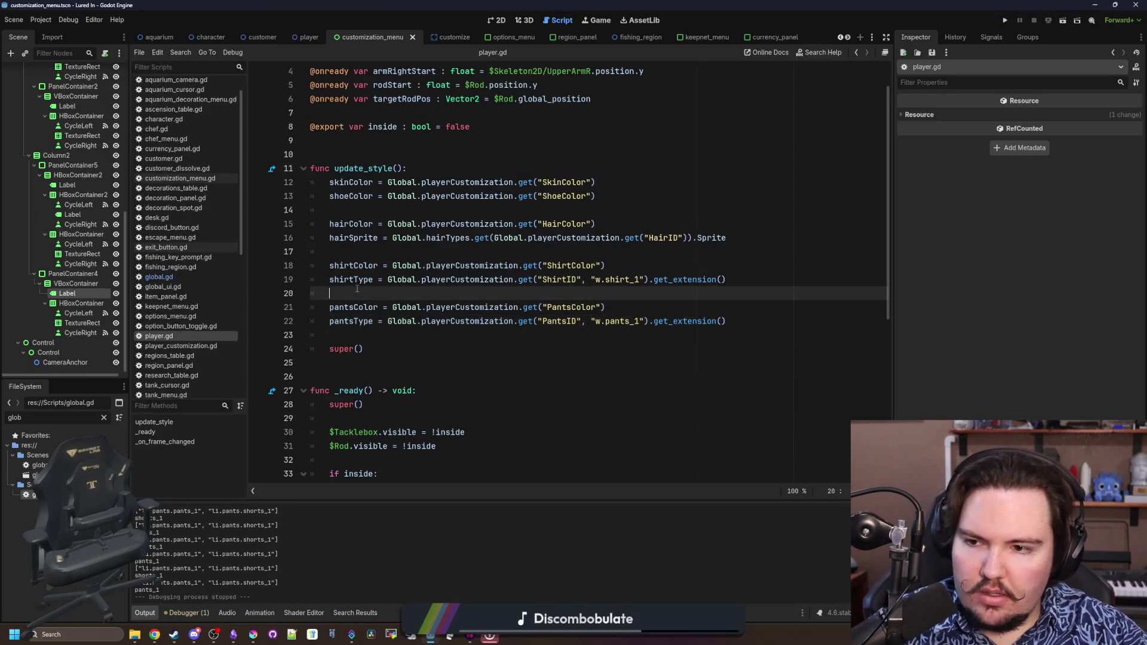
click(160, 276)
click(442, 251)
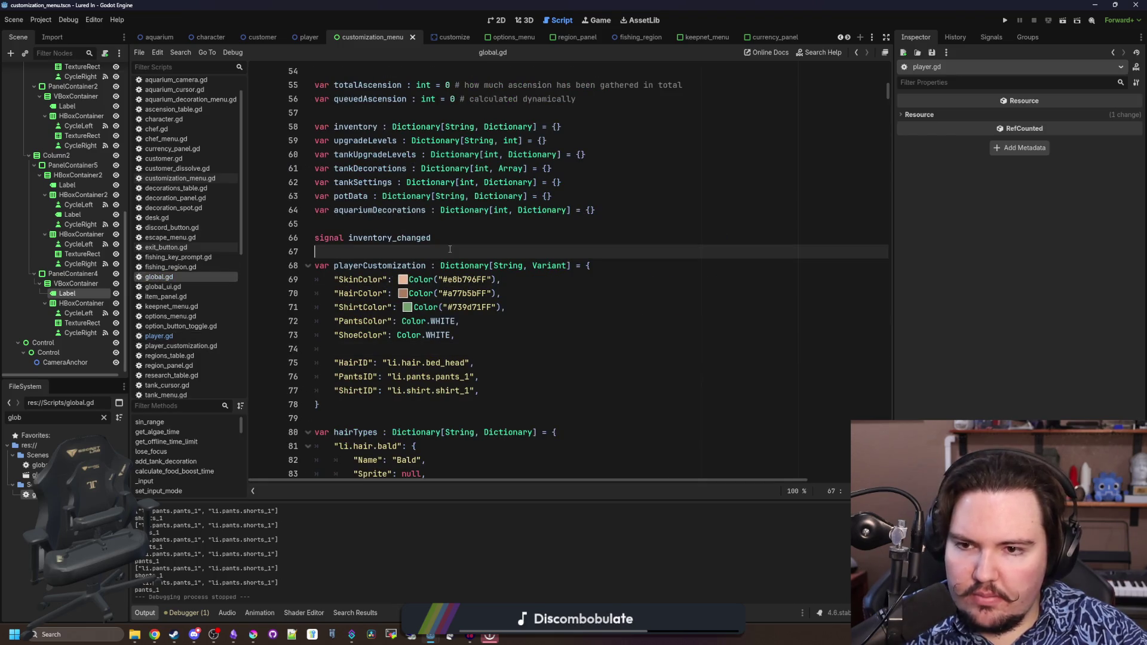
scroll(86, 108, up, 5)
click(105, 71)
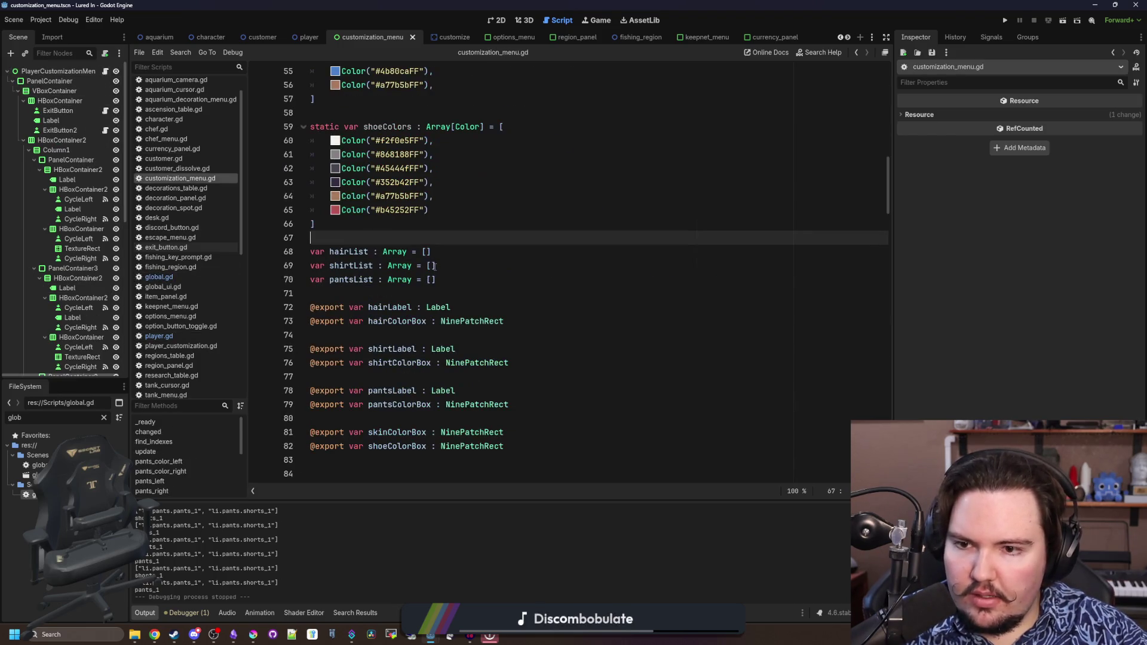
scroll(445, 236, down, 15)
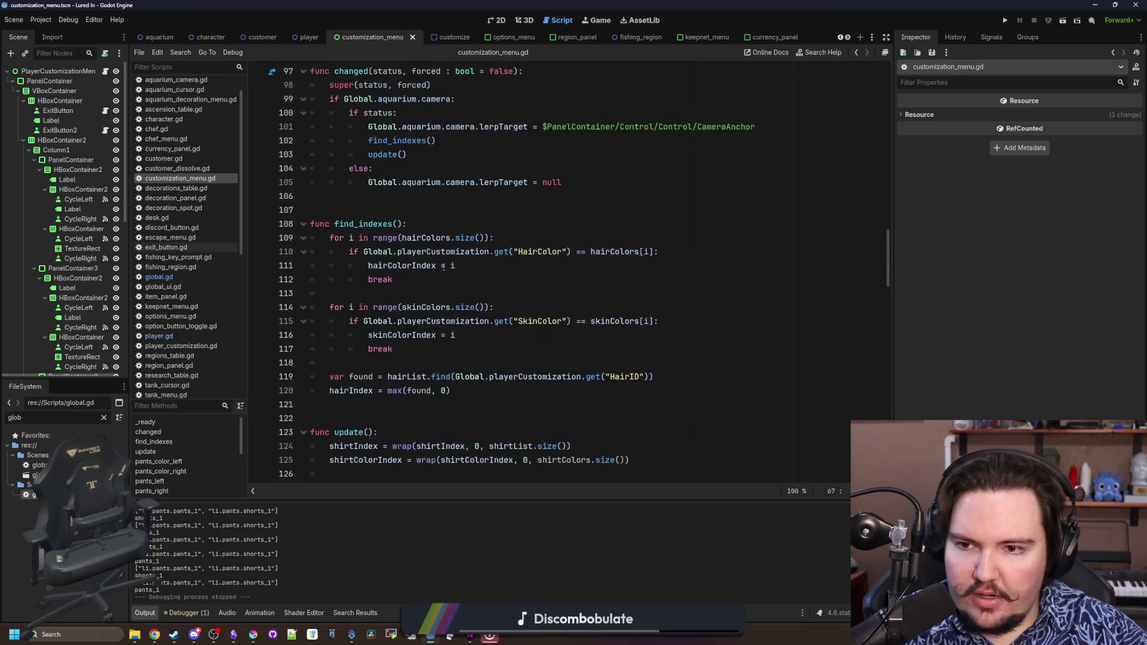
scroll(444, 267, down, 10)
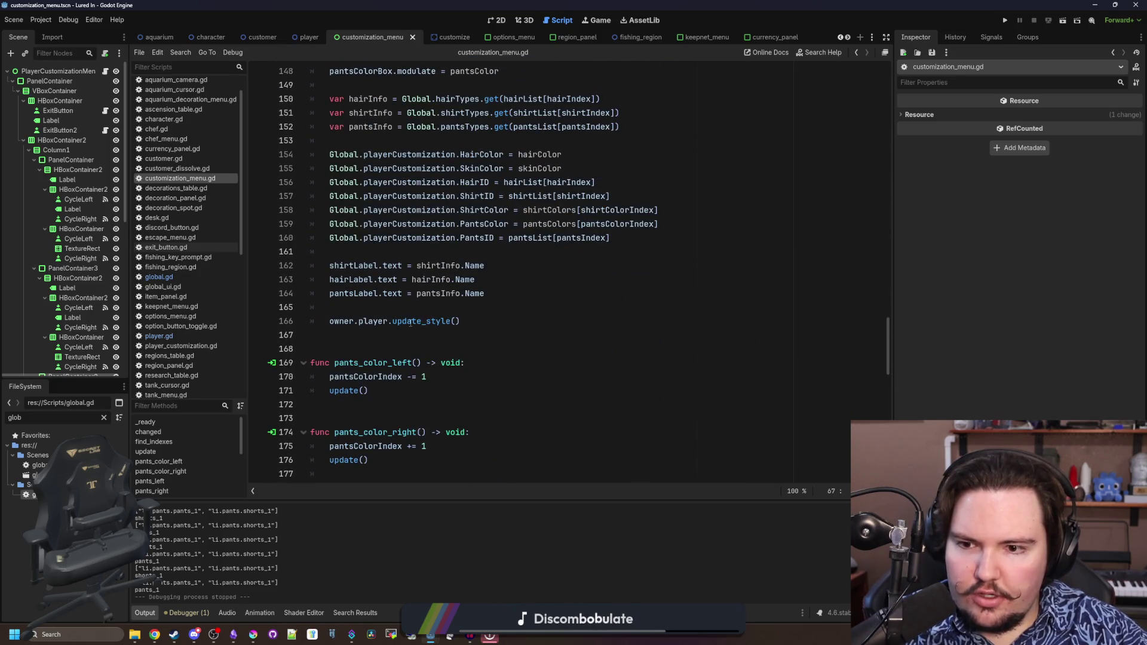
click(405, 322)
key(Up)
scroll(359, 303, up, 3)
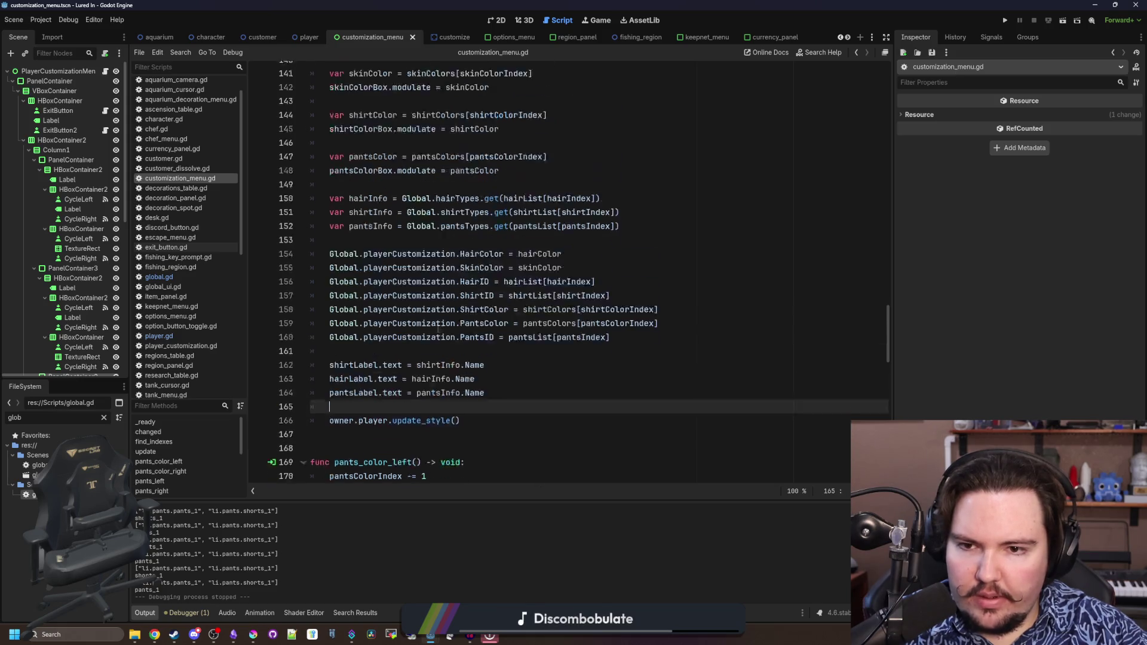
key(ctrl+s)
click(506, 376)
key(ctrl+s)
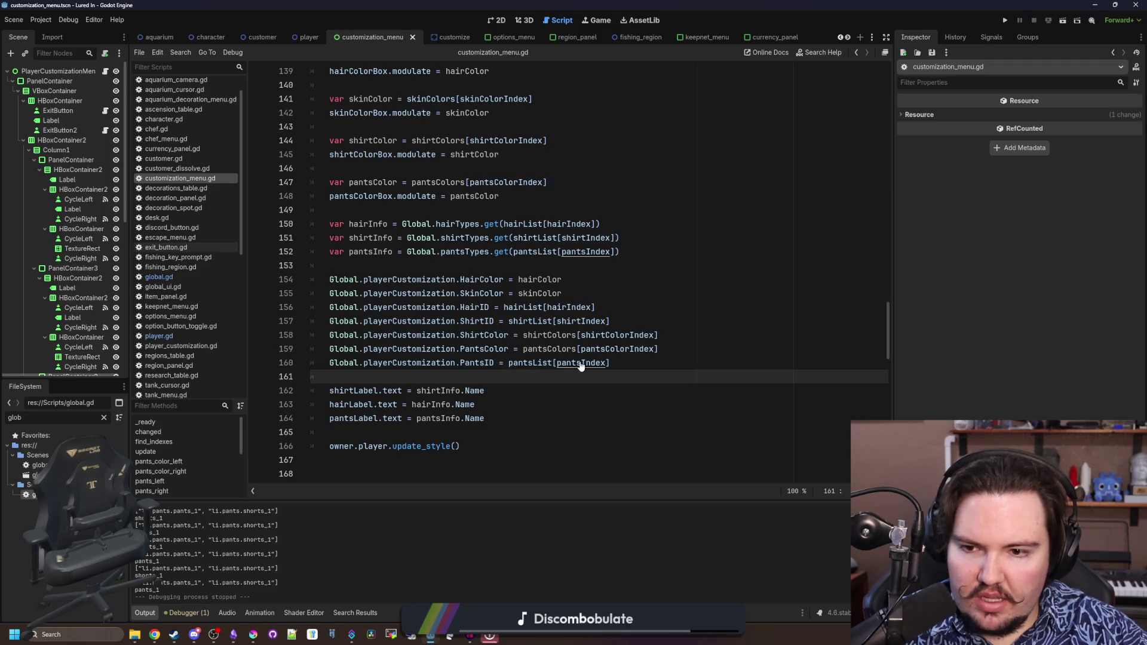
Add print(Global.playerCustomization.PantsID) below line 160, then run the game
drag(494, 363, 330, 363)
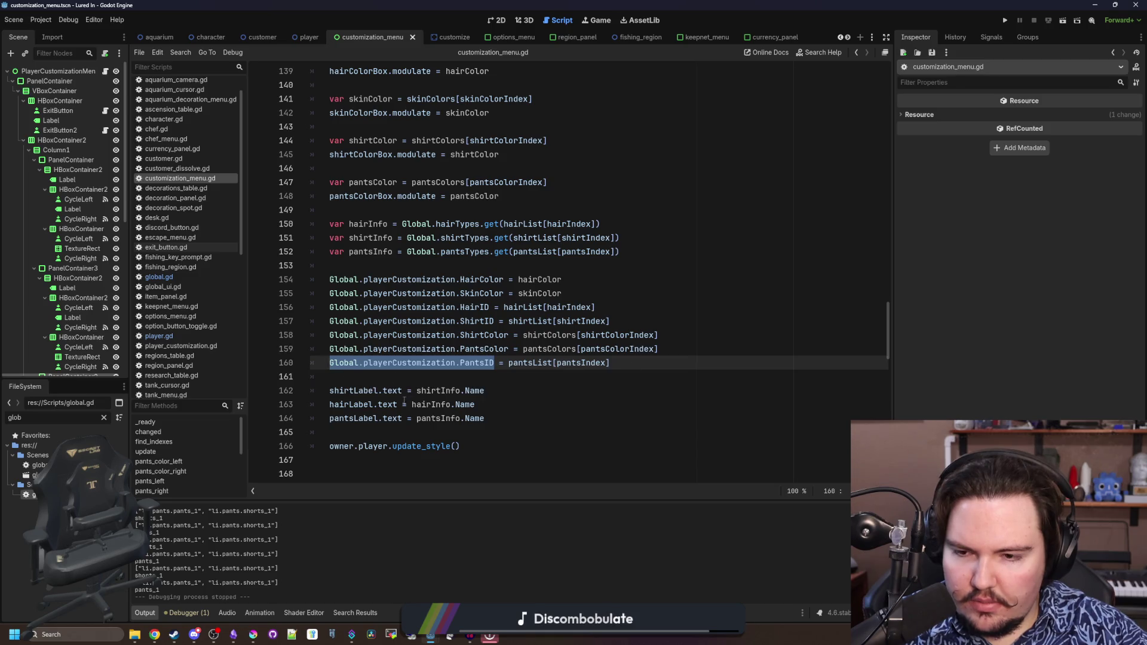
click(430, 377)
scroll(524, 321, down, 1)
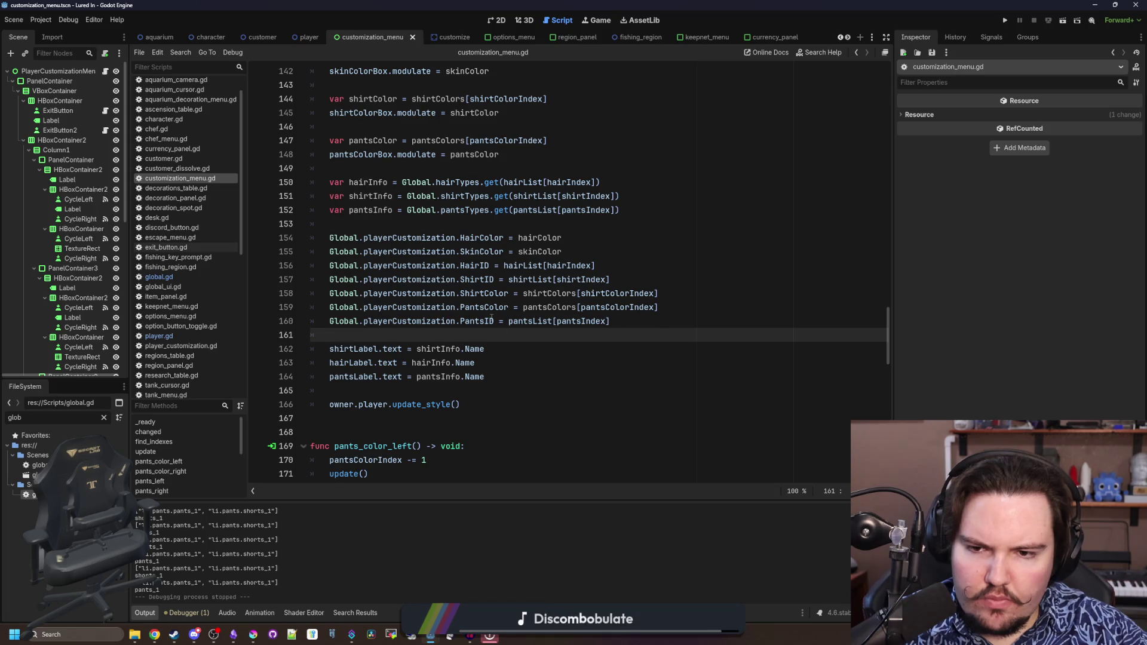
drag(491, 319, 317, 319)
key(ctrl+c)
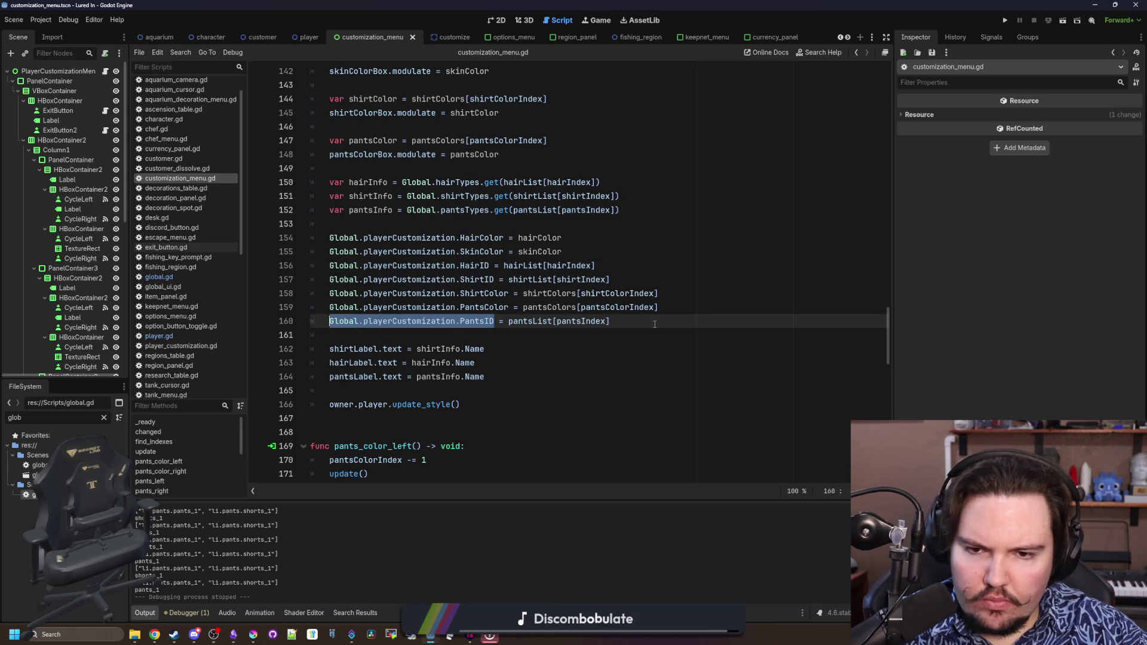
click(655, 324)
key(Return)
key(Return)
text(()
key(ctrl+v)
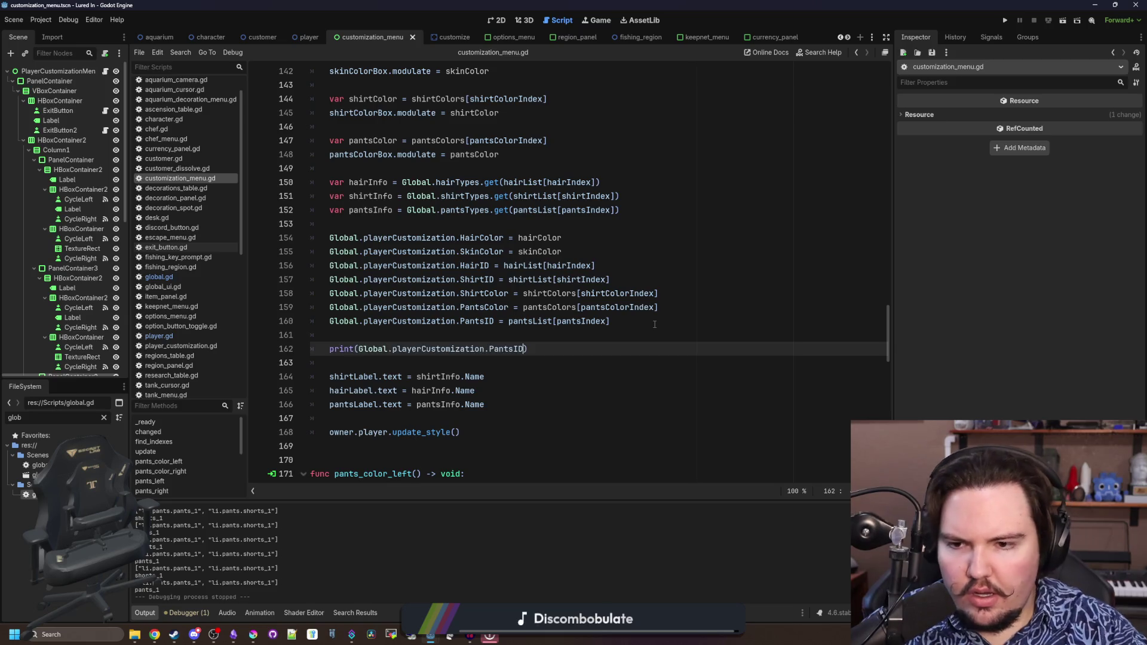
click(601, 329)
scroll(591, 332, up, 7)
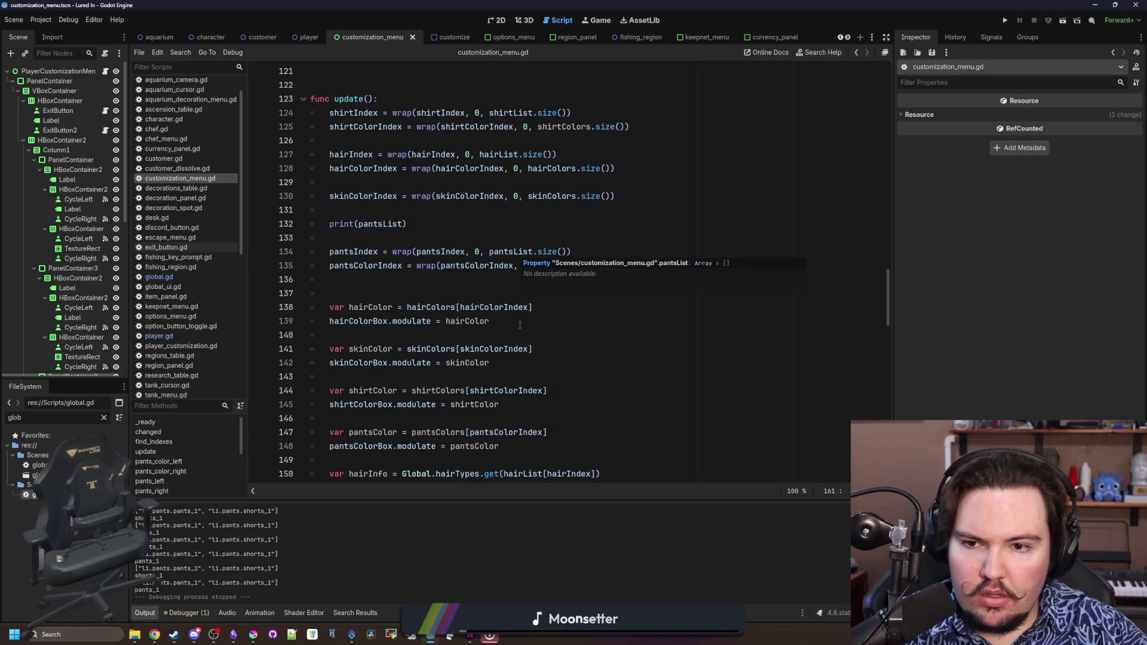
scroll(594, 342, down, 7)
click(593, 348)
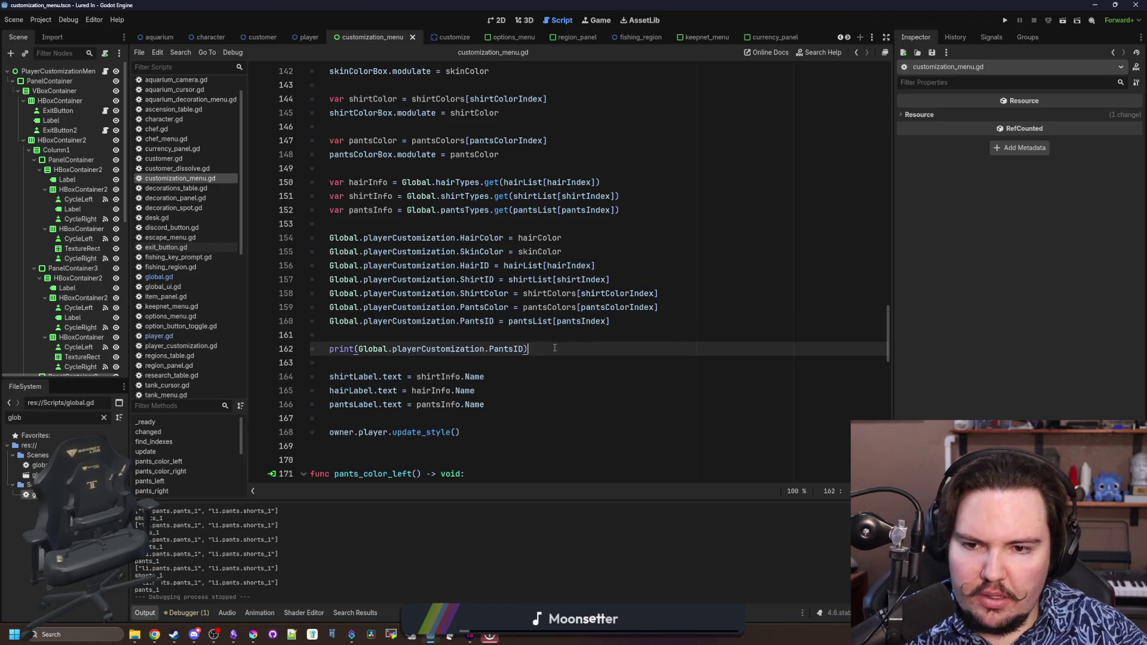
click(1005, 20)
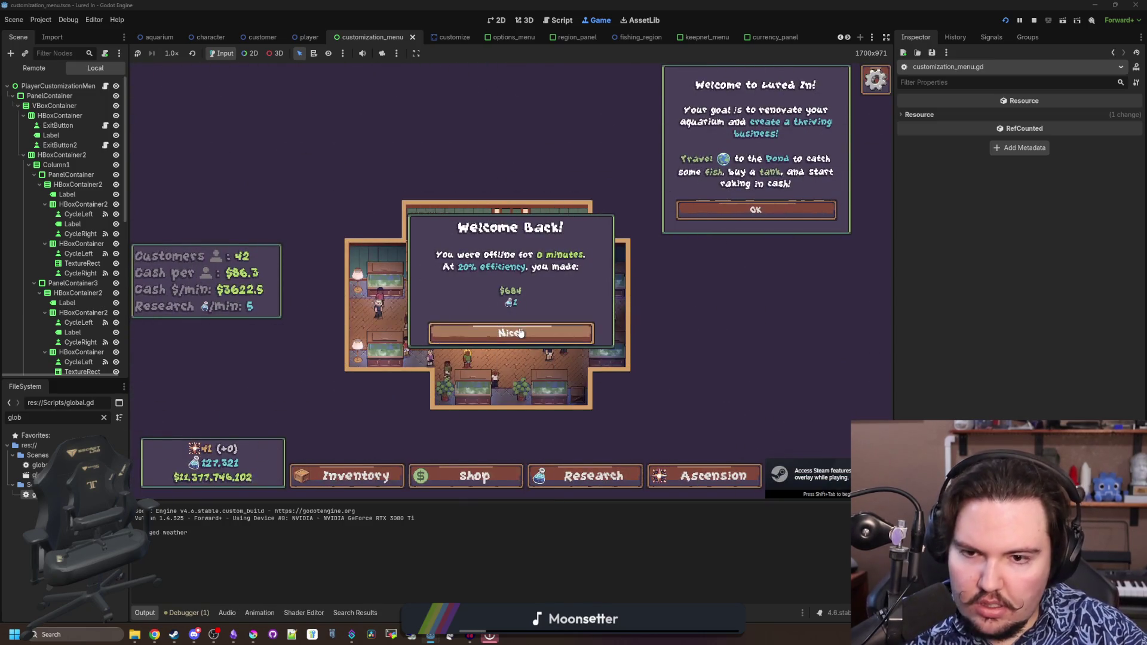
Dismiss the Welcome Back and tutorial popups and open the character Edit panel
key(Escape)
key(Escape)
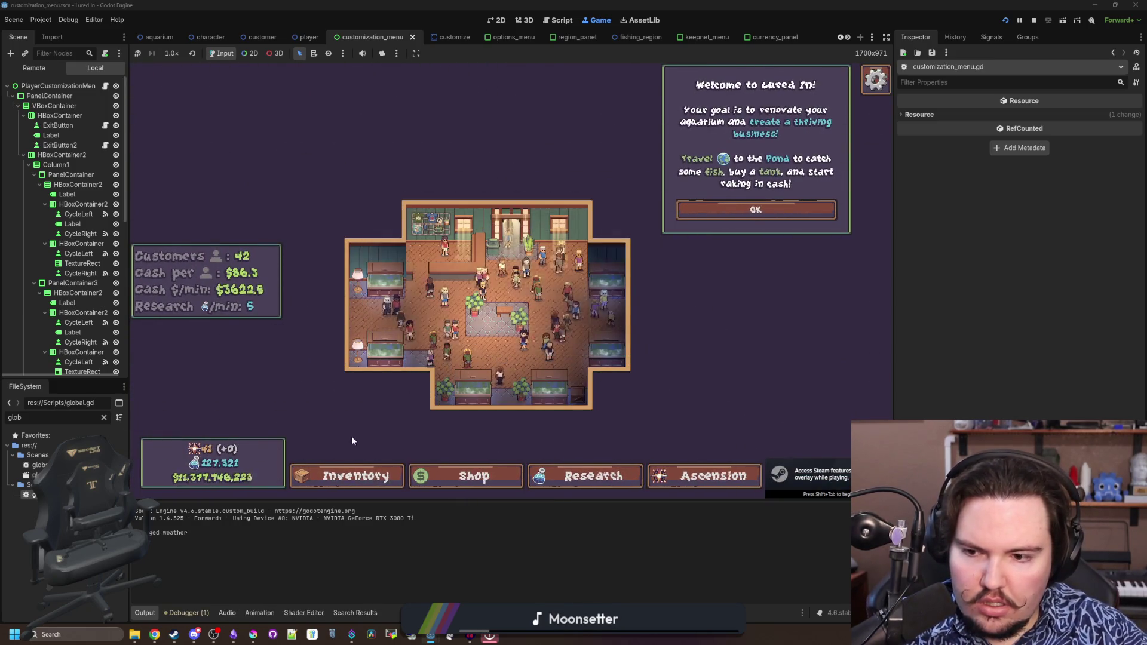
click(355, 473)
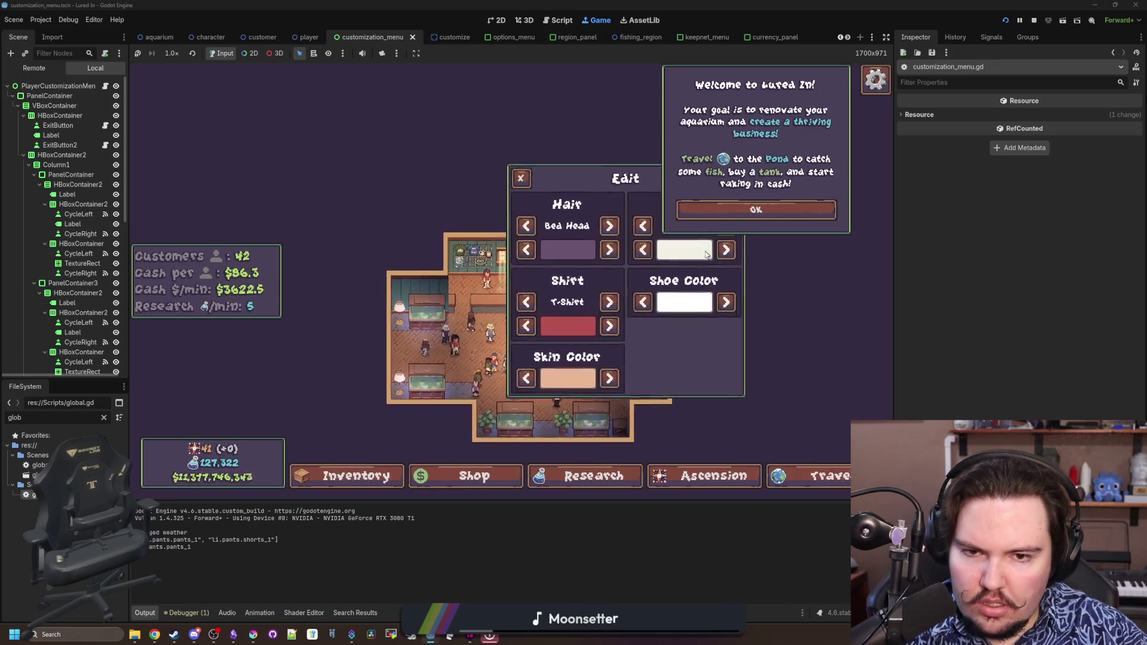
click(748, 206)
Cycle Pants between Pants and Shorts eleven times while watching the PantsID output, then stop the game
click(729, 229)
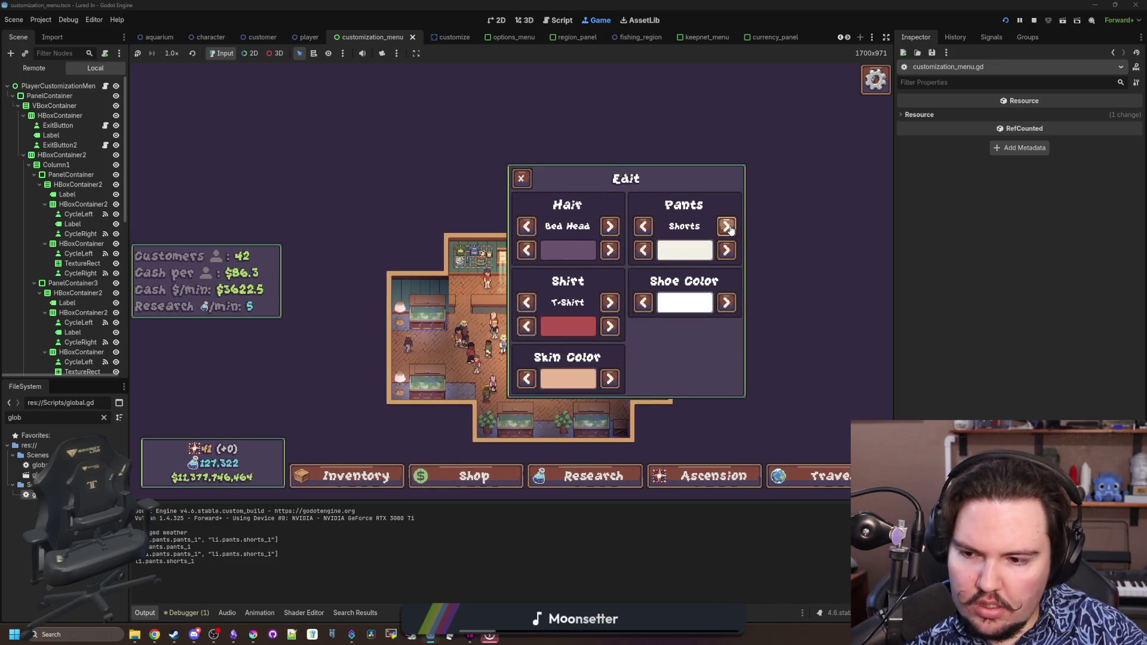
click(728, 227)
click(728, 227)
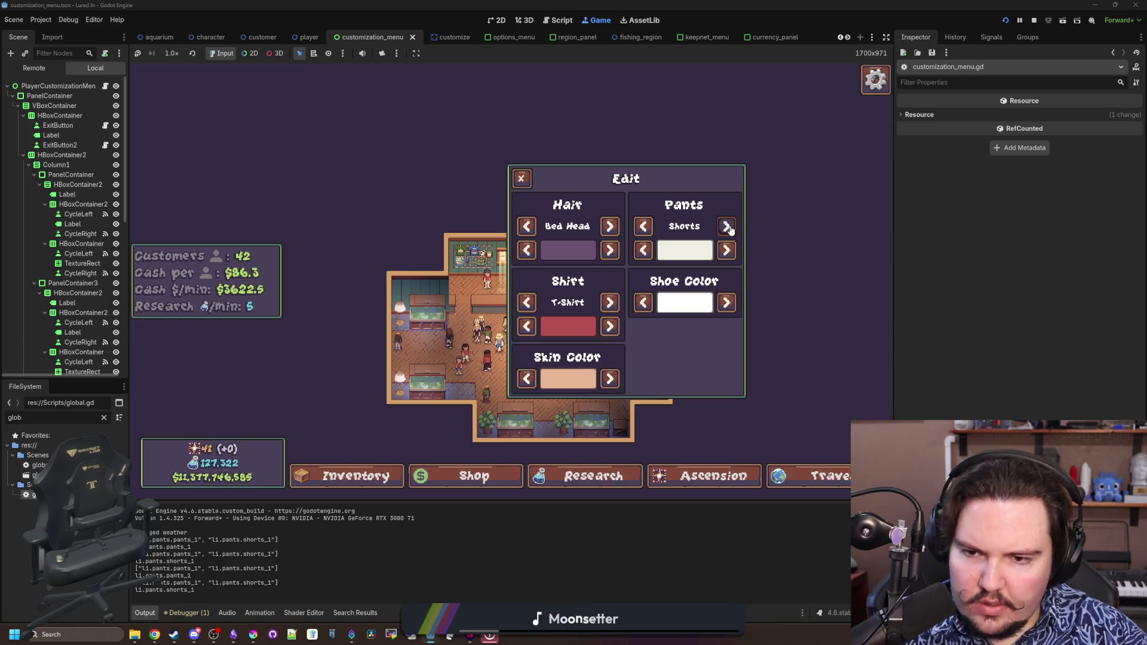
click(728, 227)
click(728, 227)
click(728, 227)
click(727, 227)
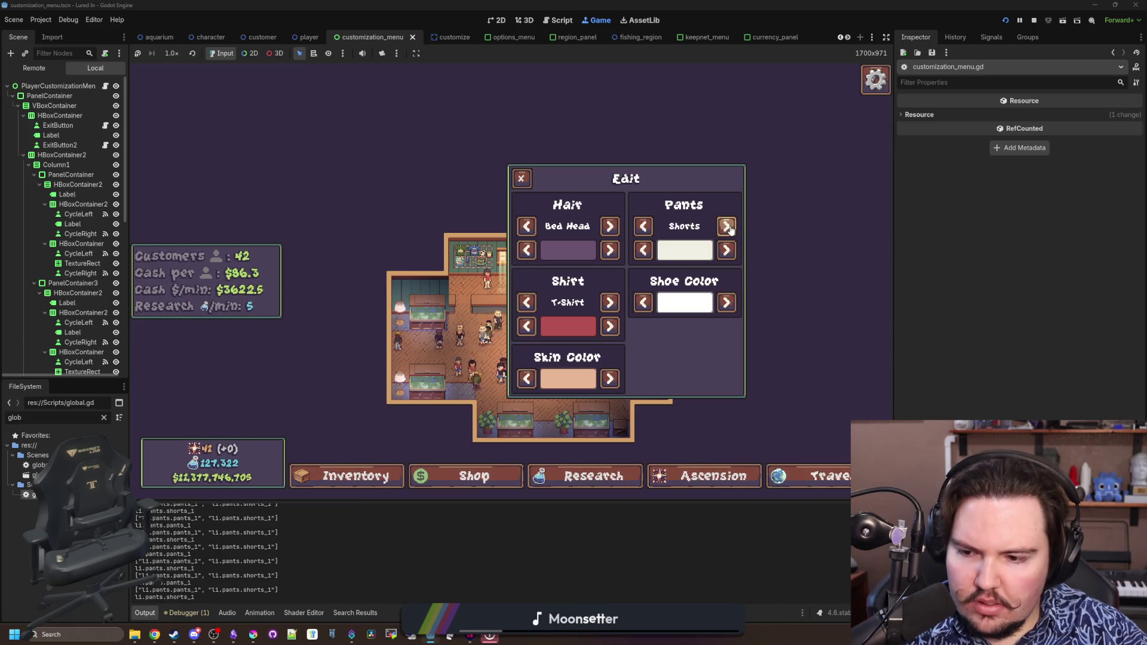
click(727, 227)
click(728, 227)
click(727, 227)
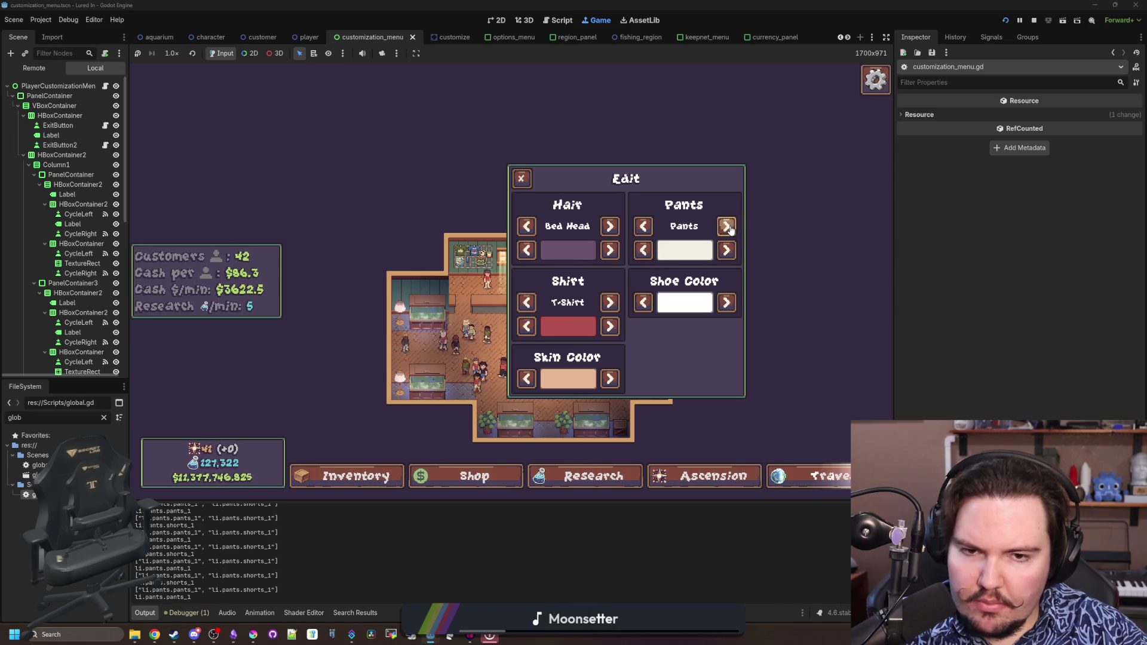
click(728, 227)
click(728, 227)
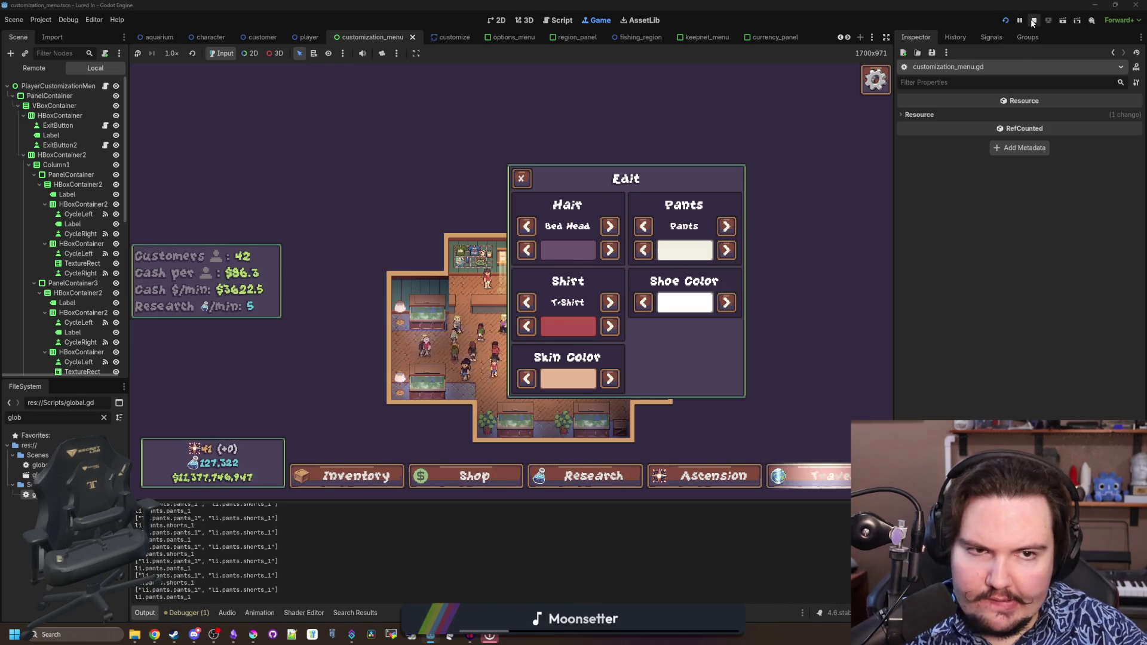
click(1034, 20)
click(527, 223)
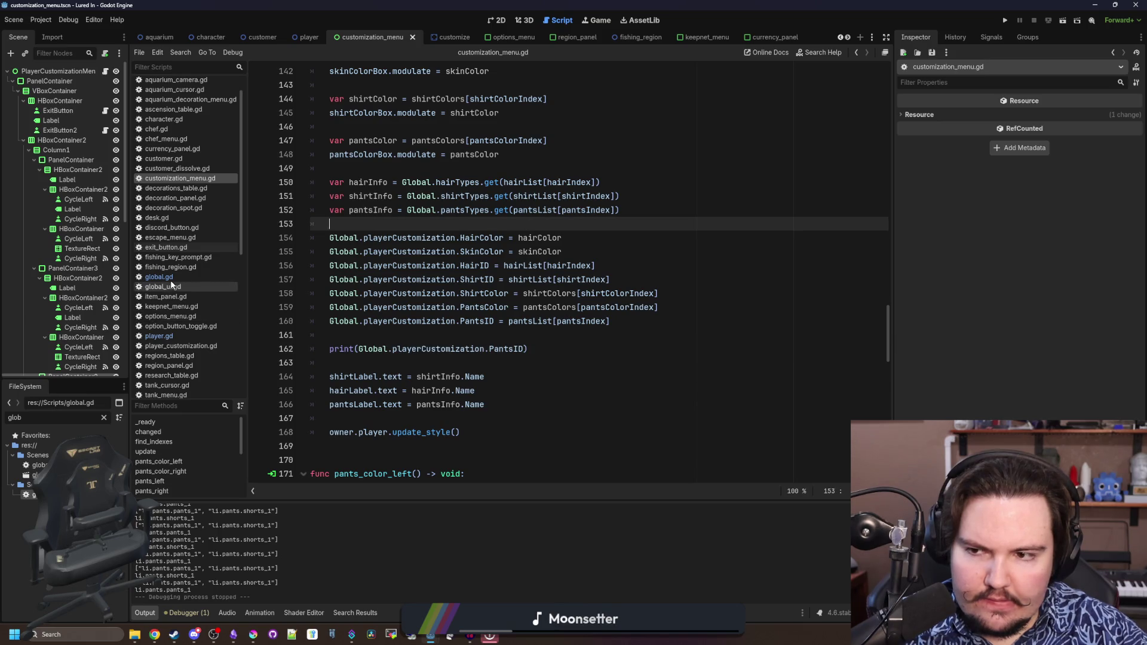
Delete the PantsID print line and its blank line, then save customization_menu.gd
click(572, 349)
drag(572, 349, 357, 340)
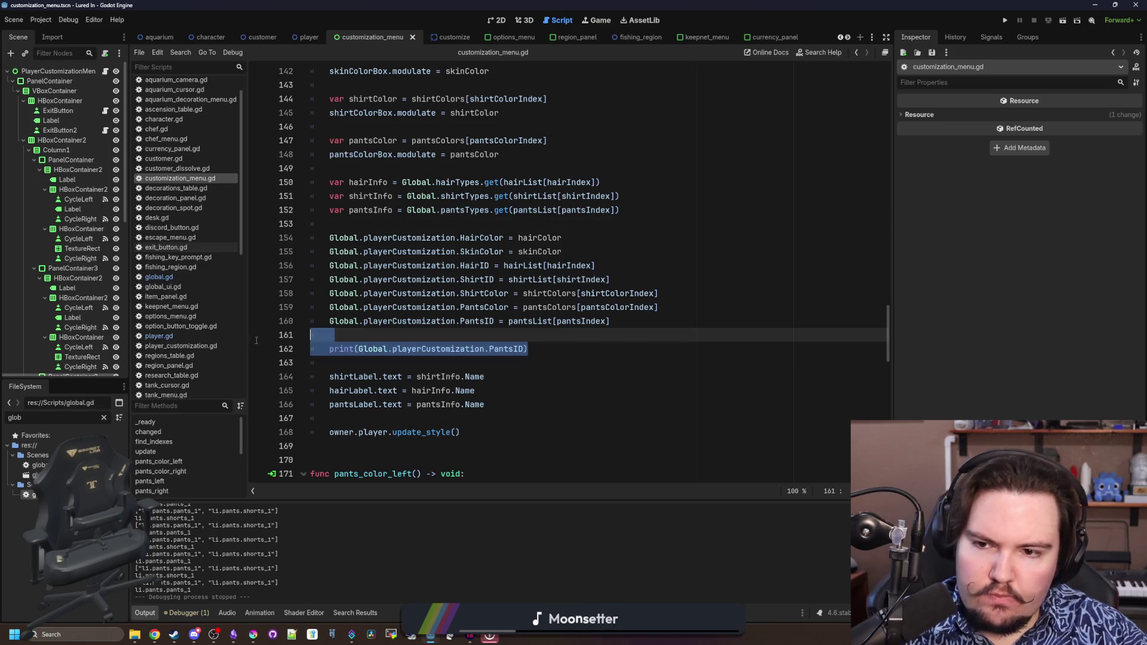
key(BackSpace)
key(Delete)
key(ctrl+s)
Review the pants_1 and shorts_1 entries of pantsTypes in global.gd
ctrl+click(513, 295)
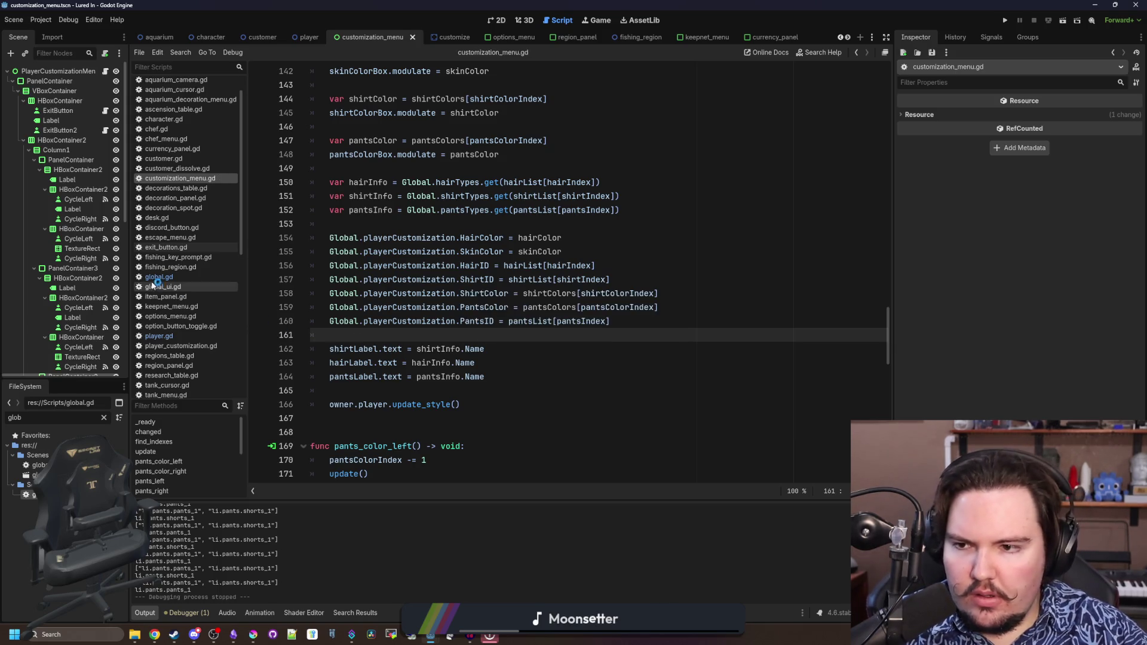
scroll(530, 292, down, 20)
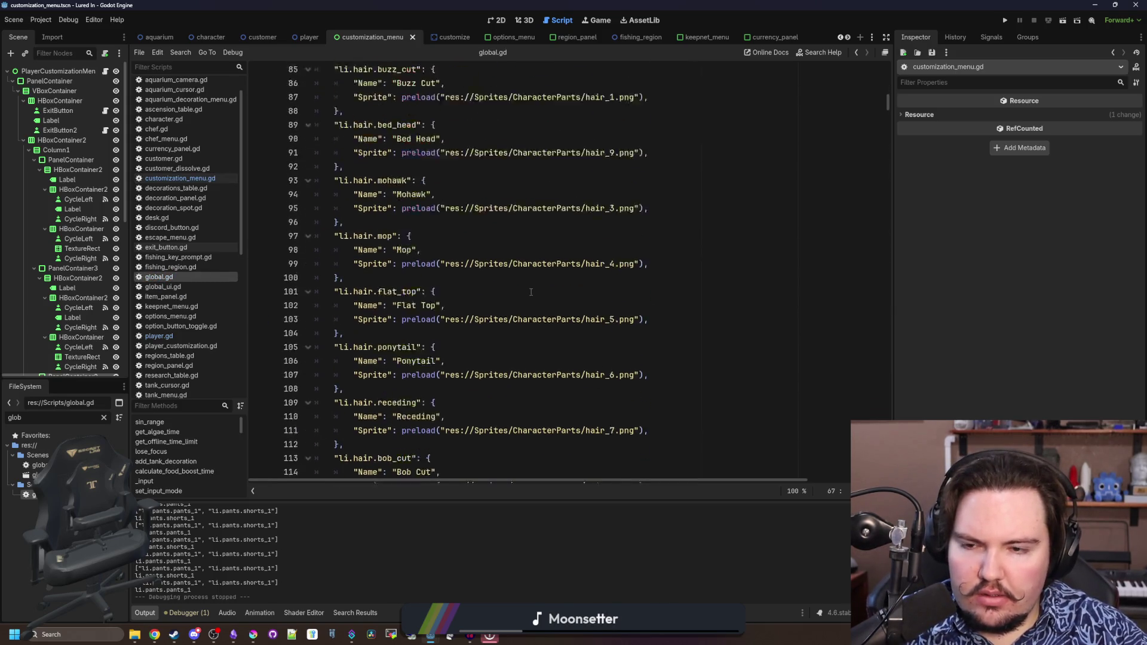
scroll(531, 292, down, 3)
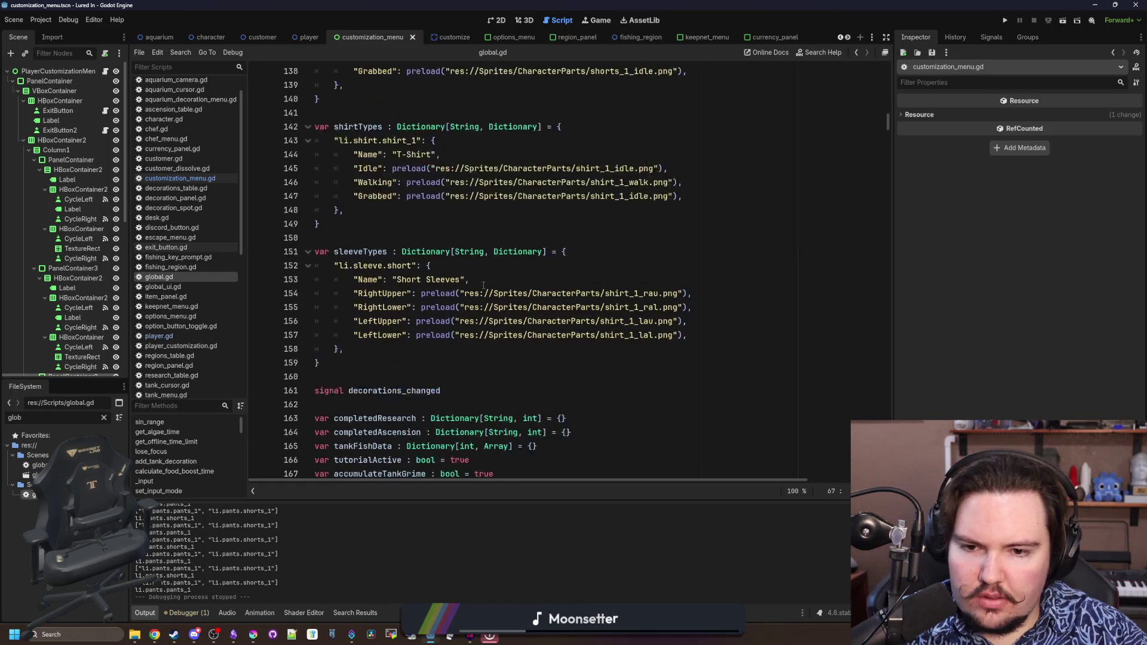
scroll(408, 337, up, 8)
scroll(408, 336, up, 2)
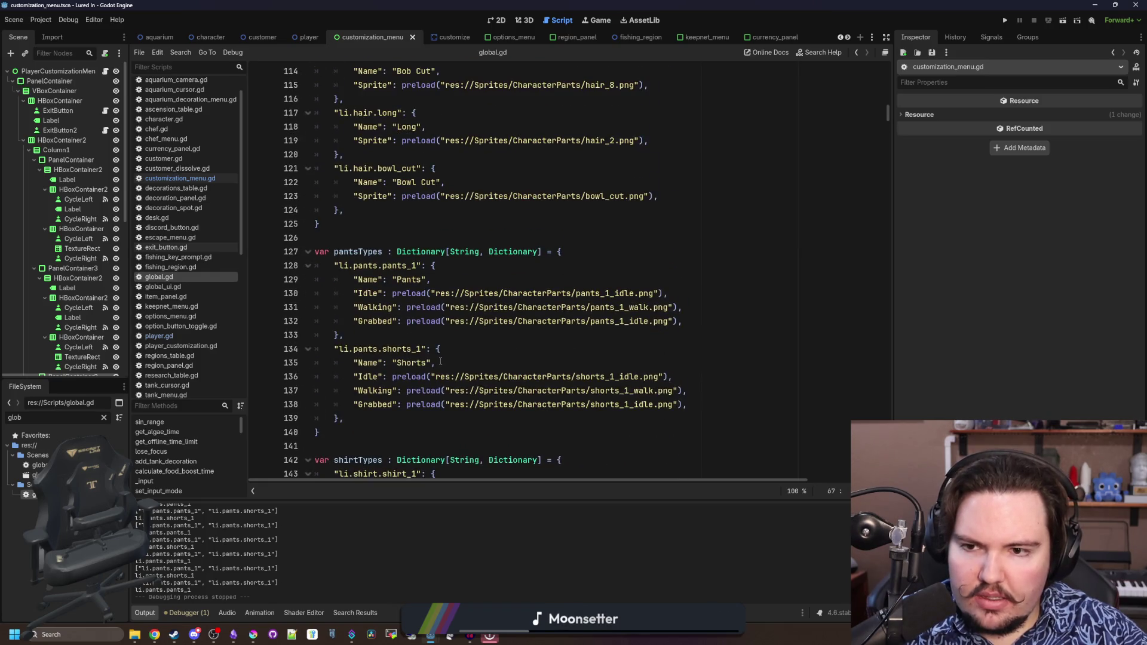
scroll(532, 298, down, 2)
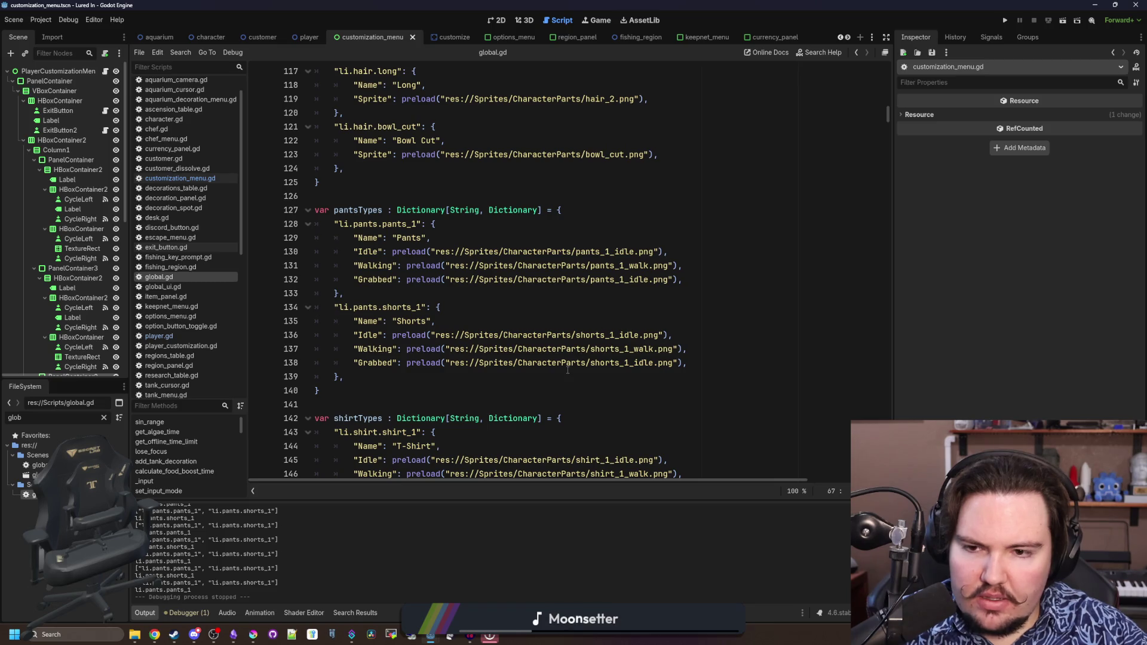
click(442, 296)
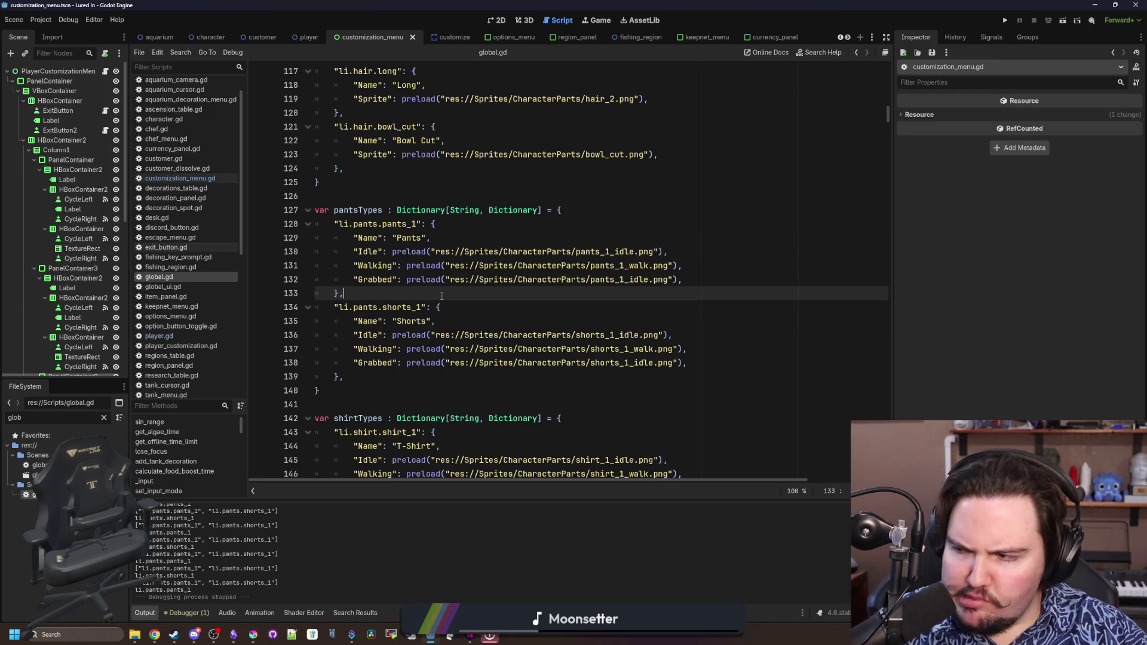
Return to customization_menu.gd and review the assignment lines 153–160
click(171, 177)
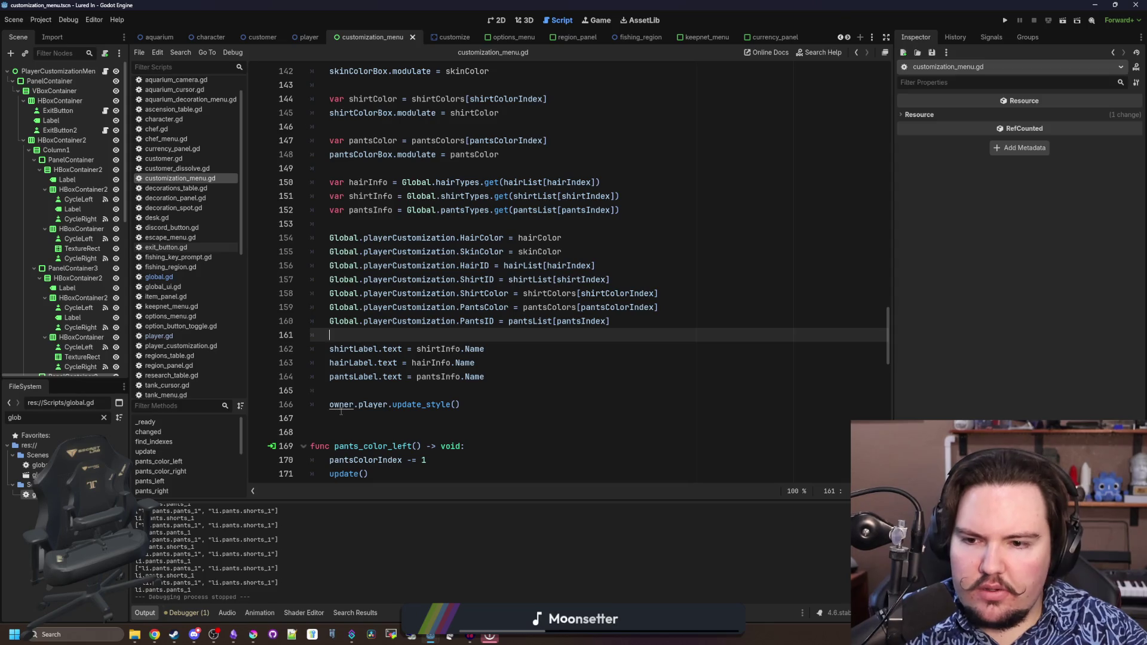
click(454, 376)
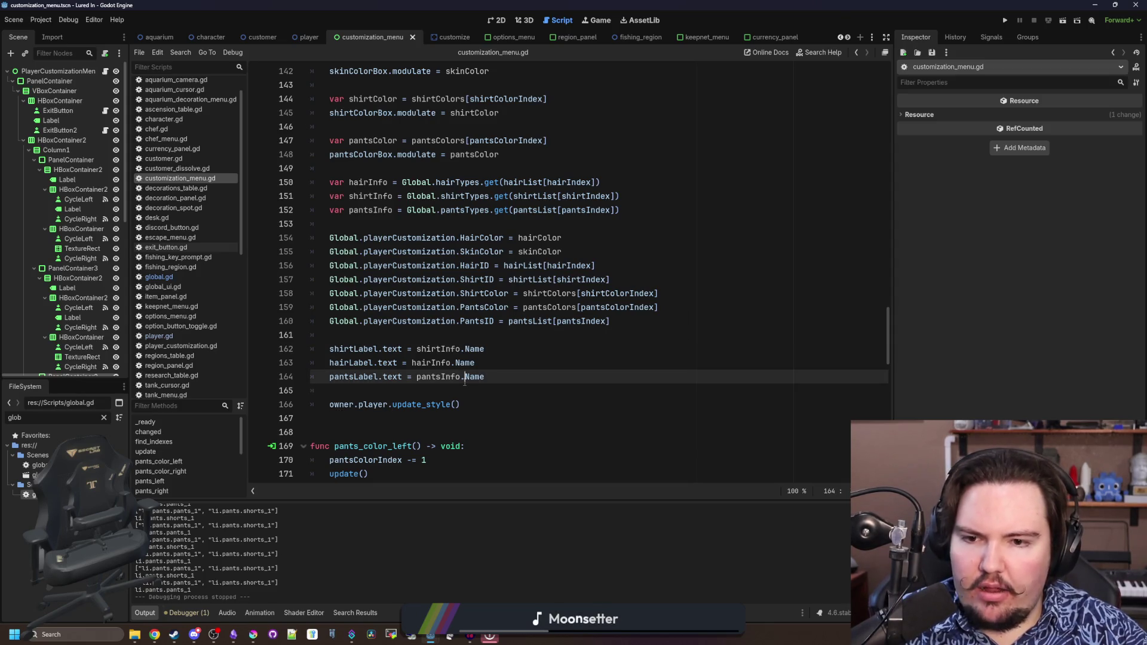
drag(610, 321, 260, 221)
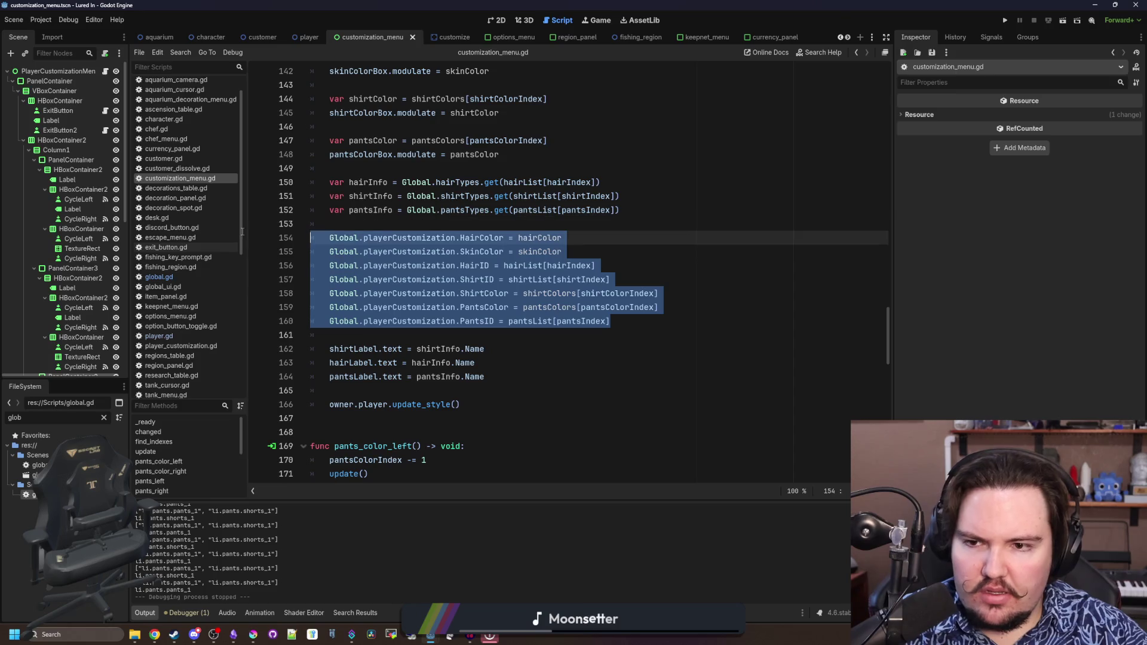
click(345, 219)
click(558, 340)
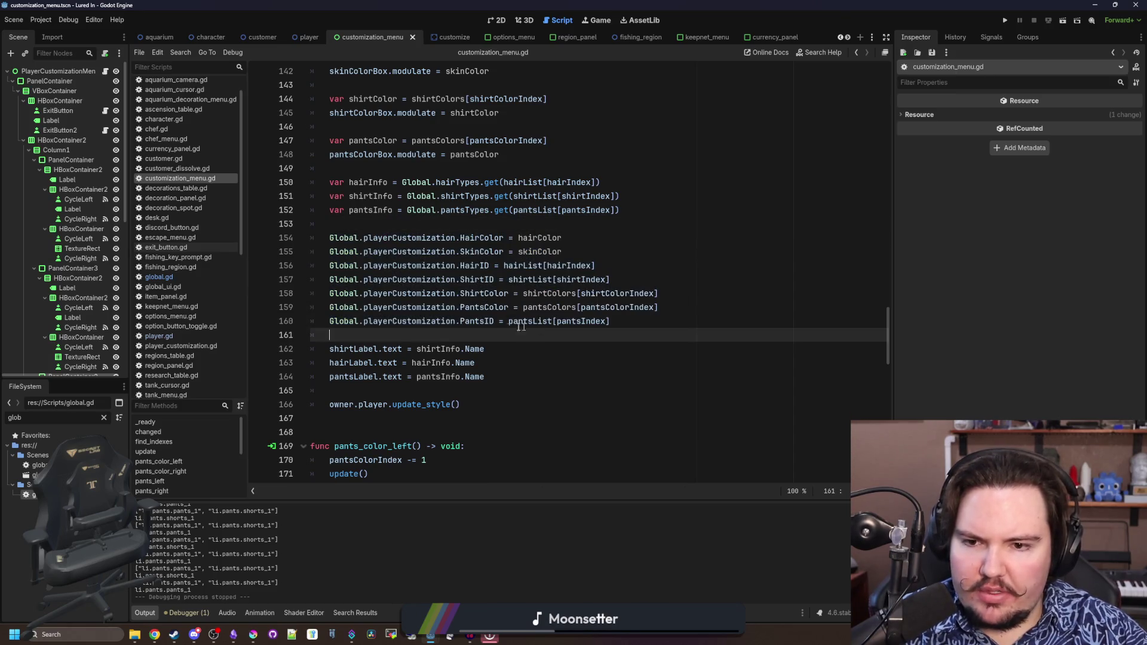
Jump from super() in player.gd to update_style in character.gd
click(158, 336)
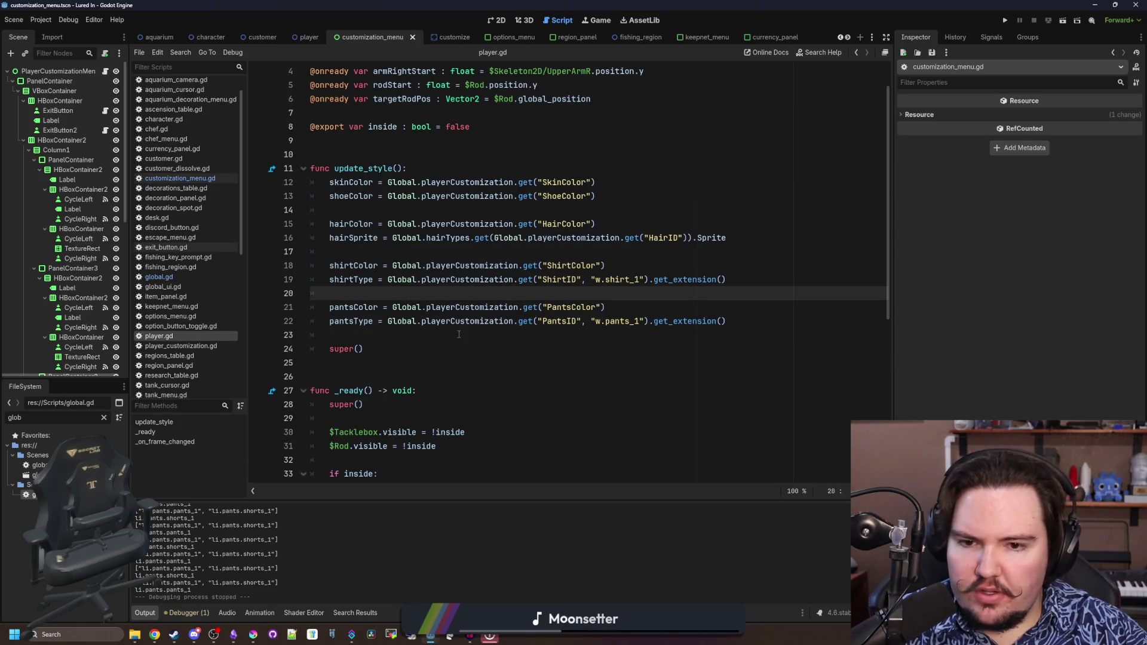
click(388, 322)
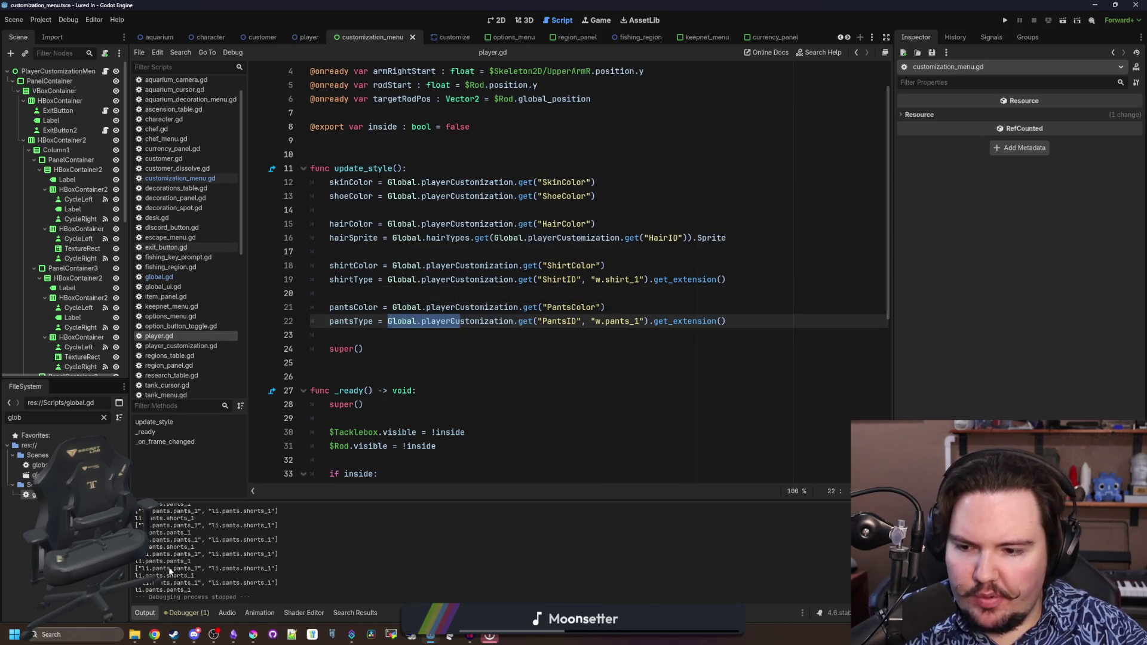
click(491, 340)
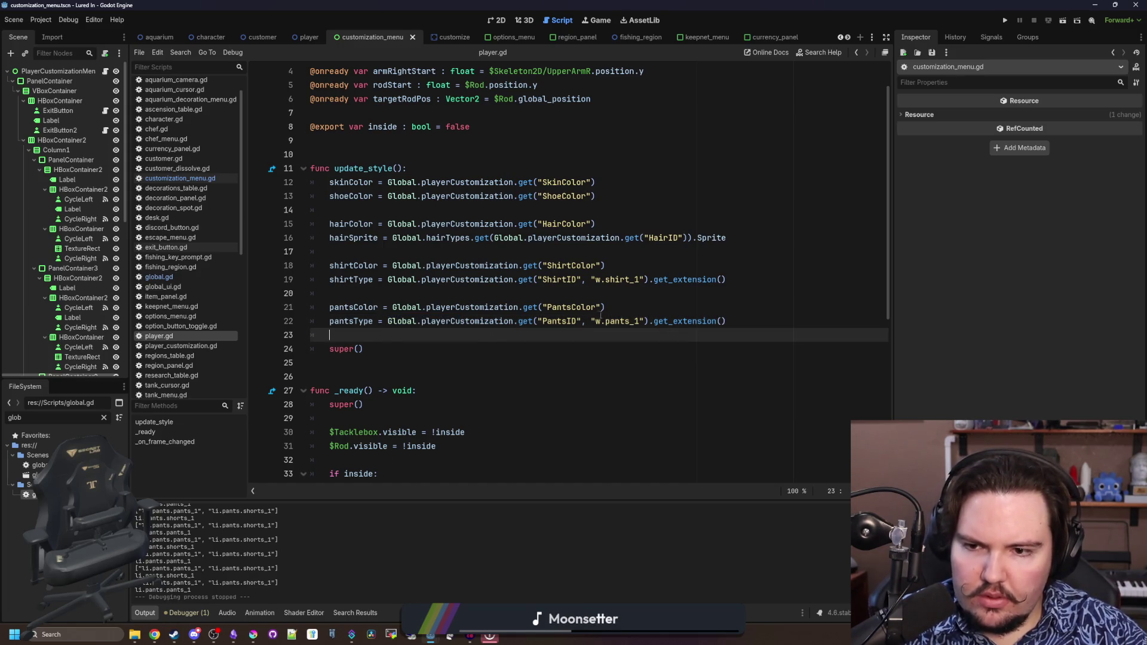
ctrl+click(343, 351)
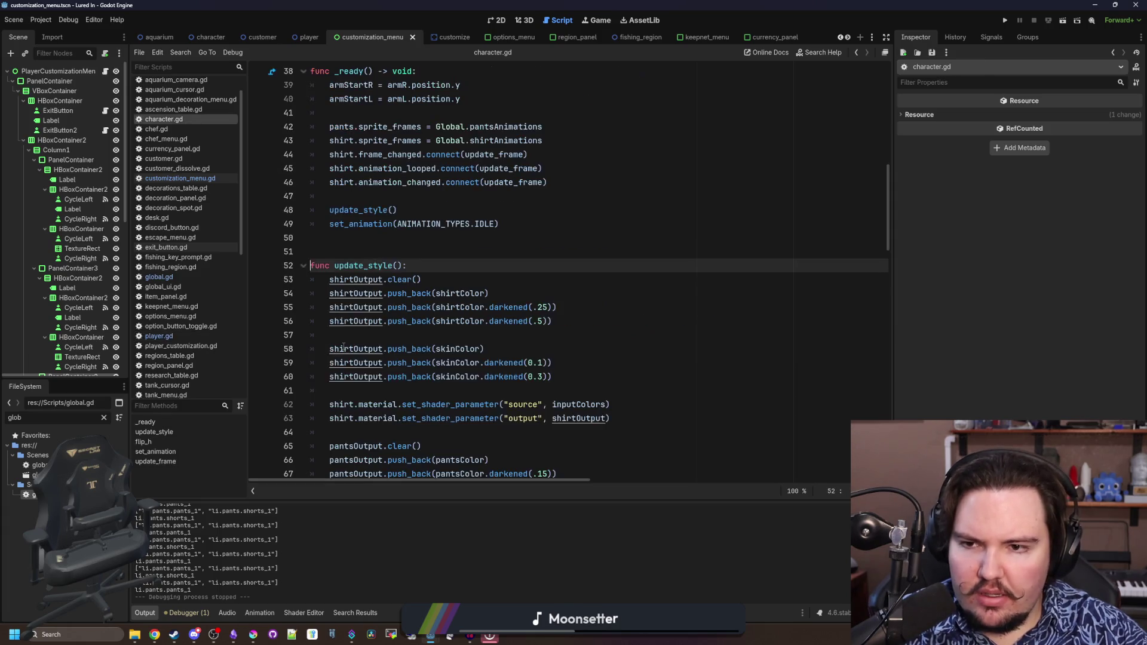
Scroll through the pants and hair colour code in update_style
scroll(414, 245, down, 4)
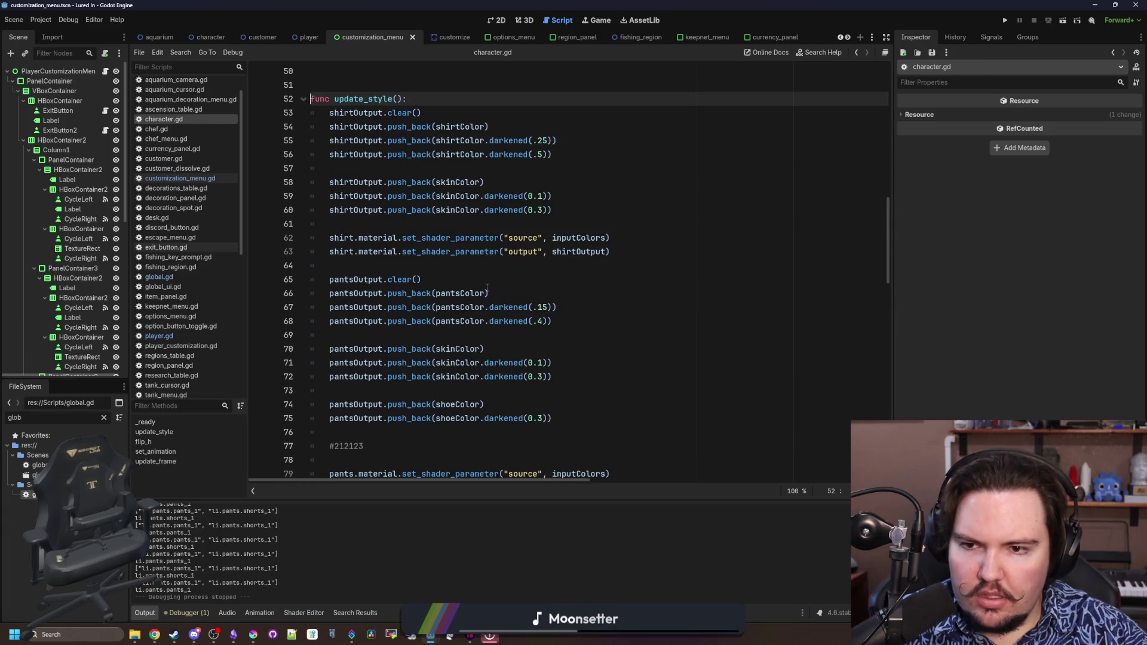
scroll(487, 288, down, 2)
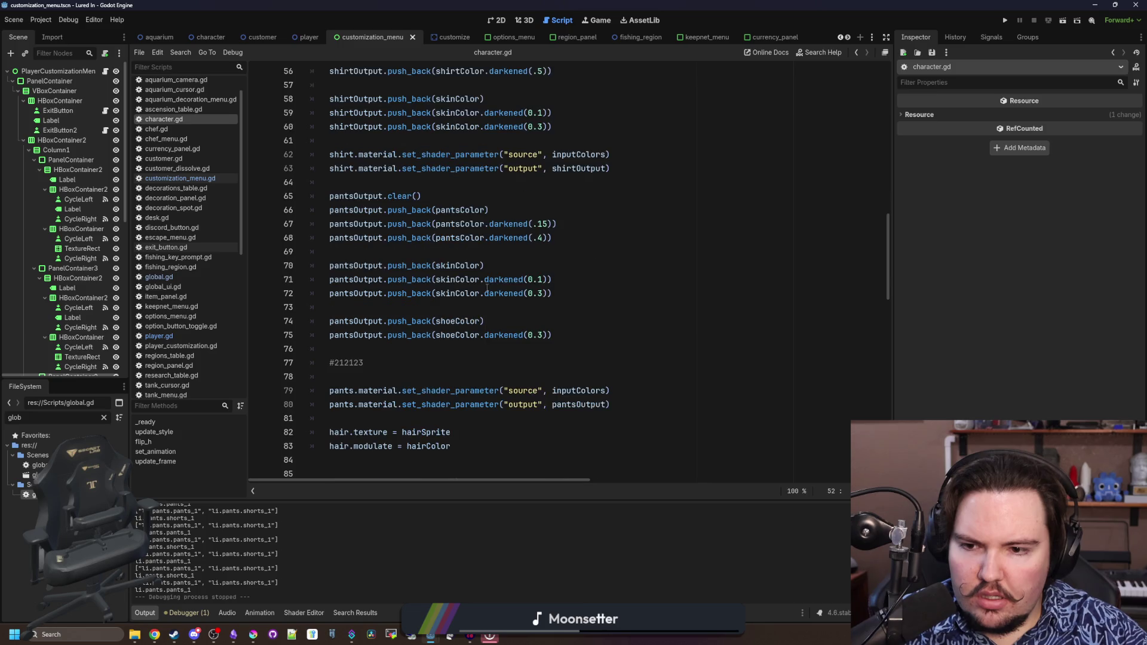
click(437, 377)
scroll(437, 381, down, 2)
scroll(437, 381, up, 4)
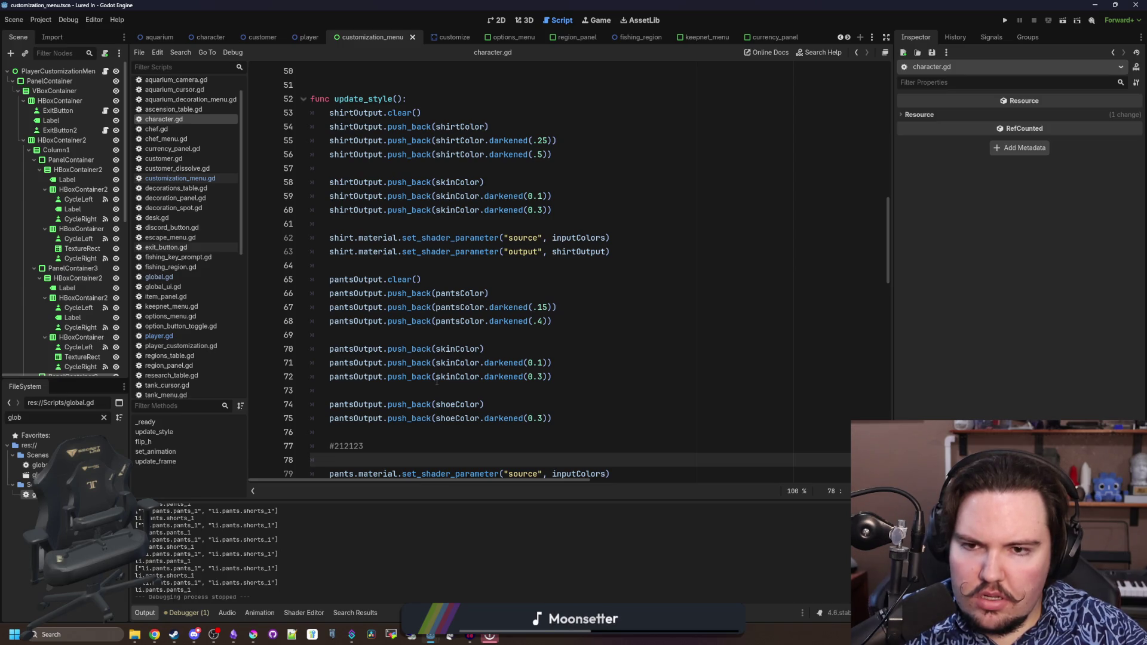
scroll(437, 381, down, 6)
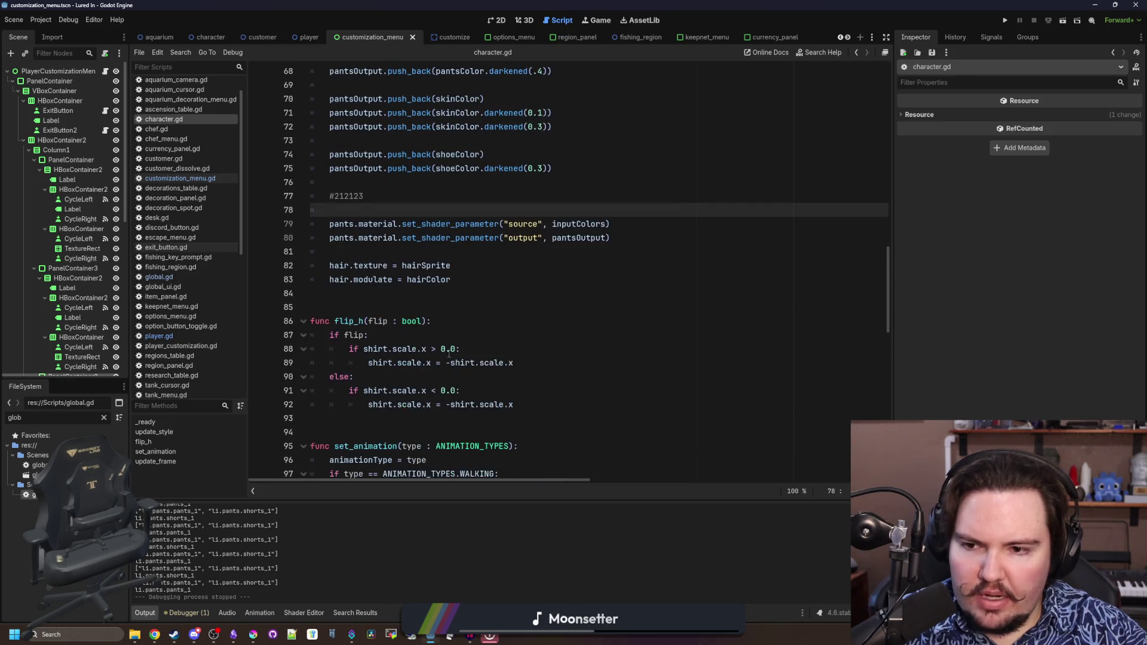
scroll(449, 354, down, 5)
scroll(414, 348, up, 7)
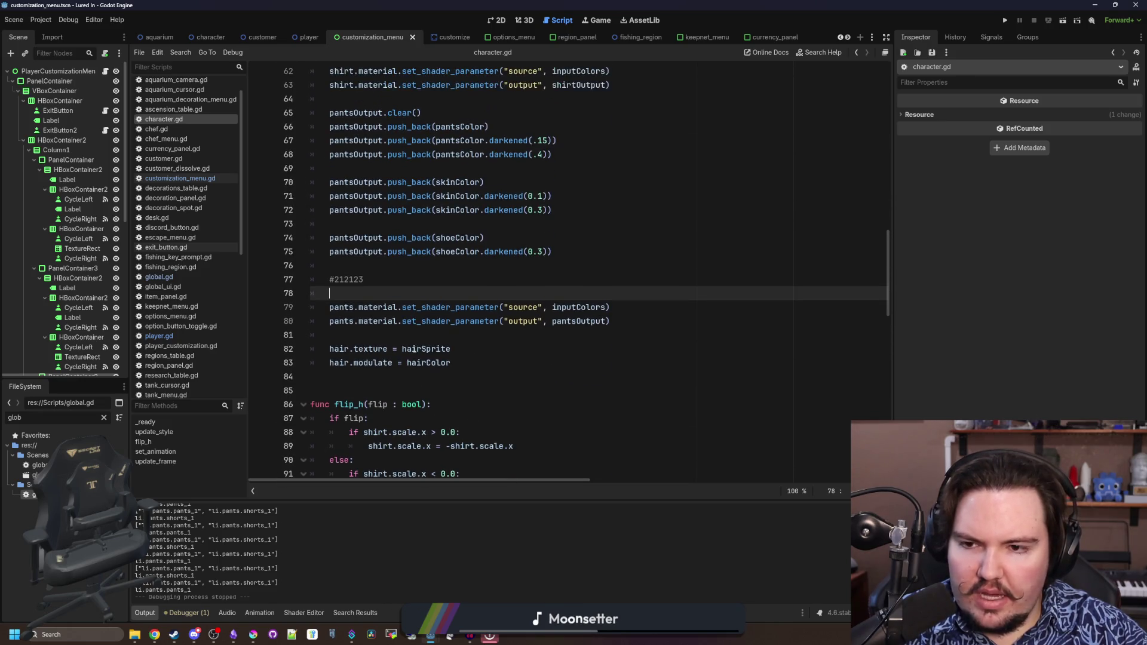
click(362, 334)
Write set_animation(ANIMATION_TYPES.IDLE) after the pants shader lines
key(Return)
key(Return)
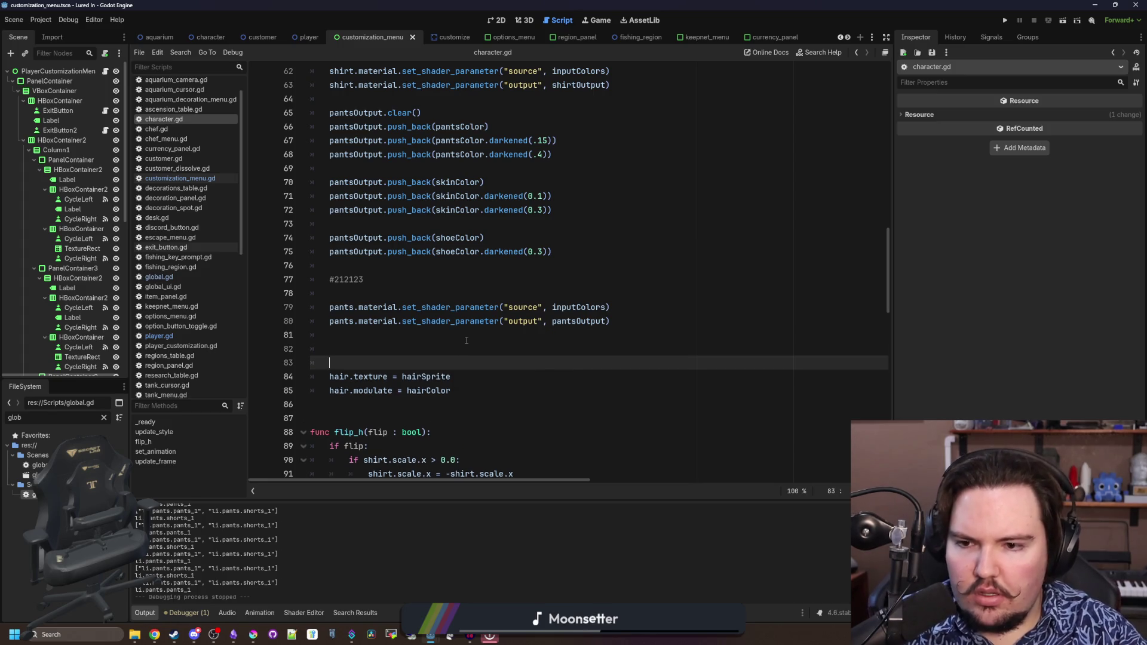
key(Up)
text(set_a)
key(Return)
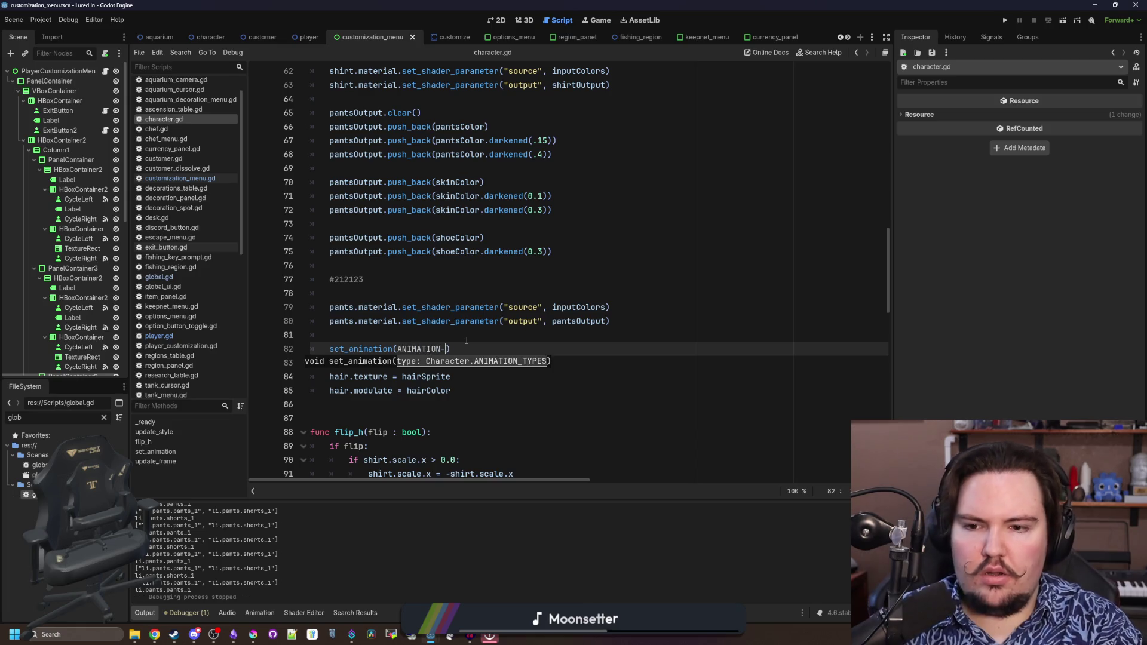
text(TY)
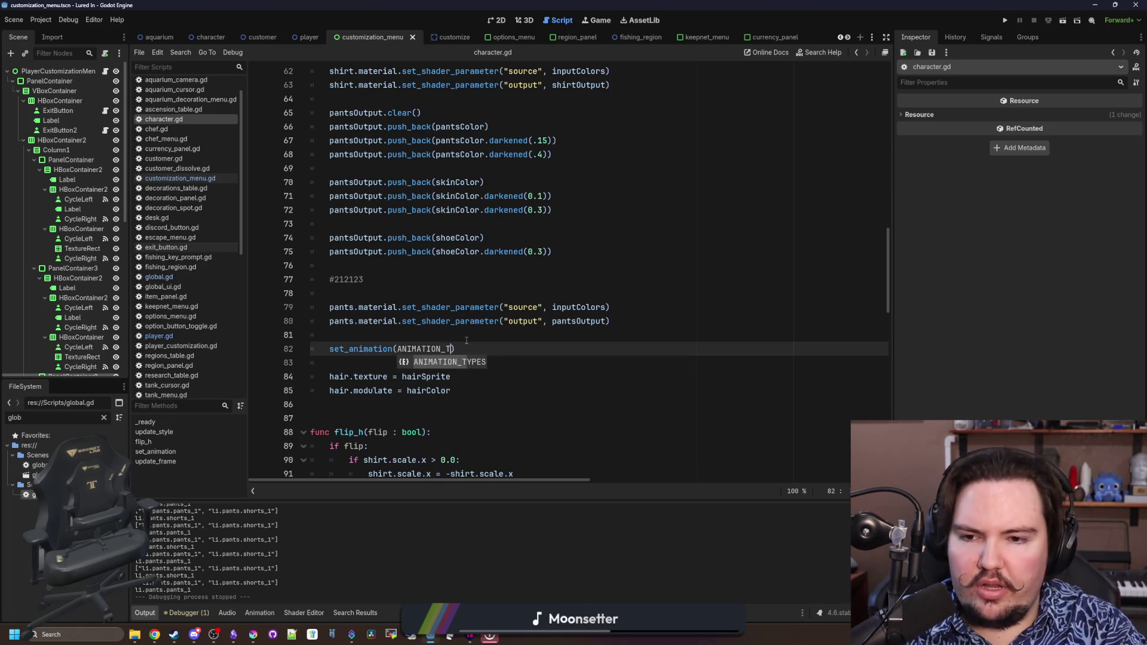
key(Return)
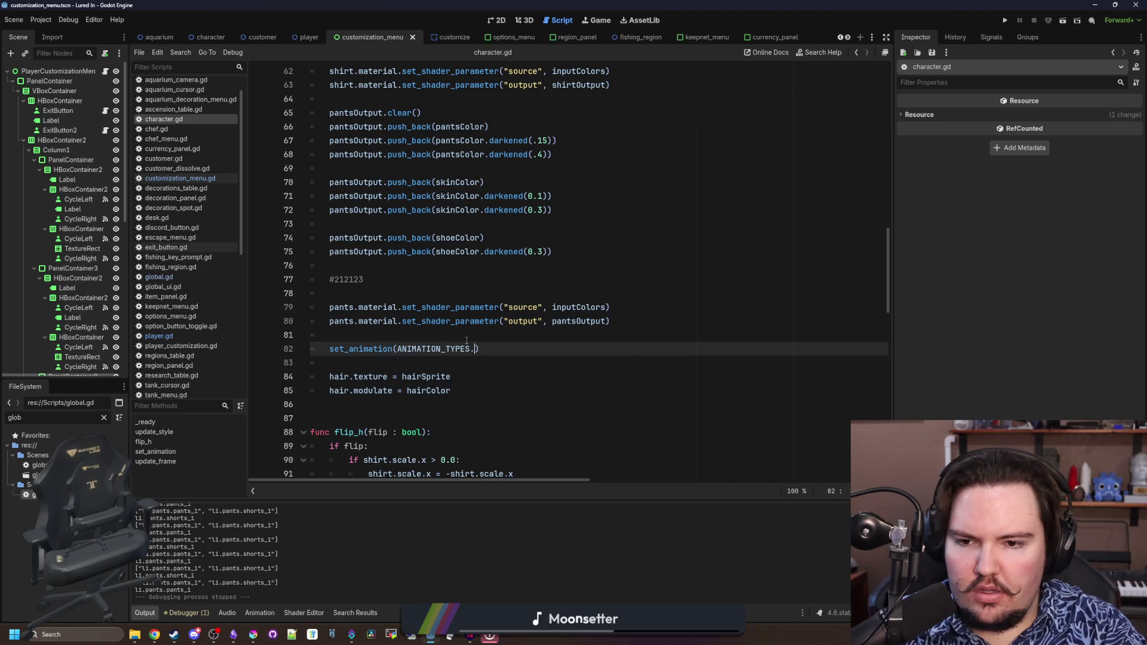
text(IDLE)
click(466, 340)
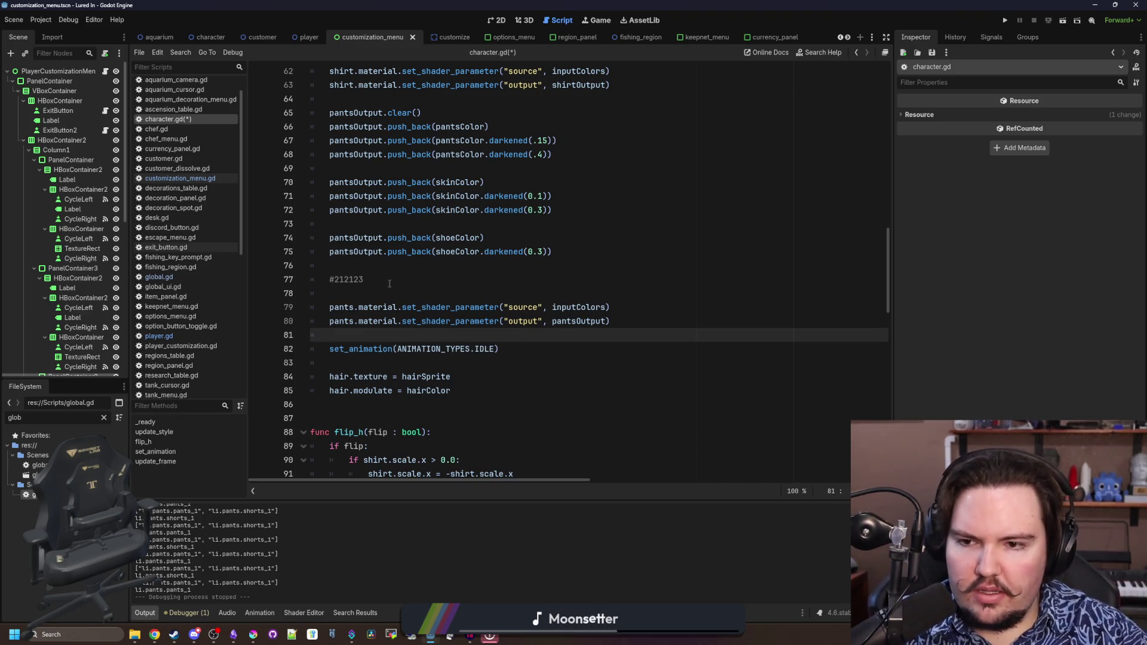
Delete the #212123 comment line and save character.gd
drag(389, 283, 330, 266)
key(BackSpace)
key(Up)
key(Up)
key(ctrl+s)
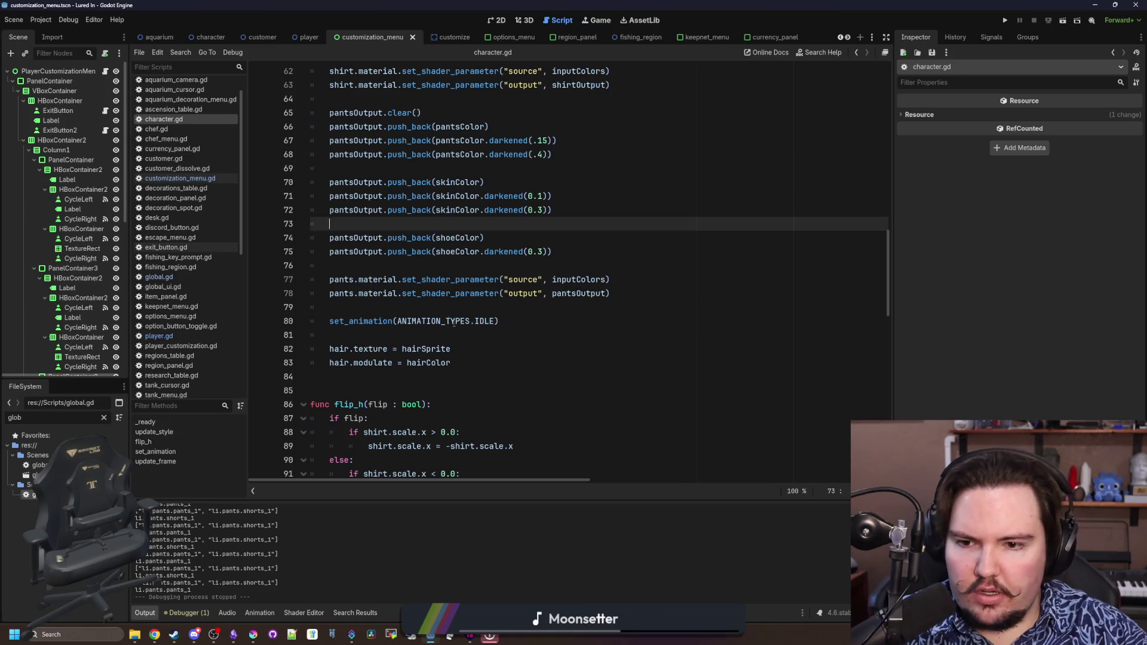
Move the set_animation(ANIMATION_TYPES.IDLE) call below the hair lines and save
drag(500, 323, 327, 322)
key(ctrl+c)
key(BackSpace)
key(BackSpace)
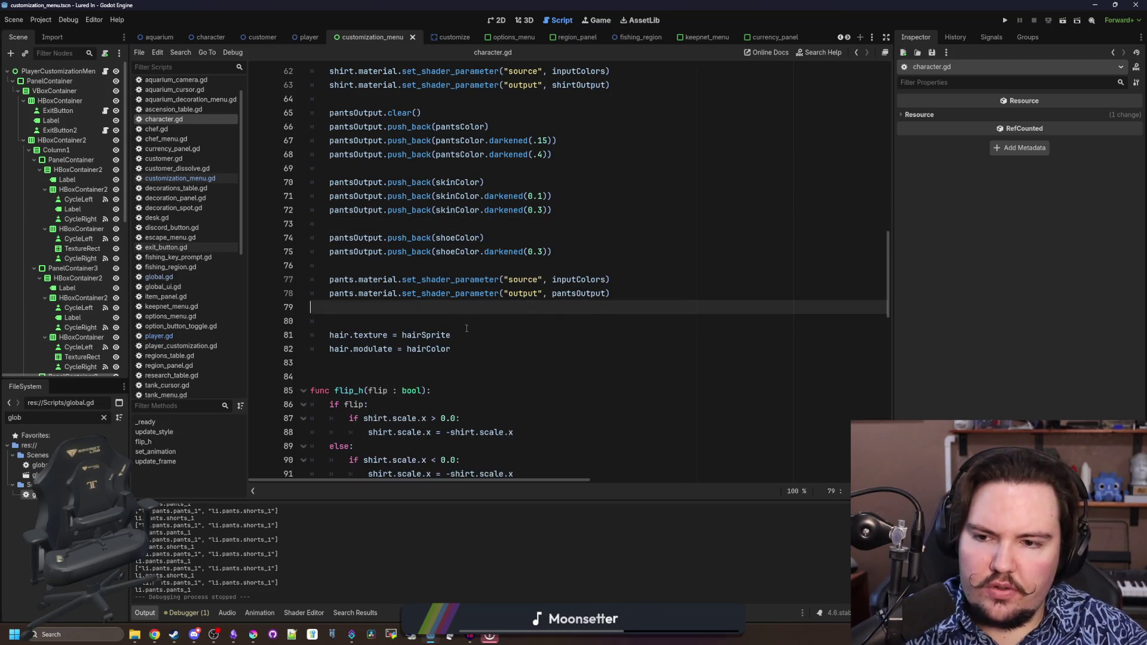
key(BackSpace)
click(467, 330)
key(Return)
key(Return)
key(ctrl+v)
key(Up)
key(Up)
key(ctrl+s)
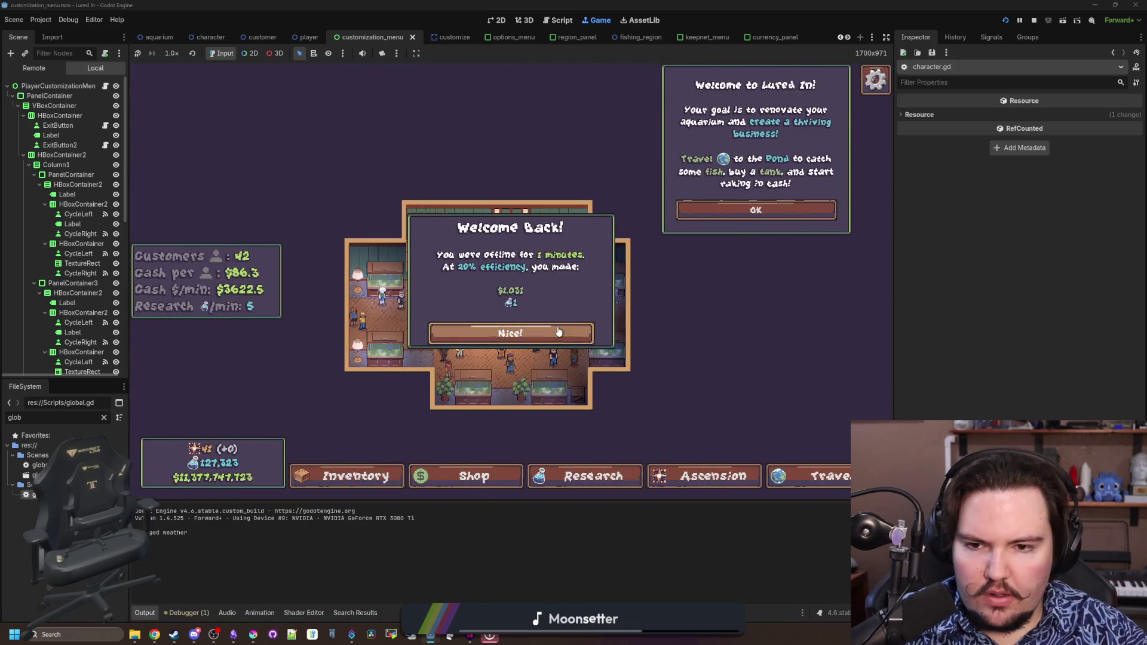
Open the in-game Edit panel and toggle the legwear between pants and shorts
click(512, 331)
click(410, 234)
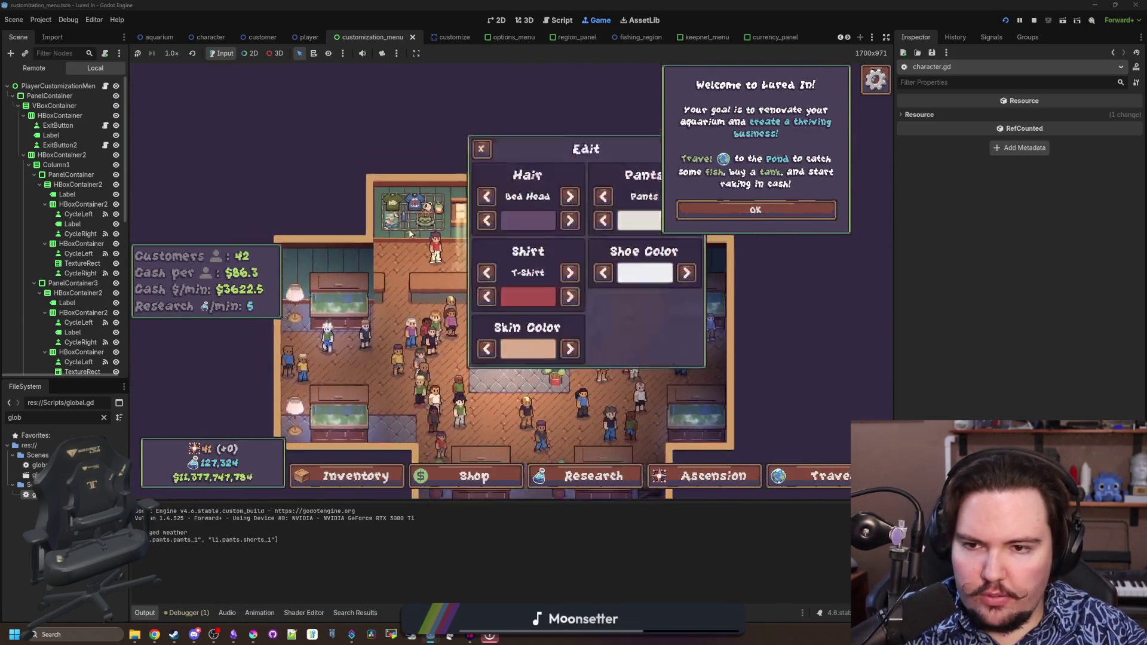
click(795, 239)
click(726, 227)
click(726, 227)
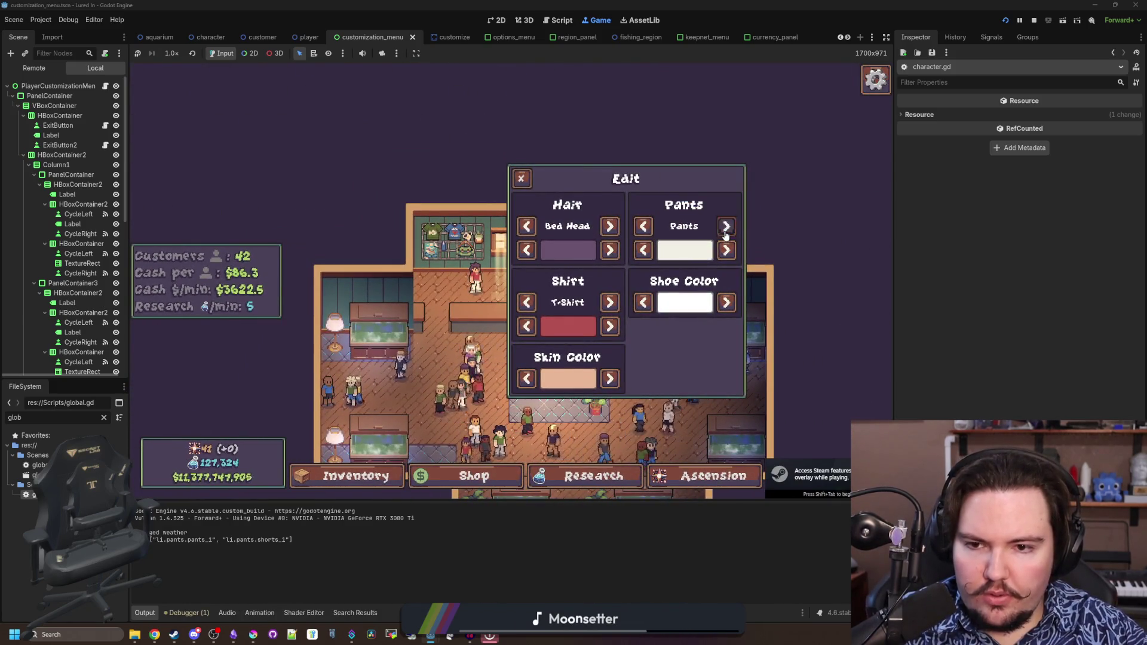
click(726, 227)
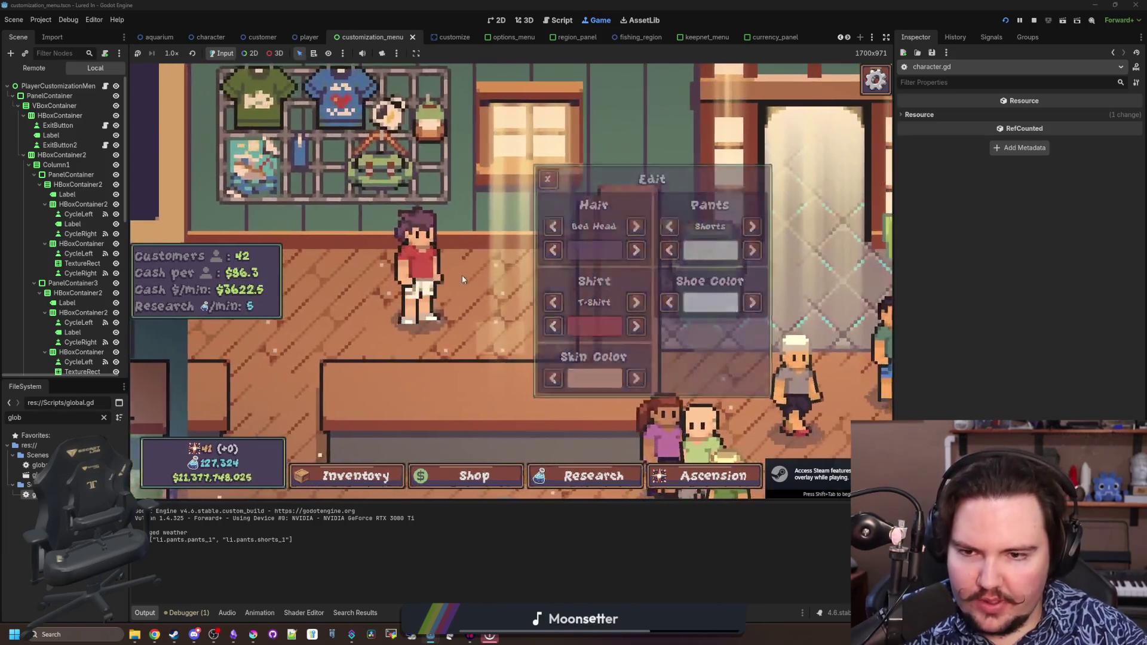
click(727, 227)
click(727, 227)
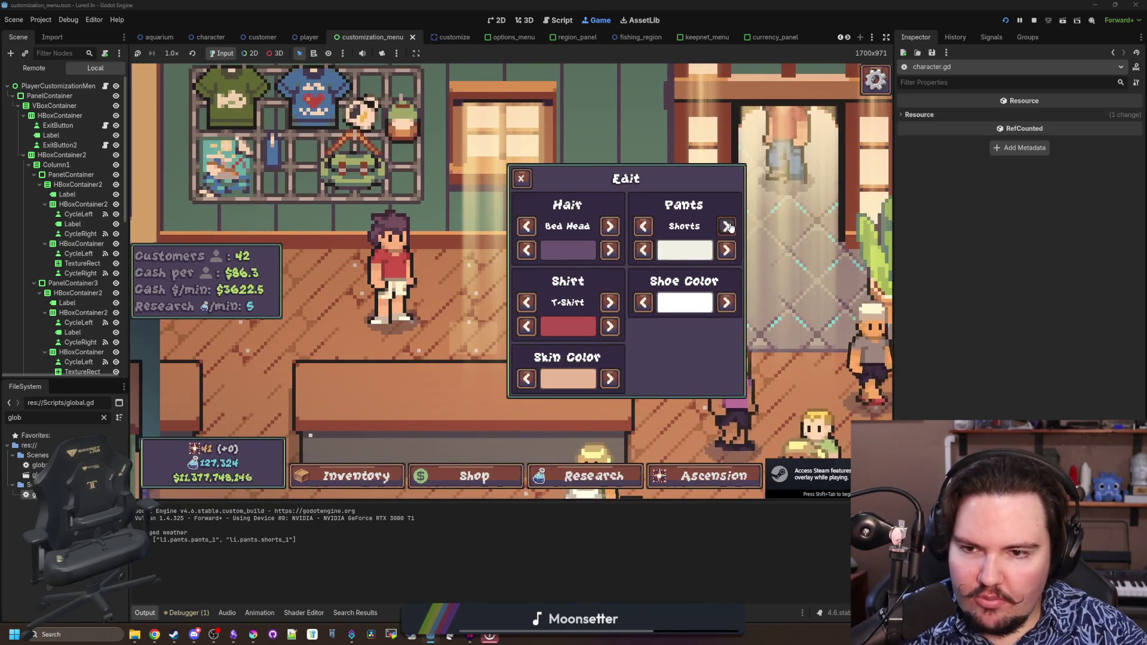
Change the shorts colour to blue and keep switching between shorts and long pants
click(726, 251)
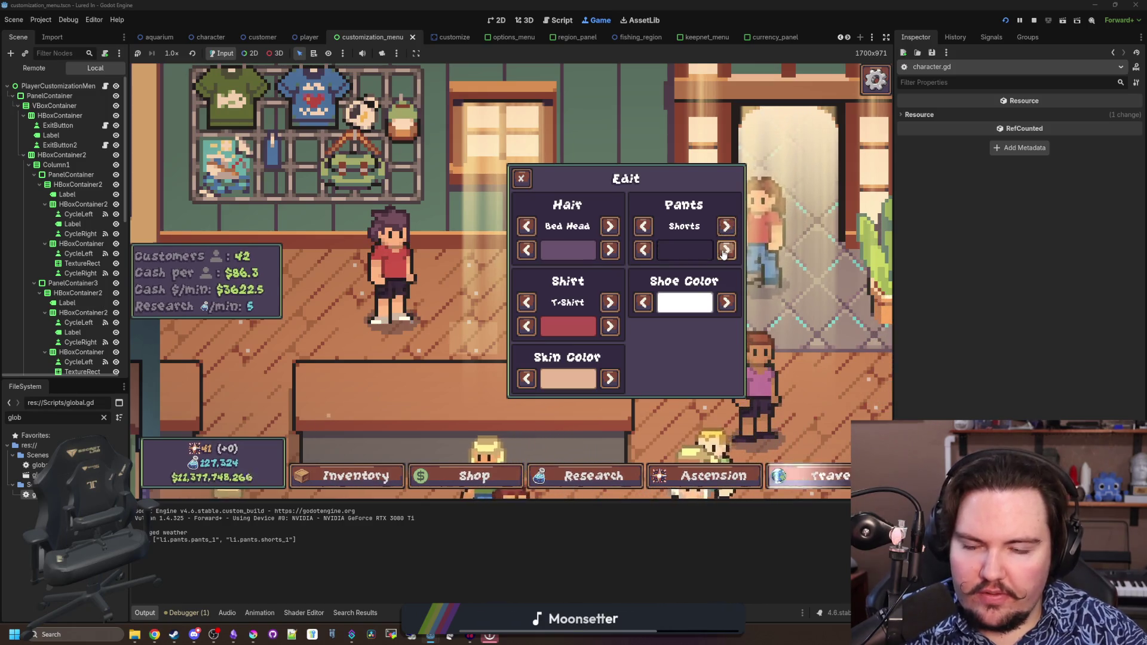
click(726, 251)
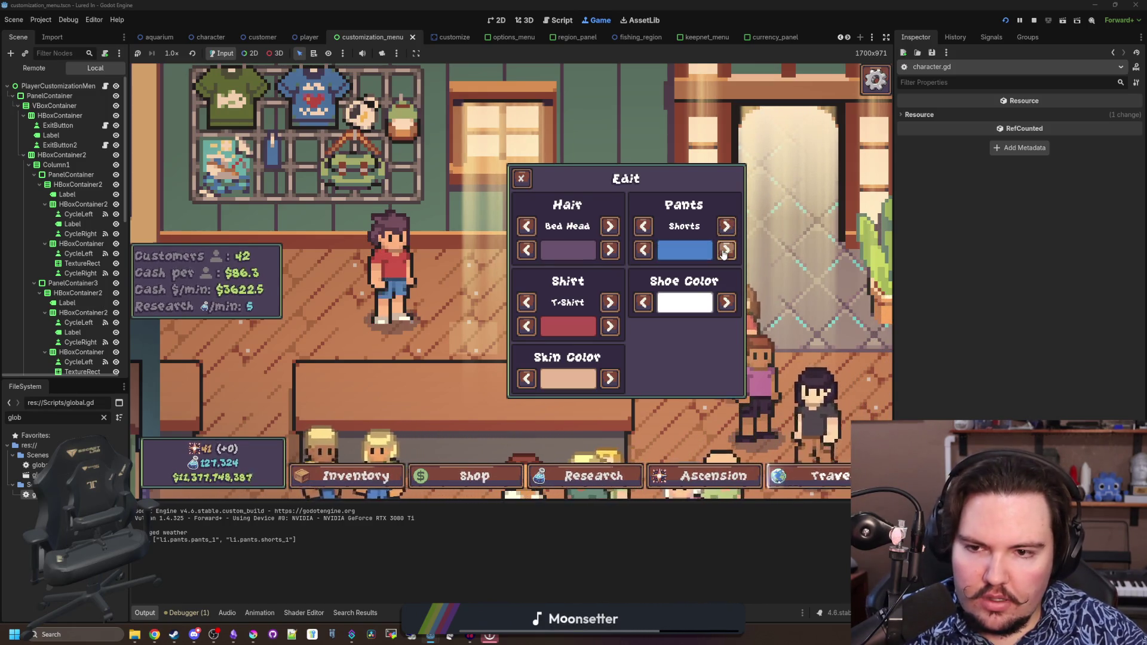
click(727, 227)
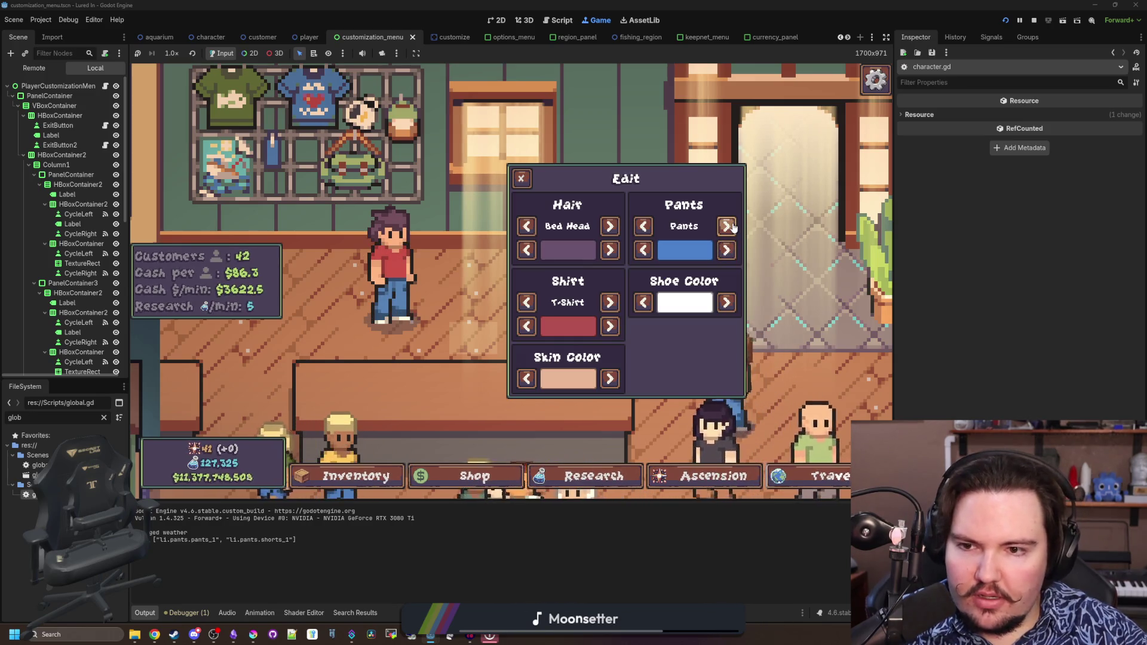
click(727, 227)
click(727, 227)
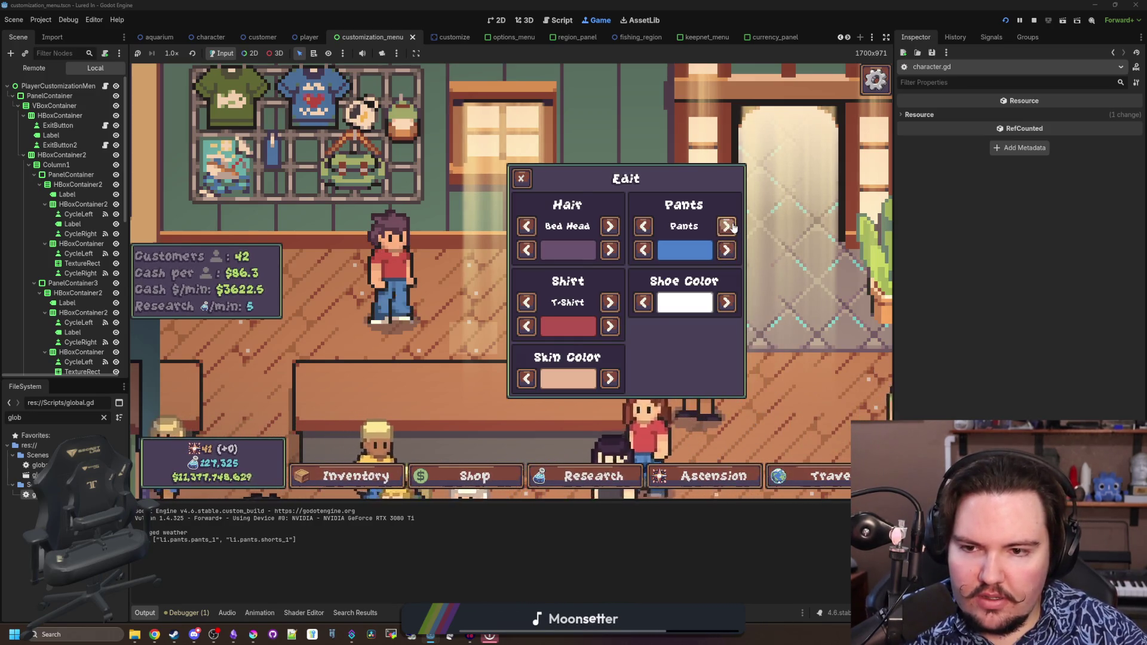
click(727, 227)
click(727, 226)
click(727, 226)
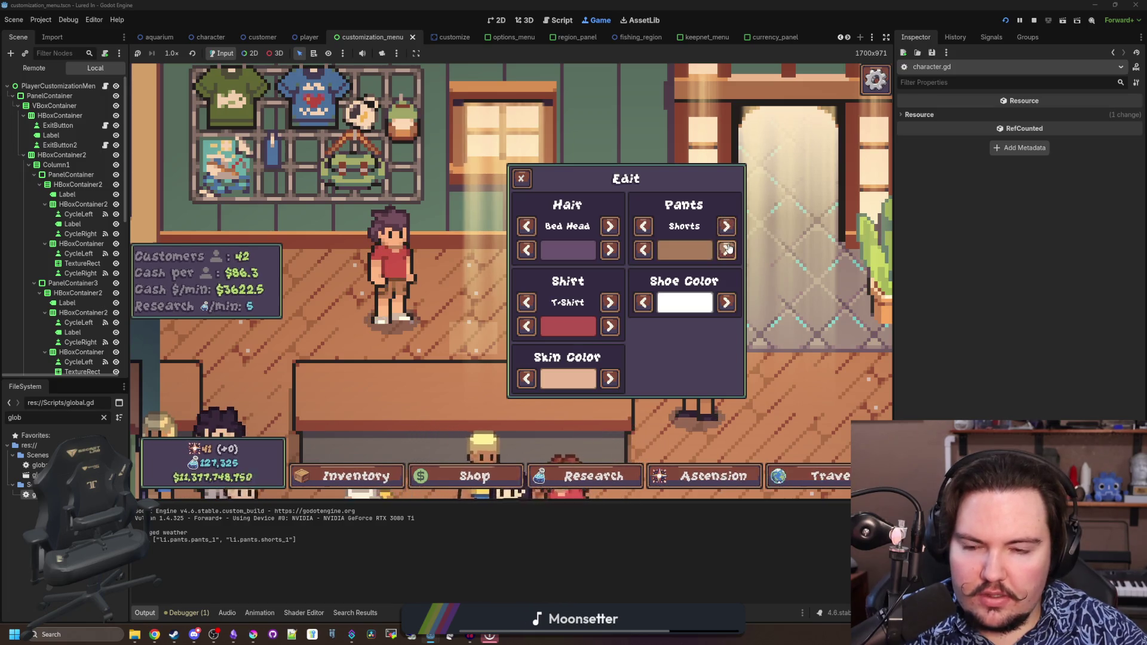
click(725, 225)
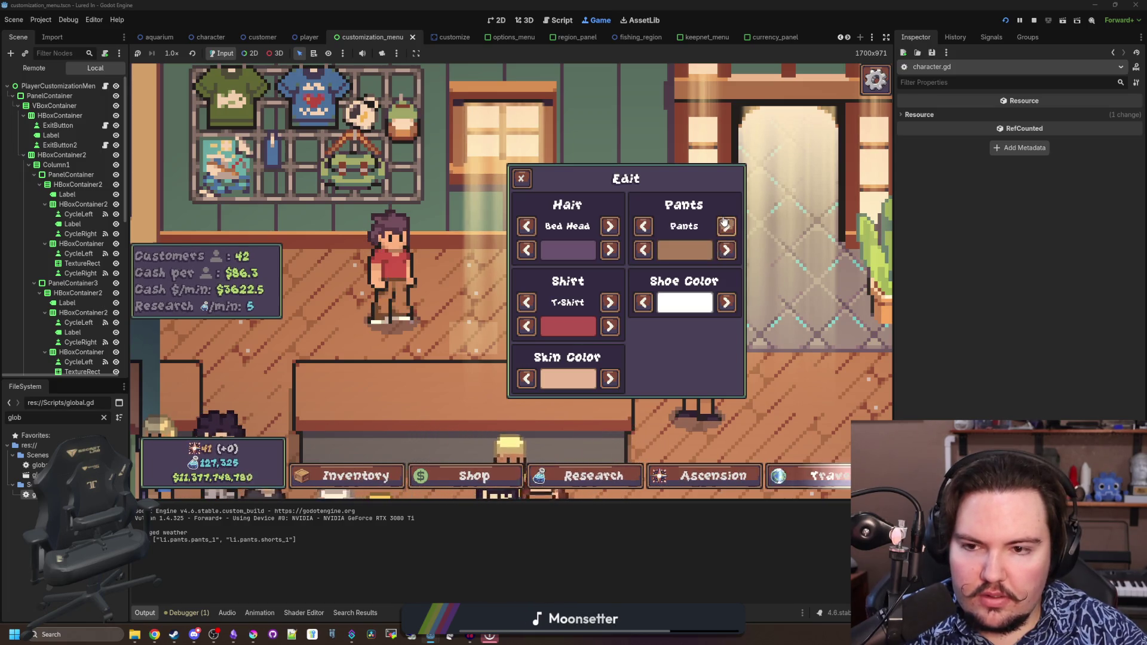
Set both the pants colour and the shirt colour to off-white
click(724, 251)
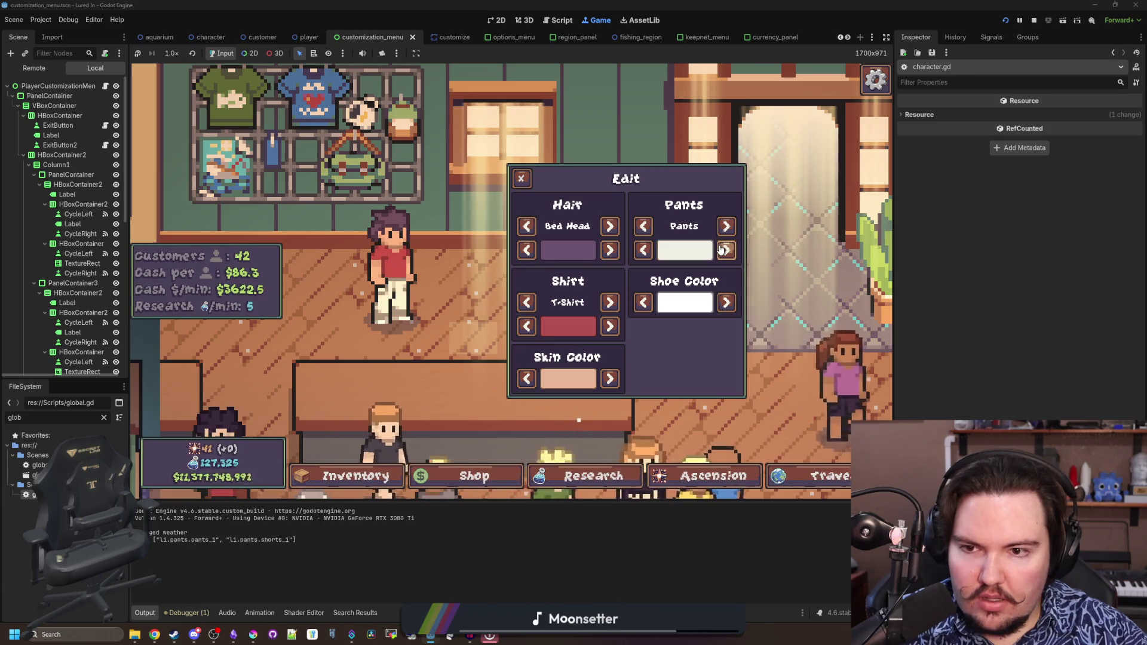
click(724, 250)
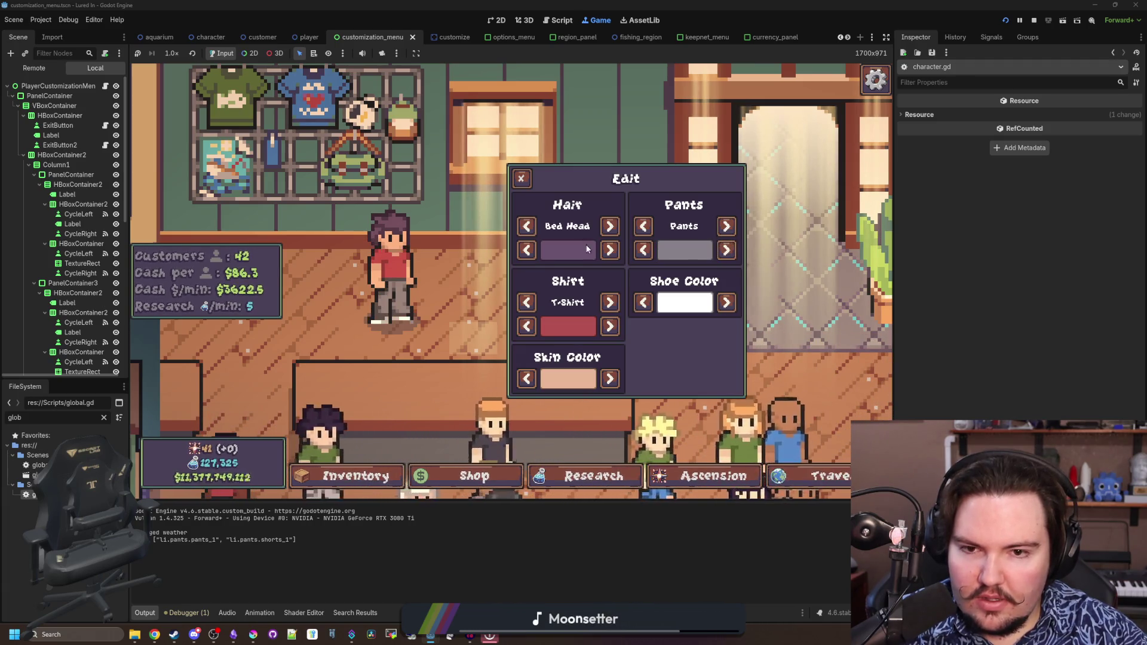
click(643, 250)
click(610, 226)
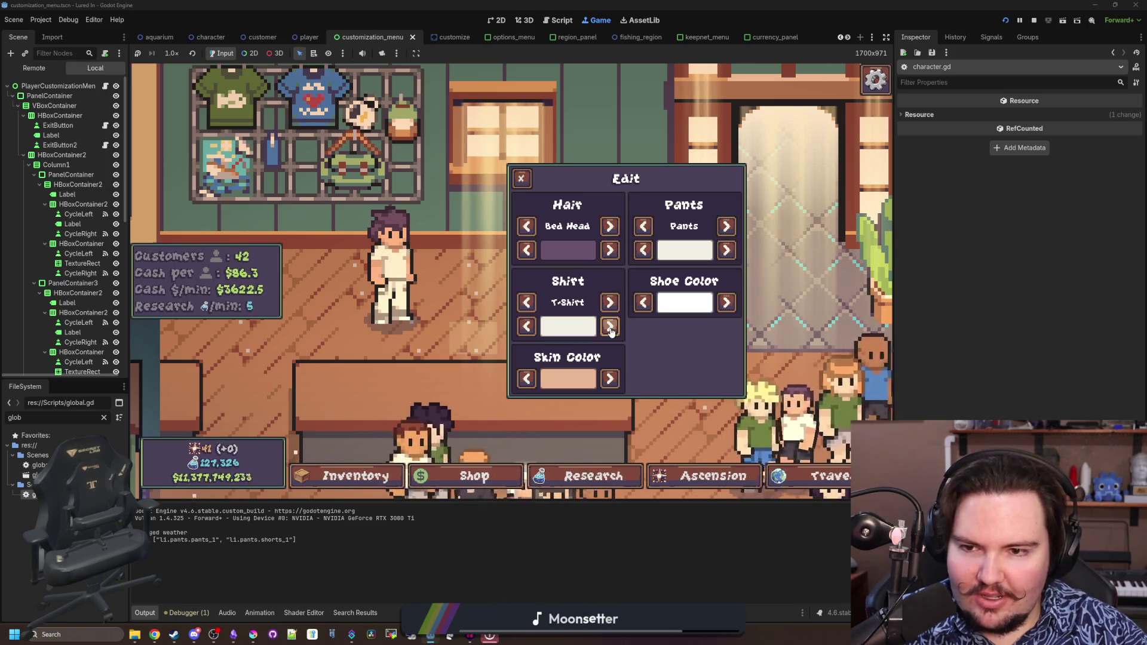
click(610, 226)
Cycle the hair styles through Receding and Bowl Cut to Bald
click(609, 227)
click(610, 226)
click(610, 227)
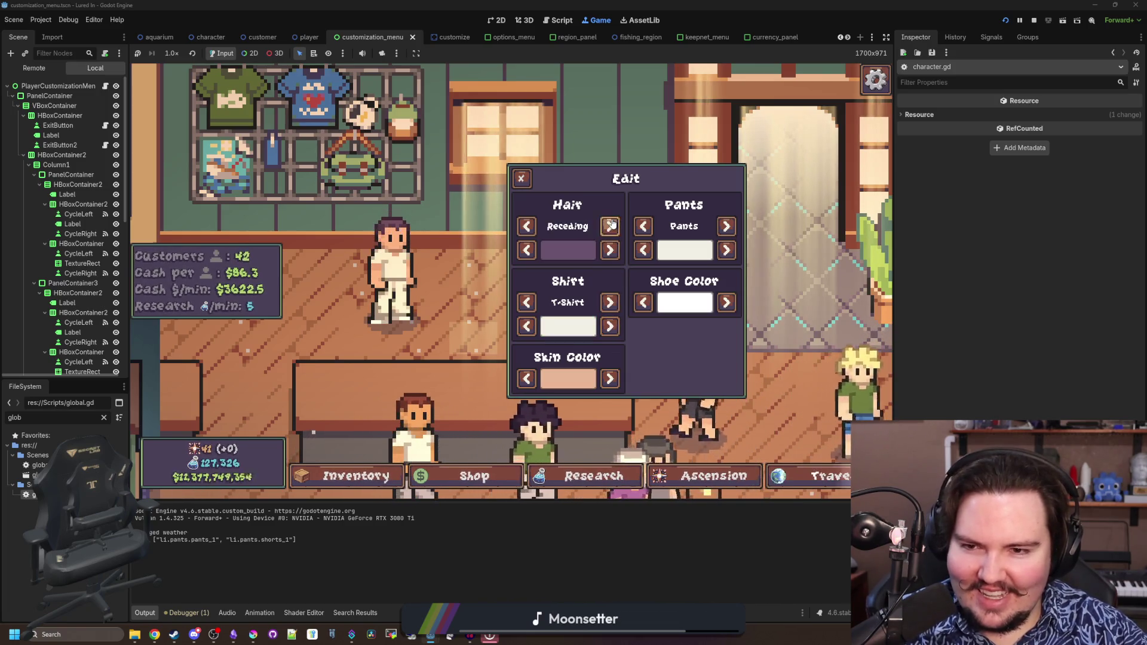
click(610, 227)
click(610, 227)
click(610, 226)
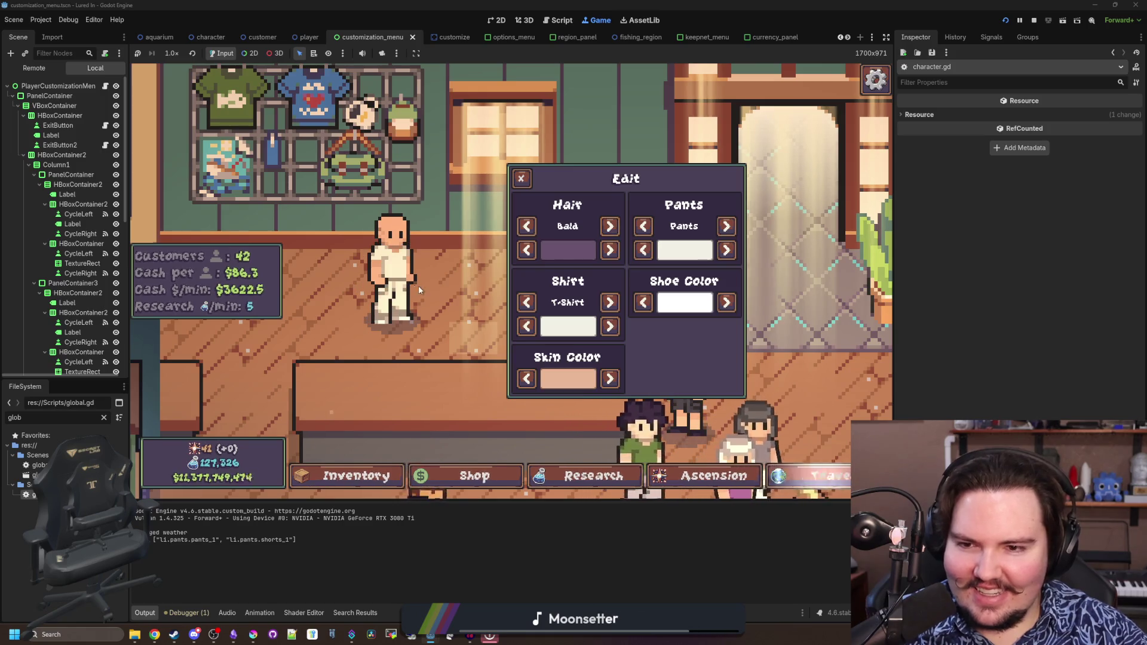
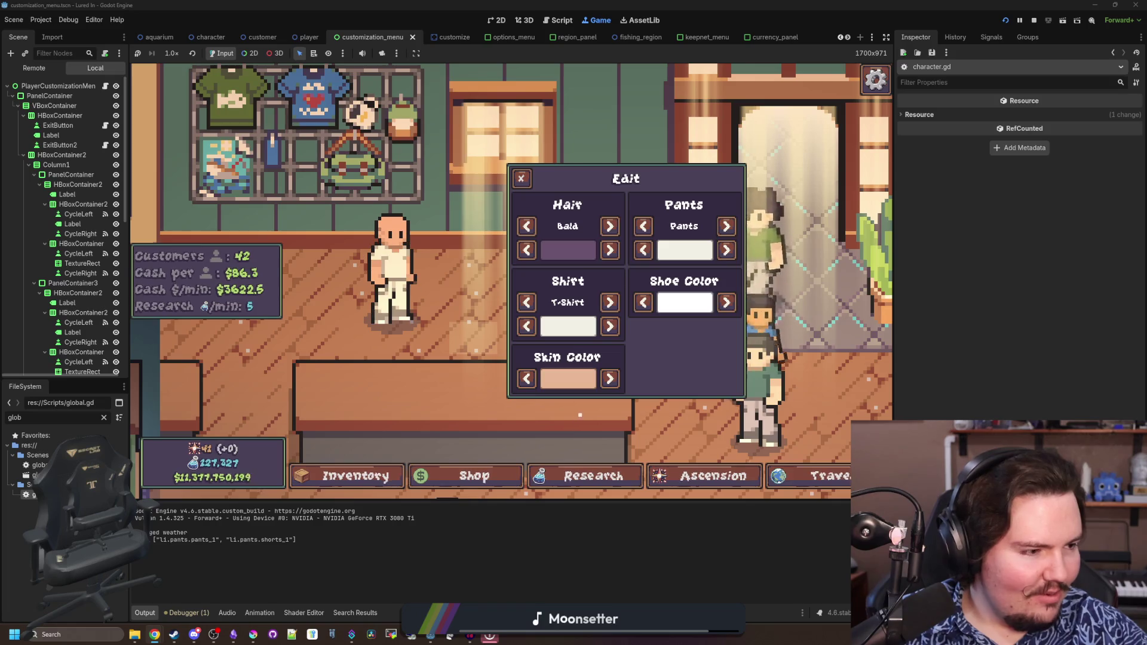
Switch from the Godot game to the Chrome window with Google Images results for 'mr clean'
key(alt+Tab)
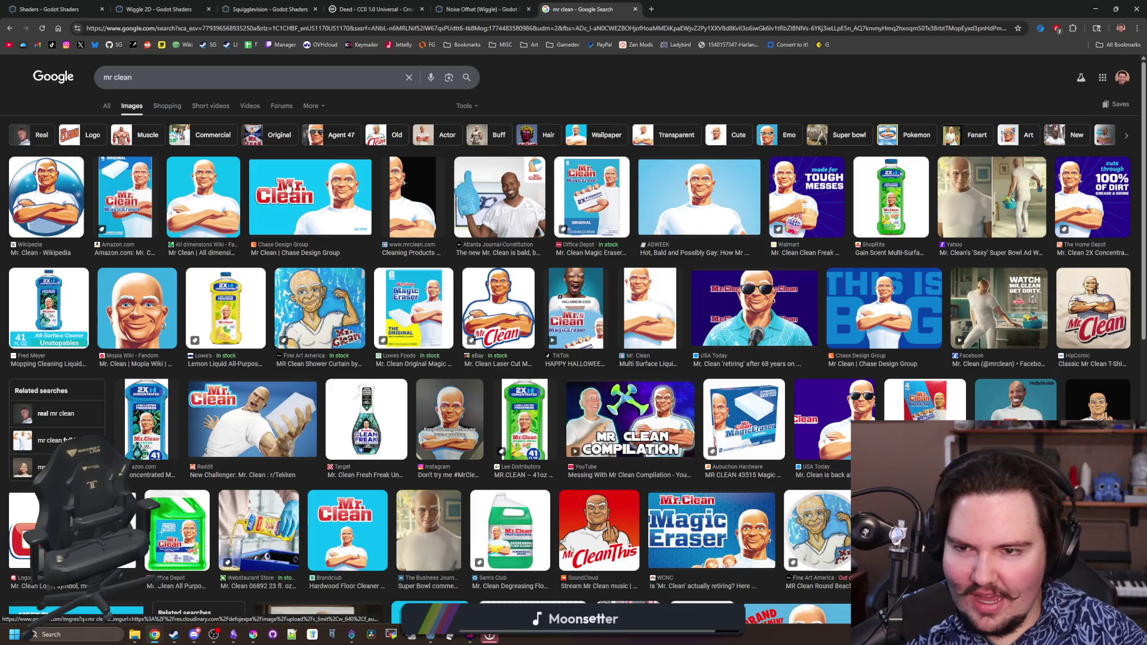
Preview the Chase Design Group, All dimensions Wiki and ADWEEK Mr. Clean images, then shrink the browser
click(287, 187)
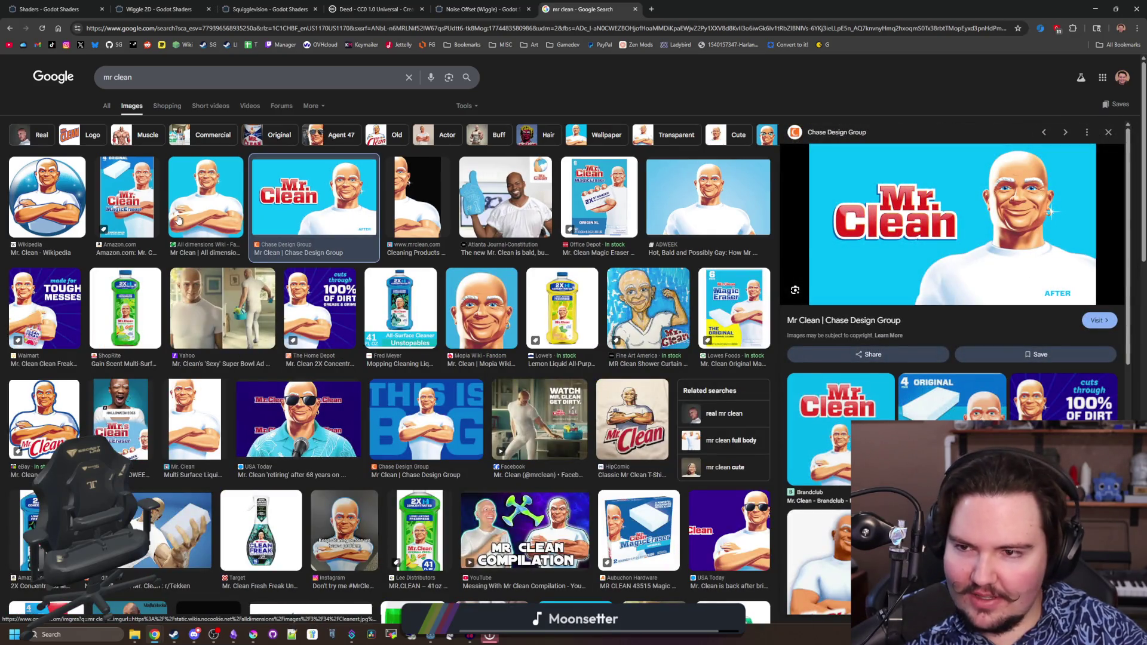
click(202, 201)
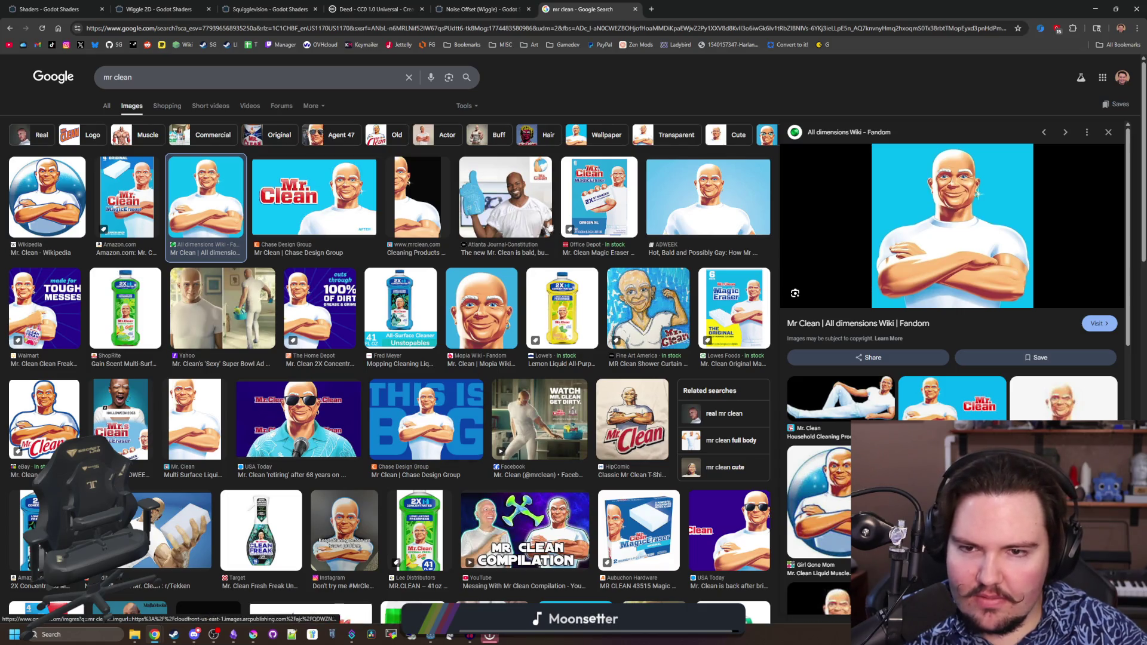
click(708, 197)
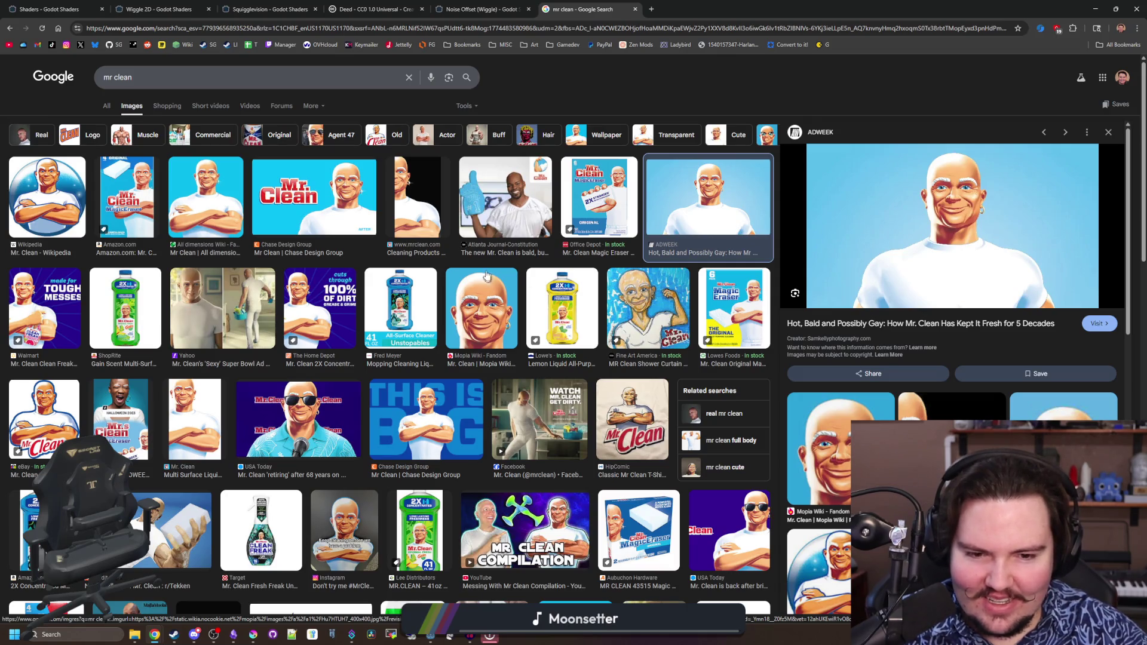
key(super+Down)
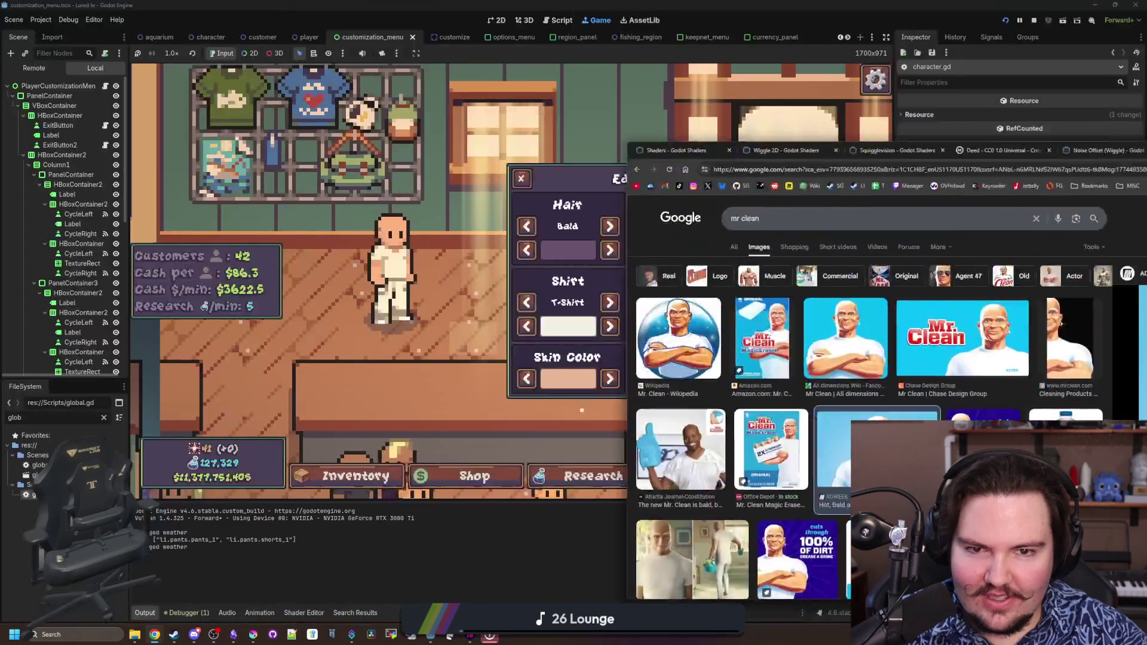
In the game, cycle skin colour to tan, close and reopen the customization panel, then stop the game
key(super+Down)
click(609, 378)
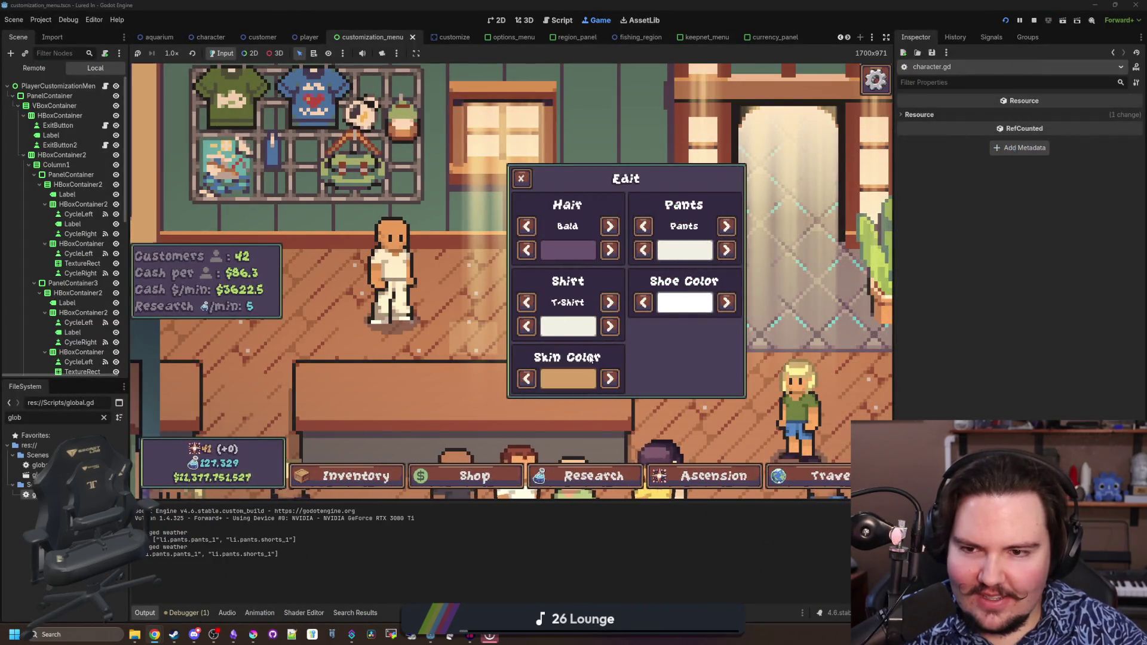
click(518, 180)
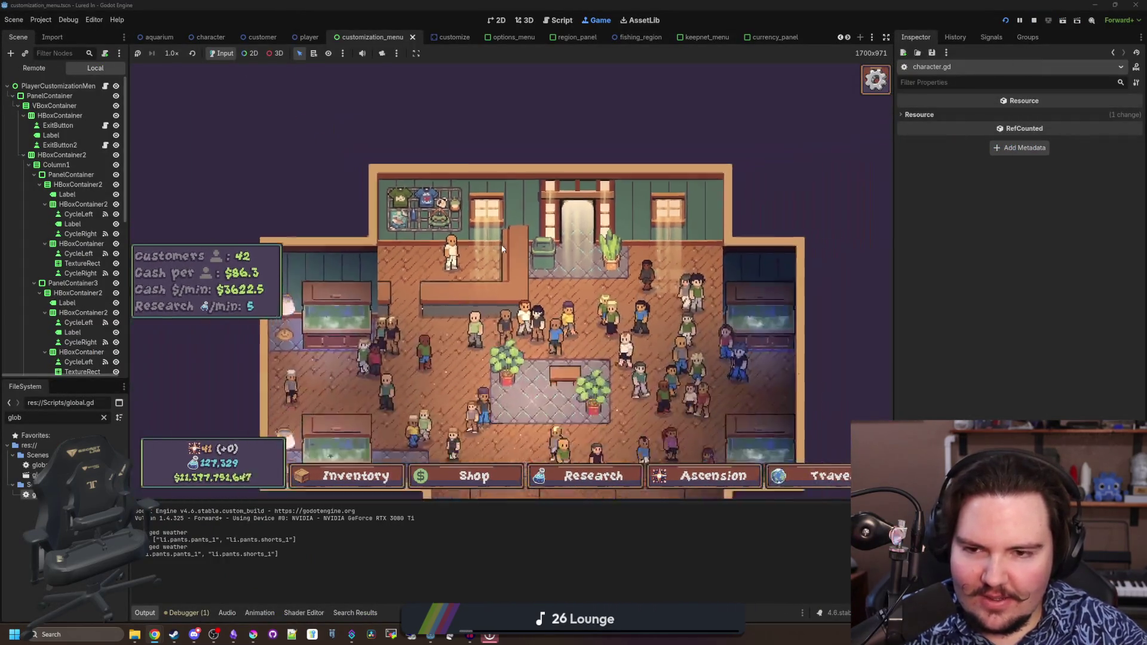
scroll(499, 251, up, 3)
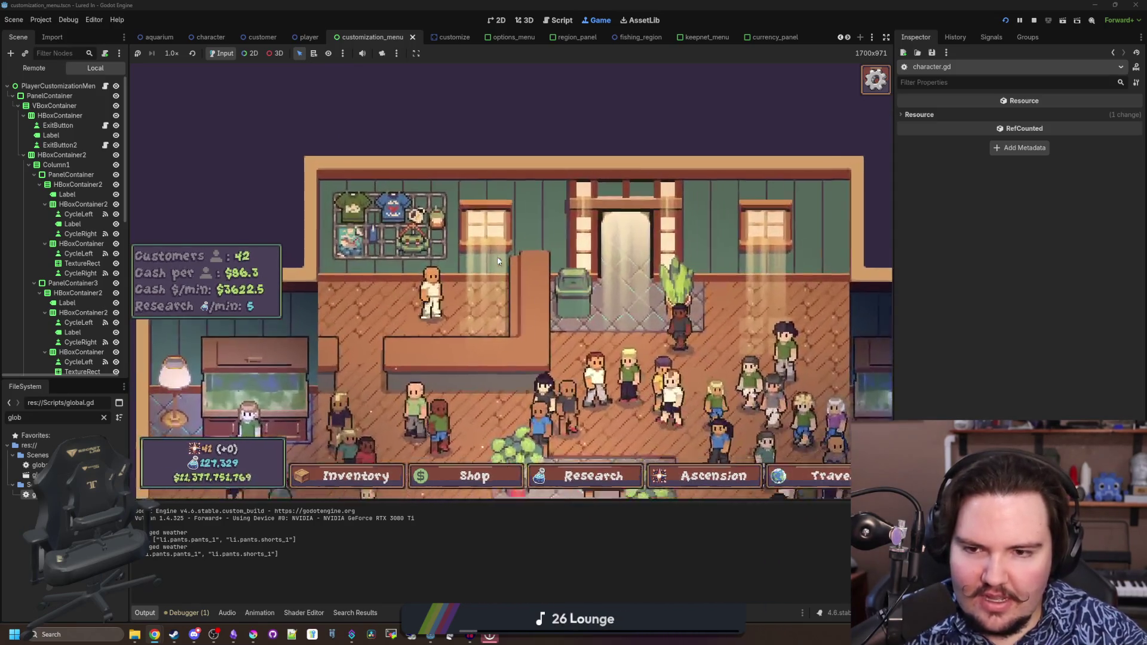
click(432, 293)
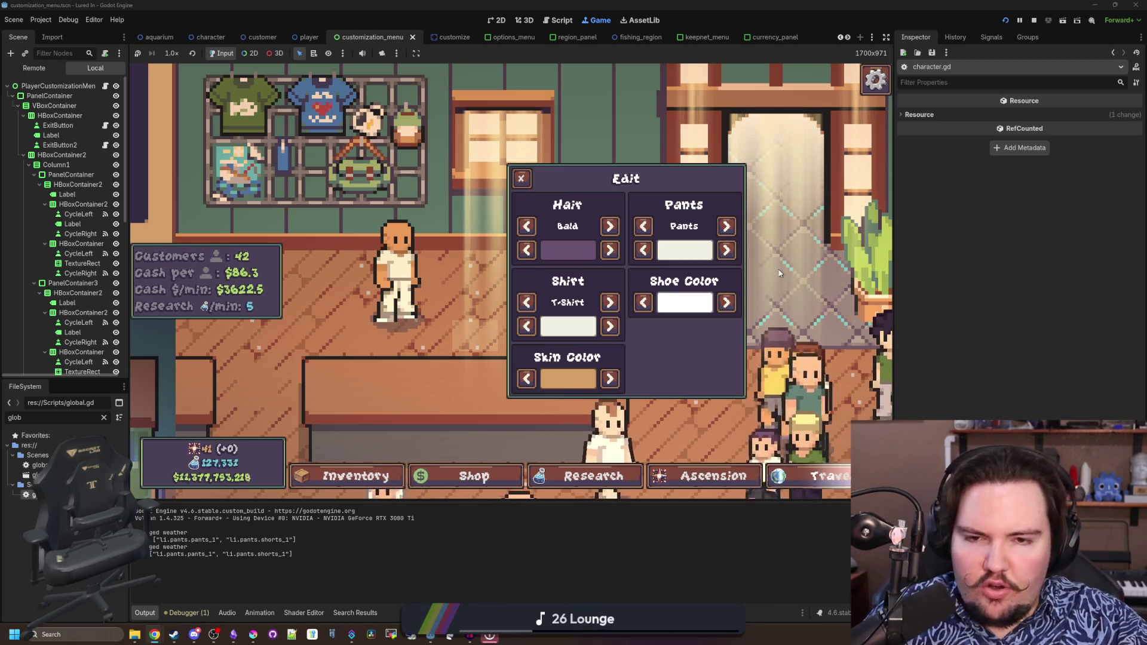
key(F8)
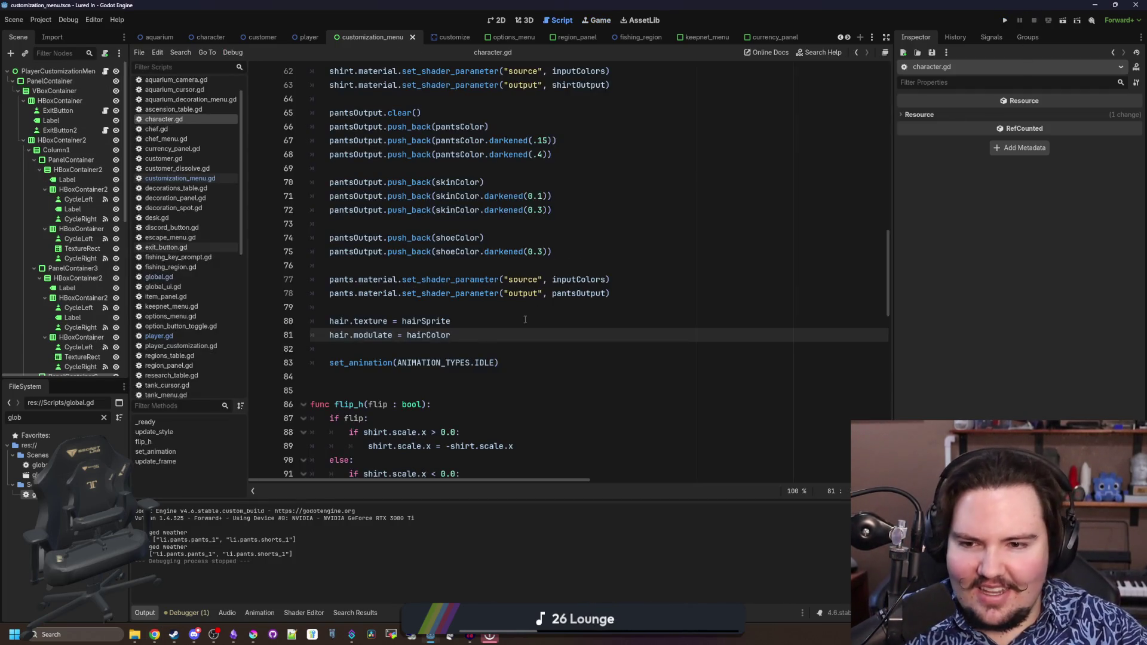
Save the current edits to character.gd
click(525, 319)
key(ctrl+s)
click(453, 307)
key(ctrl+s)
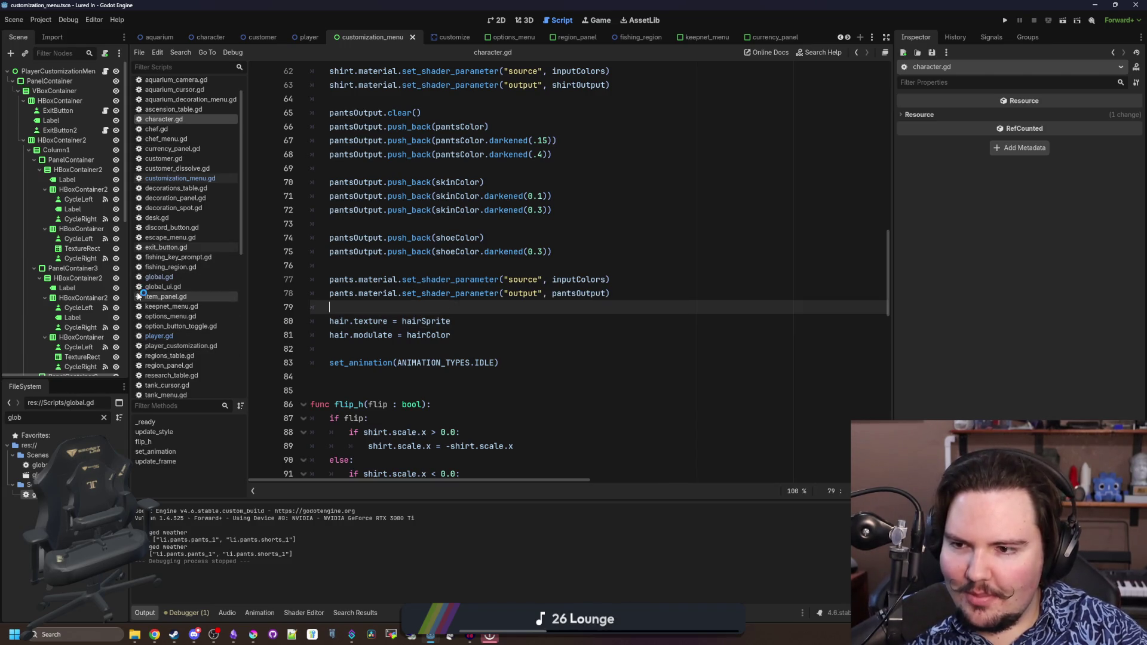
In global.gd, search for playerCustomization and jump to its dictionary definition
click(159, 277)
scroll(489, 269, up, 2)
click(489, 270)
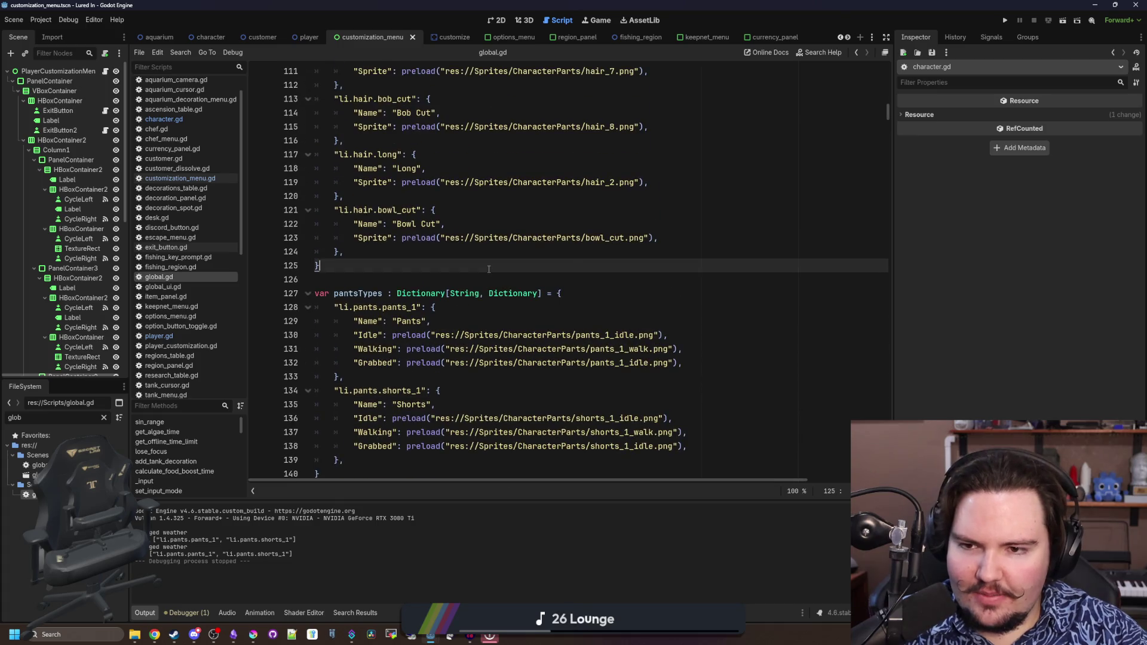
key(ctrl+f)
text(player_cu)
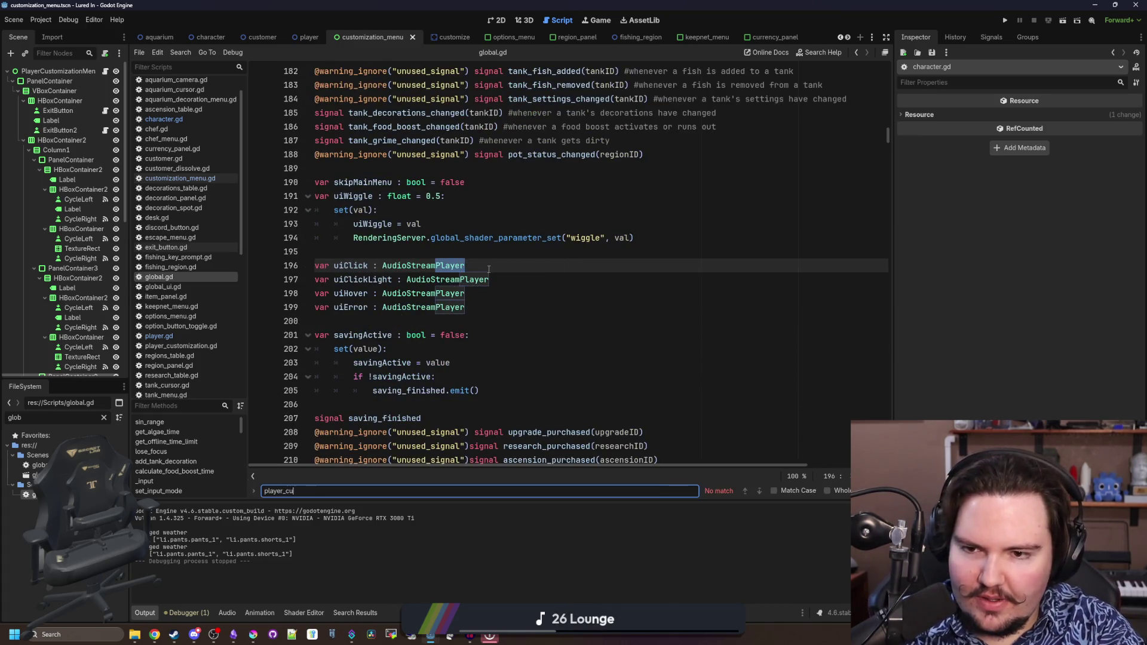
key(BackSpace)
key(BackSpace)
key(BackSpace)
text(Customiz)
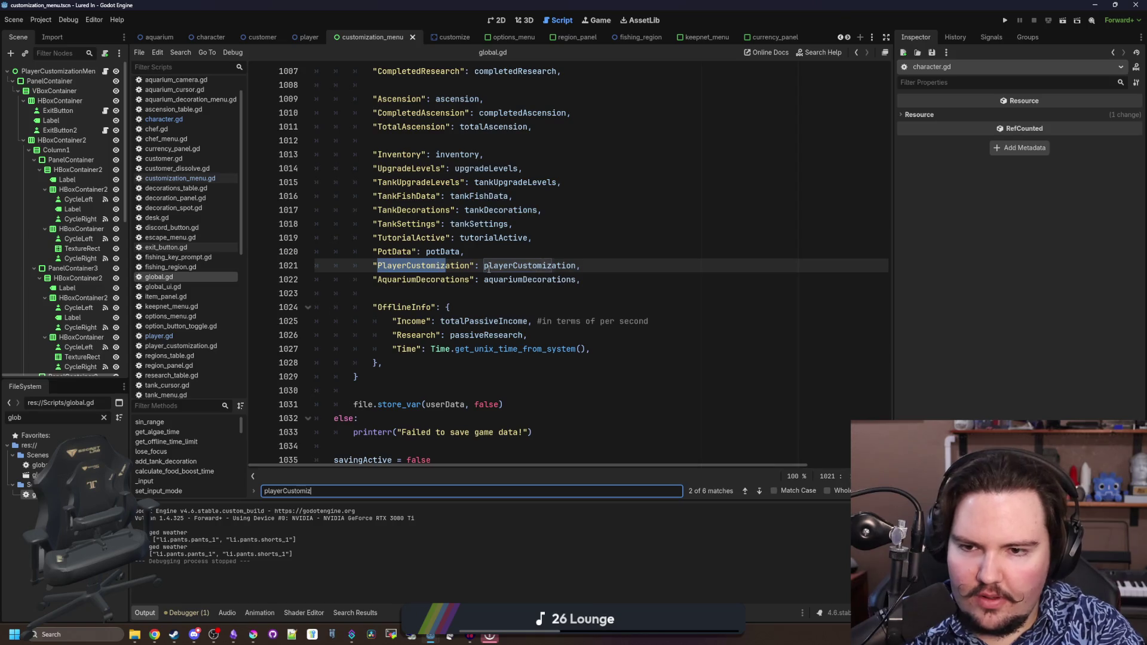
text(ation)
key(Return)
click(489, 268)
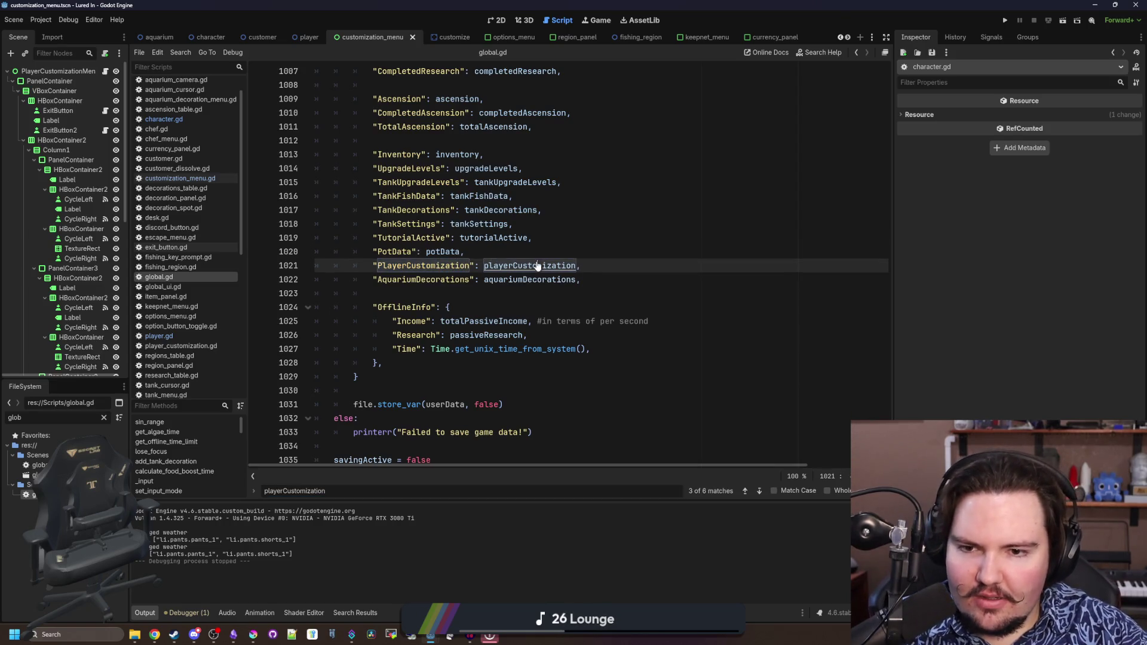
ctrl+click(538, 265)
scroll(501, 330, down, 1)
click(489, 350)
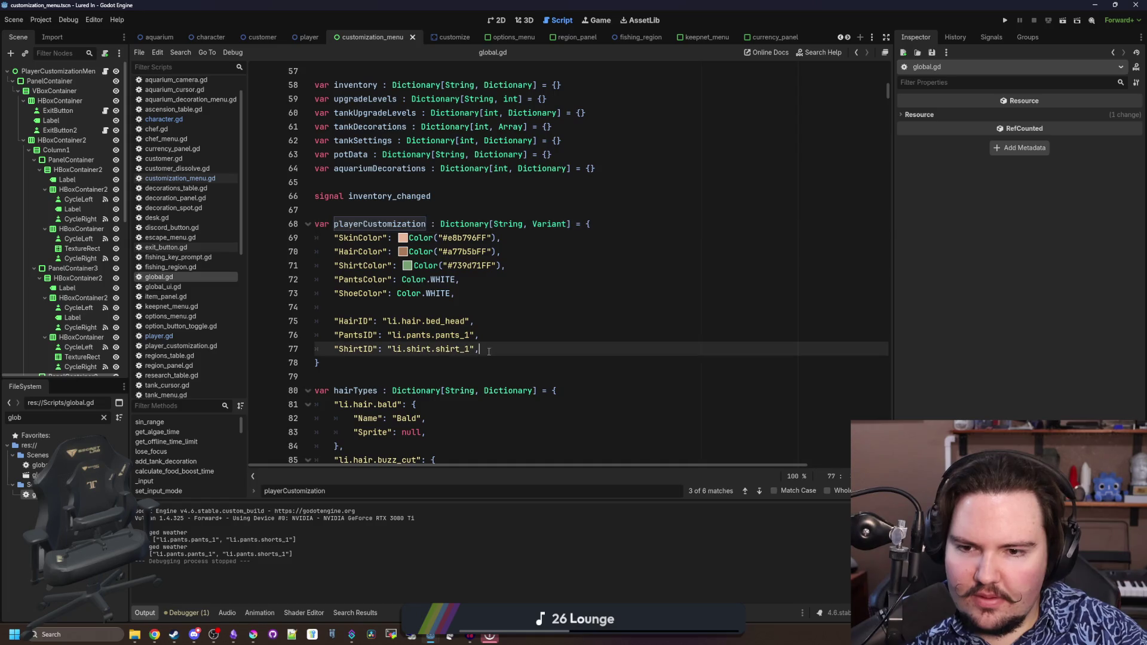
Add a SleevesID entry defaulting to "li.sleeves.short_1" to the playerCustomization dictionary
key(Return)
text(")
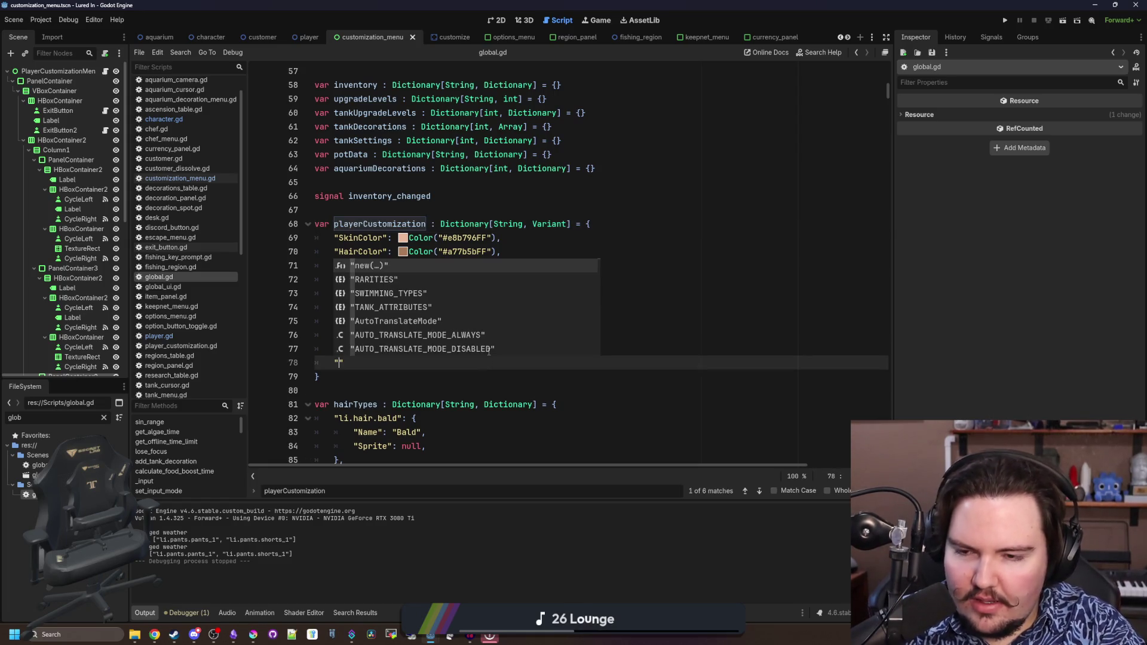
text(S;le)
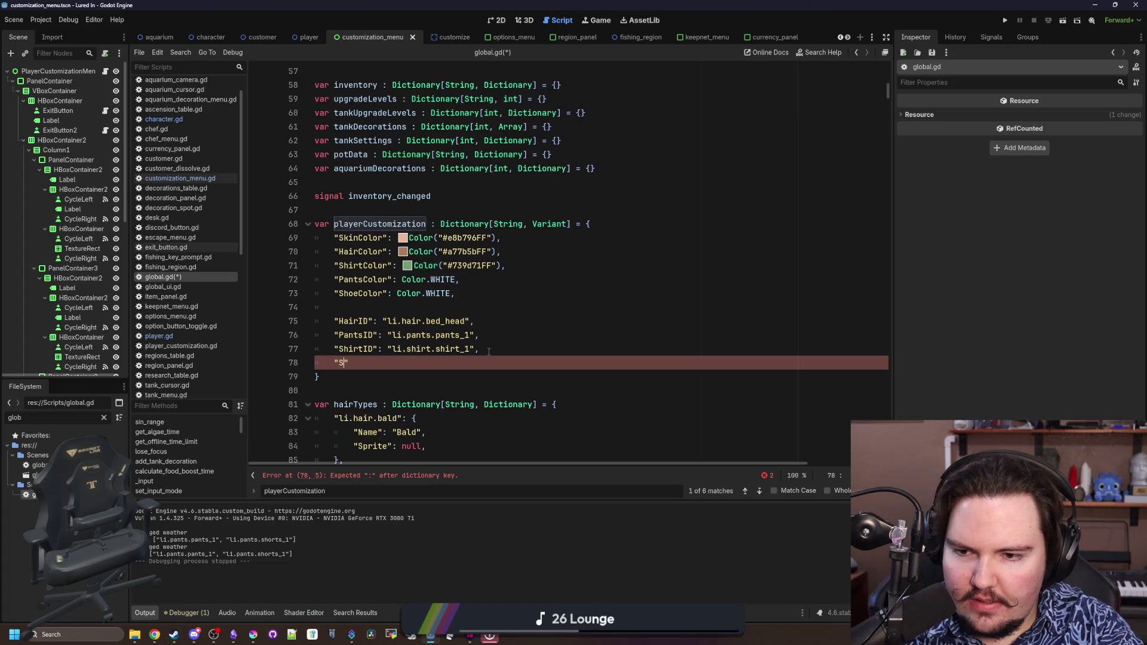
text(ve)
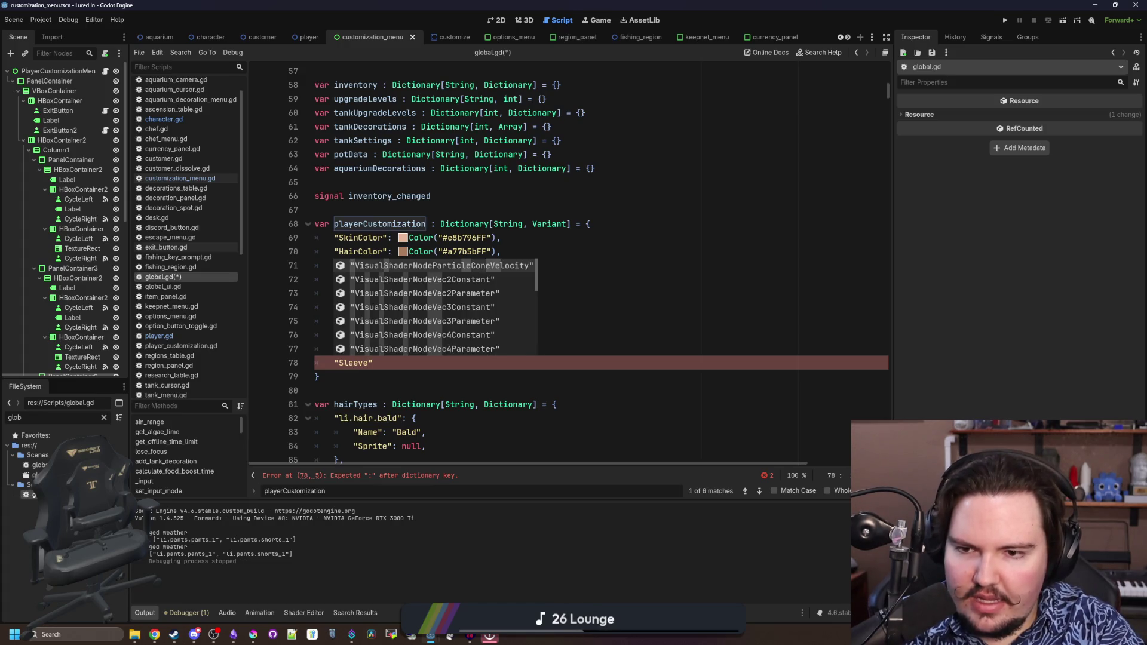
text(sID)
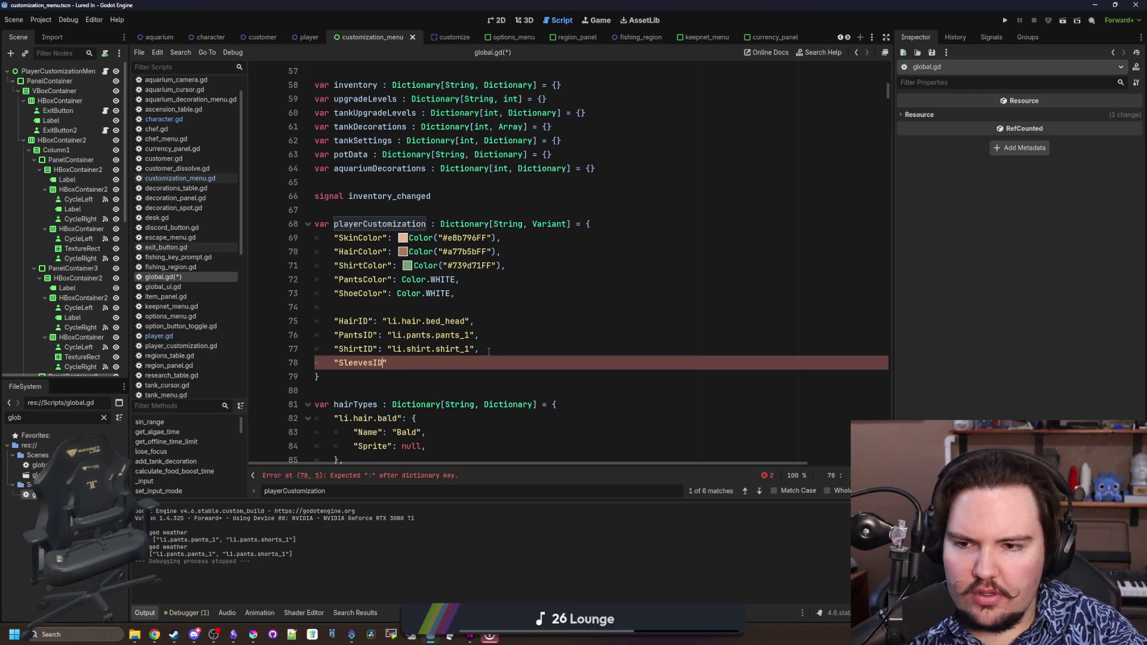
key(Up)
key(Home)
key(Up)
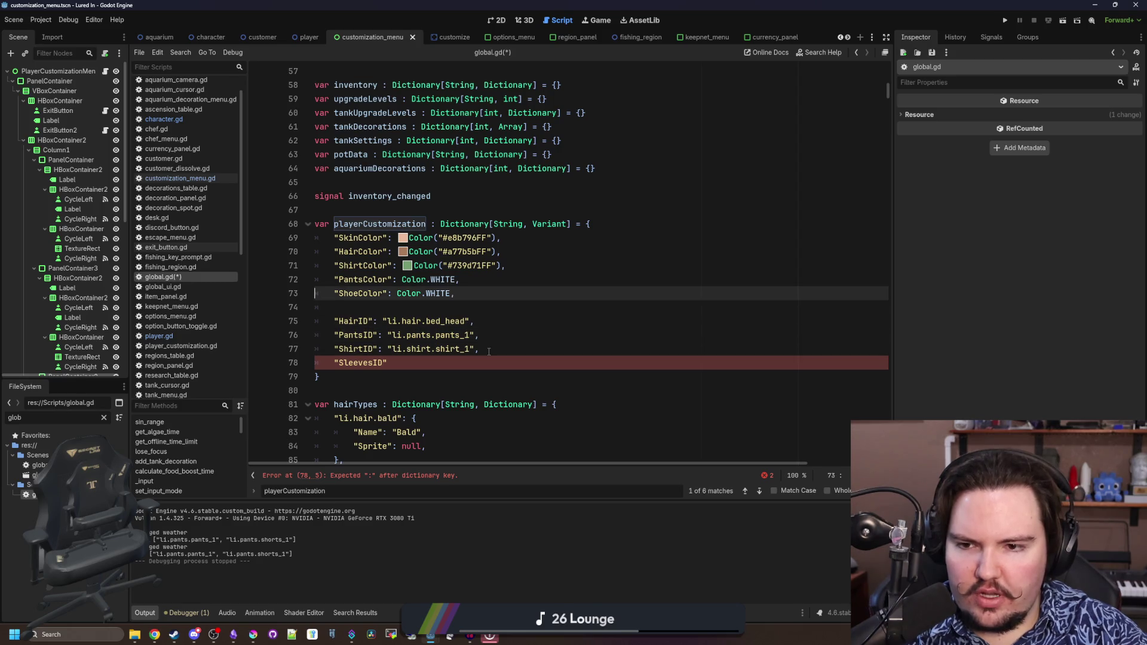
text(s)
key(Down)
key(Down)
key(Down)
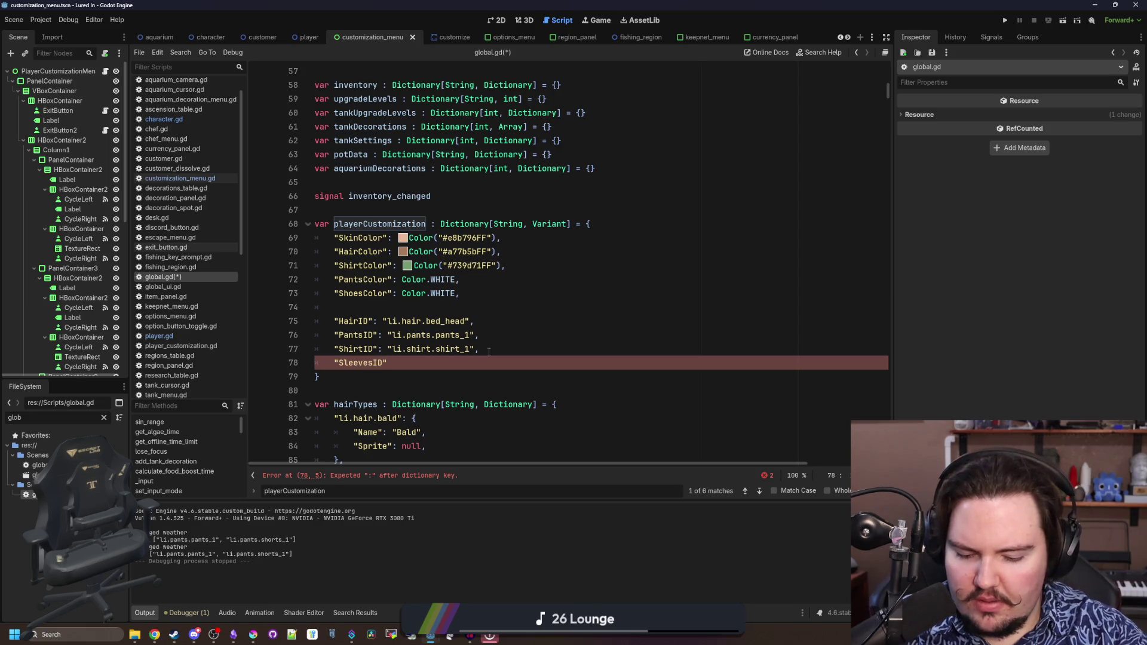
text(")
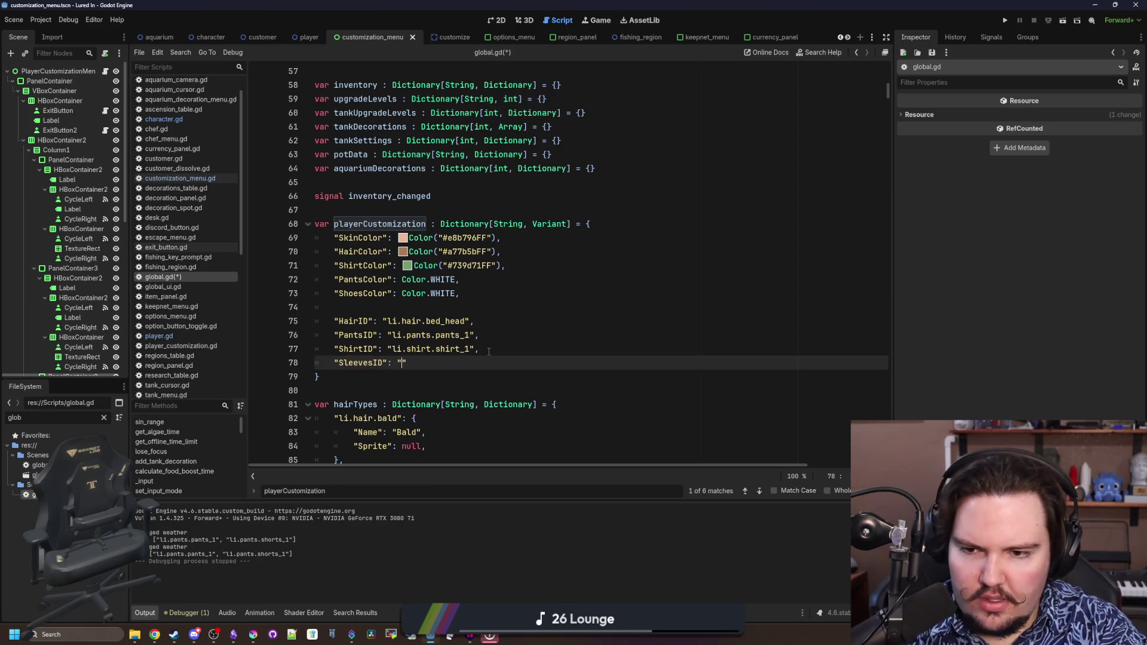
text(li.sleeves.)
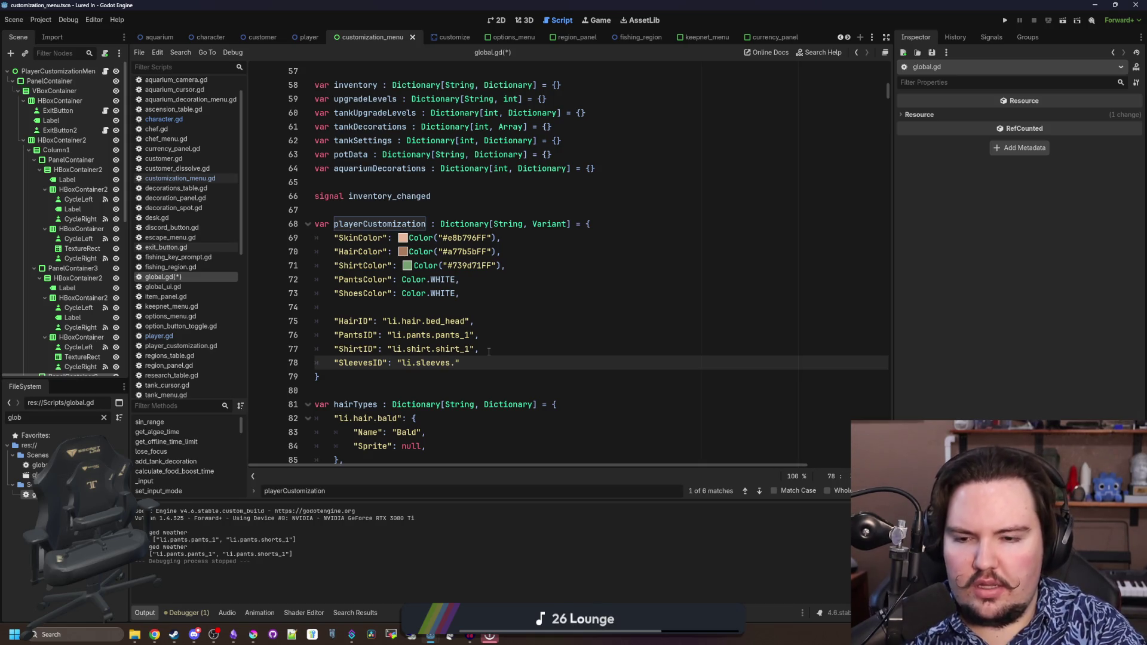
text(short)
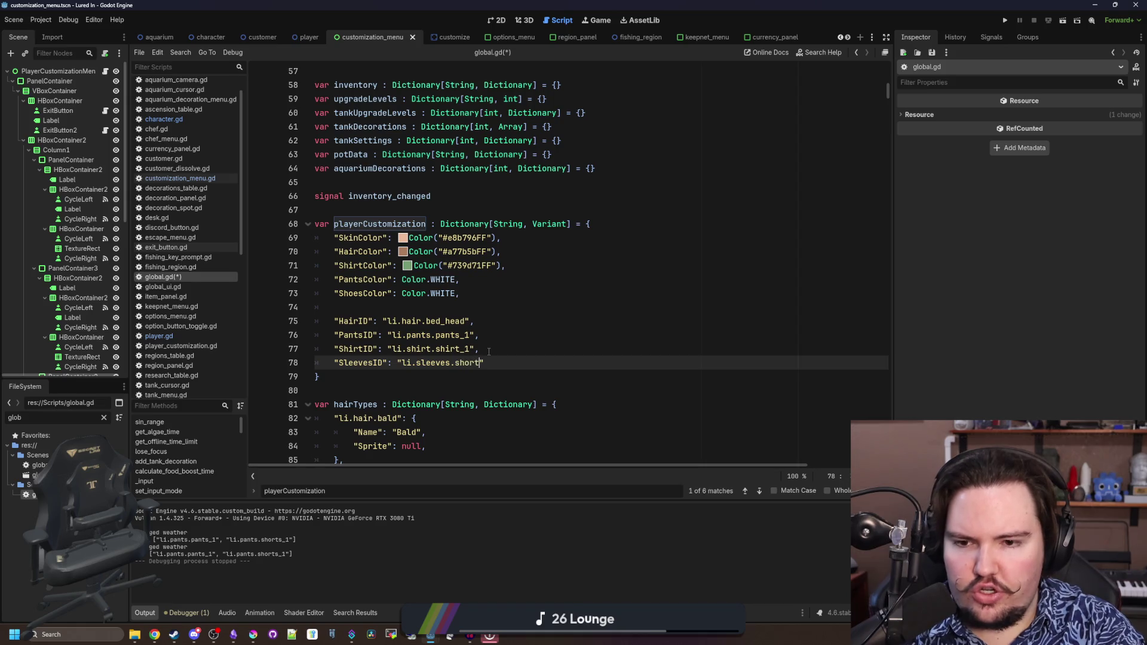
text(_1)
Rename sleeveTypes to sleevesTypes and its li.sleeve.short key to li.sleeves.short, then save global.gd
scroll(489, 351, right, 3)
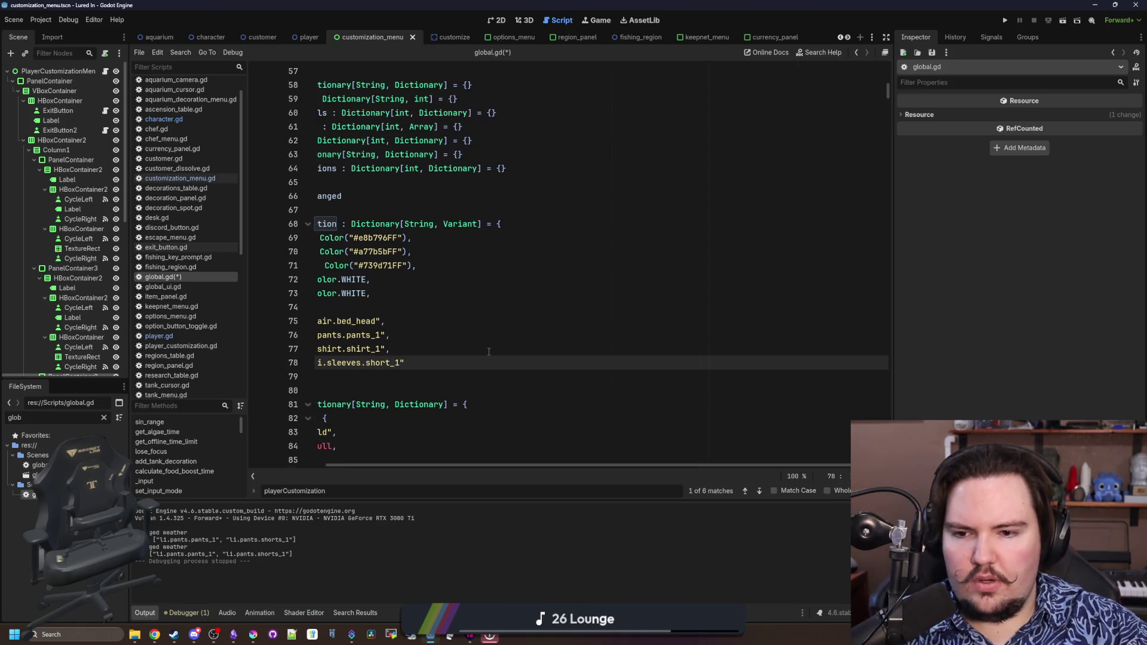
click(489, 352)
key(ctrl+f)
text(sleeves)
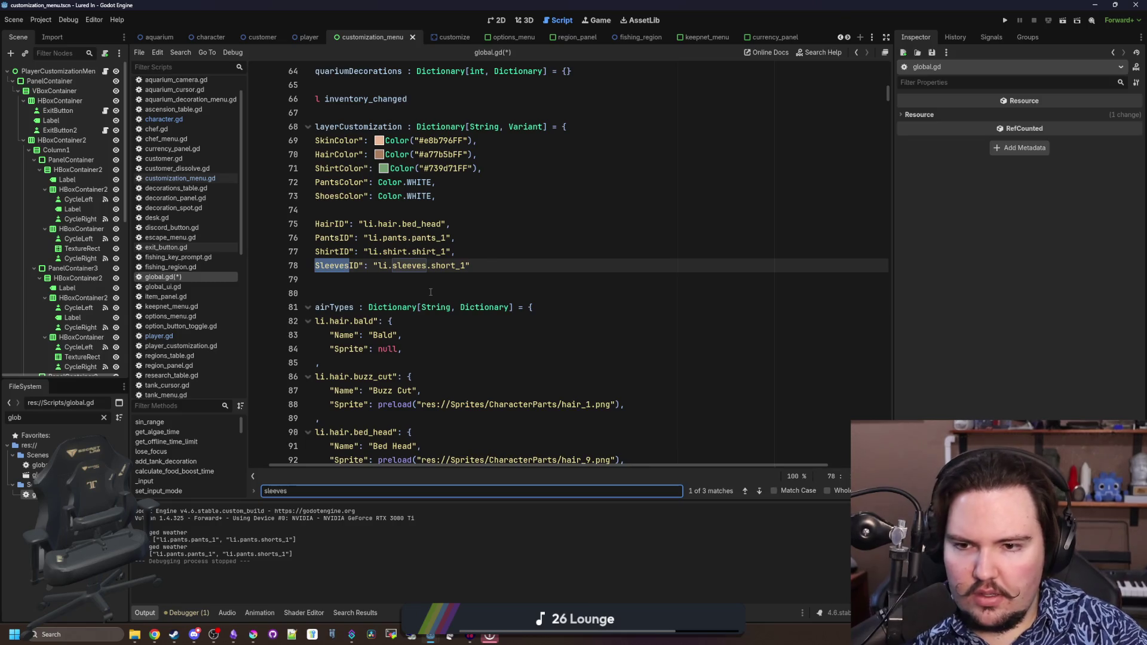
scroll(430, 292, left, 2)
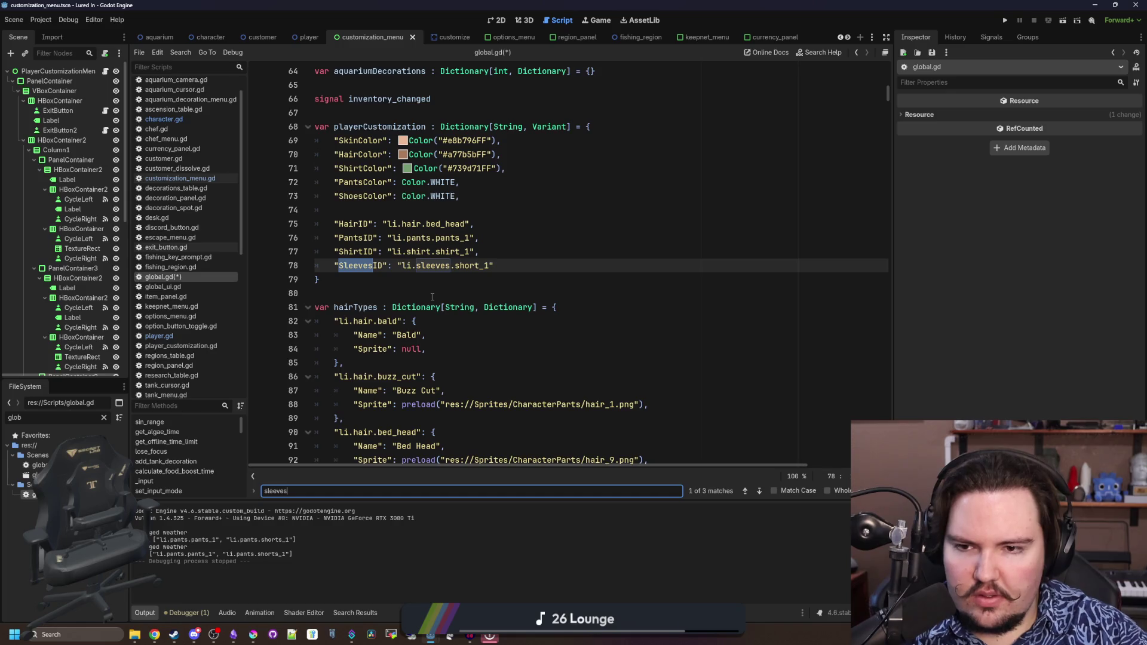
key(Return)
key(Return)
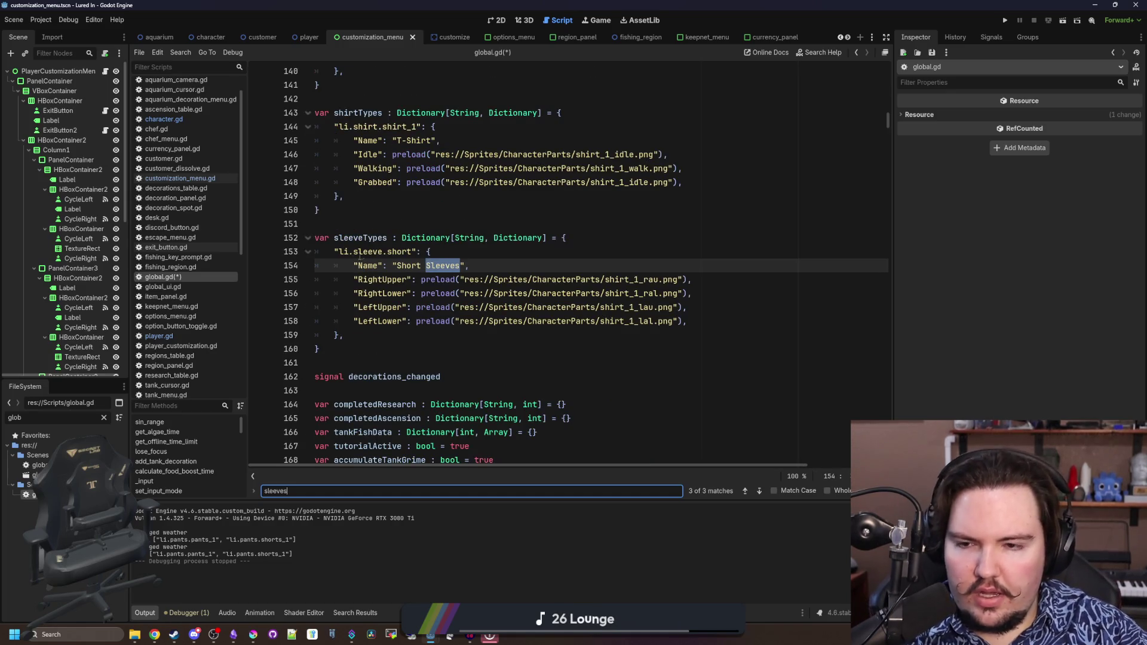
click(384, 251)
text(s)
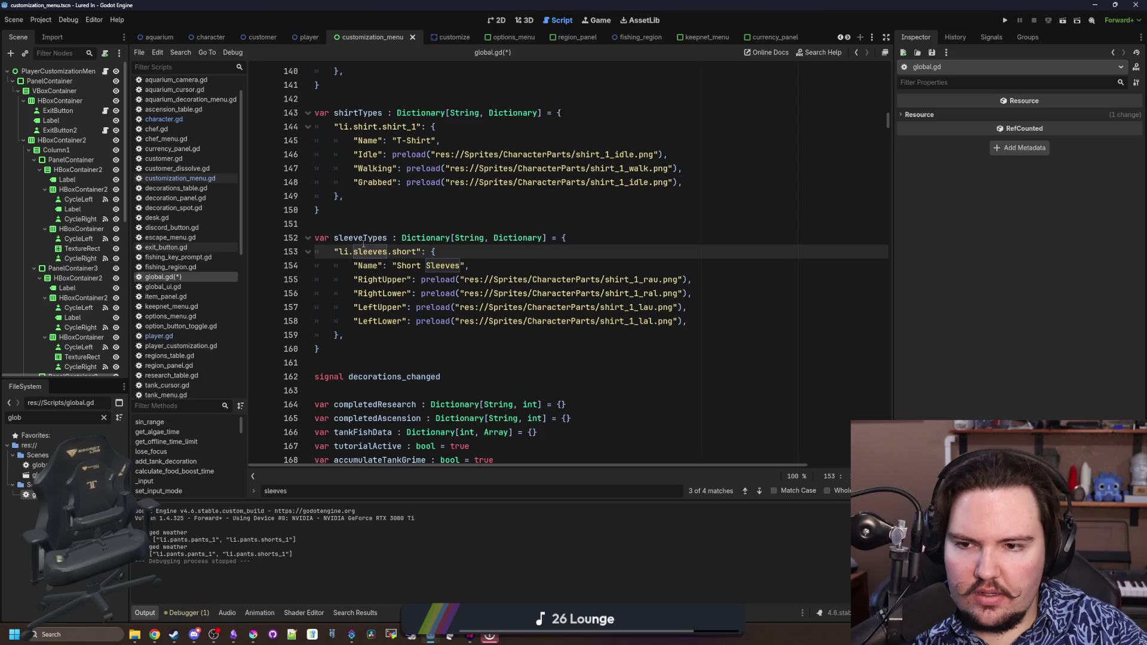
click(364, 239)
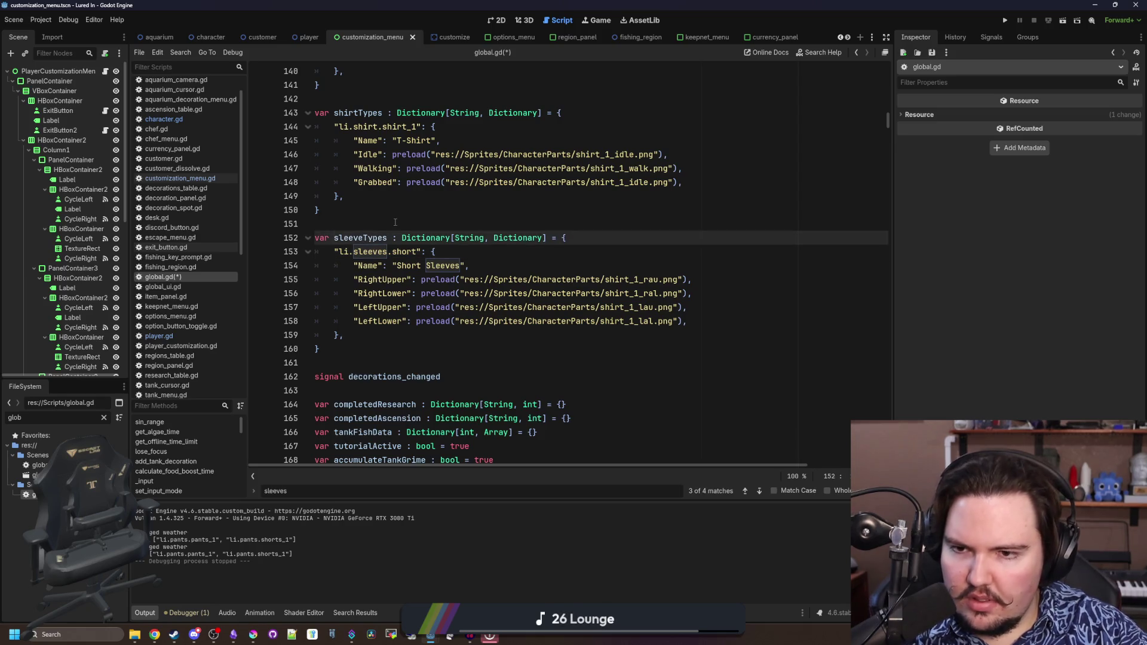
text(s)
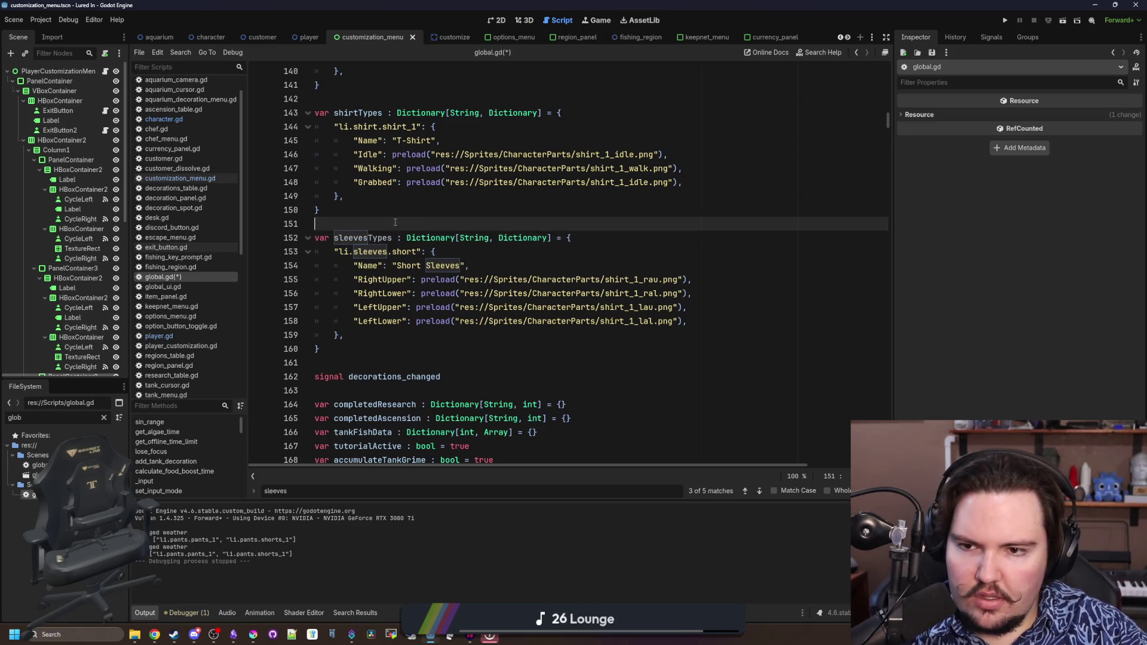
click(421, 211)
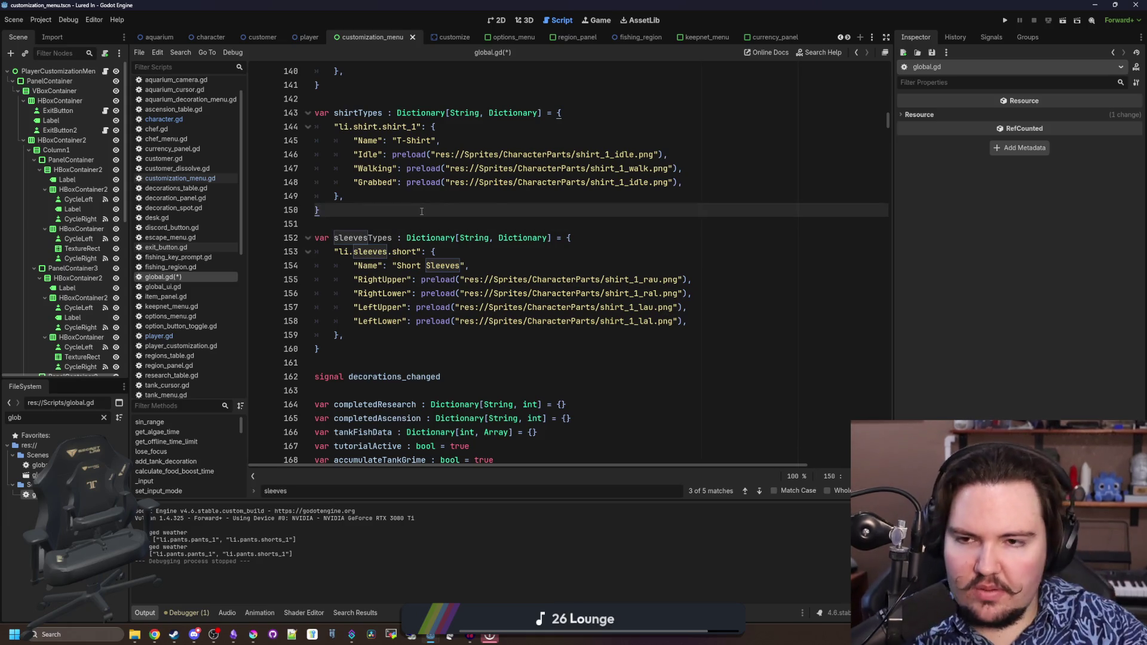
scroll(422, 211, up, 3)
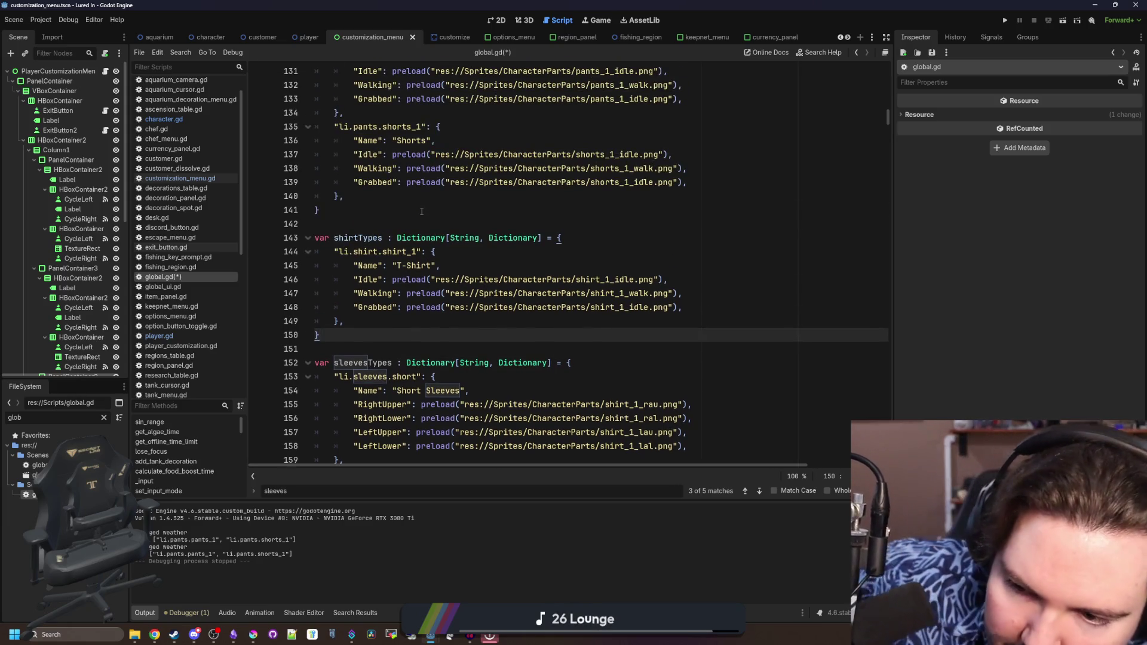
scroll(442, 206, down, 2)
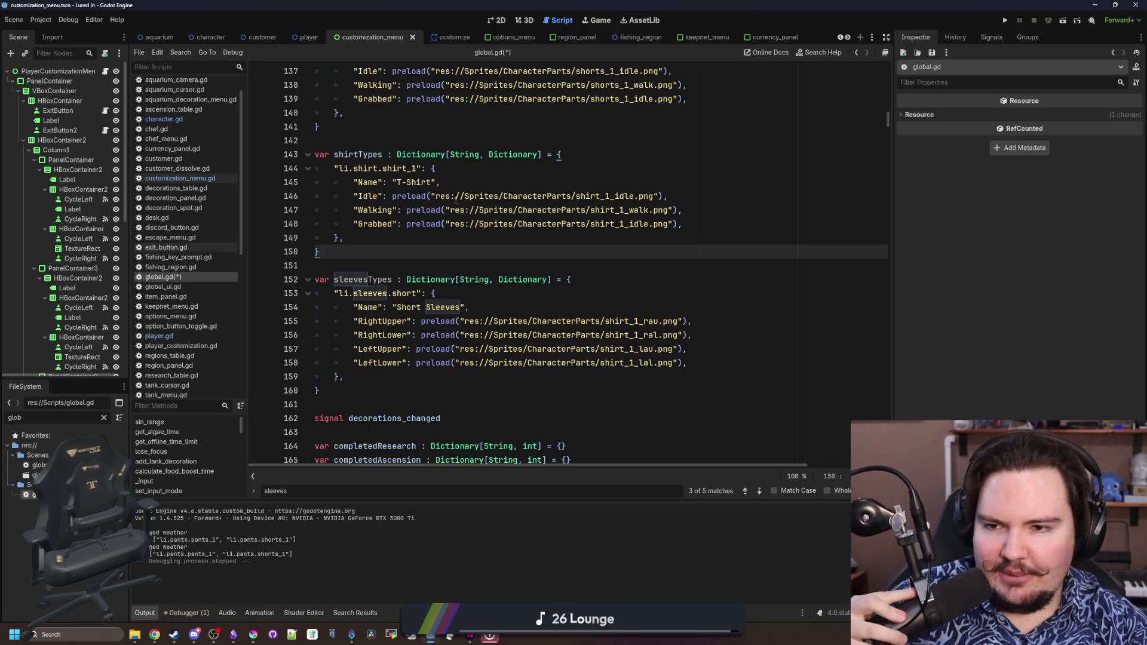
key(ctrl+s)
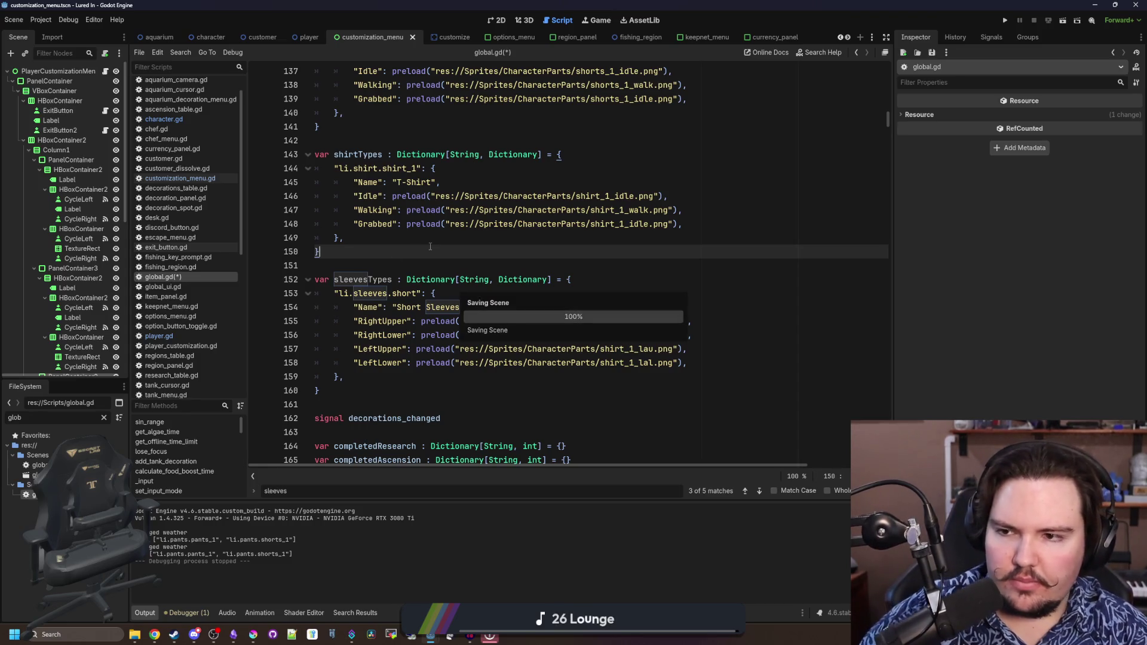
Find the playerCustomization definition to review its defaults and save global.gd
key(ctrl+f)
text(pl)
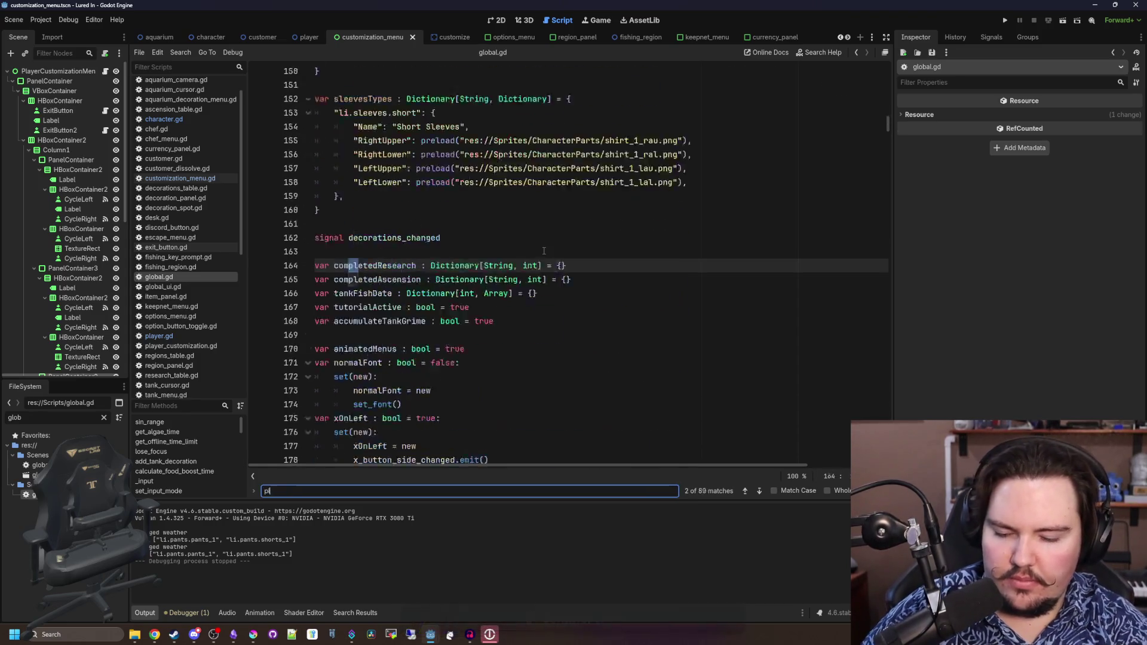
text(ayerCustom)
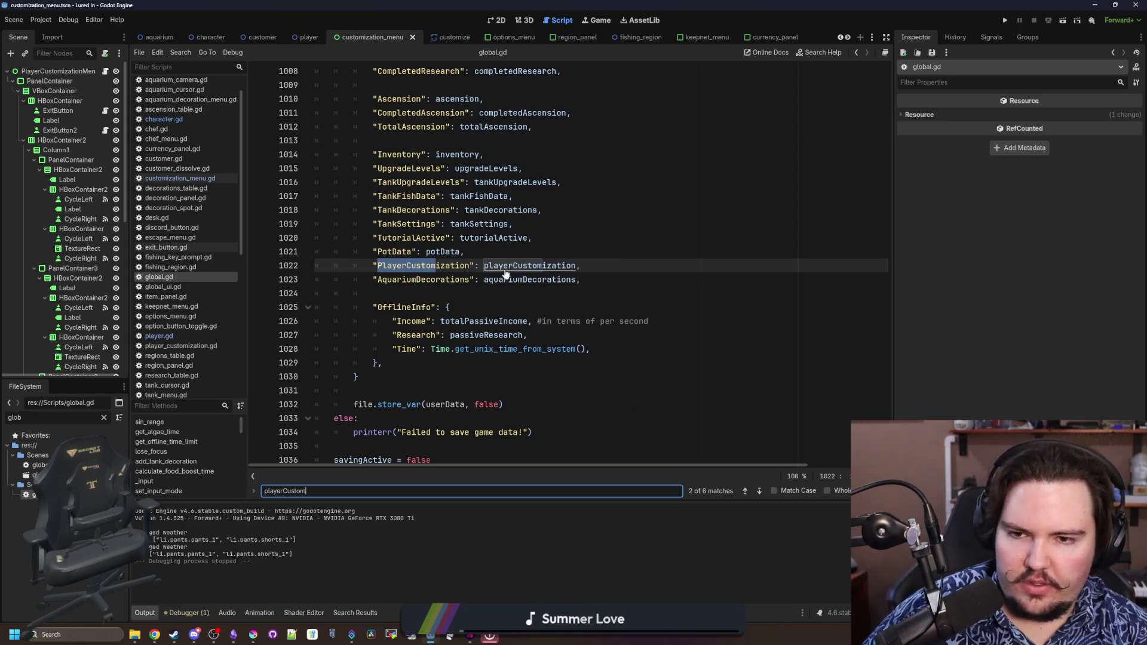
ctrl+click(508, 265)
scroll(466, 275, down, 3)
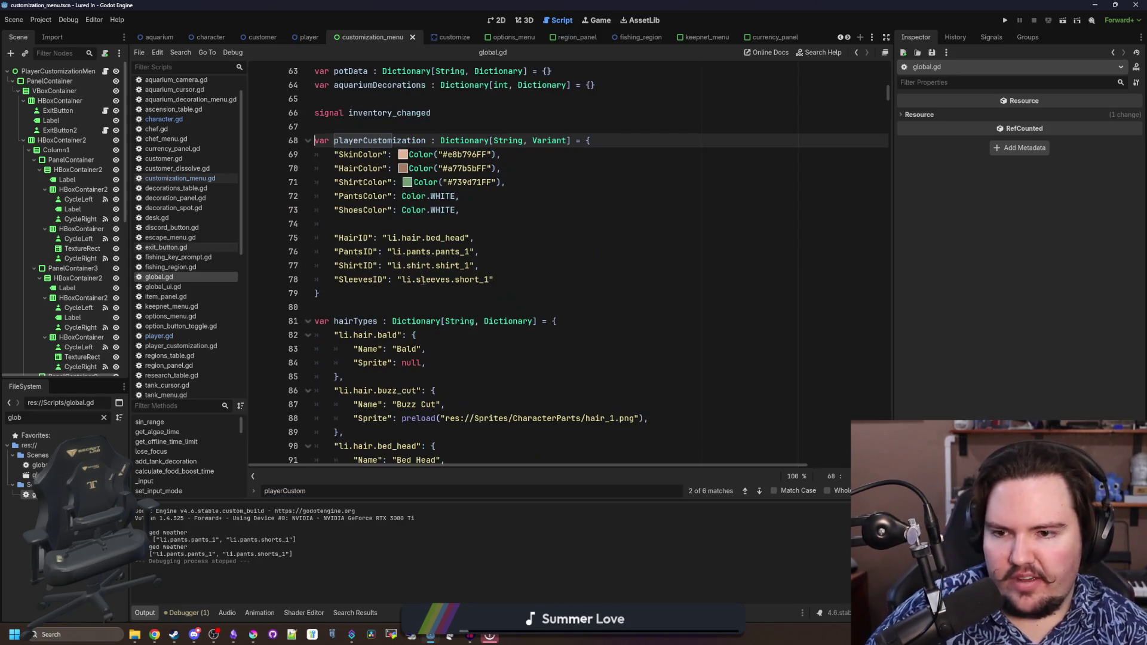
click(416, 224)
key(ctrl+s)
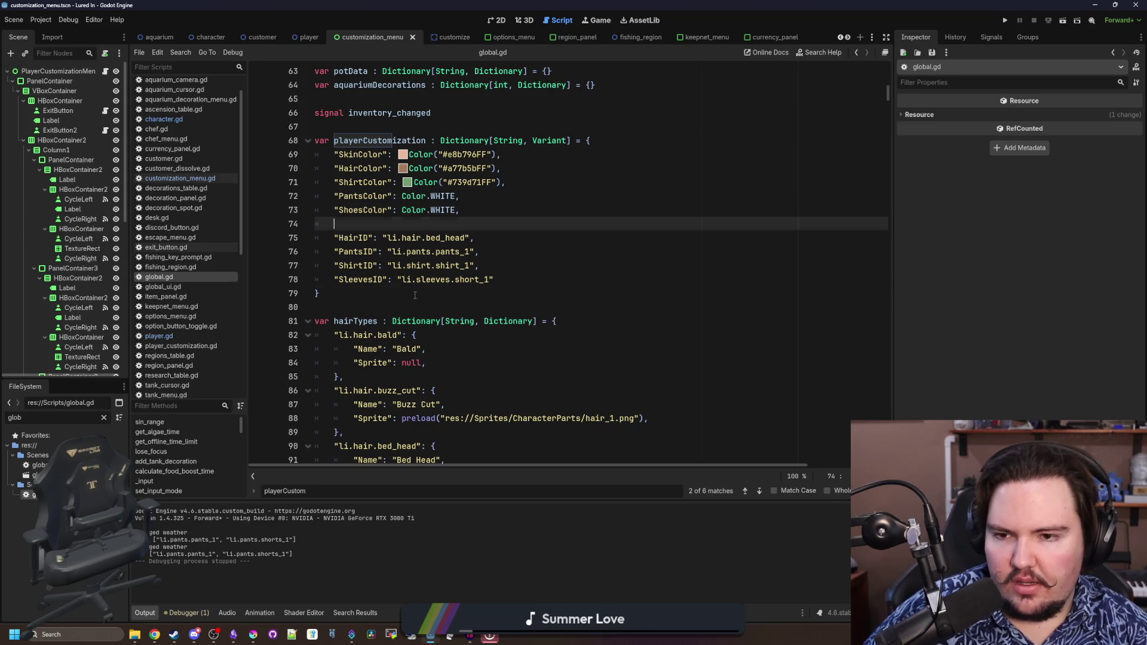
click(415, 293)
Open player.gd, then follow its Character base script into character.gd's variable declarations
click(159, 336)
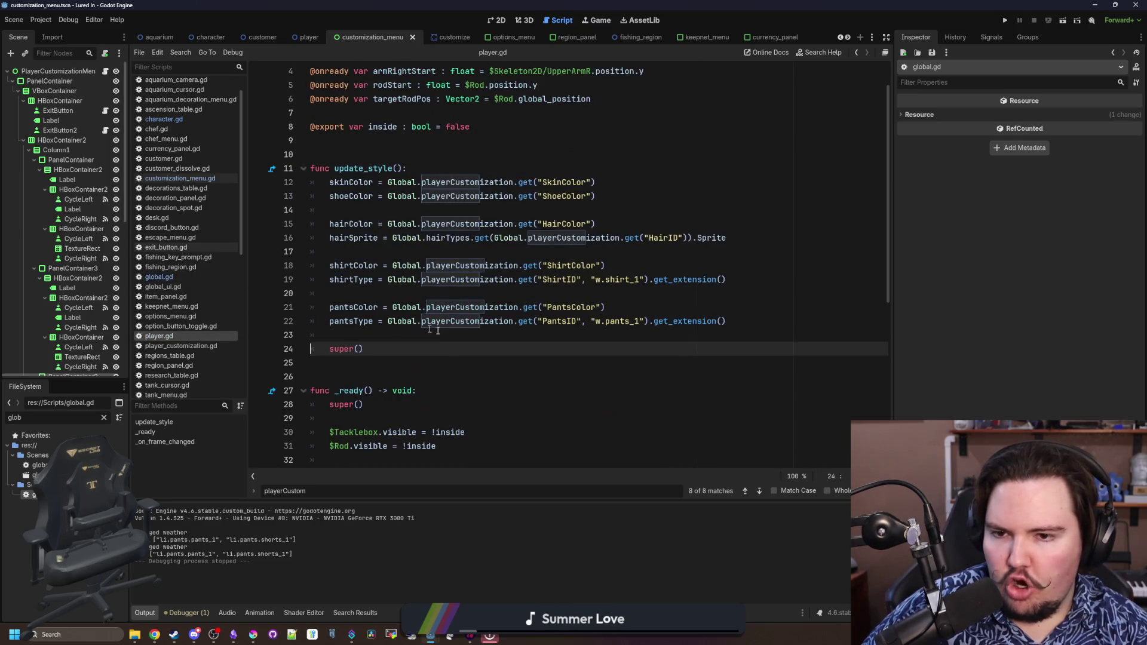
key(ctrl+s)
click(749, 321)
key(ctrl+s)
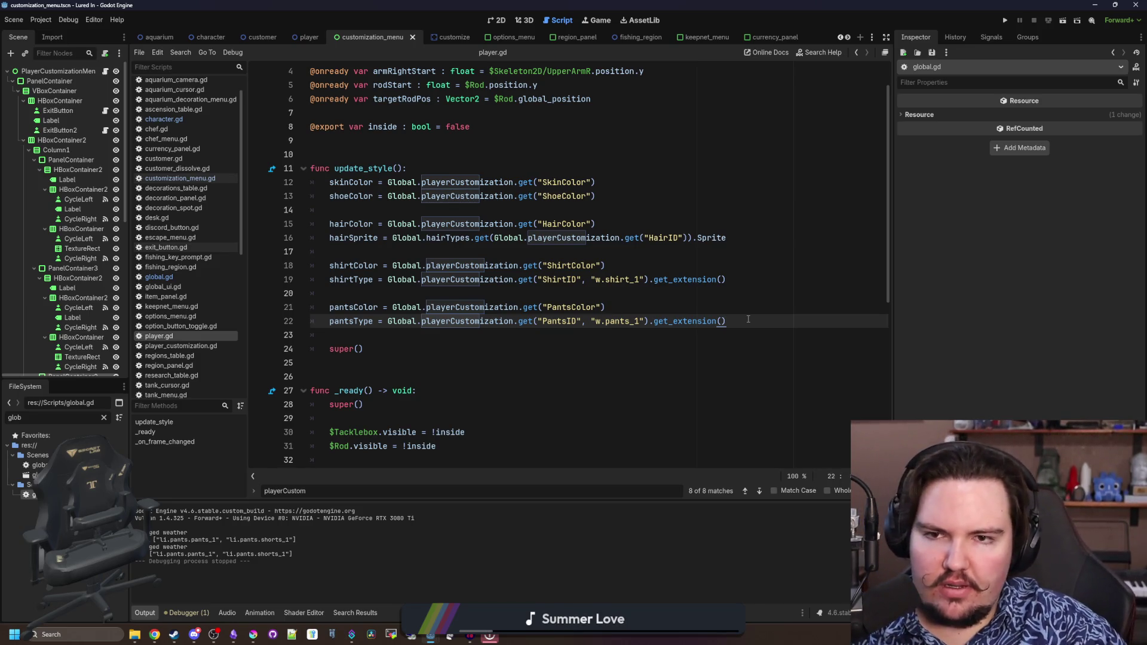
scroll(597, 239, up, 1)
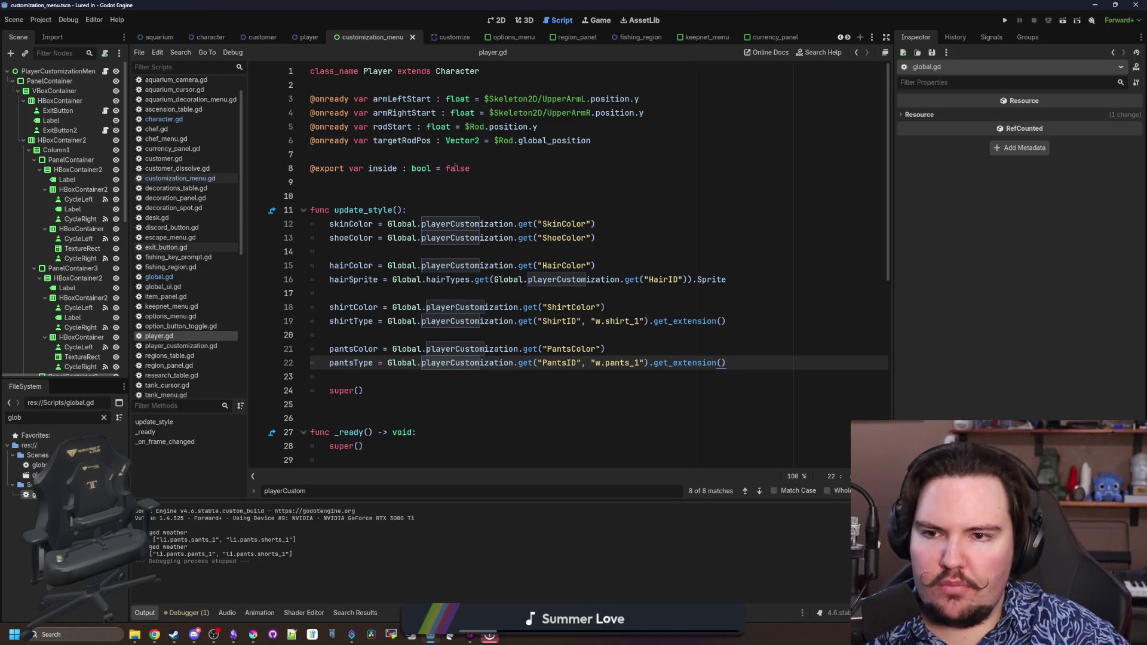
click(448, 148)
ctrl+click(457, 72)
scroll(453, 223, up, 15)
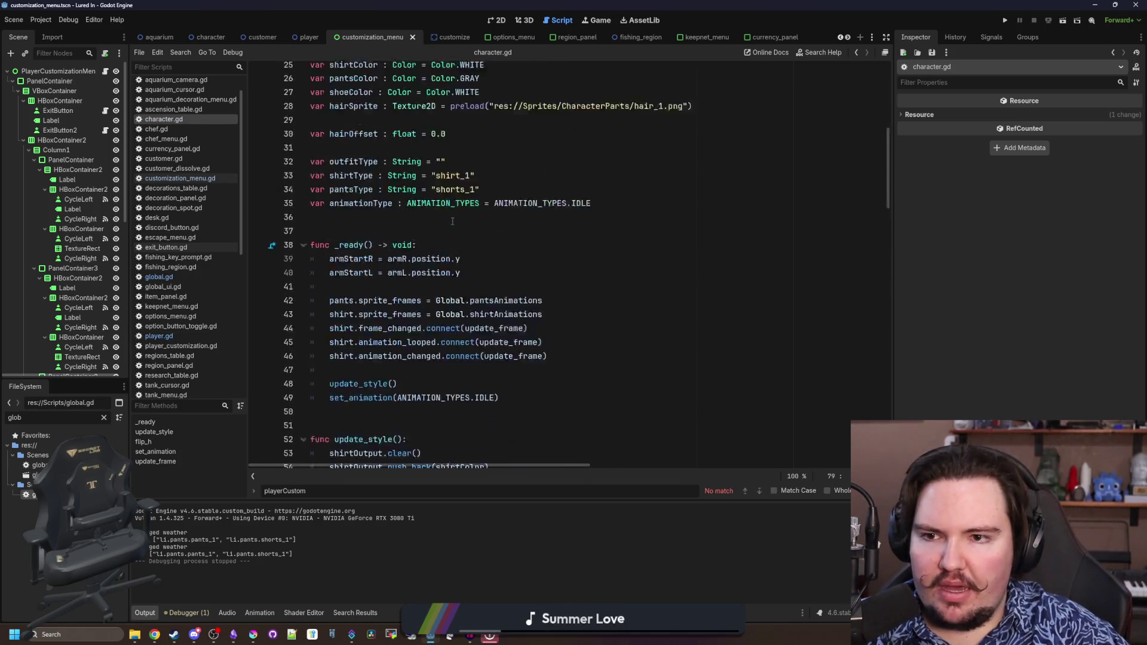
scroll(424, 257, down, 5)
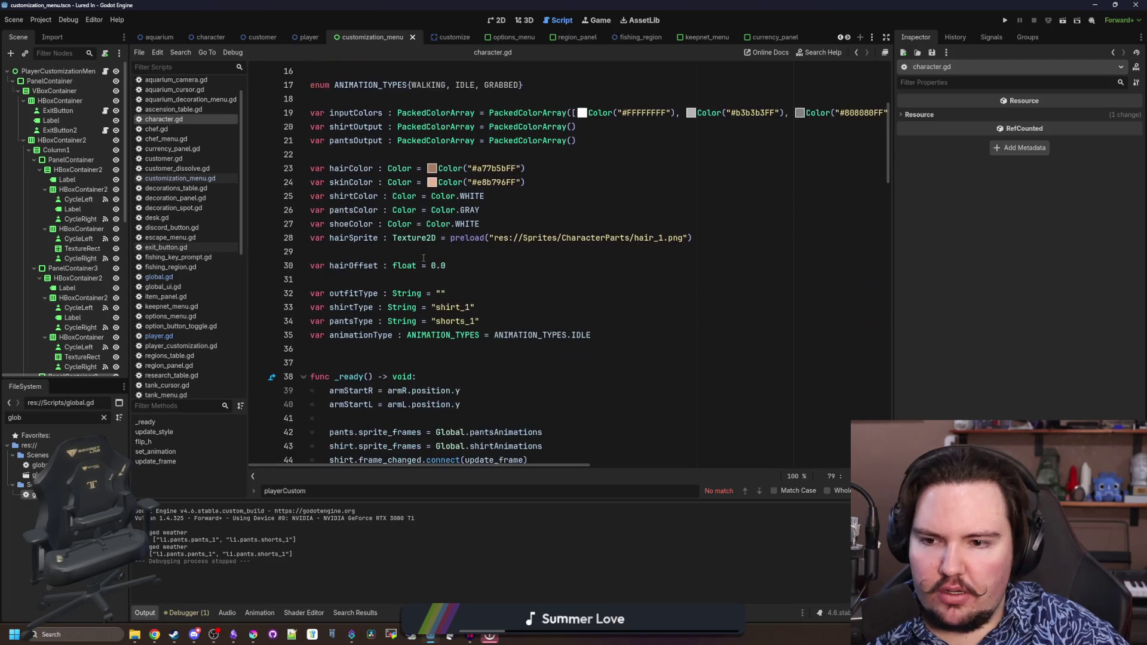
click(414, 254)
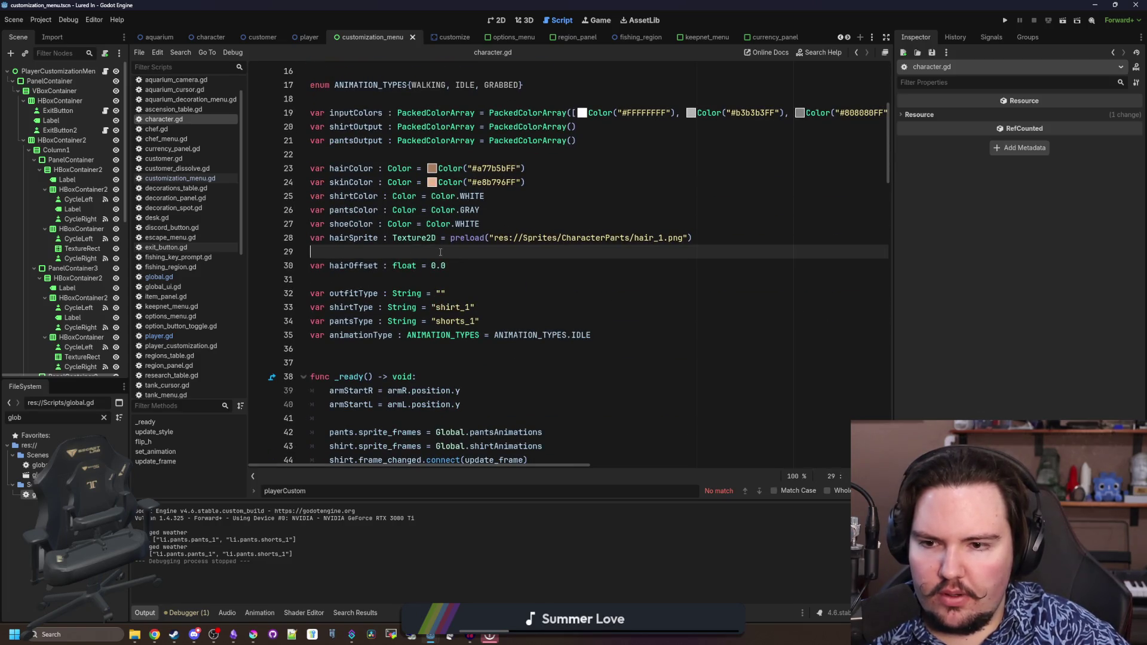
Below pantsType, declare var sleevesID : String = "" in character.gd
click(512, 316)
key(Return)
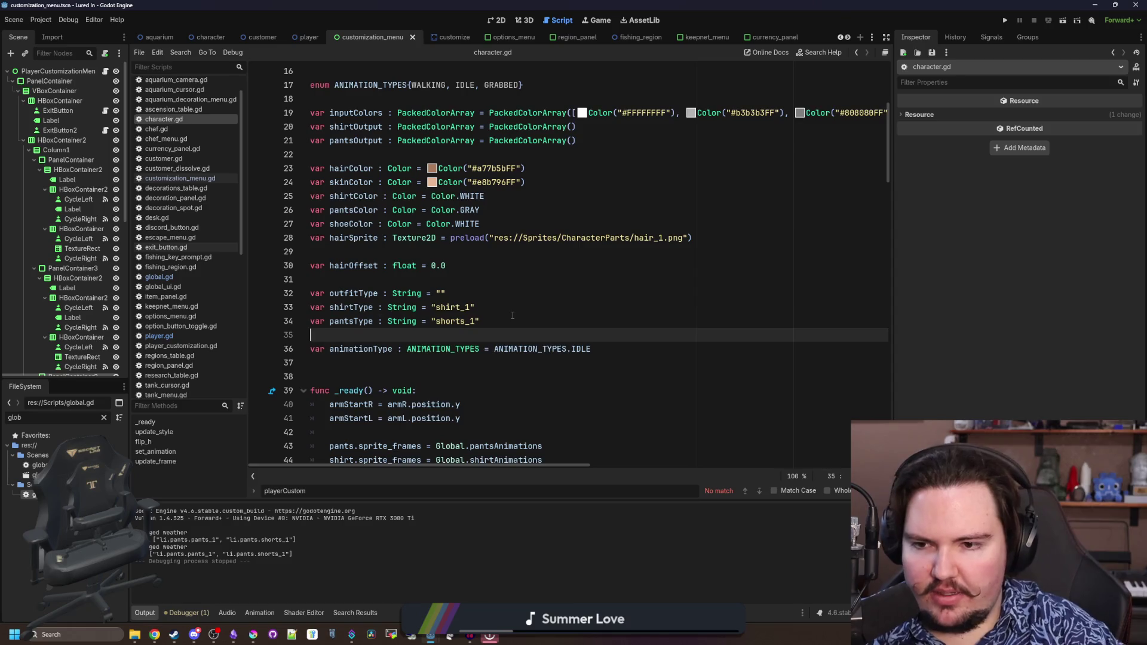
text(var sleevesID)
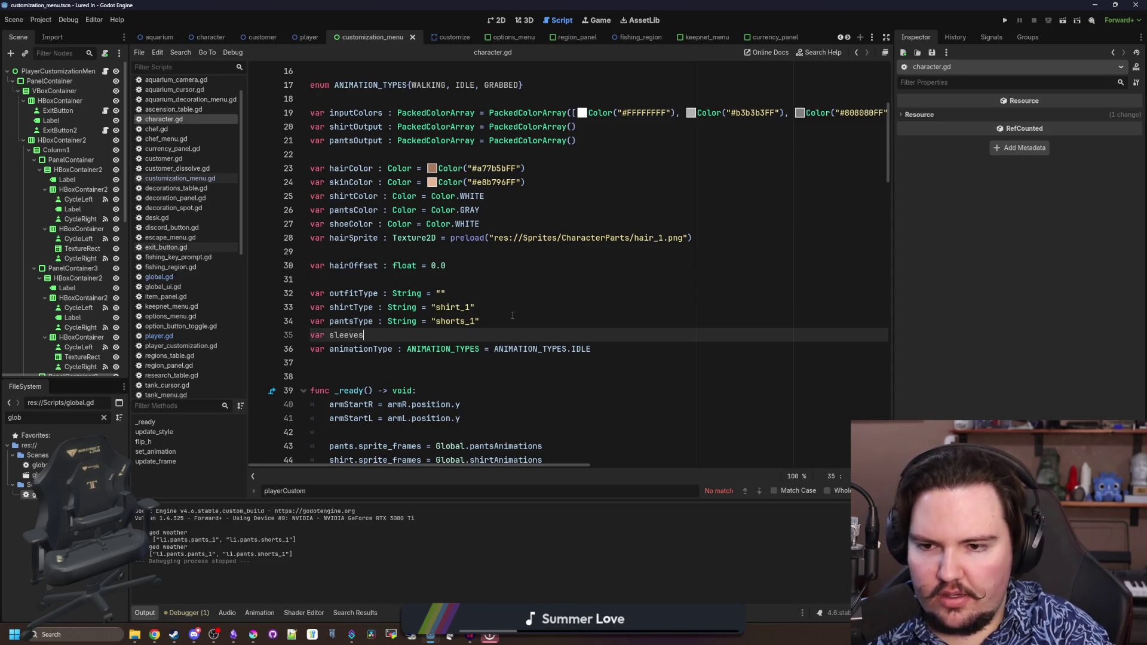
text( : String )
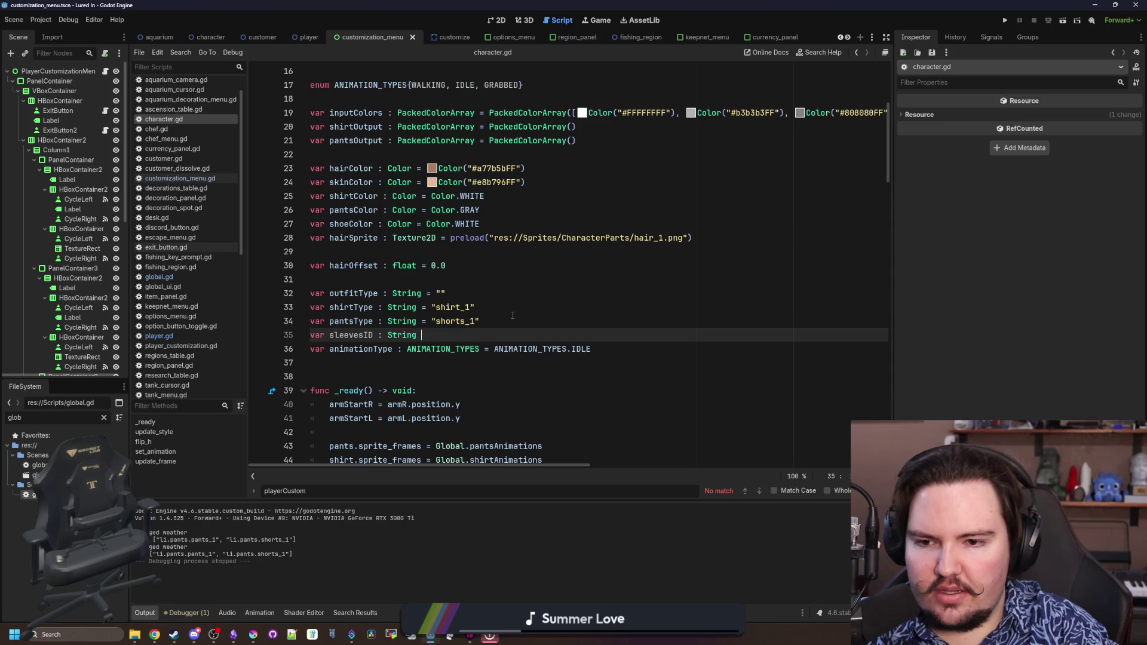
text(= ")
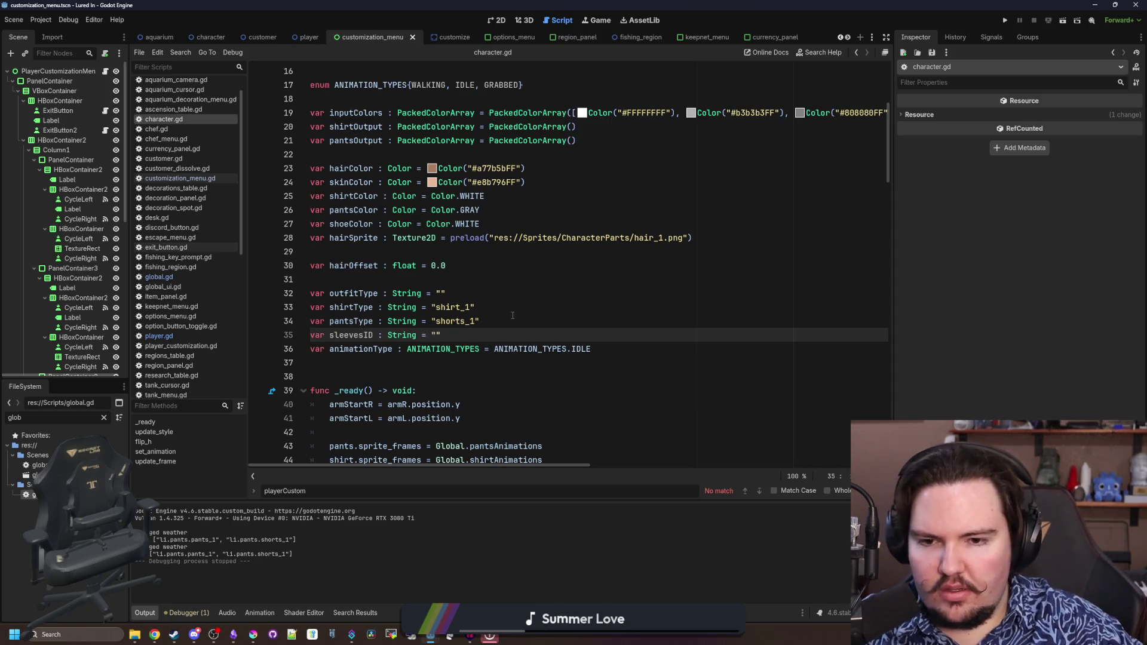
scroll(418, 251, down, 8)
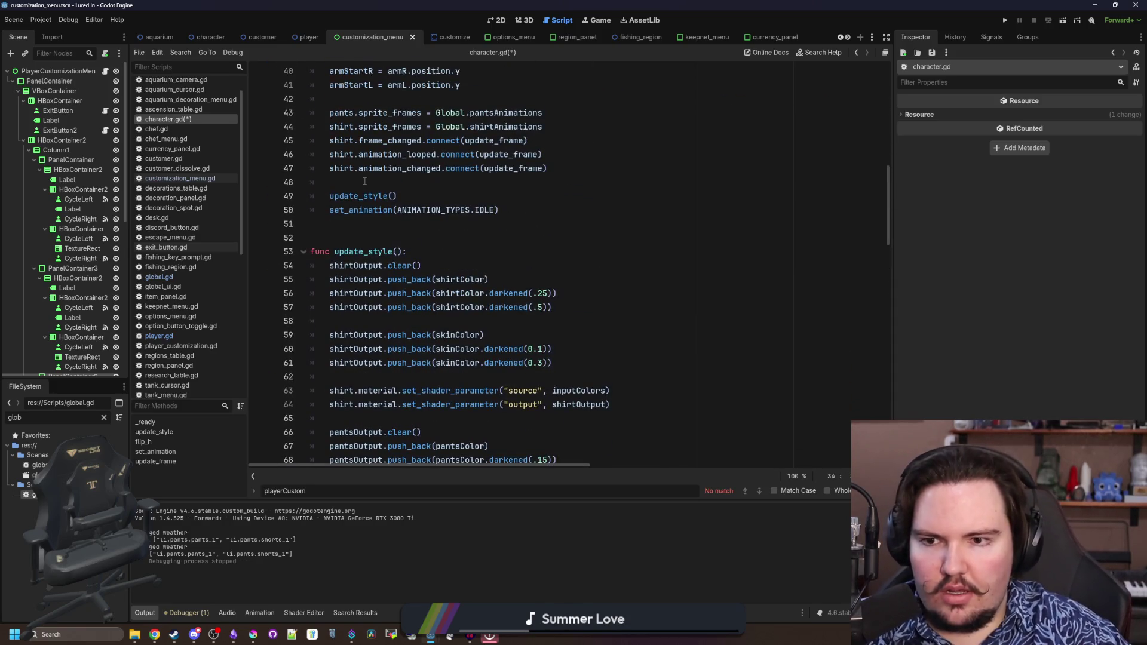
In update_style, add var sleevesData = Global.sleevesTypes.get(sleevesID) after the hair settings
click(403, 265)
scroll(412, 275, down, 10)
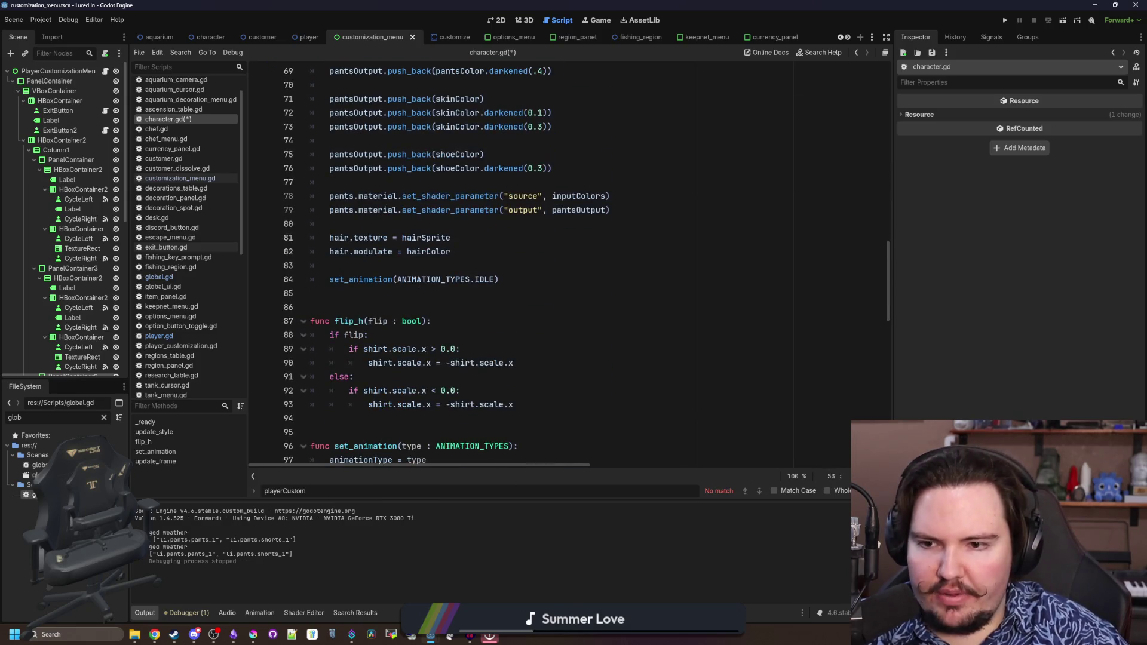
click(391, 264)
key(ctrl+s)
scroll(418, 269, up, 1)
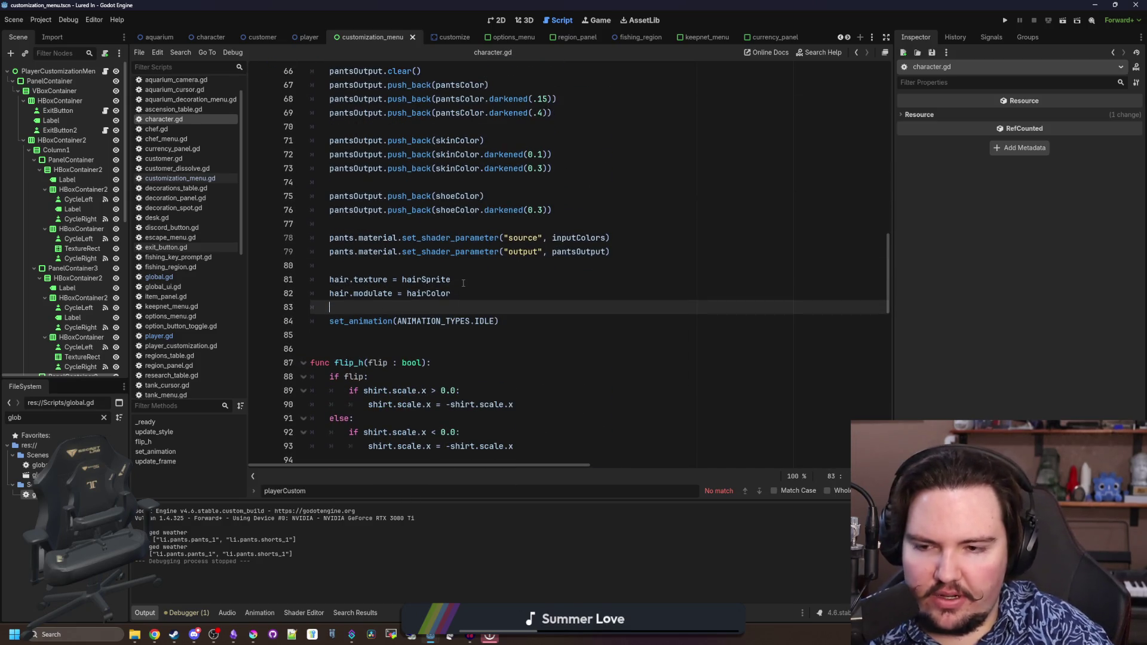
key(Return)
key(Return)
key(Up)
text(ar )
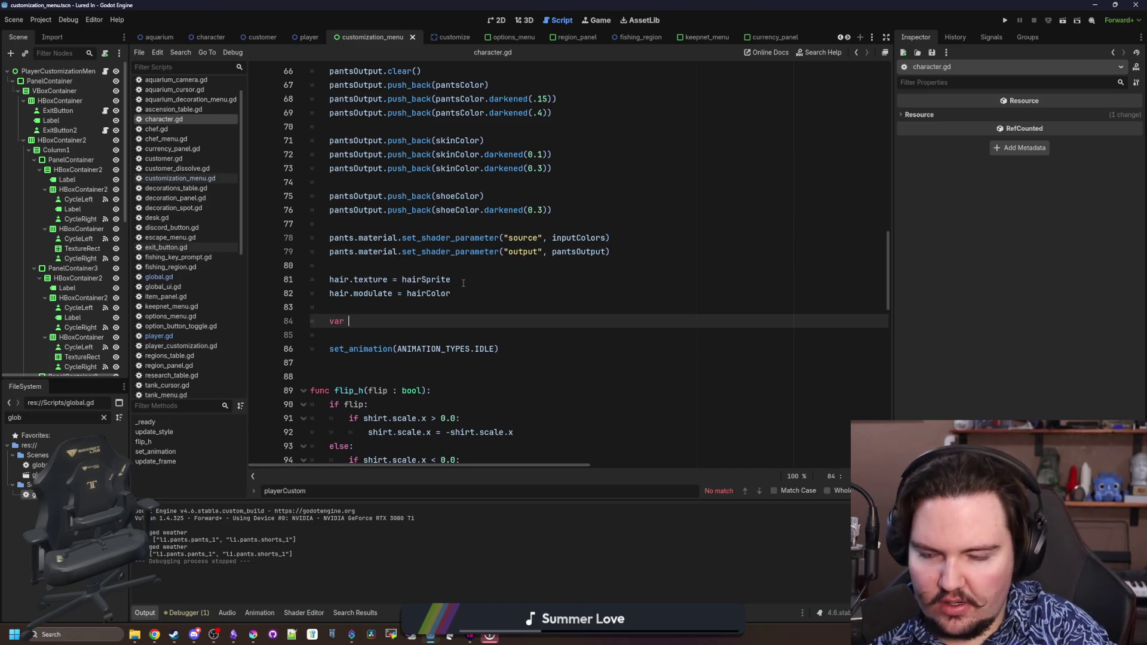
text(sleevesData = Global.sleevesTypes.get(sle)
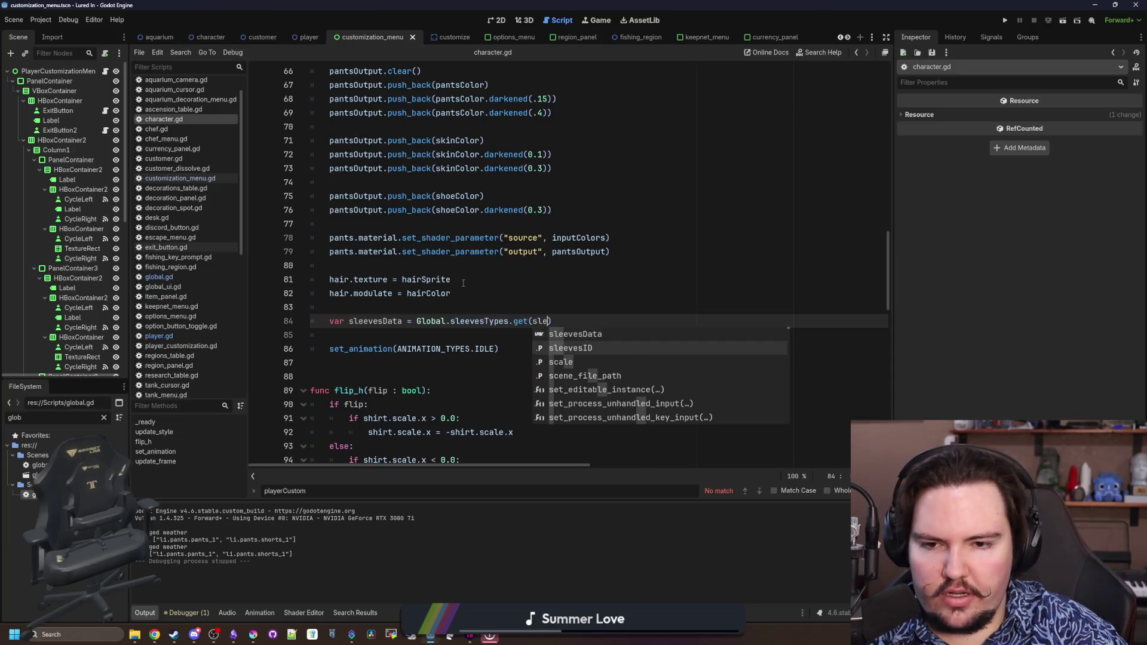
key(Down)
key(Return)
key(Return)
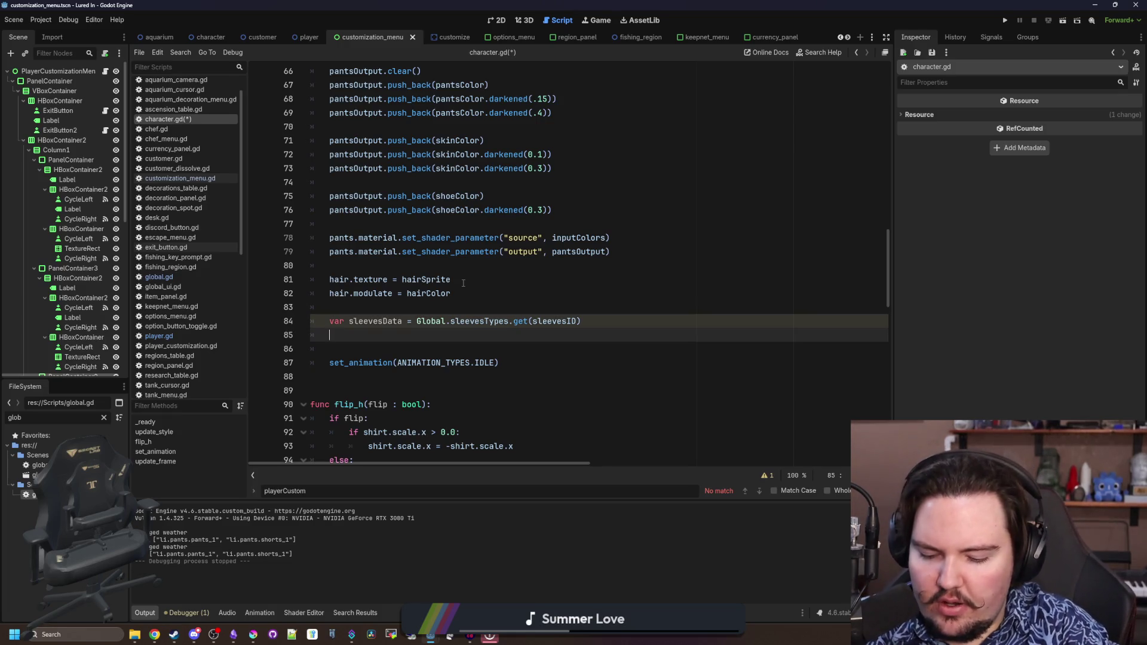
Write armR = sleevesData.RightUpper, checking the sleevesTypes keys in global.gd
text(armR)
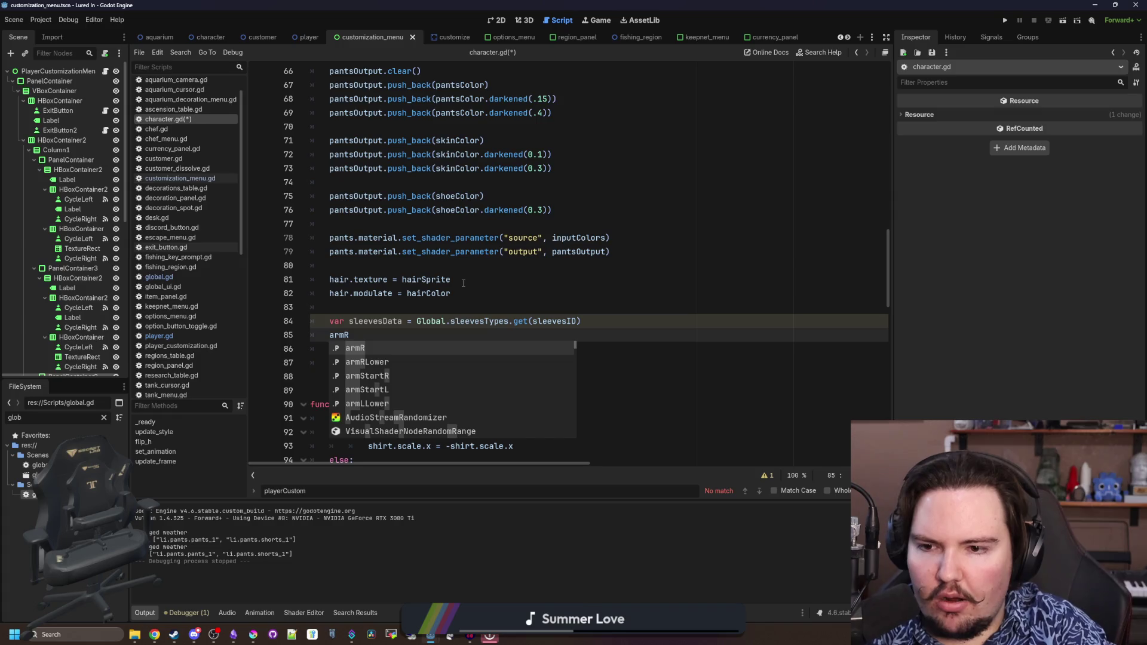
text( = sleevesDa)
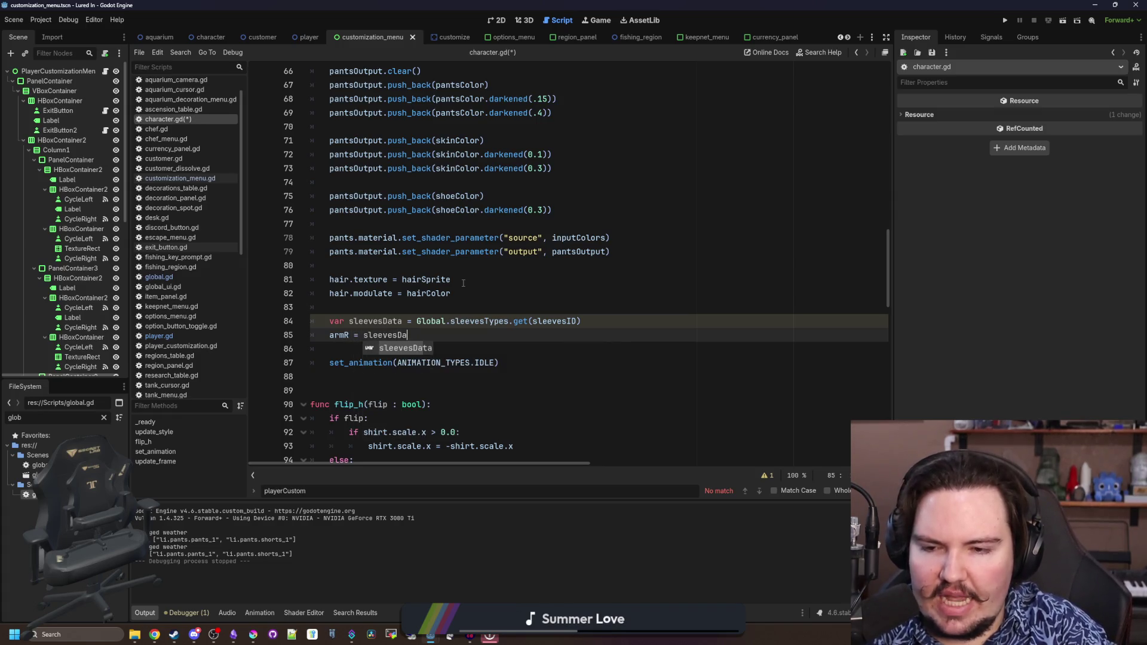
text(ta.)
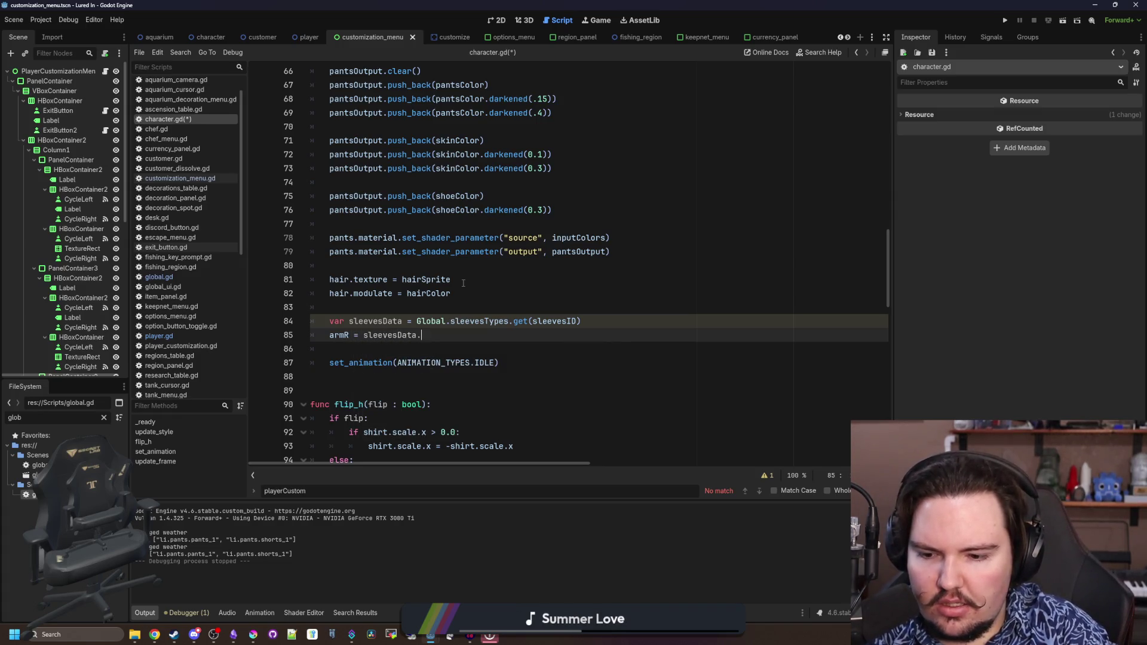
text(UpperR)
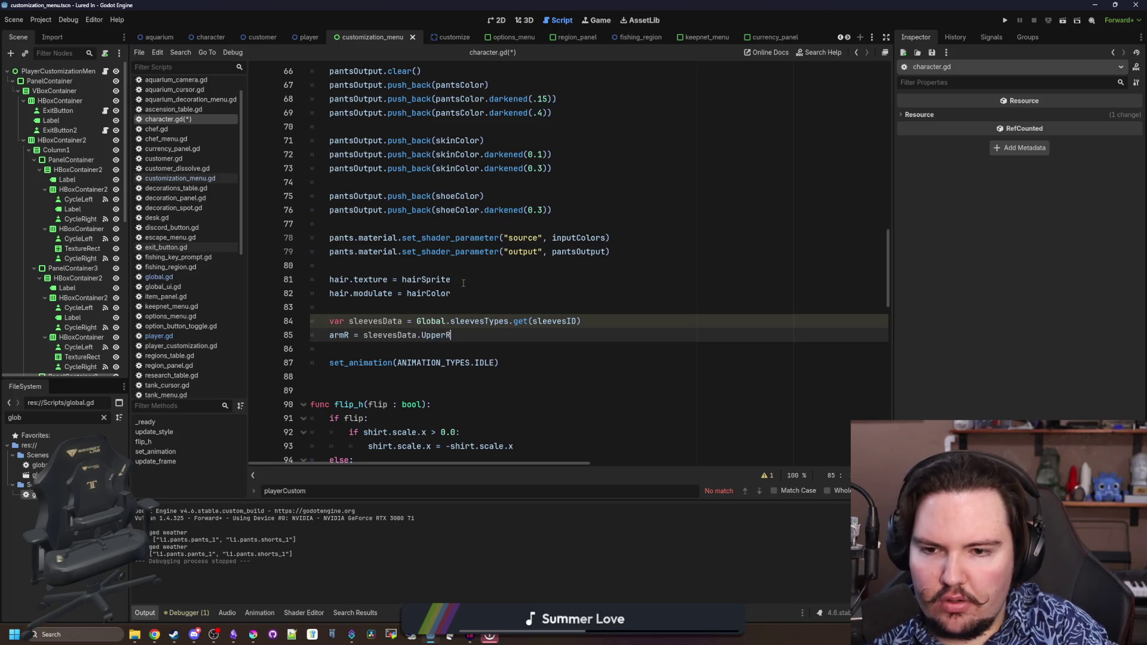
key(BackSpace)
key(BackSpace)
key(BackSpace)
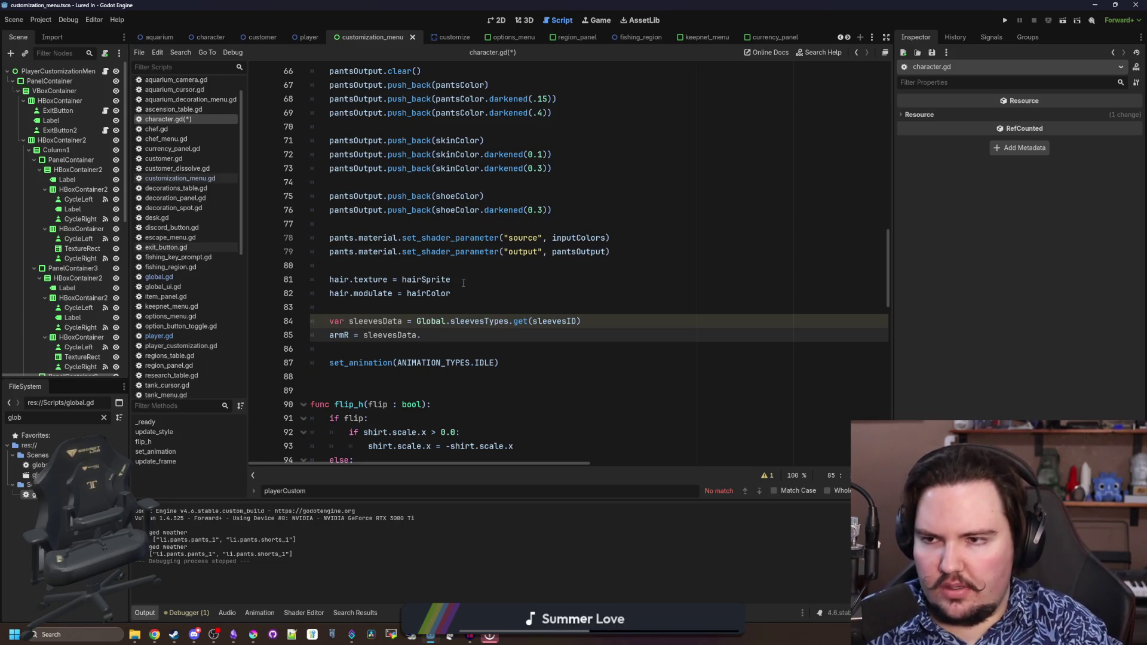
text(RightUp)
key(BackSpace)
key(BackSpace)
key(BackSpace)
text(tUpper)
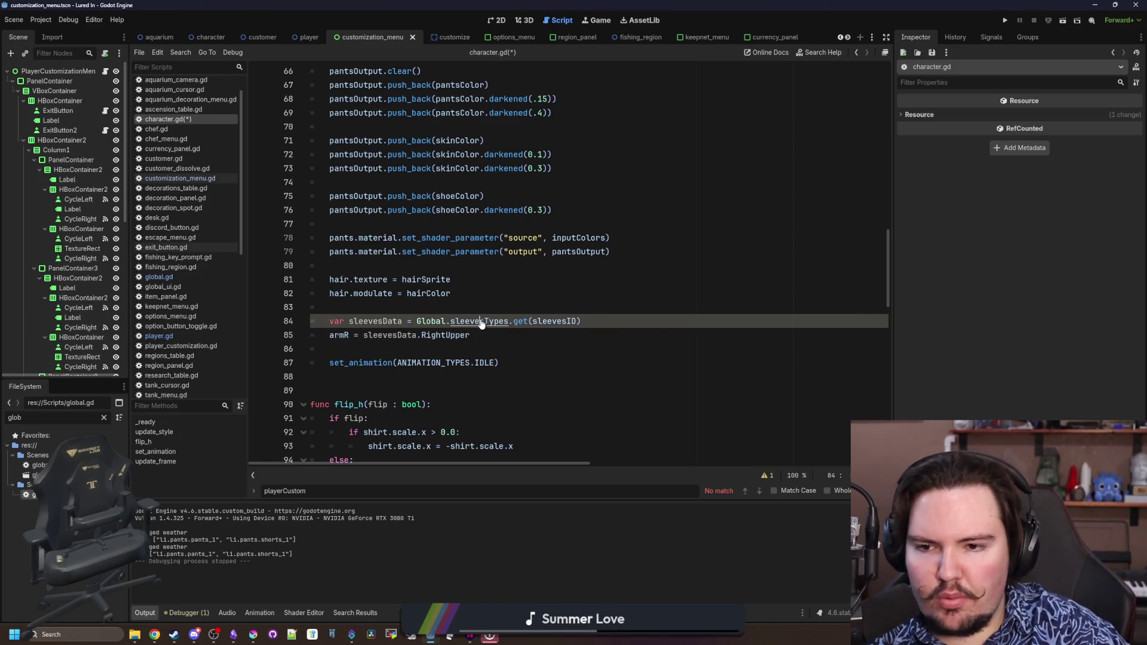
ctrl+click(479, 321)
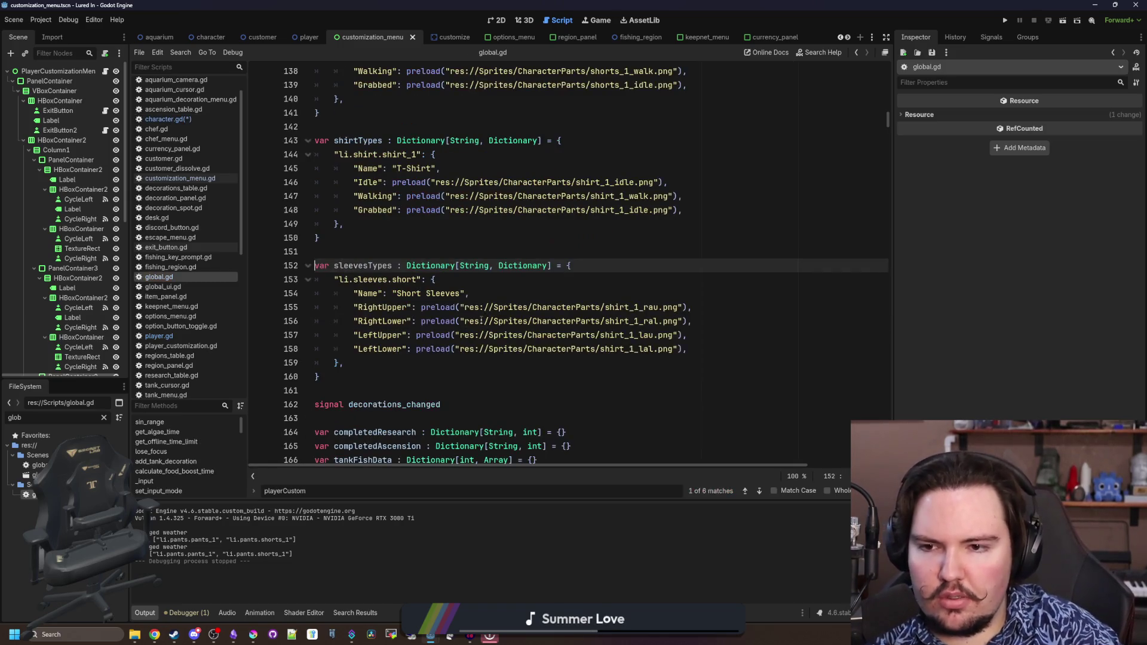
key(alt+Left)
scroll(467, 320, up, 1)
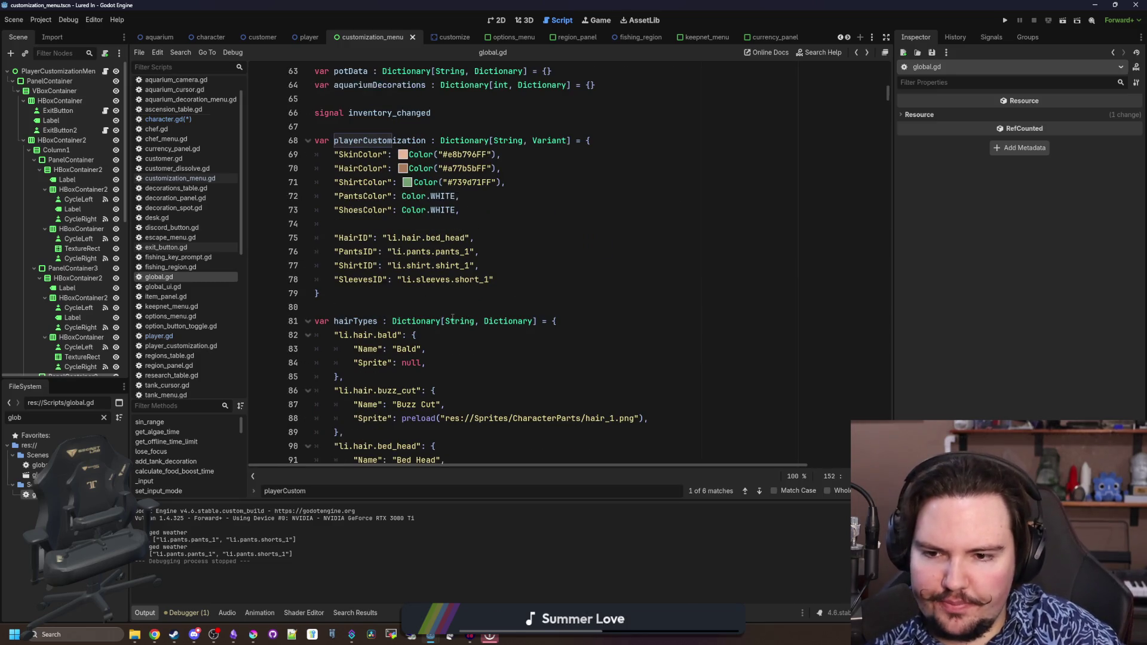
key(alt+Left)
drag(471, 335, 330, 333)
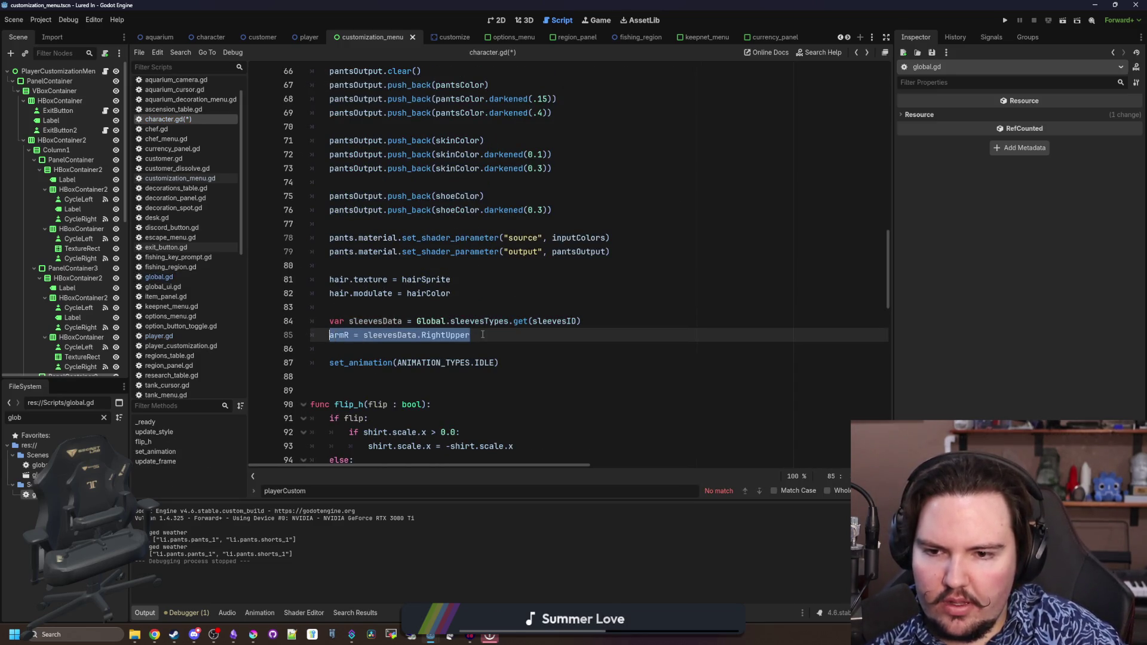
Duplicate the armR line three times and rename the copies to armL, armRLower and armLLower
key(ctrl+alt+Down)
key(ctrl+alt+Down)
key(ctrl+alt+Down)
click(340, 349)
double_click(339, 348)
text(armL = sleevesData.RightUpper)
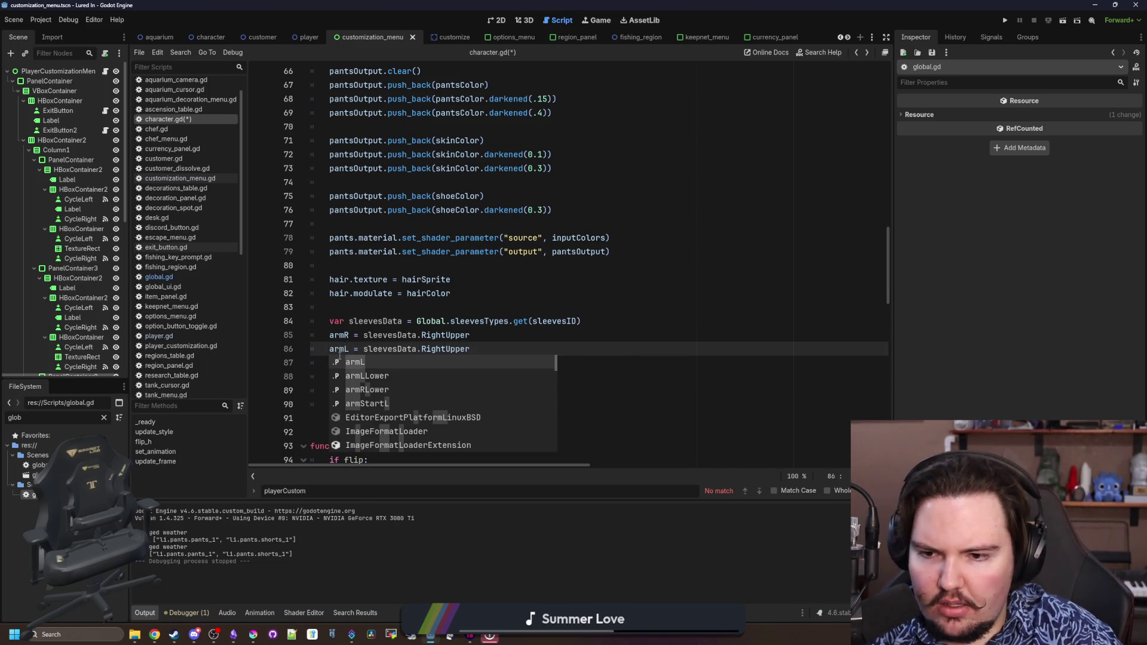
key(Escape)
key(Down)
text(Low)
key(Return)
double_click(346, 376)
text(armR)
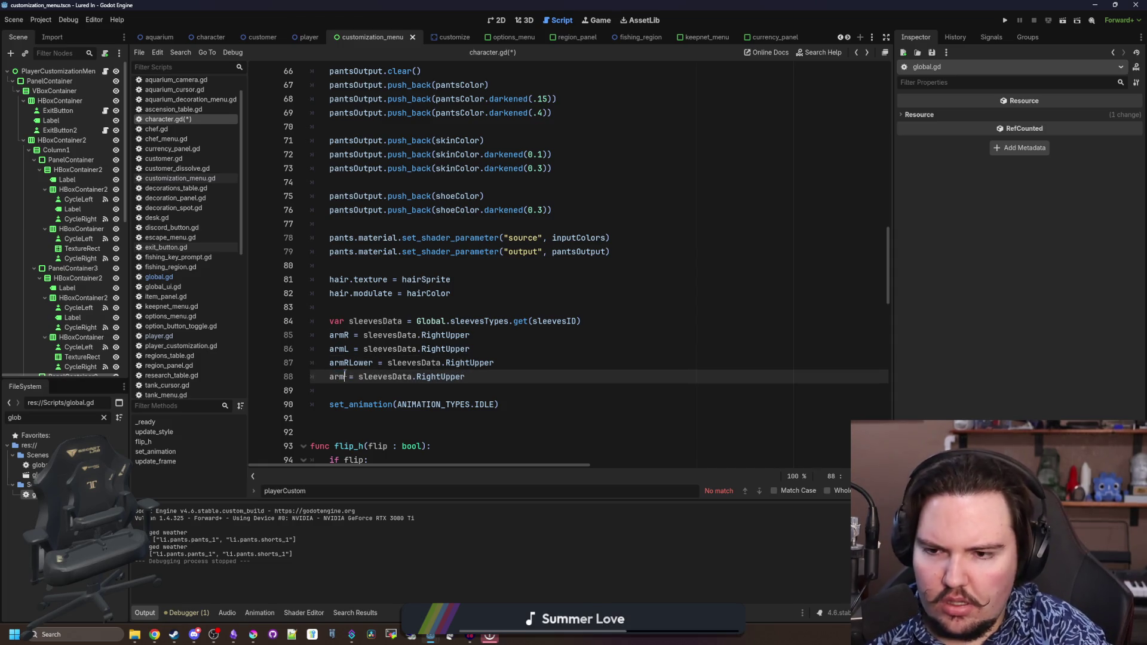
key(BackSpace)
text(L)
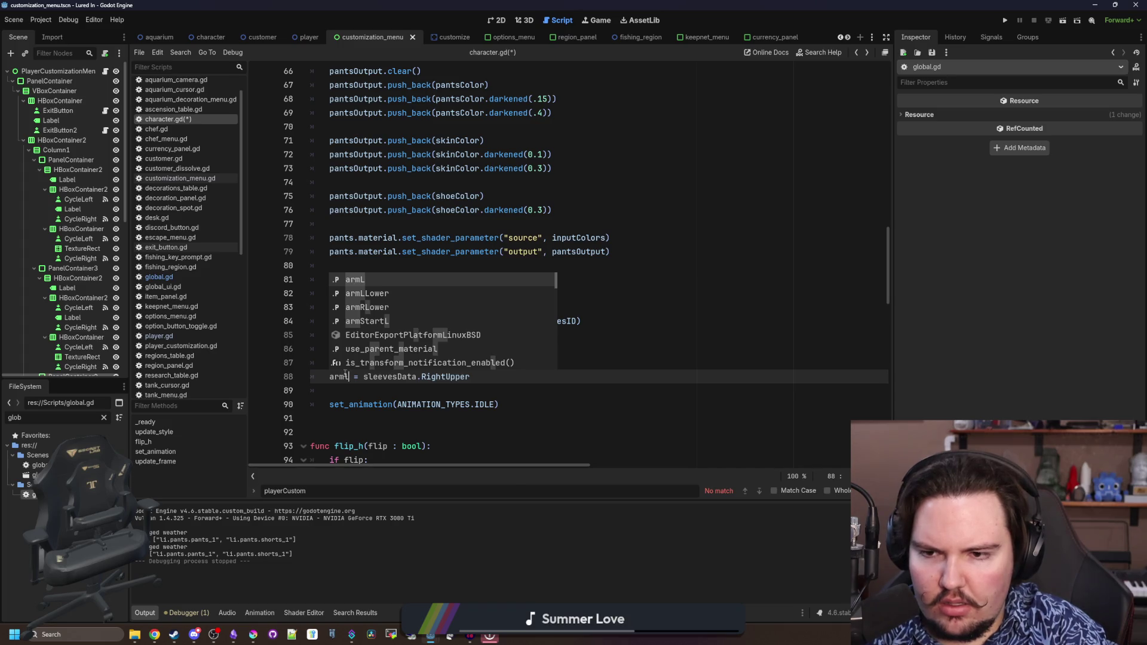
key(Down)
key(Return)
Set the copied lines' texture keys to RightLower, LeftLower and LeftUpper respectively
click(414, 335)
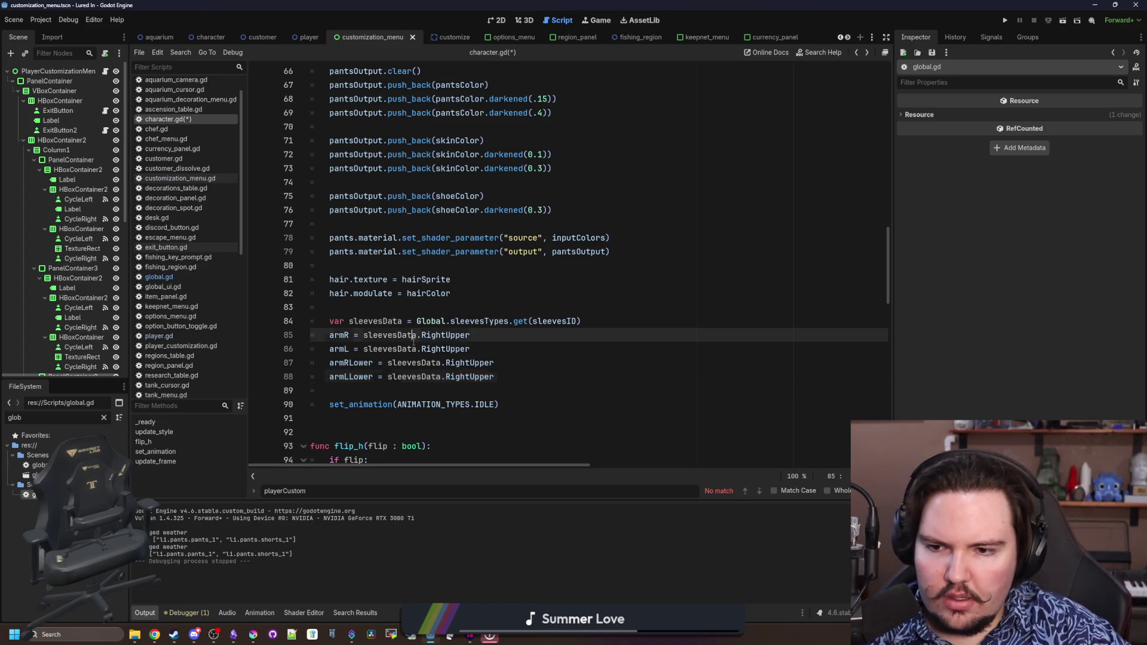
double_click(456, 362)
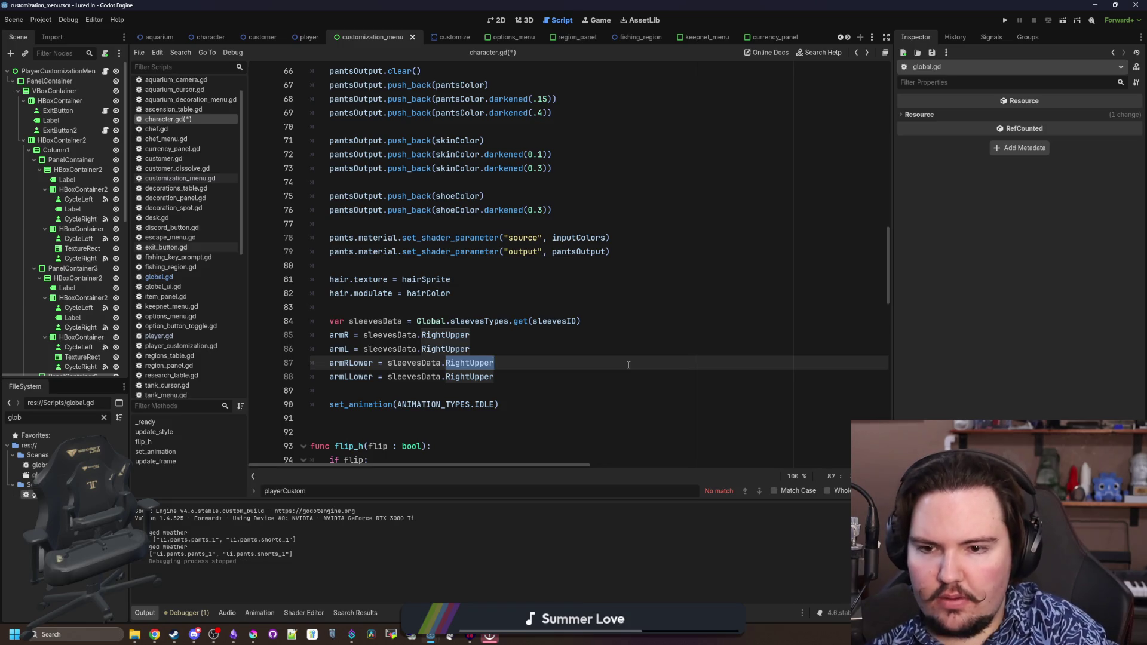
text(Right)
key(BackSpace)
key(BackSpace)
key(BackSpace)
text(ightLower)
double_click(481, 377)
text(LeftLower)
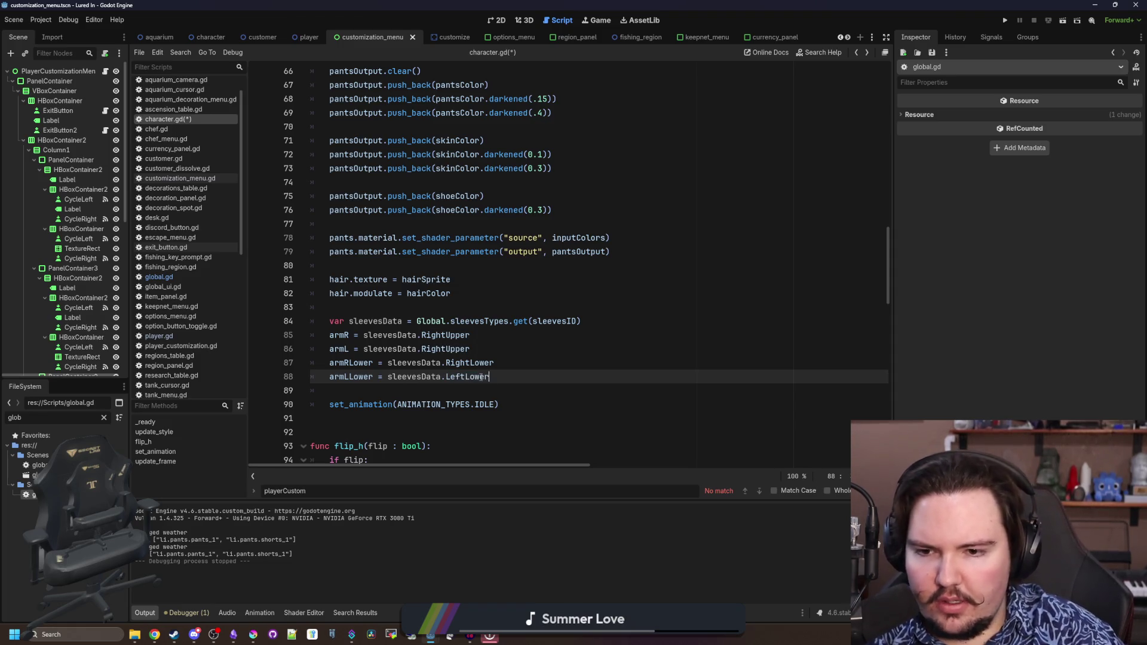
double_click(445, 349)
text(Left)
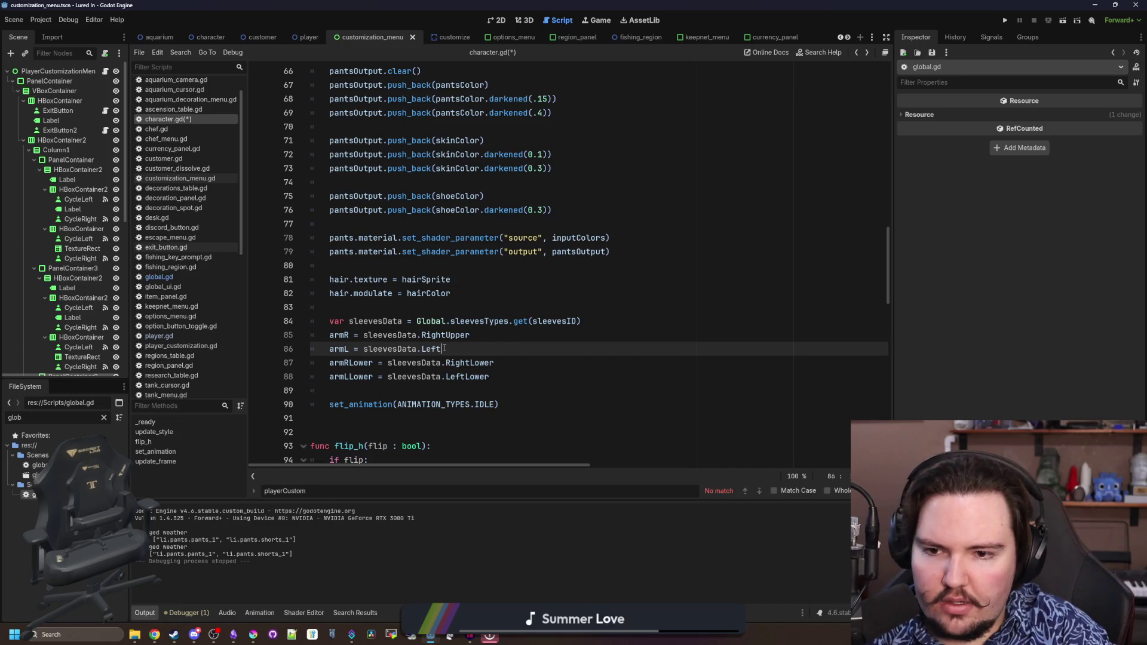
text(Upper)
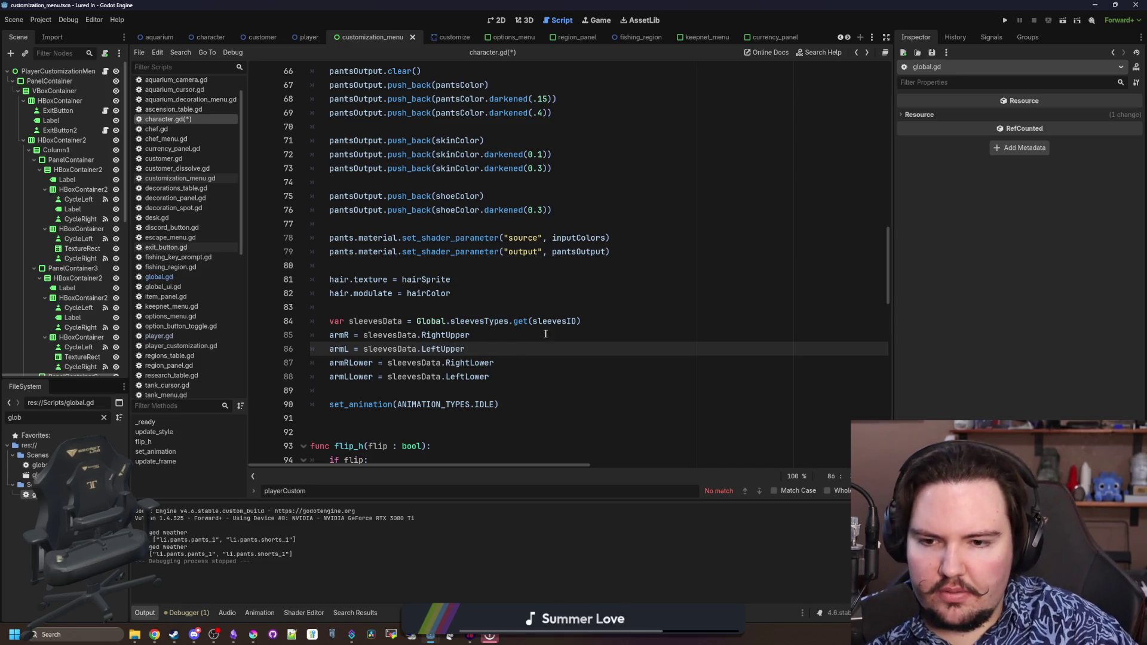
Save character.gd, then go back to global.gd and save it
click(541, 335)
click(468, 293)
click(467, 306)
key(ctrl+s)
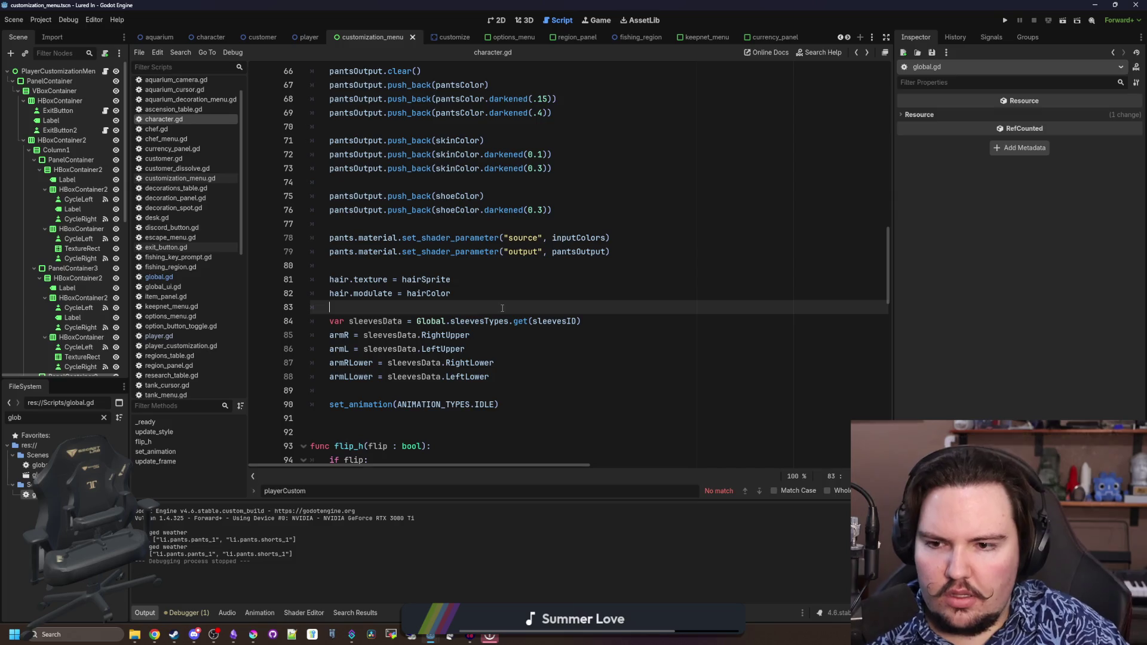
key(alt+Left)
key(ctrl+s)
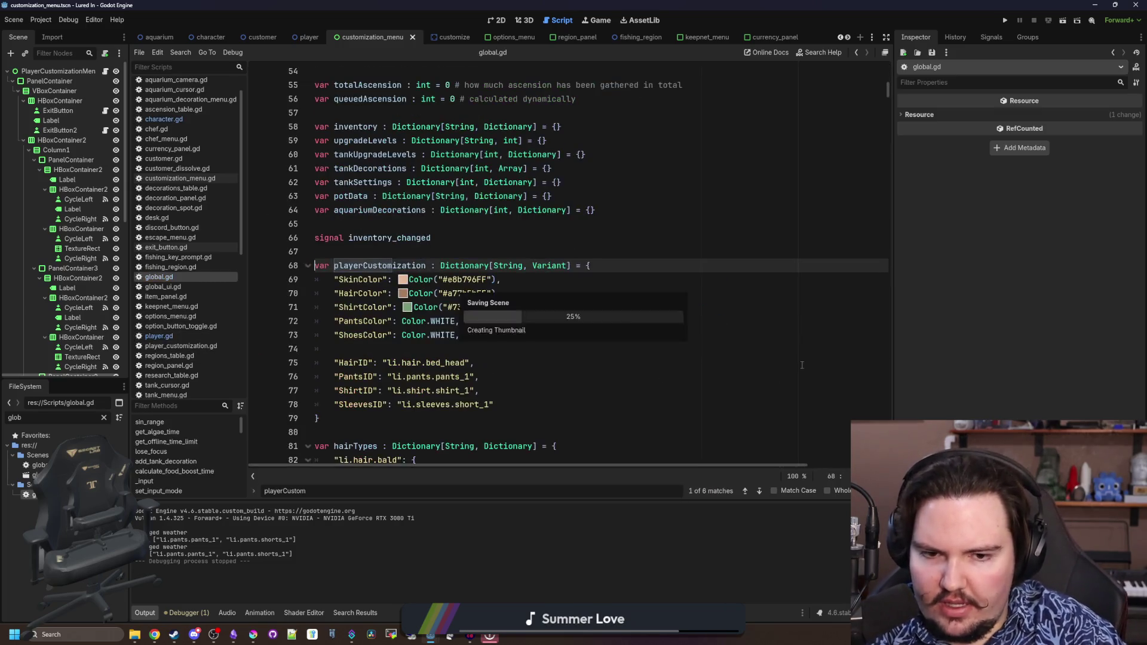
In player.gd's update_style, add a line reading "SleevesID" from Global.playerCustomization
click(175, 334)
click(806, 364)
key(Return)
key(Return)
text(sleevesType)
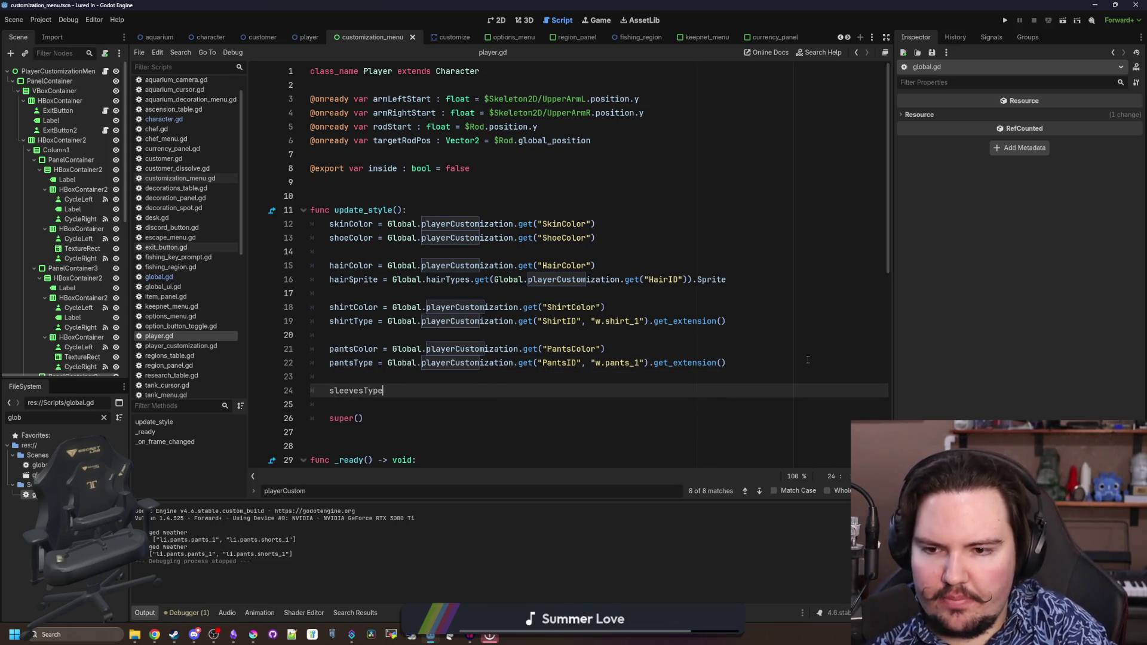
text( = Global.)
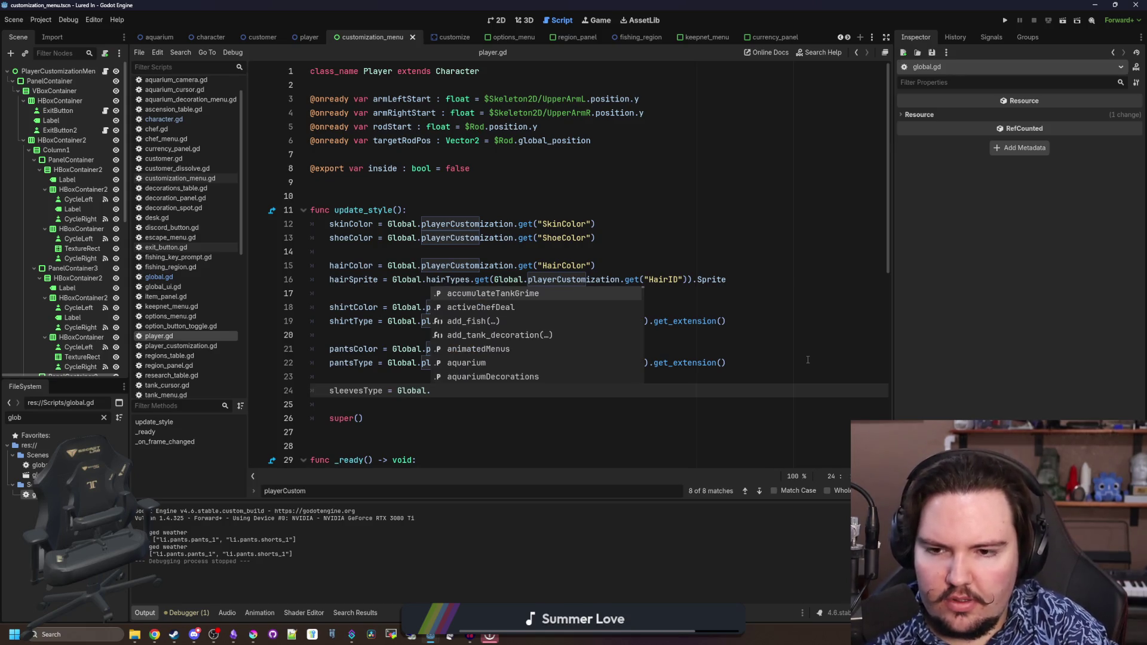
text(playerCustomization)
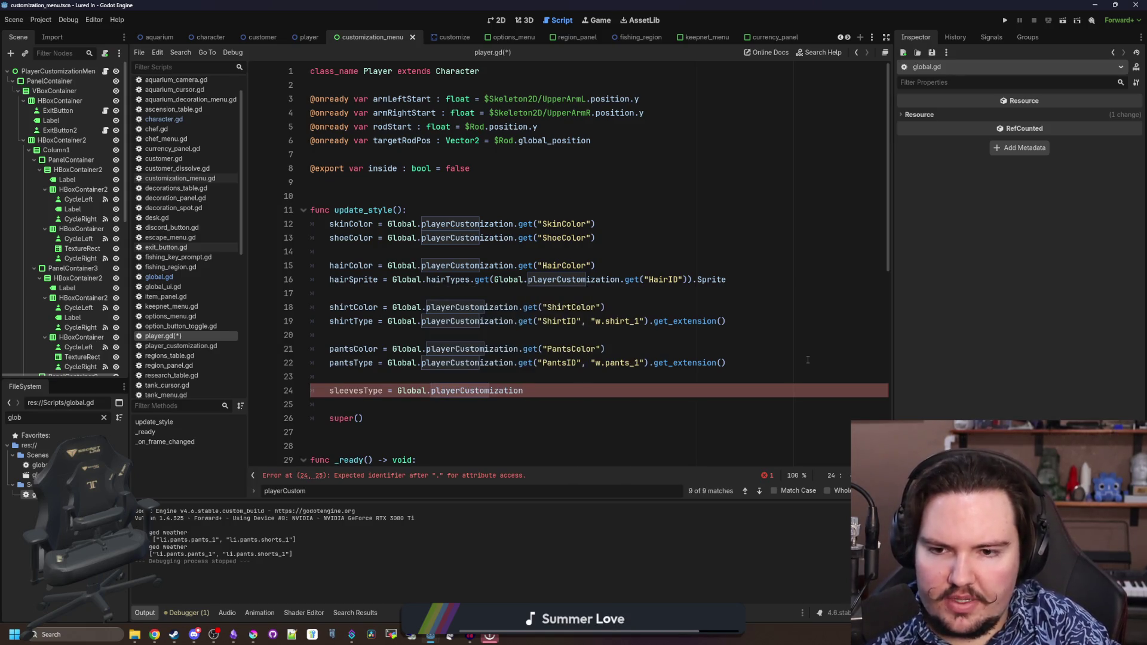
text(.get("Sleeves)
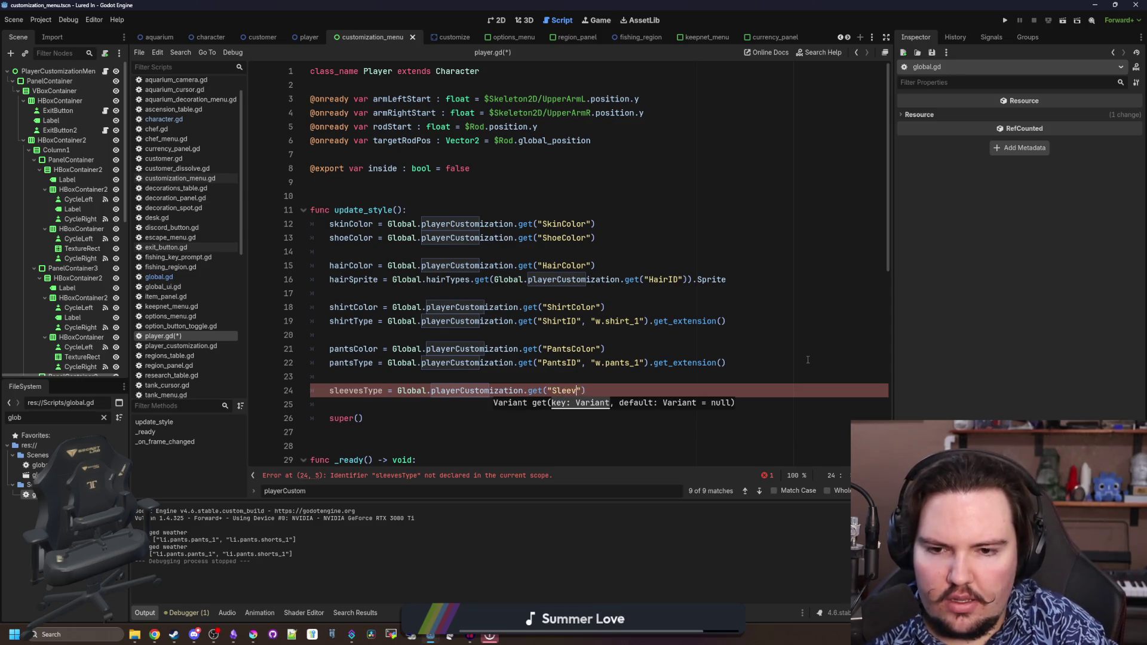
text(ID)
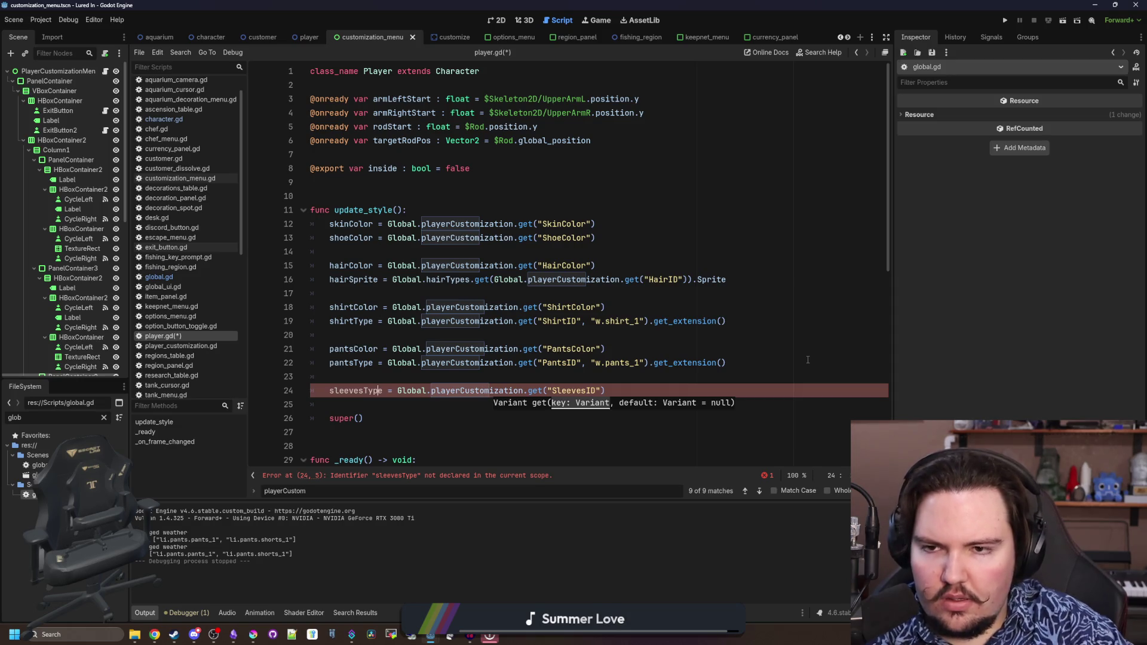
Check the sleevesID name in character.gd, rename the variable to sleevesID, and save player.gd
double_click(341, 391)
ctrl+click(454, 71)
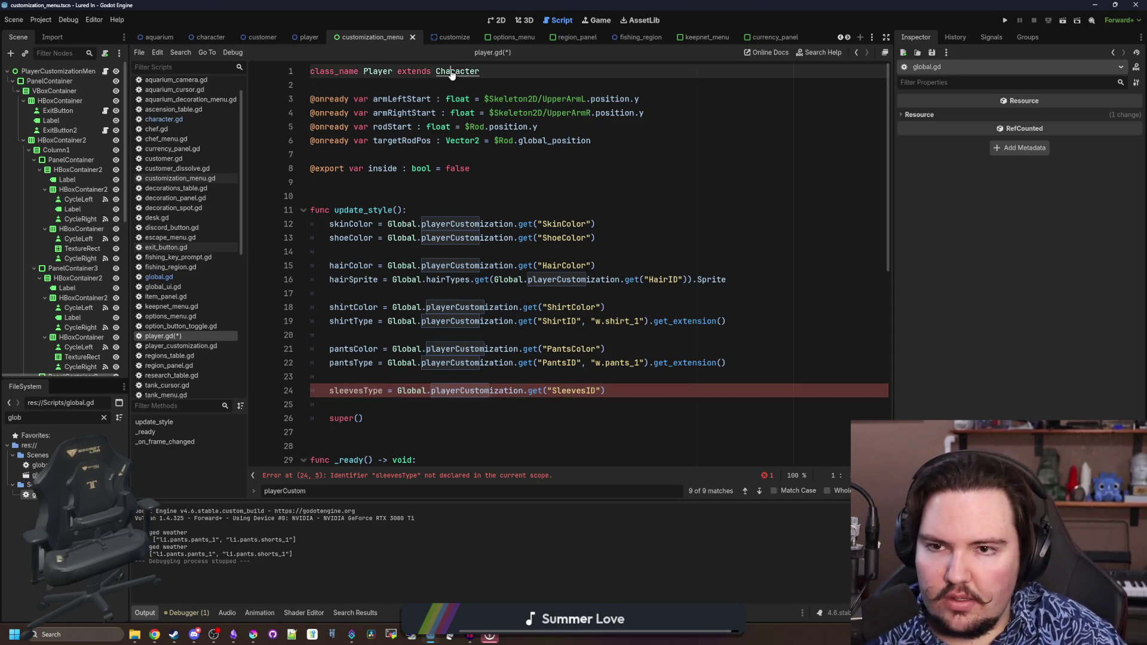
click(462, 291)
key(ctrl+f)
text(sleeves)
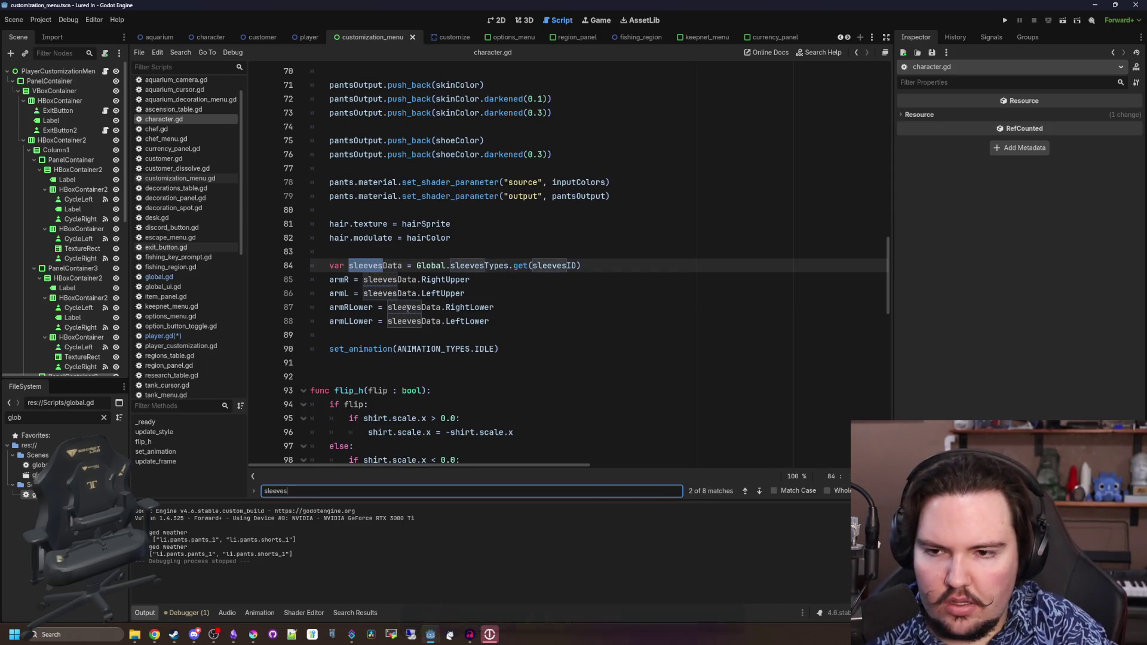
text(ID)
click(181, 336)
double_click(378, 390)
text(sleeve)
key(Return)
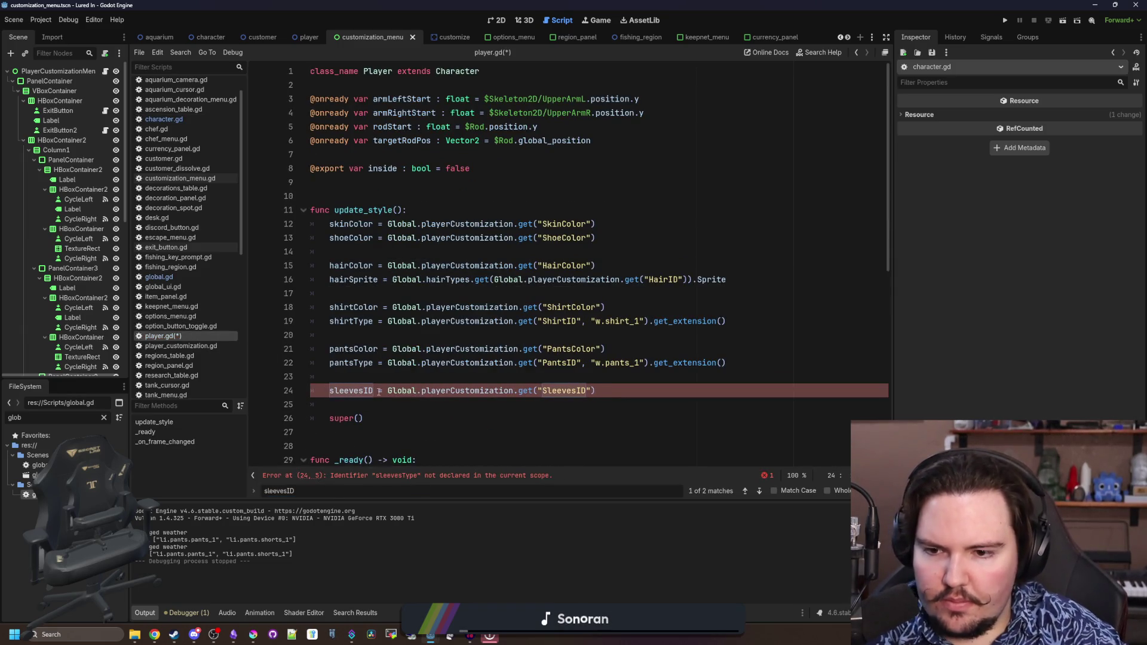
key(Up)
key(ctrl+s)
Copy the shirtColor line and paste it below the sleevesID line
click(342, 412)
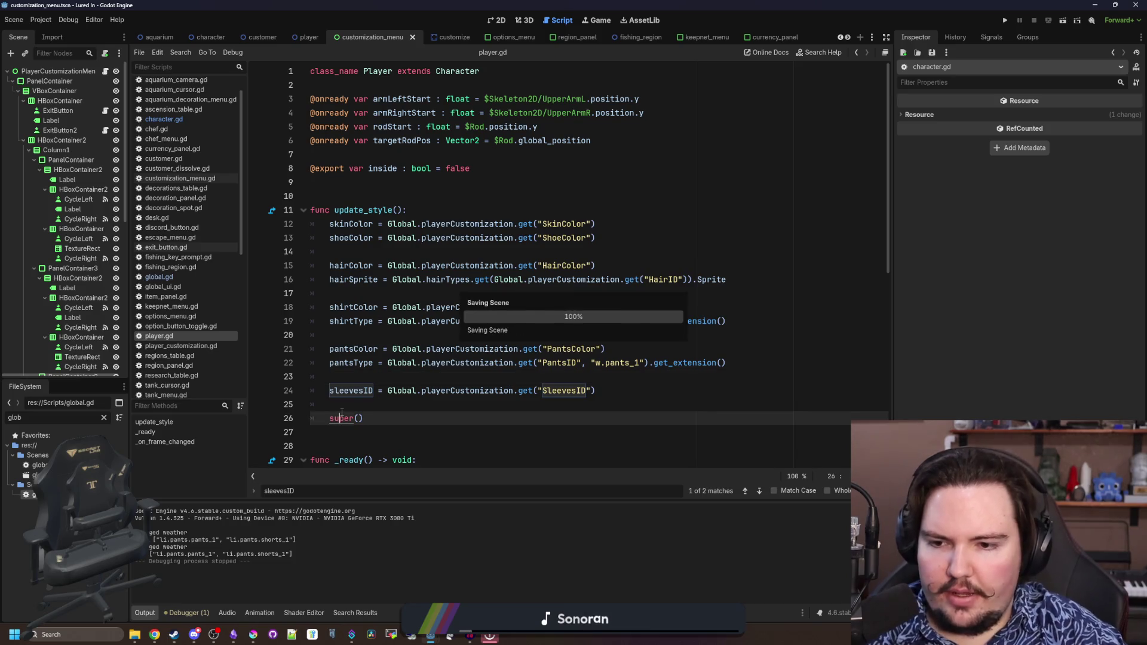
click(359, 407)
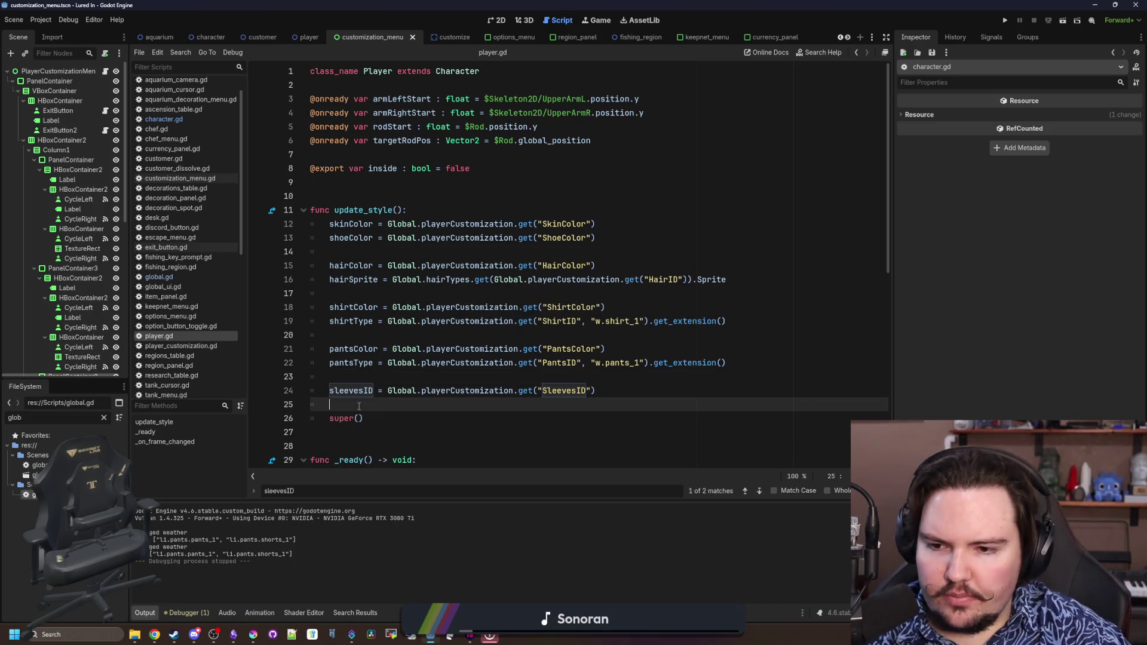
click(383, 377)
scroll(598, 340, down, 1)
click(611, 348)
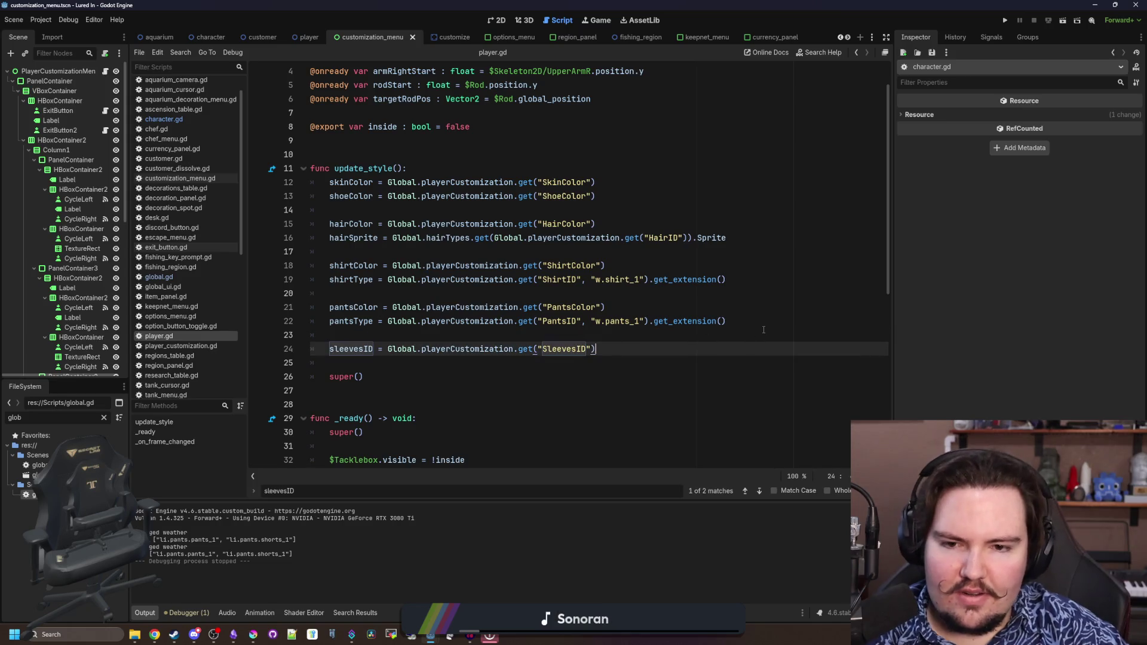
drag(592, 277, 334, 238)
click(359, 266)
click(628, 349)
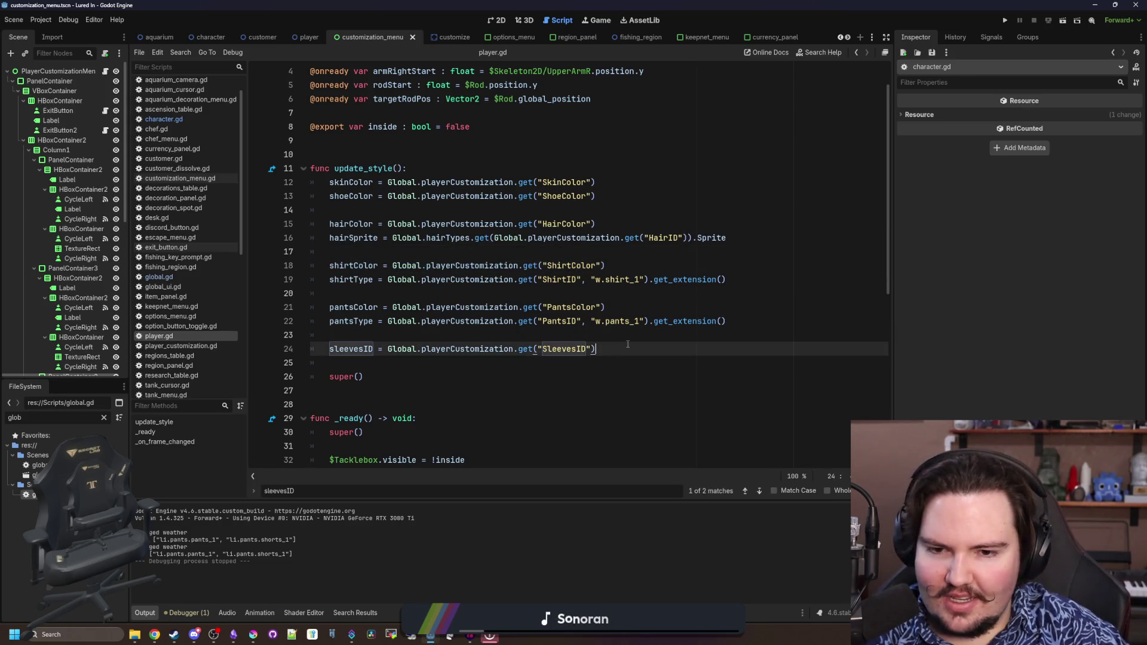
key(Return)
text(shirtColor = Global.playerCustomization.get("ShirtColor"))
Change the pasted line to read "SleevesColor" into sleevesColor
double_click(358, 363)
text(sleevesColor)
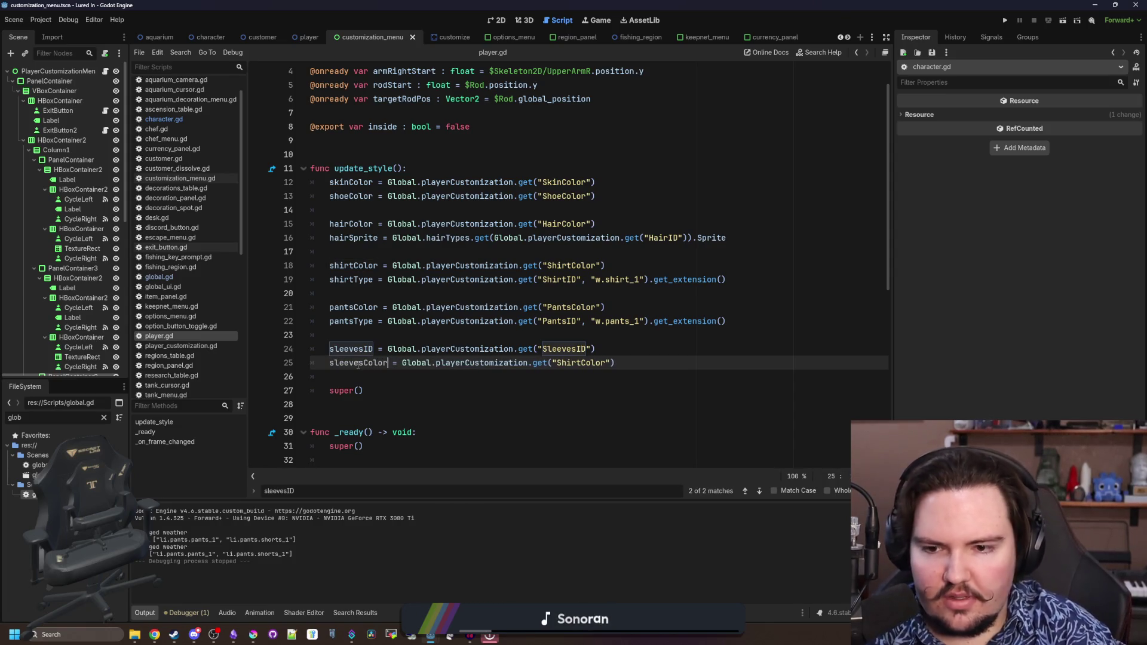
double_click(580, 362)
text(SleevesC)
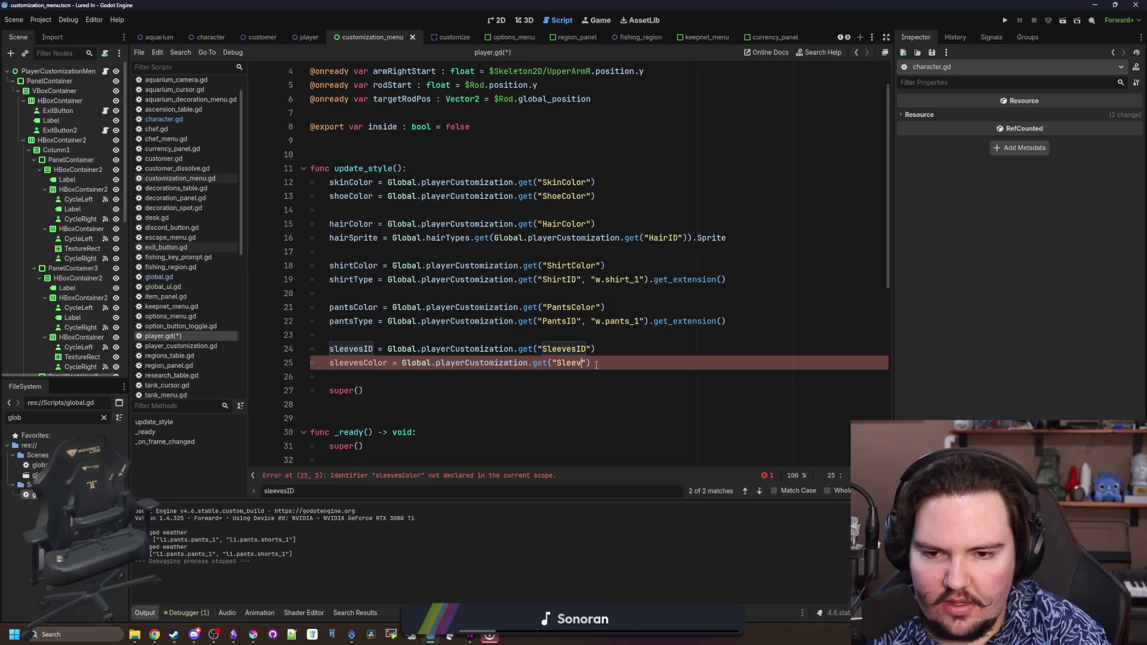
text(olor)
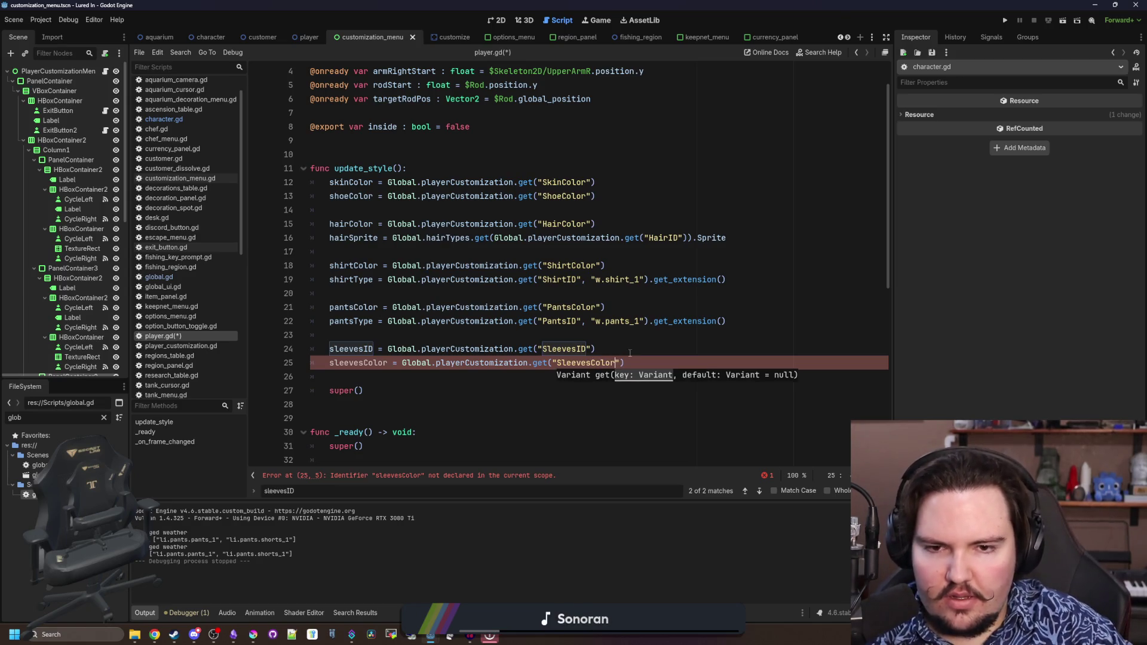
click(631, 354)
scroll(361, 364, up, 3)
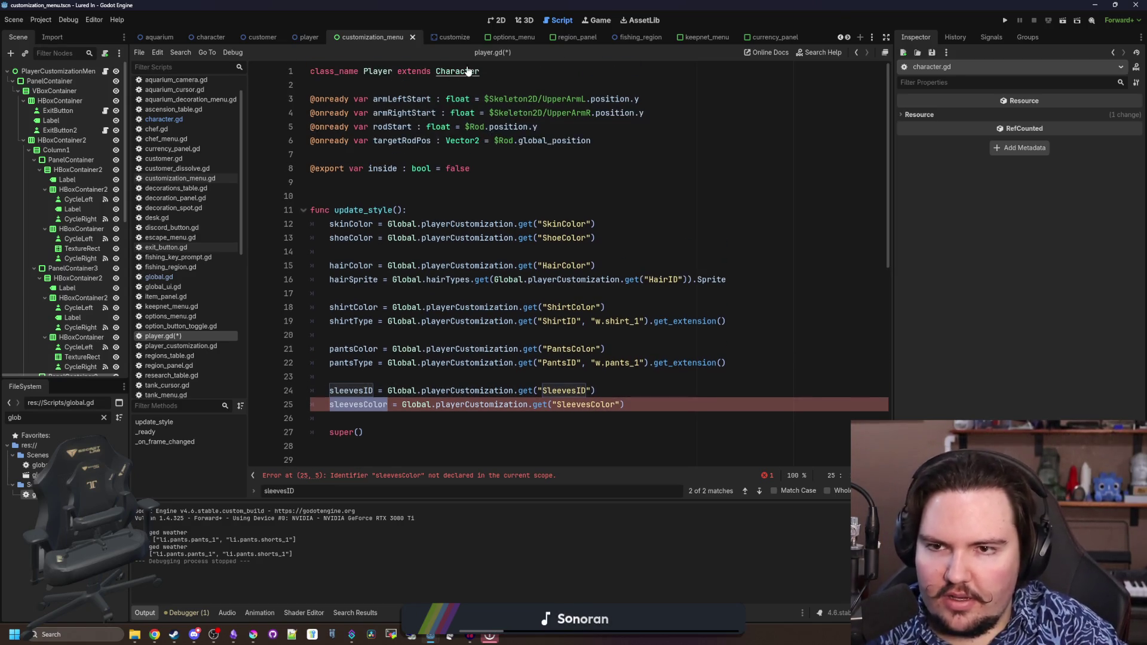
ctrl+click(454, 71)
scroll(565, 310, up, 15)
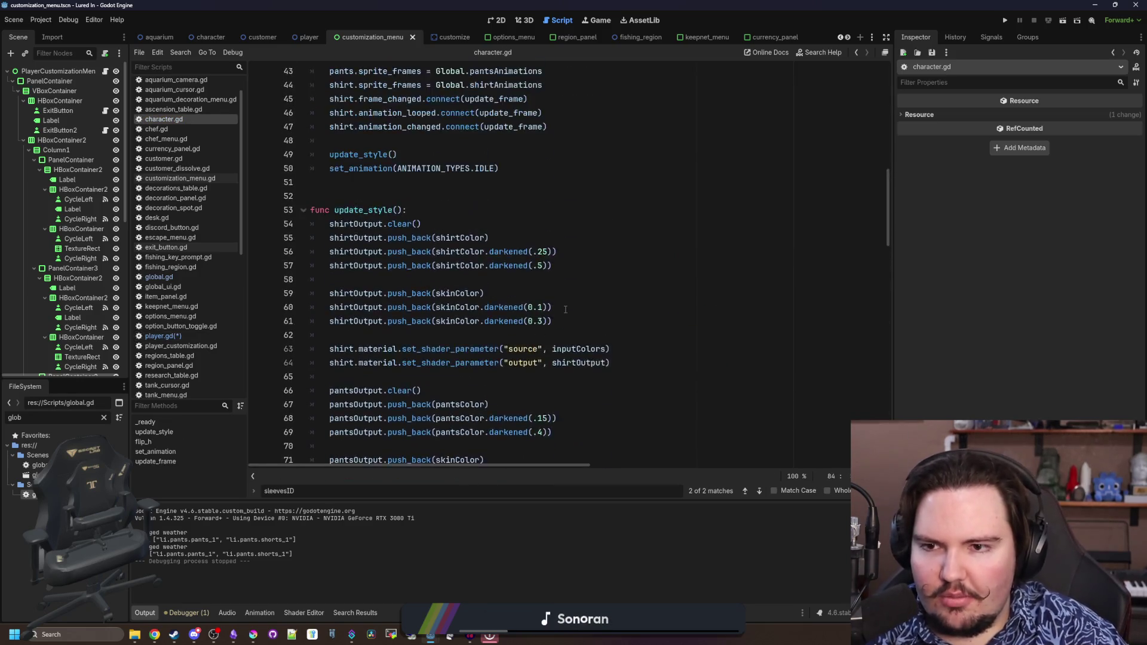
Remove the half-typed sleeves colour line below the sleevesID declaration
click(516, 252)
key(Return)
text(var sleevesColo)
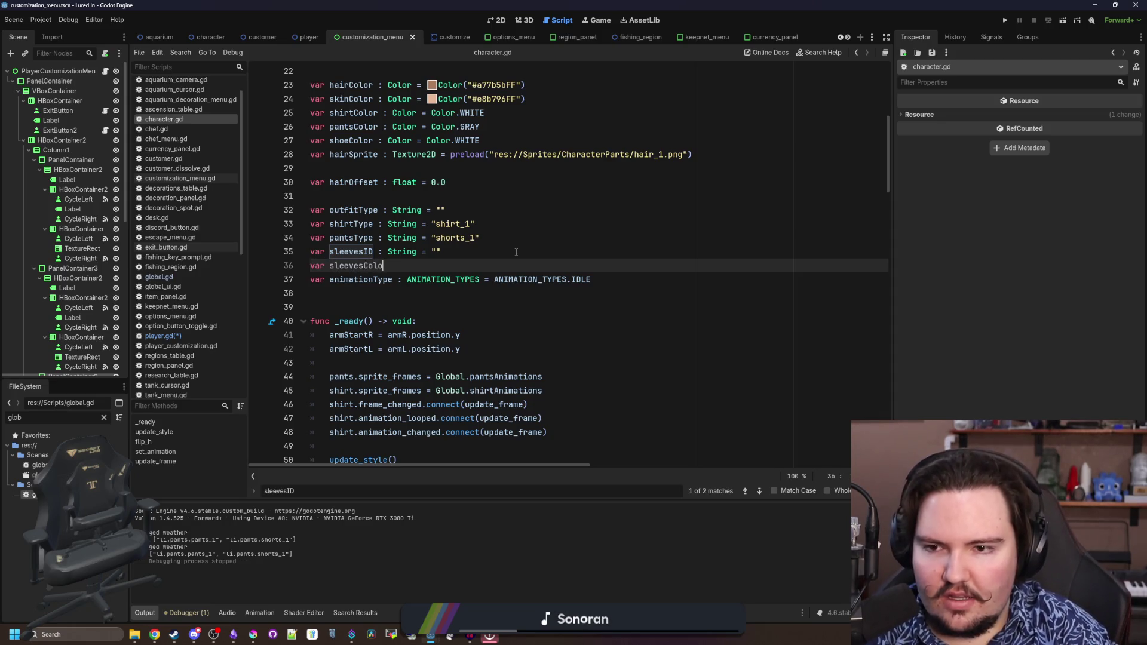
key(BackSpace)
key(BackSpace)
key(BackSpace)
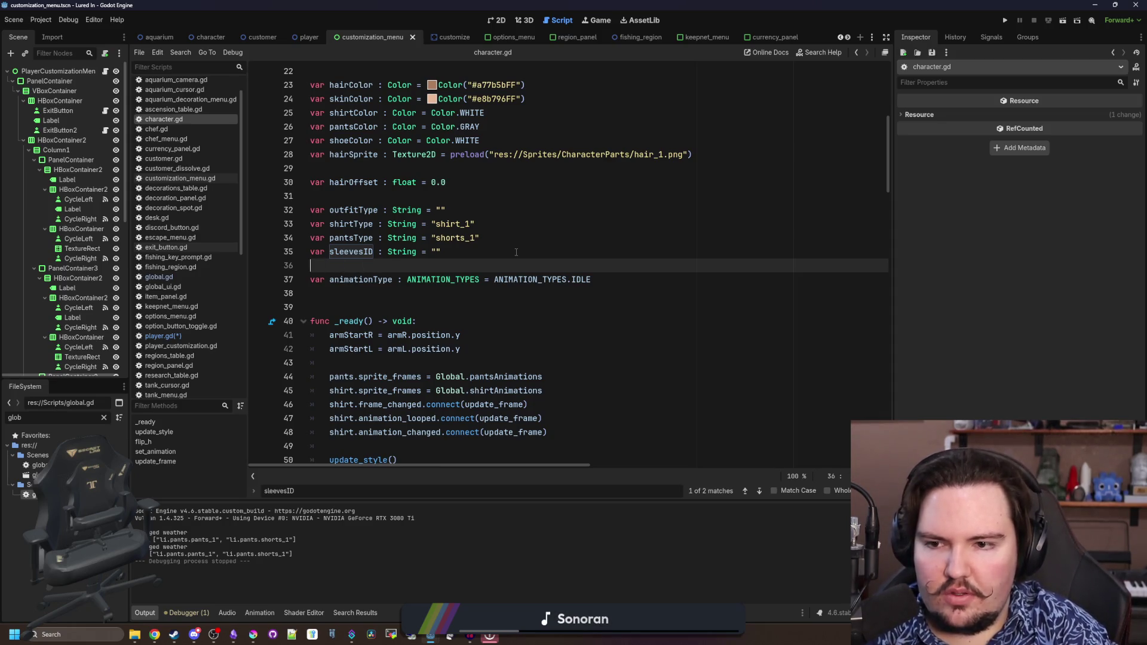
key(BackSpace)
Add 'var sleevesColor : Color = Color.WHITE' after the shoeColor declaration
click(530, 141)
key(Return)
text(va)
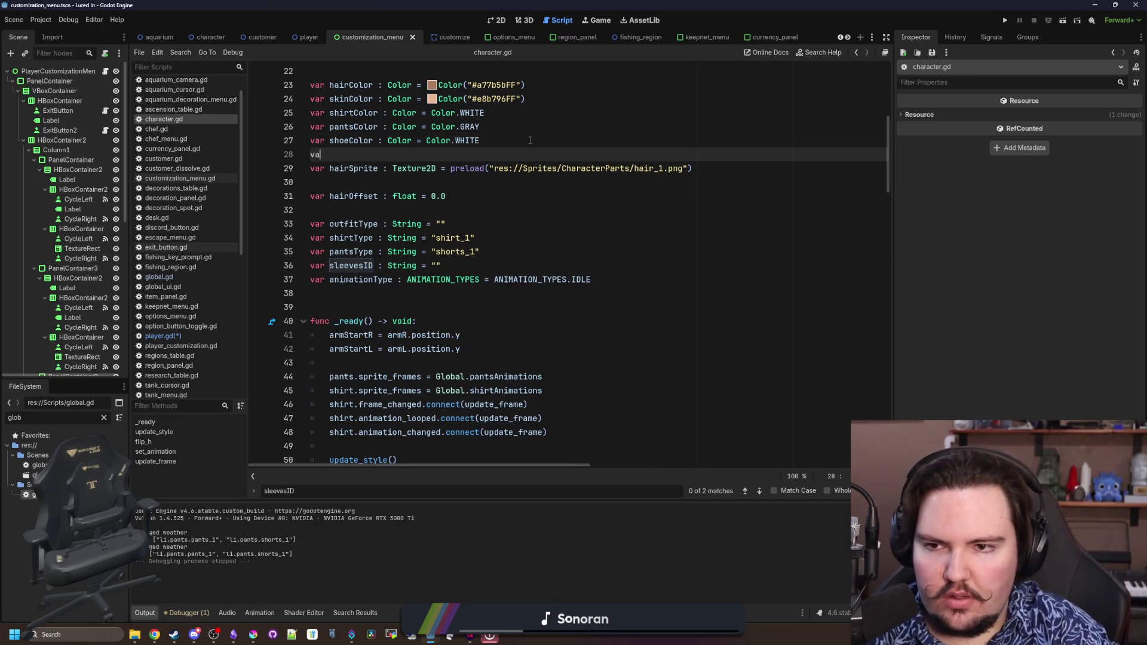
text(r sleevesColor : Color = Co)
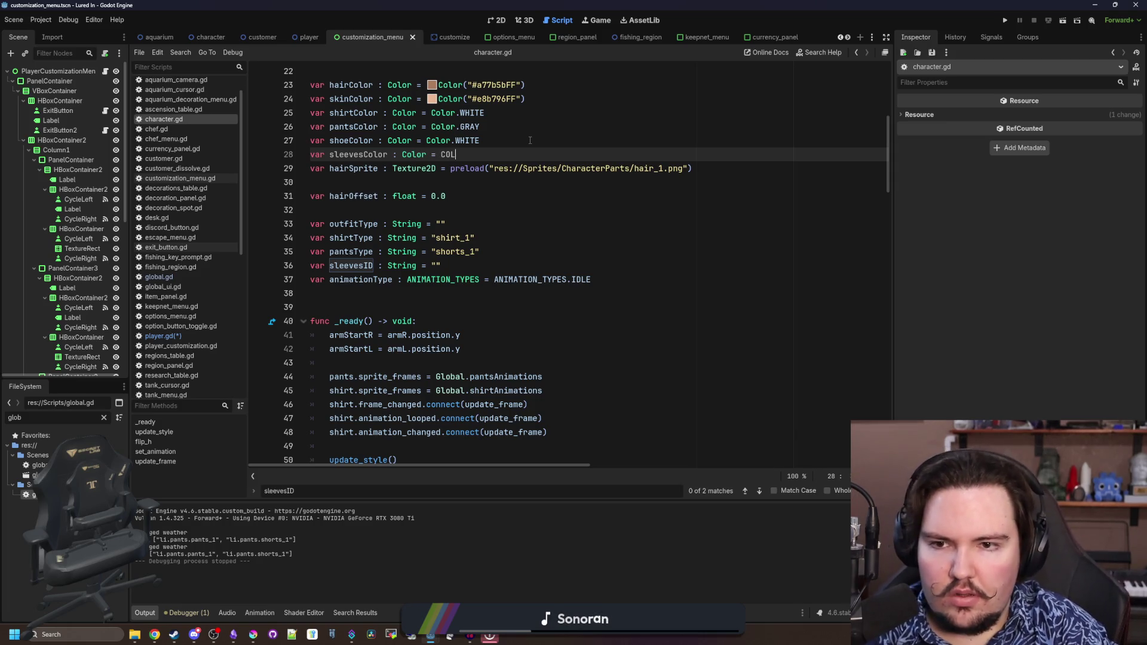
key(Return)
text(.WHJOITE)
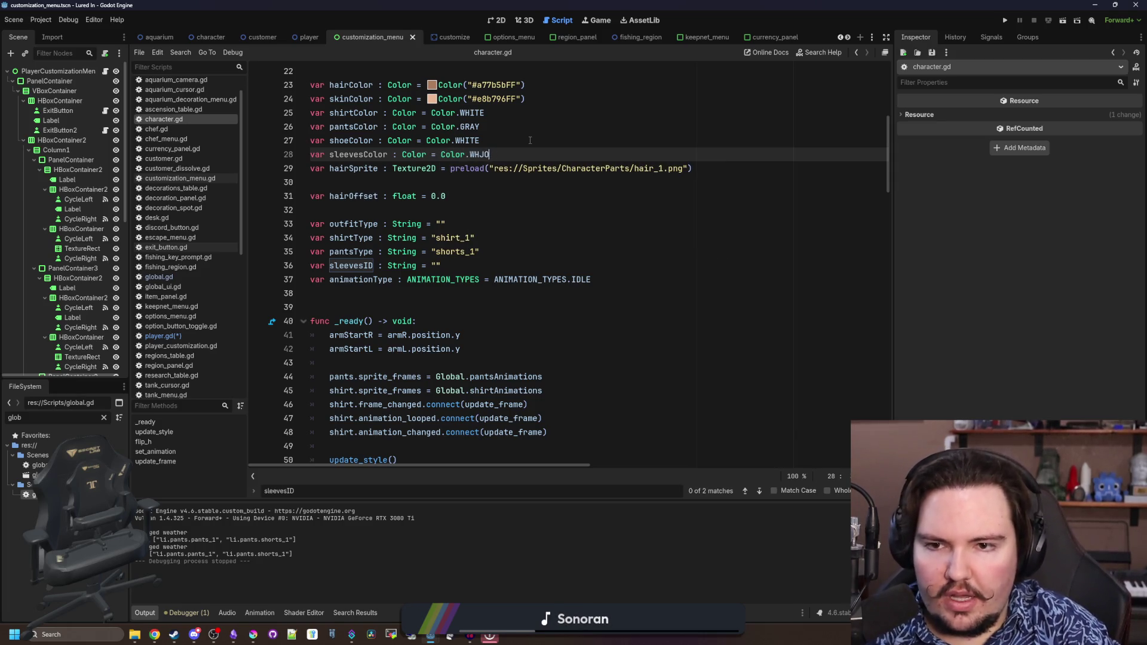
Restore pantsColor to Color.GRAY and save character.gd
scroll(496, 167, up, 1)
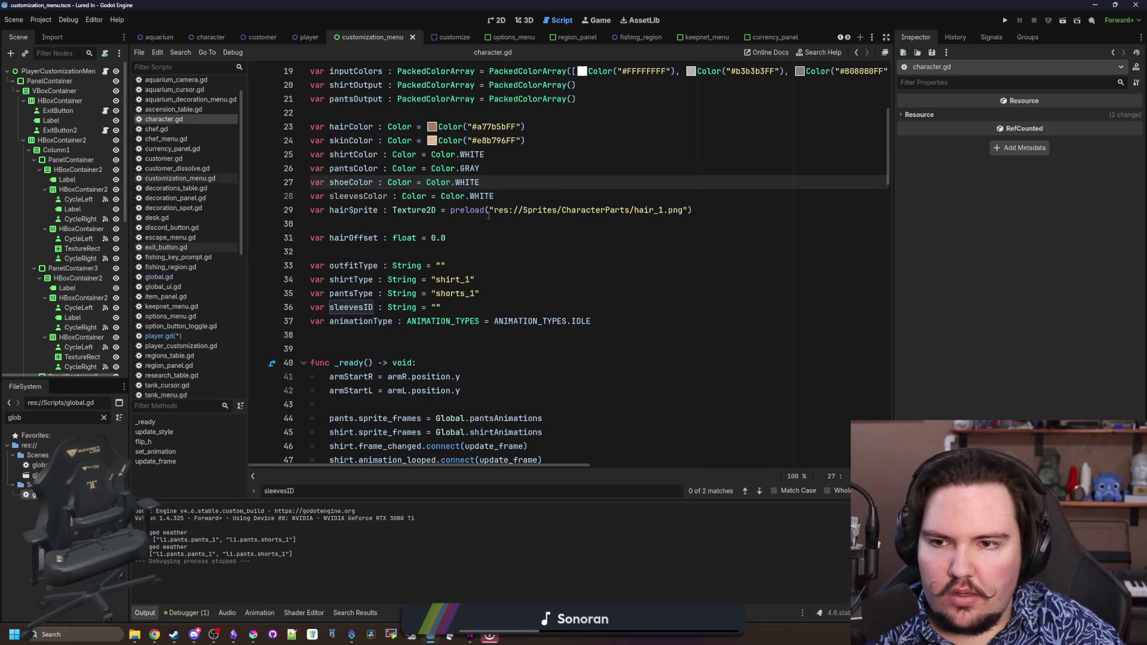
click(494, 169)
key(BackSpace)
key(BackSpace)
text(GRAY)
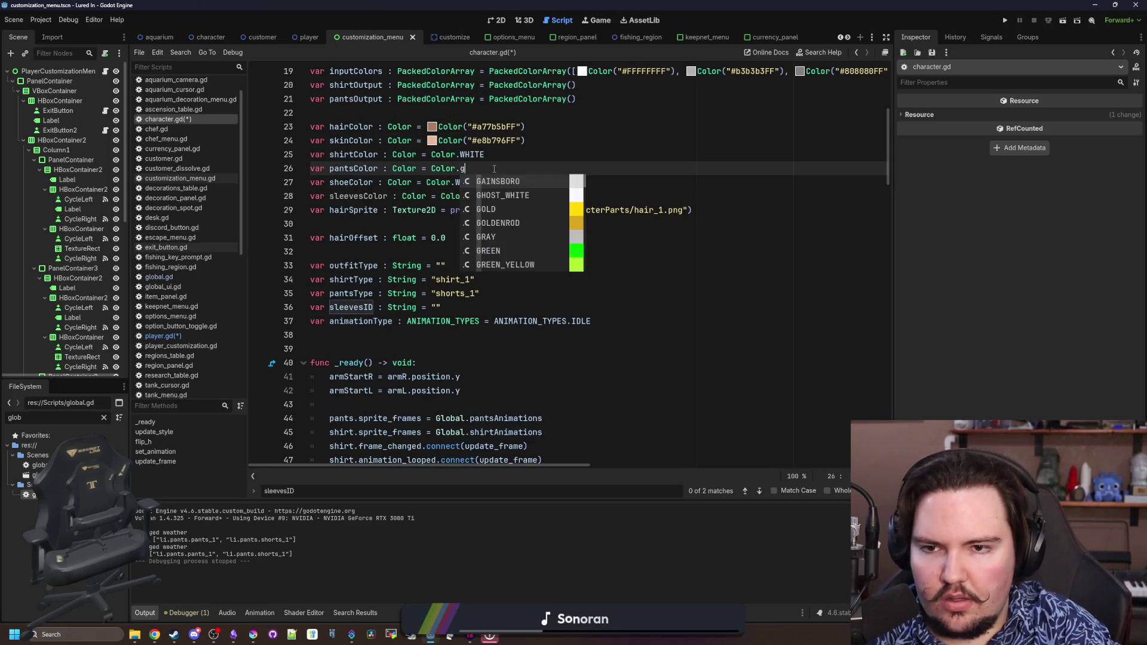
key(Escape)
click(496, 152)
scroll(496, 150, up, 1)
click(496, 150)
key(ctrl+s)
key(ctrl+s)
key(ctrl+s)
Review the new sleevesColor declaration and select its name
click(466, 224)
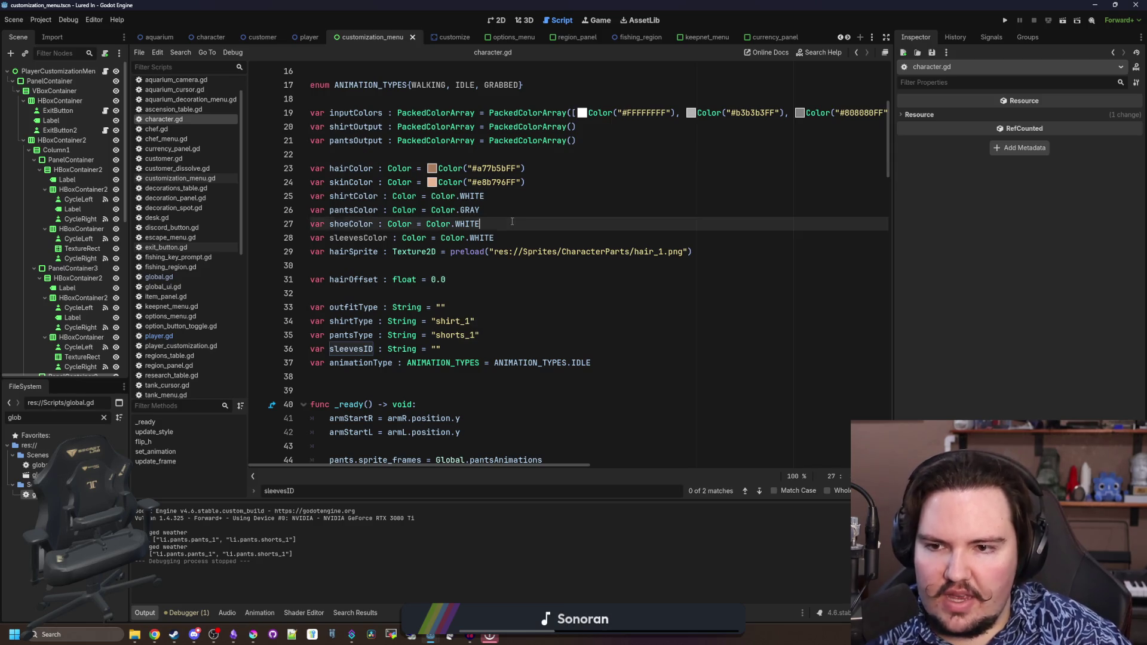
click(465, 238)
scroll(462, 309, down, 6)
scroll(445, 279, up, 5)
click(366, 226)
key(Up)
key(Up)
key(ctrl+Right)
key(ctrl+Right)
key(ctrl+shift+Left)
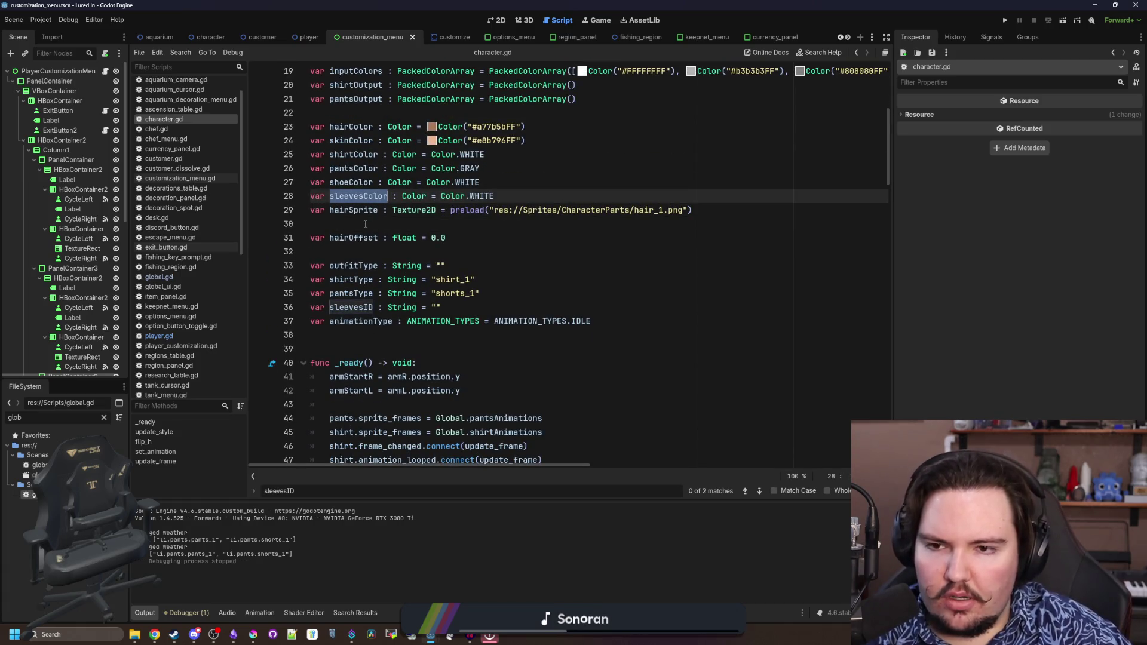
Make room after the arm assignments in update_style, typing a sleevesData placeholder
click(365, 224)
scroll(388, 256, down, 15)
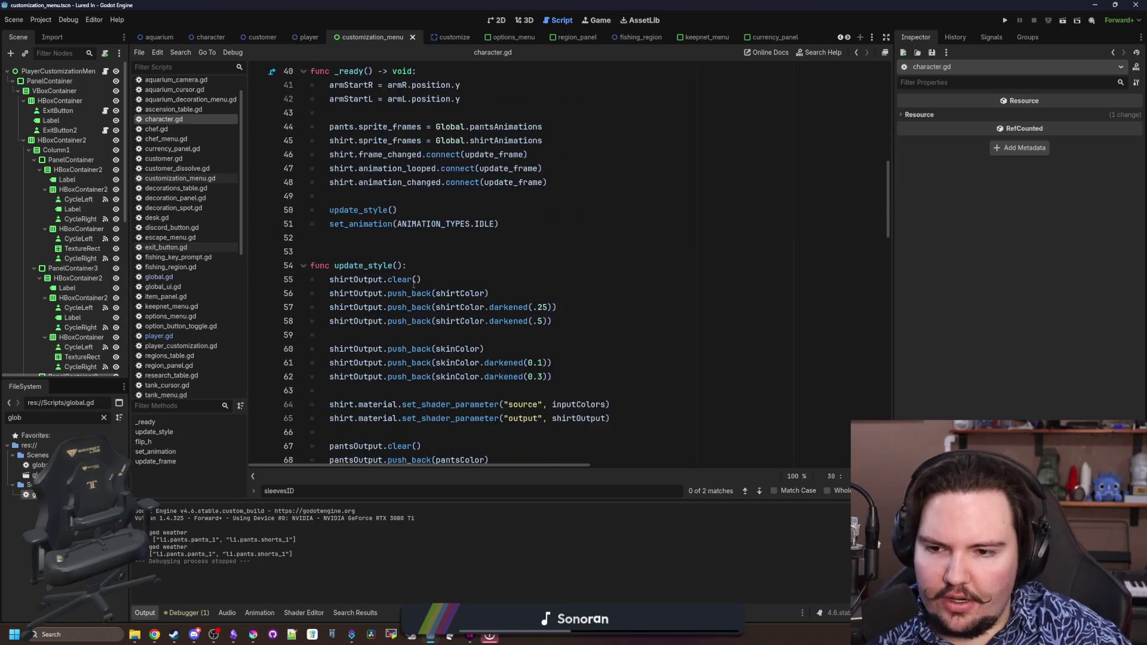
scroll(430, 305, down, 1)
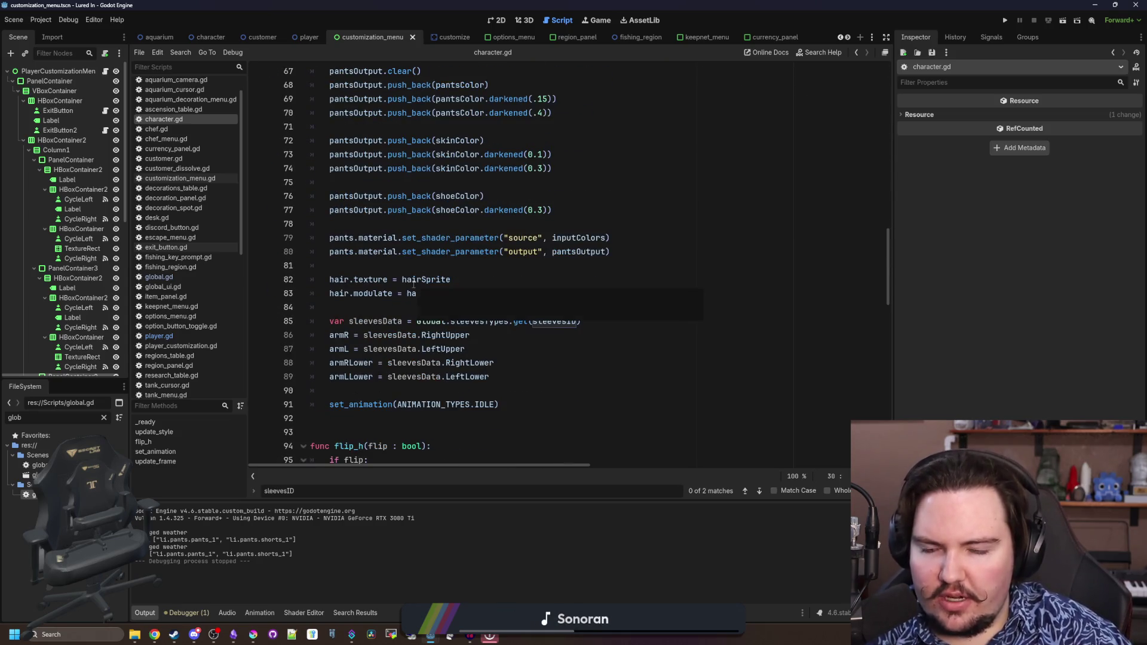
scroll(375, 310, up, 4)
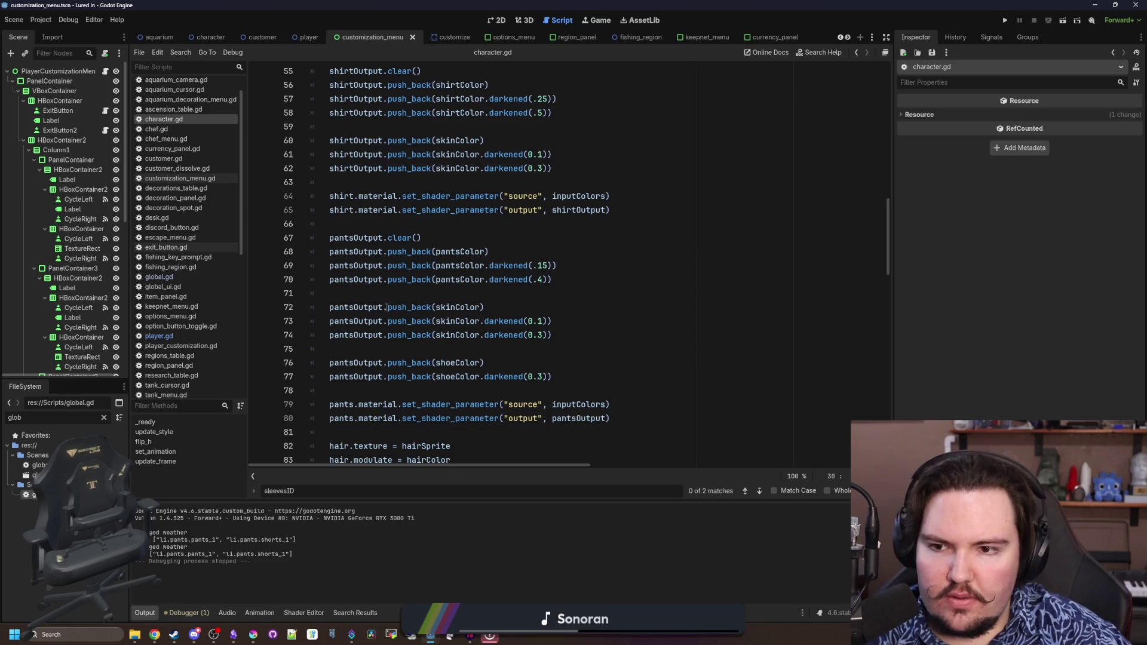
mouse_move(451, 285)
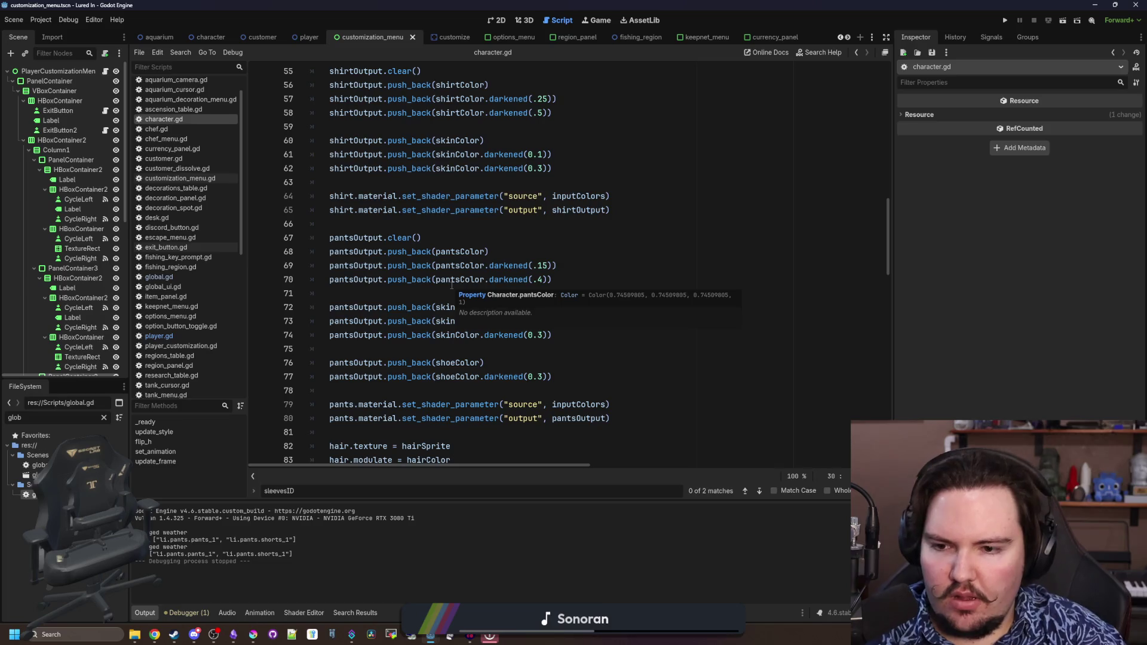
scroll(451, 286, down, 3)
click(401, 349)
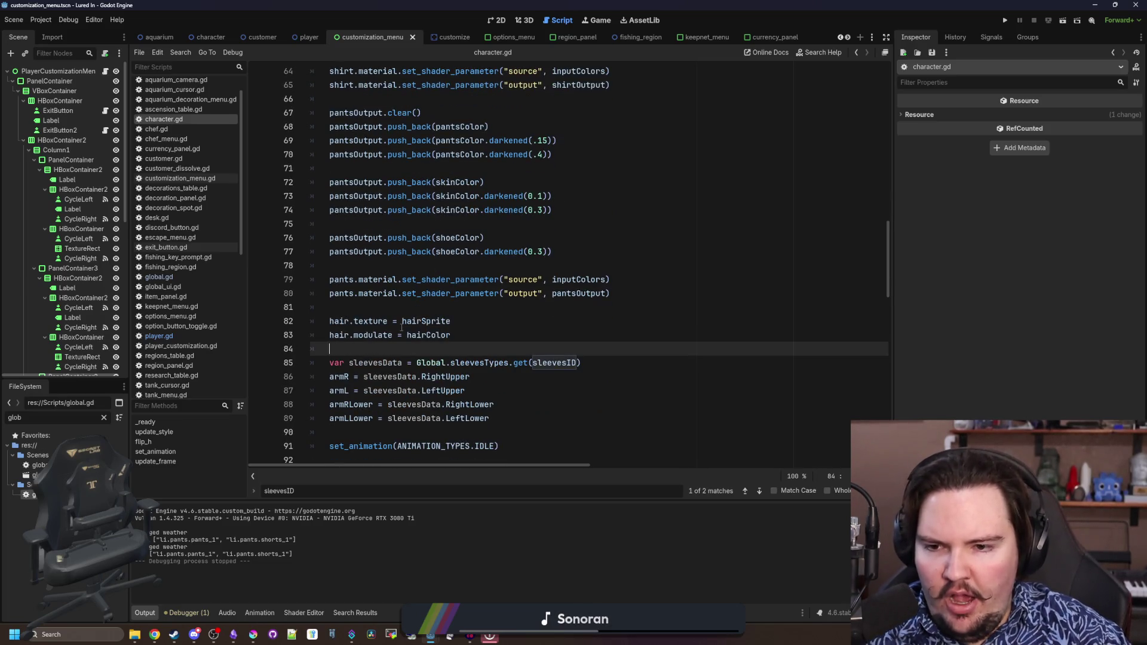
scroll(401, 328, down, 2)
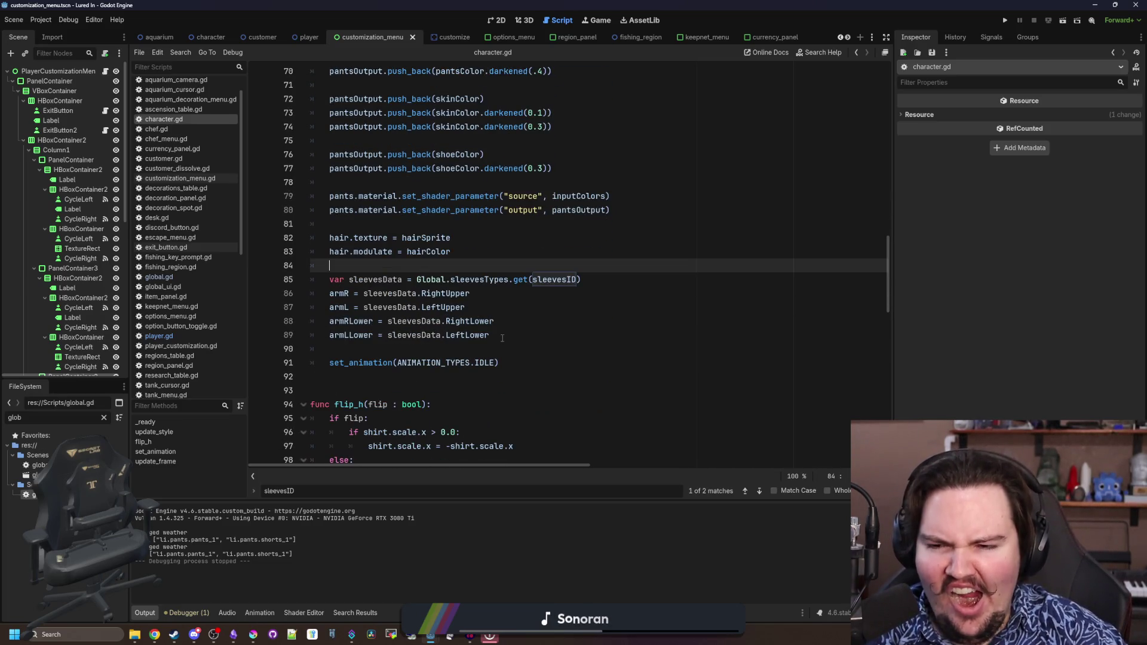
click(508, 334)
key(Return)
key(Return)
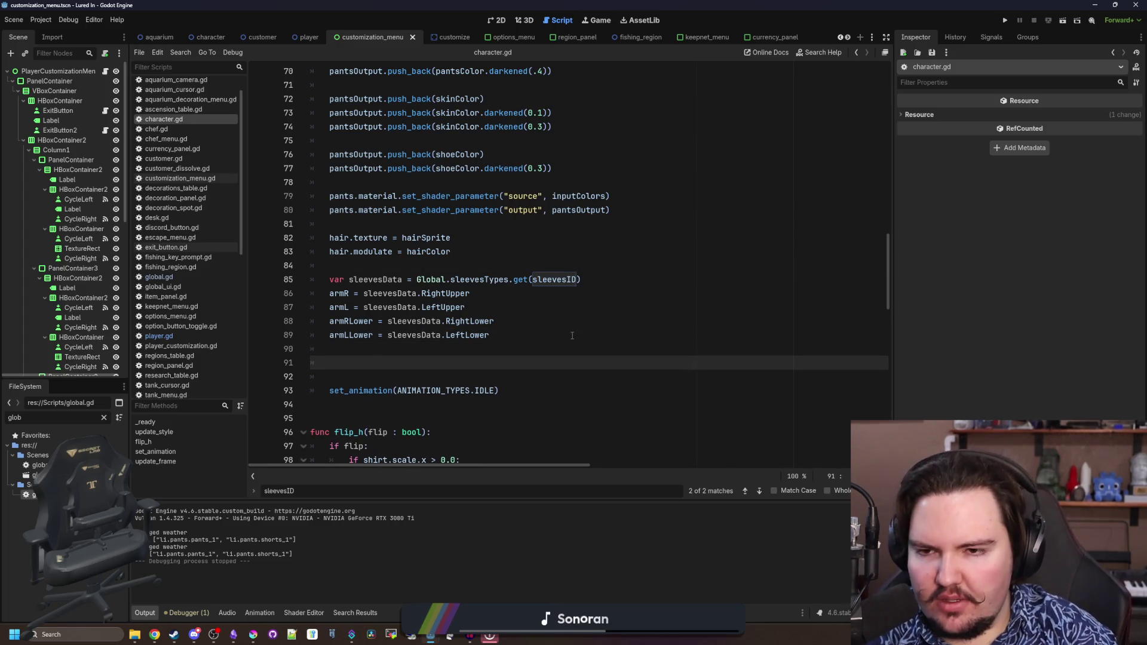
scroll(572, 336, up, 4)
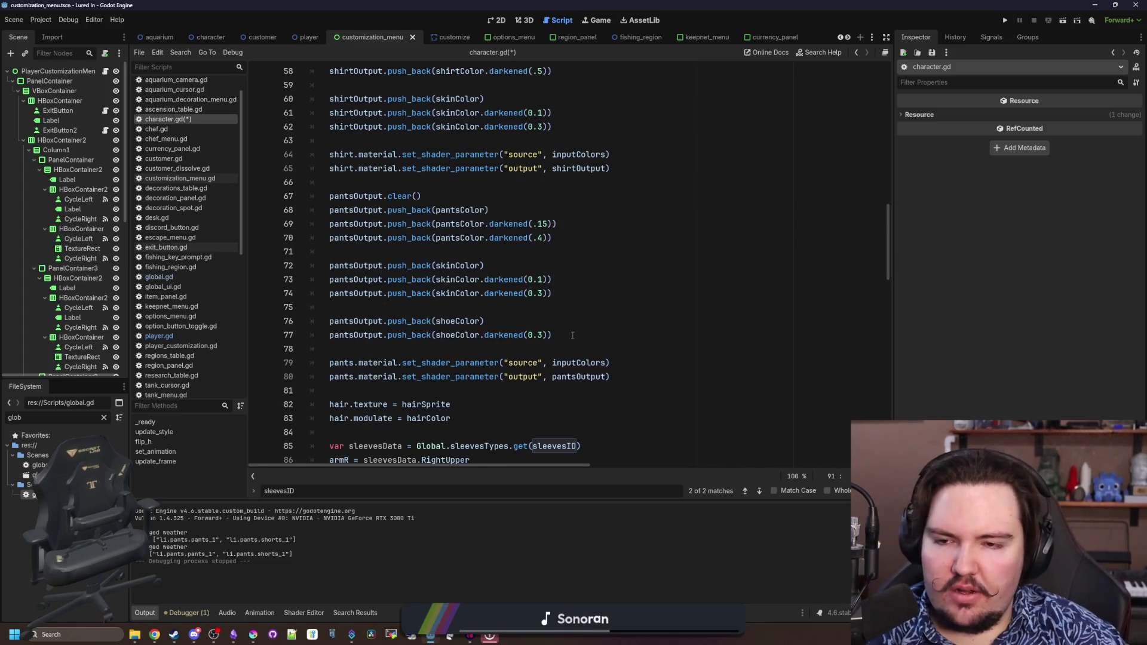
scroll(571, 336, down, 4)
text(sleevesData)
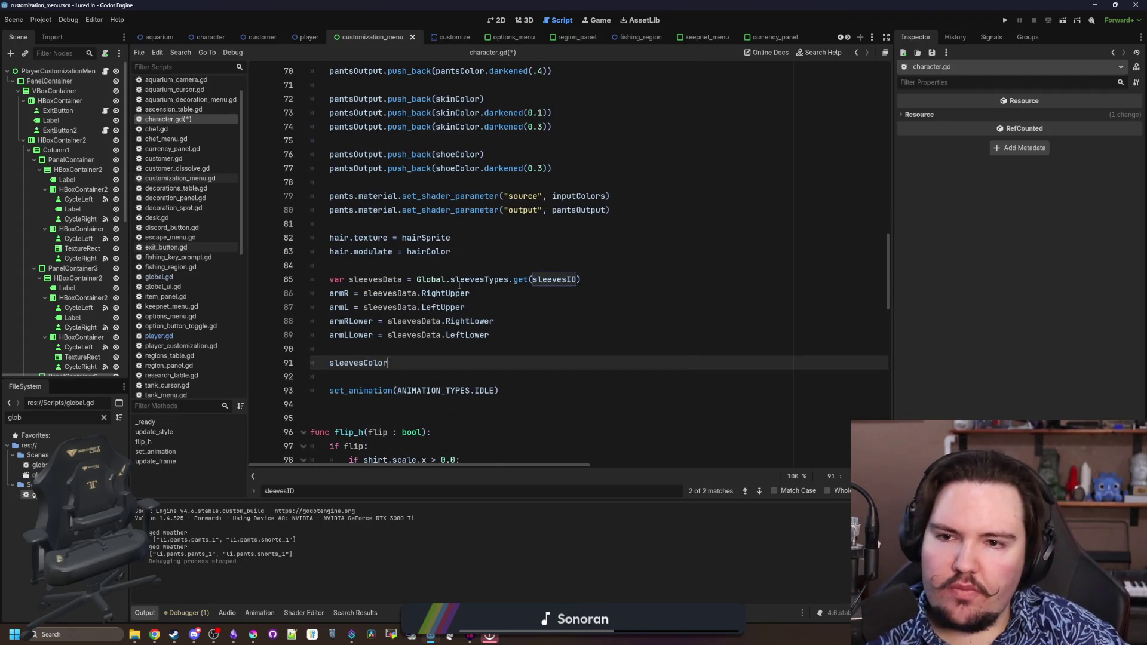
scroll(388, 299, up, 4)
click(424, 250)
scroll(424, 248, up, 4)
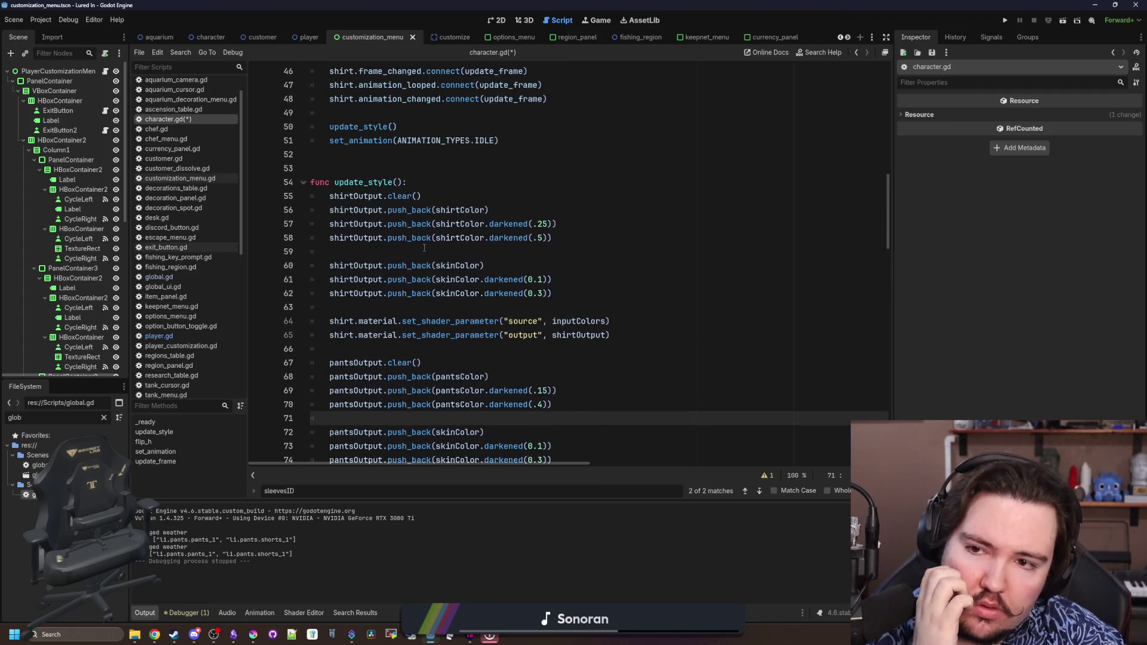
Copy the shirt colour block and paste it below the arm assignments
drag(554, 293, 314, 265)
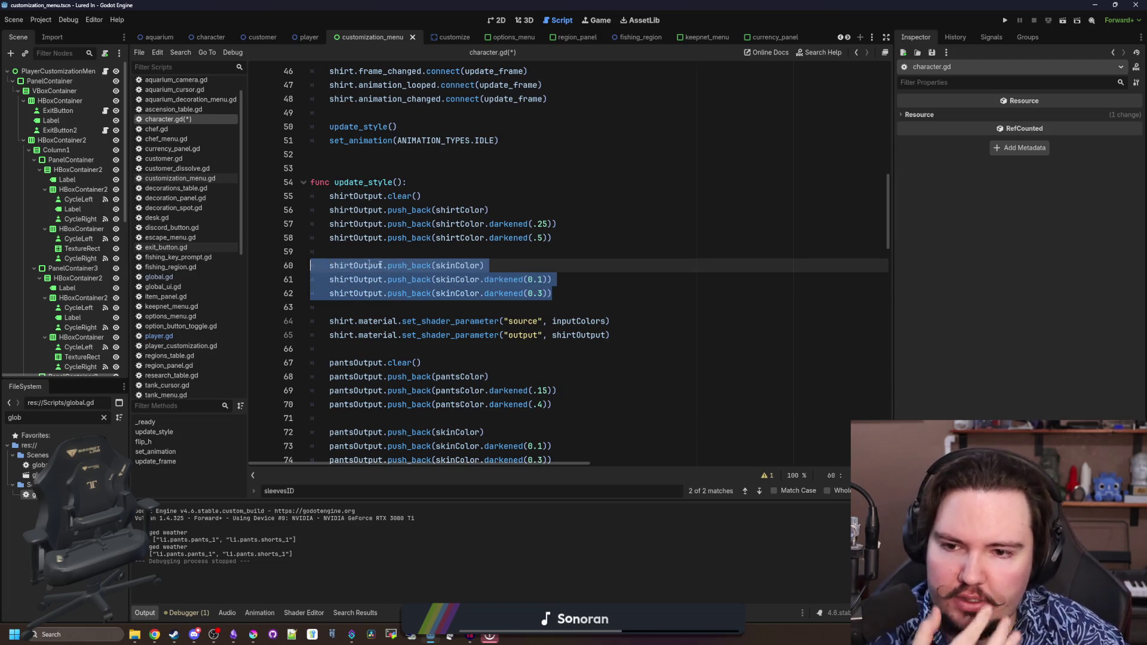
click(426, 265)
click(538, 256)
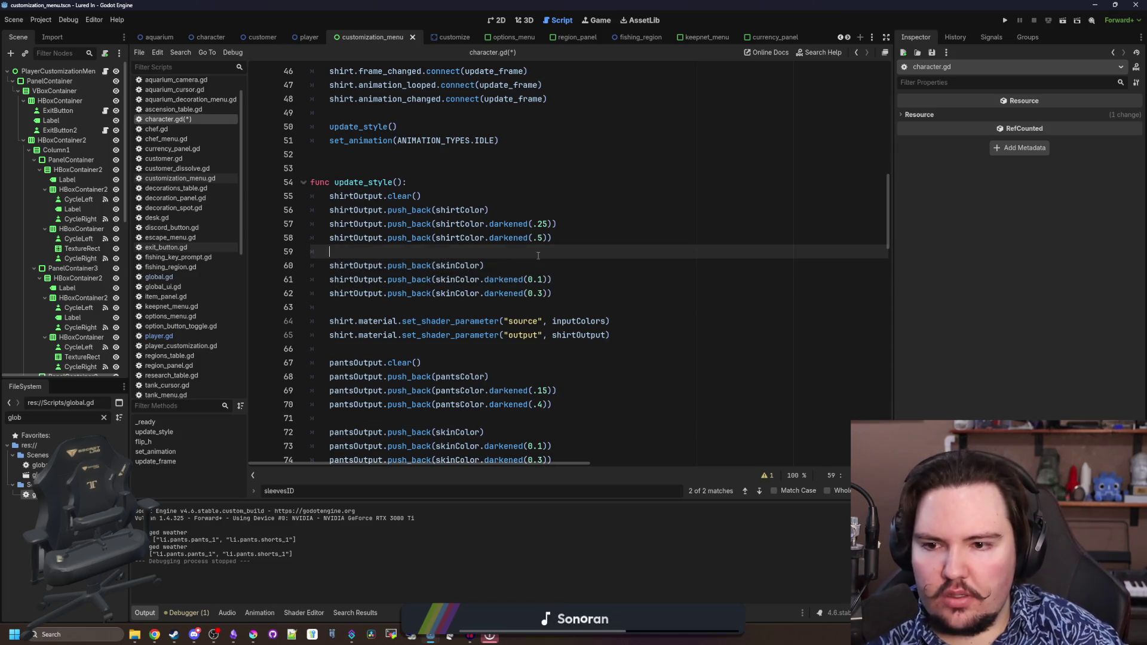
mouse_move(633, 334)
mouse_down()
mouse_move(314, 182)
mouse_move(421, 196)
mouse_up()
key(ctrl+c)
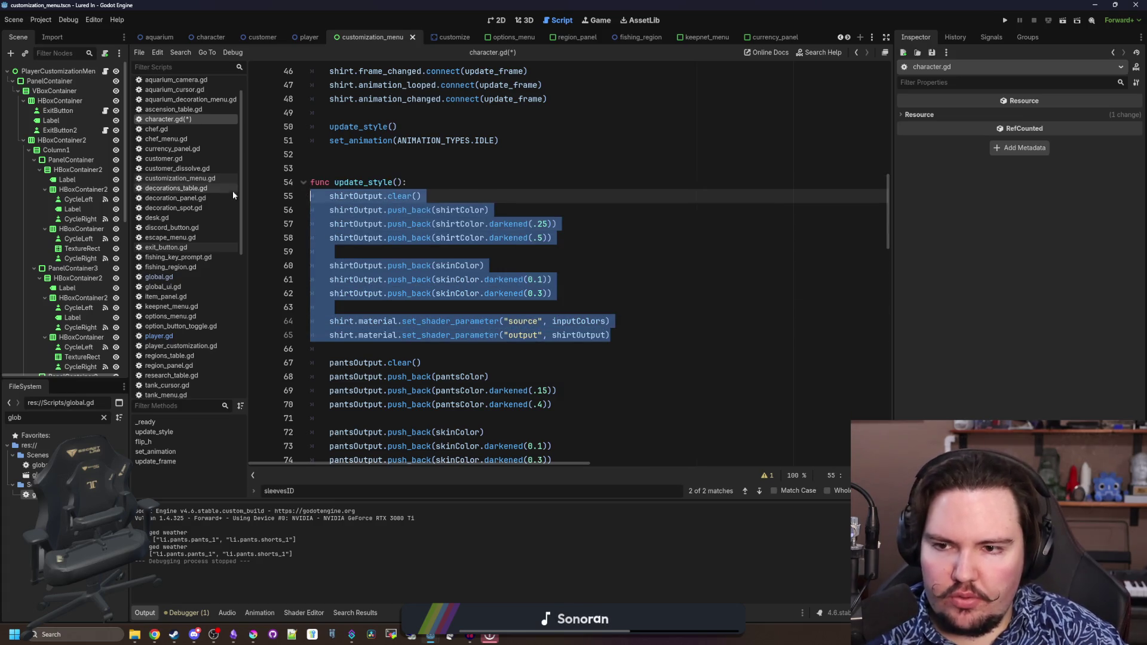
scroll(528, 299, down, 11)
click(361, 223)
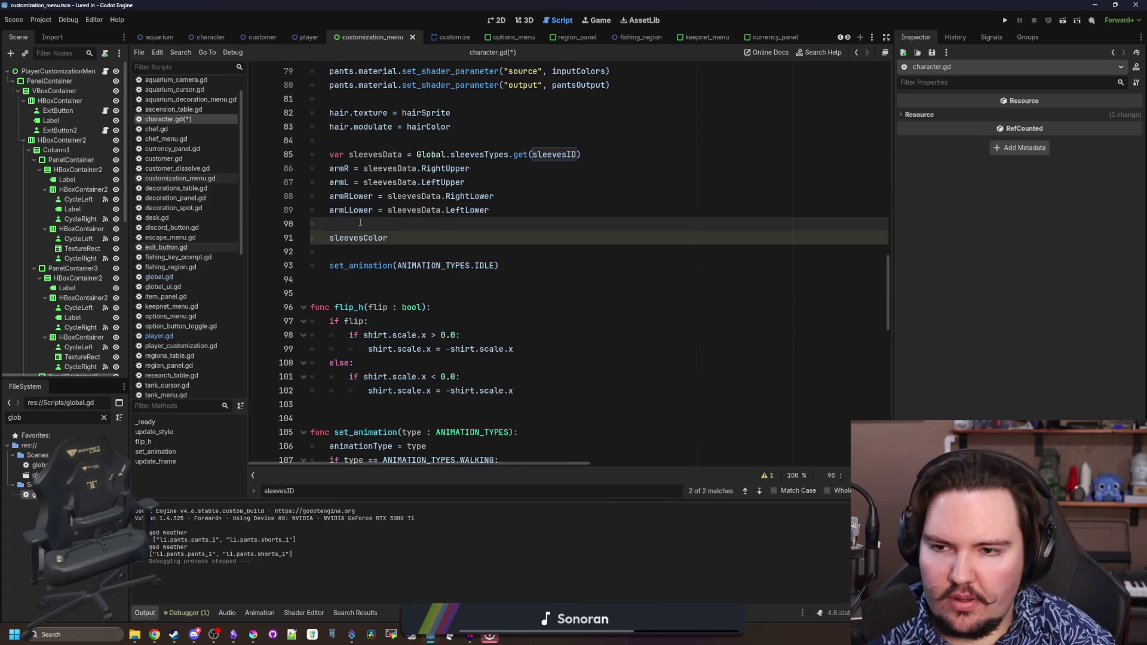
key(ctrl+v)
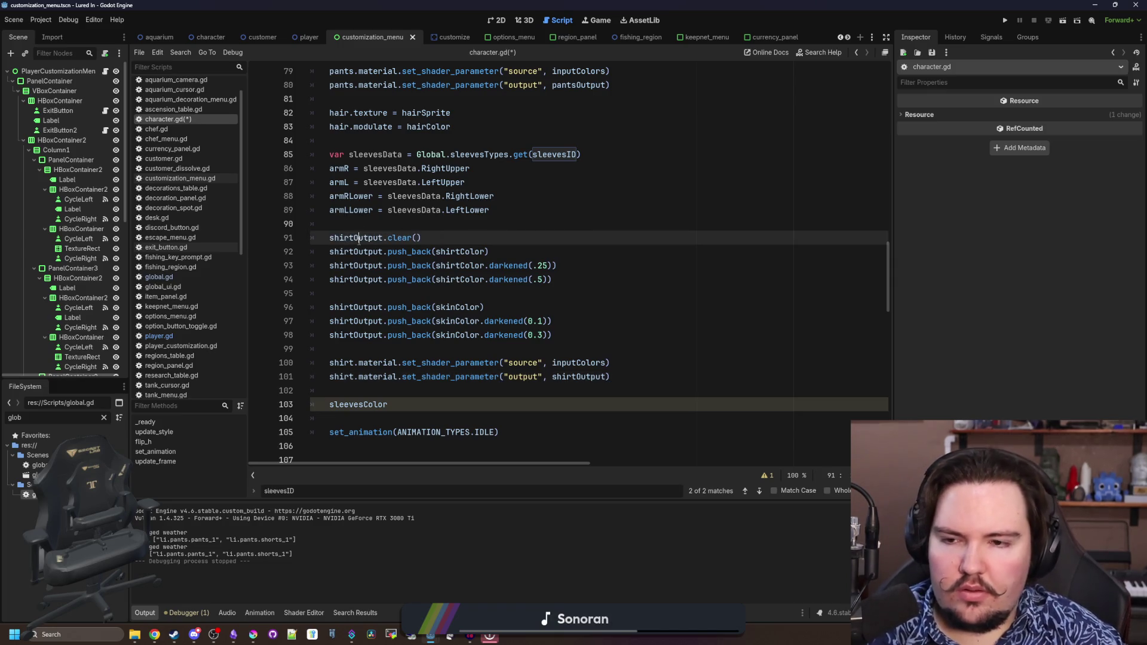
Rename every shirtOutput in the pasted block to sleevesOutput
double_click(346, 238)
text(sleeves)
text(Output)
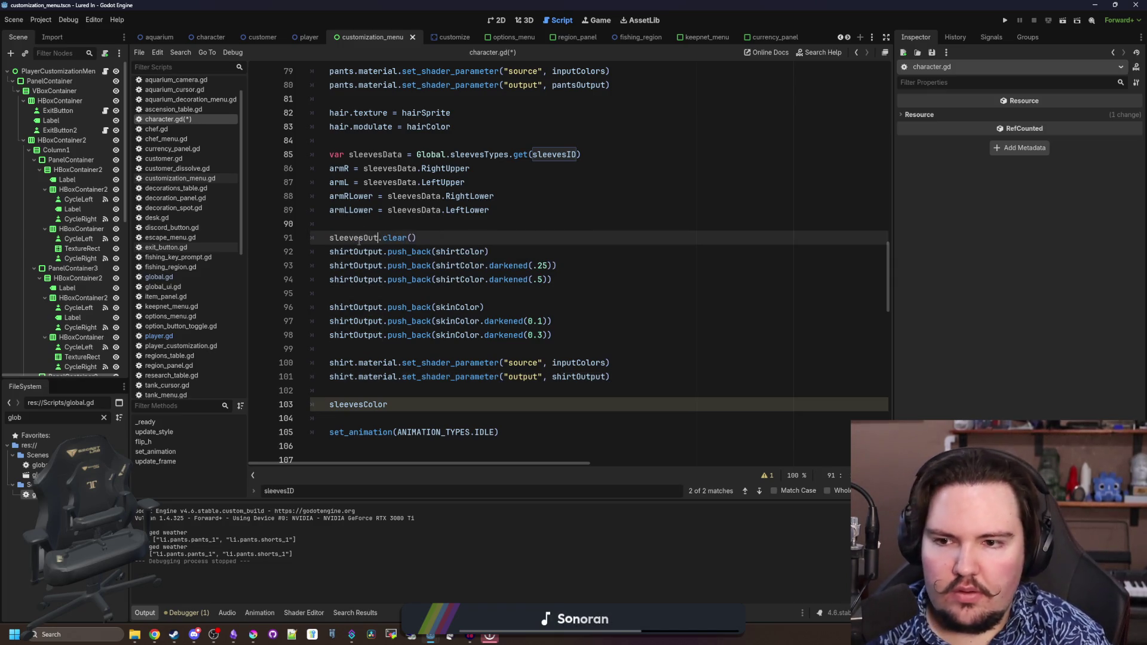
click(364, 251)
double_click(364, 252)
text(sleevesOutput)
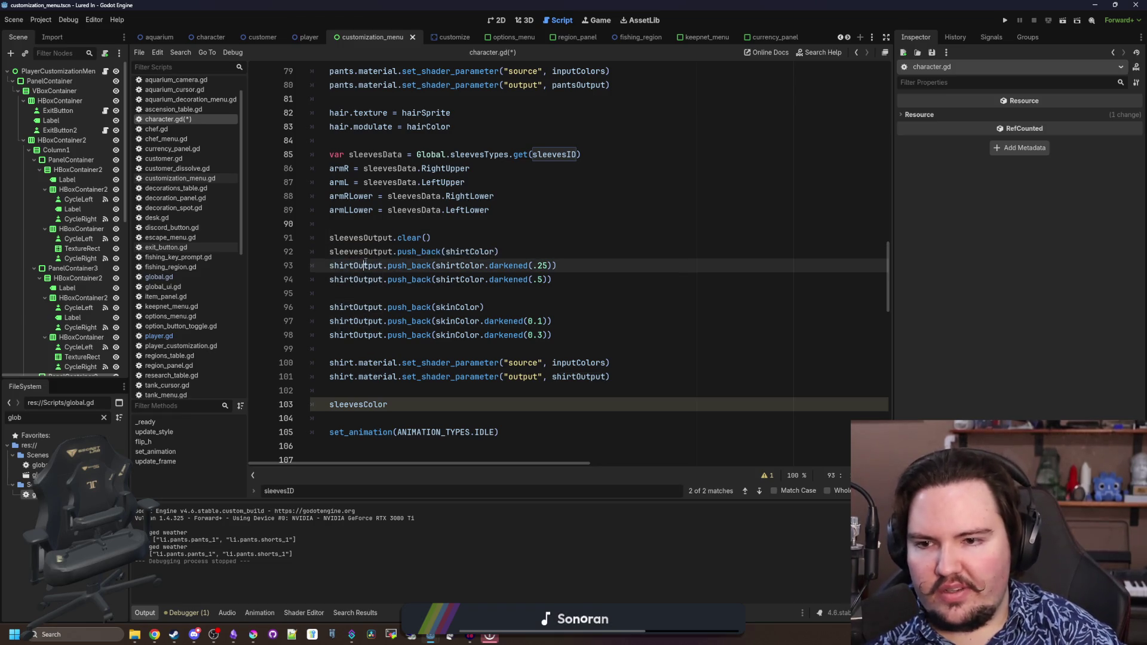
double_click(359, 265)
text(sleevesOutput)
double_click(359, 280)
text(sleevesOutput)
double_click(358, 307)
text(sleevesOutput)
double_click(358, 321)
text(sleevesOutput)
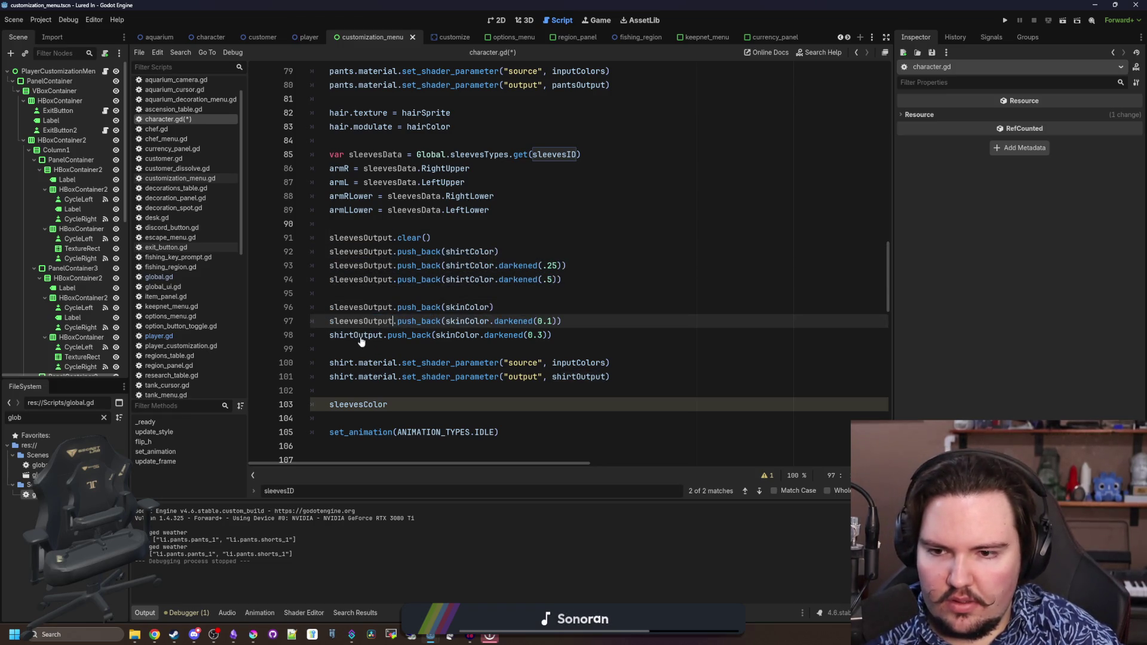
double_click(358, 335)
text(sleevesOutput)
Replace shirtColor with sleevesColor on lines 92–94
double_click(474, 253)
text(sleevesColor)
double_click(474, 251)
key(ctrl+c)
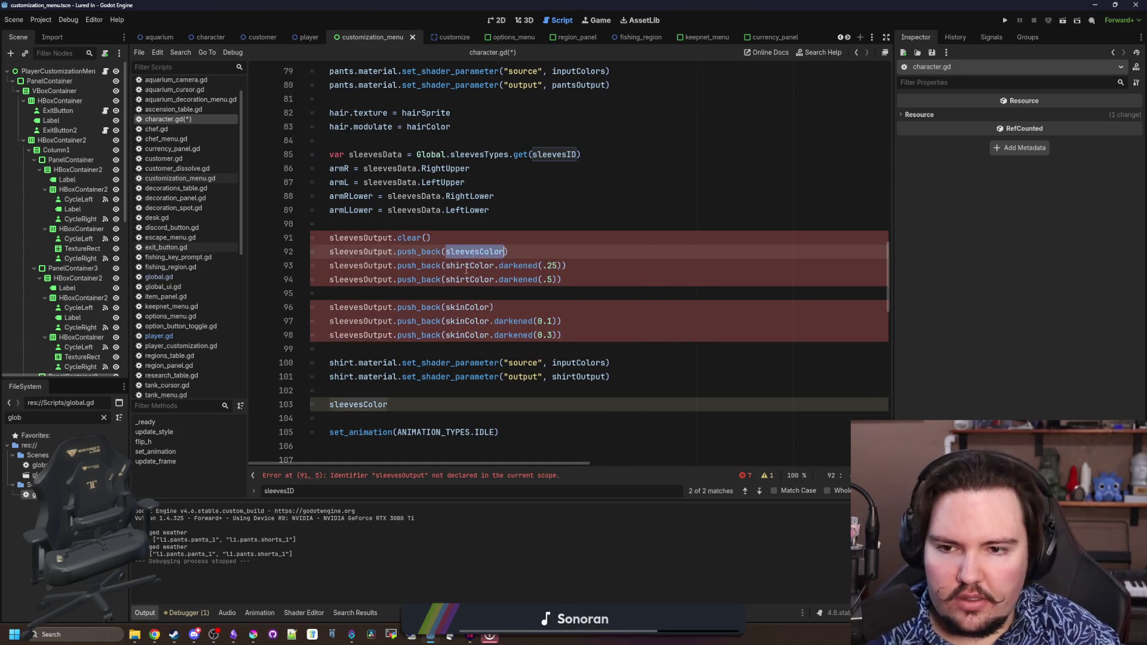
double_click(469, 265)
key(ctrl+v)
double_click(466, 279)
key(ctrl+v)
click(430, 296)
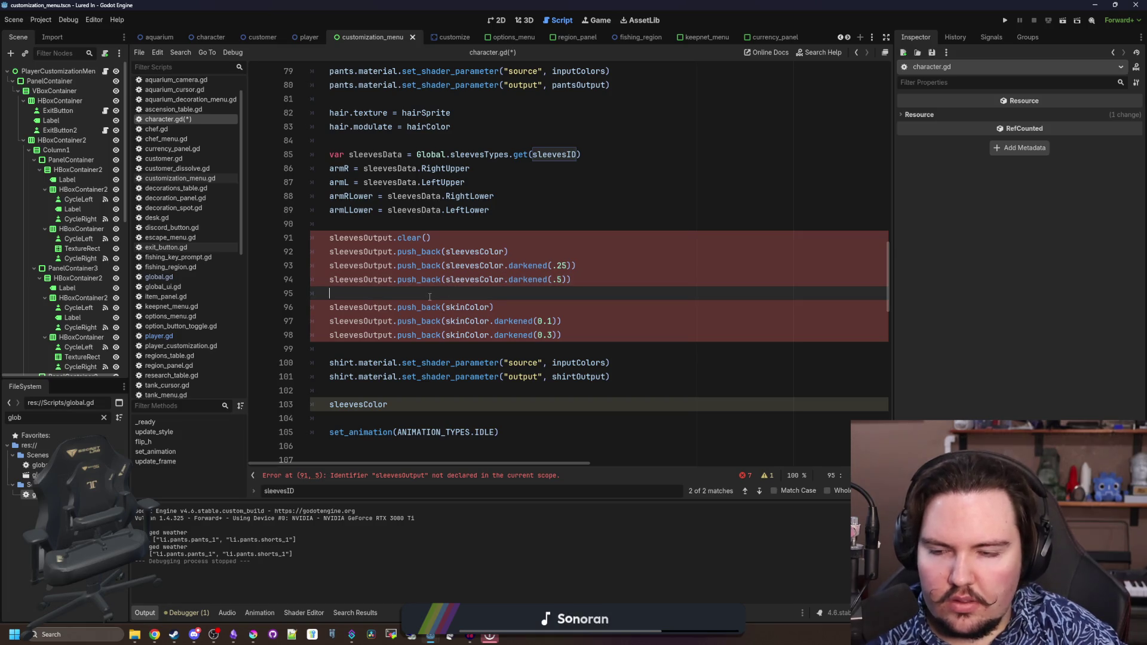
Retarget lines 100–101 from shirt to armR, passing sleevesOutput as the output
double_click(349, 363)
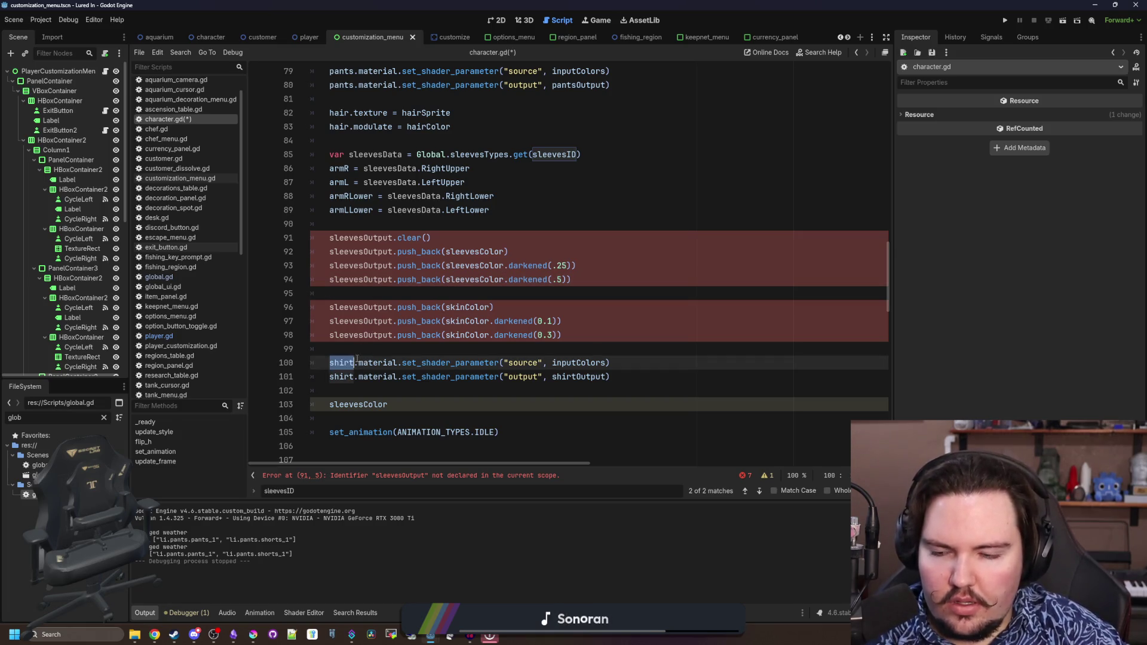
text(armR)
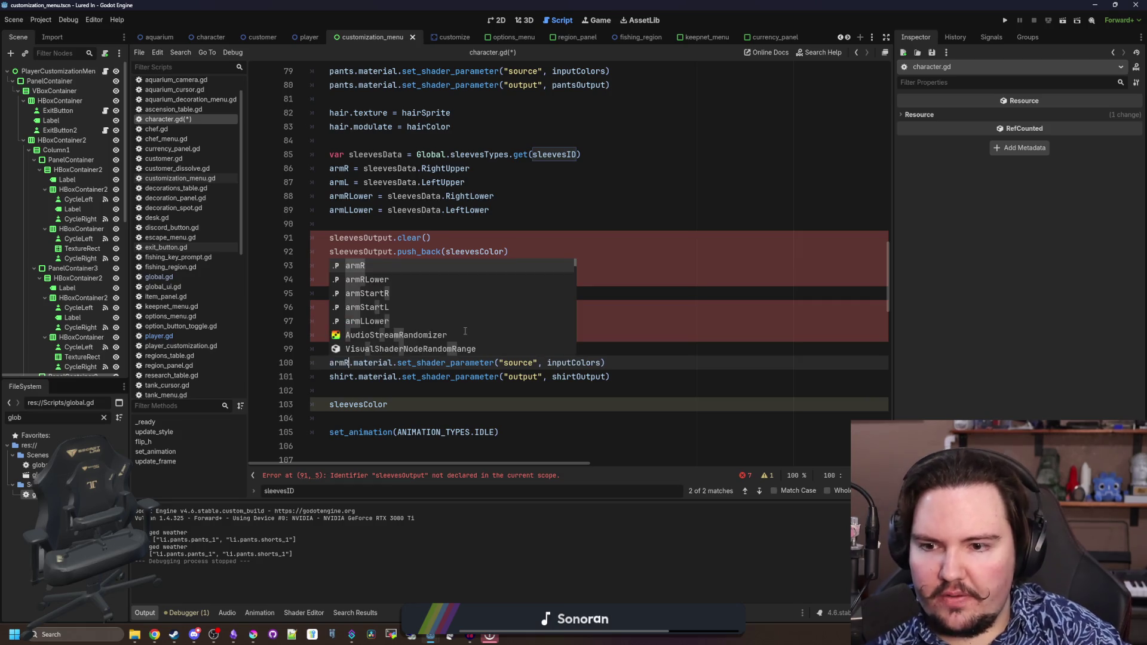
key(Escape)
double_click(339, 376)
text(armR)
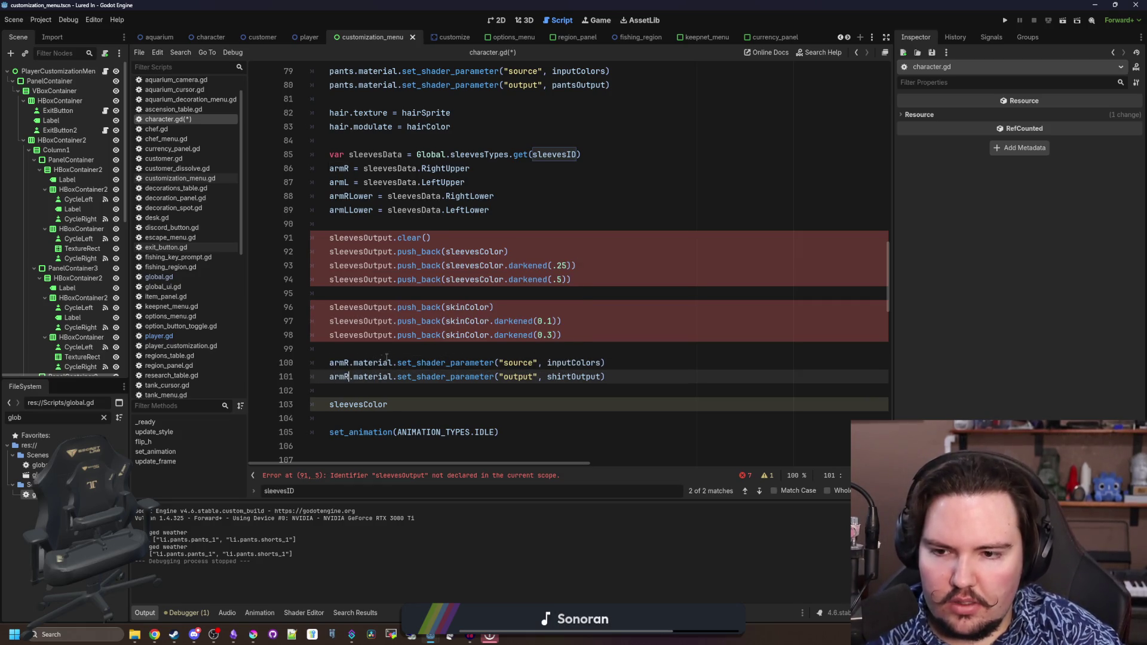
double_click(575, 362)
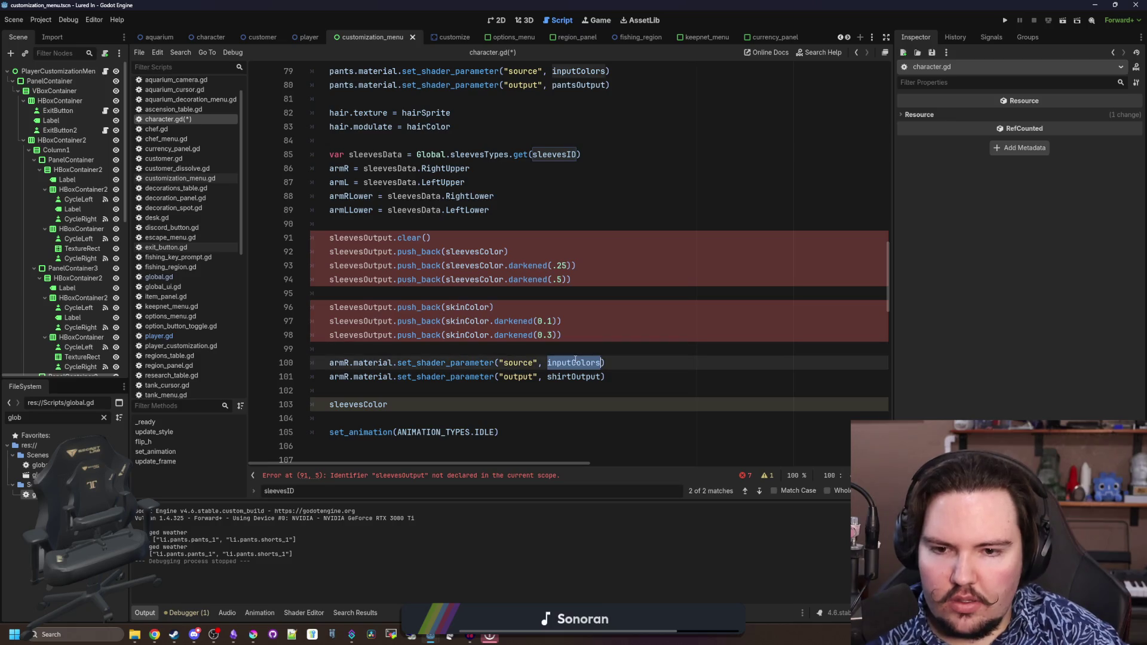
double_click(577, 375)
text(sleeves)
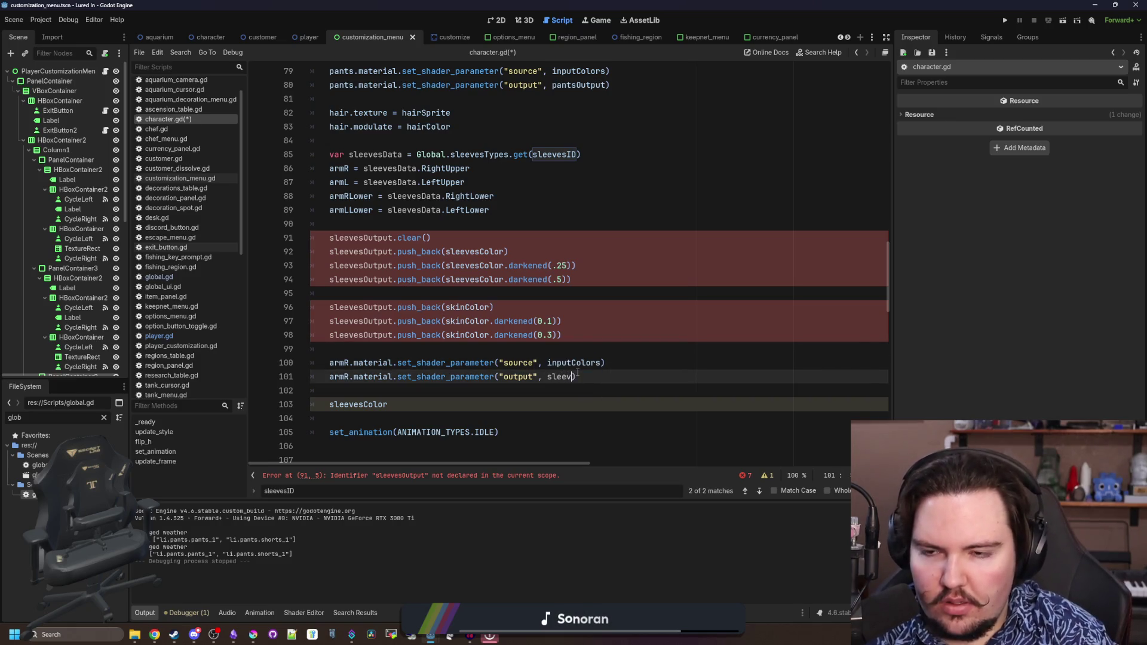
text(Outpu)
double_click(358, 237)
scroll(575, 239, up, 10)
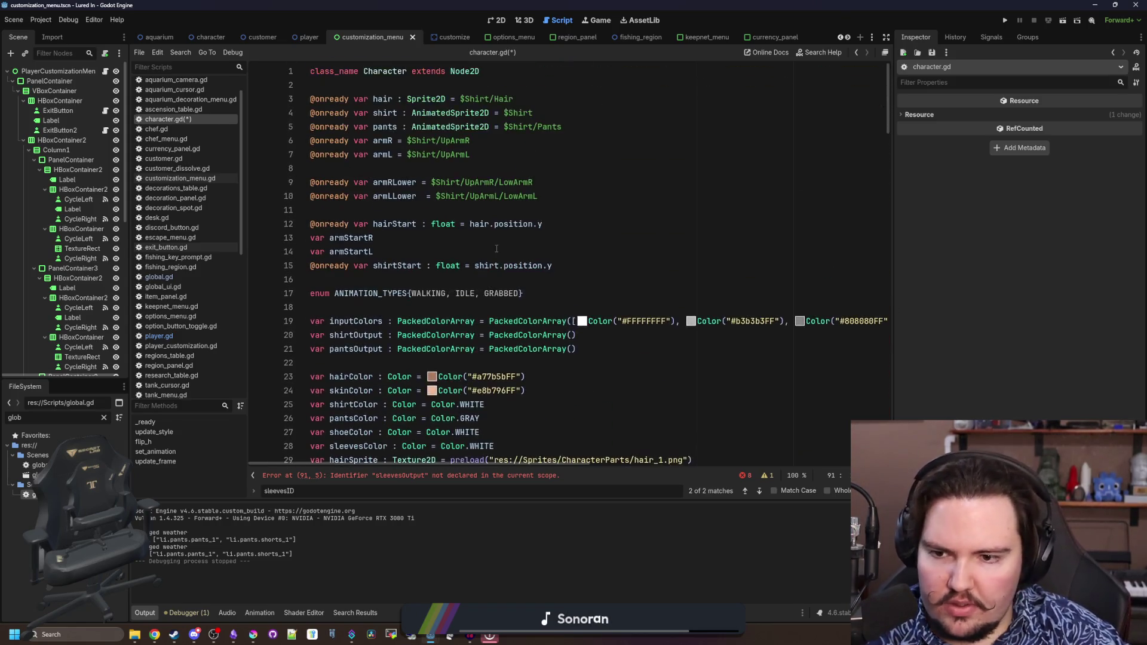
Declare 'var sleevesOutput : PackedColorArray = PackedColorArray()' below pantsOutput
scroll(496, 249, down, 2)
click(404, 202)
key(Return)
key(Up)
text(va)
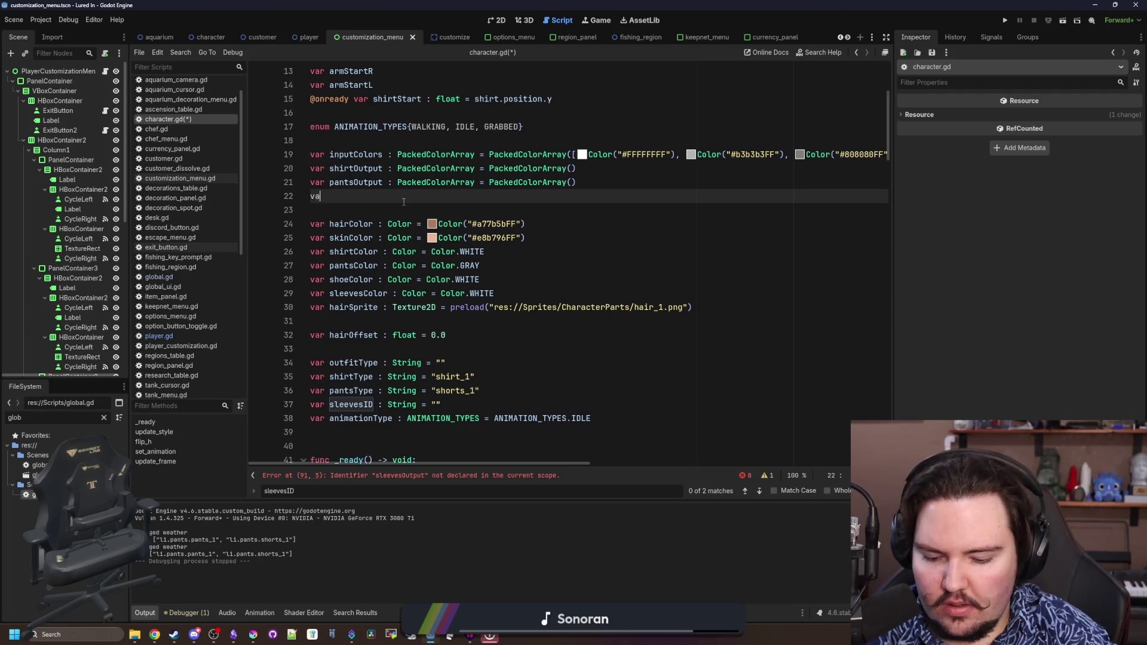
text(r sleevesOutput : PackedColo)
key(Return)
text(Packed)
key(Return)
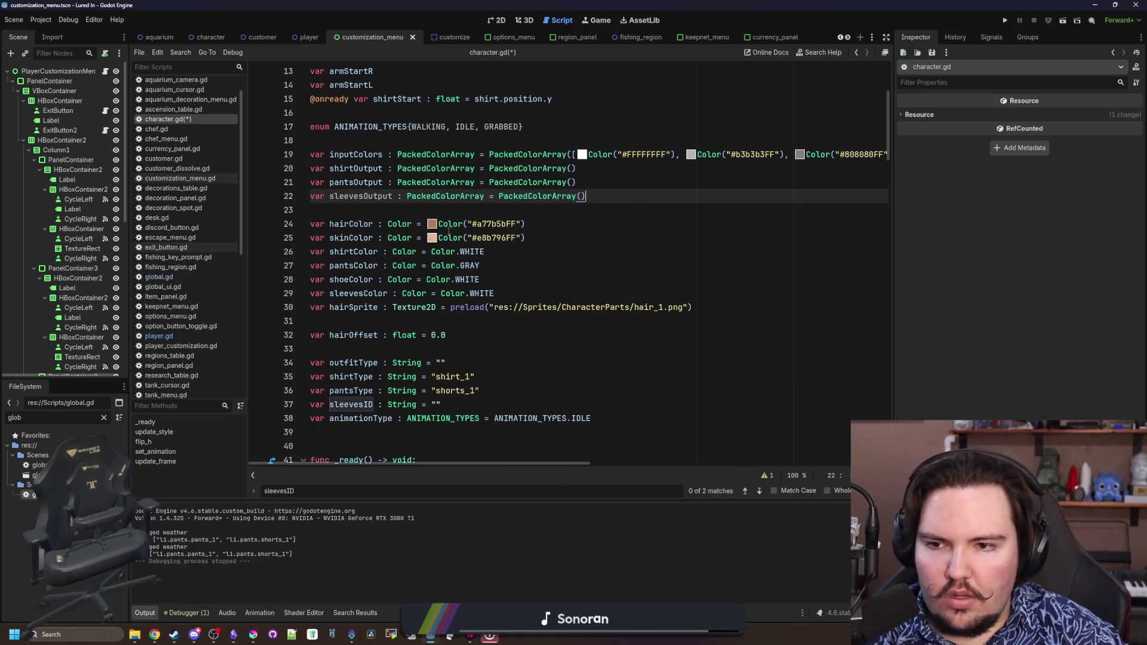
Delete the stray sleevesColor line from the arm code and review the block
key(alt+Left)
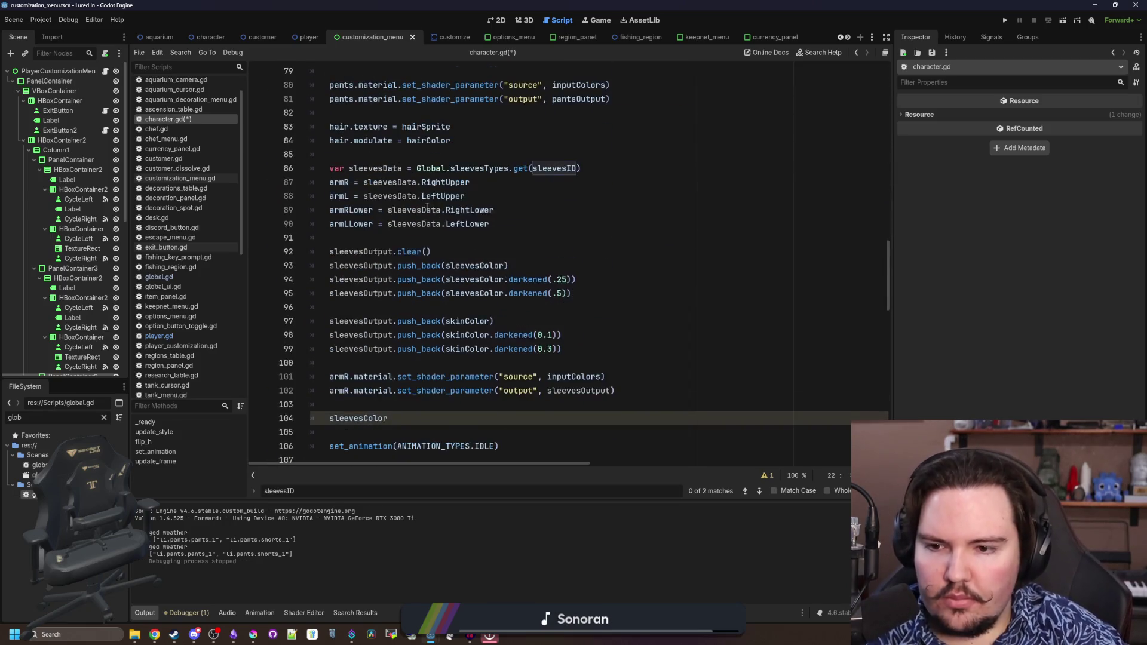
click(398, 280)
click(404, 294)
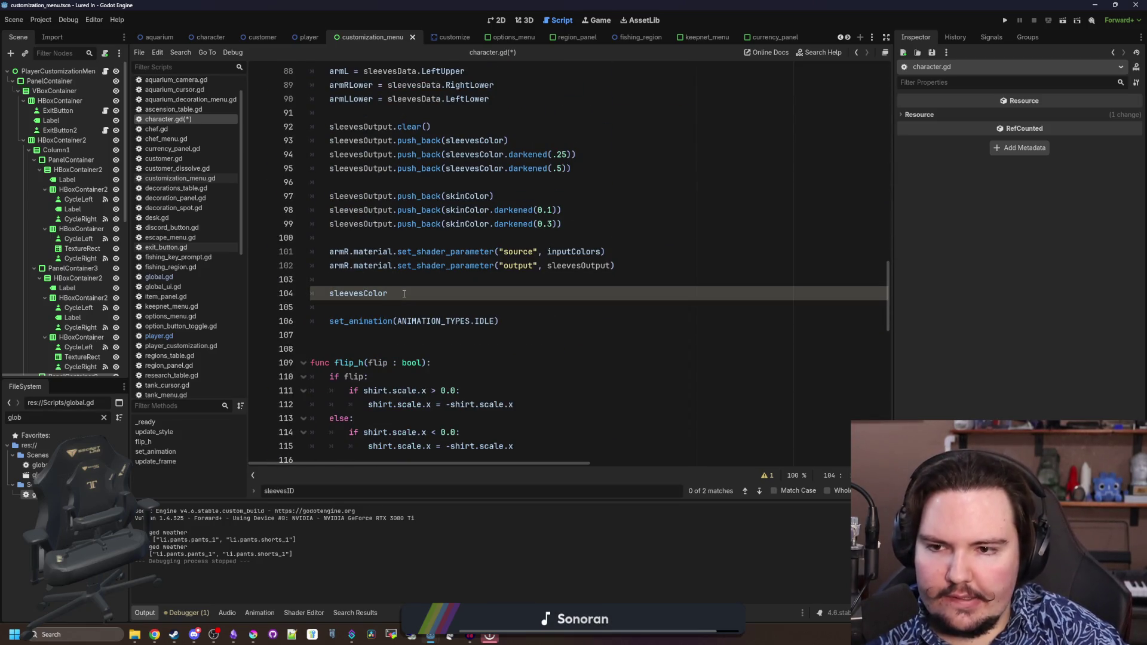
drag(404, 294, 317, 282)
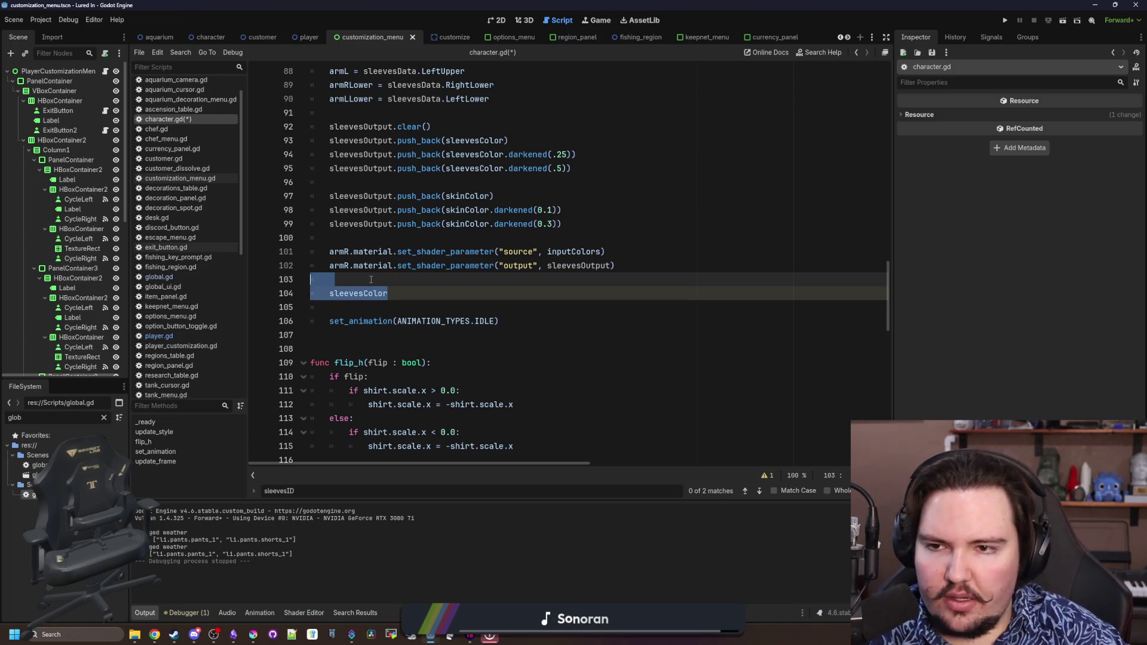
scroll(371, 279, up, 2)
key(BackSpace)
key(BackSpace)
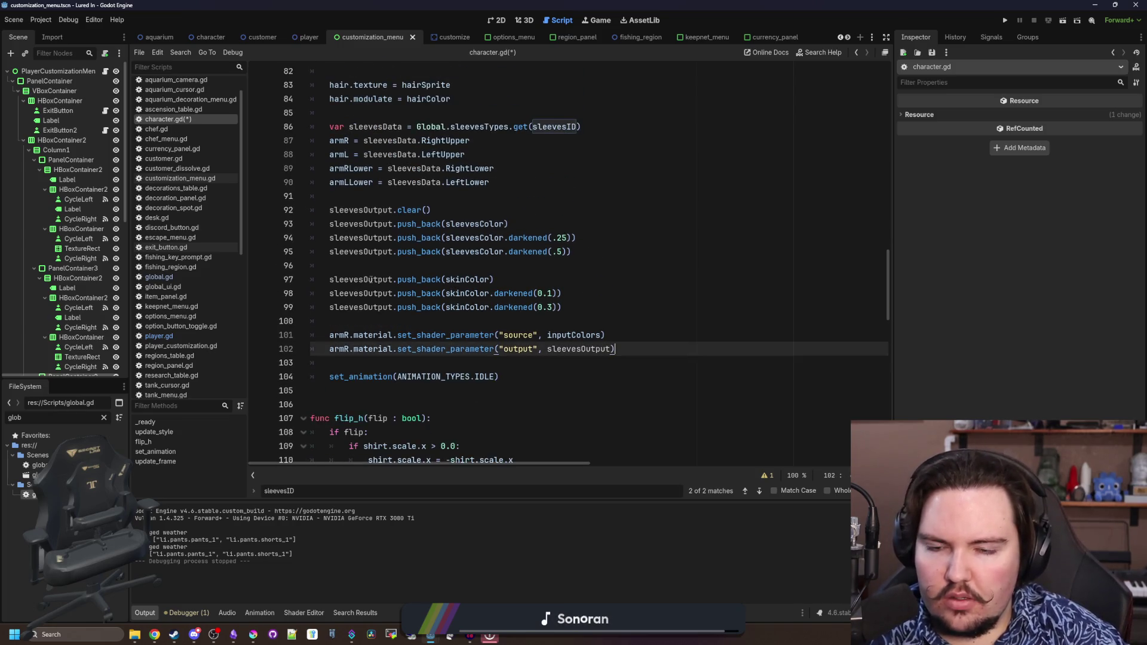
click(585, 252)
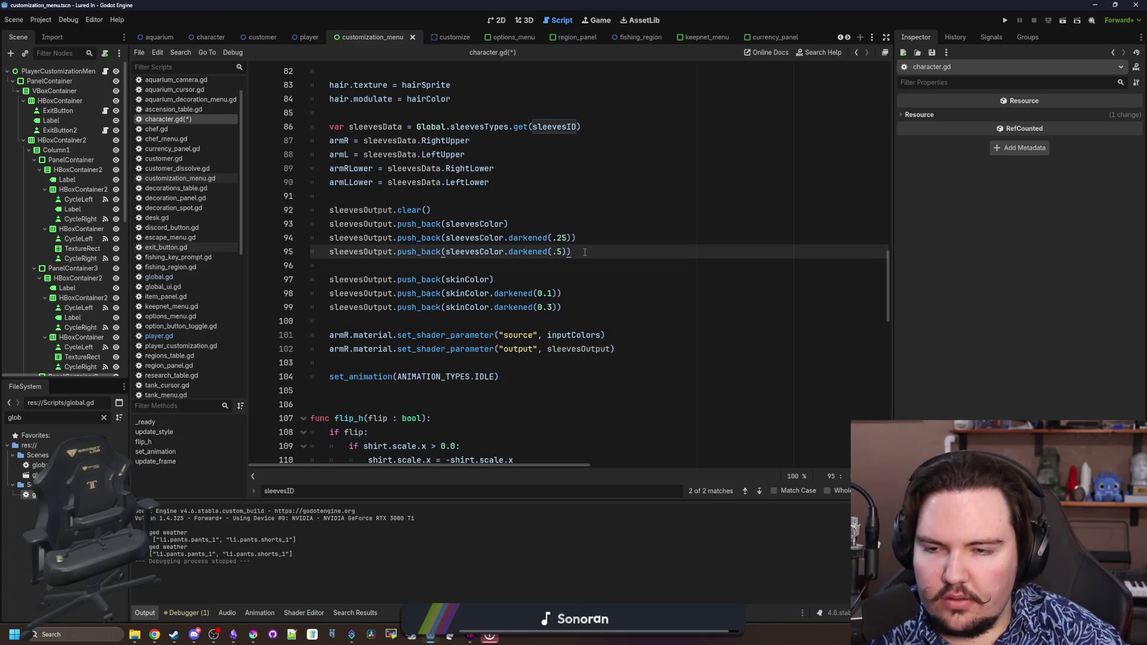
scroll(461, 251, up, 9)
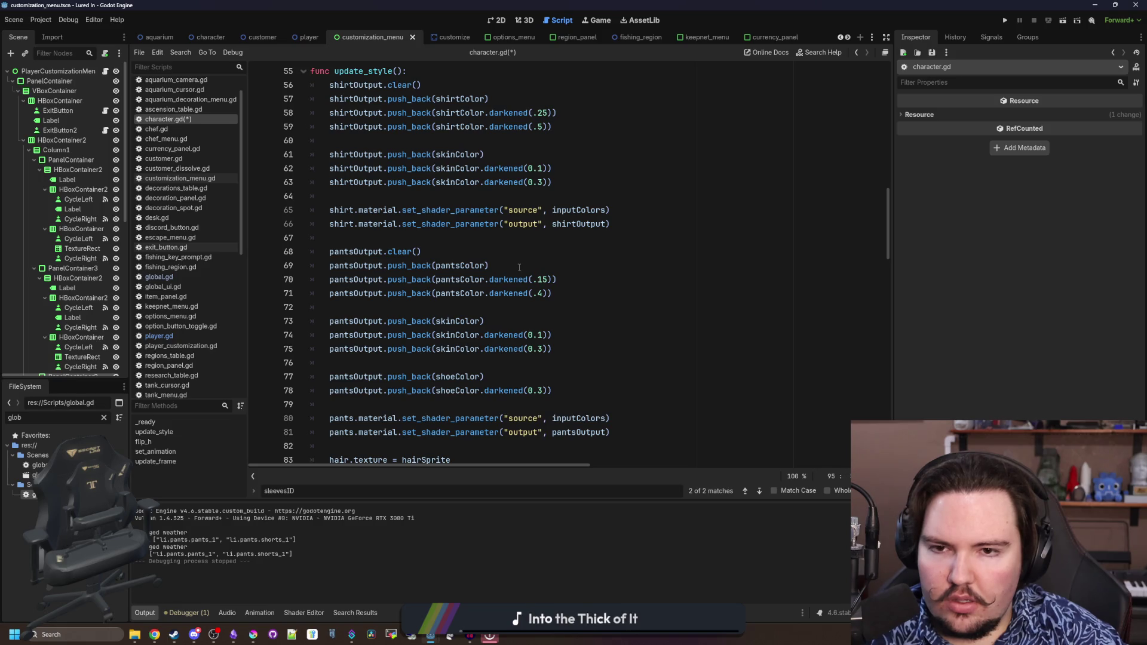
scroll(519, 267, down, 1)
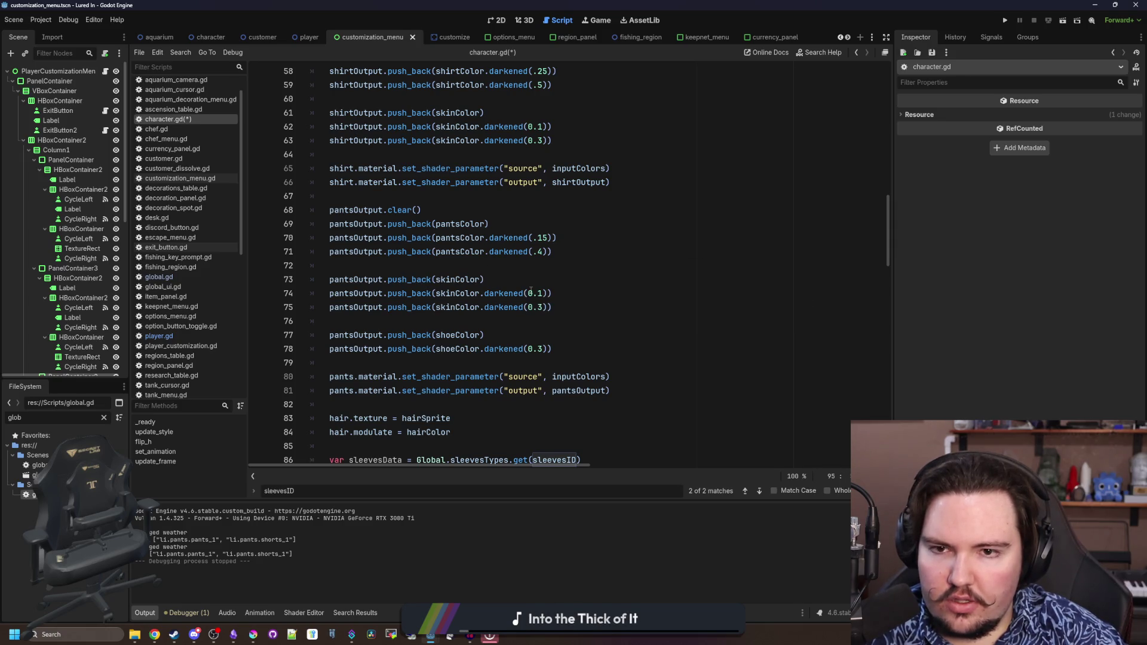
scroll(530, 291, down, 8)
click(426, 269)
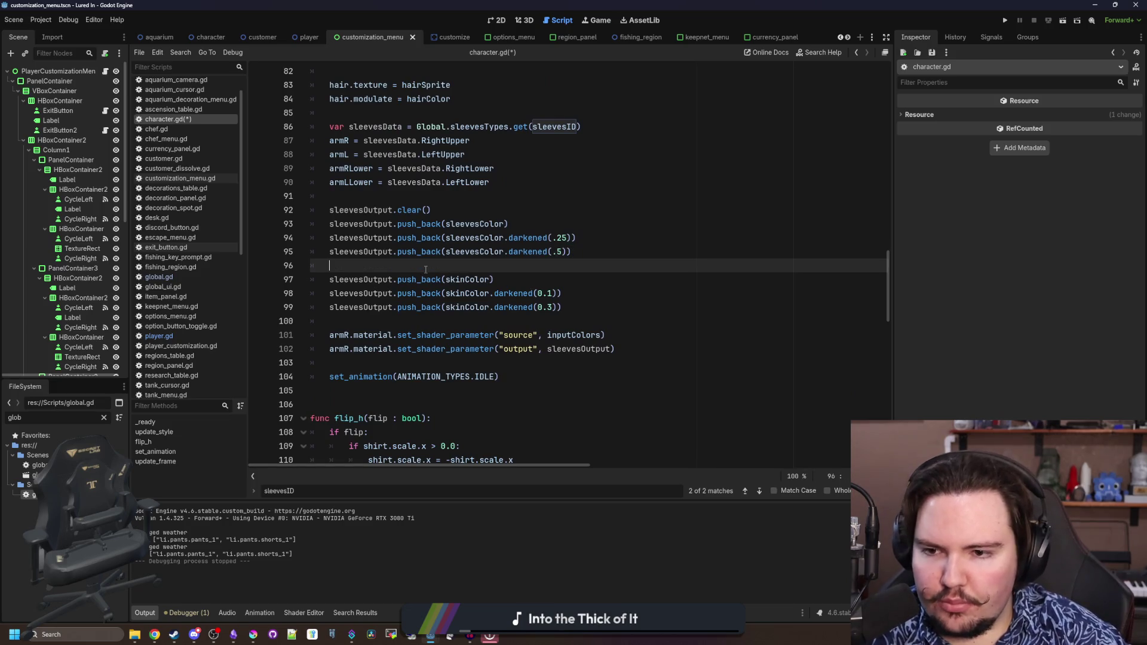
click(556, 323)
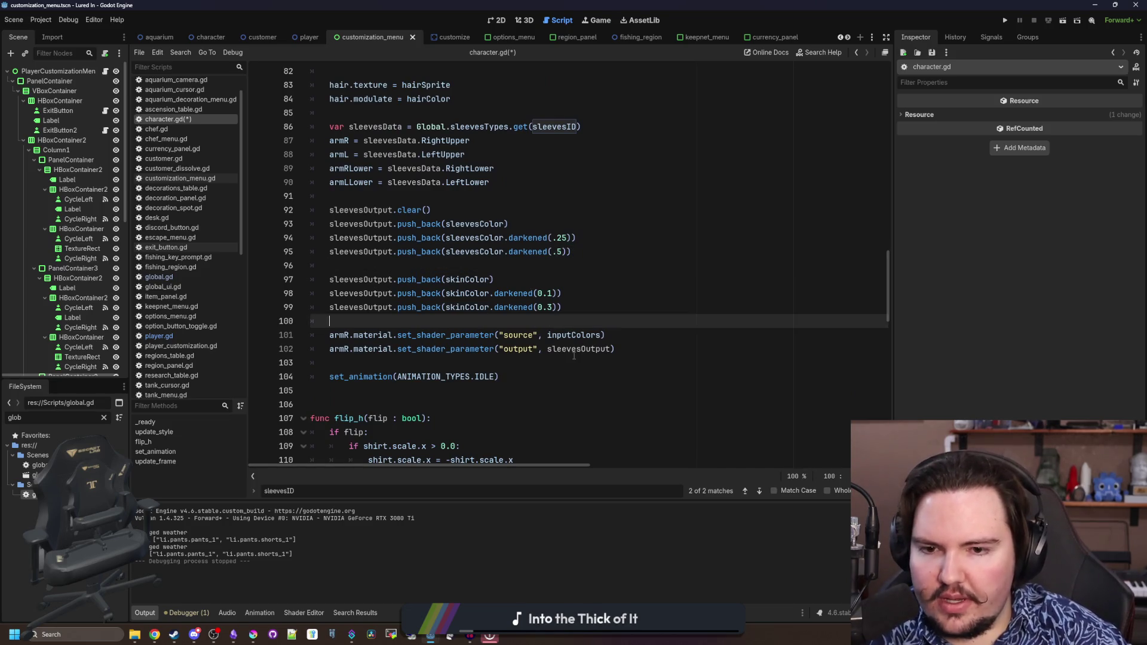
Save the script and open the character scene in the 2D view
double_click(574, 349)
key(ctrl+s)
click(104, 418)
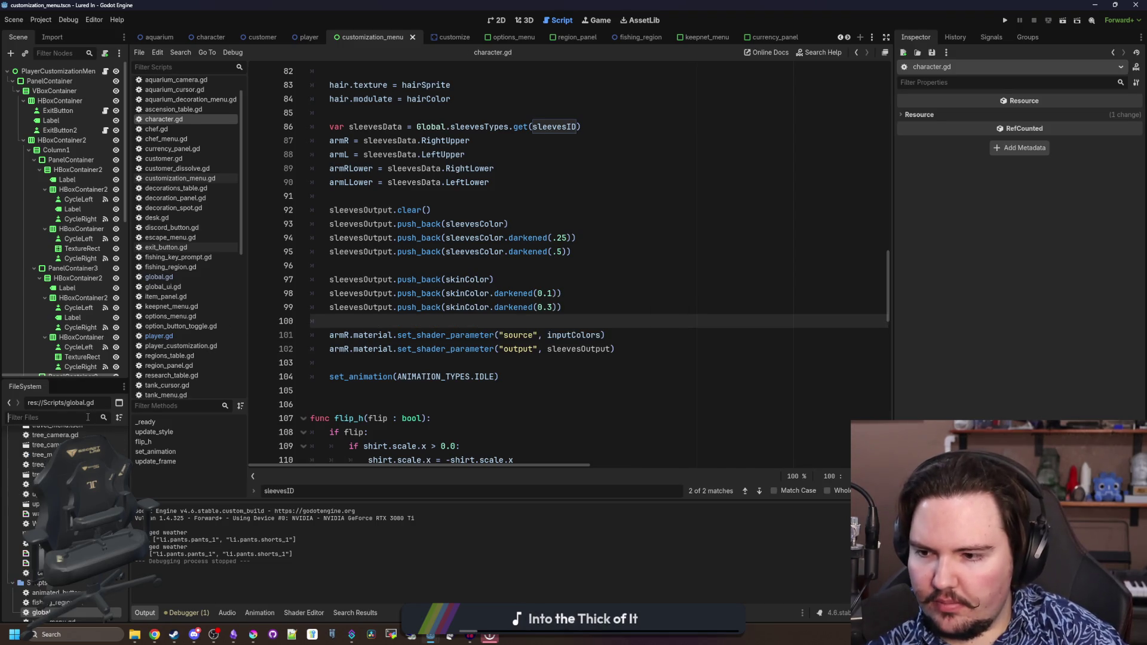
text(character)
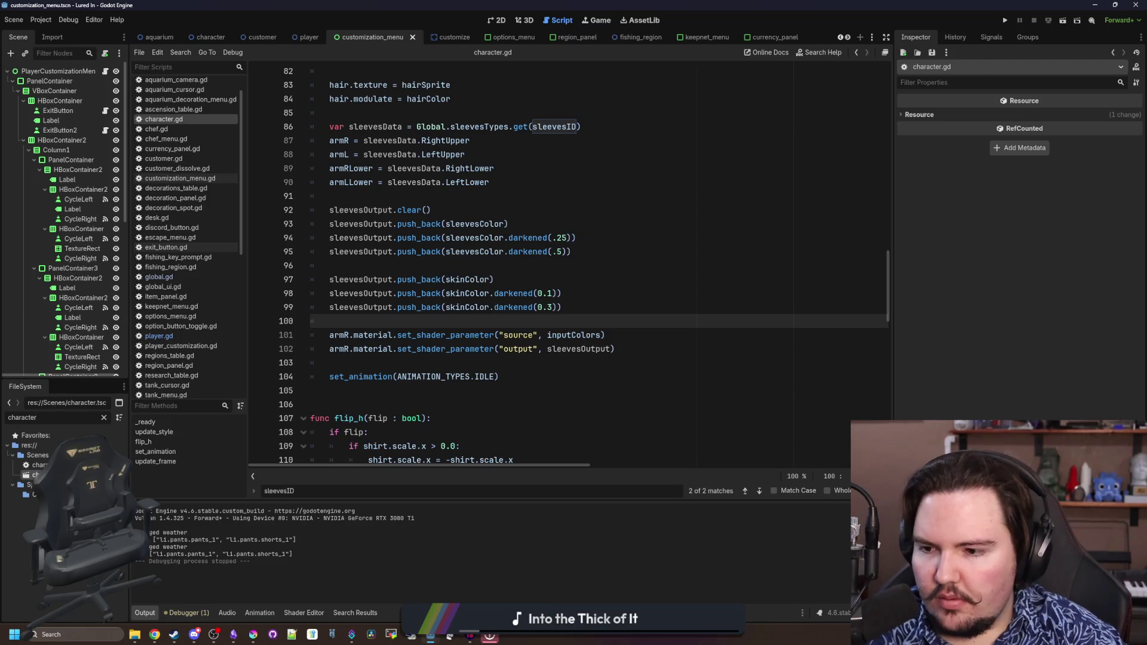
double_click(37, 465)
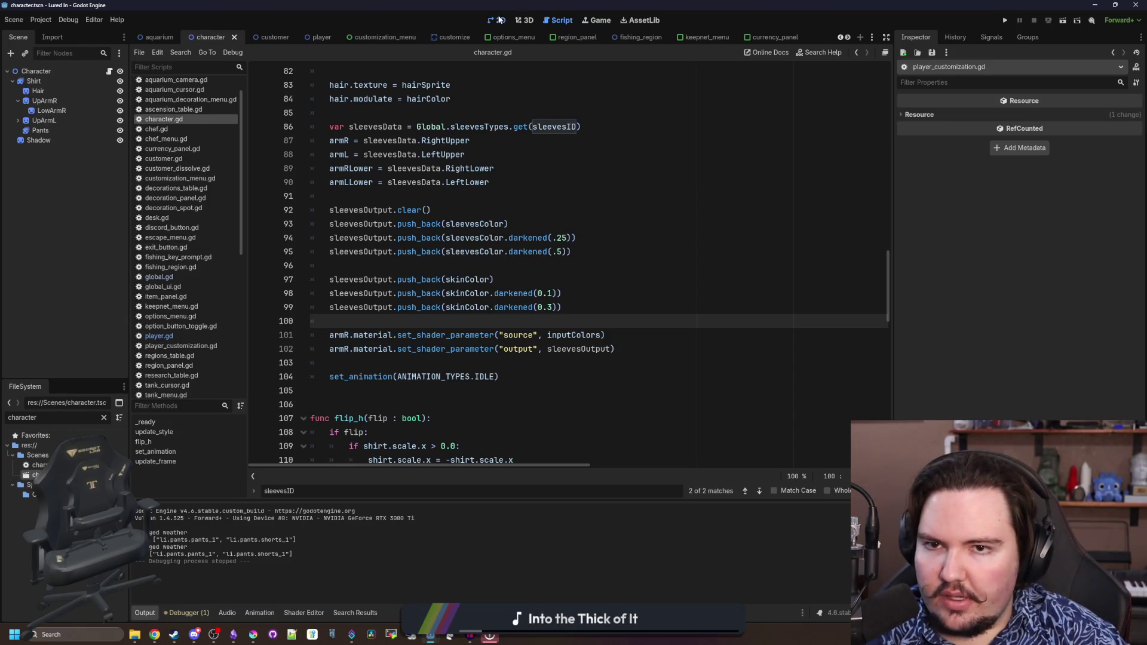
click(497, 21)
Make LowArmL and LowArmR use their parent's material
click(37, 121)
click(17, 120)
click(50, 130)
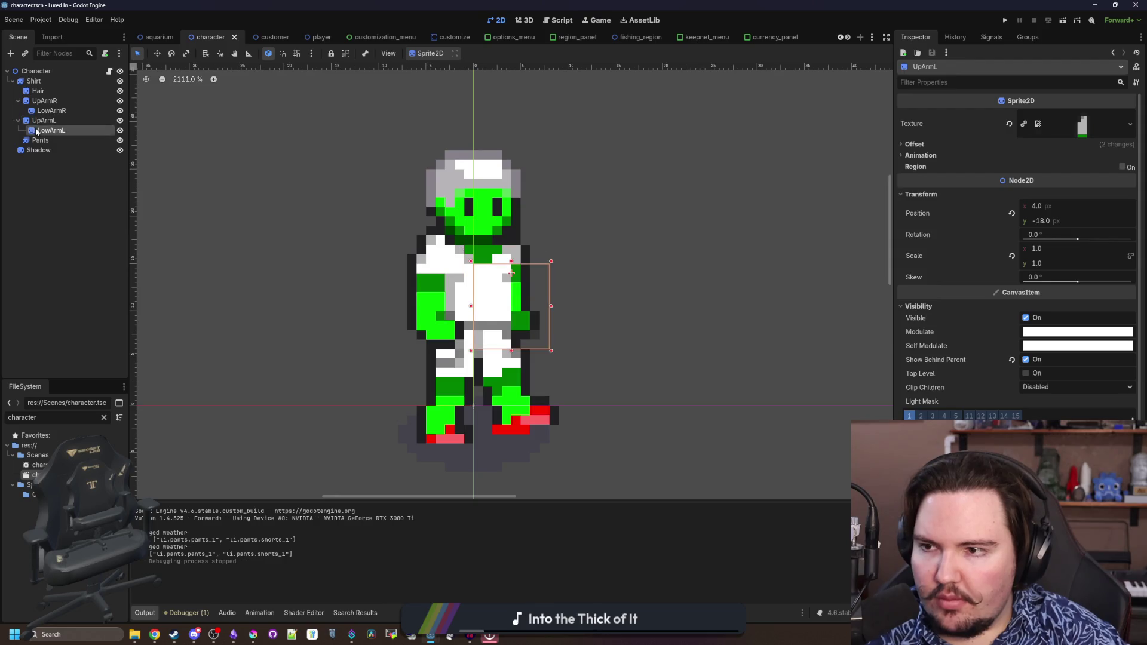
ctrl+click(50, 111)
click(918, 255)
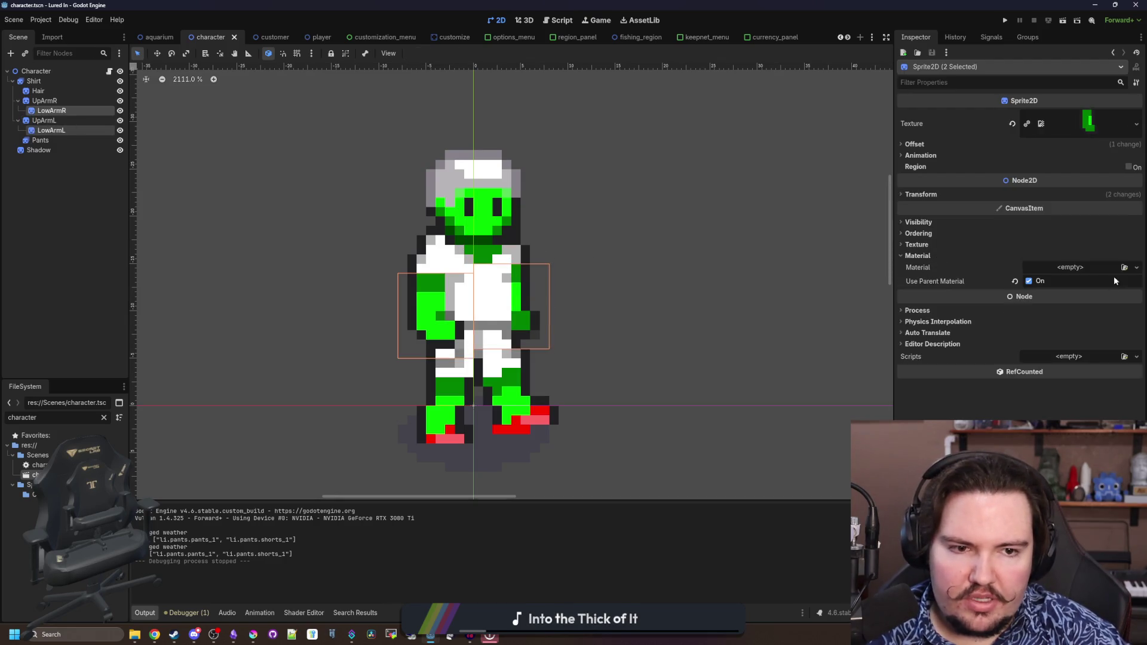
click(1037, 284)
click(1038, 286)
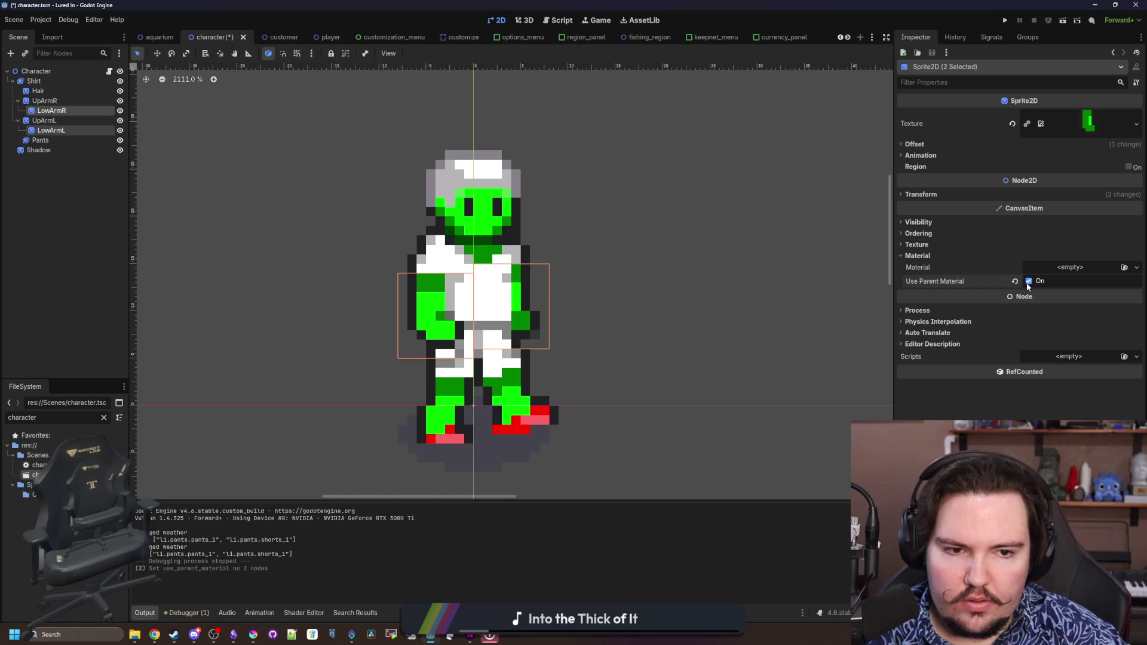
Toggle Use Parent Material on both upper-arm nodes, UpArmR and UpArmL
click(42, 120)
ctrl+click(44, 100)
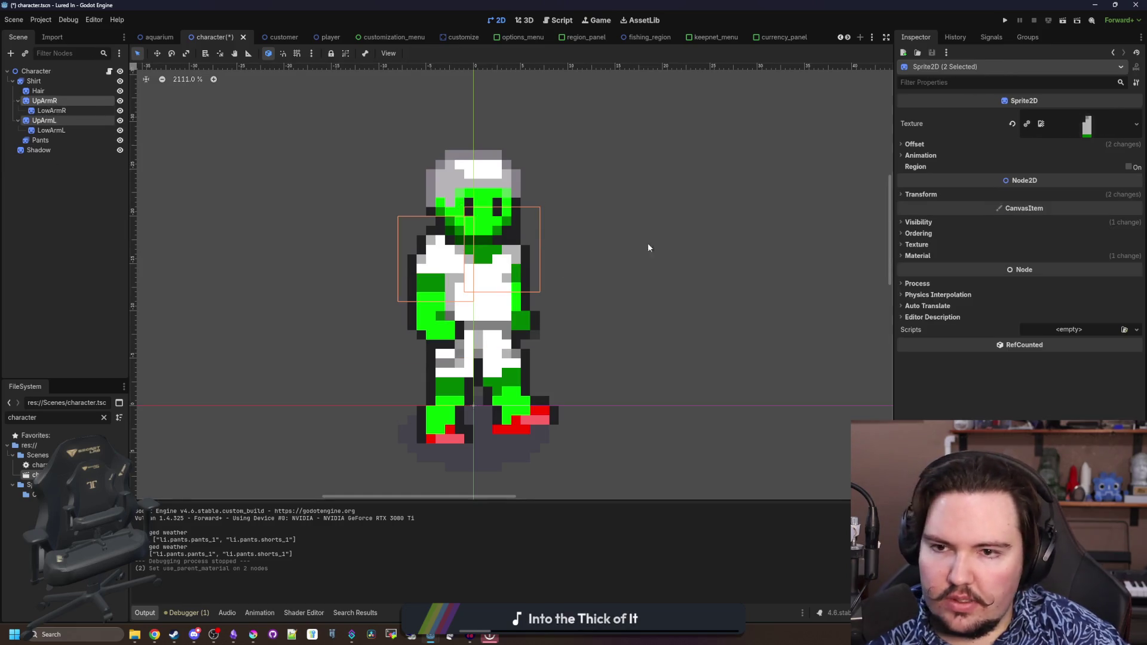
click(1029, 280)
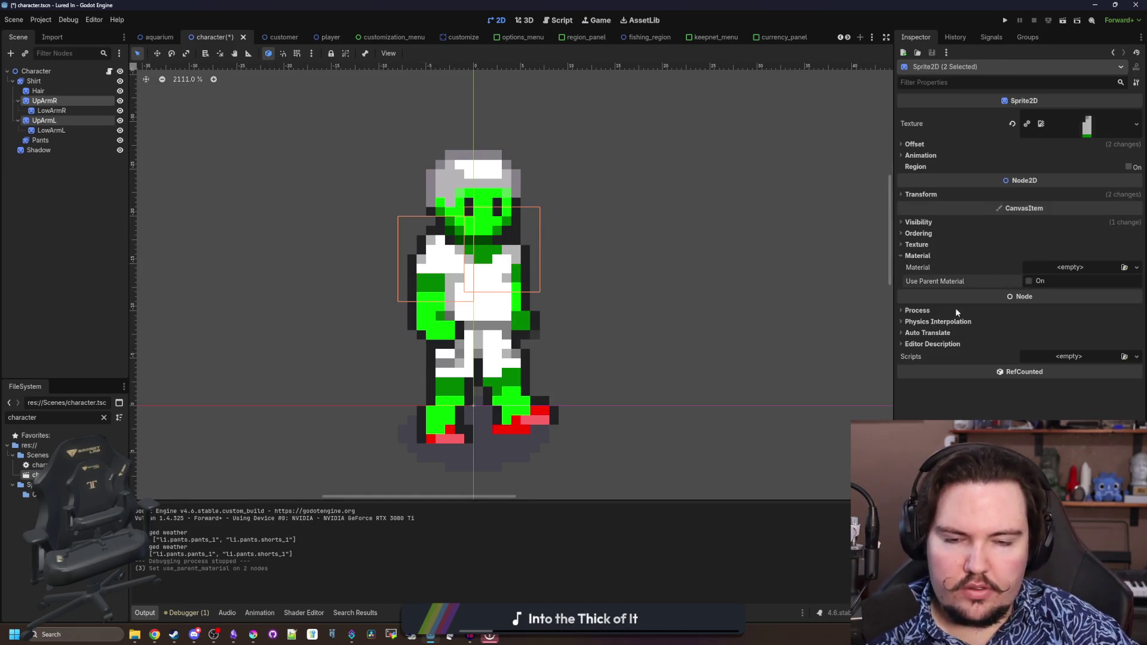
click(98, 238)
click(73, 99)
ctrl+click(73, 99)
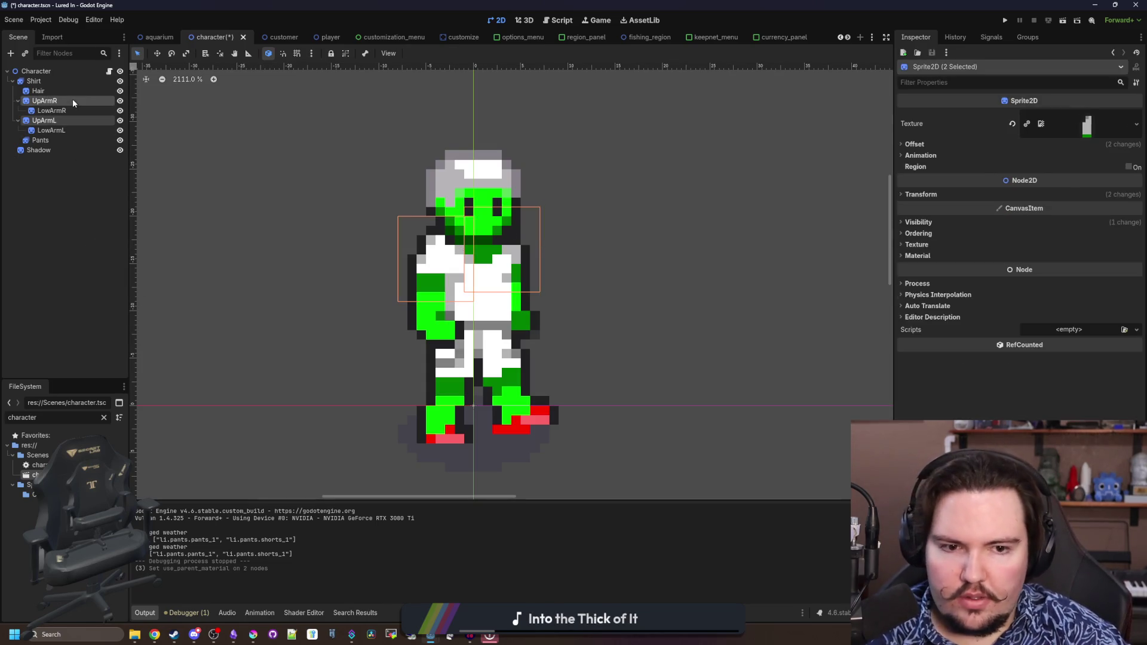
Compare the Character root and Shirt node material settings against UpArmR
click(44, 100)
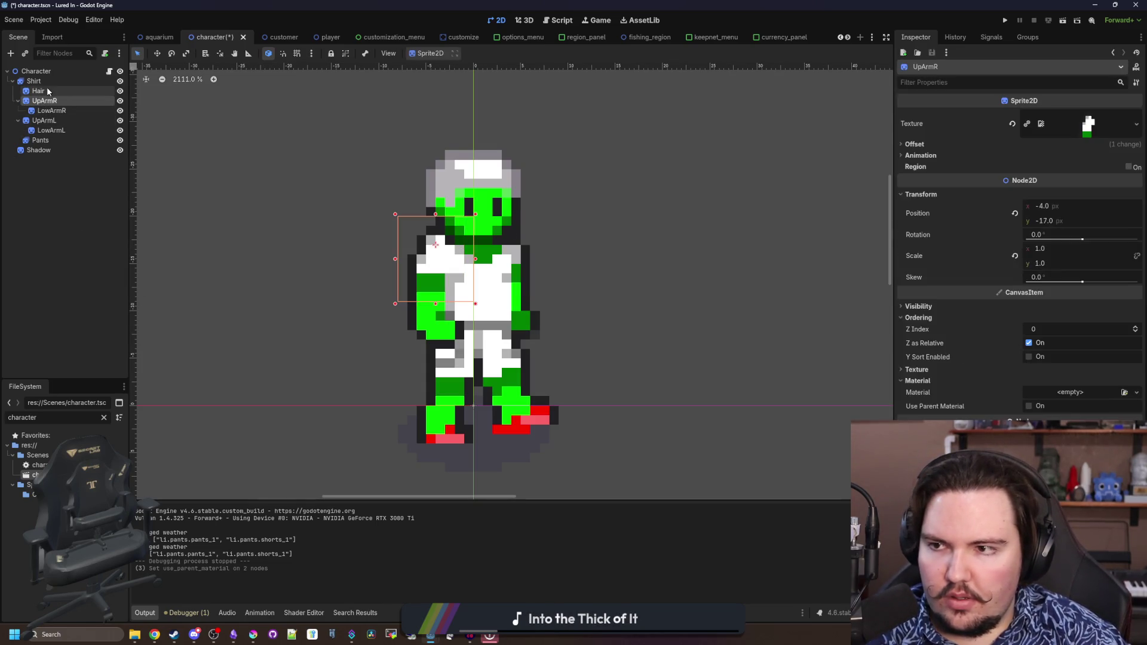
click(47, 88)
click(57, 104)
click(36, 70)
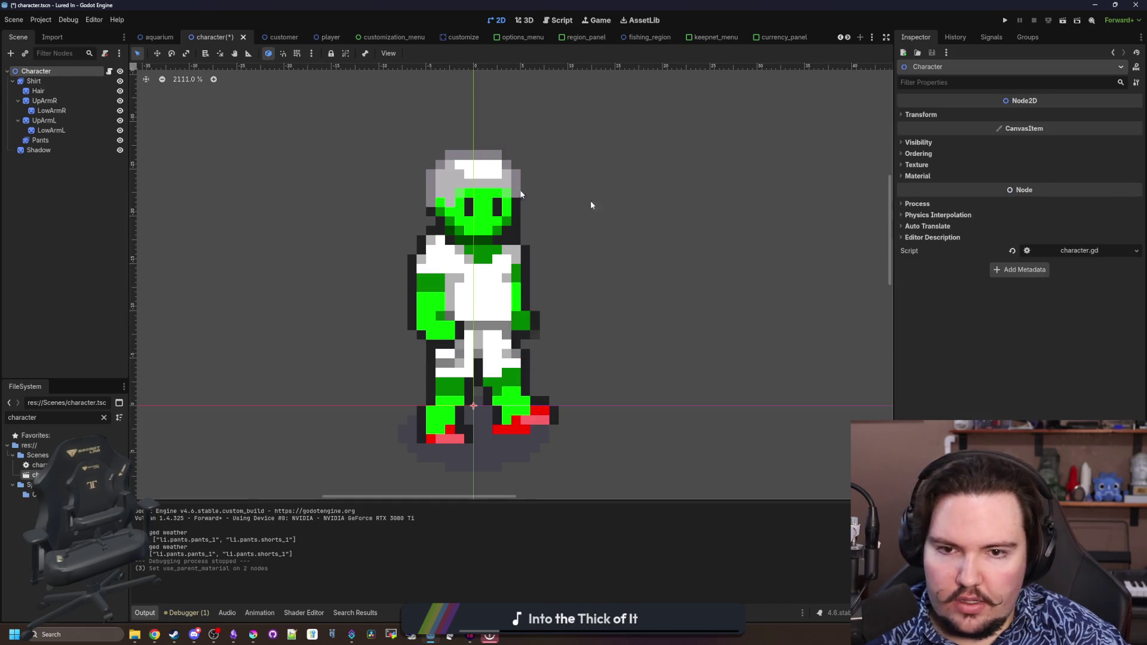
click(935, 178)
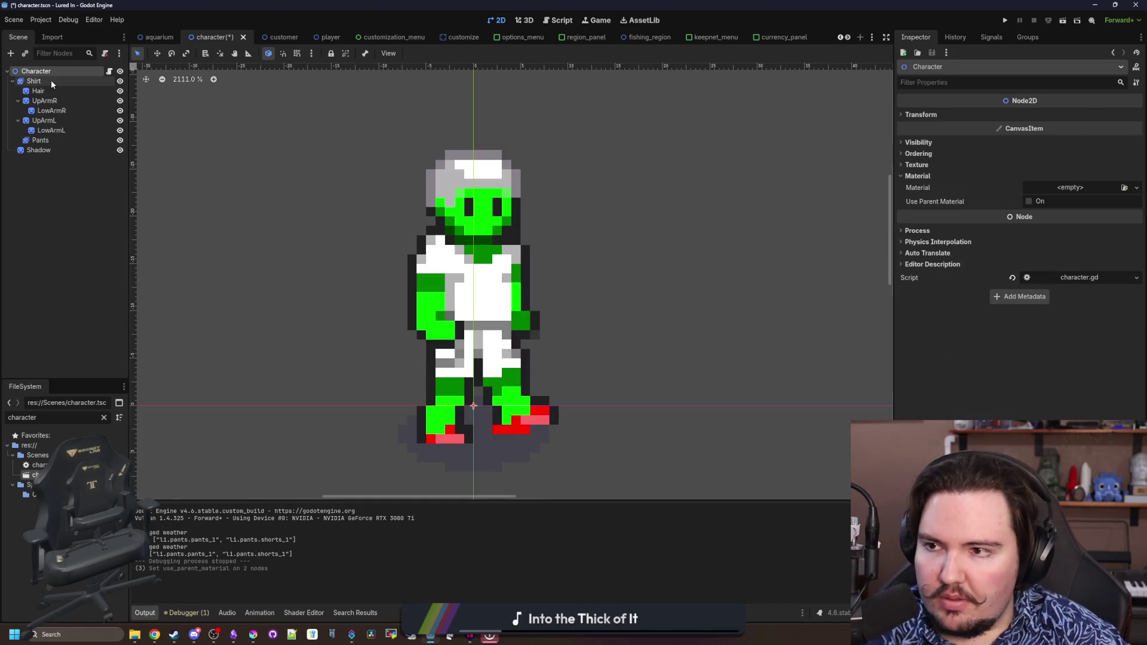
click(51, 81)
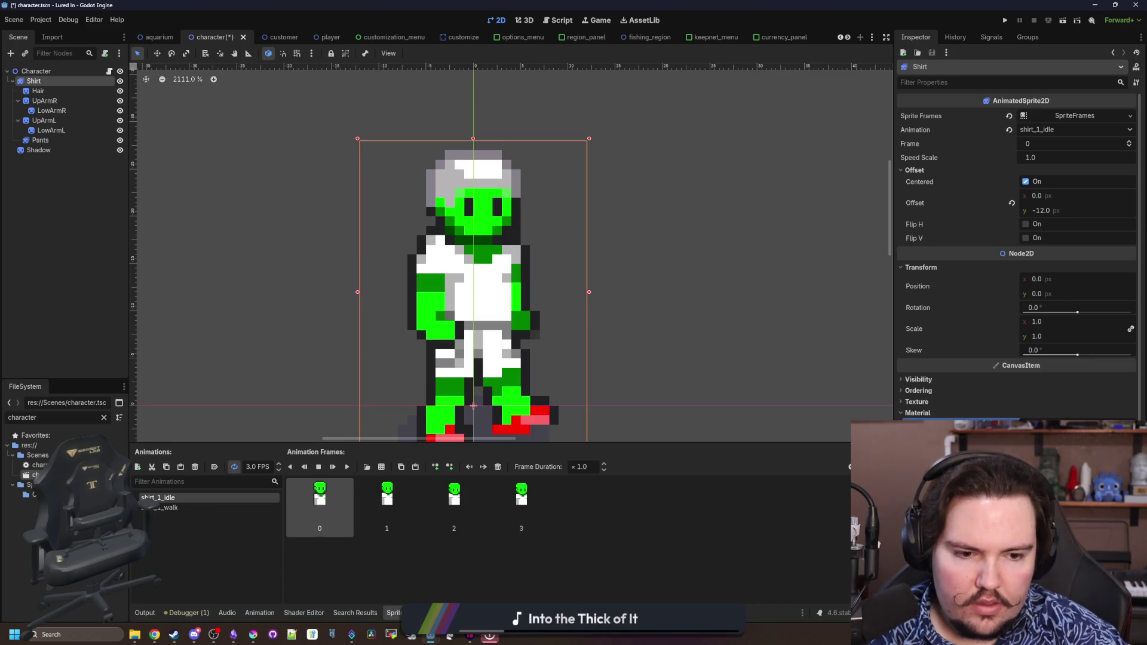
click(44, 101)
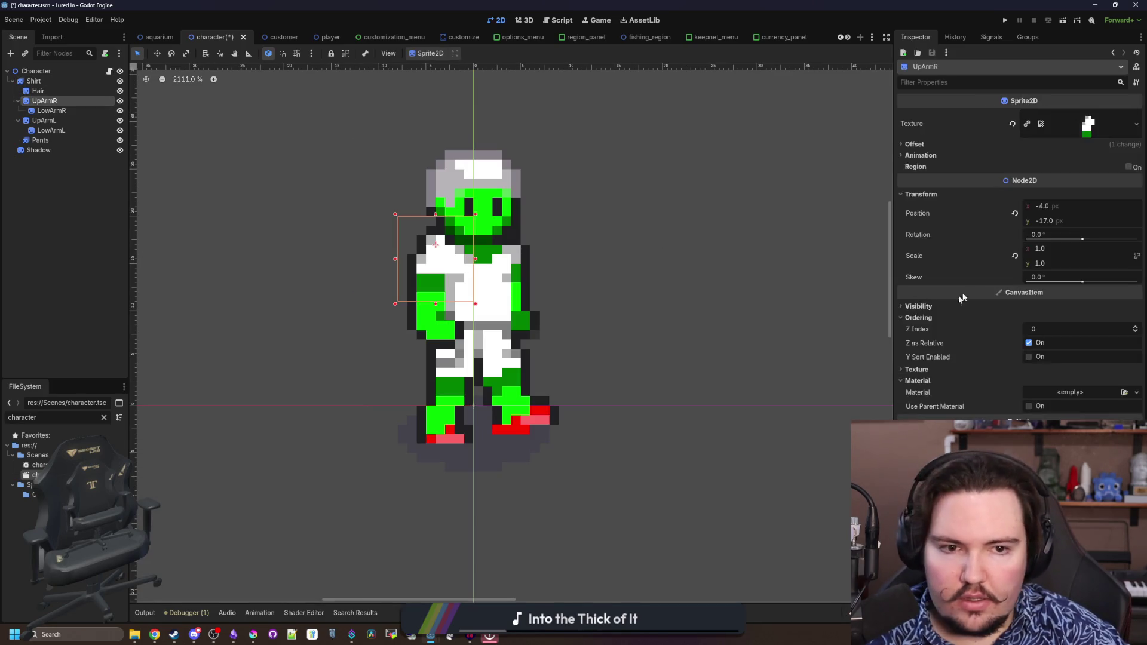
Give UpArmR the color_swap shader material and adjust its resource options
click(1069, 392)
click(1099, 478)
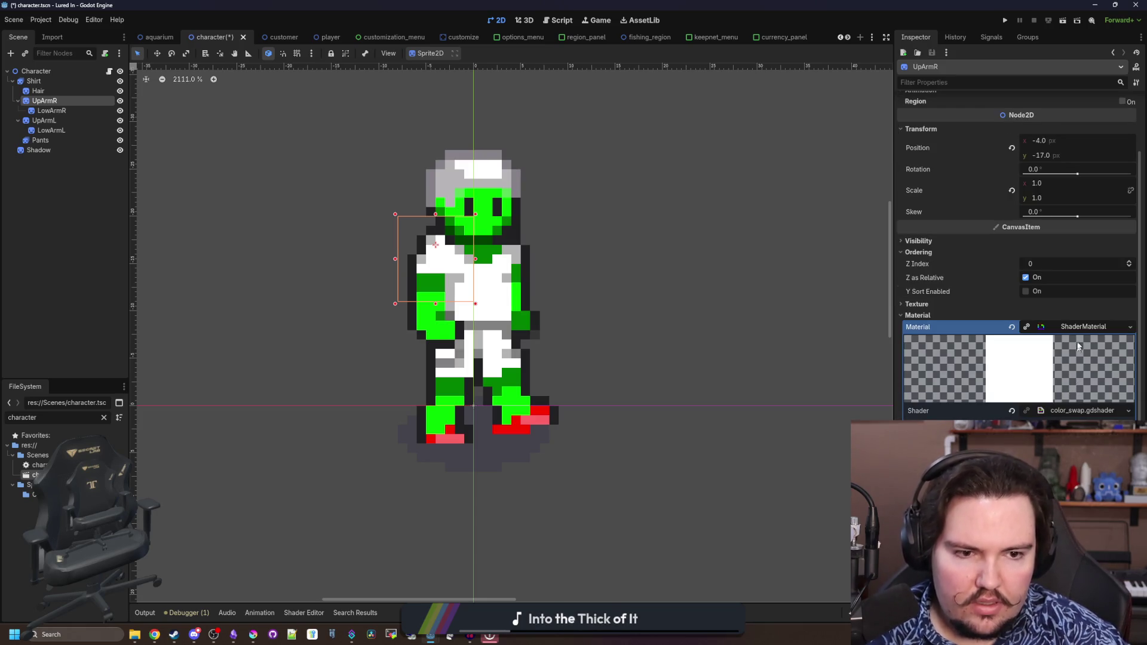
click(1073, 326)
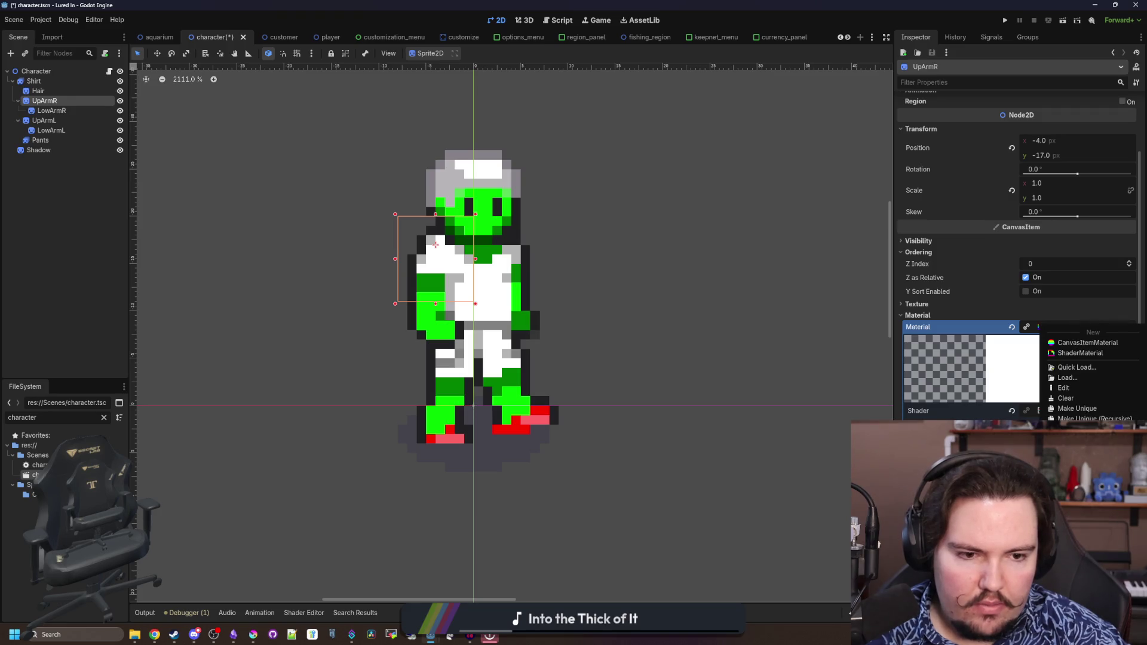
click(1077, 408)
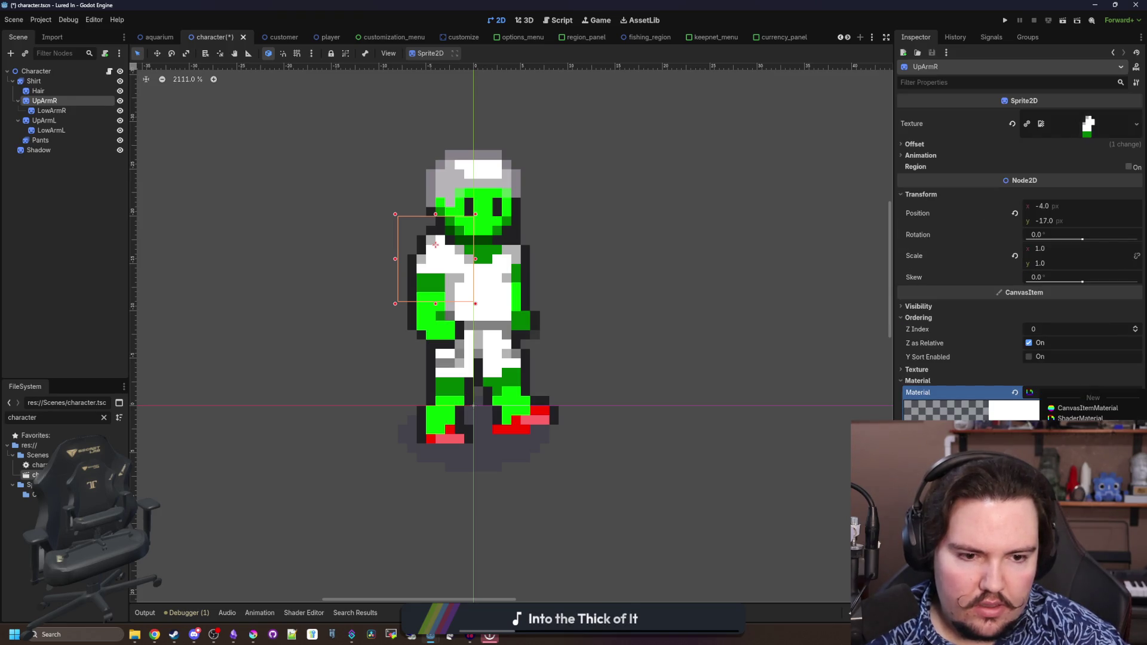
Verify the materials on UpArmL and UpArmR, then save the character scene
click(49, 122)
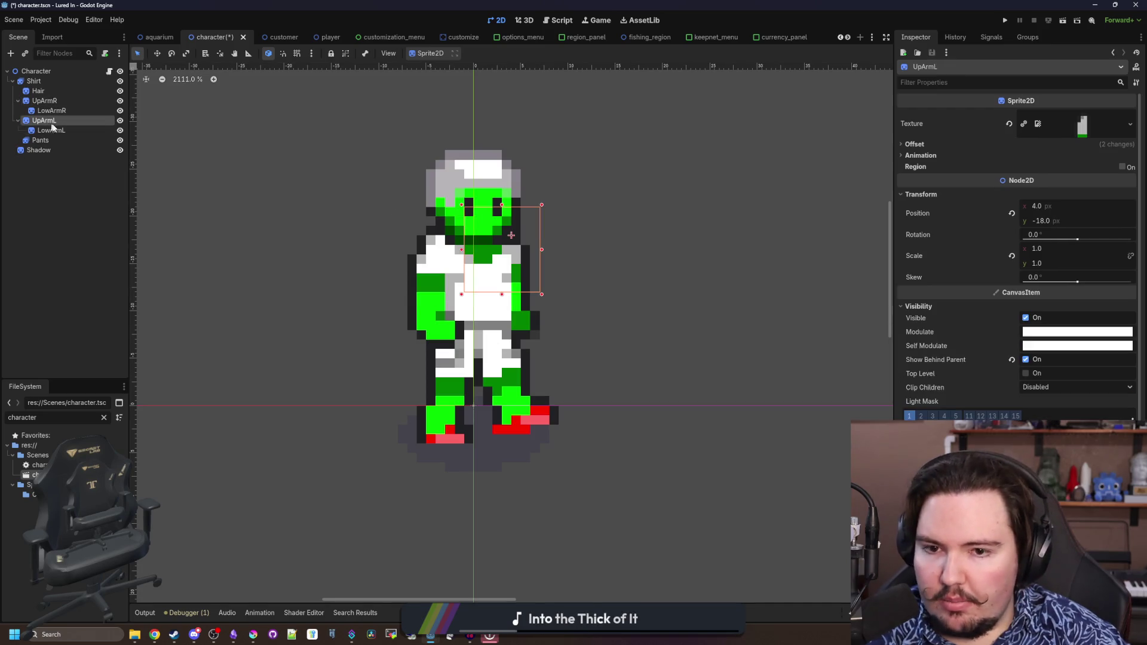
scroll(963, 401, down, 2)
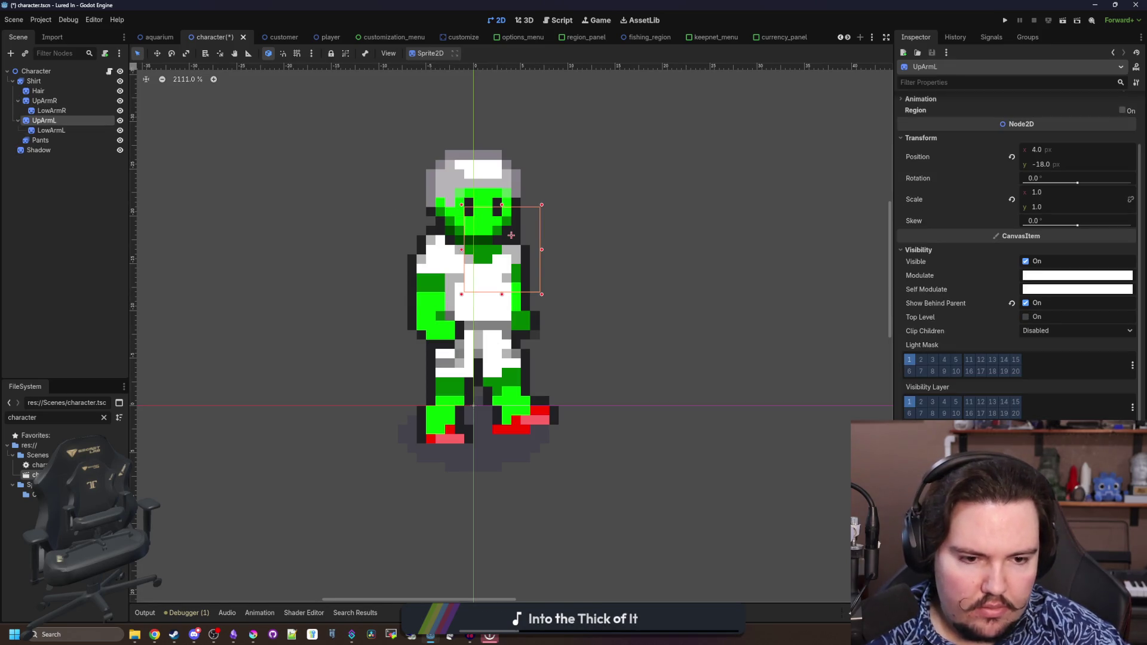
scroll(764, 440, down, 1)
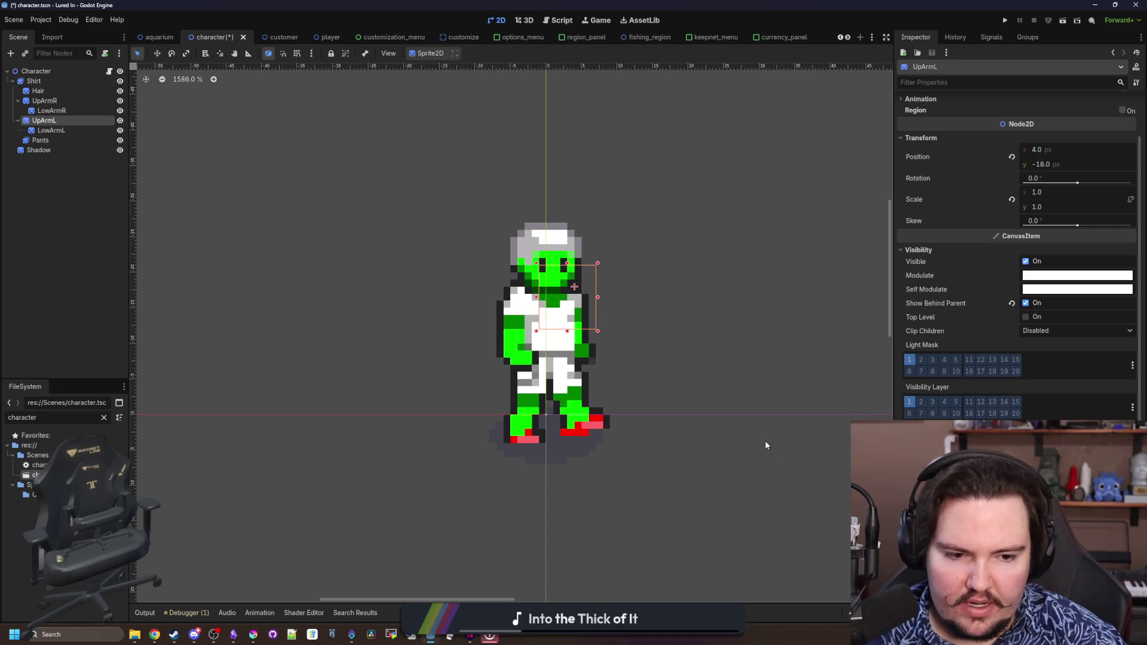
scroll(1056, 387, down, 4)
click(45, 101)
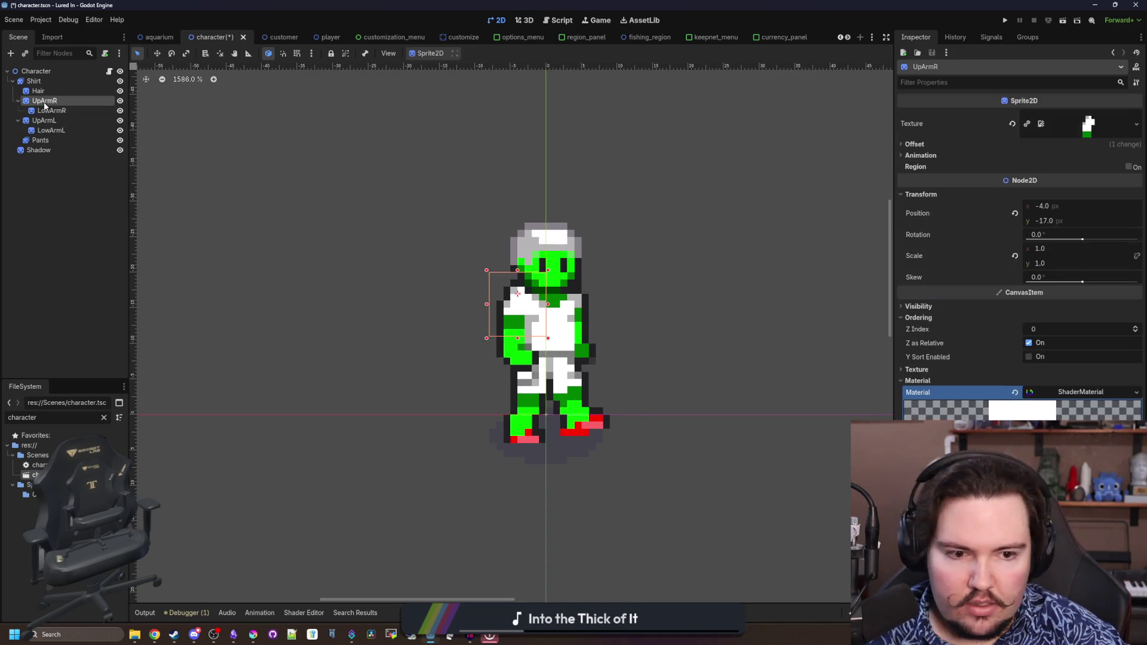
click(51, 122)
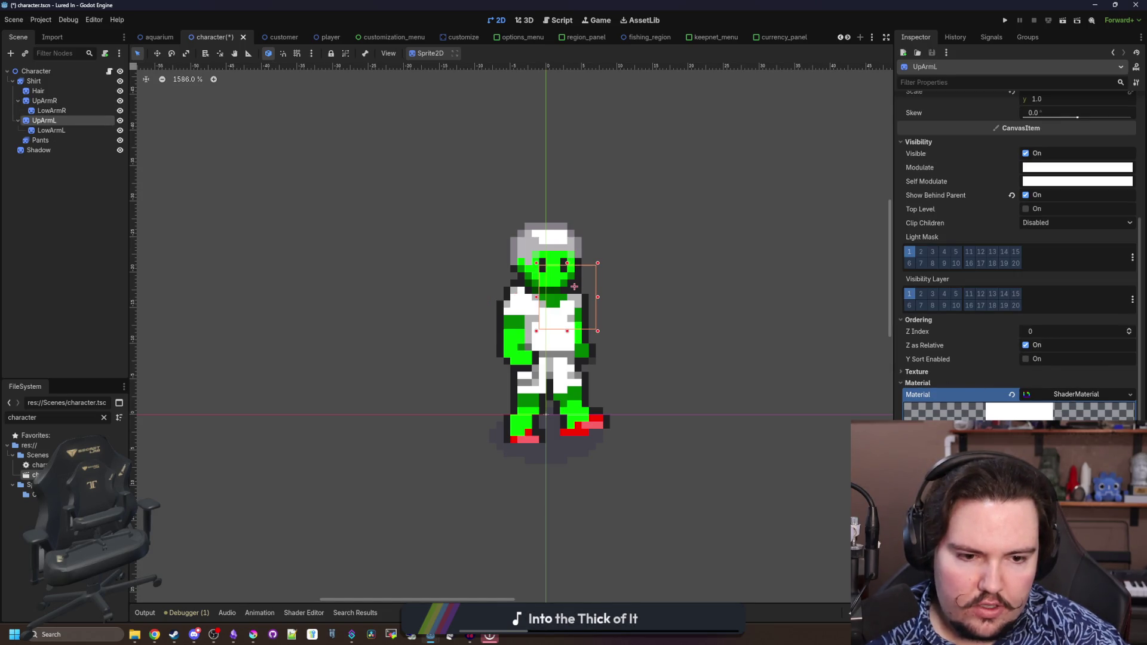
scroll(1074, 397, up, 3)
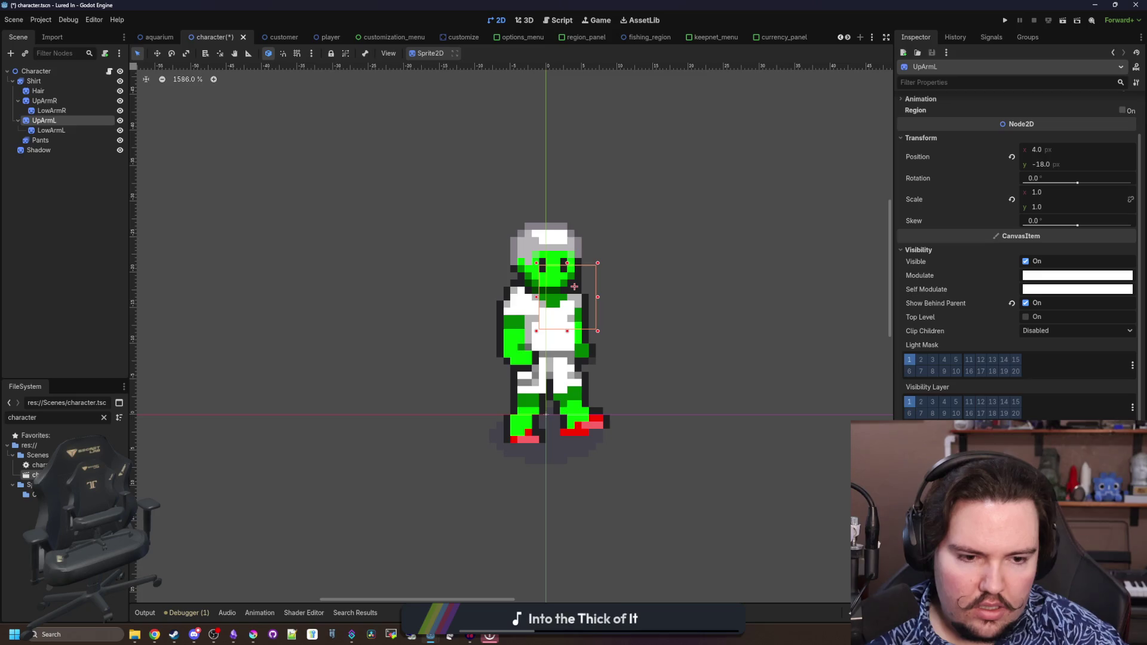
click(96, 225)
key(ctrl+s)
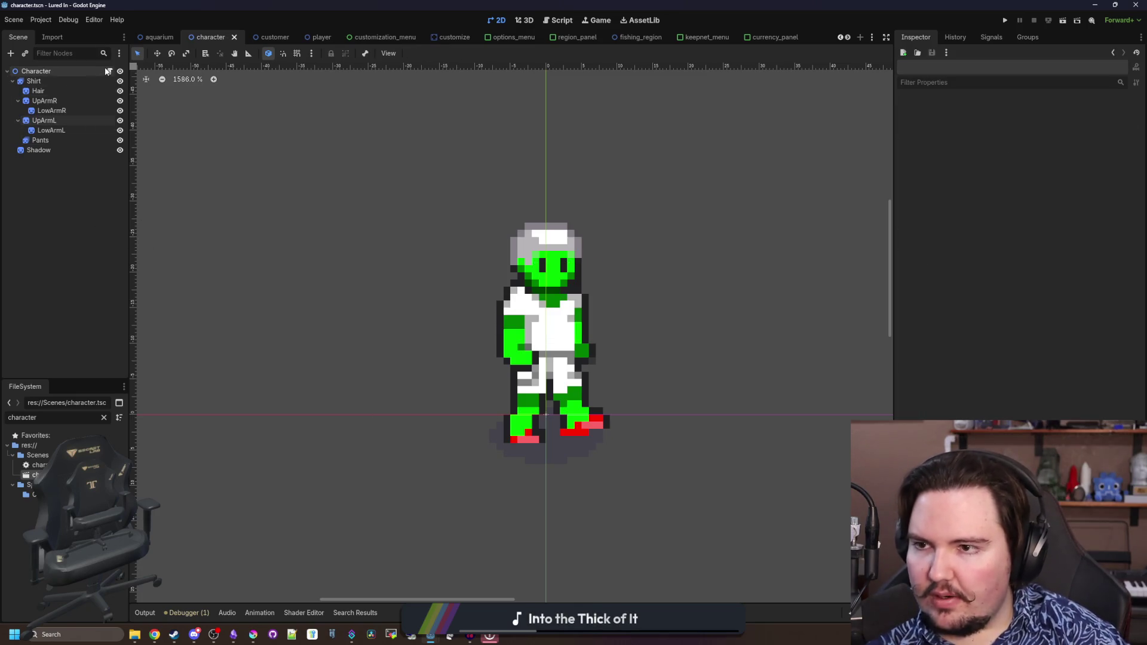
Open and save character.gd, then run the game, which halts at player.gd line 25
click(109, 71)
click(418, 363)
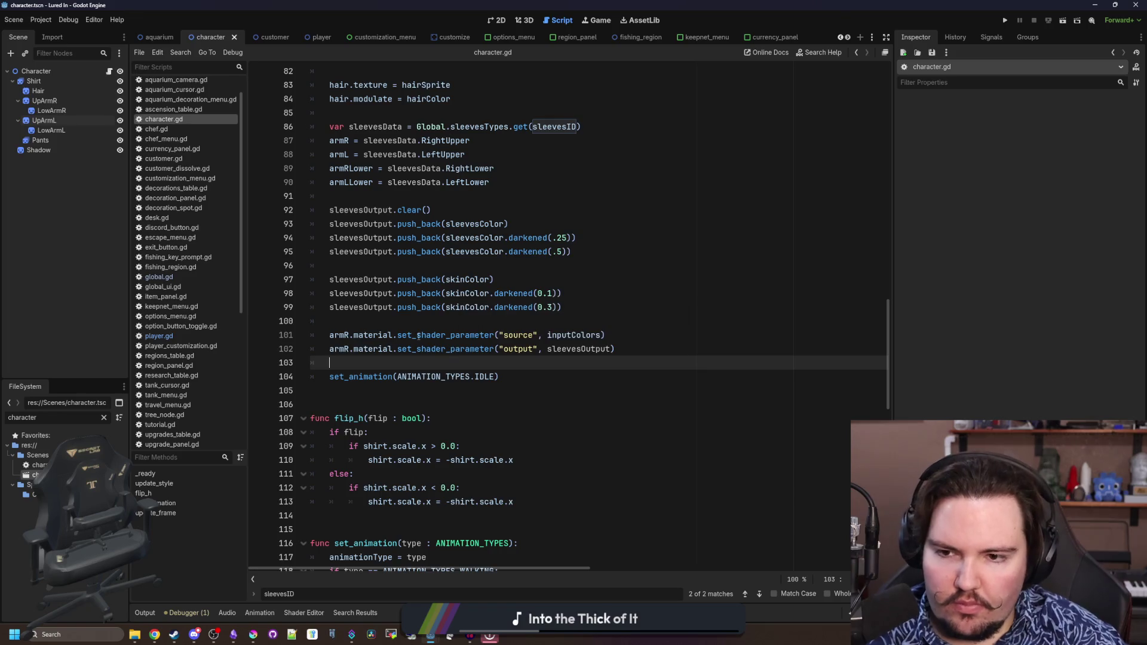
key(ctrl+s)
click(423, 267)
key(ctrl+s)
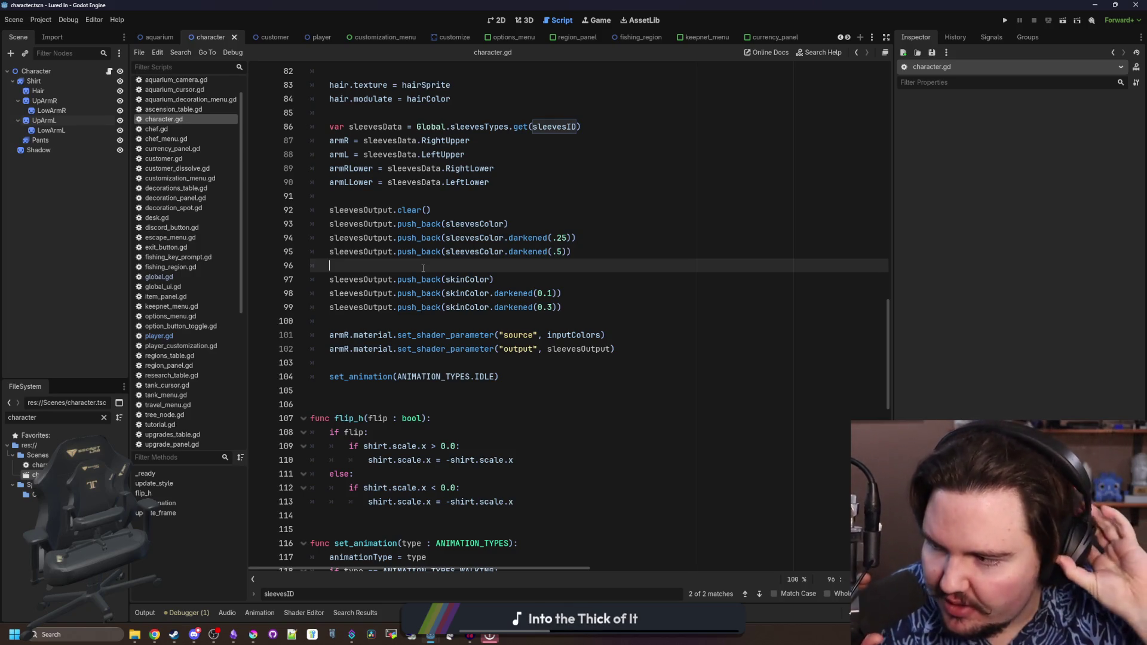
click(473, 321)
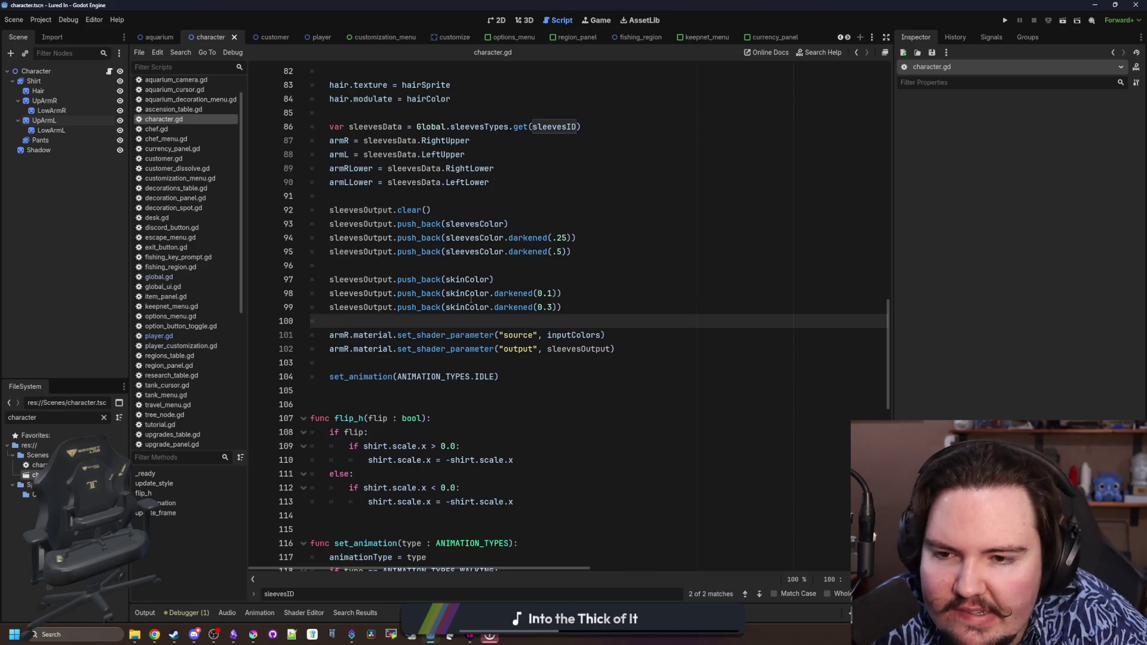
mouse_move(459, 294)
click(400, 263)
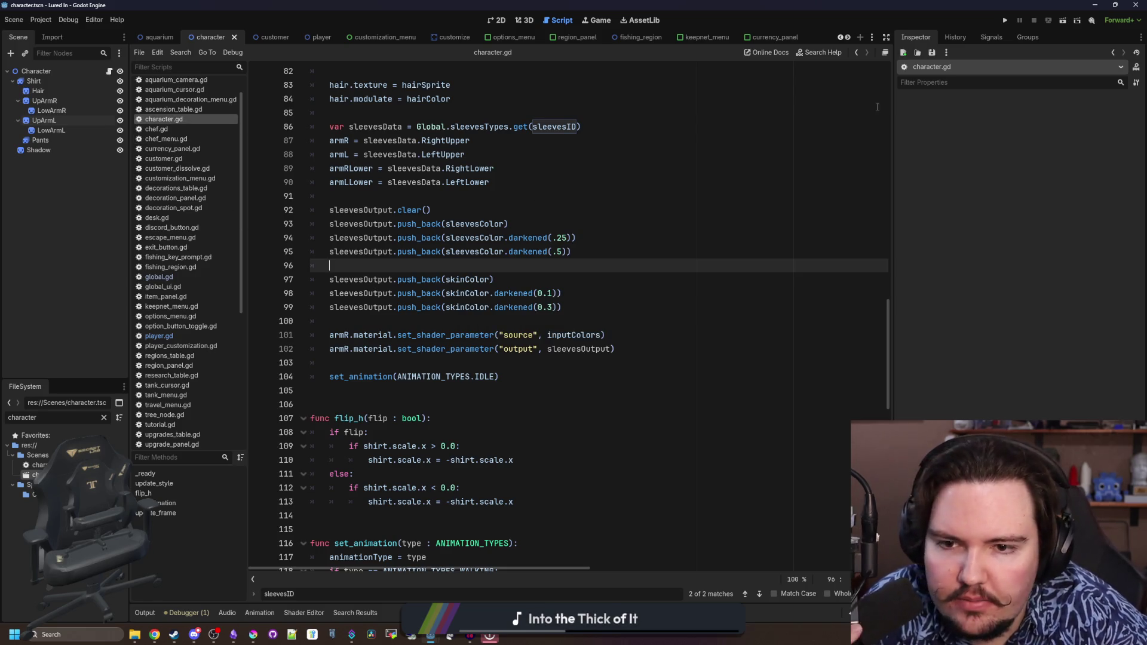
click(1006, 19)
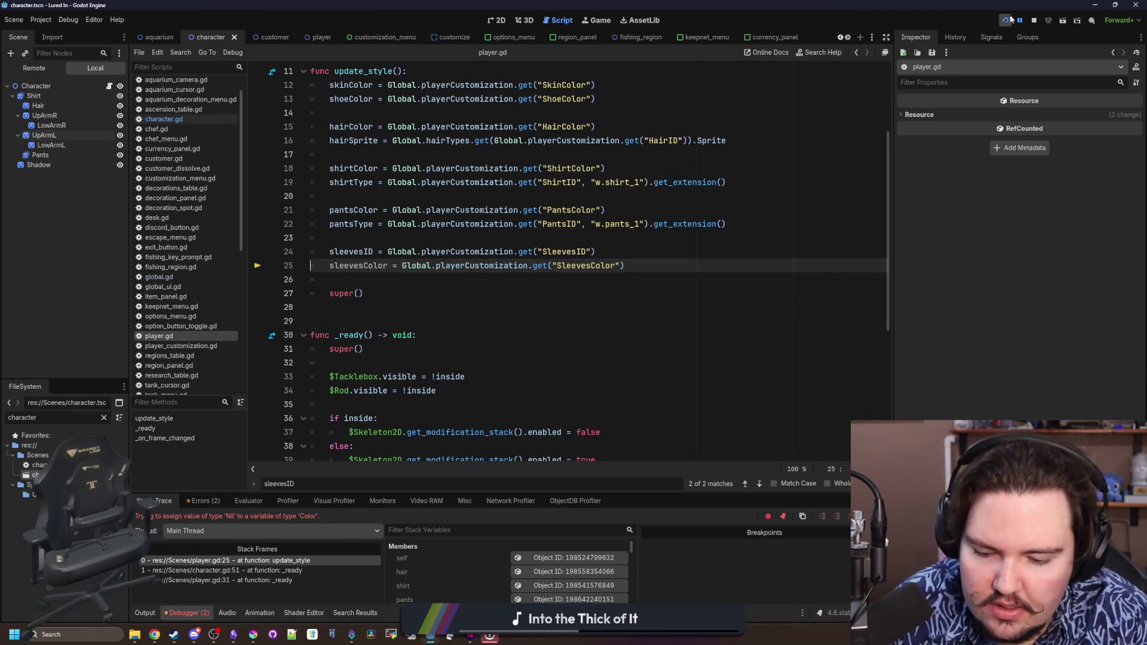
Add a SleevesColor entry copied from ShoesColor to playerCustomization in global.gd
ctrl+click(504, 265)
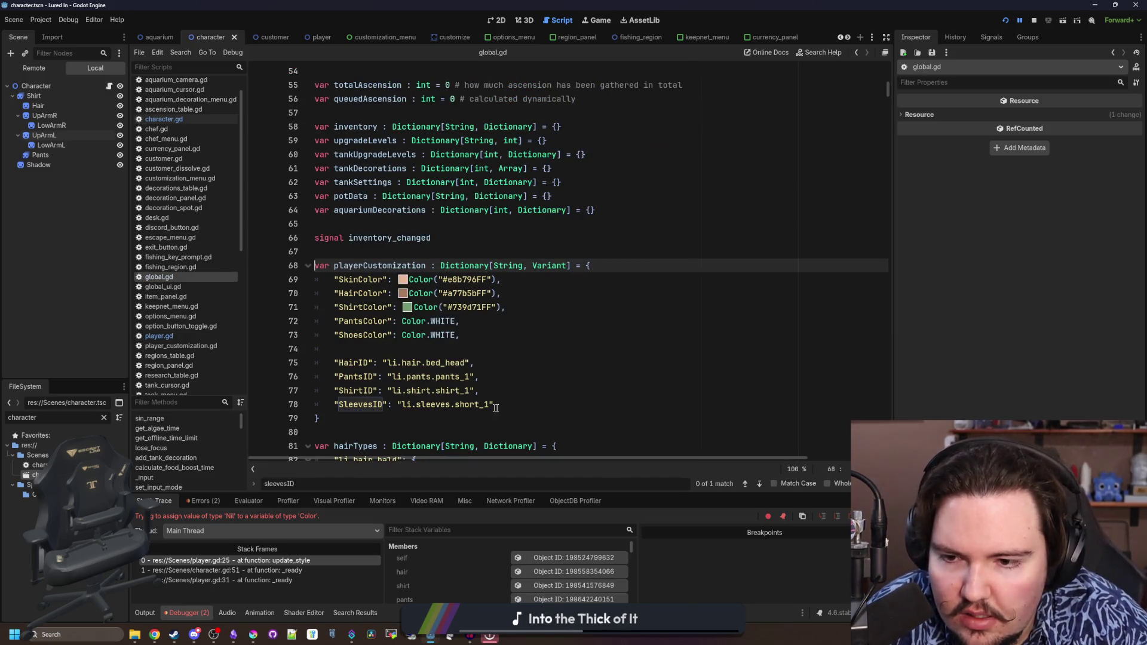
click(499, 338)
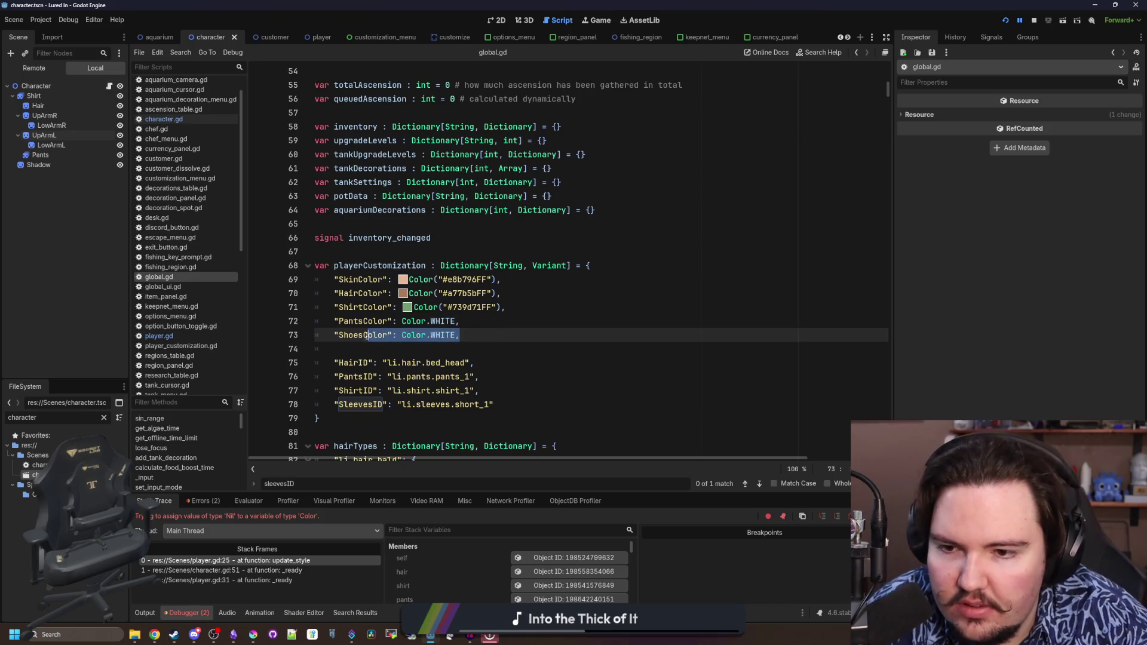
key(Return)
text("ShoesColor": Color.WHITE,)
double_click(358, 349)
text(Sleeve)
text(sColor)
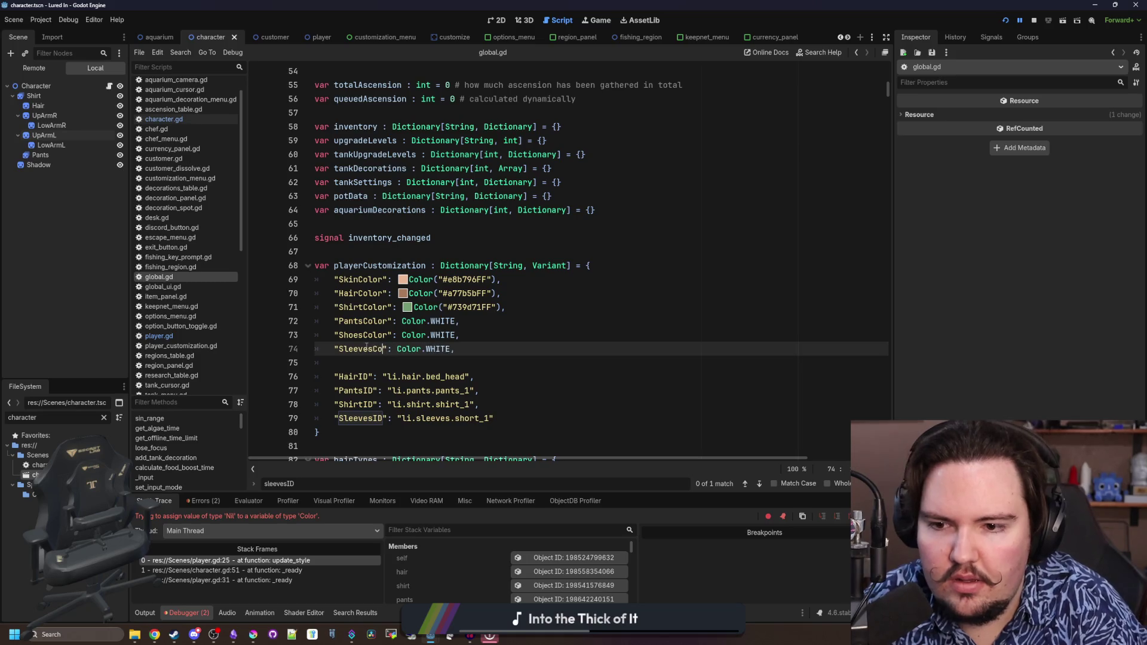
key(Up)
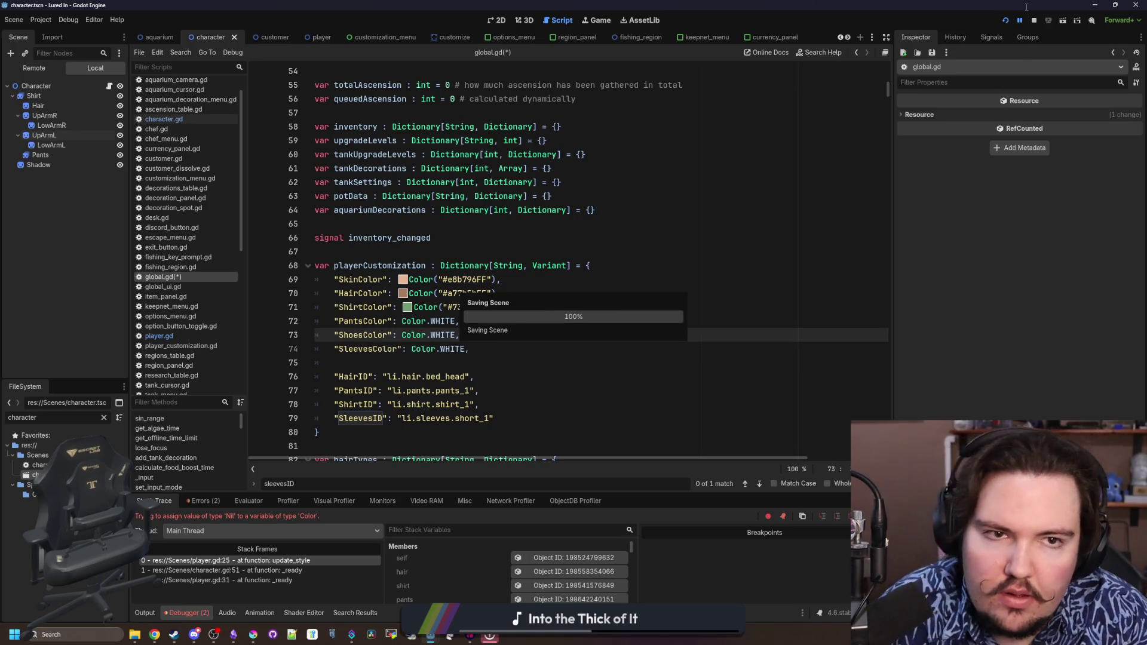
Rerun the game and jump to the sleevesID declaration after the null sleevesData error
click(1006, 20)
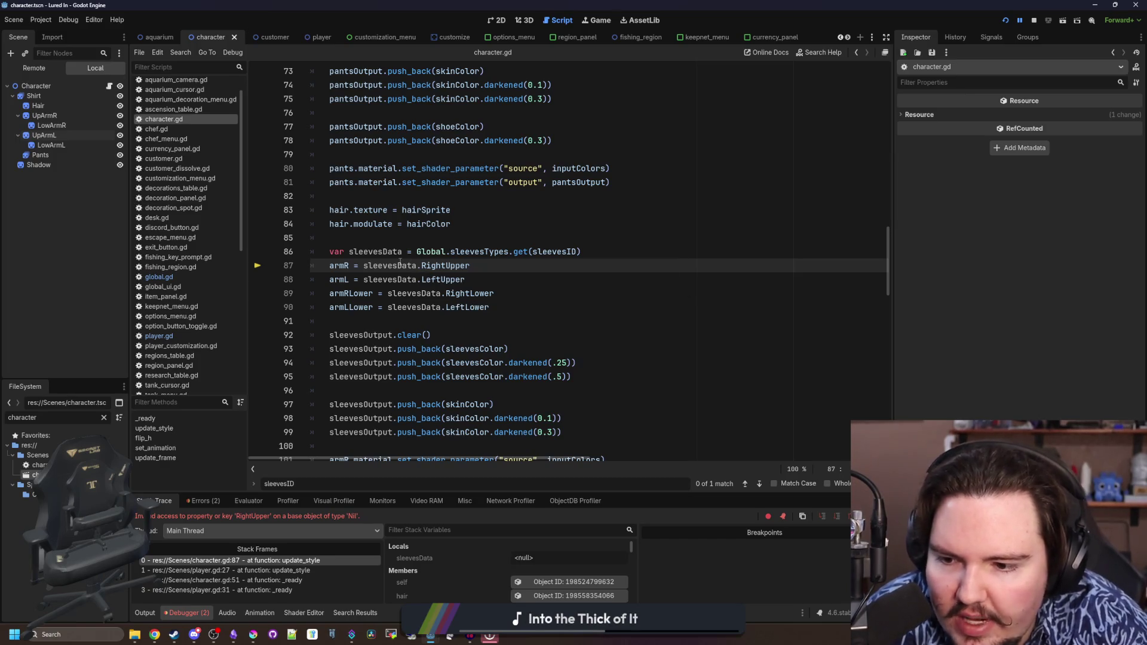
mouse_move(400, 263)
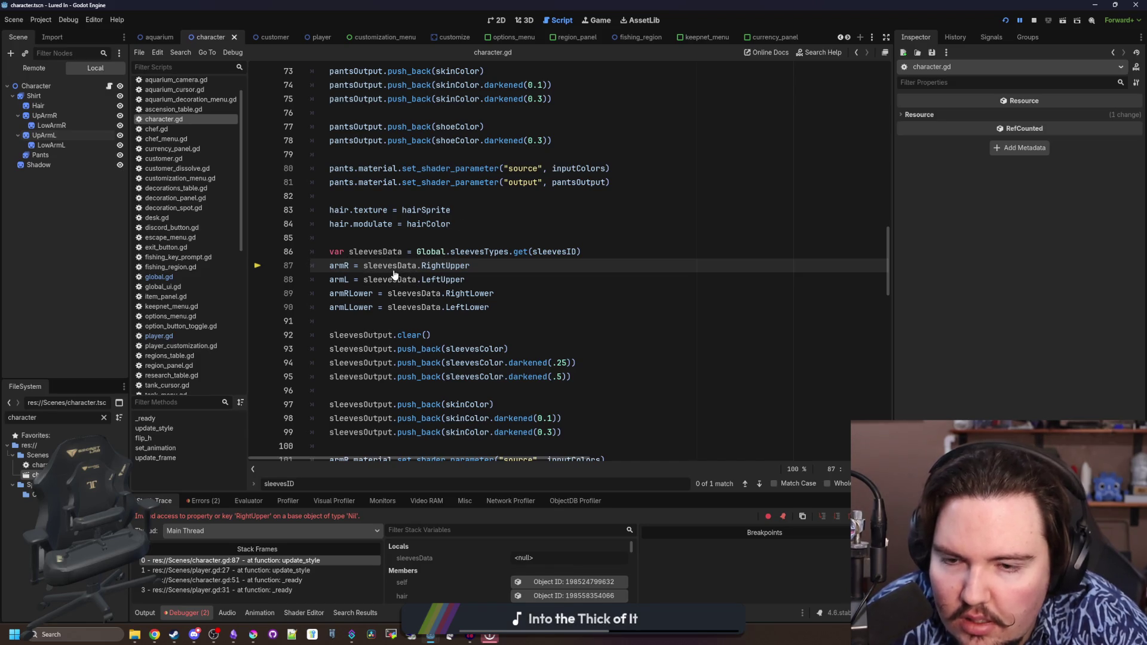
mouse_move(568, 251)
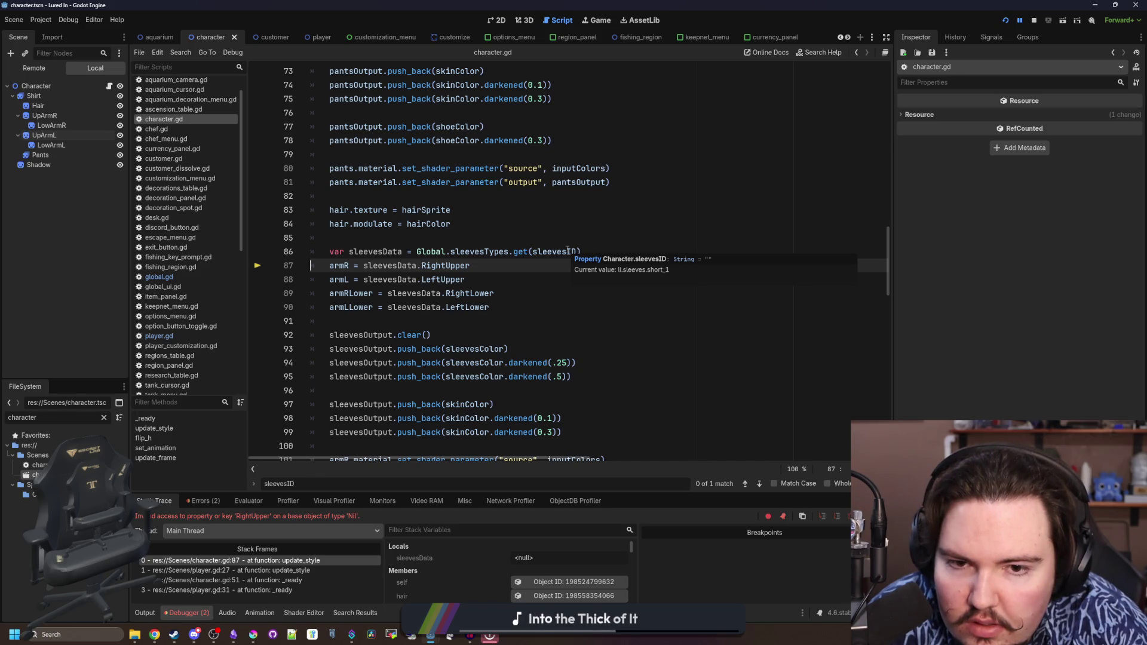
ctrl+click(568, 251)
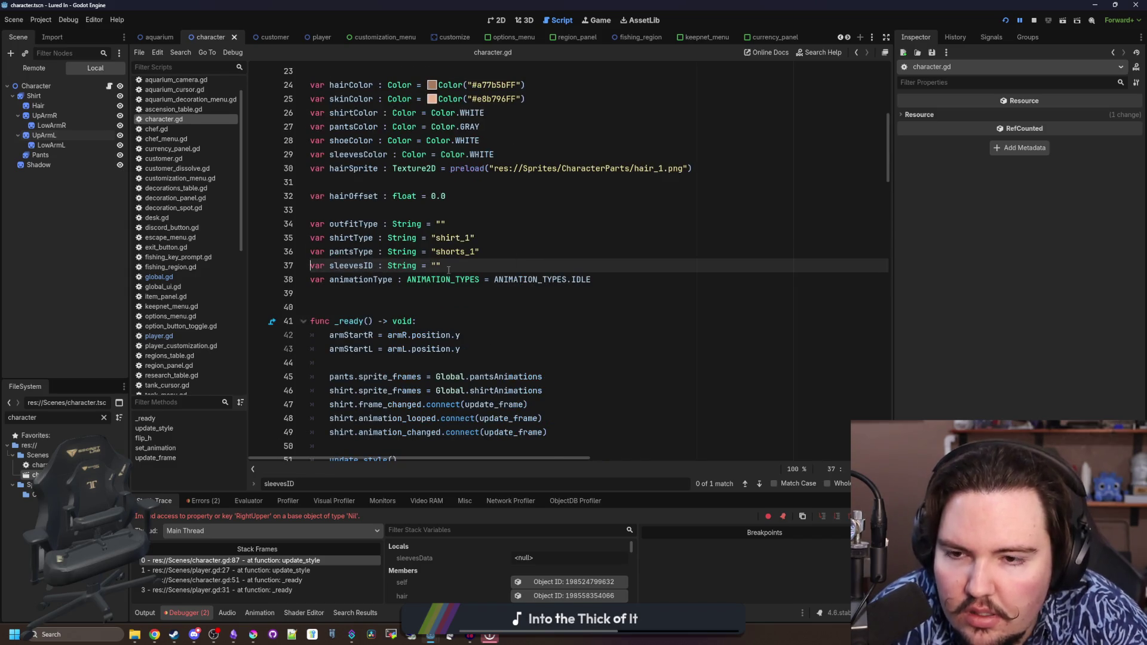
Look up sleevesTypes and find where SleevesID defaults to short_1 across the project
key(alt+Left)
ctrl+click(472, 265)
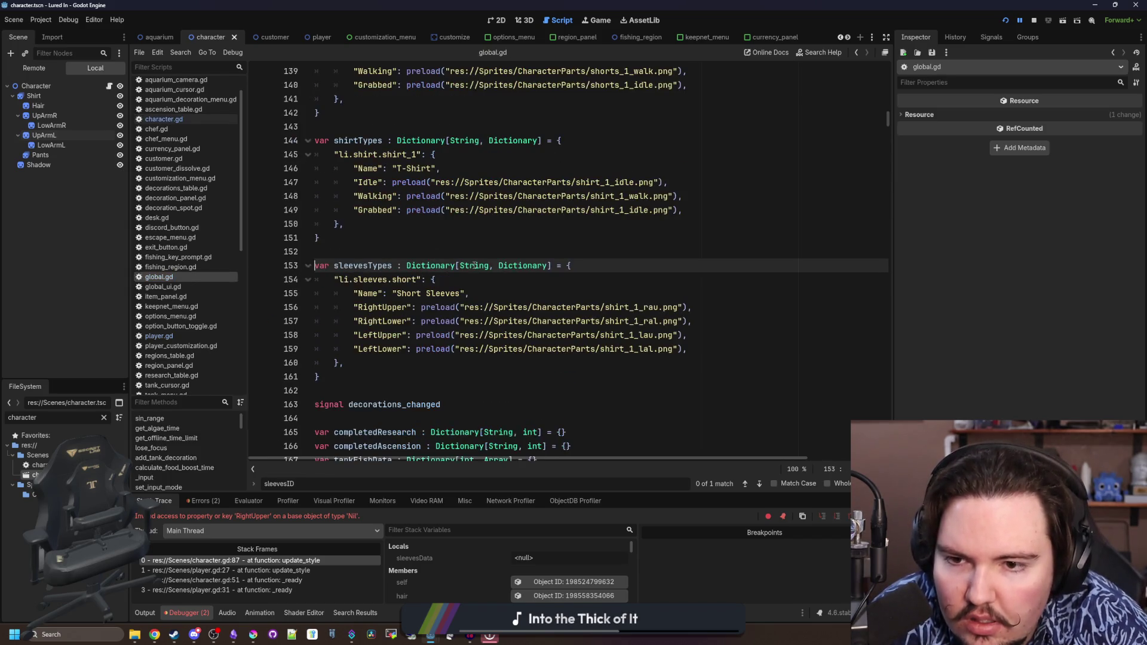
click(502, 230)
key(ctrl+shift+f)
text(short_)
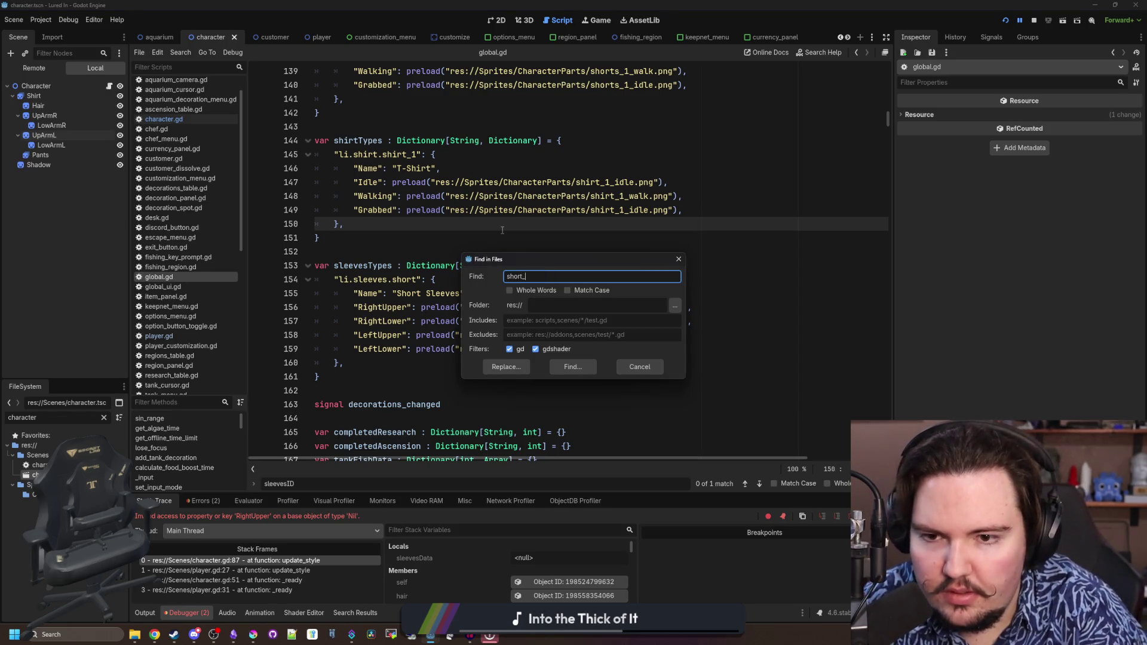
text(1)
key(Return)
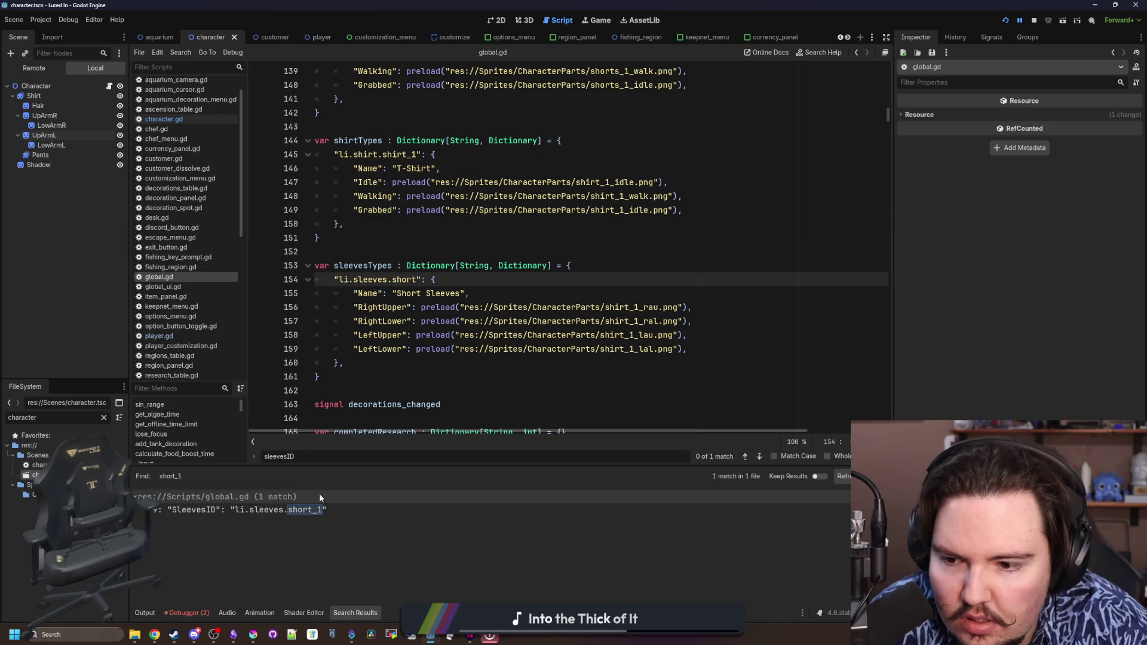
click(315, 509)
Change the SleevesID default to li.sleeves.short, save global.gd, and rerun the game
scroll(478, 160, up, 2)
click(489, 154)
key(BackSpace)
key(BackSpace)
click(502, 147)
key(ctrl+s)
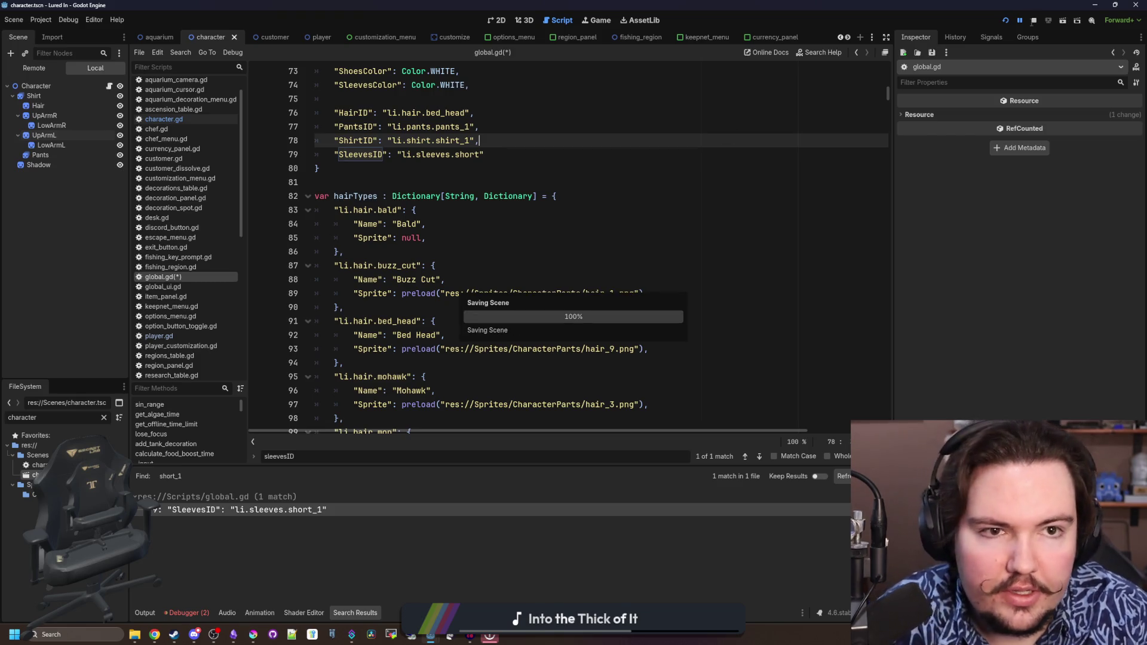
click(1006, 23)
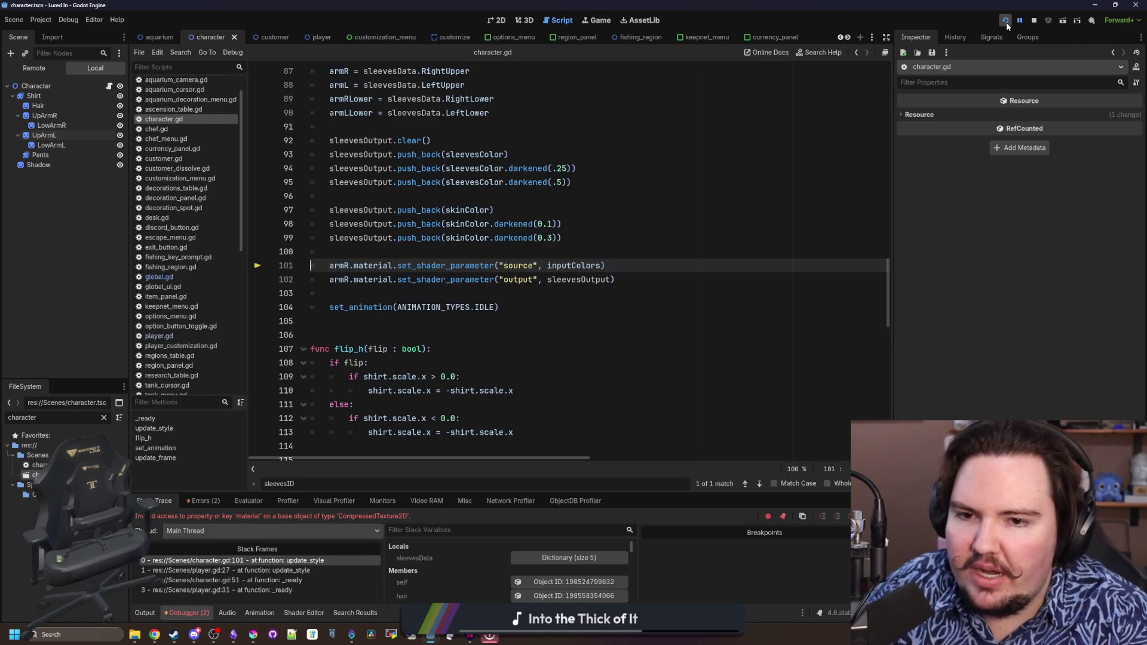
Inspect character.gd around lines 100–101 where the material-on-texture error occurs
click(481, 251)
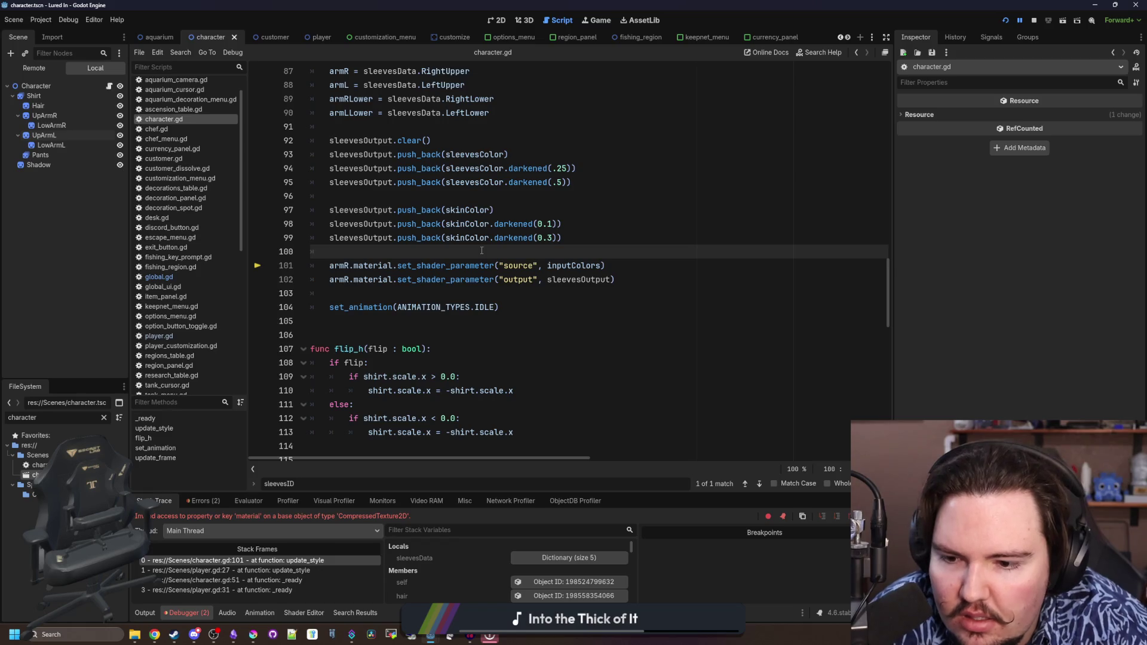
scroll(482, 250, up, 1)
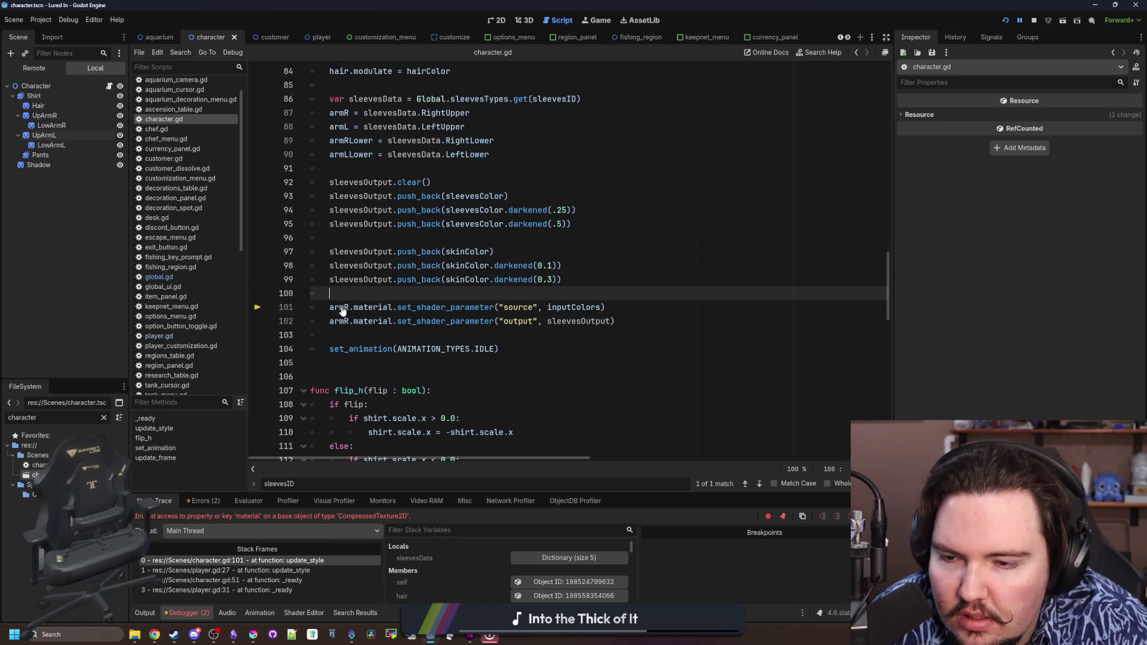
mouse_move(347, 307)
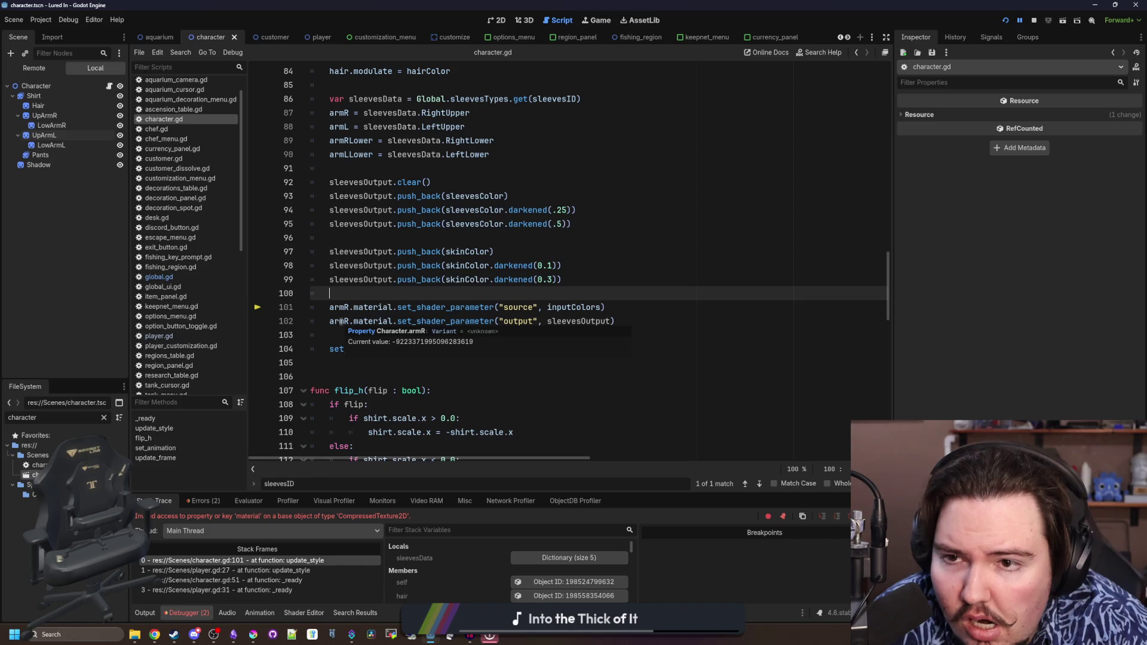
scroll(370, 257, up, 2)
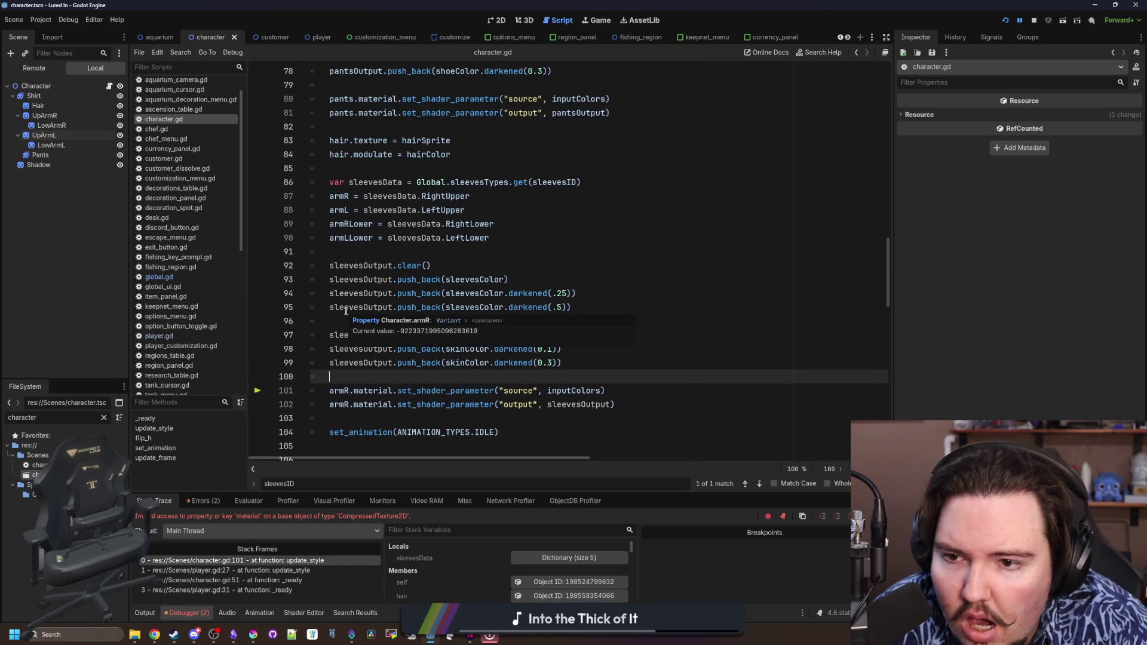
Append .texture to the armR, armL, armRLower and armLLower sleeve assignments, then restart the game
click(349, 196)
text(.texture)
click(448, 154)
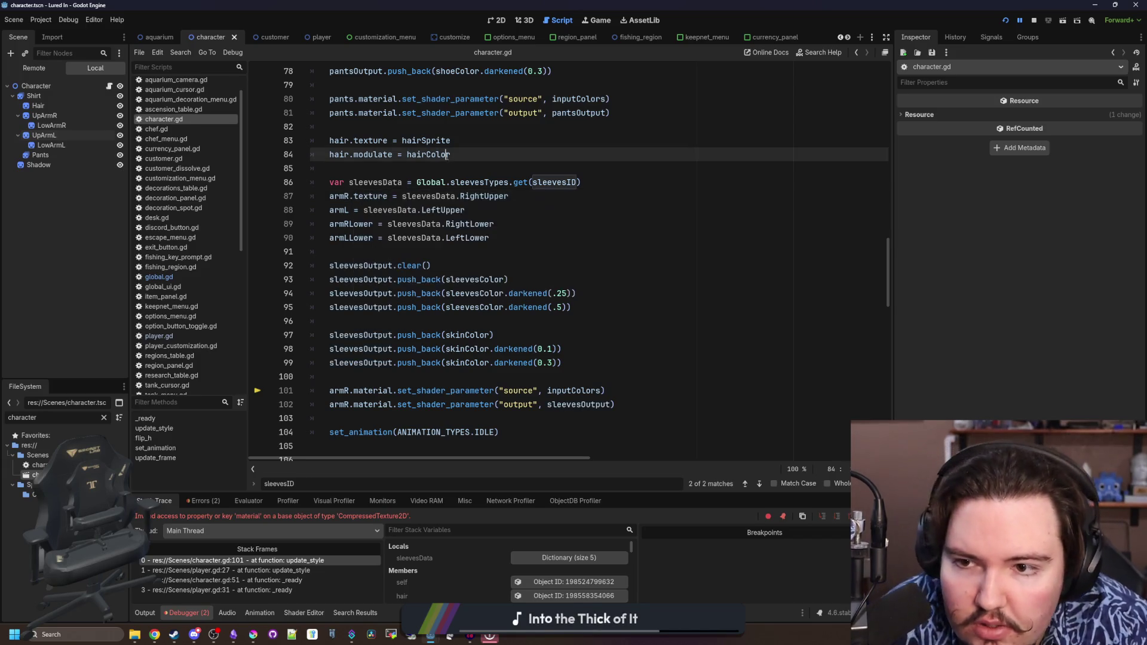
drag(387, 196, 350, 196)
key(ctrl+c)
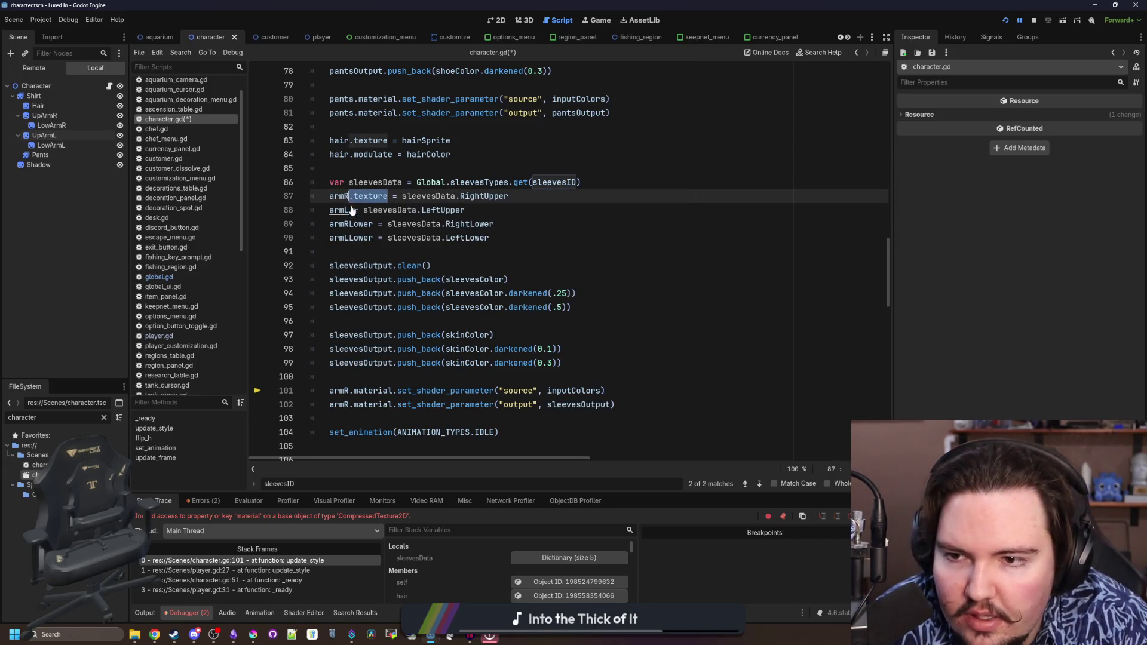
click(352, 210)
key(ctrl+v)
click(373, 224)
key(ctrl+v)
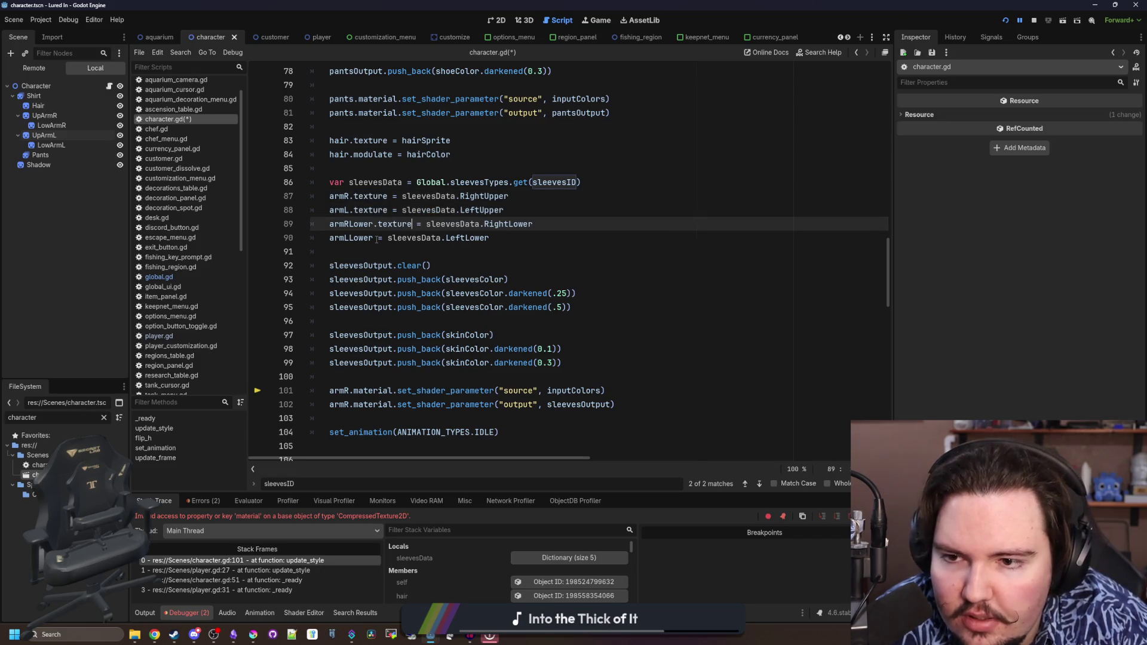
click(372, 237)
key(ctrl+v)
click(371, 251)
click(1004, 21)
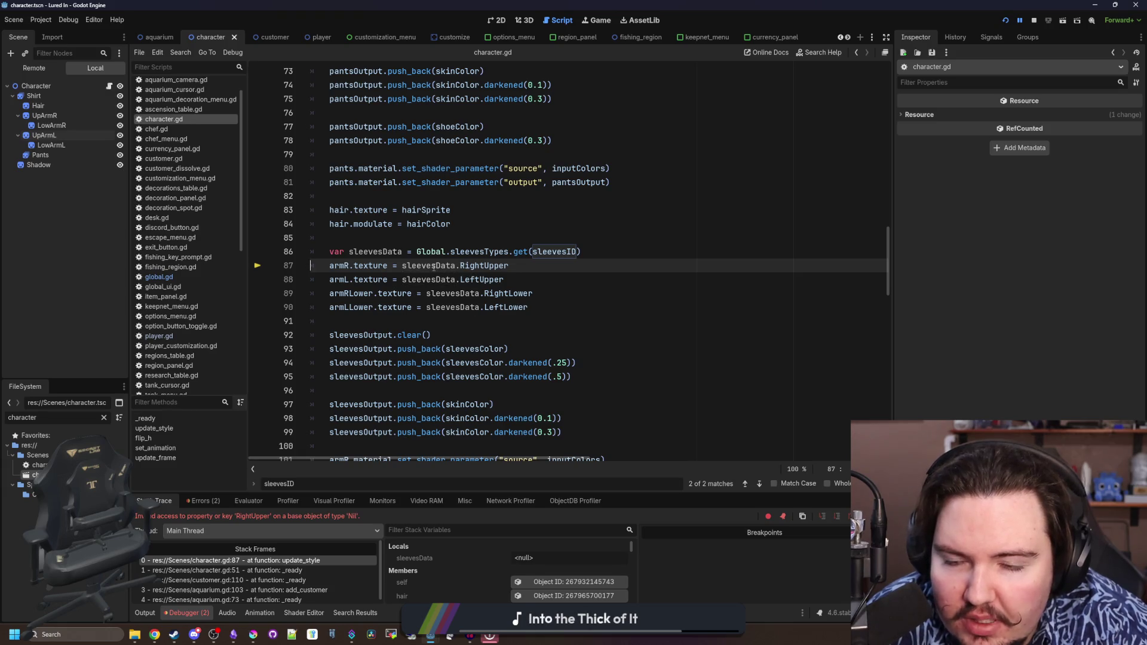
Jump to the sleevesID declaration on line 37 and enter 'short' as its default
mouse_move(439, 266)
mouse_move(564, 252)
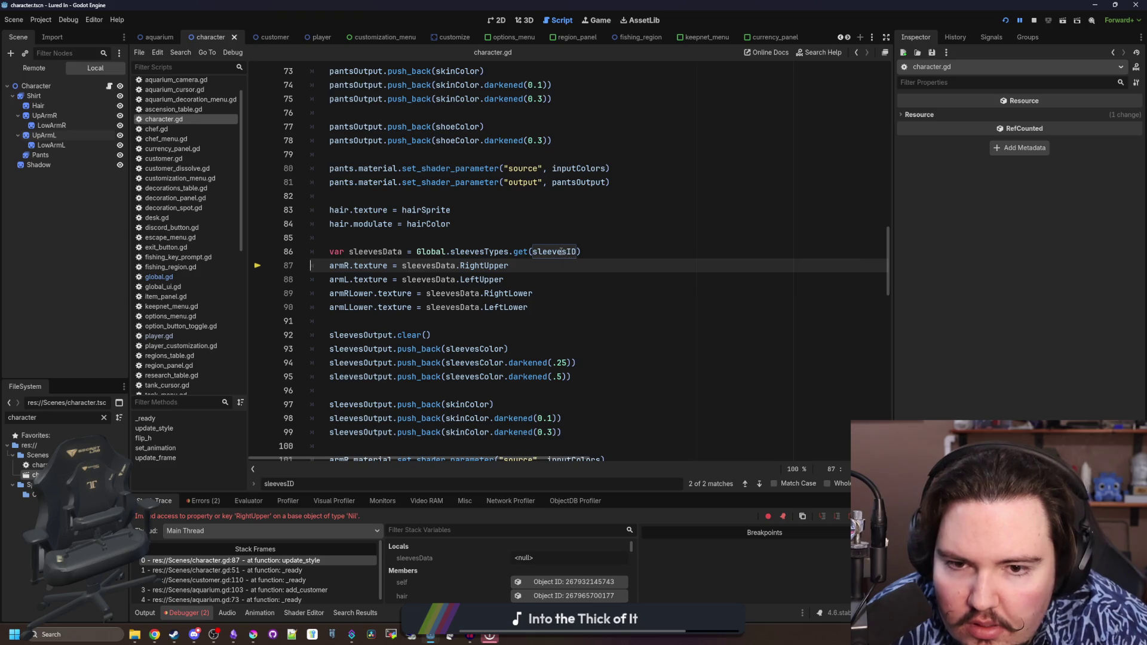
click(529, 226)
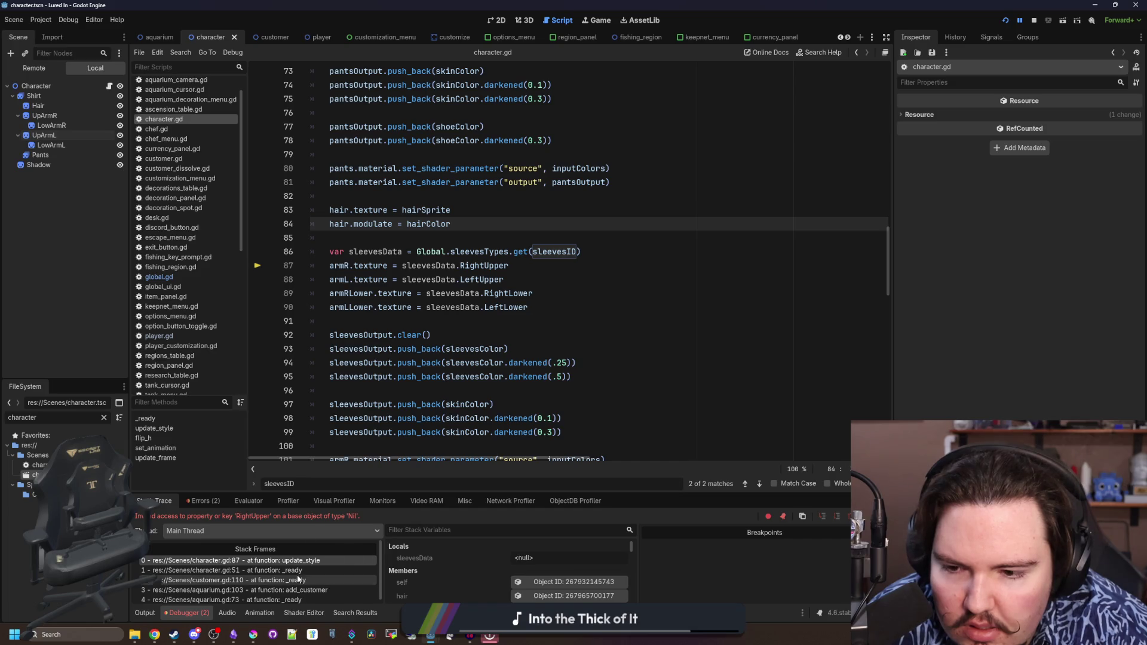
ctrl+click(546, 252)
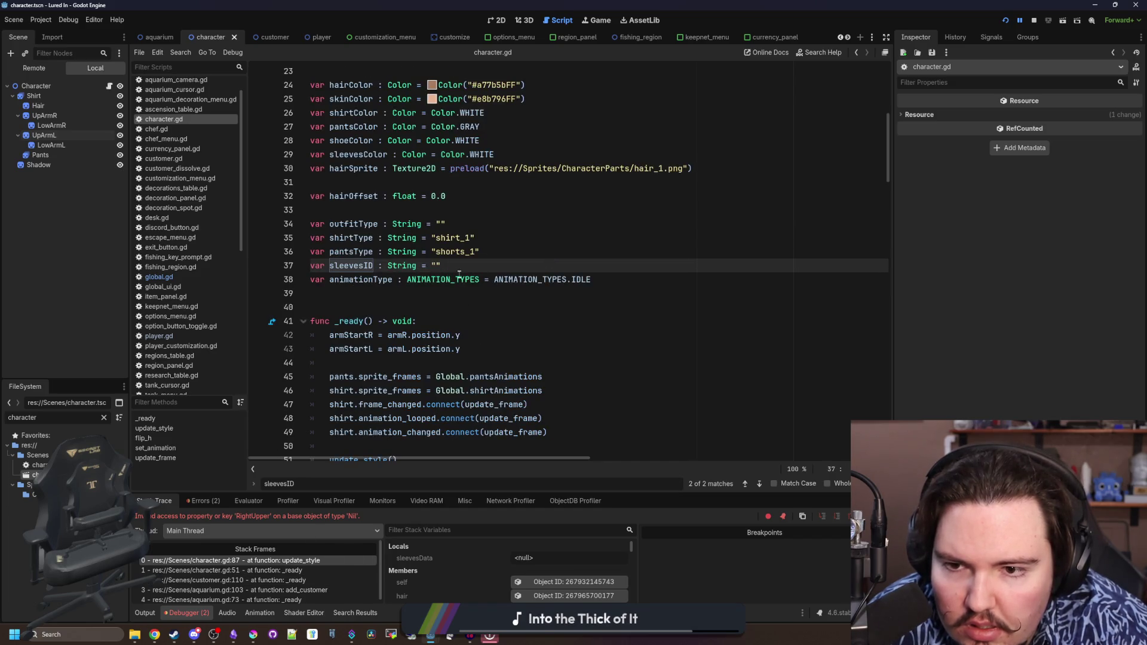
text(s)
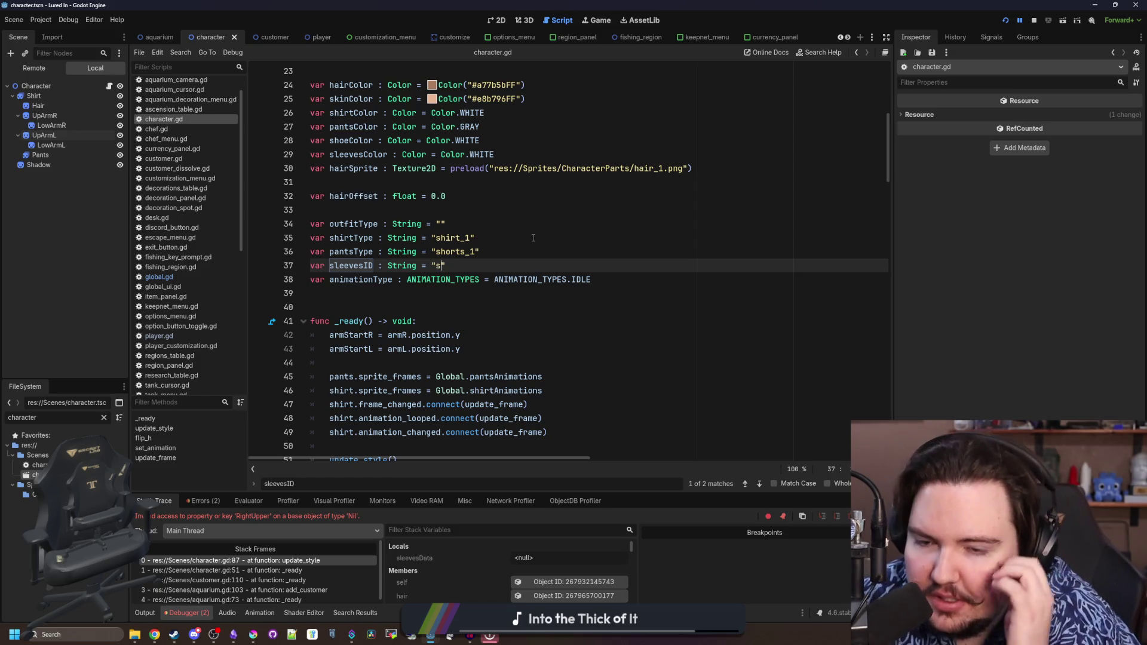
text(hor)
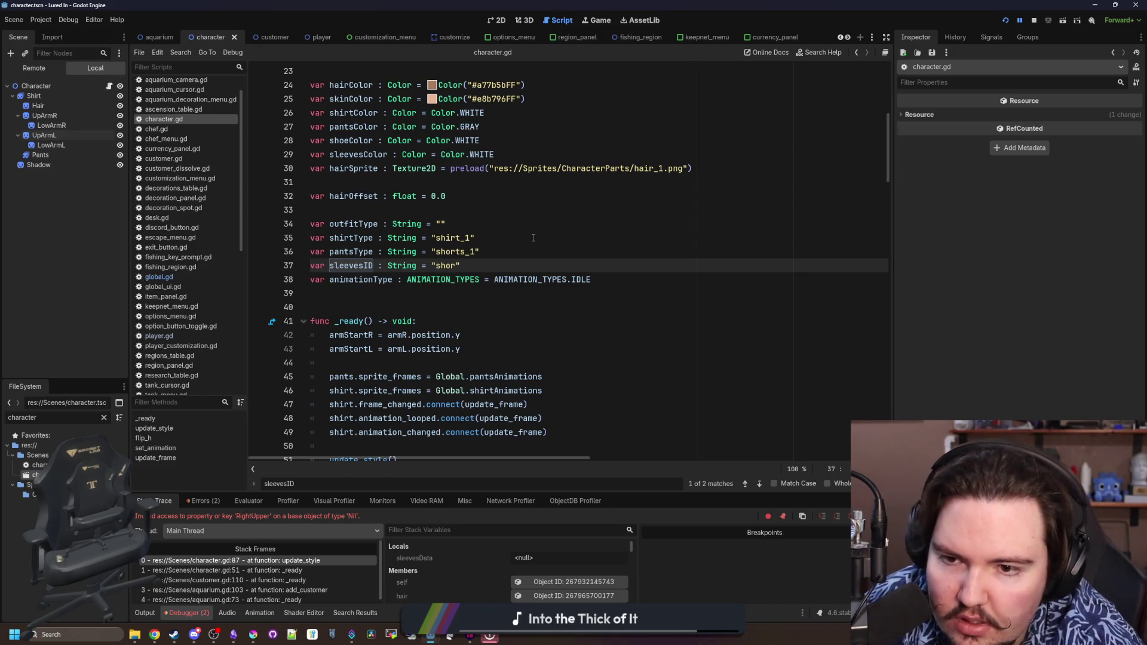
text(t)
click(526, 238)
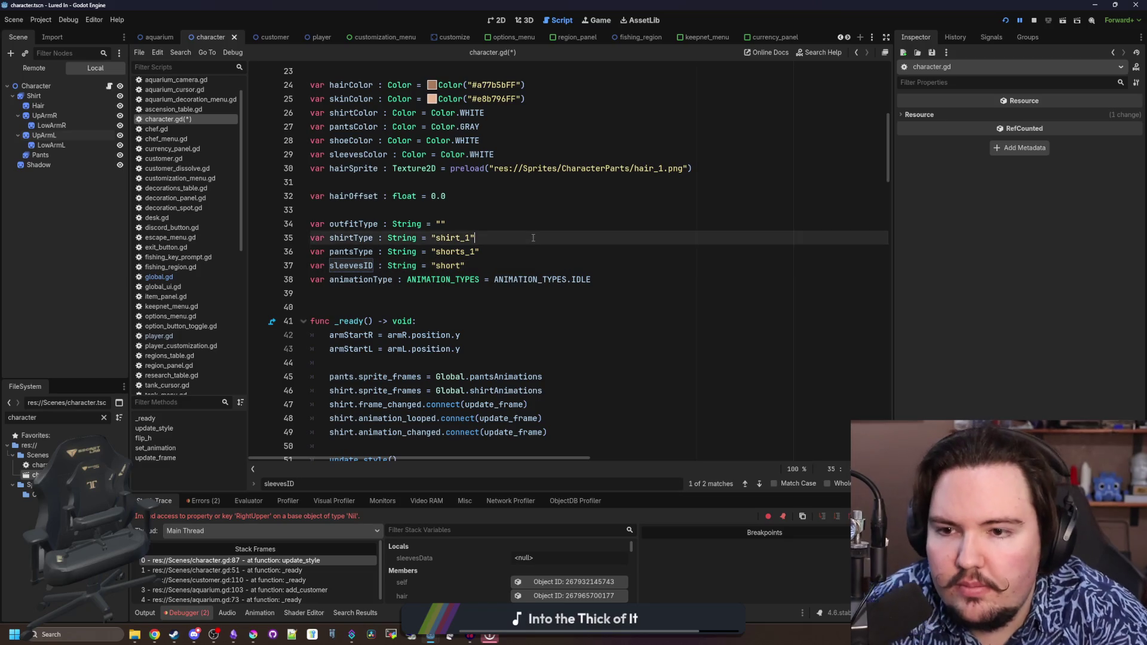
click(479, 225)
click(461, 212)
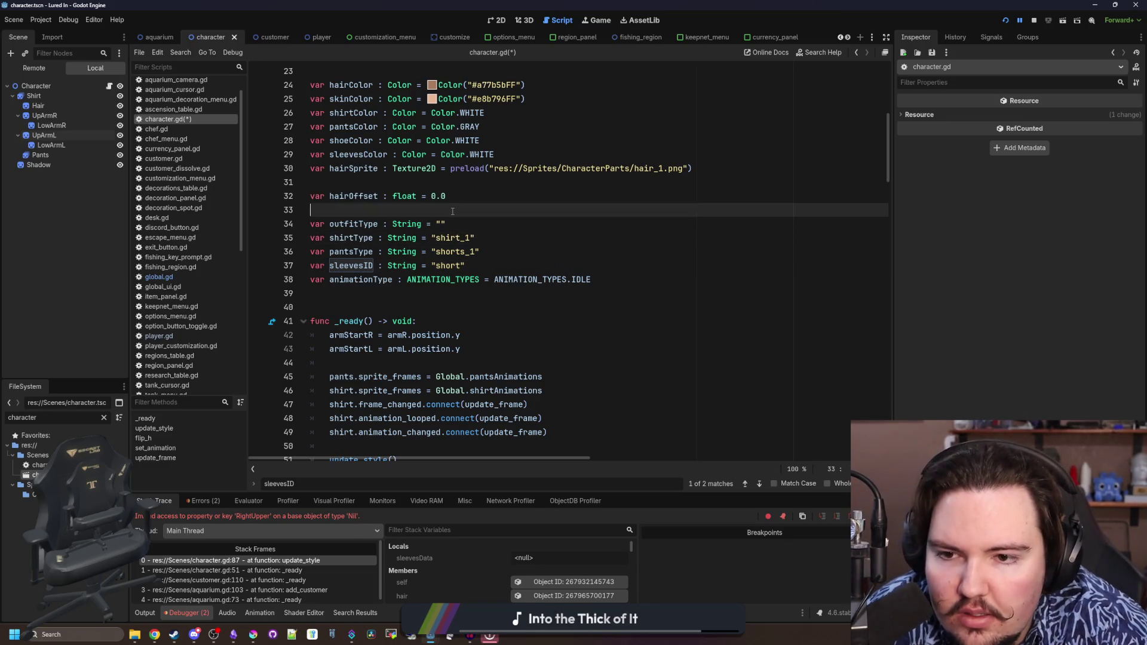
Complete the default to 'li.sleeves.short', save character.gd, and relaunch the game
click(436, 266)
text(li.s)
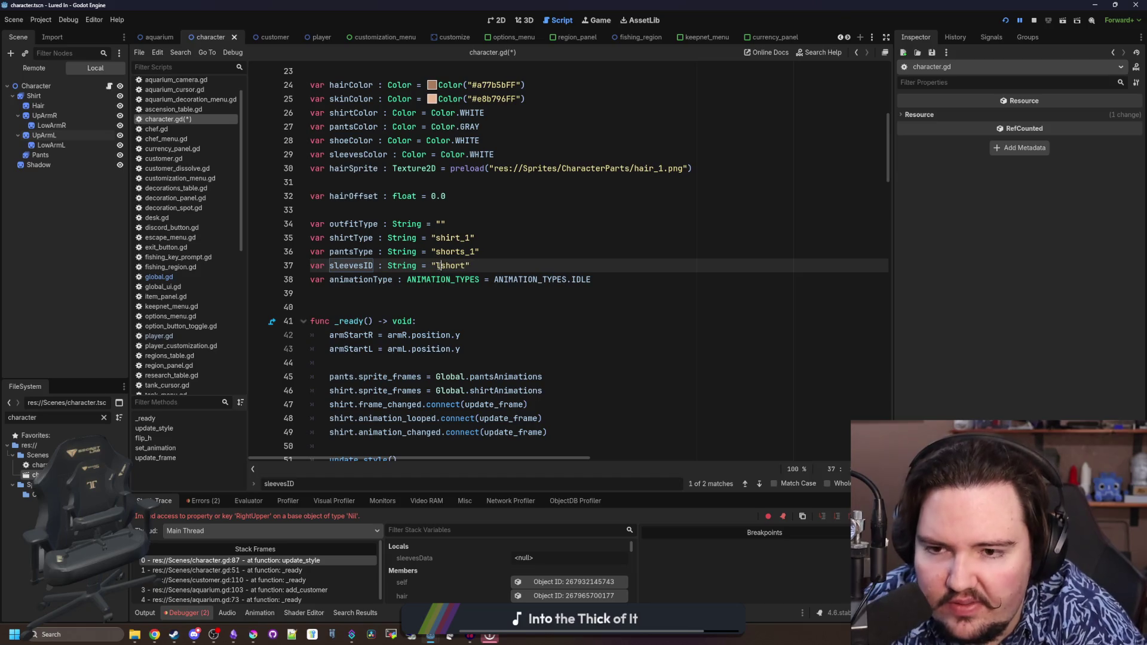
text(leeves.)
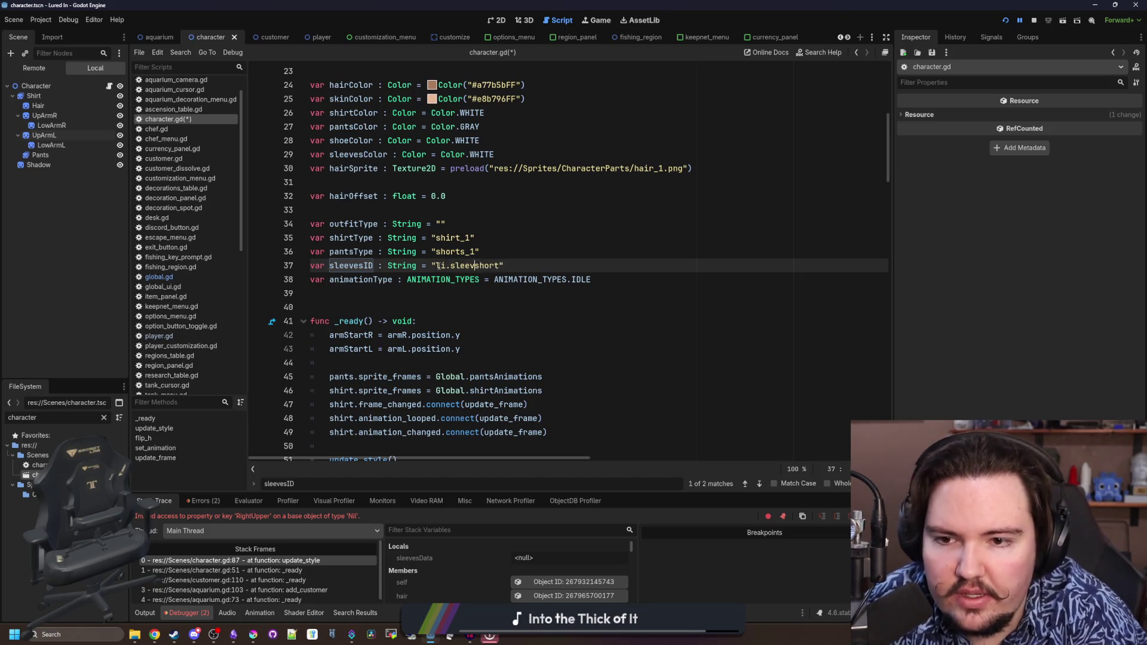
key(Up)
key(Up)
key(ctrl+s)
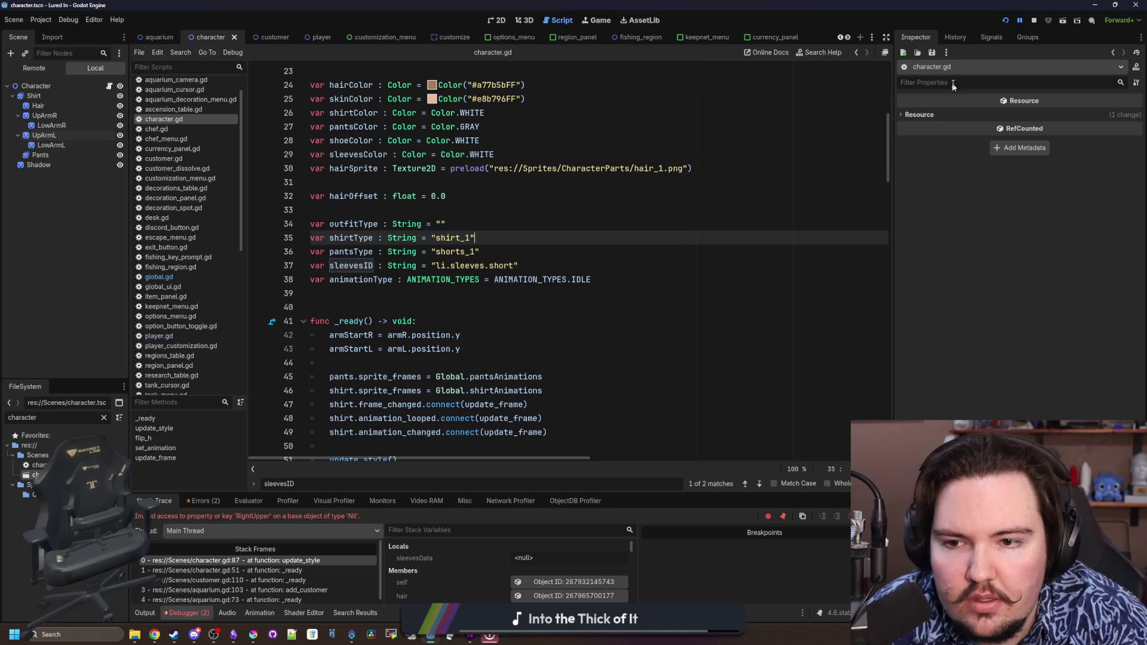
click(1033, 22)
click(1005, 22)
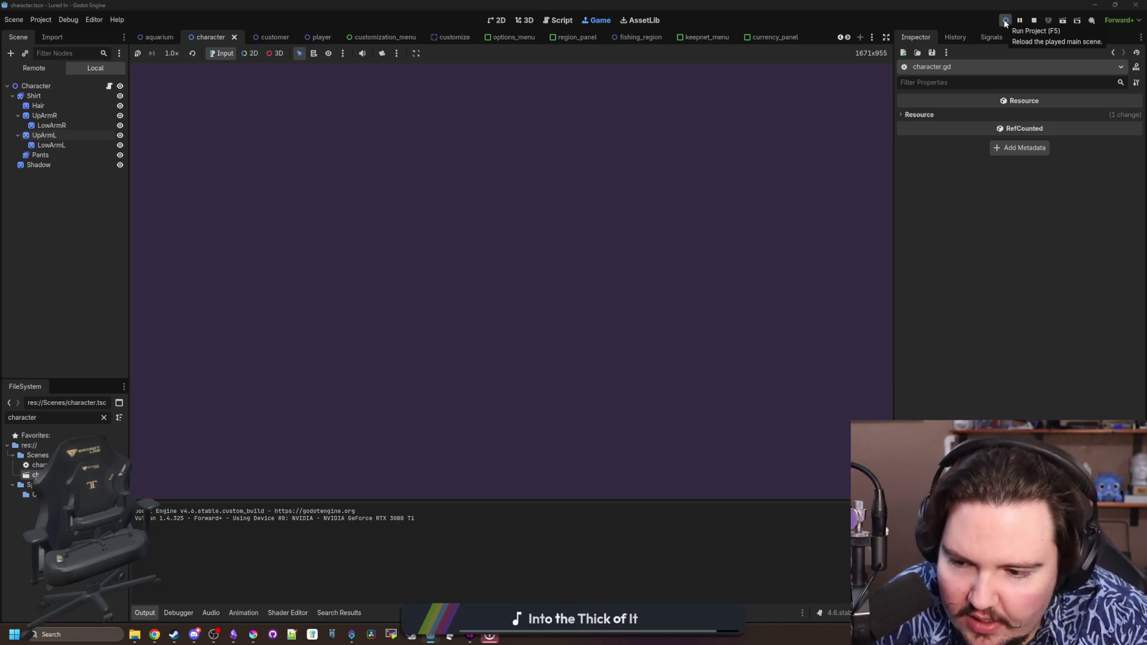
Dismiss the Welcome Back popup in the aquarium and stop the game
click(532, 334)
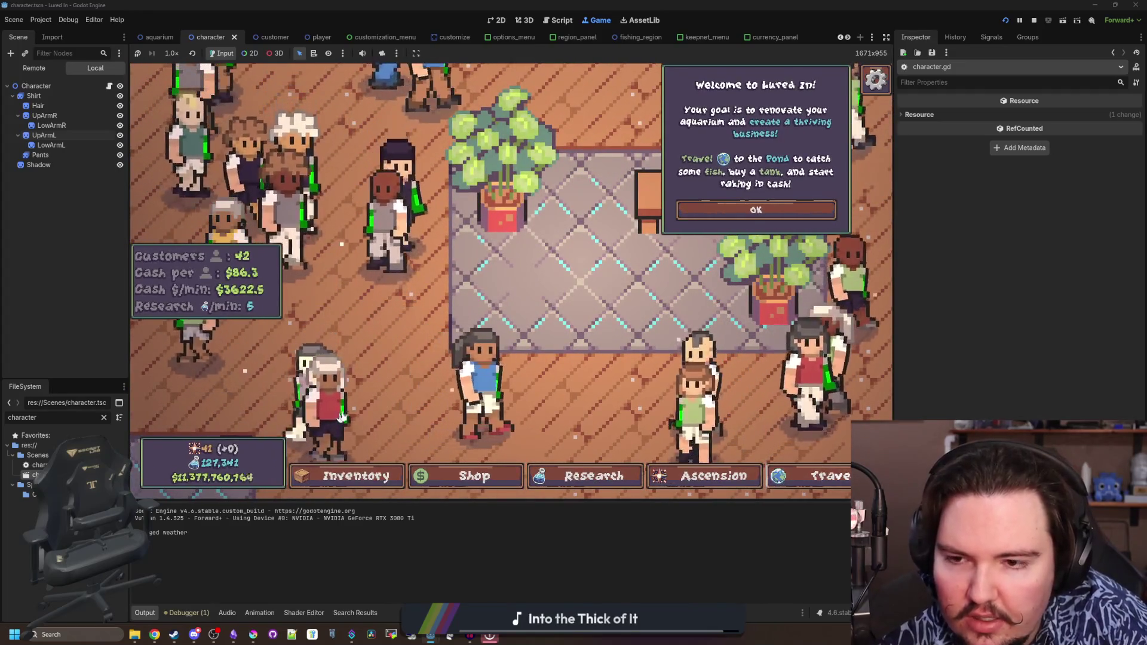
key(F5)
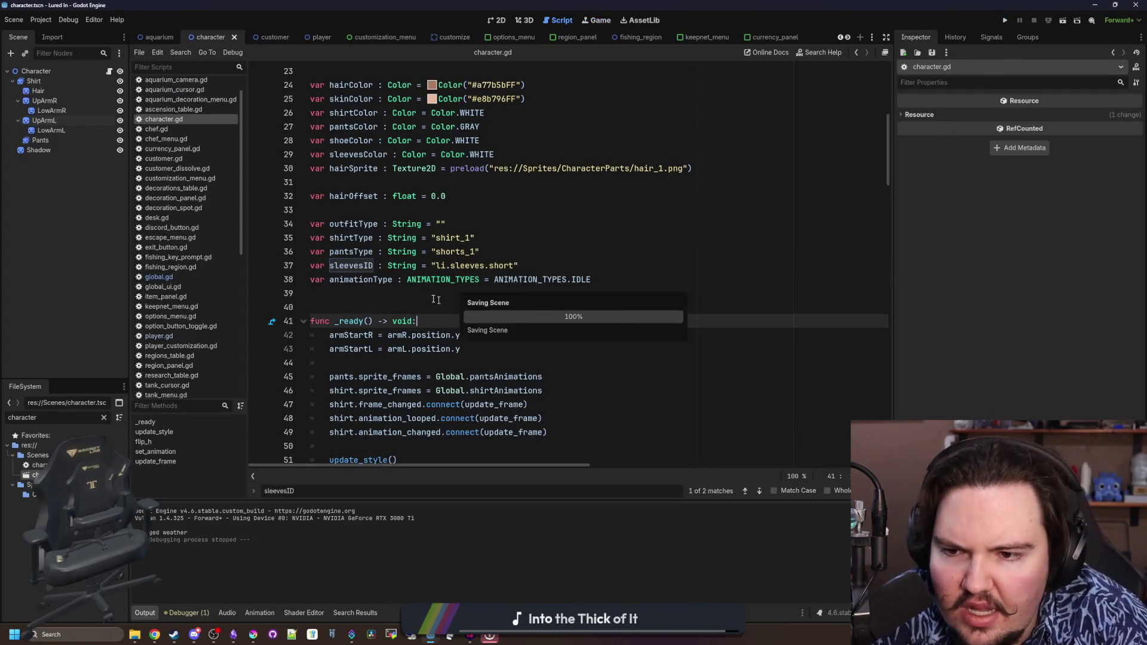
Duplicate the armR shader-parameter lines 101–102 and change line 103 to armL
scroll(432, 291, down, 15)
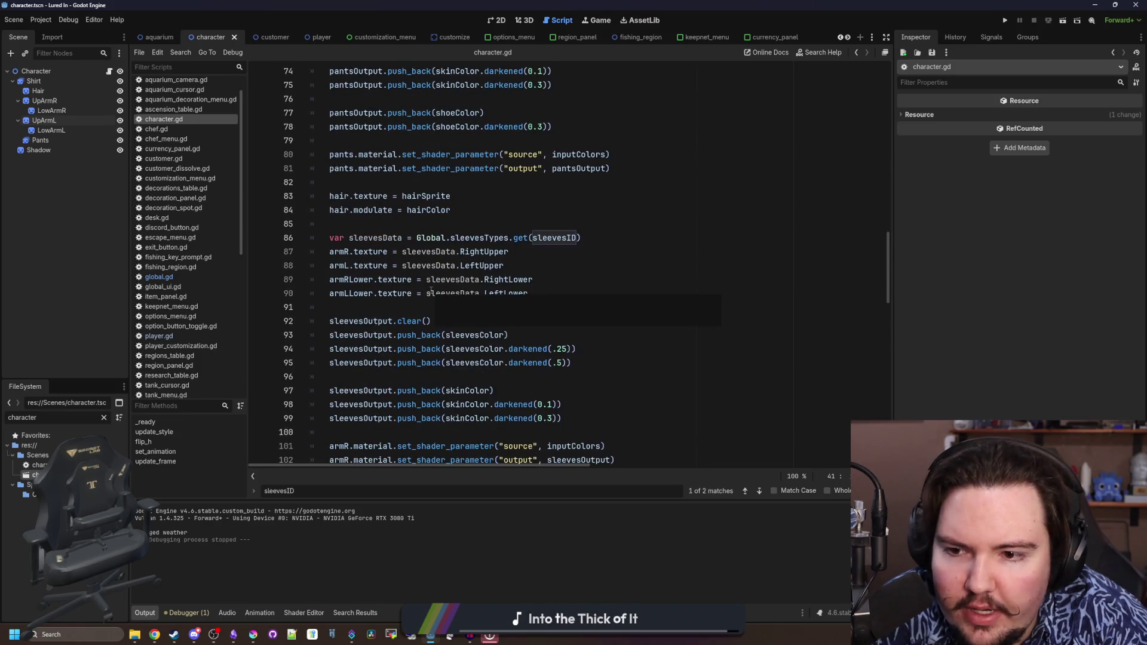
scroll(424, 305, down, 4)
drag(639, 295, 209, 278)
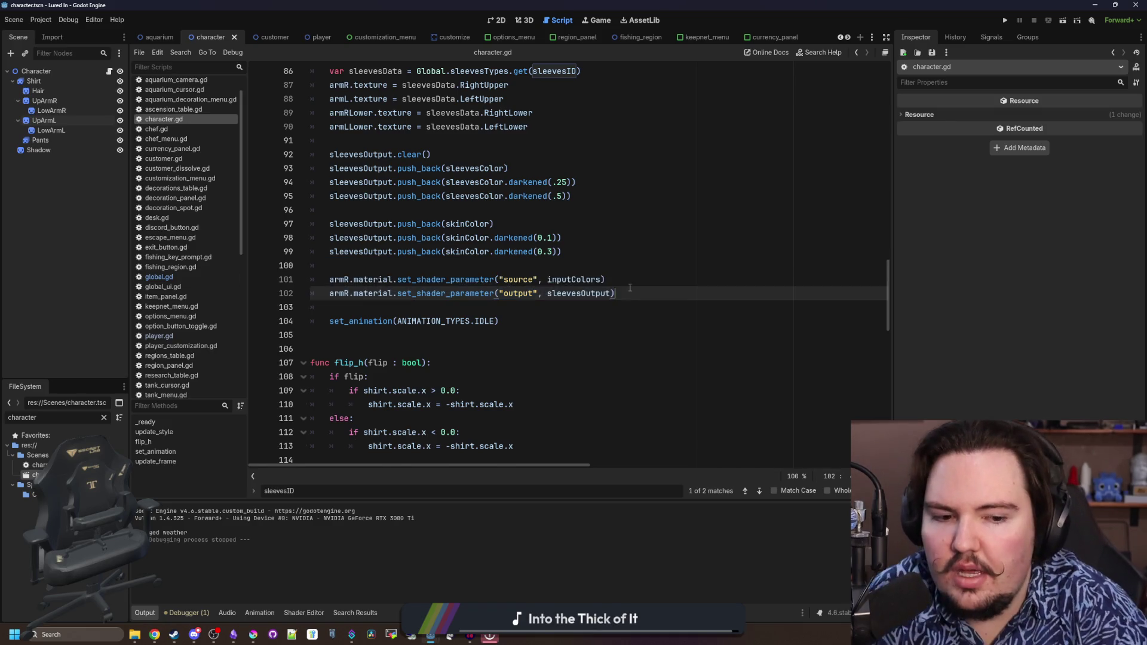
key(ctrl+shift+d)
scroll(429, 372, left, 5)
double_click(349, 307)
text(l)
key(Escape)
key(BackSpace)
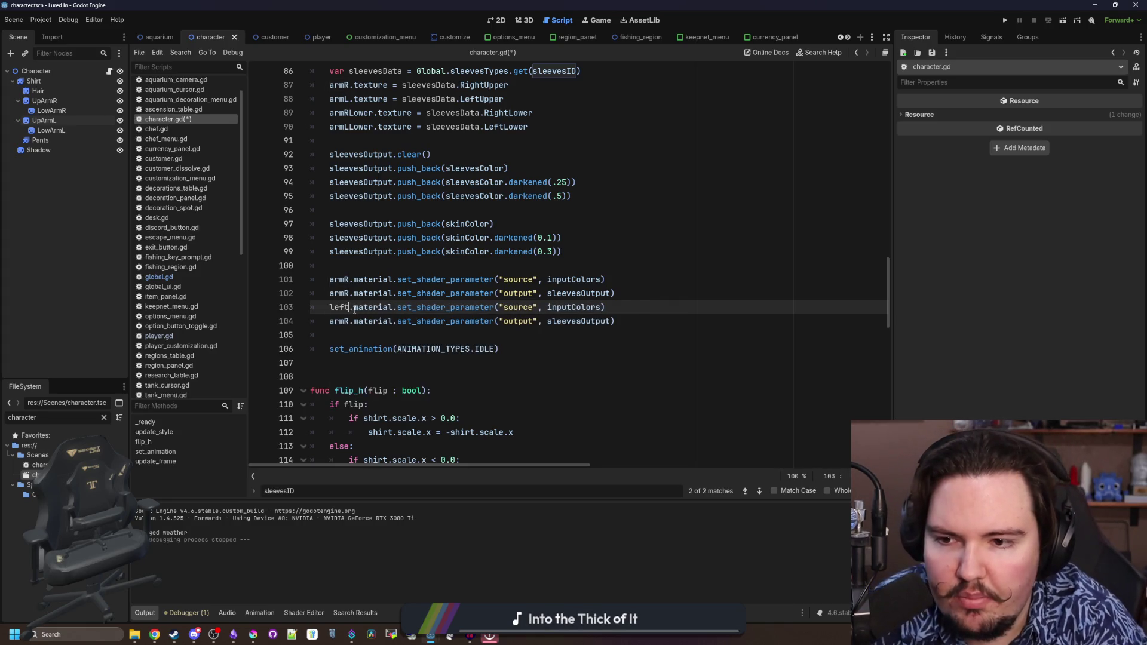
text(armL)
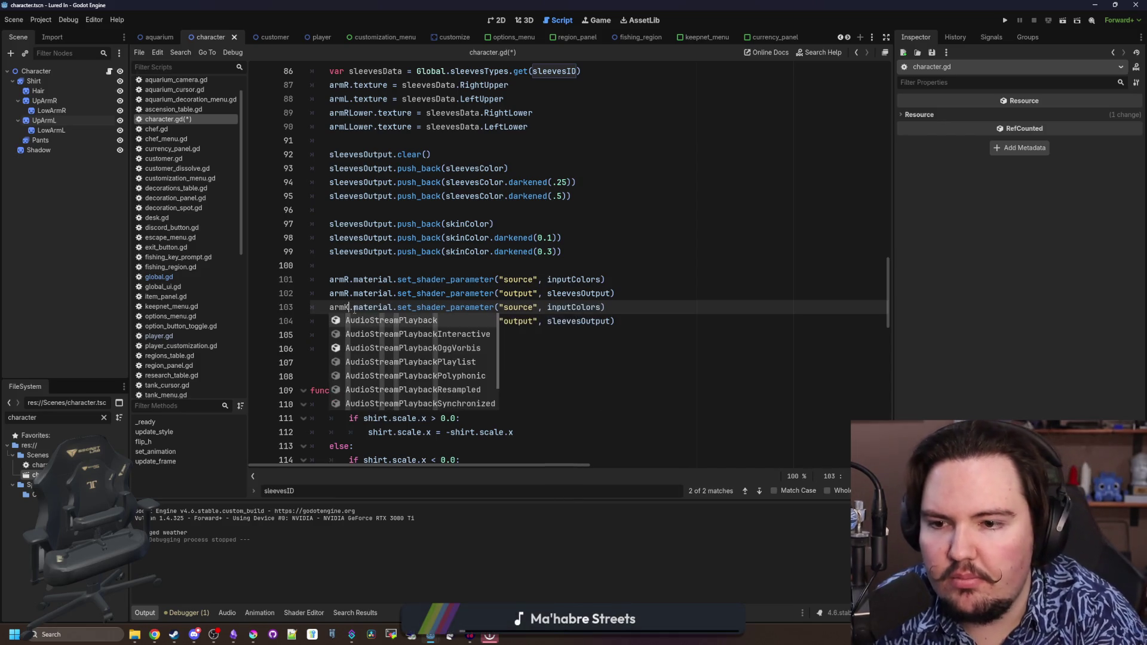
key(Escape)
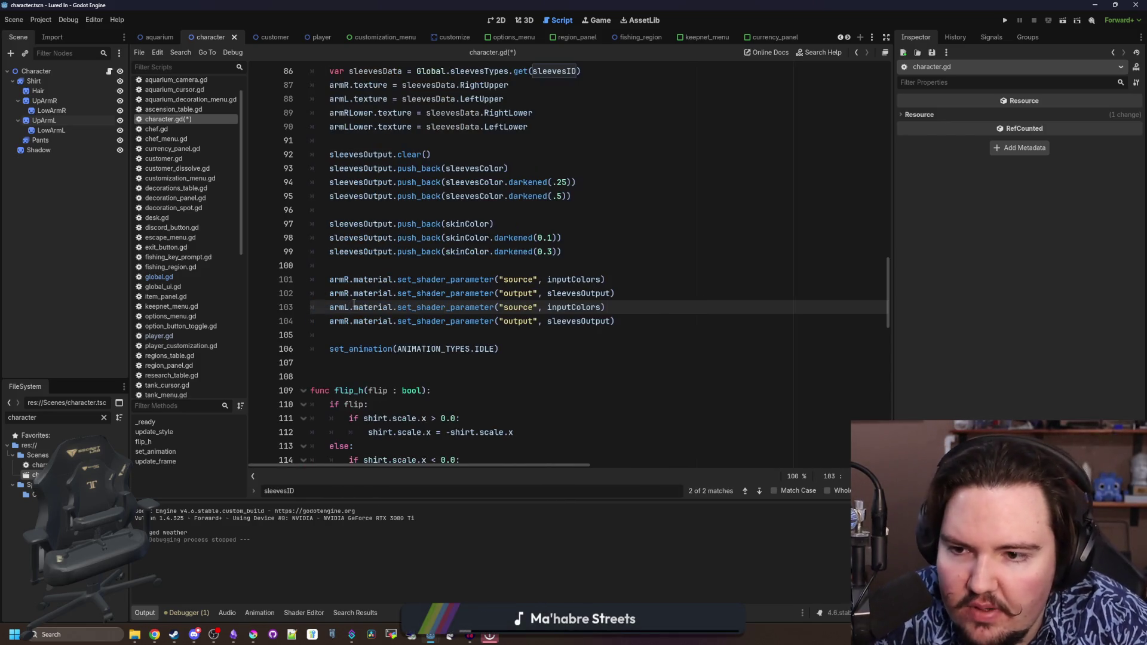
Change armR to armL on line 104, save character.gd, and launch the game
key(Down)
key(Delete)
text(L)
key(Down)
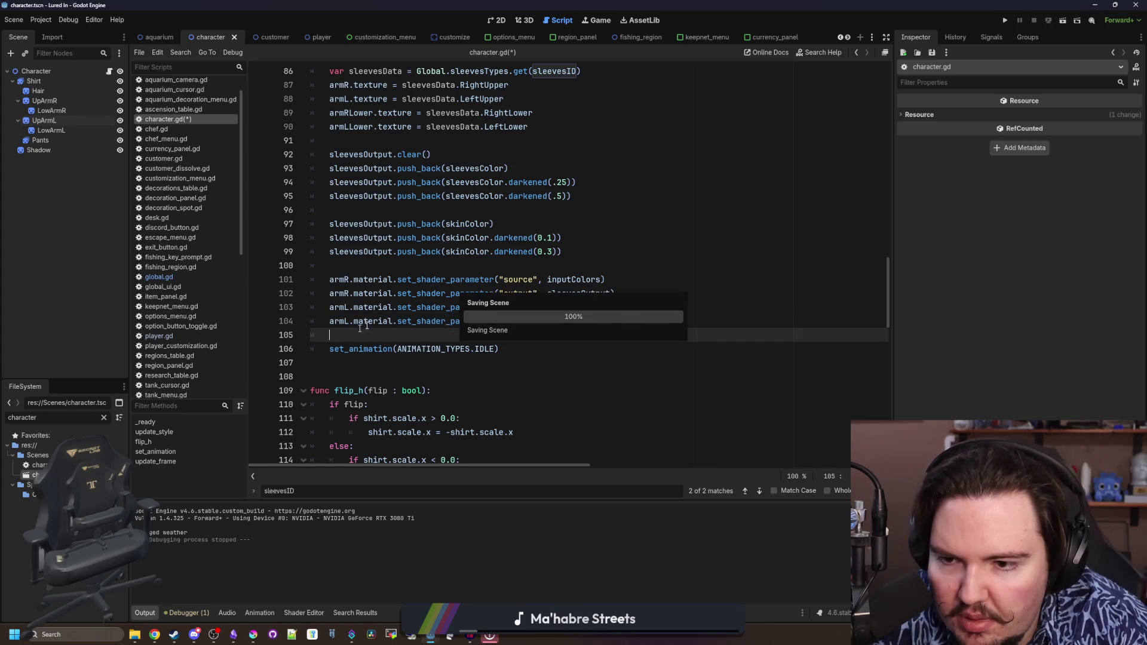
key(ctrl+s)
click(1003, 20)
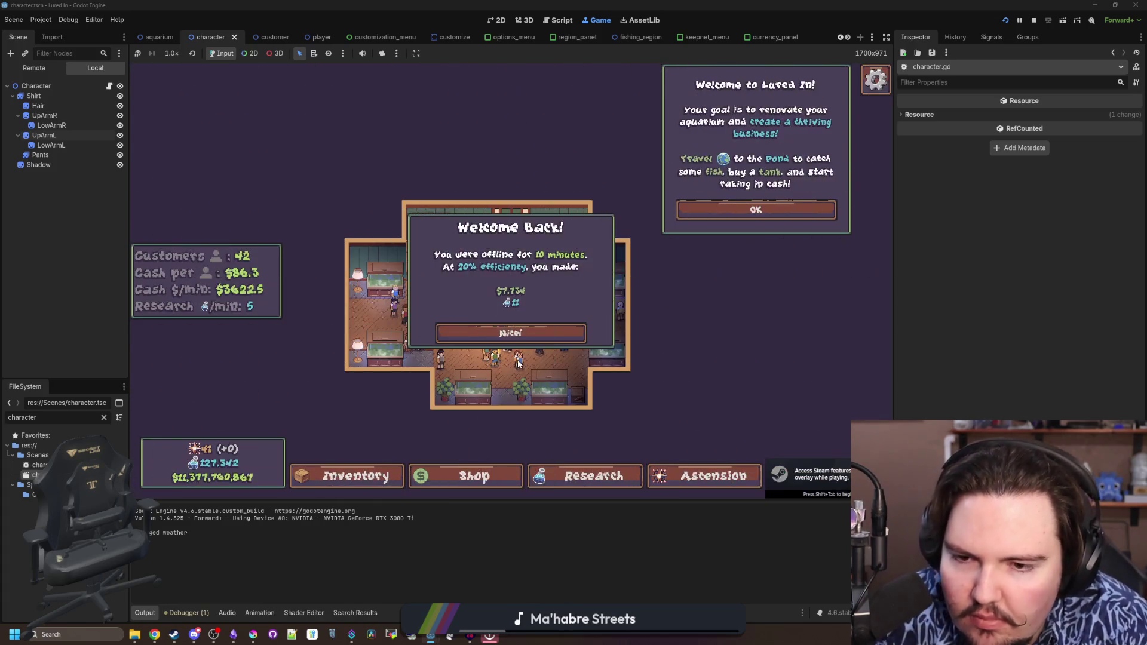
Close the welcome panels, pan and zoom across the aquarium's customers, then stop the game
click(525, 337)
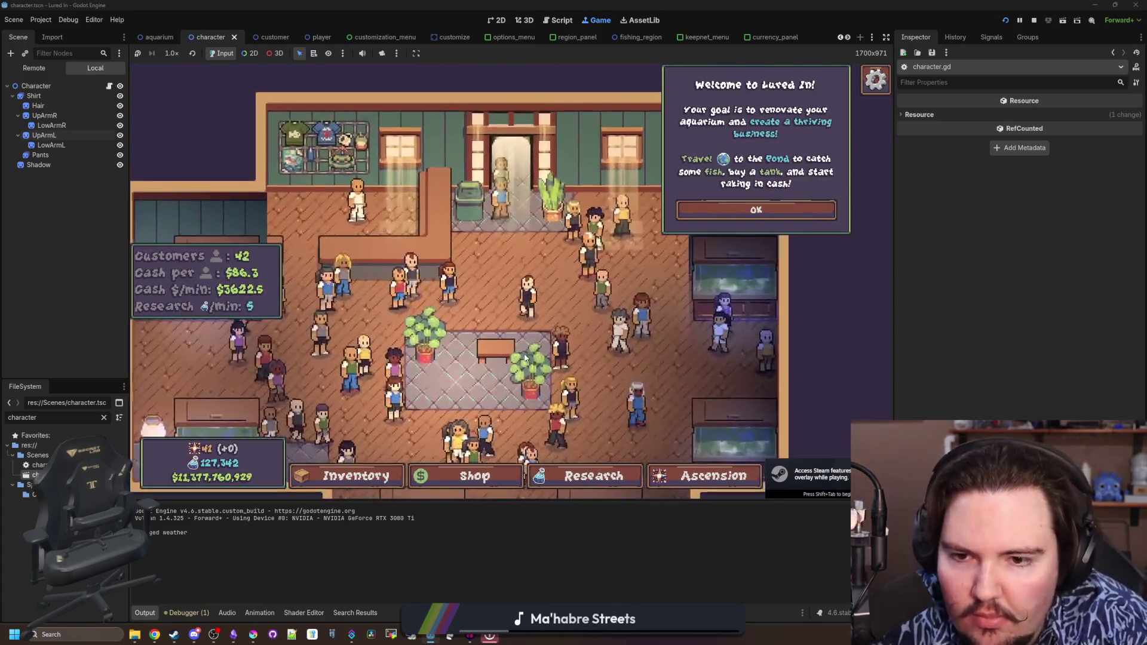
scroll(525, 358, up, 3)
click(721, 217)
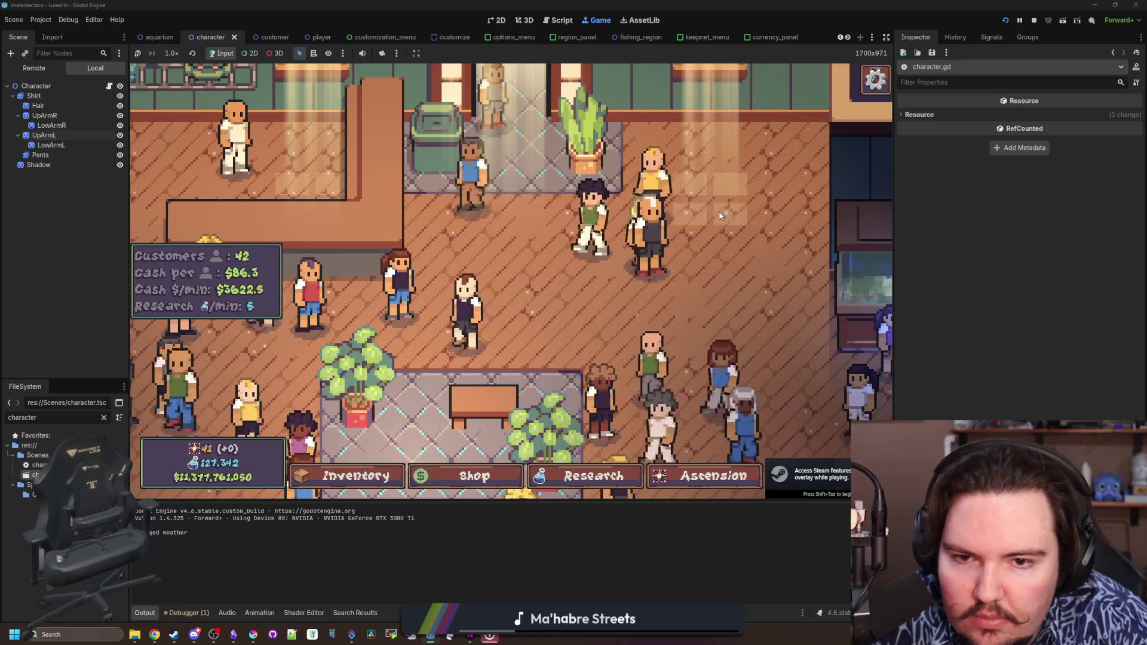
drag(566, 322, 599, 131)
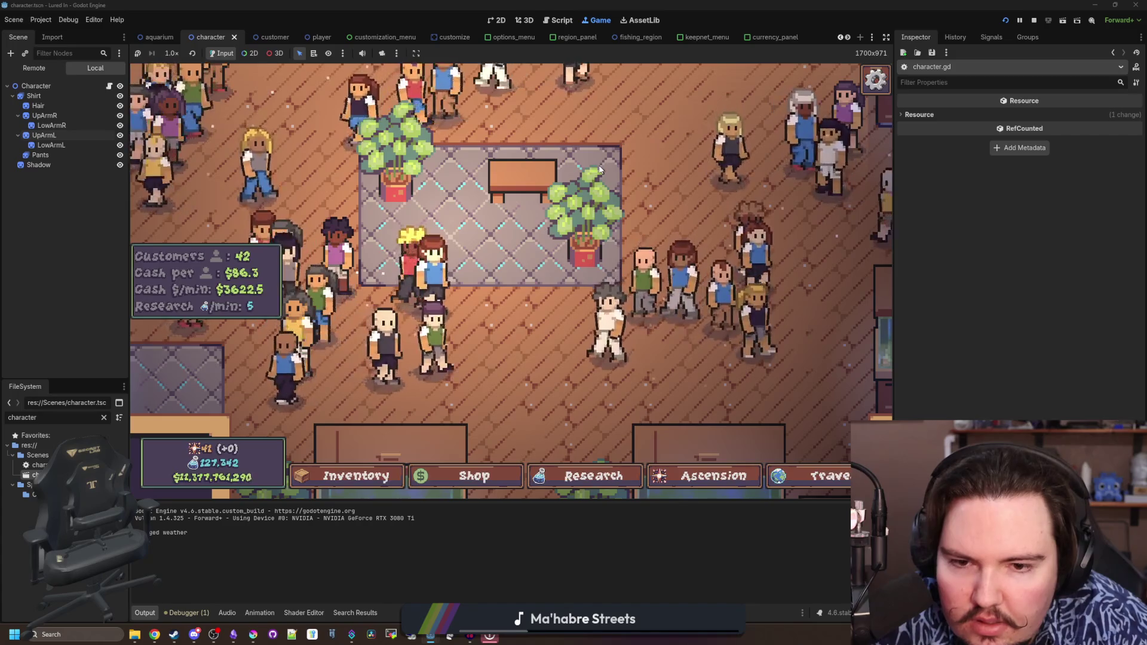
scroll(526, 421, up, 2)
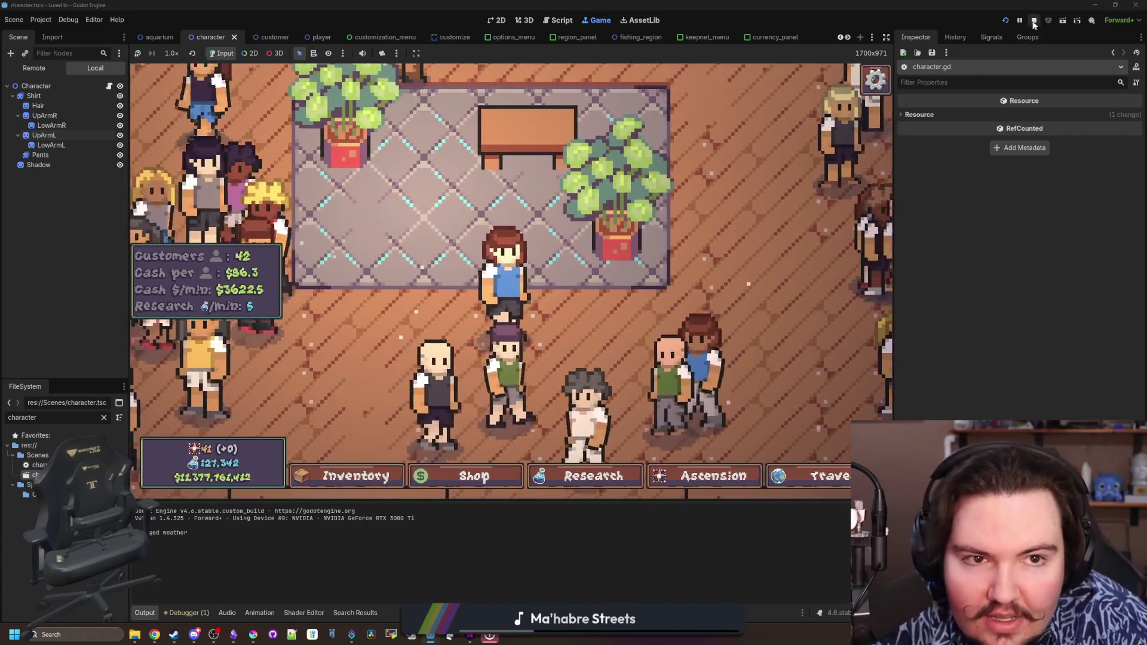
click(1034, 22)
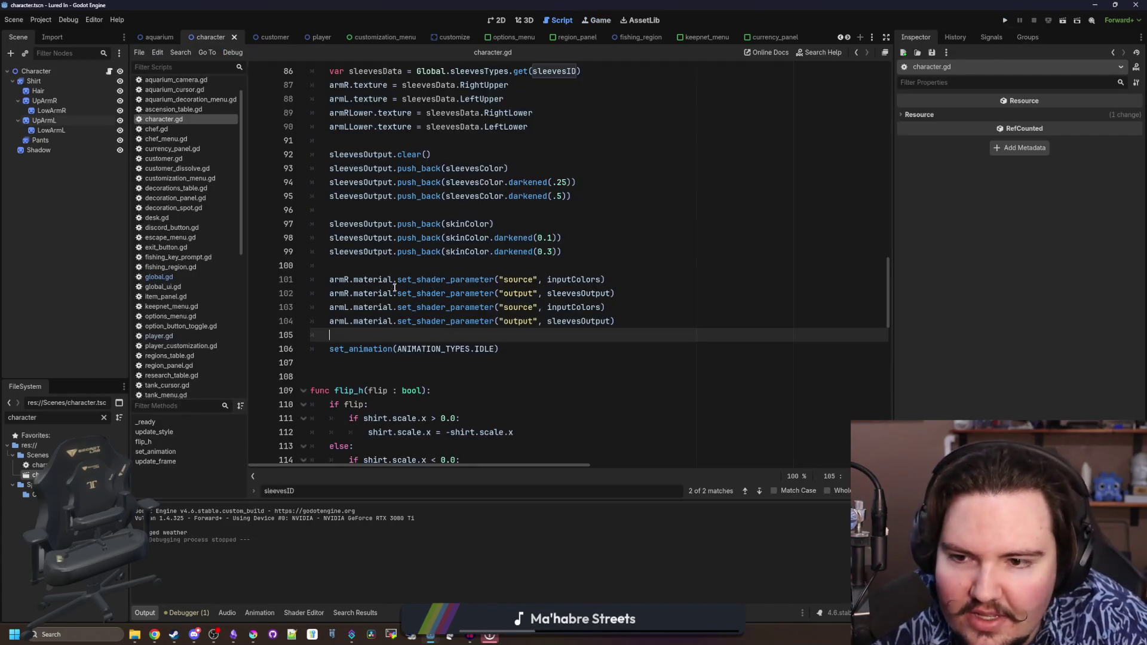
Review update_style's sleevesColor line 93 and the arm shader-parameter block near line 100
click(541, 266)
scroll(477, 293, up, 2)
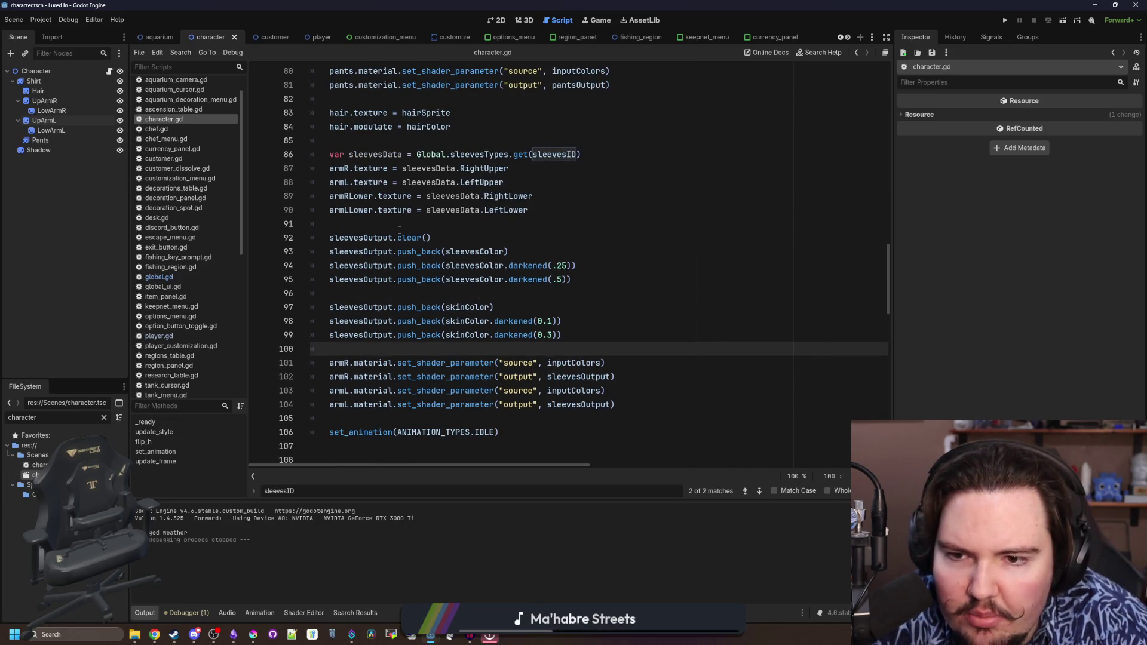
click(524, 247)
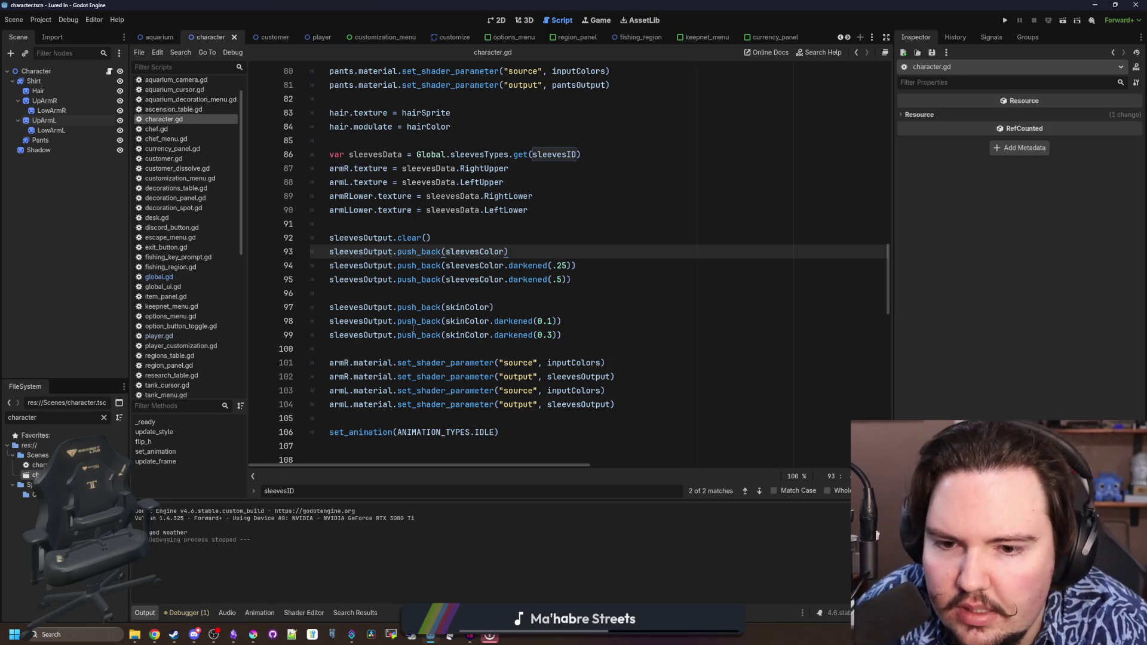
scroll(472, 308, up, 20)
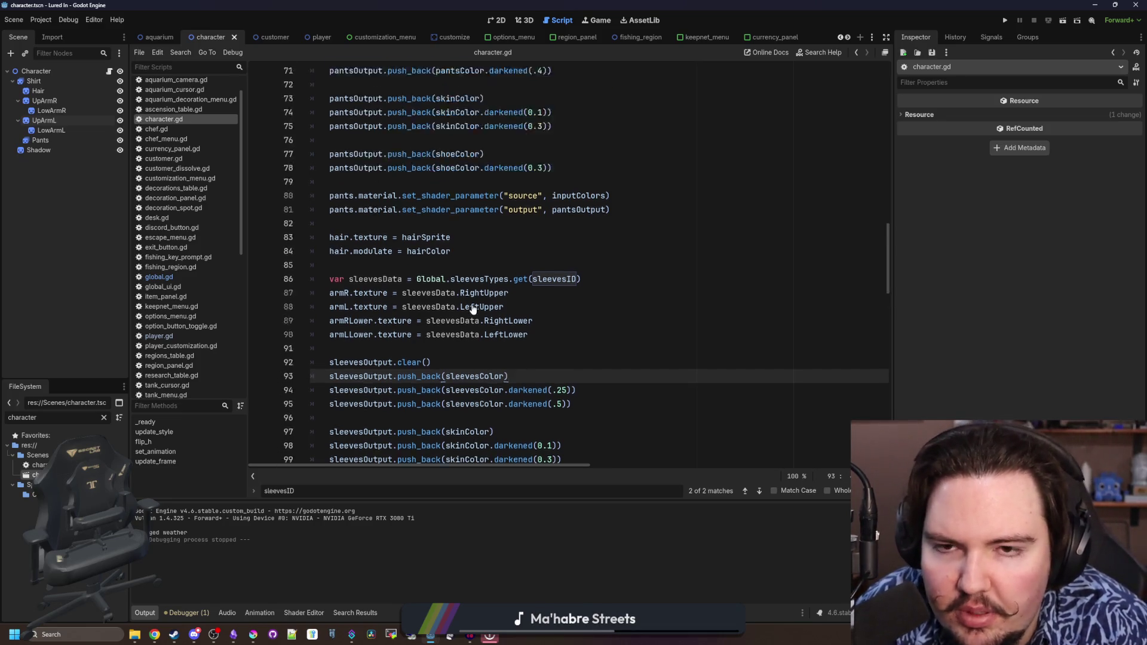
mouse_move(575, 464)
mouse_down()
mouse_move(803, 466)
mouse_move(581, 466)
mouse_up()
scroll(594, 319, down, 20)
scroll(593, 319, up, 2)
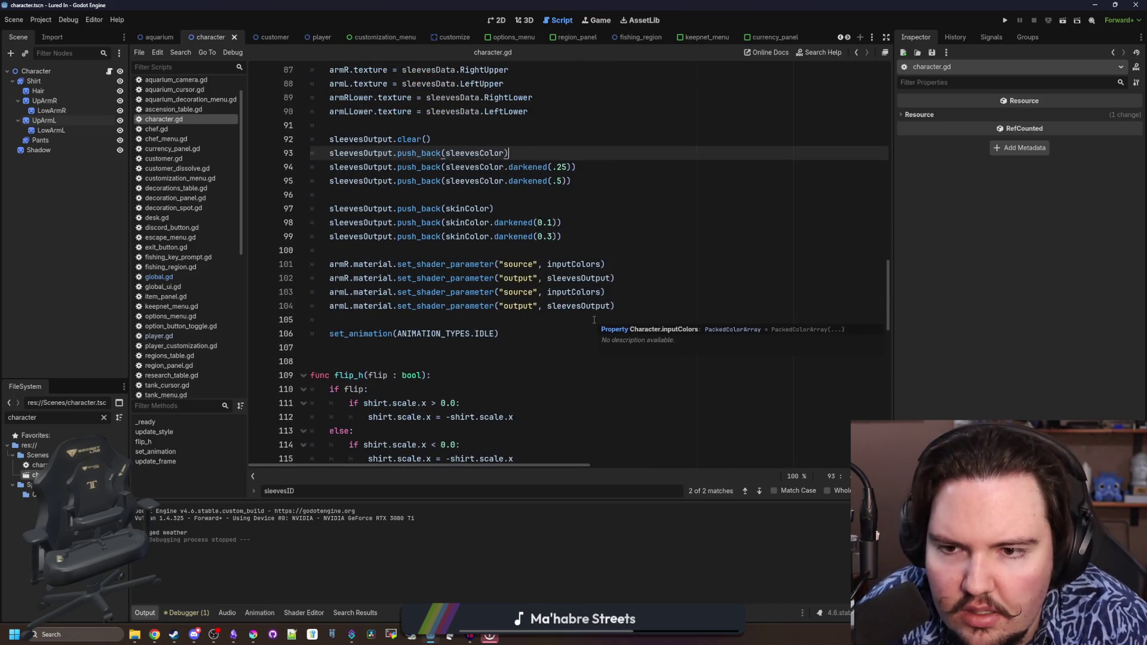
click(433, 291)
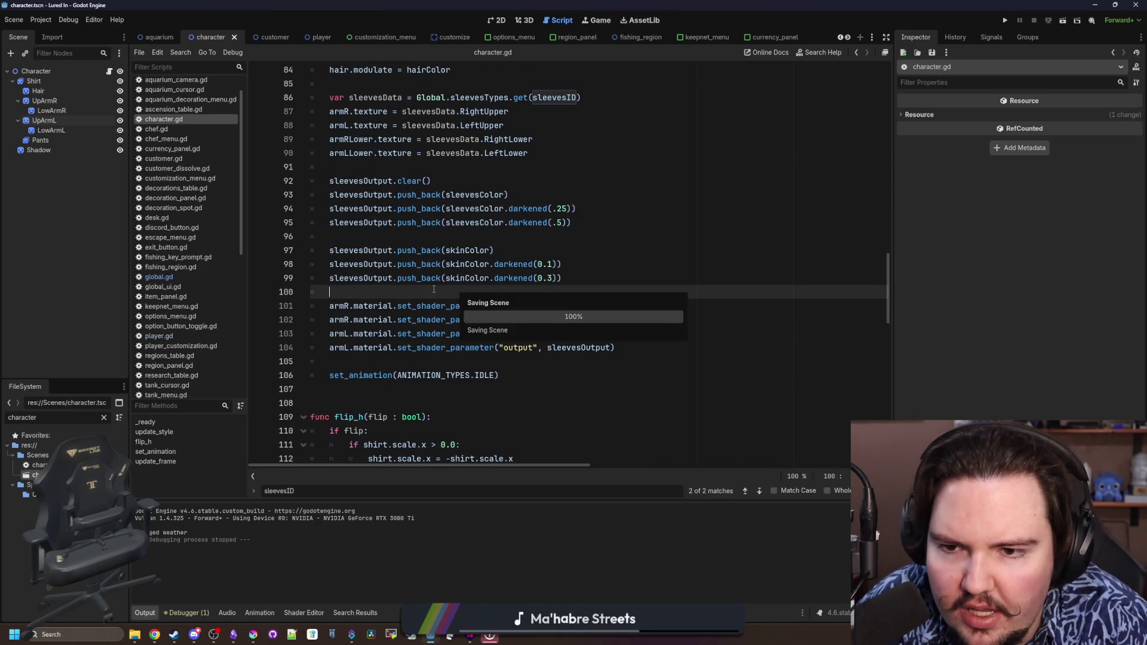
Delete the update_style() call from character.gd's _ready function
scroll(433, 290, up, 8)
scroll(434, 289, up, 5)
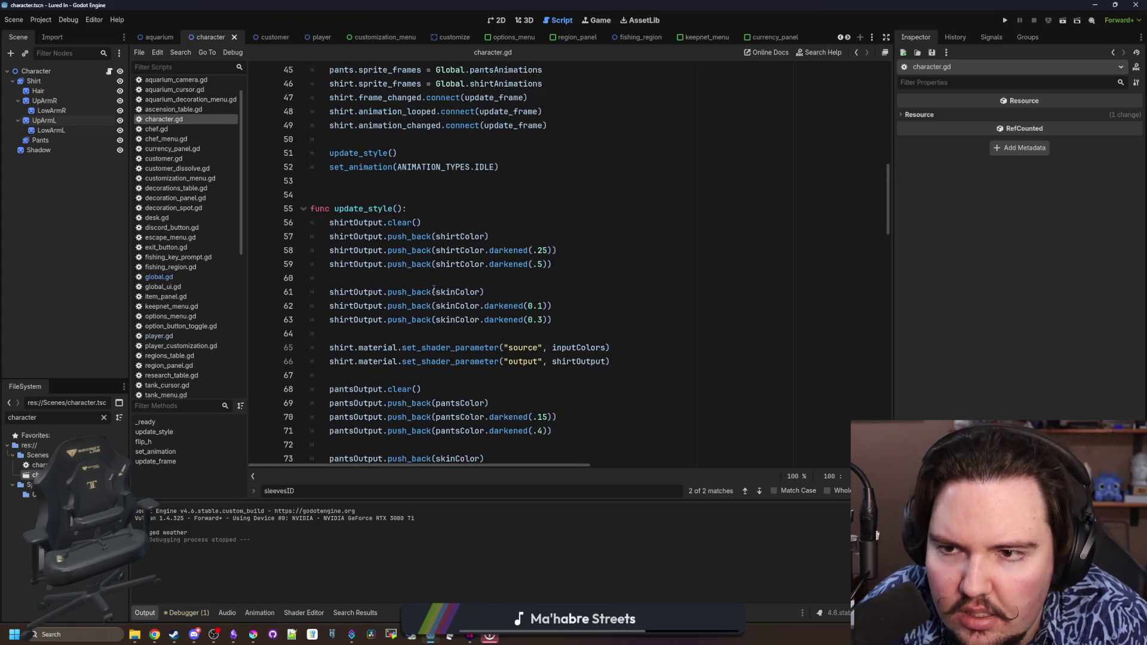
click(383, 180)
scroll(385, 221, up, 4)
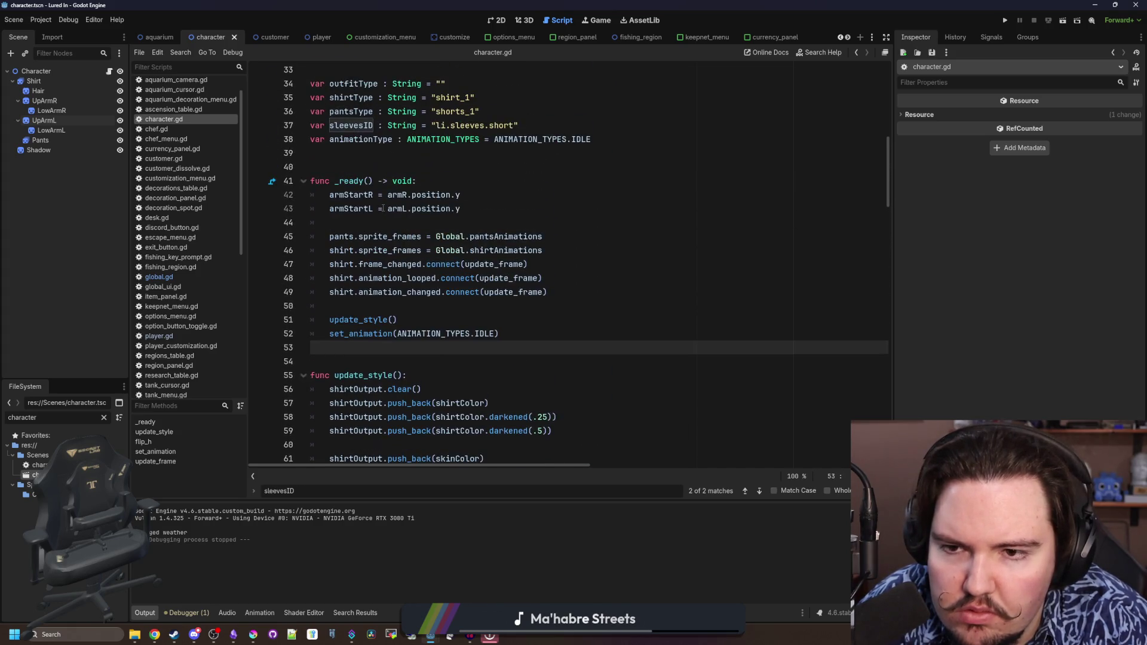
click(389, 307)
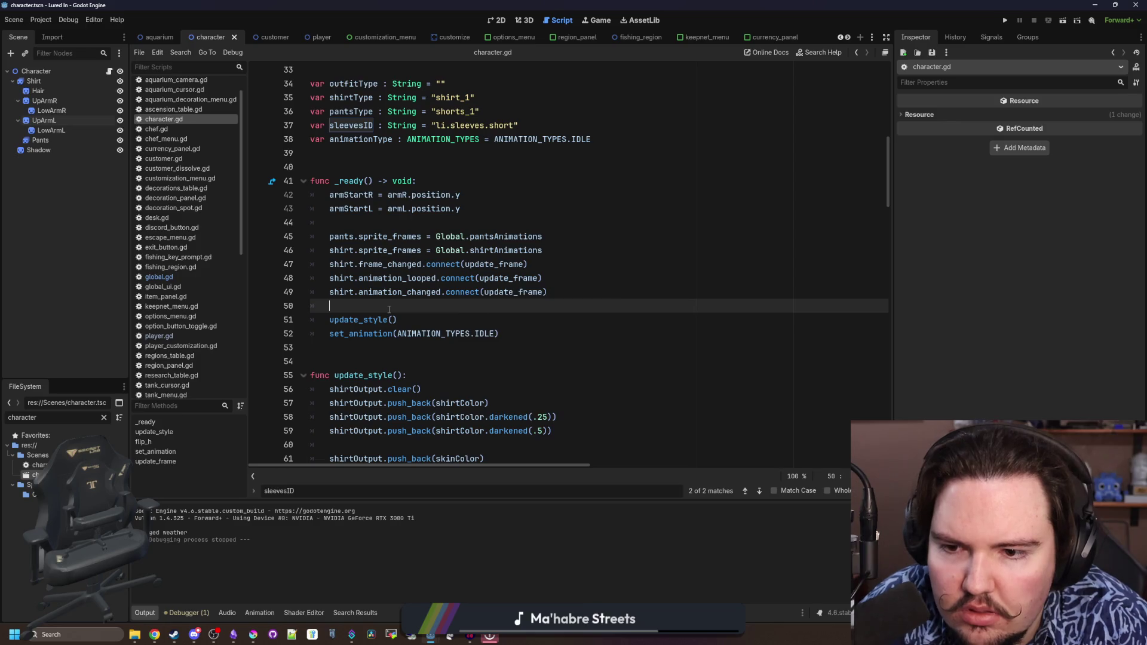
ctrl+click(349, 321)
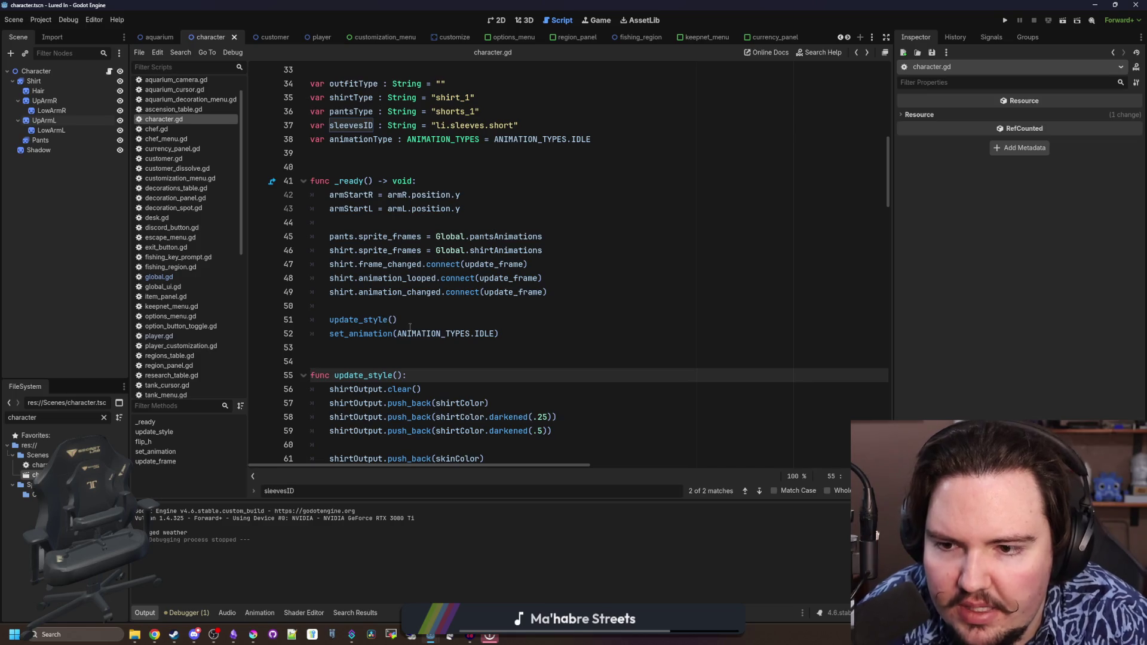
click(406, 321)
key(shift+Home)
key(BackSpace)
key(BackSpace)
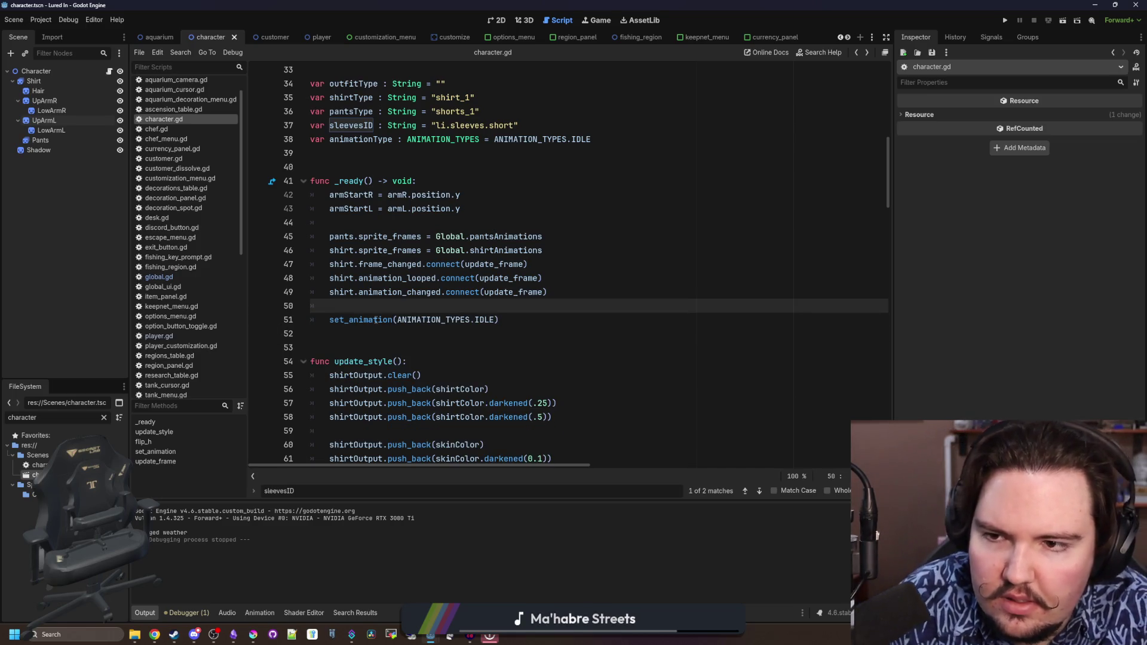
Check the set_animation definition and save character.gd
key(Return)
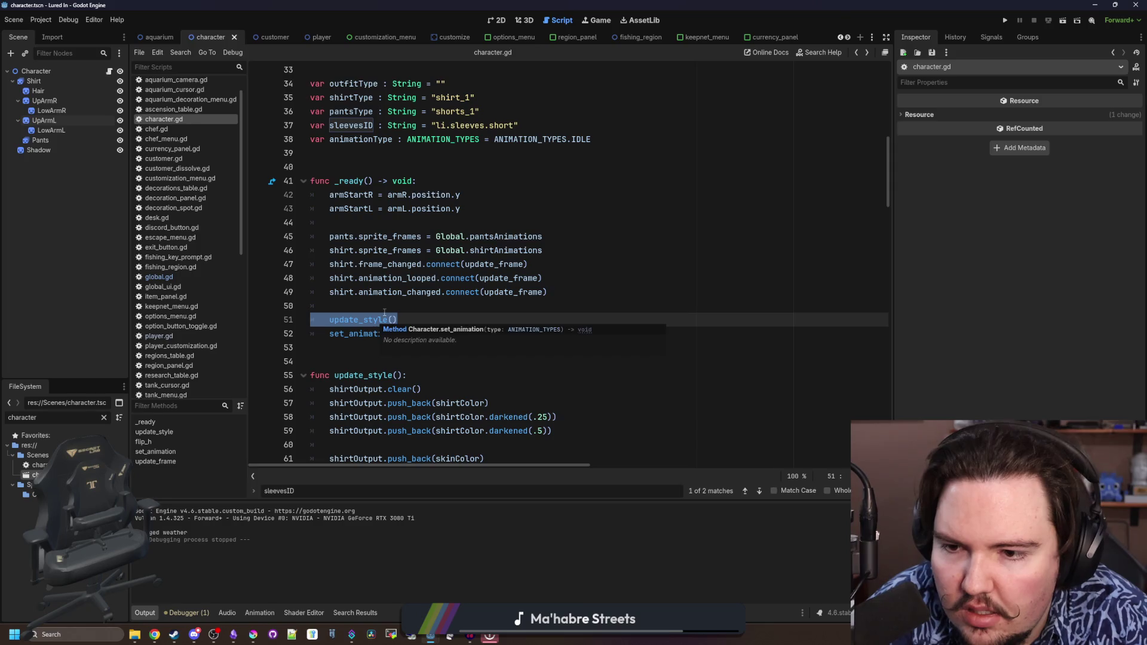
key(BackSpace)
ctrl+click(371, 321)
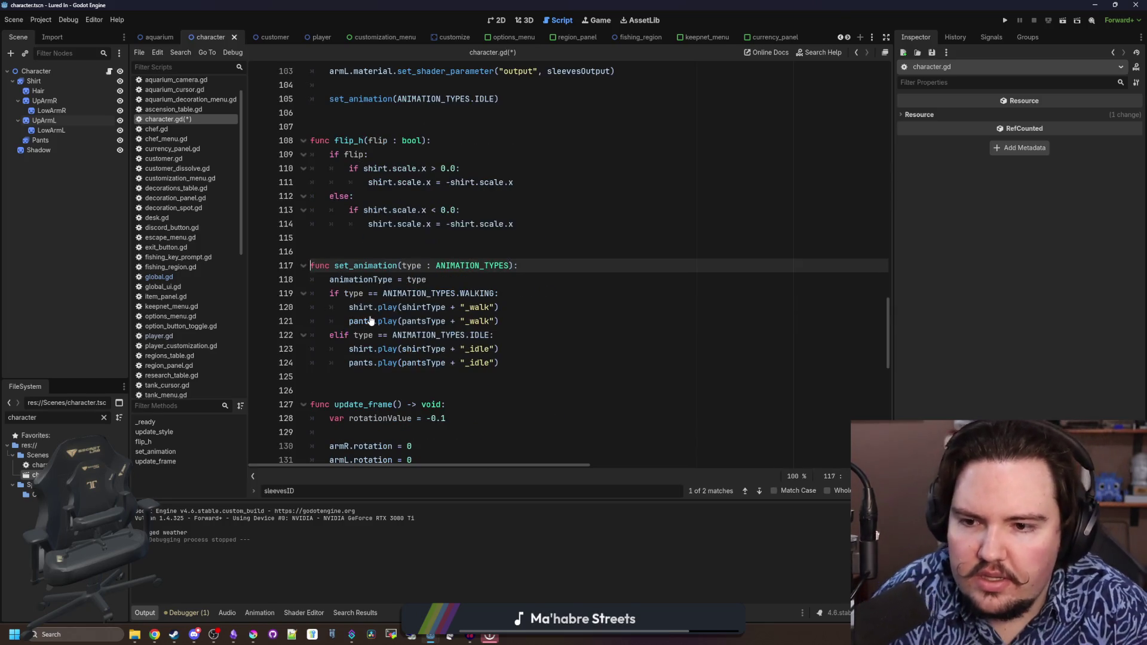
click(457, 247)
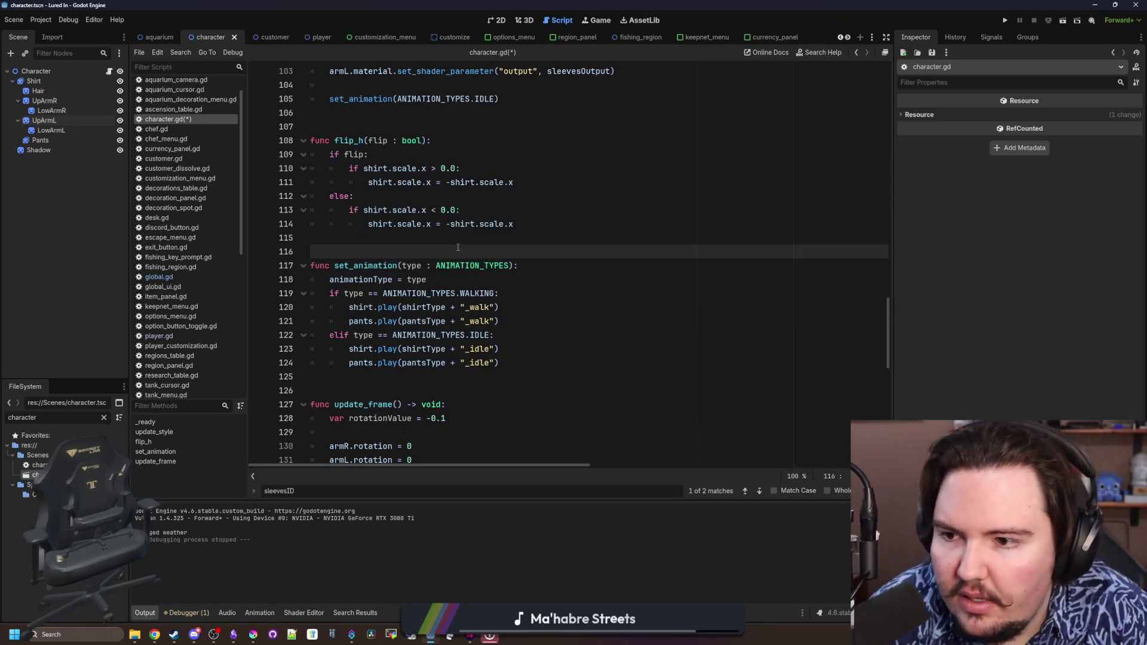
key(ctrl+s)
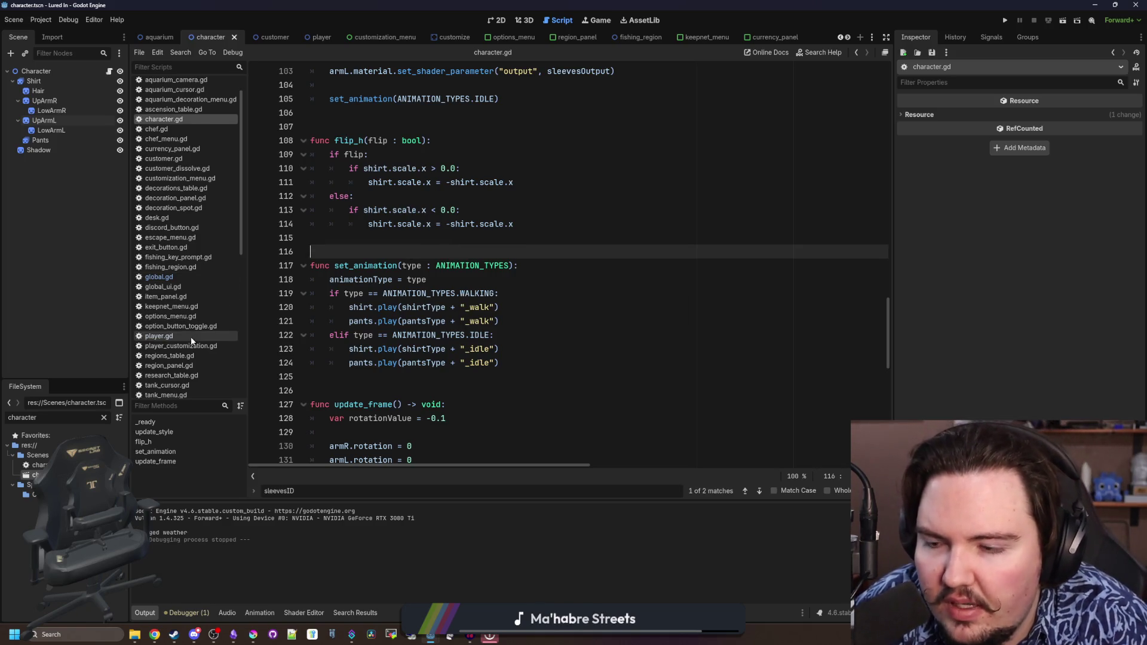
Filter the FileSystem for 'customer' and open customer.gd
click(104, 418)
text(customer)
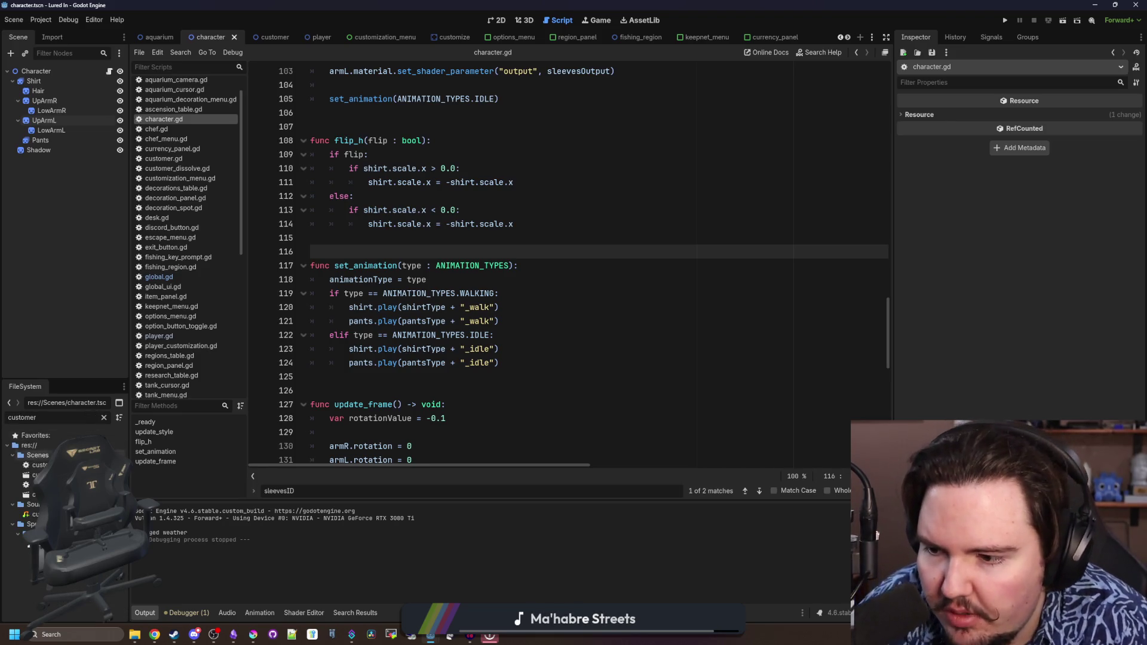
double_click(37, 456)
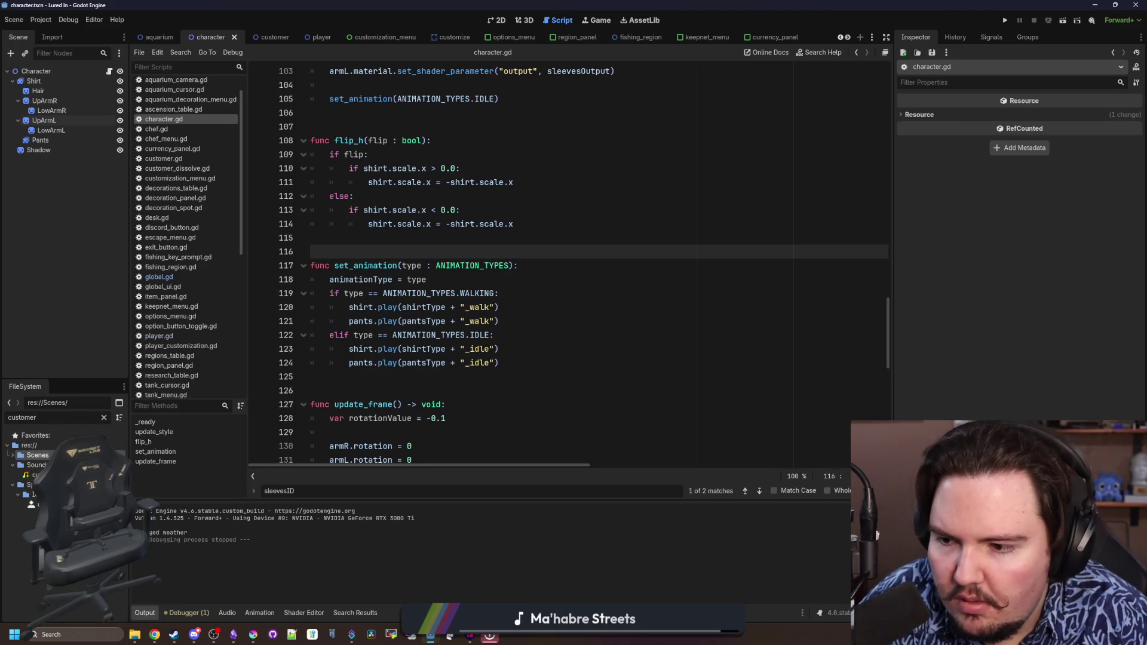
double_click(37, 465)
click(477, 286)
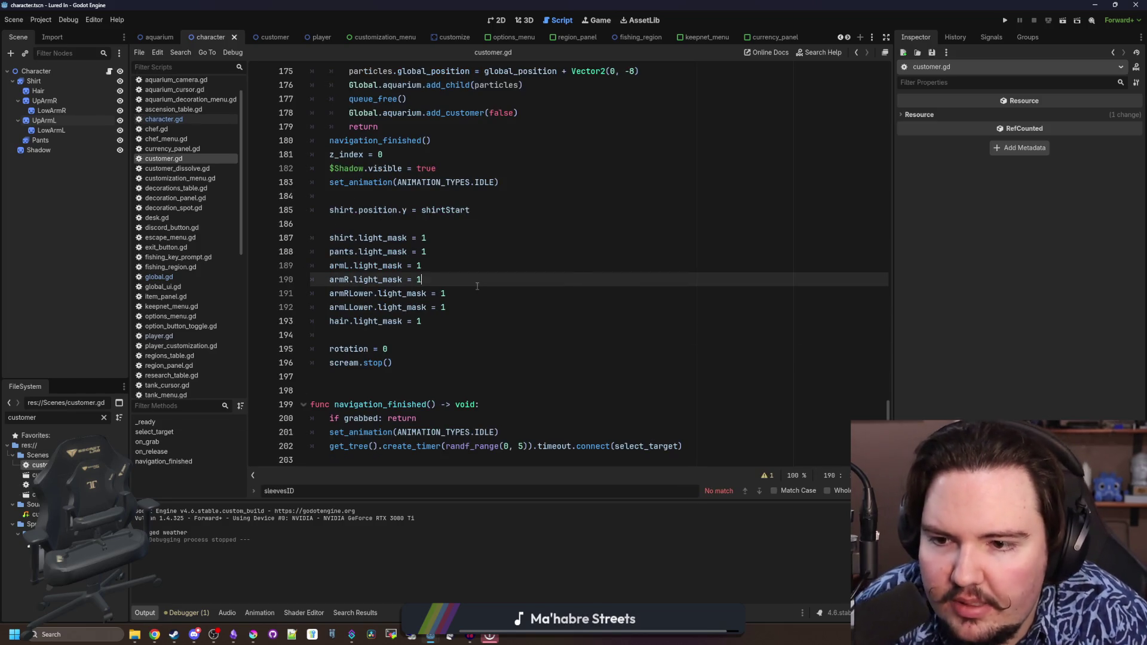
scroll(477, 287, up, 9)
mouse_move(887, 351)
mouse_down()
mouse_move(873, 138)
mouse_move(878, 240)
mouse_up()
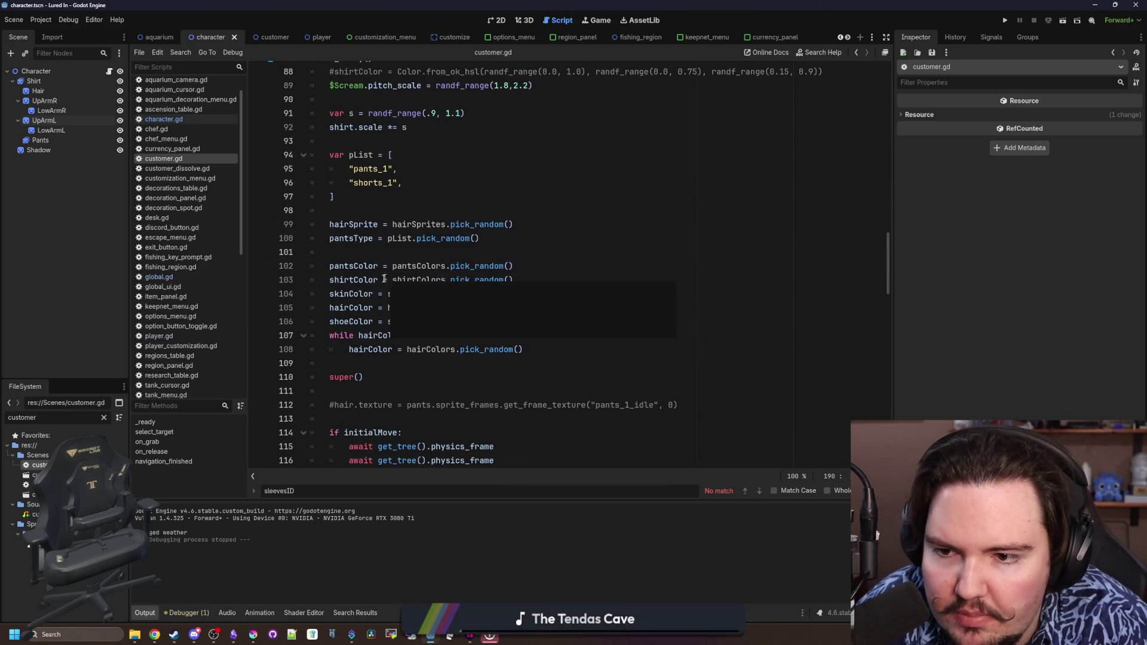
Review customer.gd's colour setup, then return to character.gd's _ready function
click(412, 360)
scroll(405, 359, down, 2)
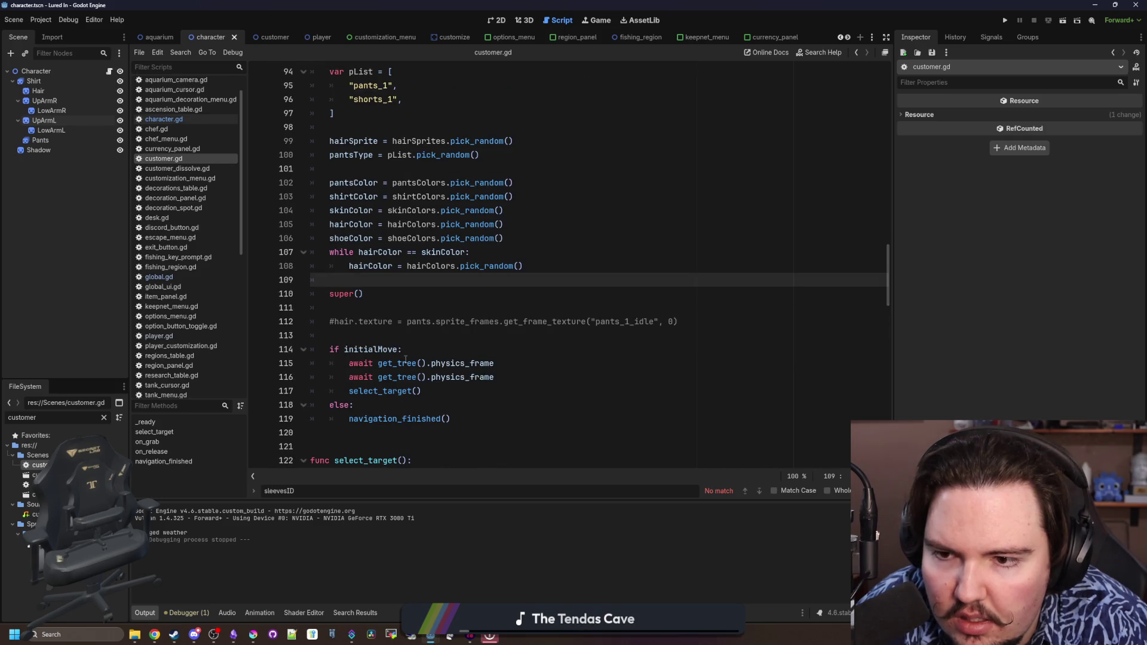
scroll(405, 359, up, 1)
mouse_move(428, 307)
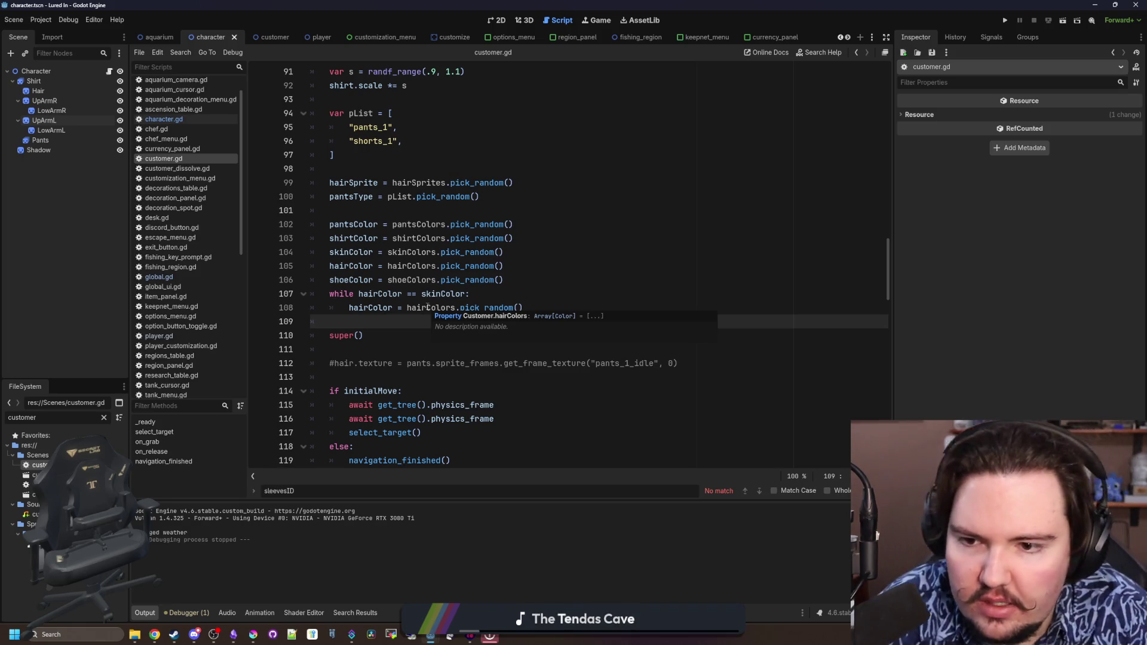
scroll(430, 310, down, 2)
scroll(395, 314, up, 2)
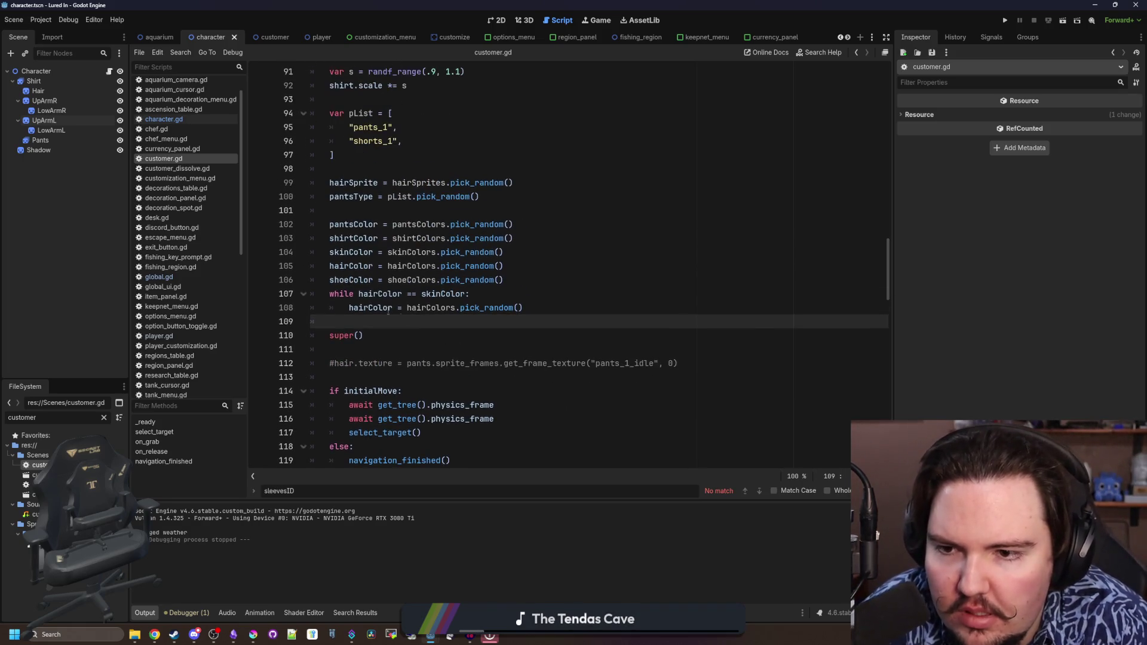
ctrl+click(351, 337)
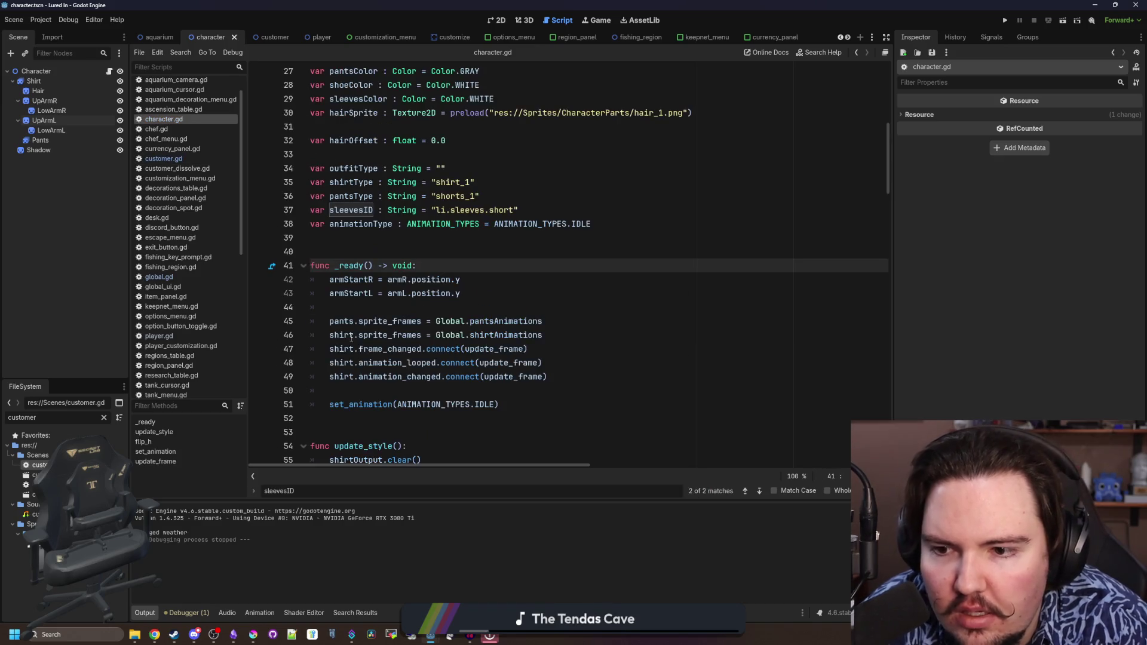
Restore the update_style() call in character.gd's _ready function
click(383, 311)
scroll(383, 310, down, 1)
click(368, 365)
ctrl+click(369, 365)
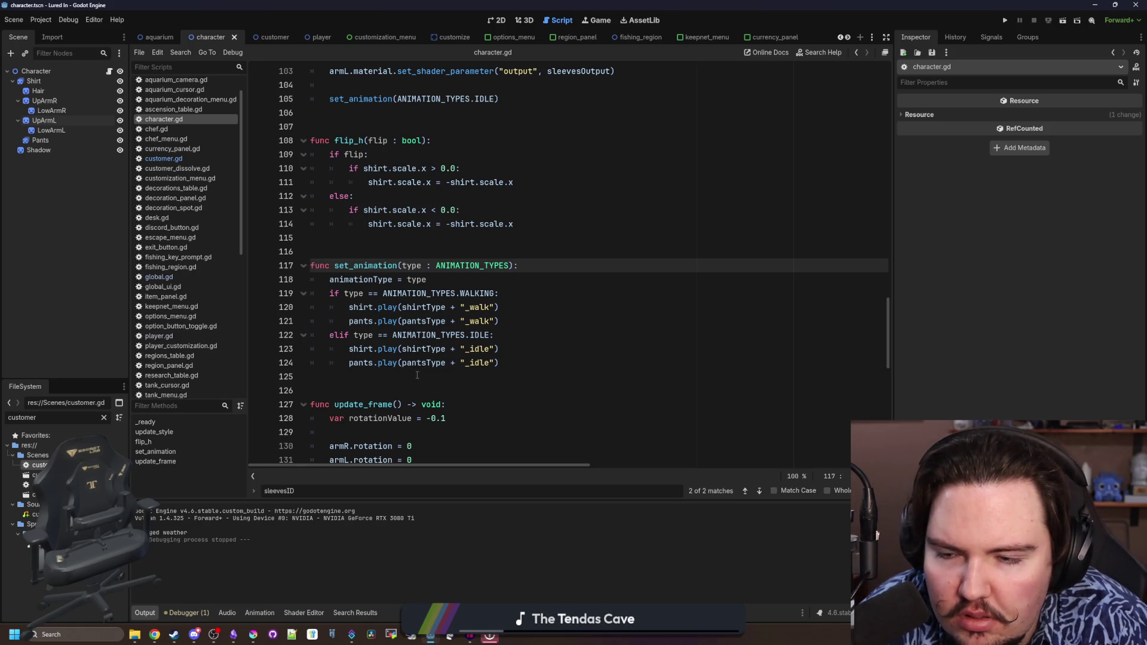
key(alt+Left)
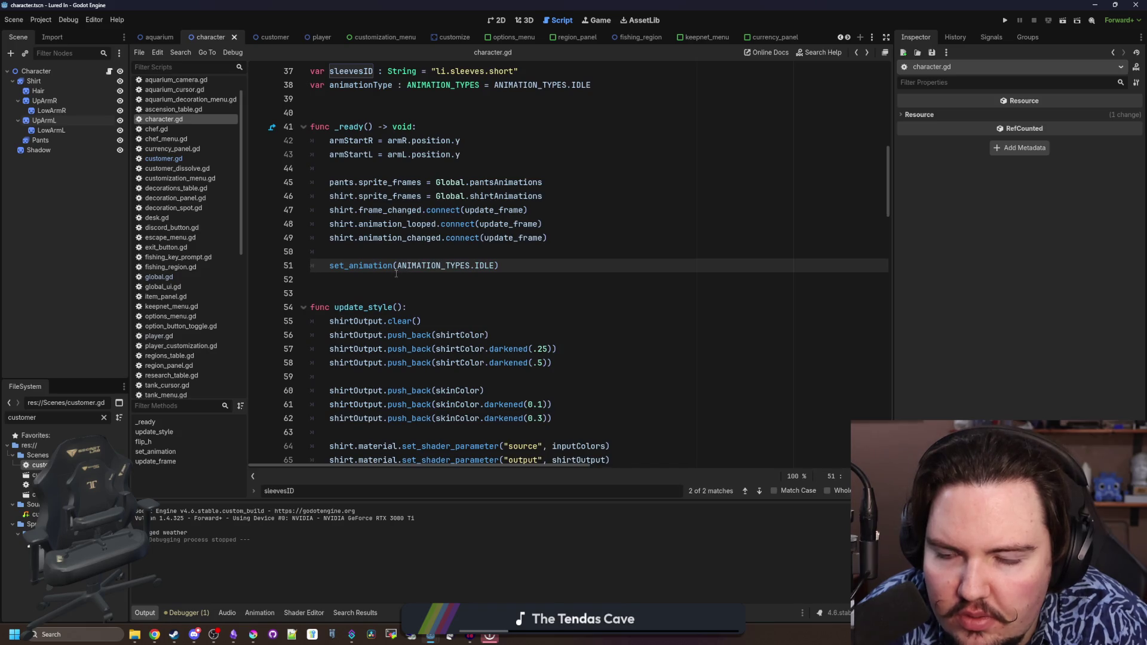
text(update_style())
key(Up)
key(Up)
key(Up)
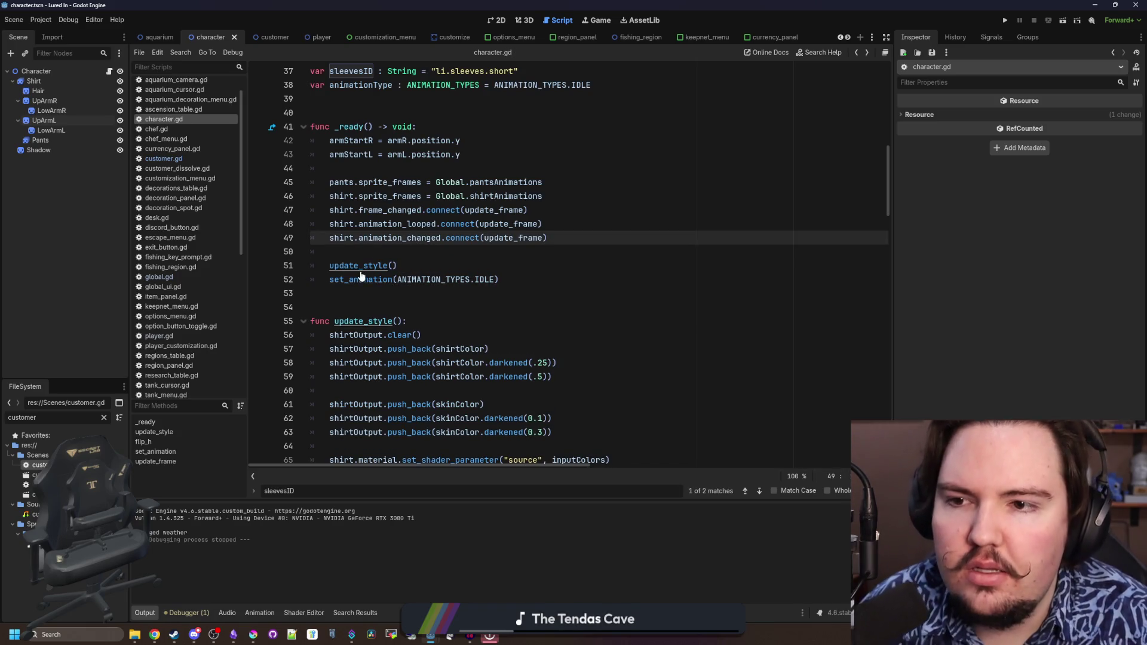
Trace update_style's sleevesOutput and sleevesColor declarations, briefly checking customer.gd
ctrl+click(361, 270)
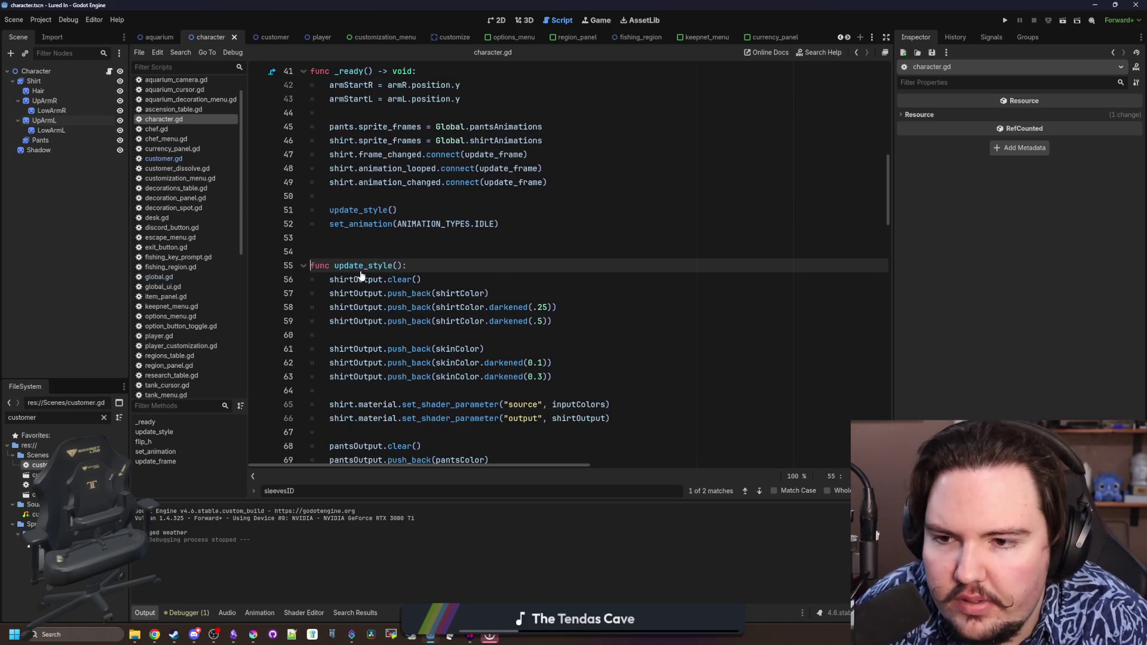
scroll(442, 239, down, 6)
scroll(443, 234, down, 7)
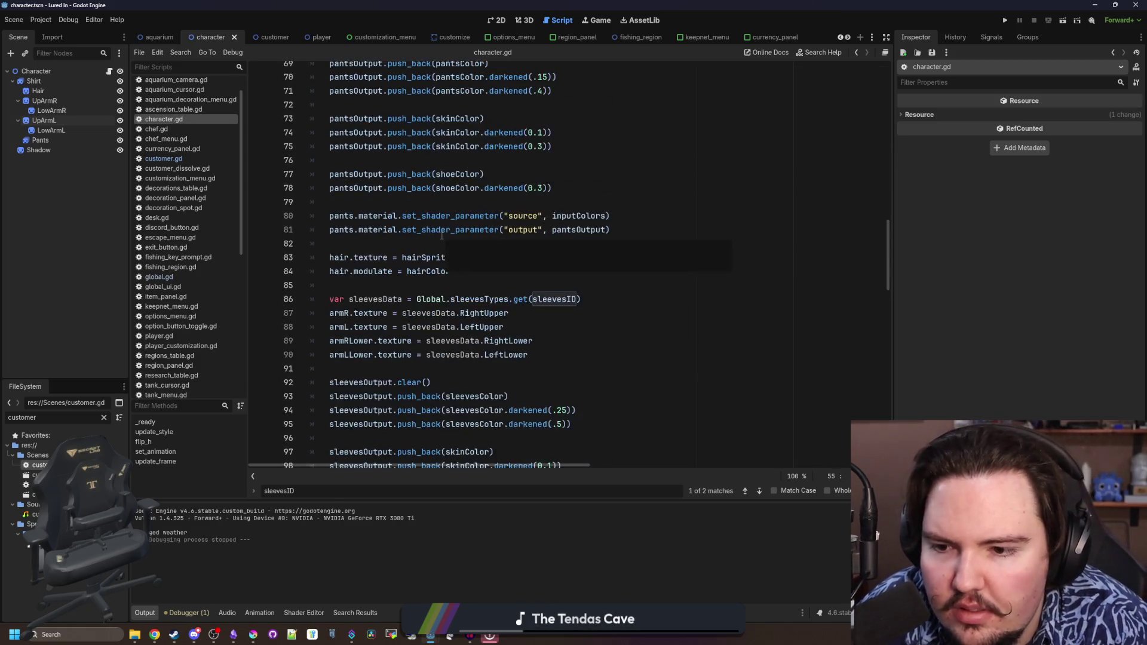
ctrl+click(372, 203)
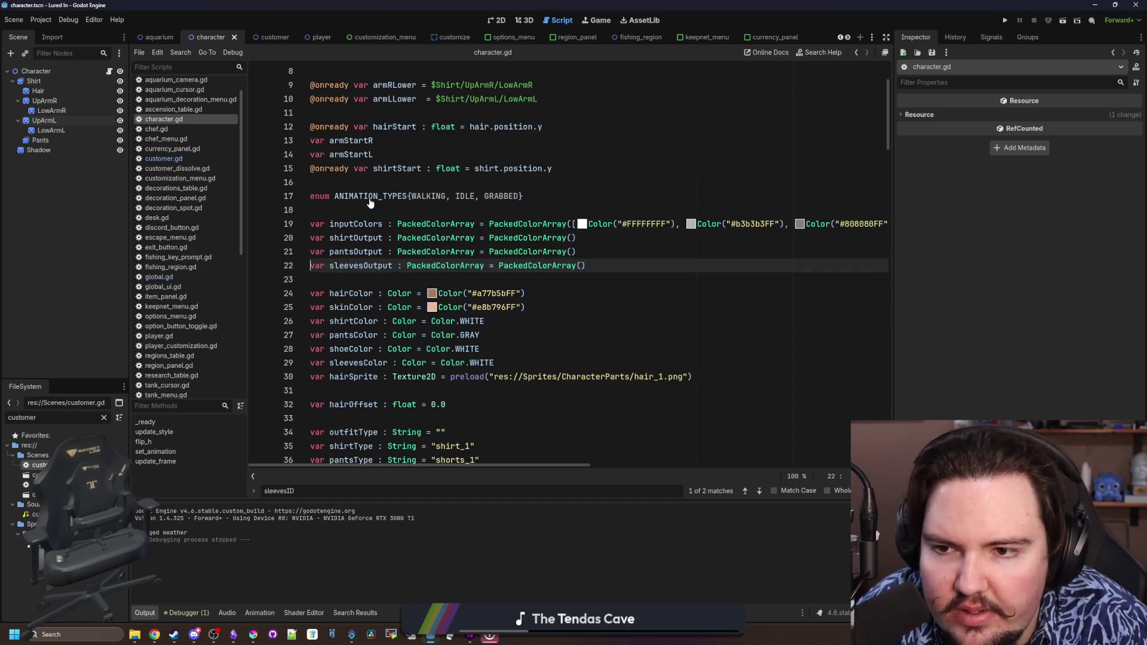
mouse_move(398, 248)
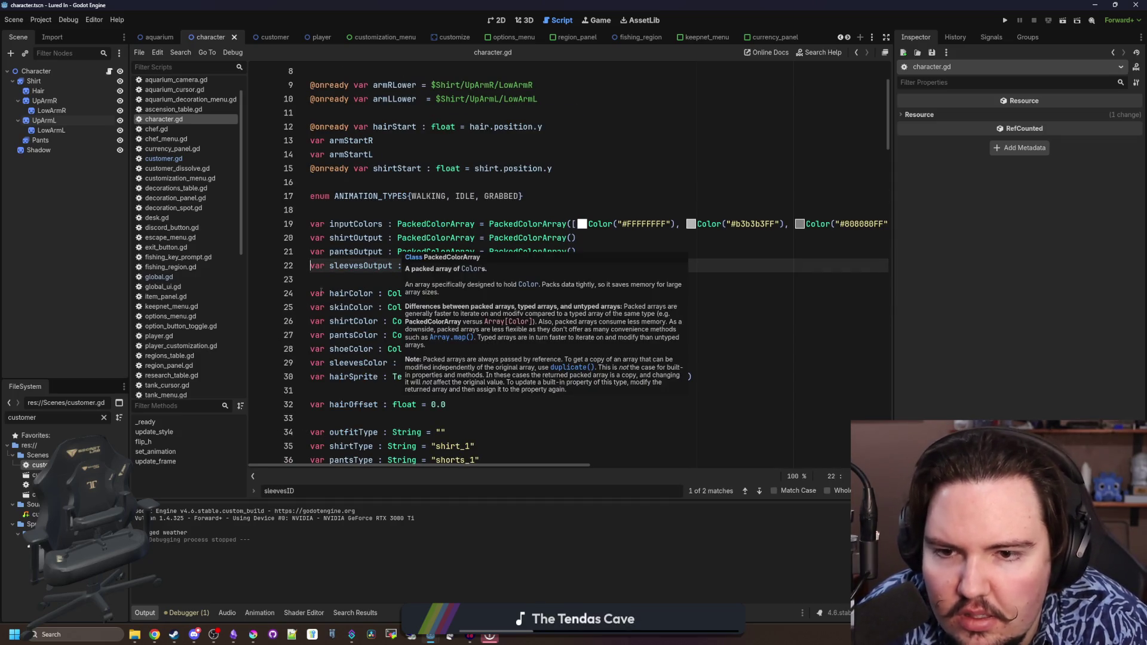
key(alt+Left)
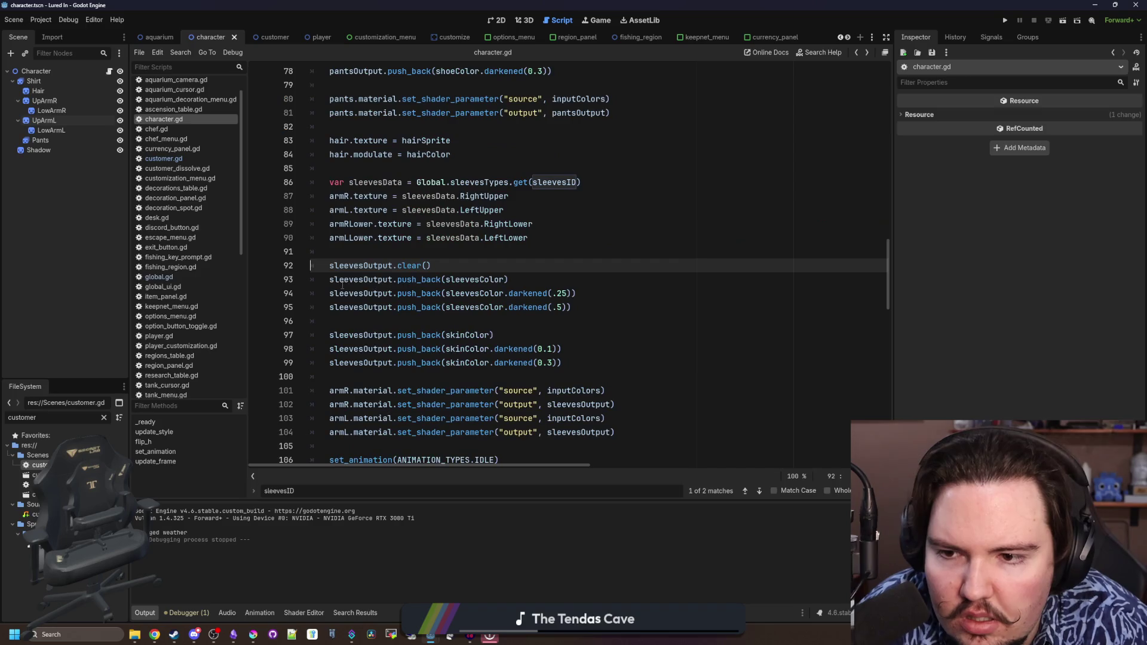
click(462, 240)
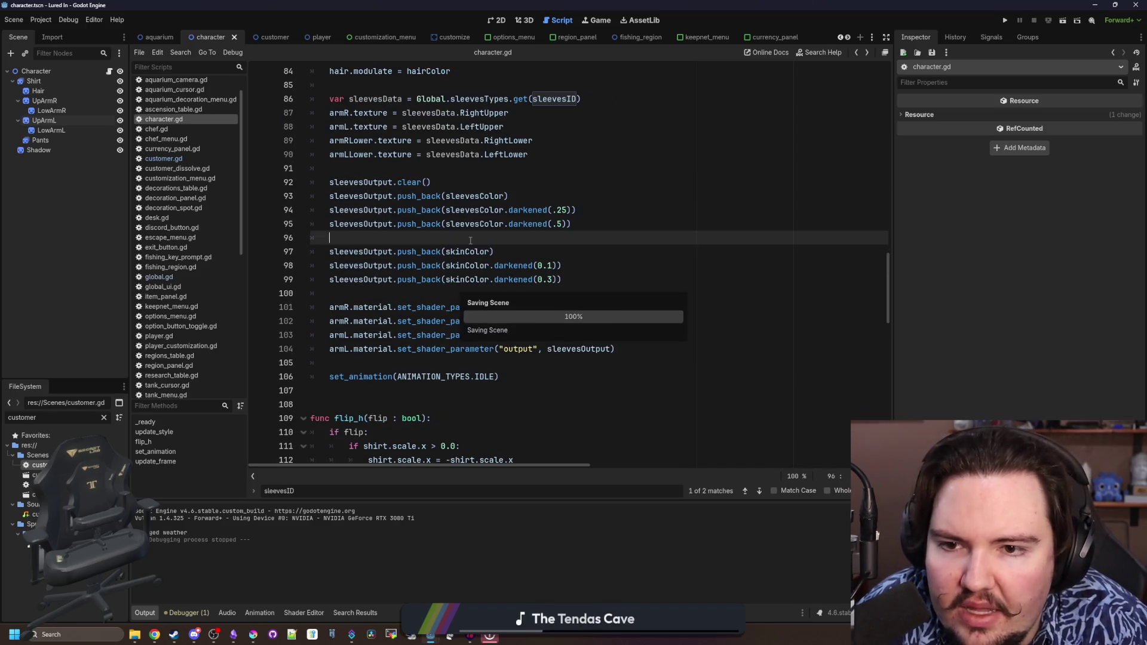
ctrl+click(483, 199)
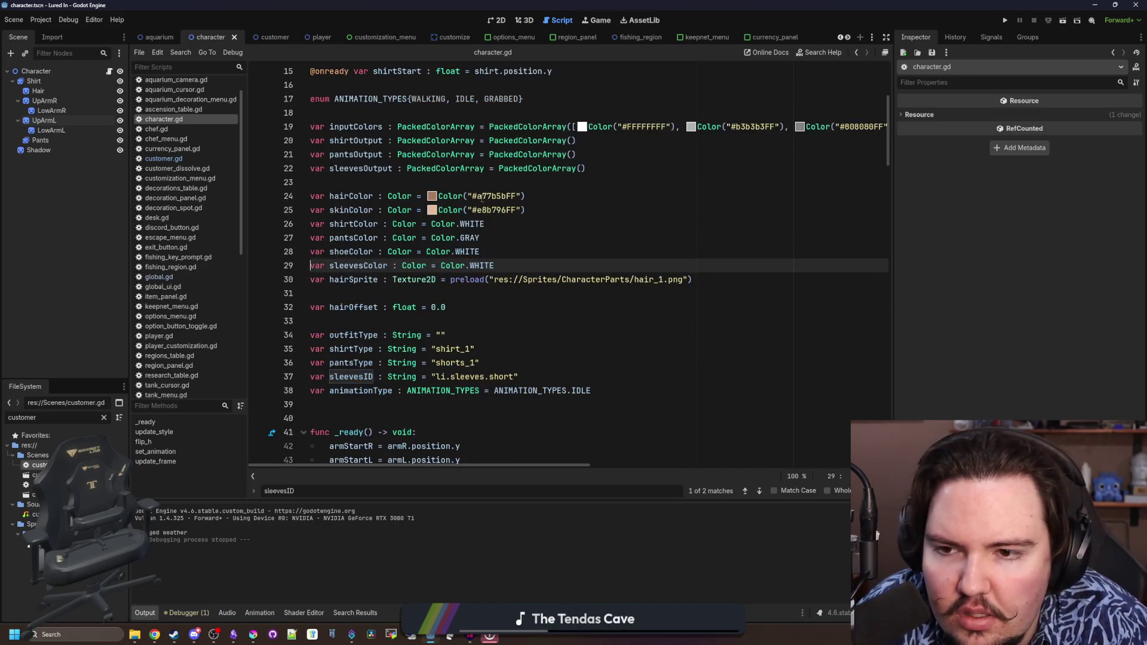
click(181, 159)
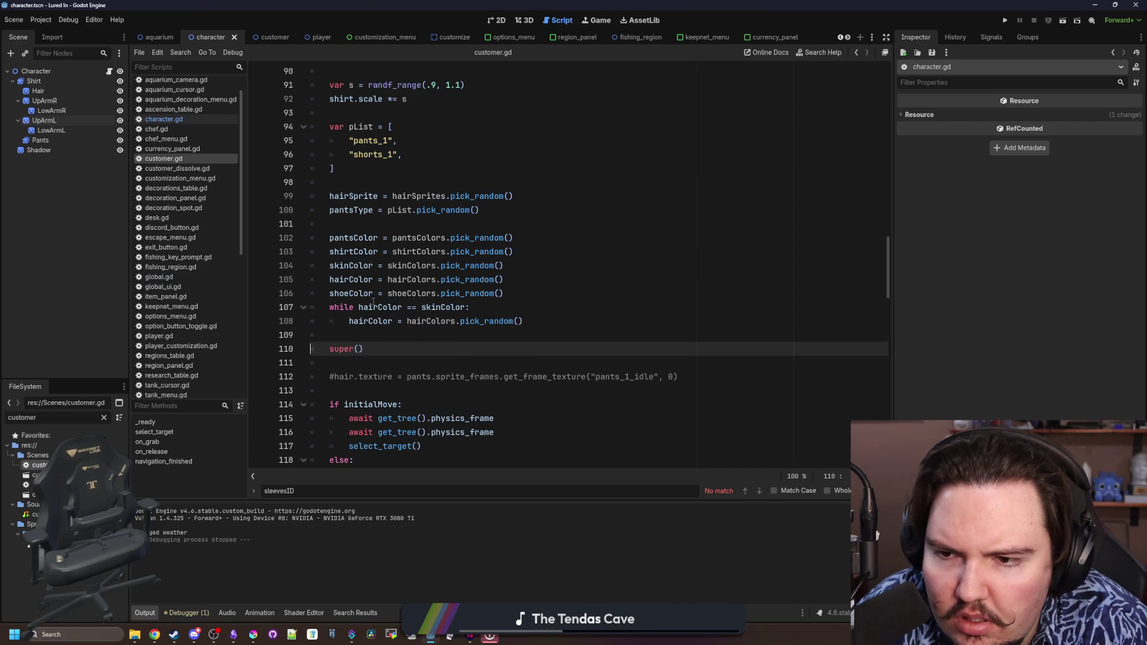
key(alt+Left)
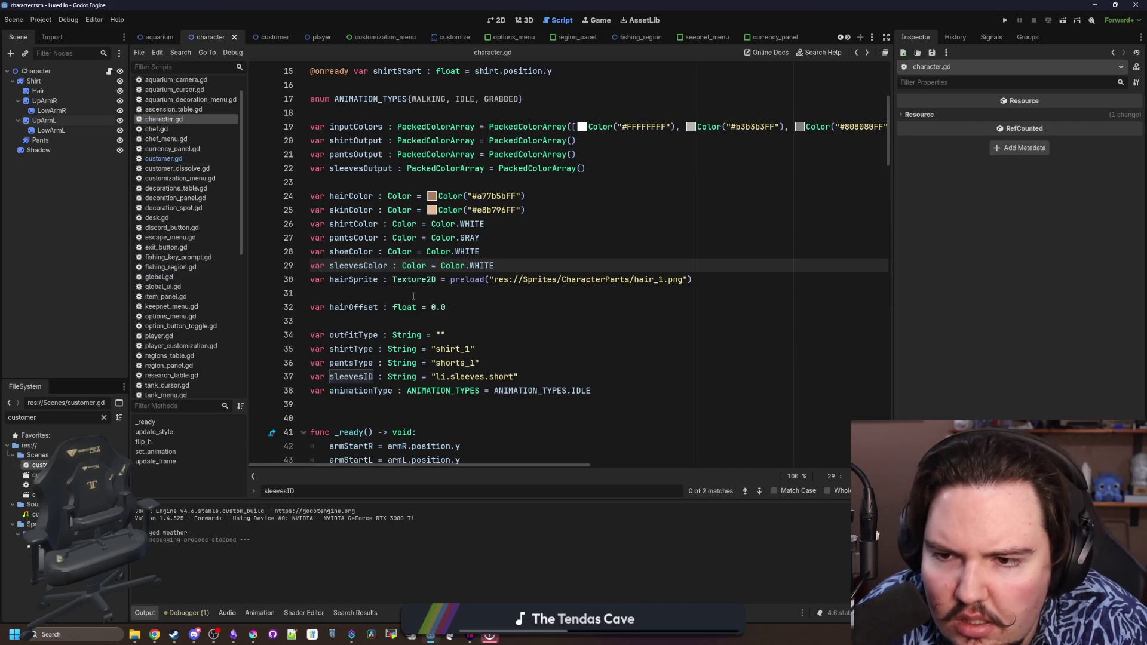
Find the outfitType declaration among character.gd's variables and save the script
scroll(414, 296, down, 10)
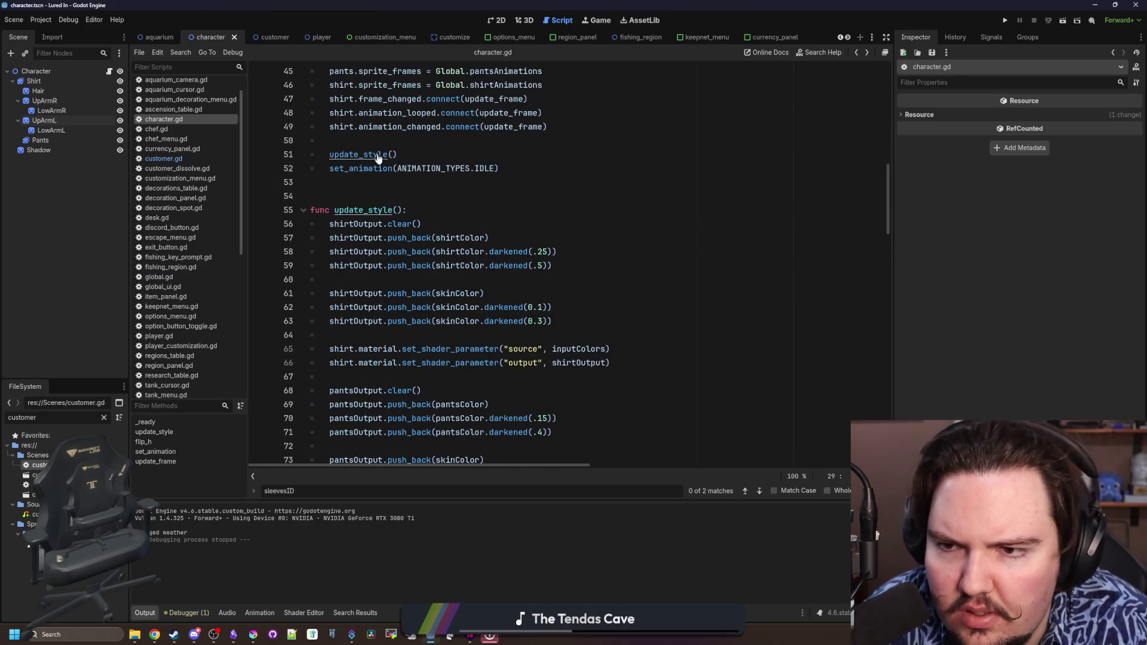
scroll(377, 161, up, 1)
scroll(459, 314, down, 8)
scroll(459, 313, down, 5)
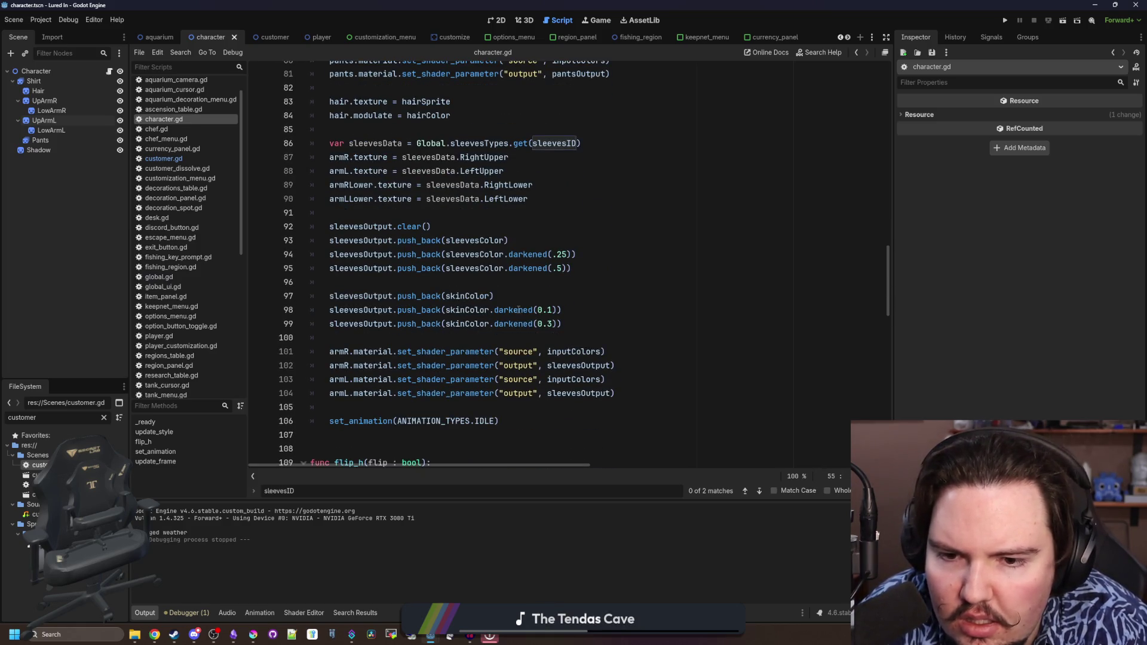
scroll(712, 319, up, 17)
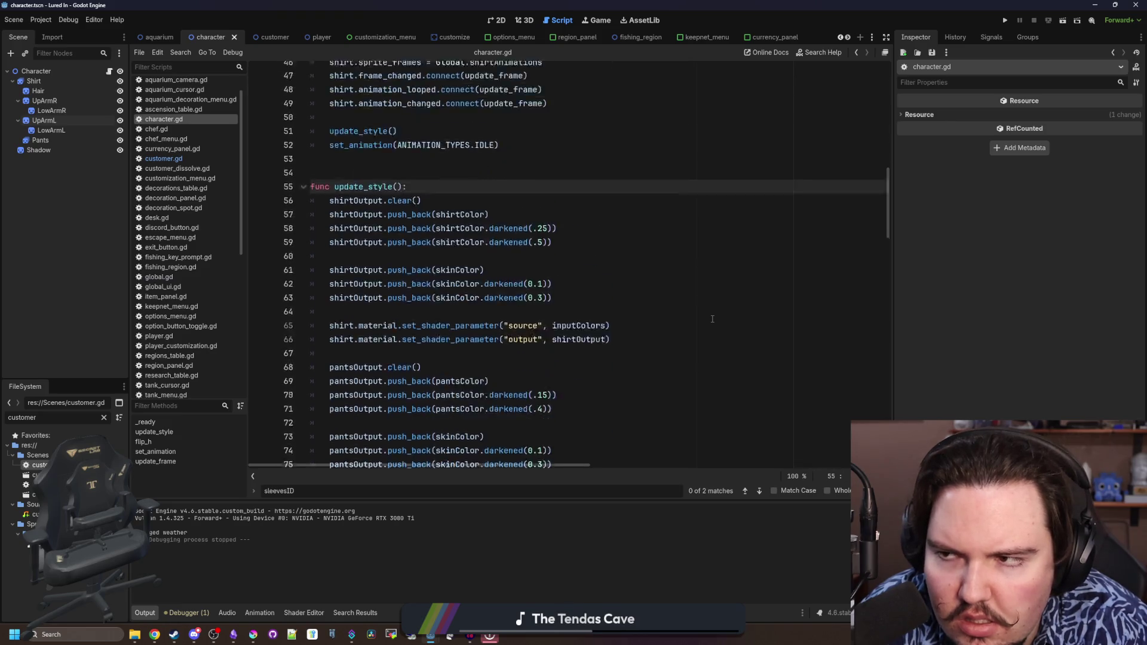
scroll(710, 317, up, 5)
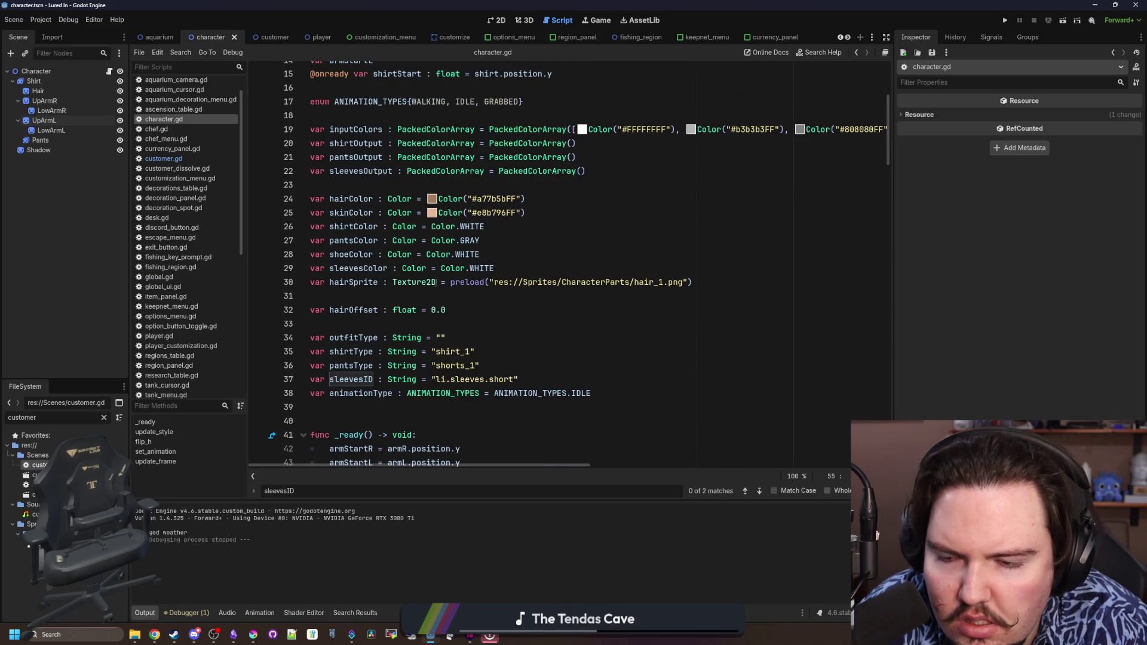
click(345, 325)
key(ctrl+s)
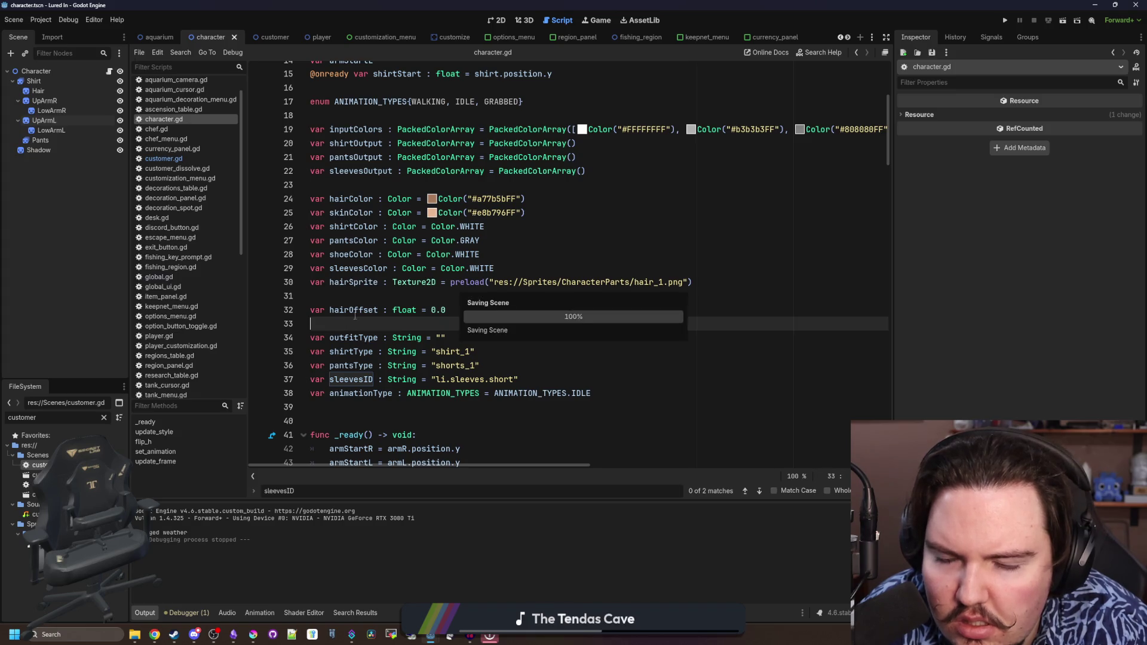
click(373, 299)
key(ctrl+s)
Delete the 'var outfitType : String = ""' line, save, and run the game
drag(454, 338, 354, 322)
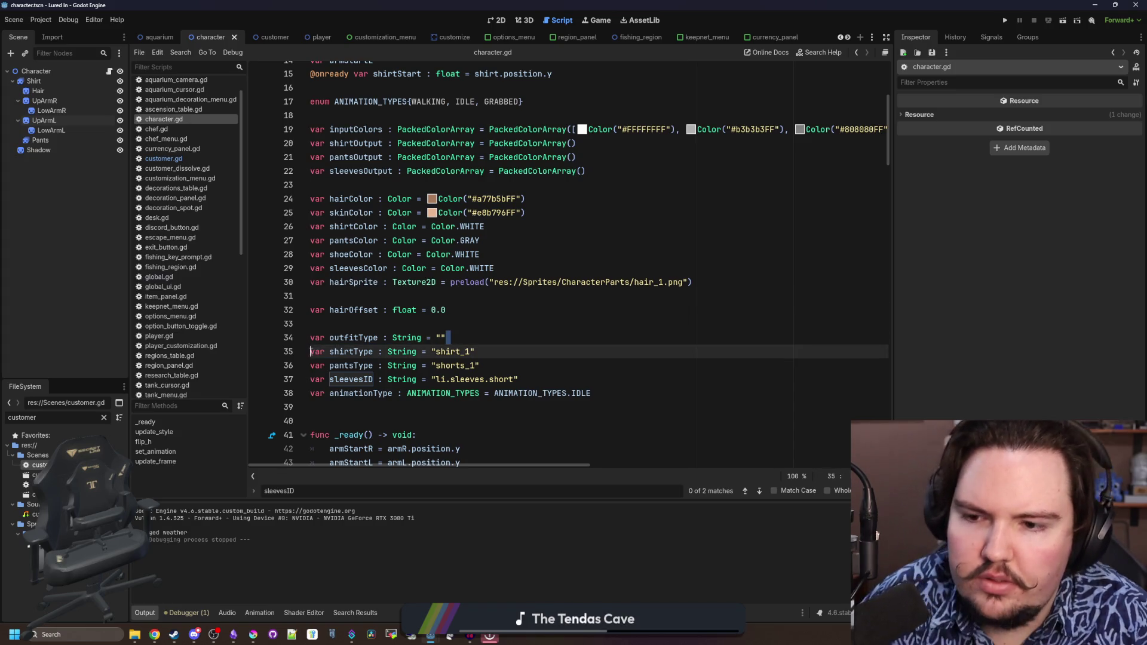
key(BackSpace)
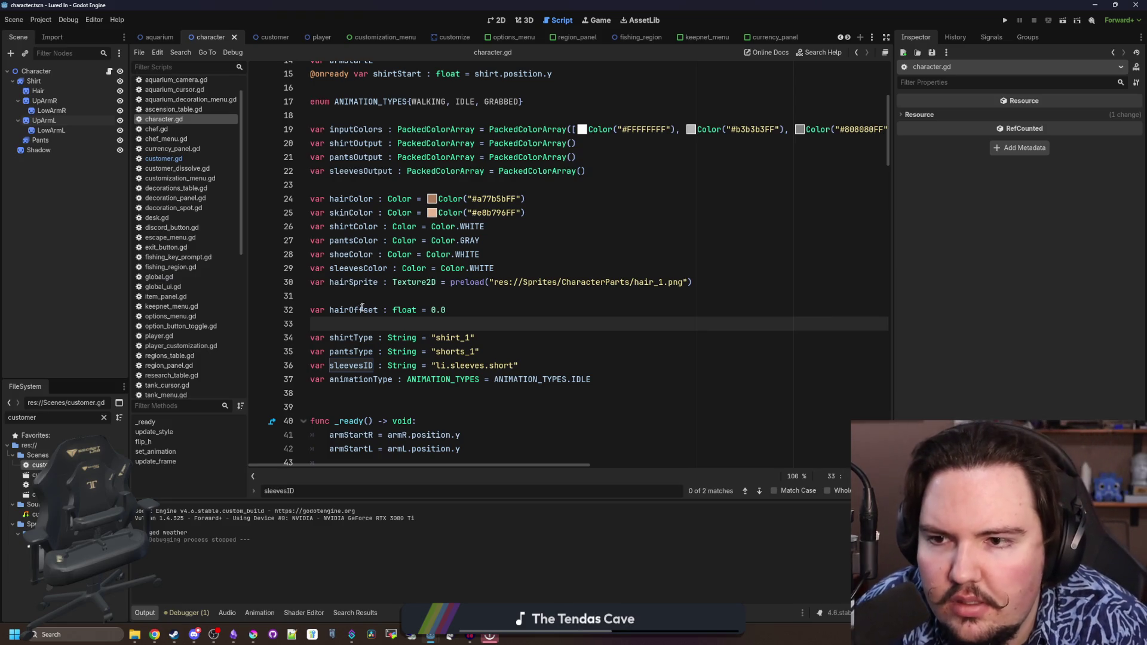
click(380, 186)
key(ctrl+s)
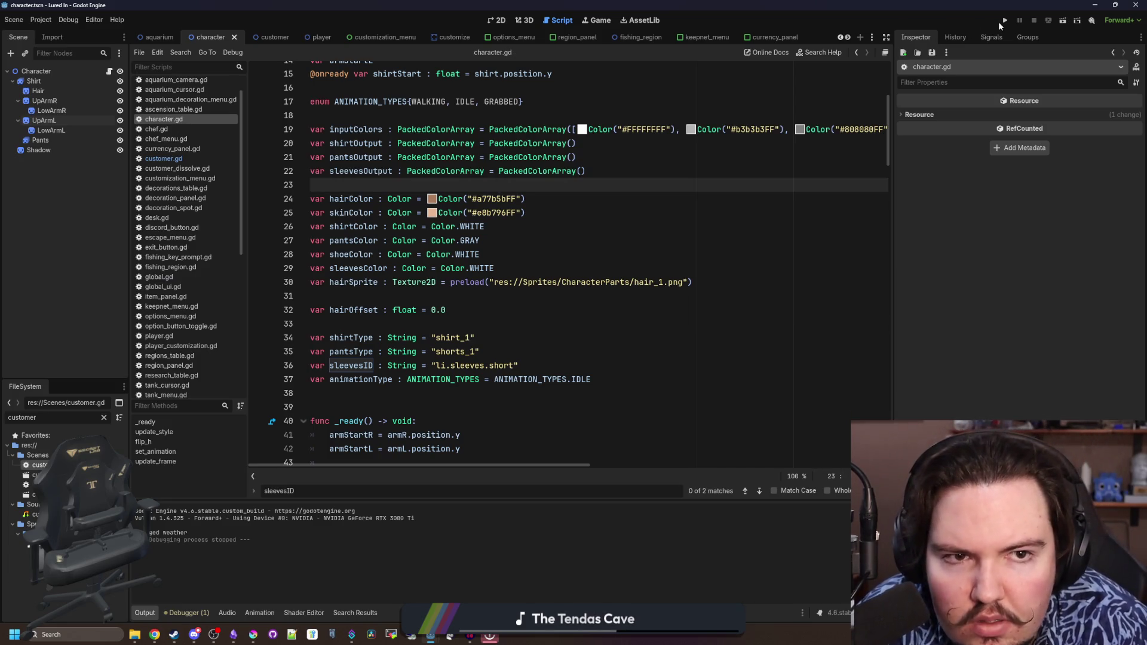
click(1002, 22)
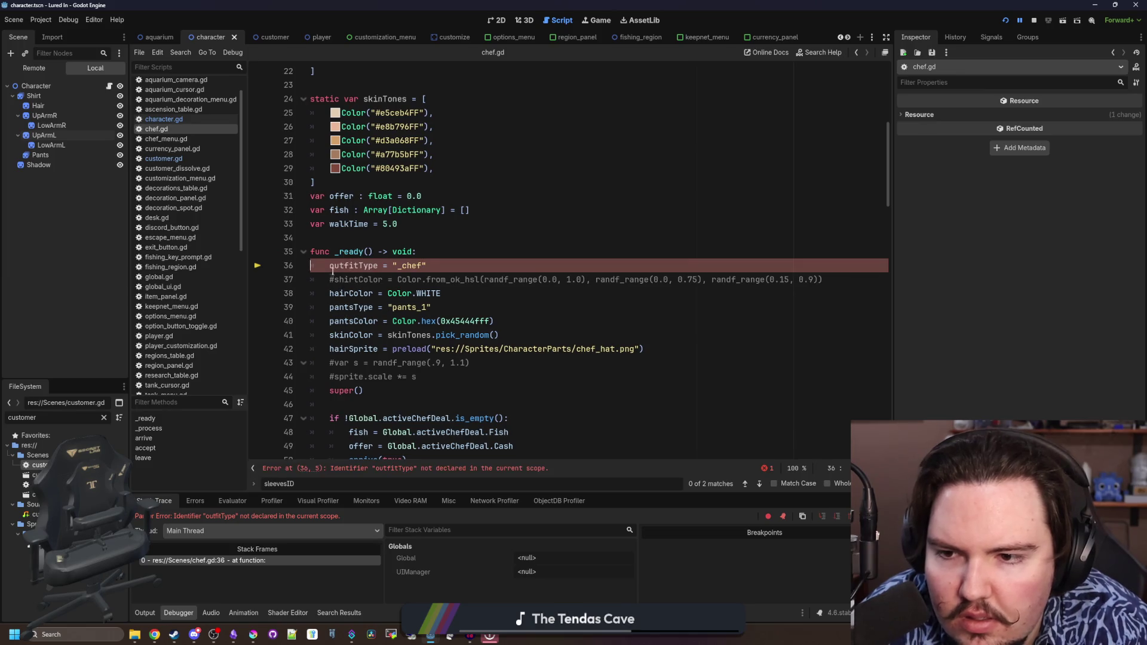
Comment out the outfitType assignment on chef.gd line 36 and rerun the game
key(ctrl+k)
key(Up)
key(Up)
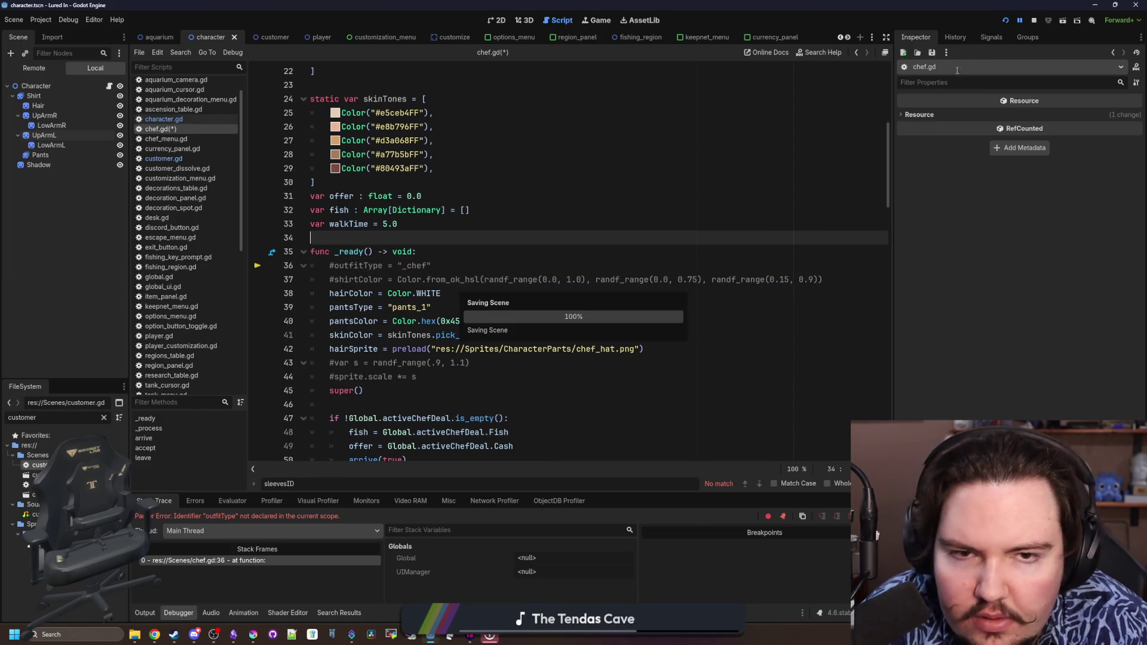
click(1006, 20)
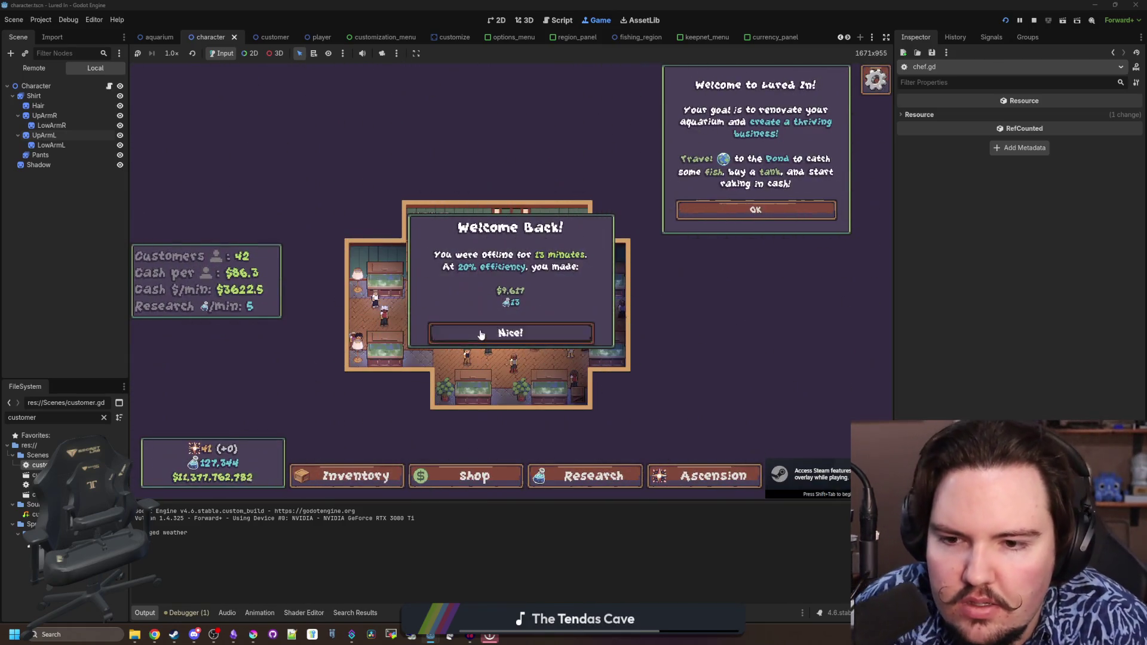
Close the Welcome Back and Welcome to Lured In dialogs, then stop the game
click(482, 333)
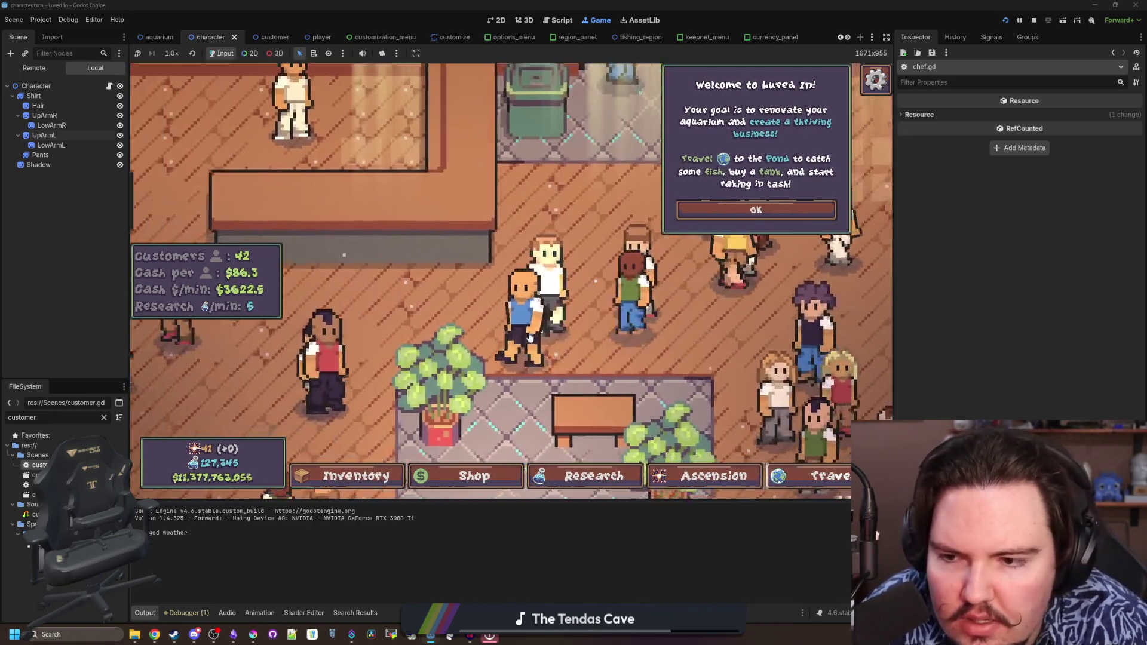
key(Escape)
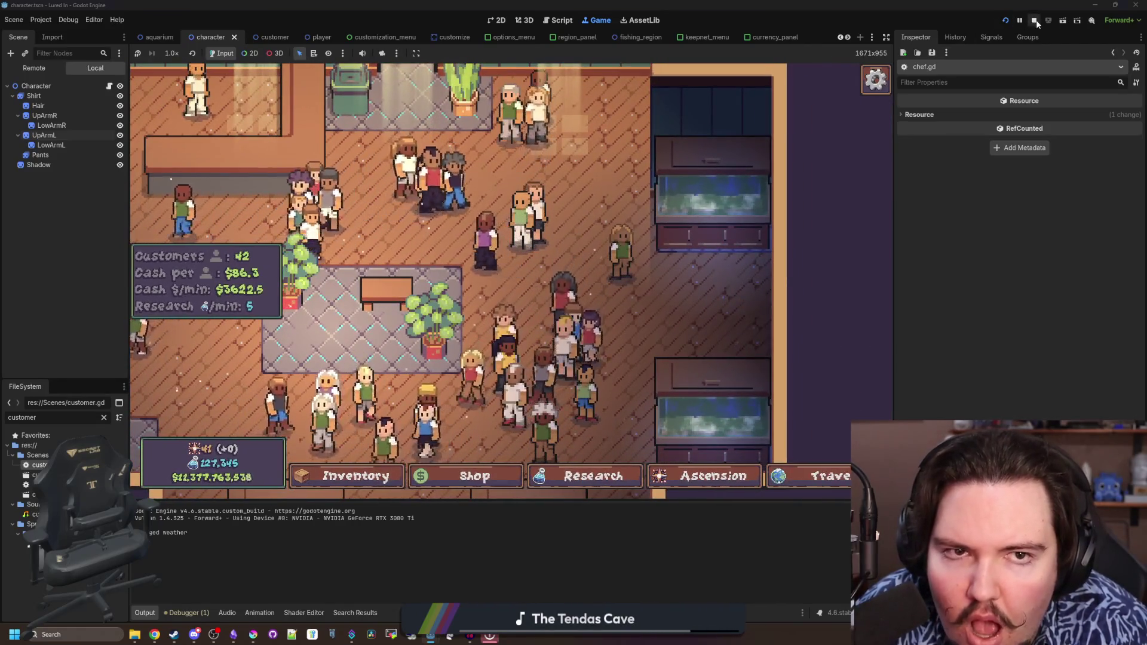
click(1035, 21)
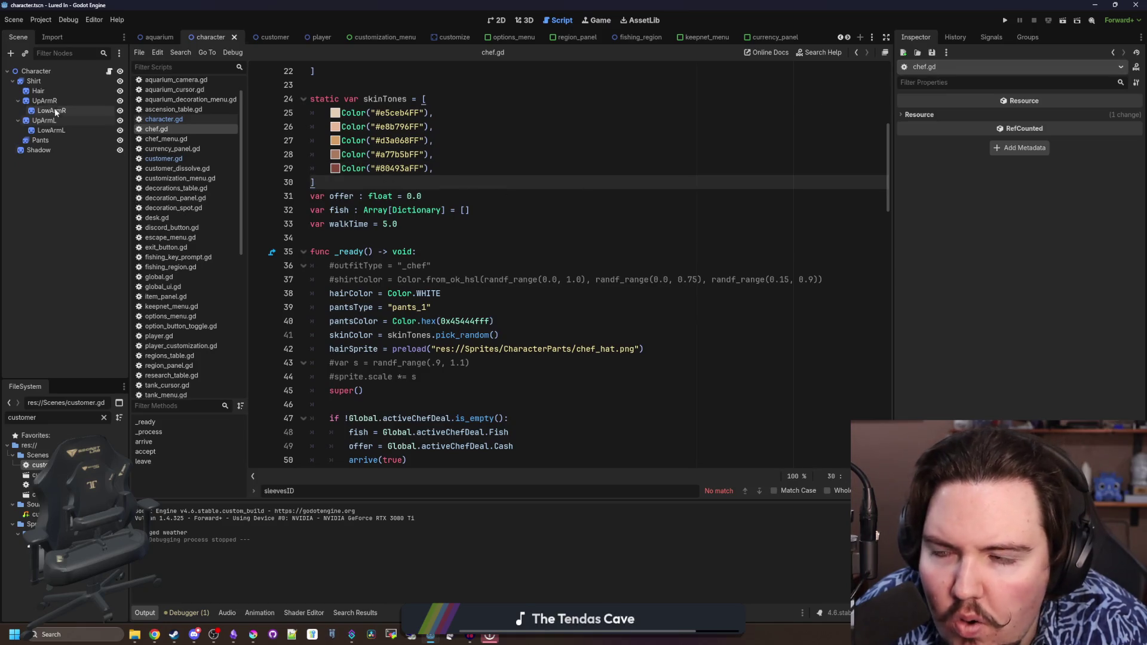
Save the Character scene and review the Shirt node and its script
click(35, 71)
key(ctrl+s)
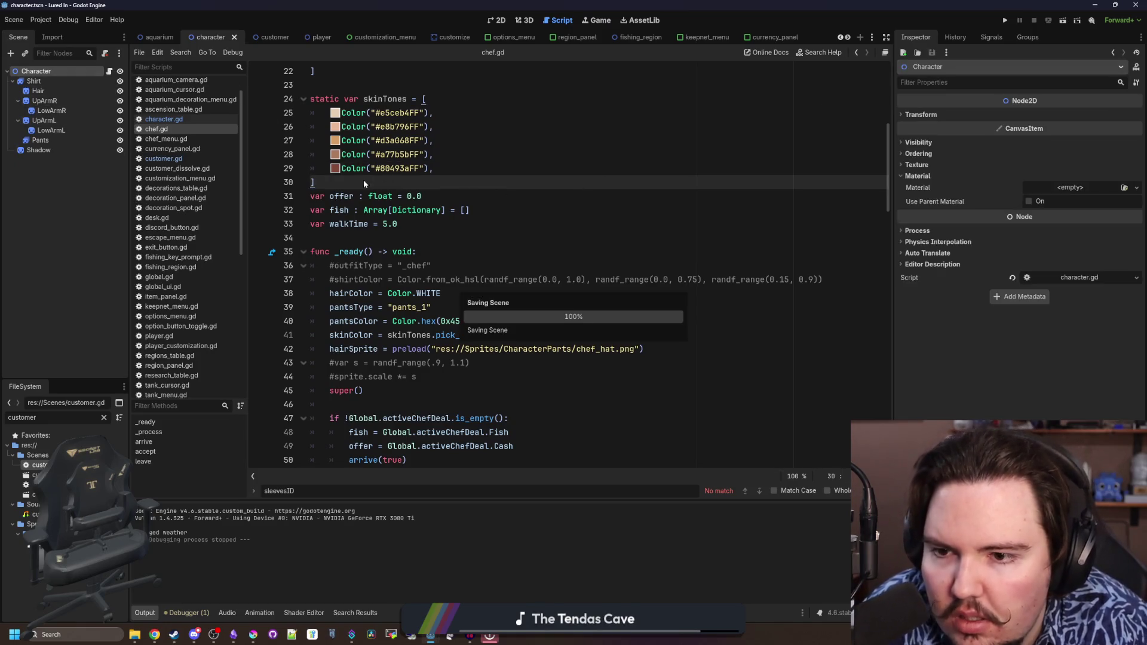
click(385, 235)
key(ctrl+s)
click(36, 82)
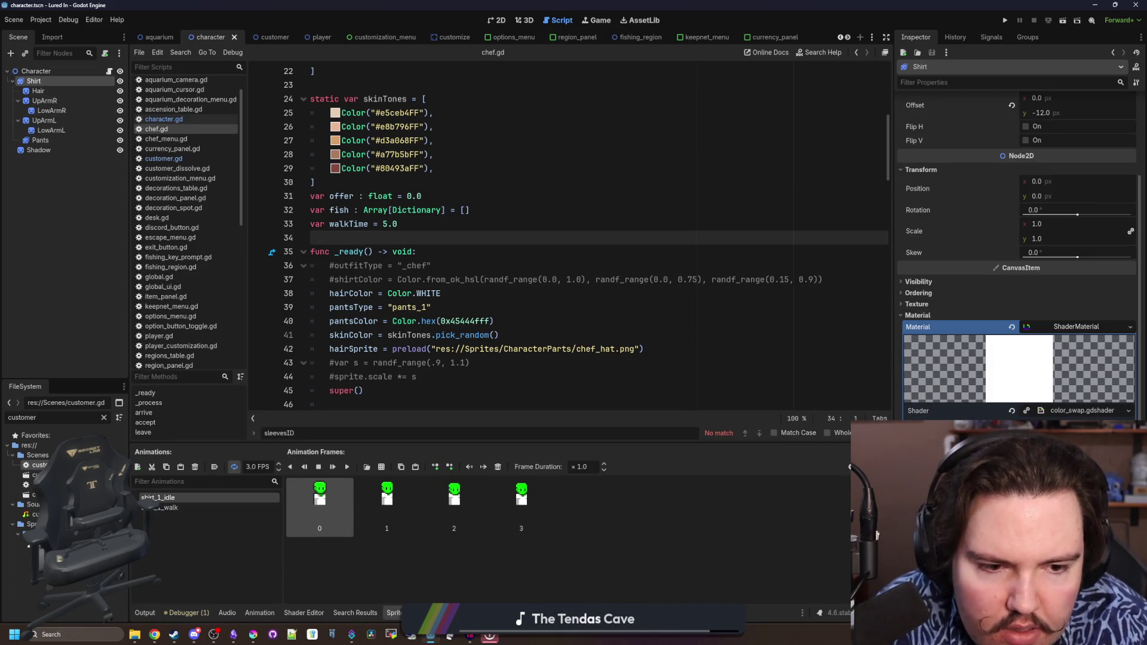
click(505, 335)
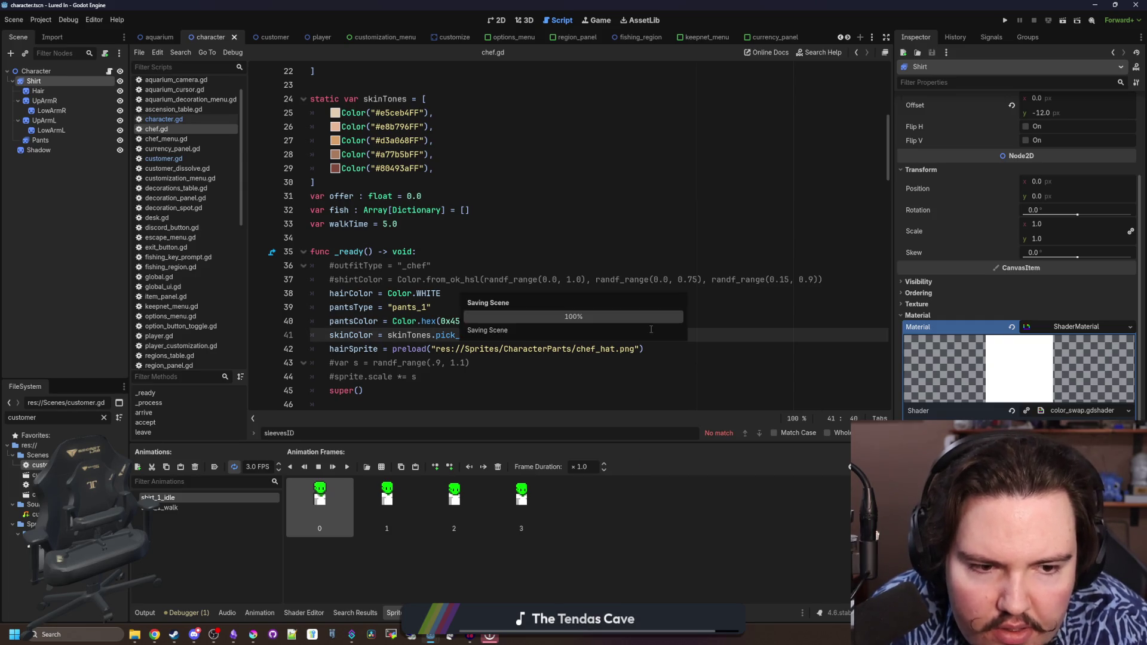
click(374, 239)
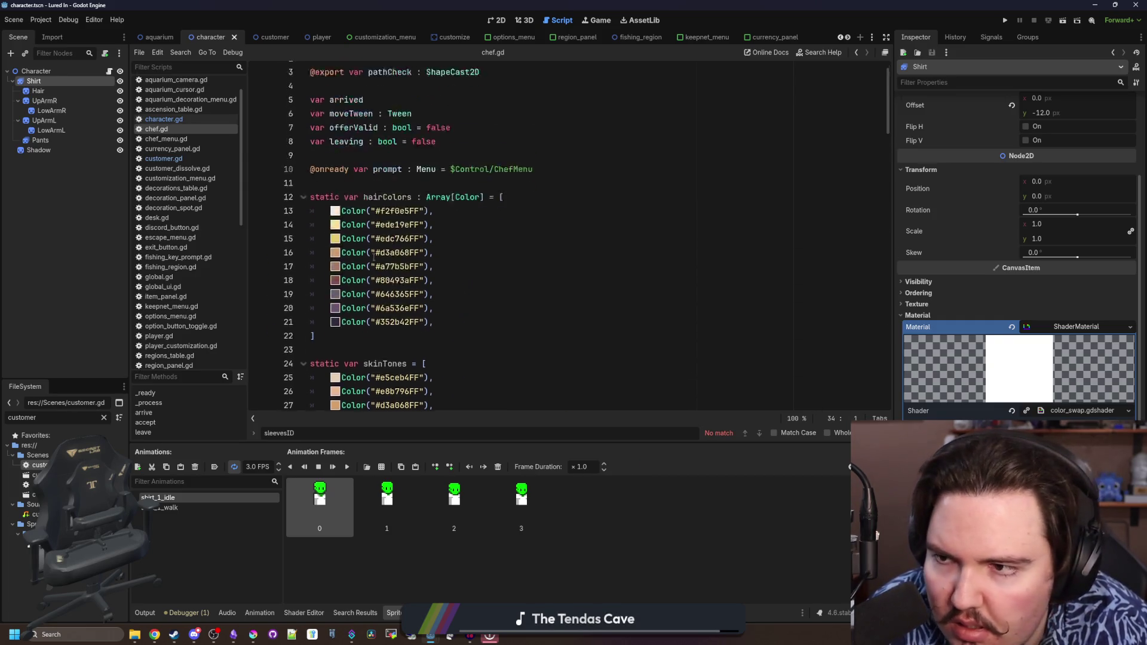
scroll(374, 257, up, 7)
scroll(373, 257, down, 5)
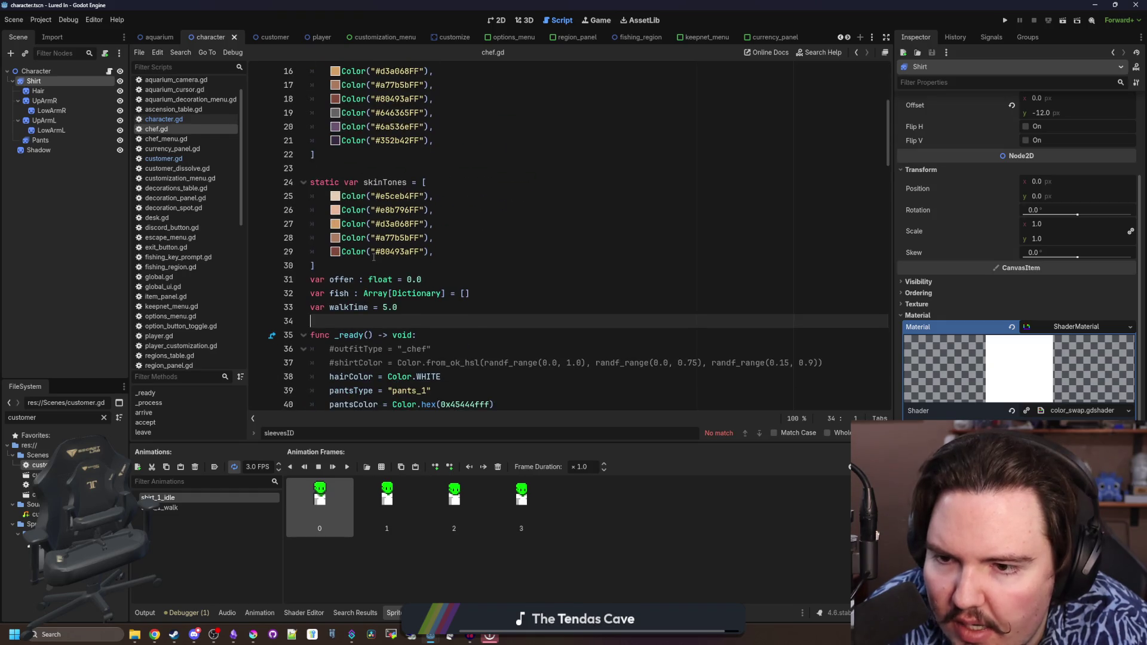
scroll(374, 257, down, 4)
click(392, 306)
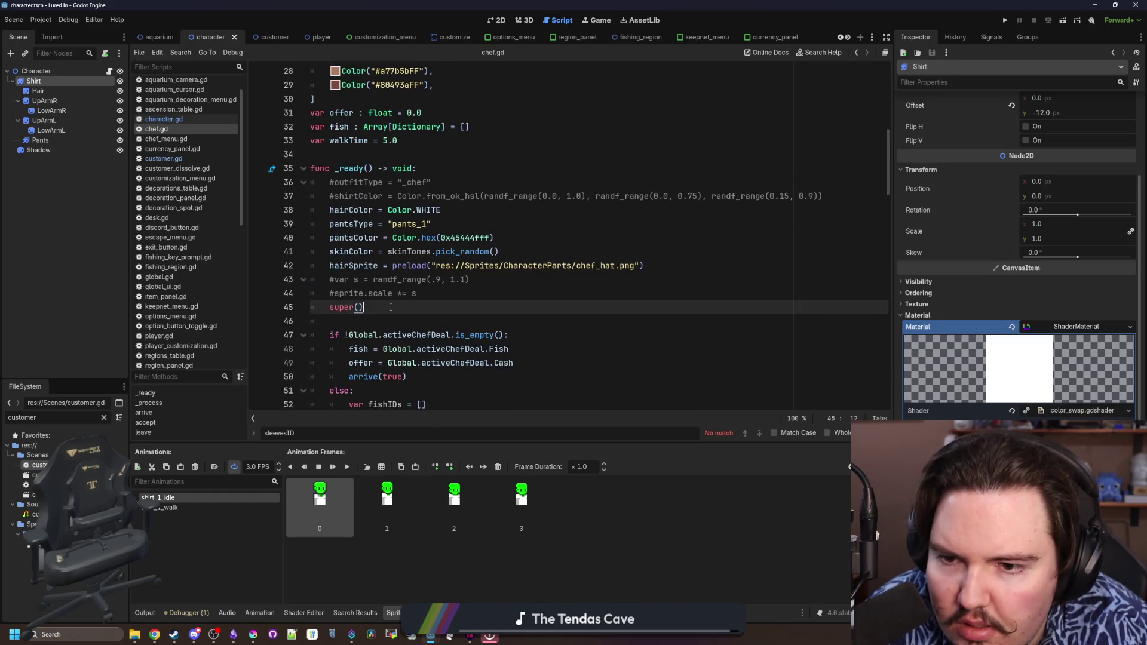
Tick Local to Scene on UpArmR and UpArmL's ShaderMaterial and run the game
click(45, 101)
ctrl+click(45, 120)
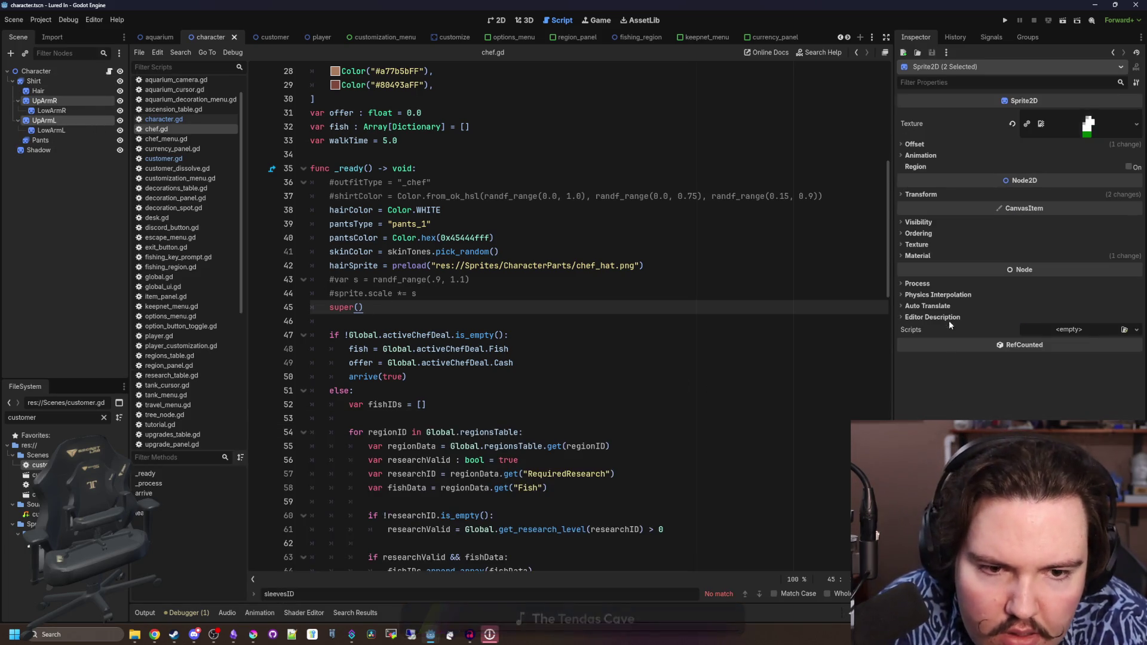
click(931, 257)
click(1053, 272)
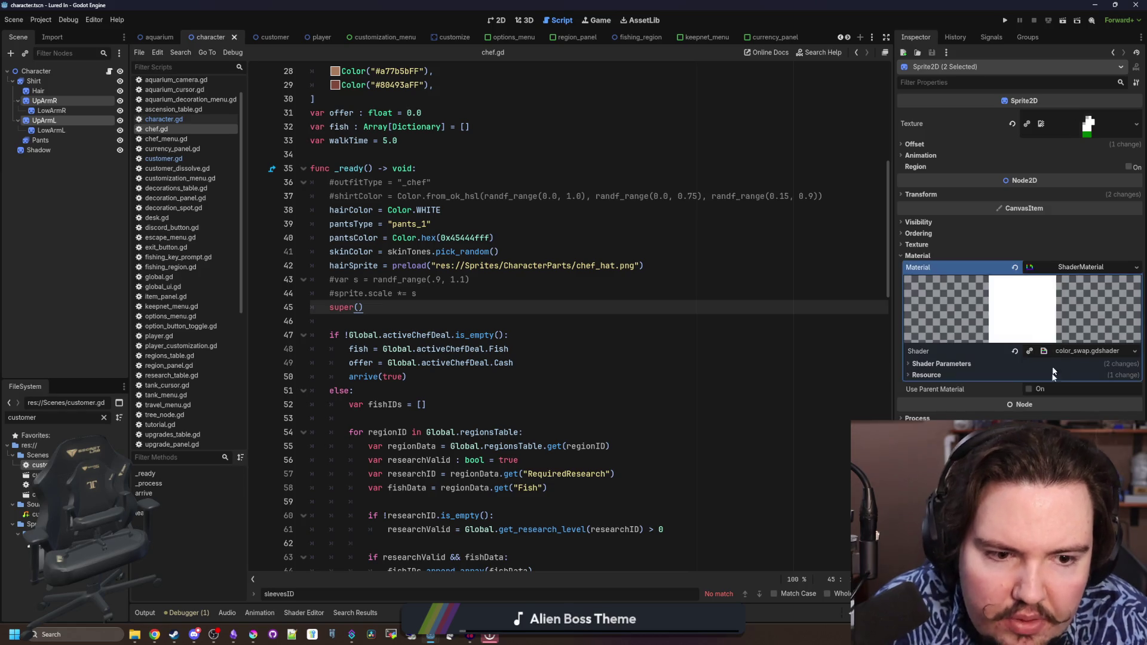
click(960, 365)
click(926, 401)
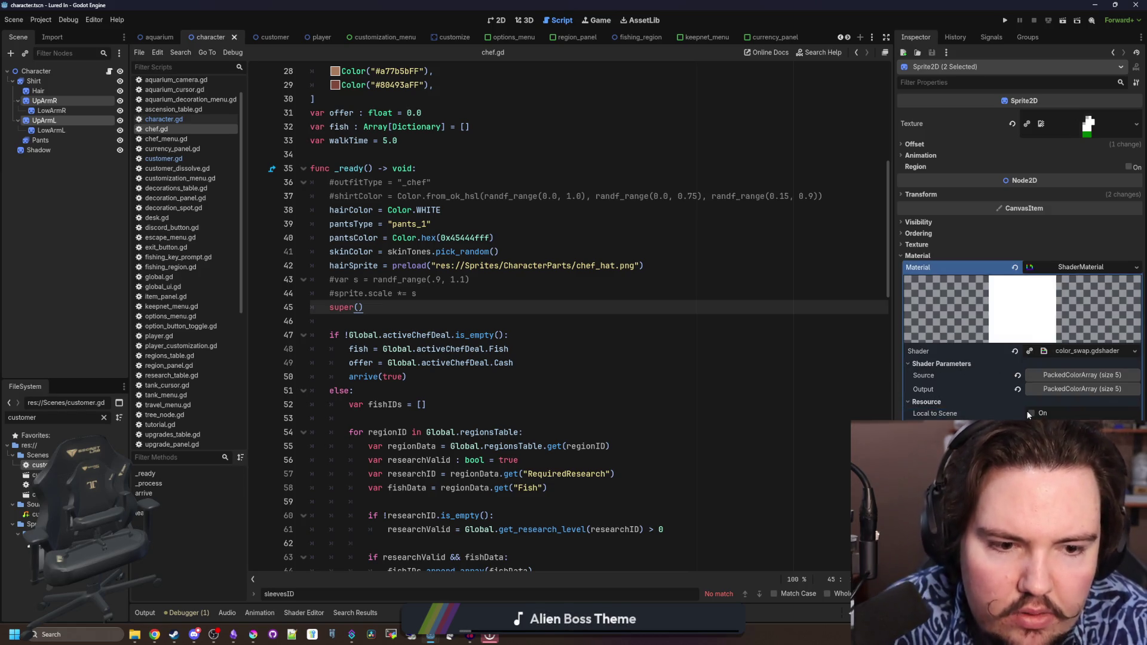
click(495, 238)
click(1005, 21)
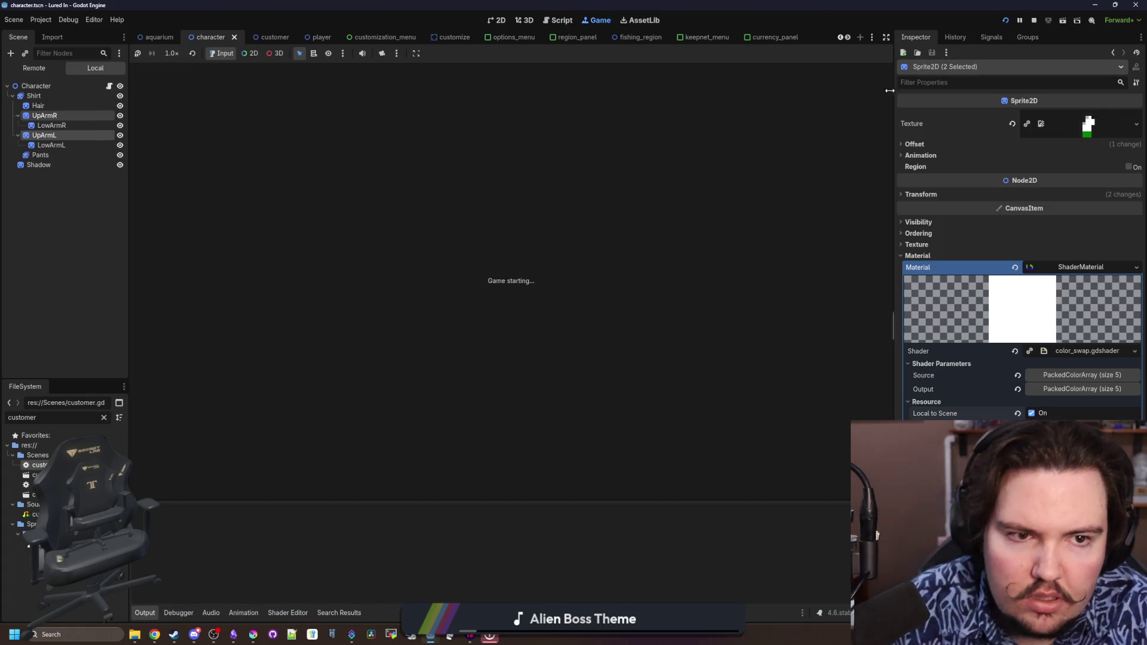
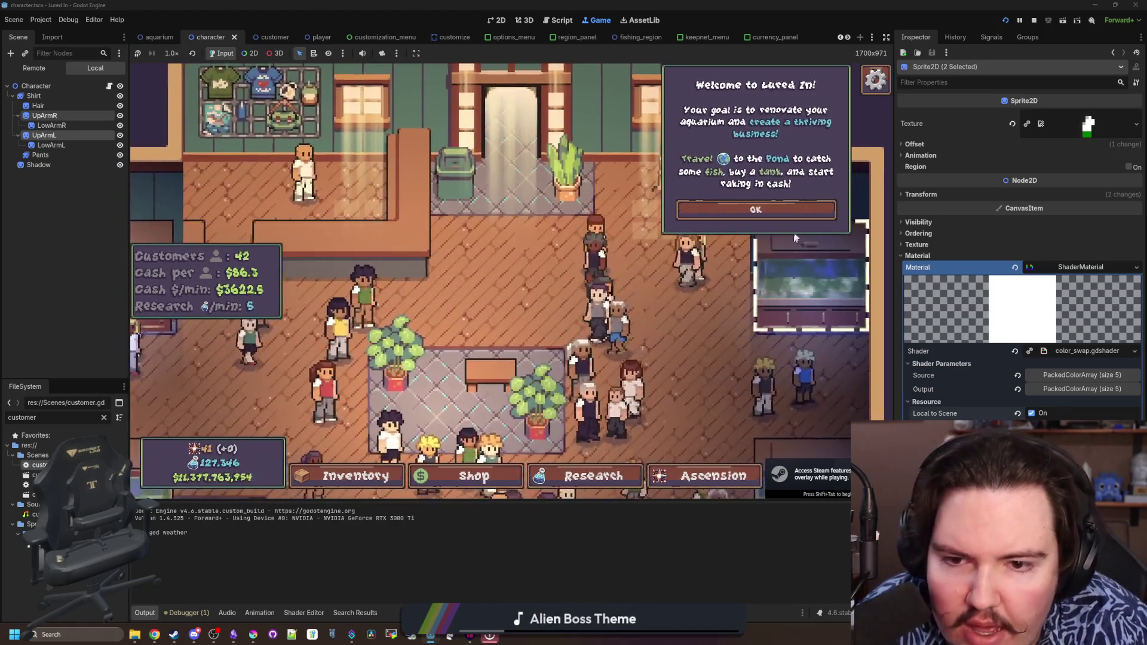
Stop the Lured In game, check the pantsType line in chef.gd, and relaunch the project
click(776, 210)
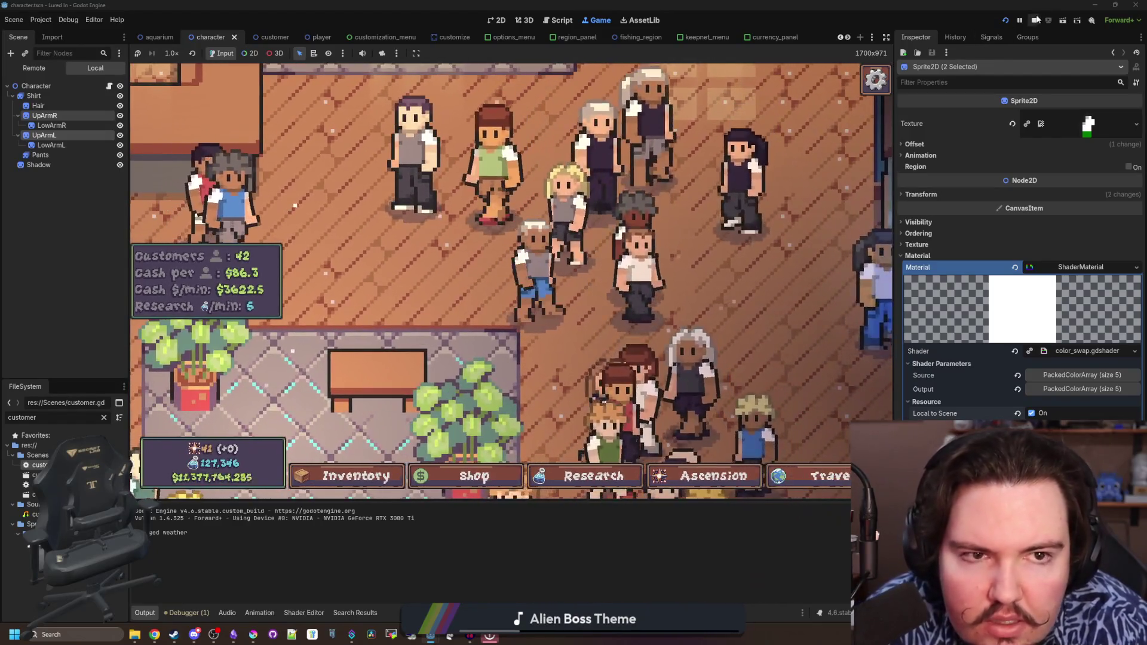
key(F8)
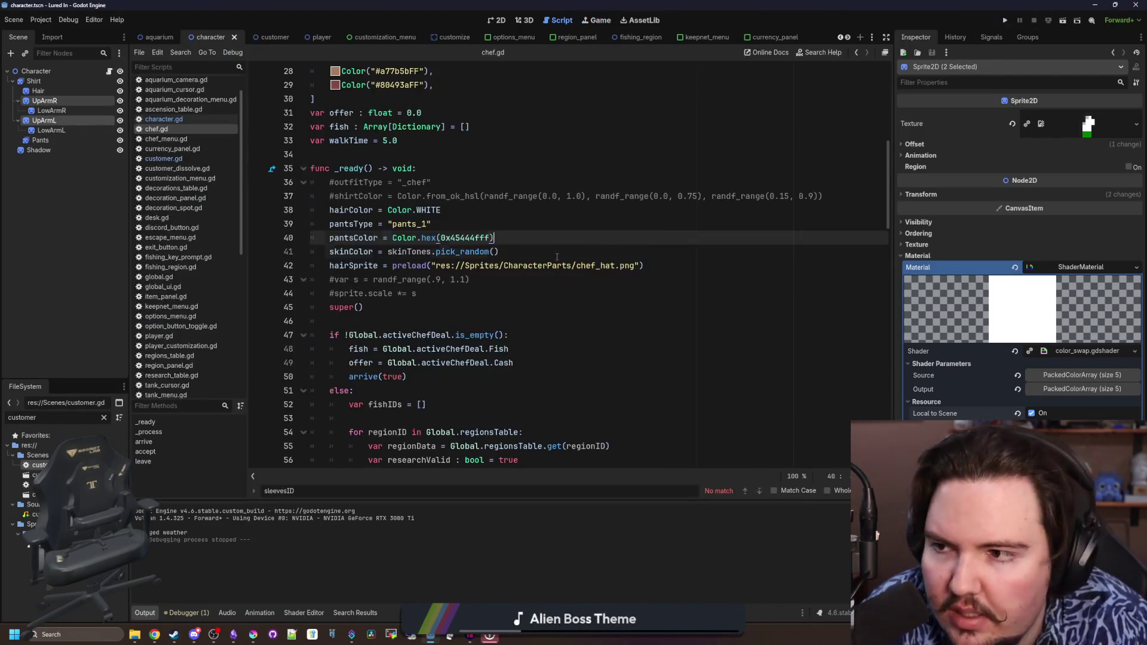
click(51, 130)
scroll(904, 363, down, 5)
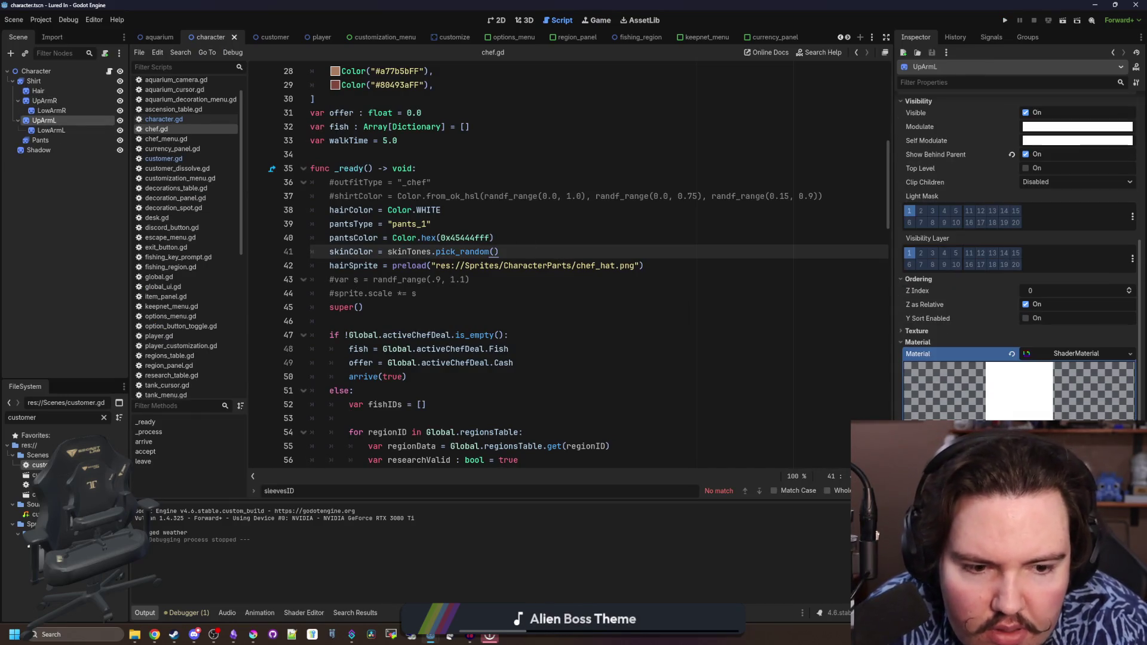
click(497, 223)
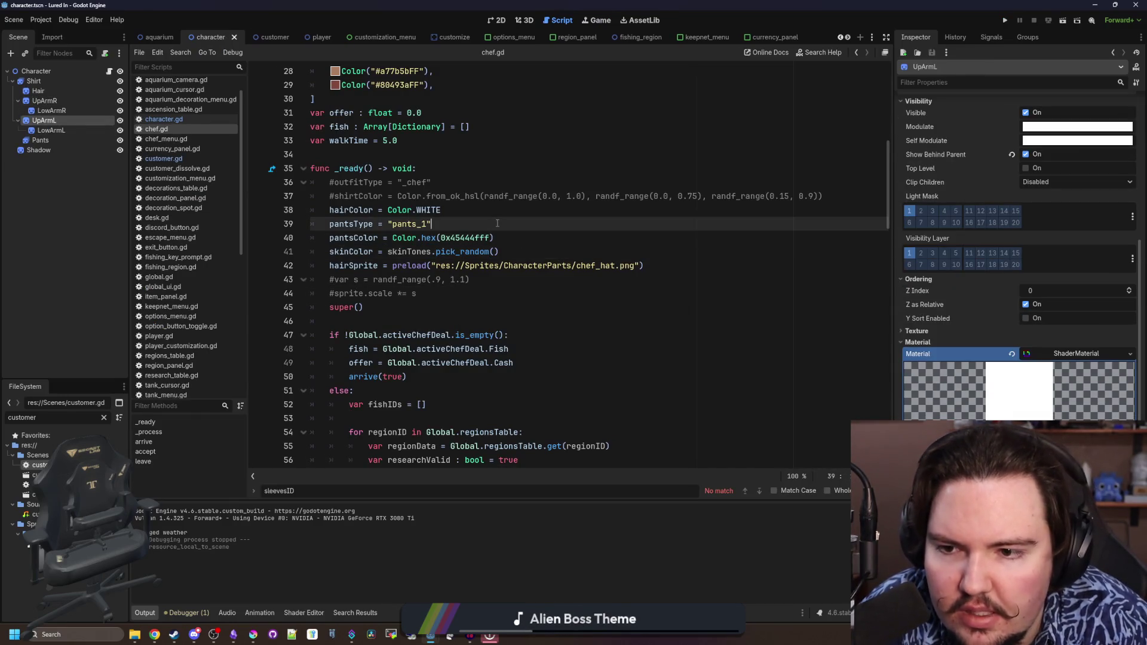
click(1003, 20)
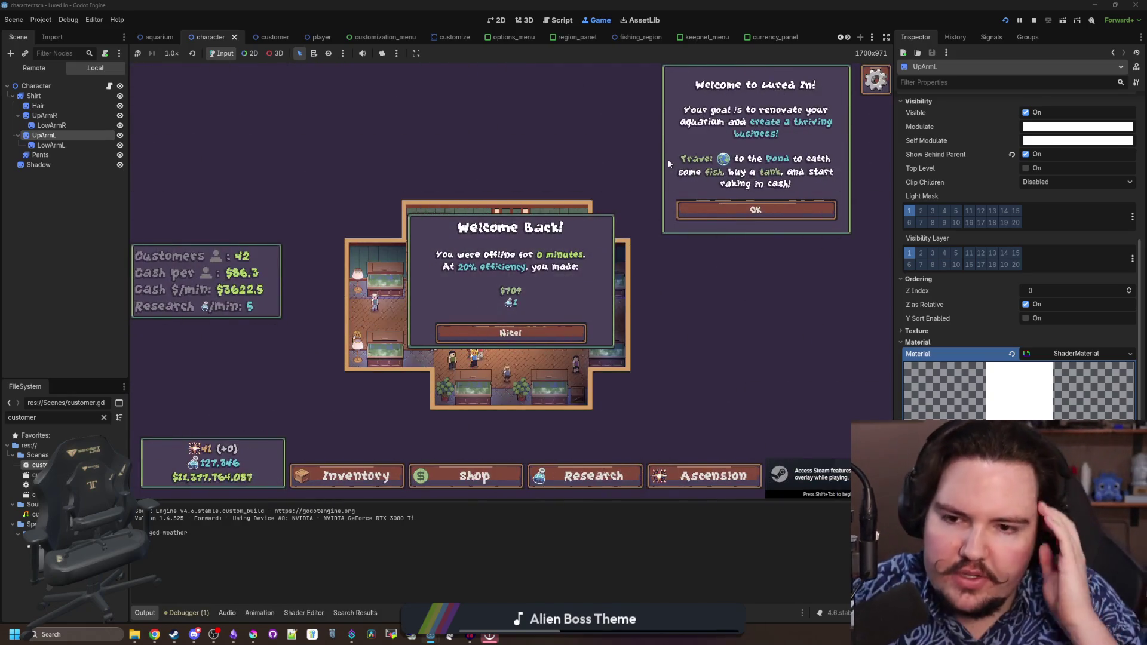
Dismiss the offline earnings and welcome messages, then zoom around the shop floor
click(478, 333)
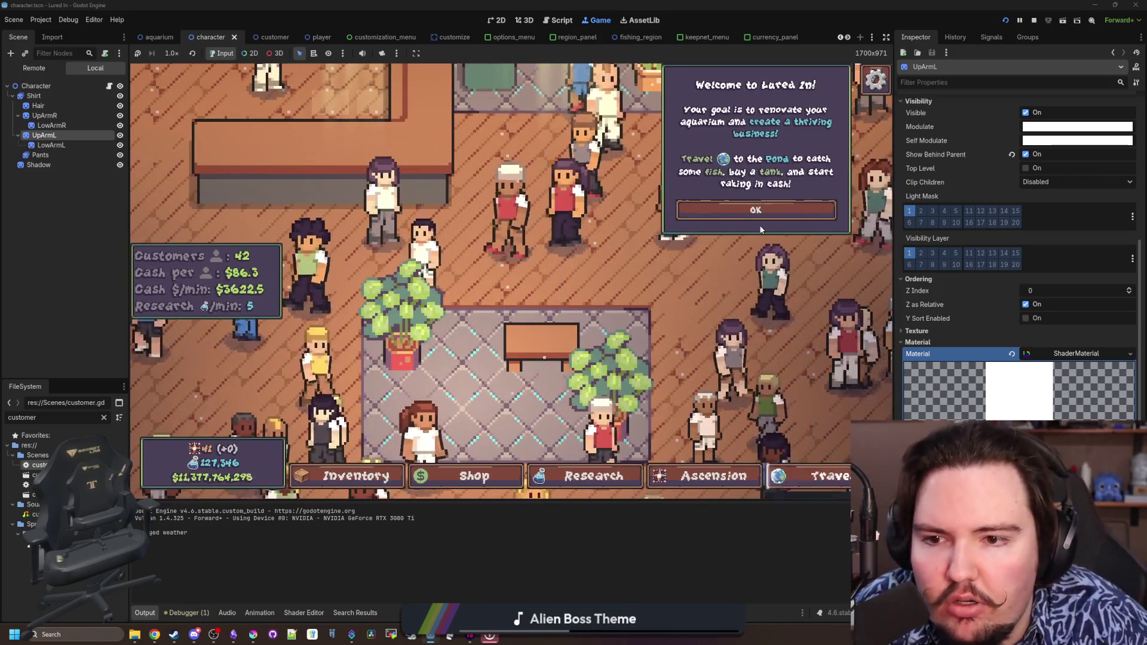
click(764, 212)
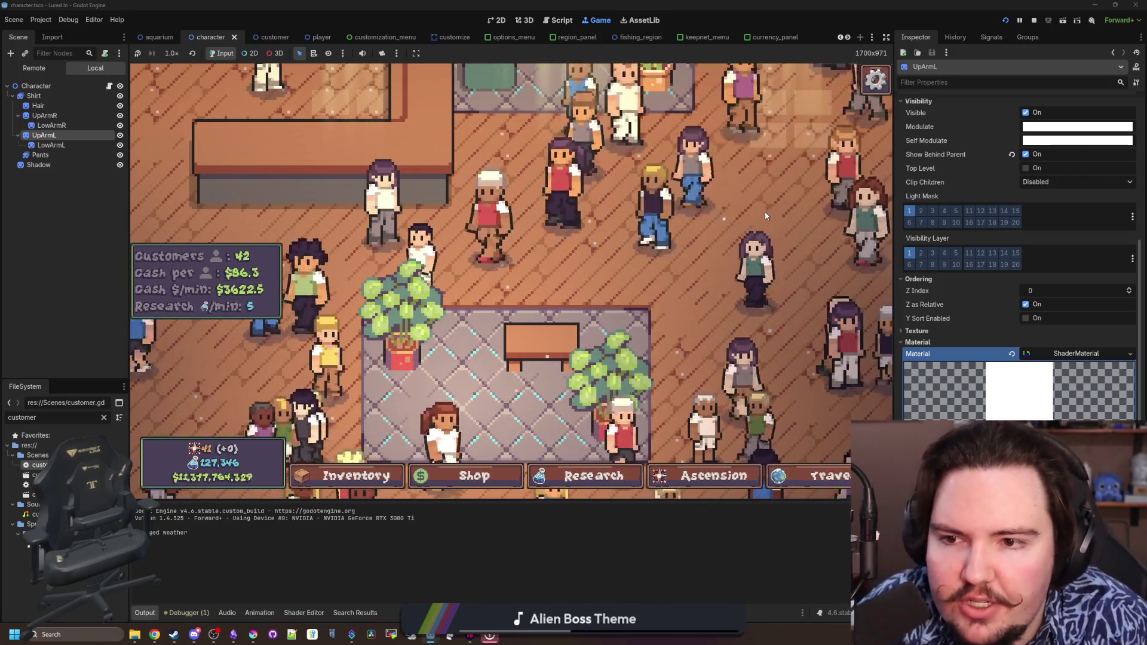
scroll(695, 227, down, 5)
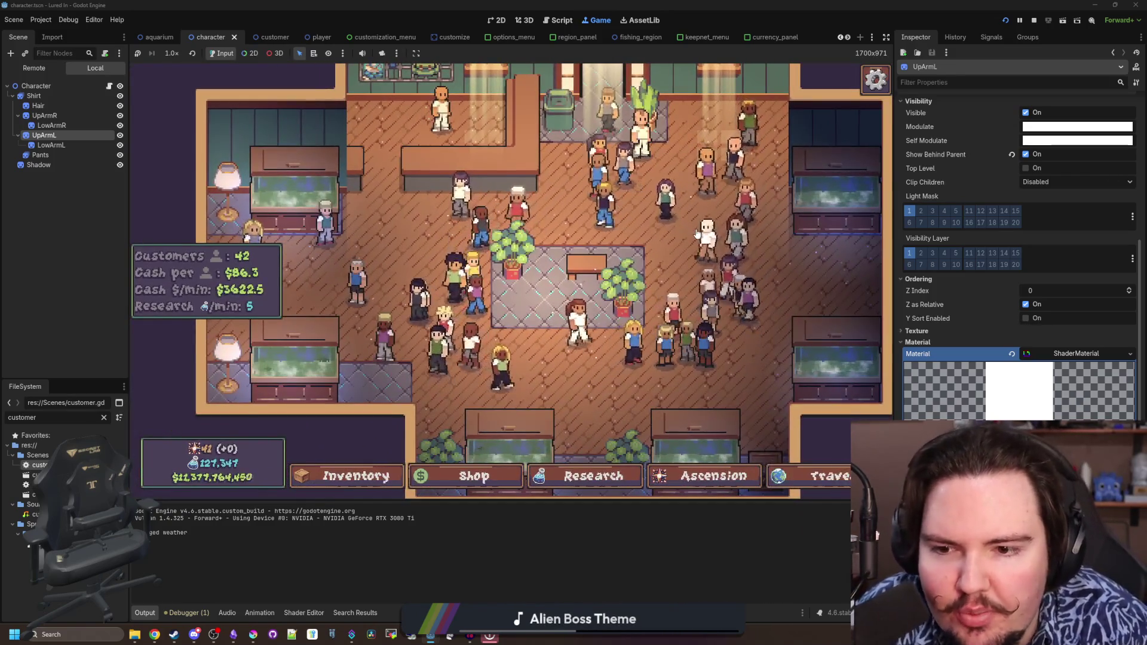
scroll(644, 260, up, 3)
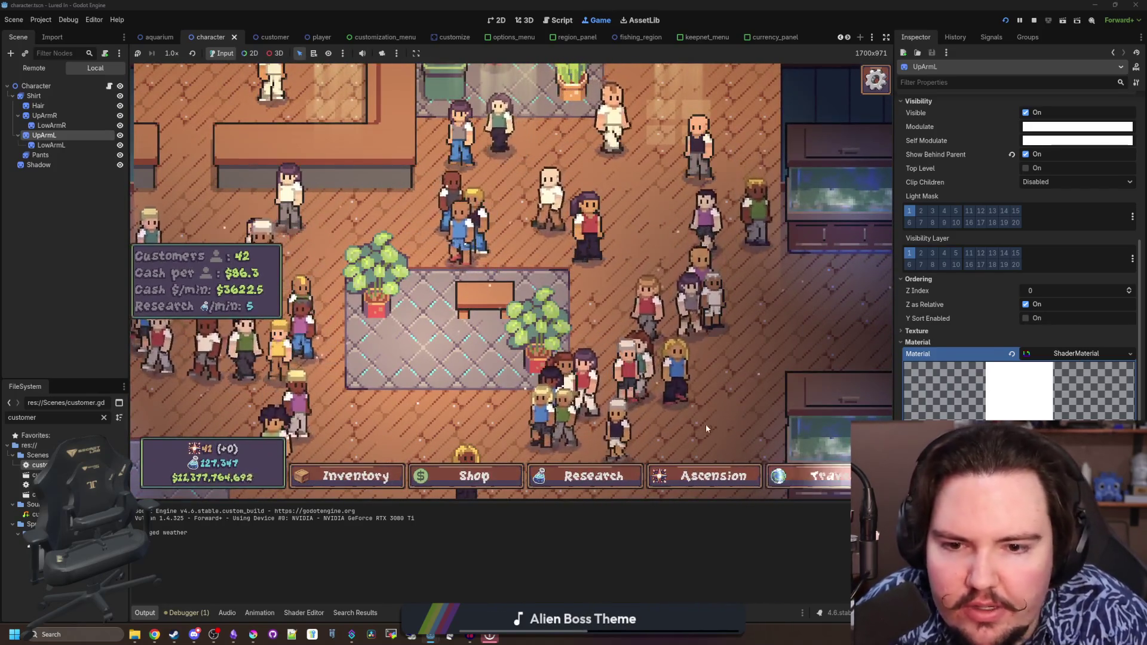
scroll(629, 327, up, 2)
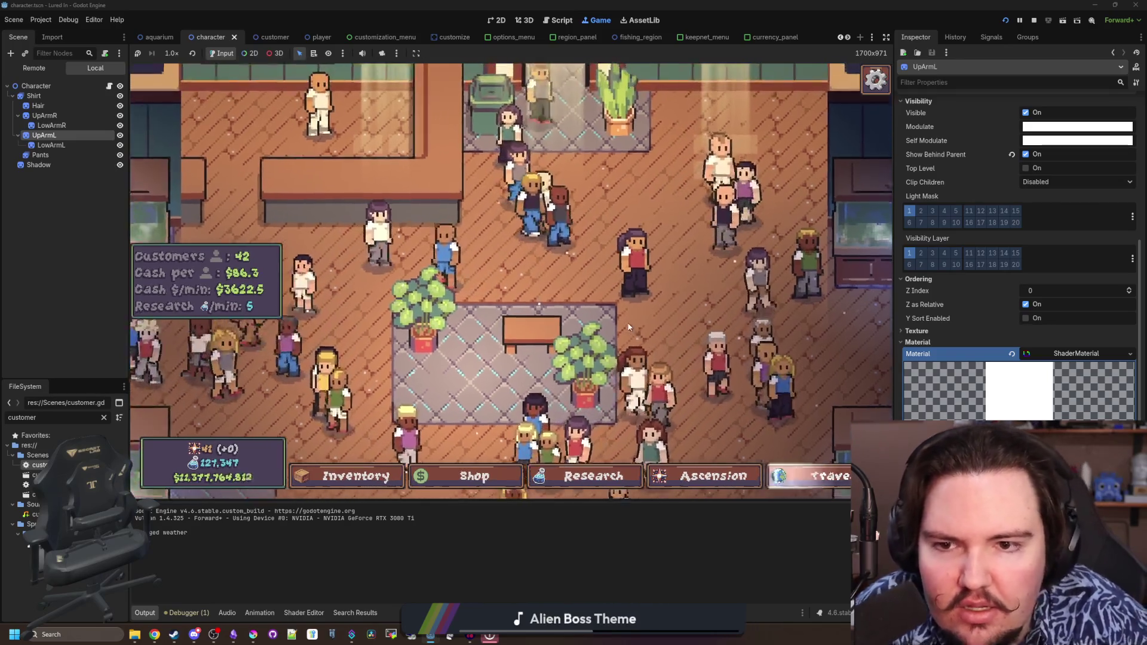
scroll(629, 327, up, 2)
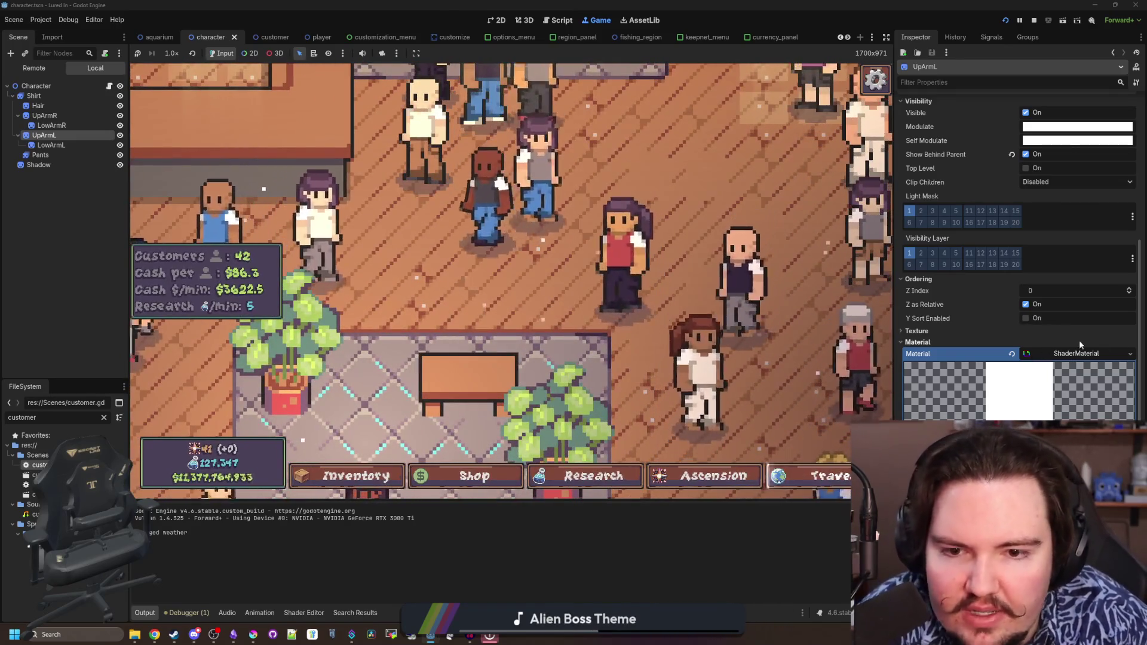
scroll(662, 300, down, 3)
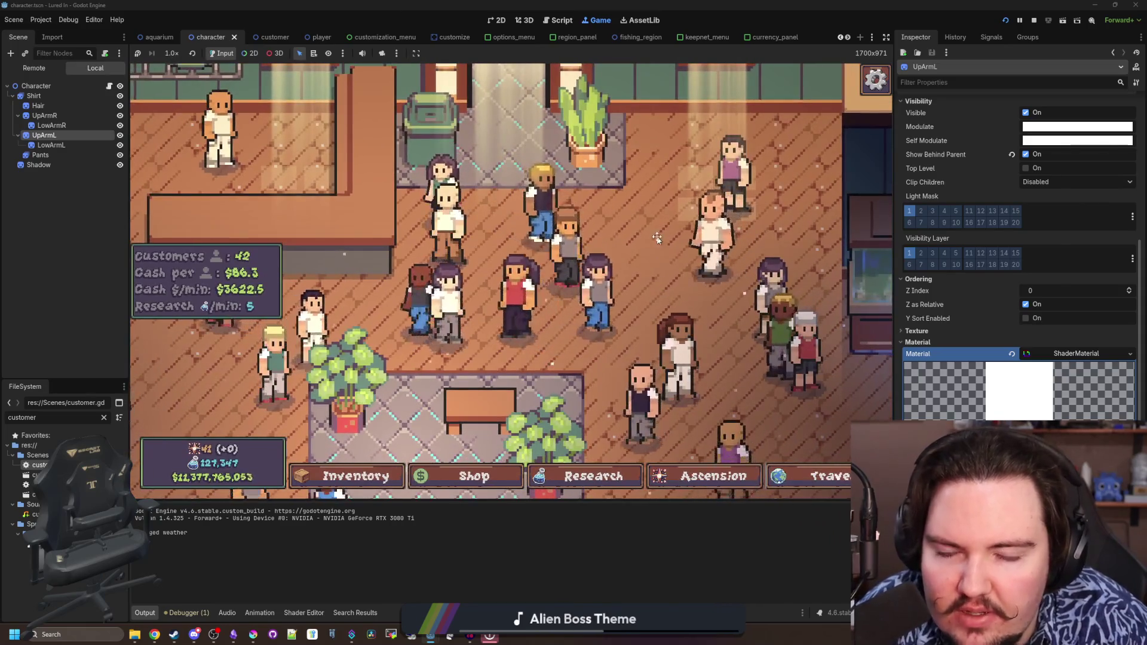
Pan toward the aquarium and counter to inspect customers' outfits, then return to the script
drag(657, 238, 714, 276)
drag(331, 335, 572, 332)
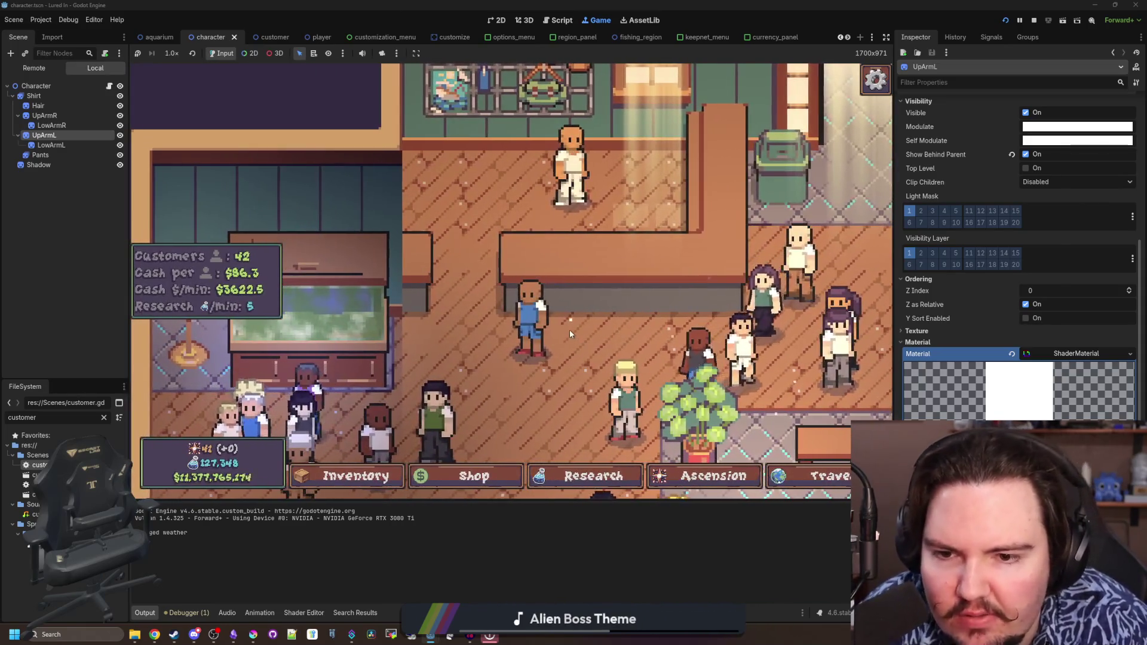
scroll(525, 349, down, 3)
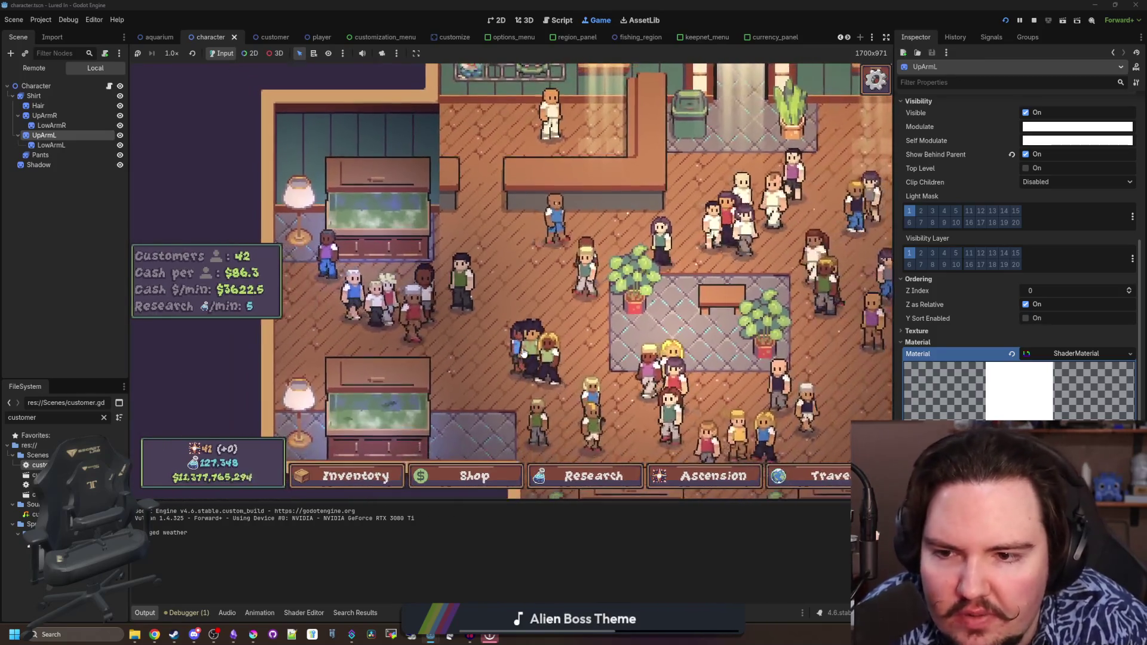
scroll(523, 353, down, 5)
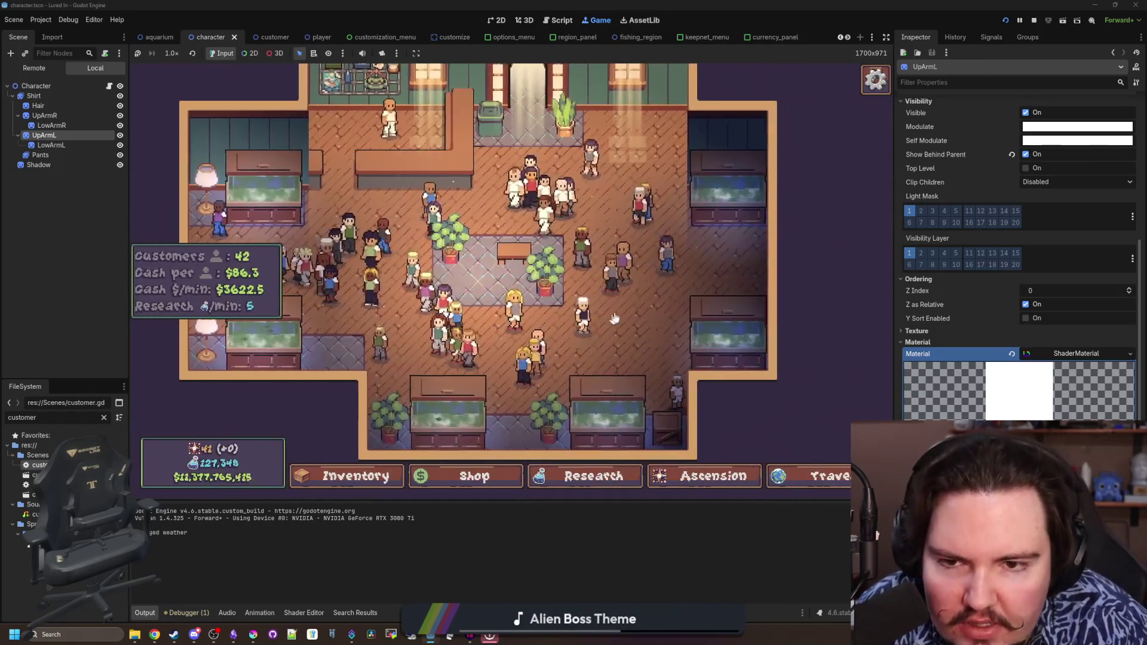
scroll(597, 280, up, 8)
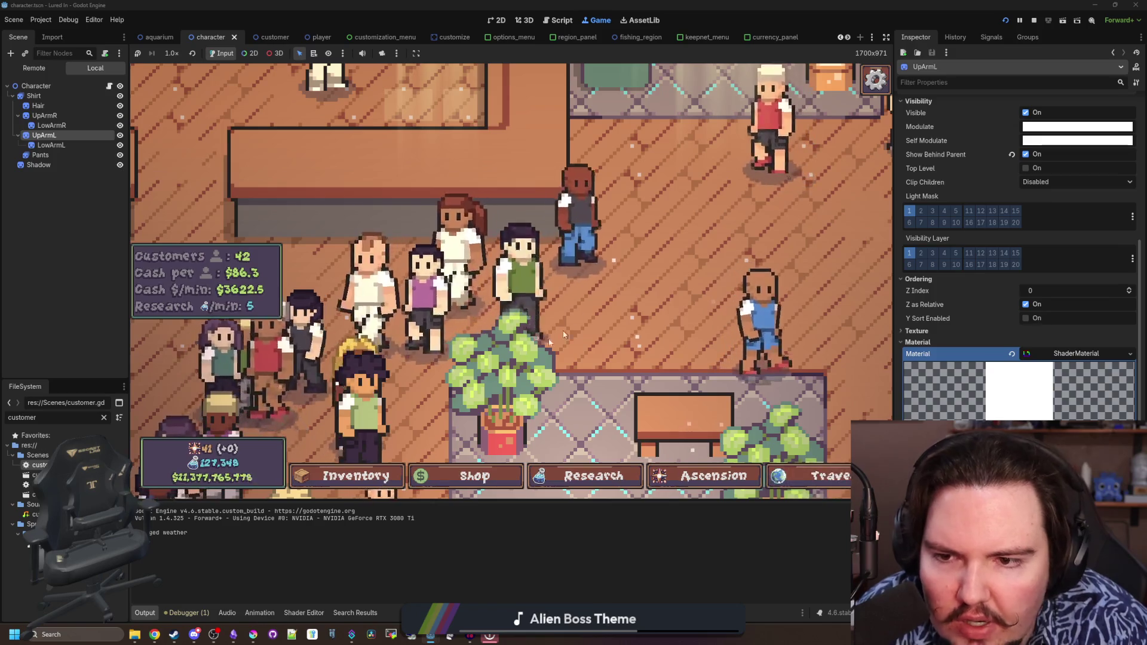
scroll(468, 260, down, 5)
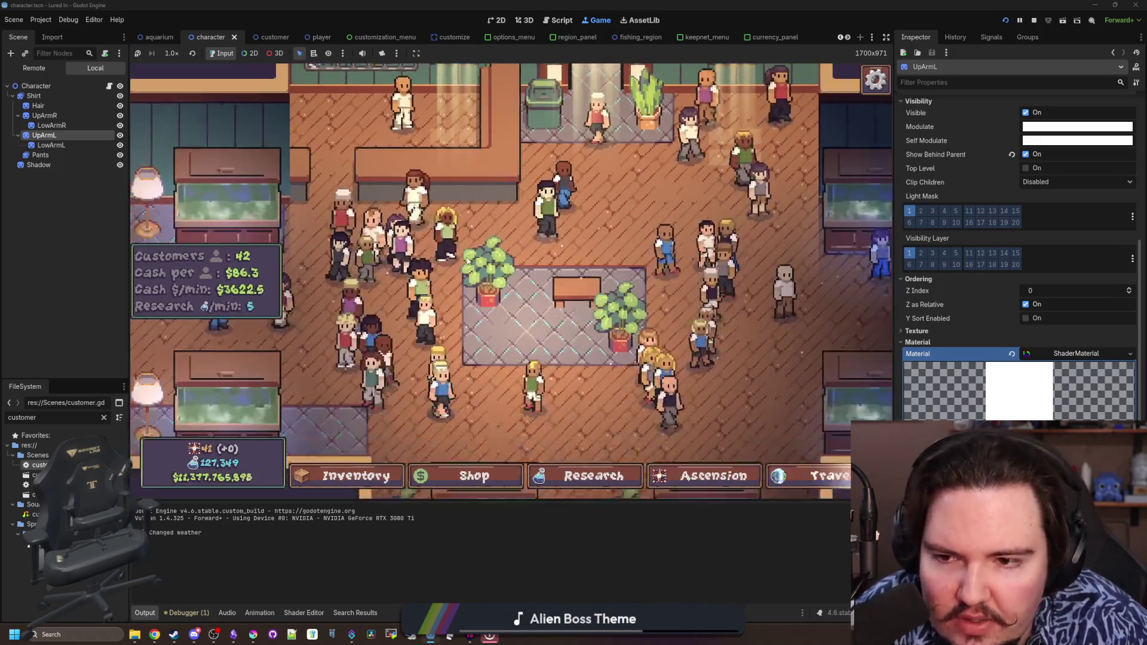
scroll(468, 260, down, 3)
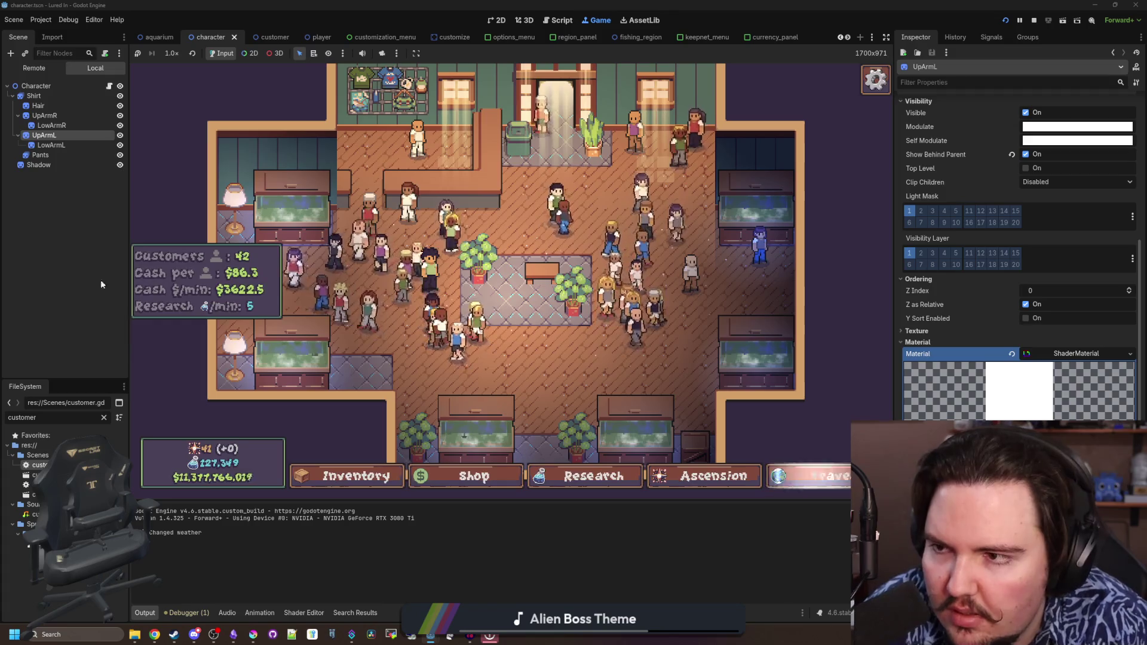
key(ctrl+F3)
Check shirtColor in character.gd, then open customer.gd and select the first pants colour
click(626, 287)
key(Up)
key(Up)
key(Up)
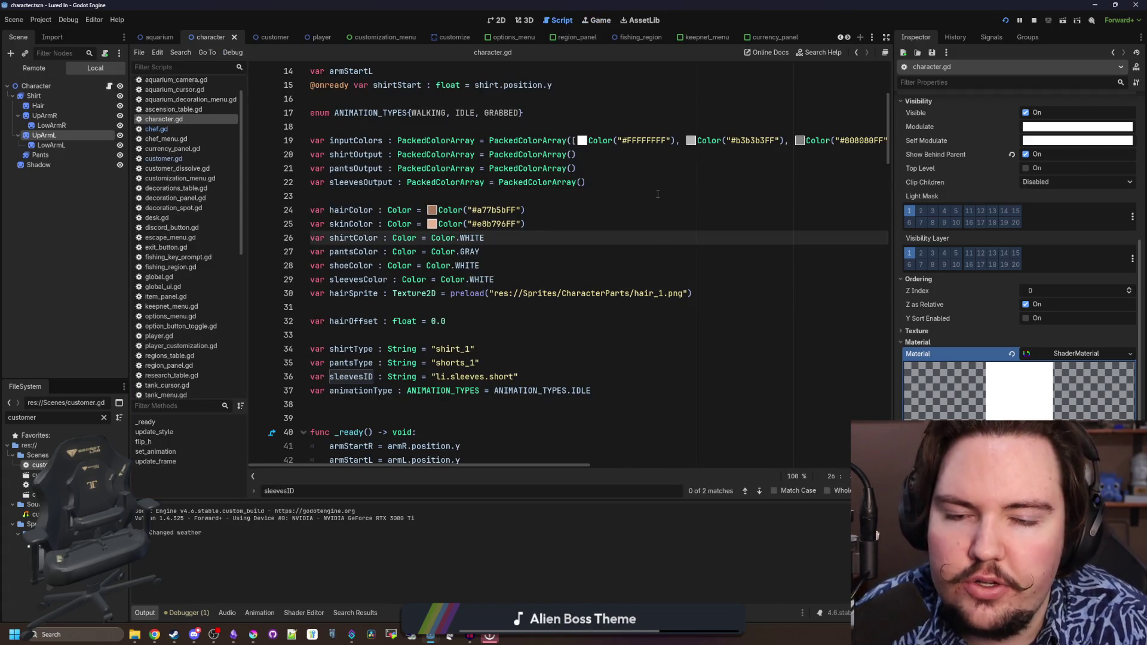
scroll(514, 261, down, 15)
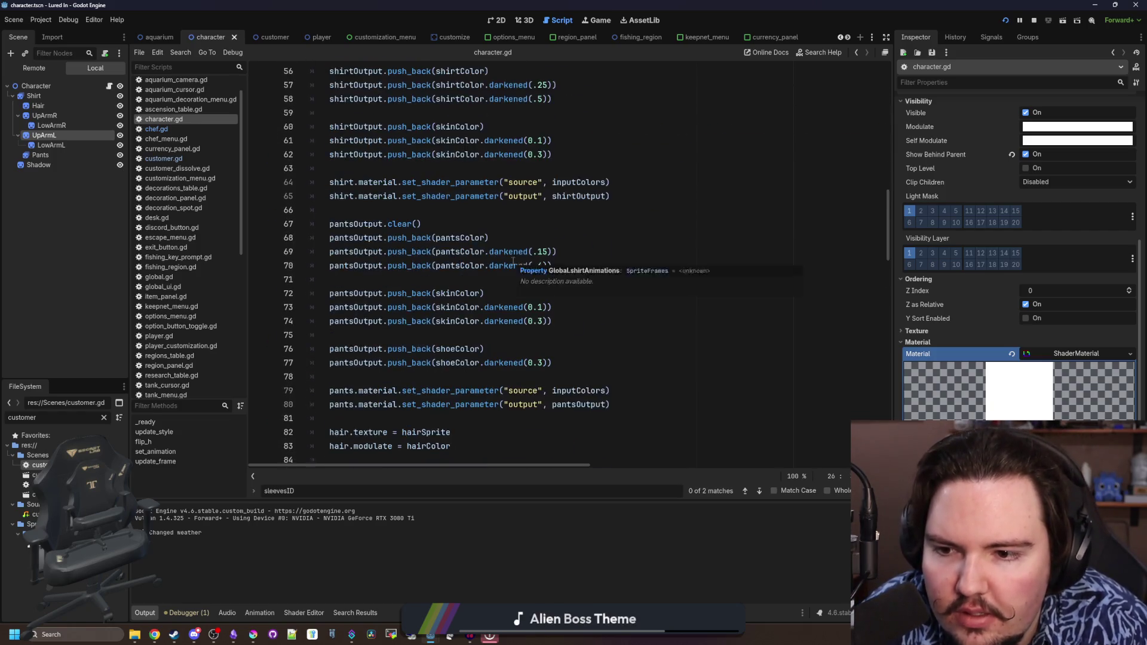
scroll(202, 157, up, 1)
click(219, 183)
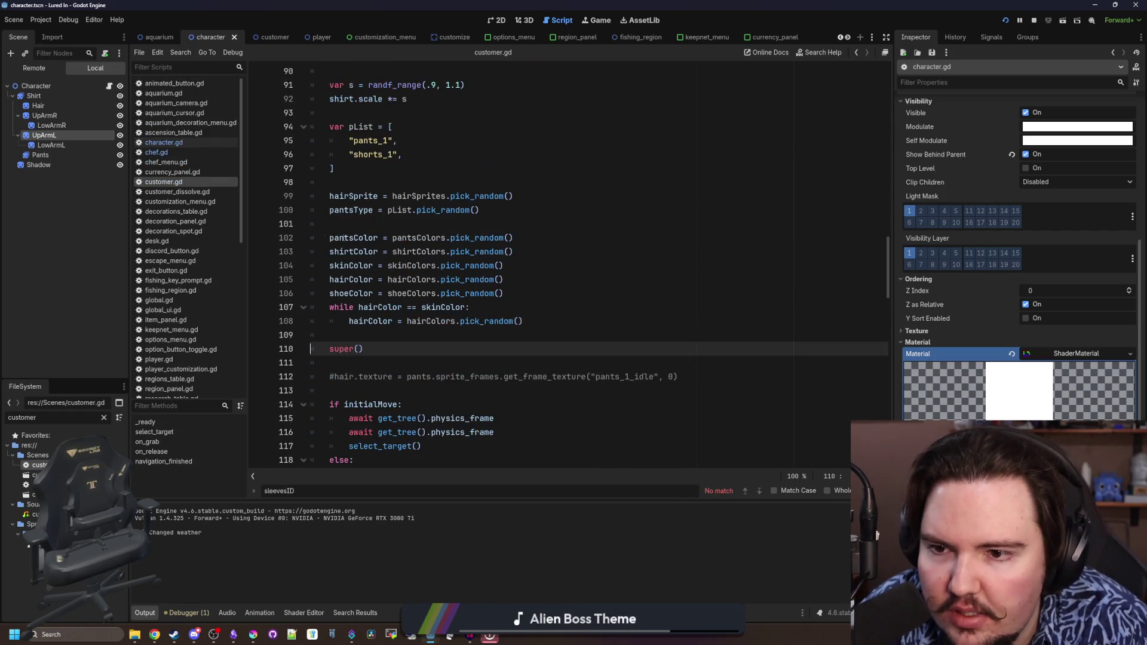
scroll(320, 229, up, 15)
click(334, 128)
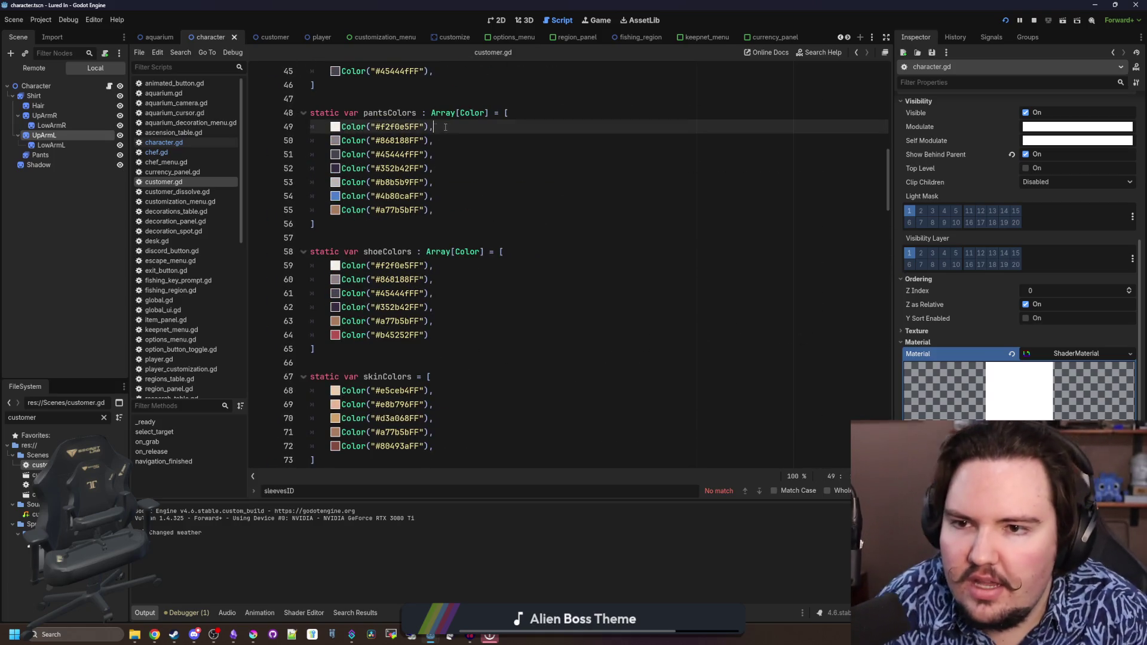
key(shift+End)
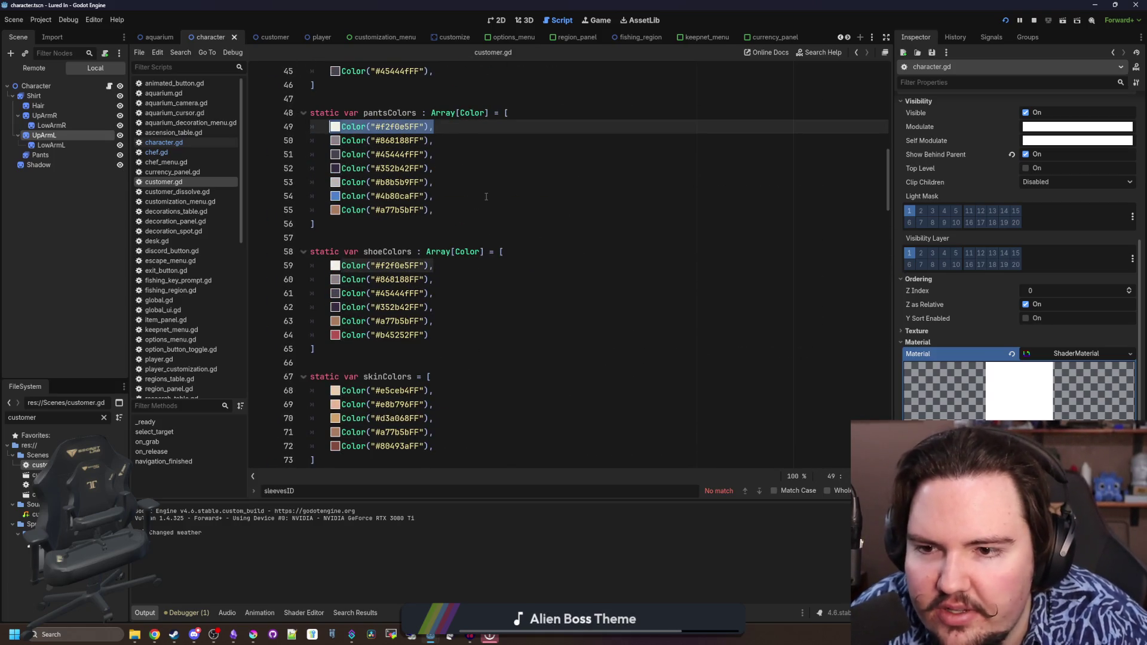
Add blank lines after shirtColor in _ready for the if randi_range(0,4) == 0 check
scroll(391, 256, down, 11)
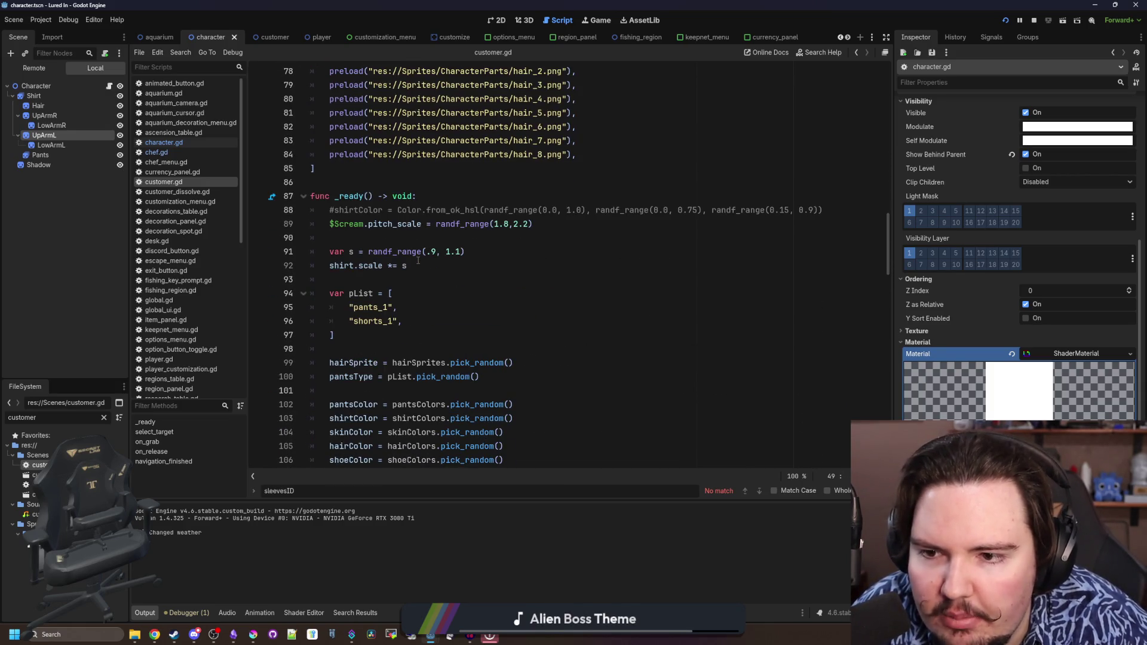
scroll(419, 260, down, 3)
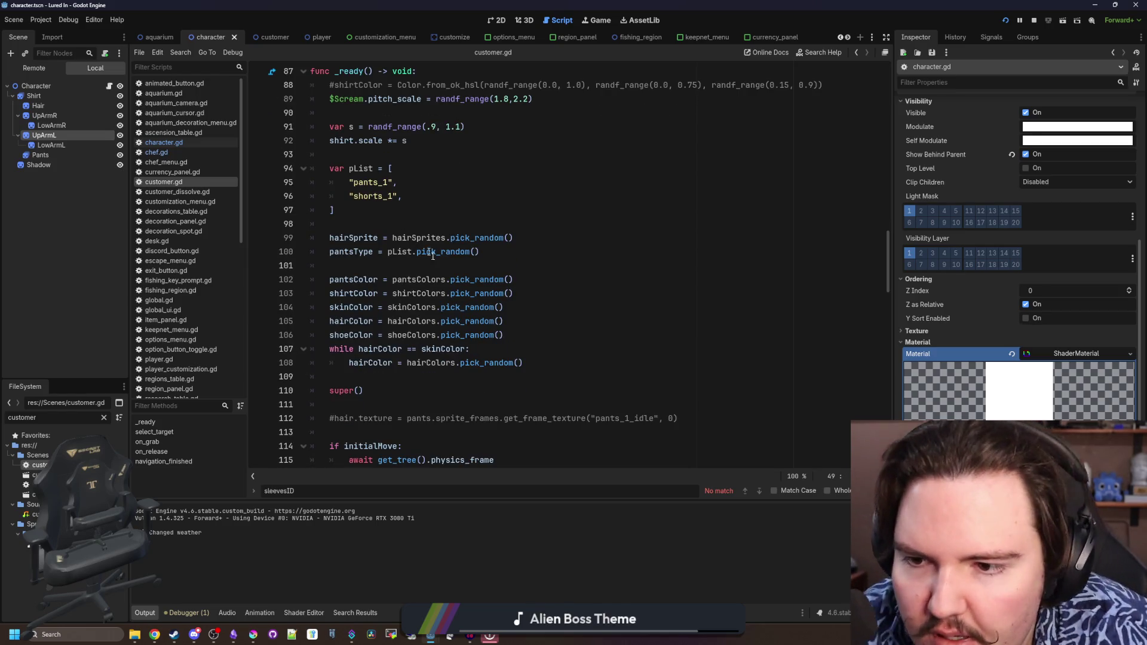
click(534, 292)
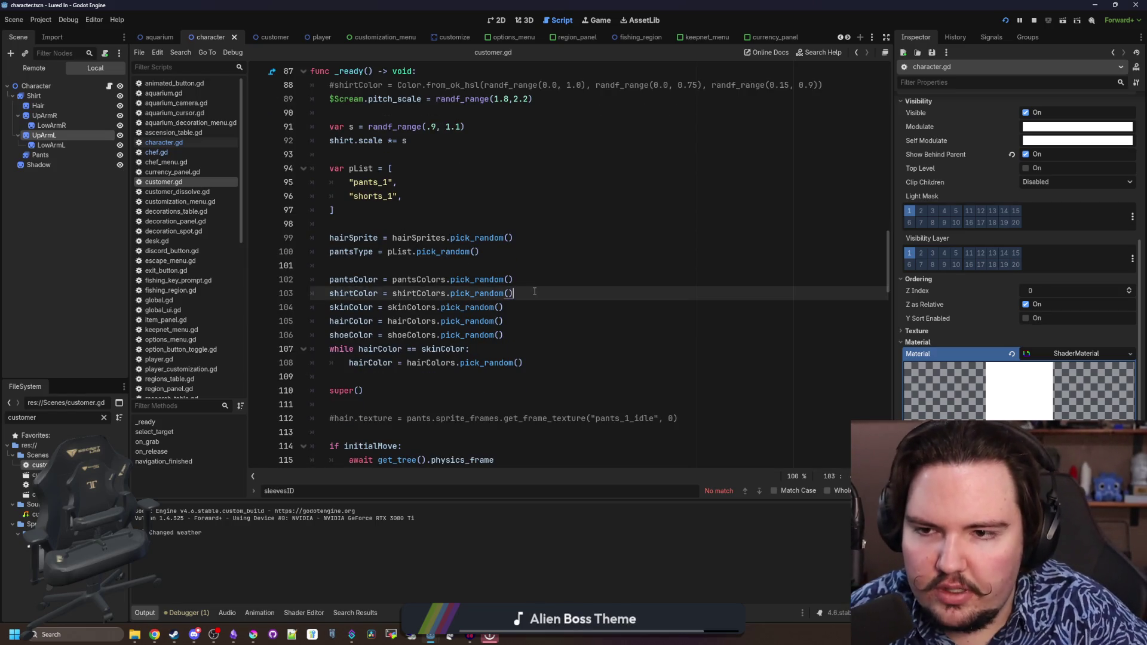
key(Return)
key(Return)
key(Return)
key(Up)
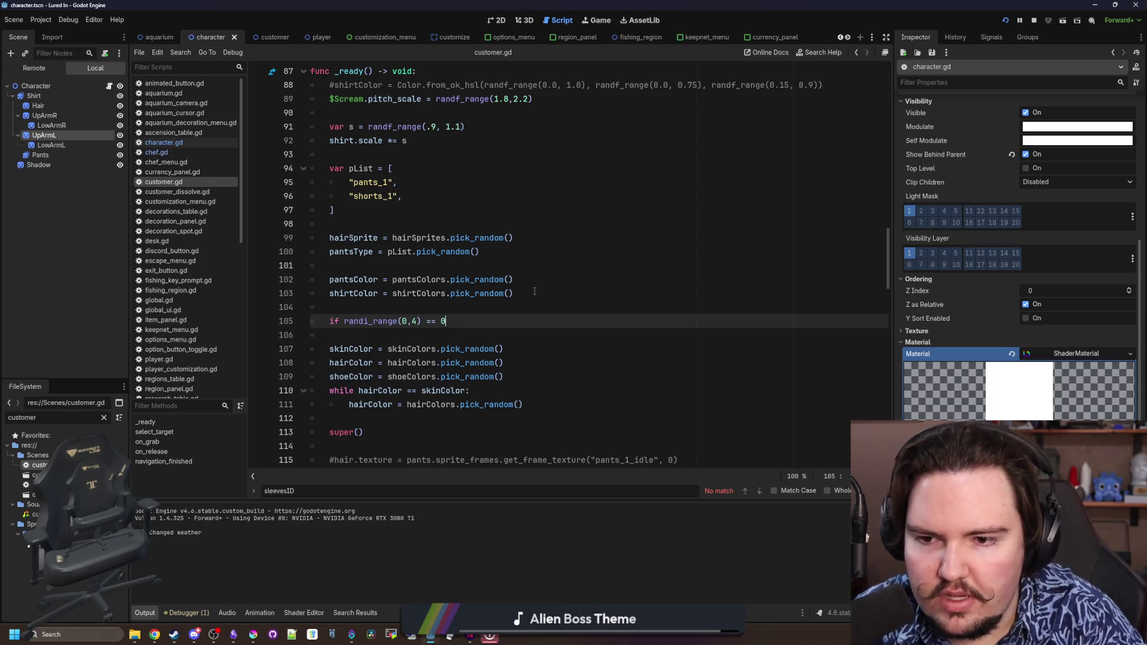
text(:)
Add a sleevesColor = shirtColor assignment above the rare-case if check
key(Return)
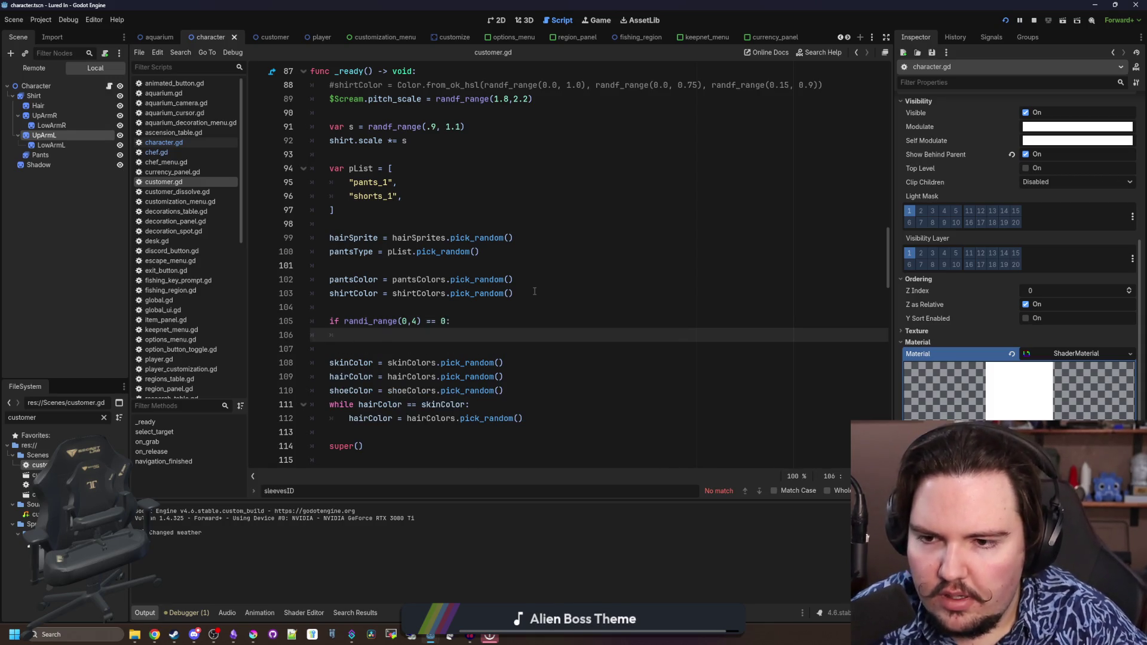
click(451, 309)
text(sleevesColor)
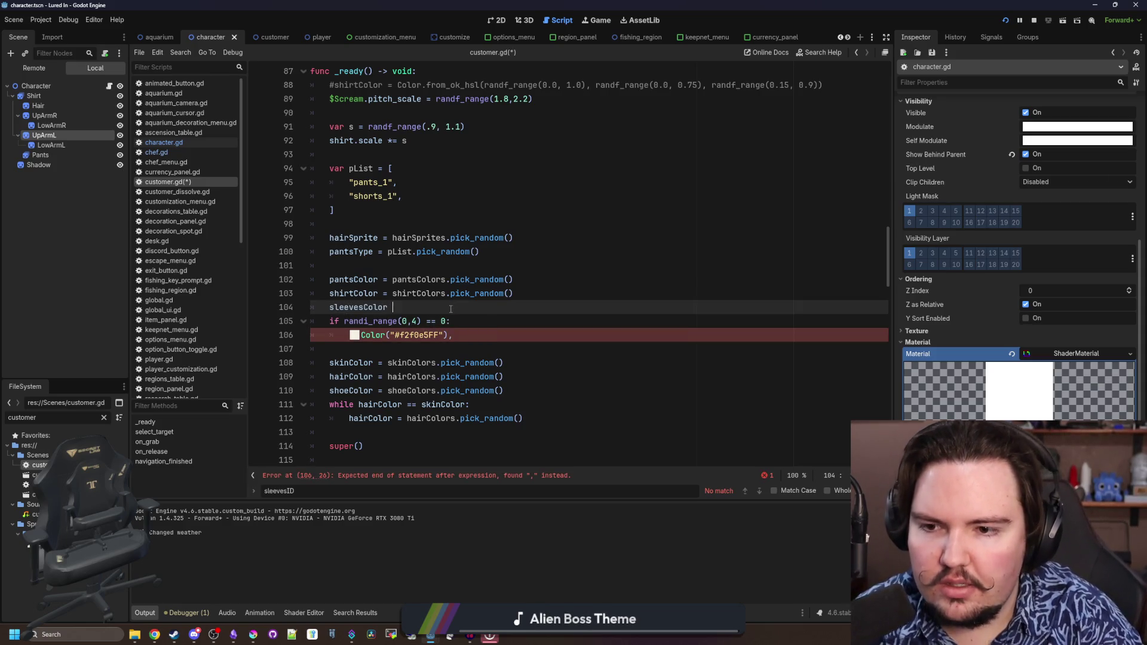
text(= shirtColor)
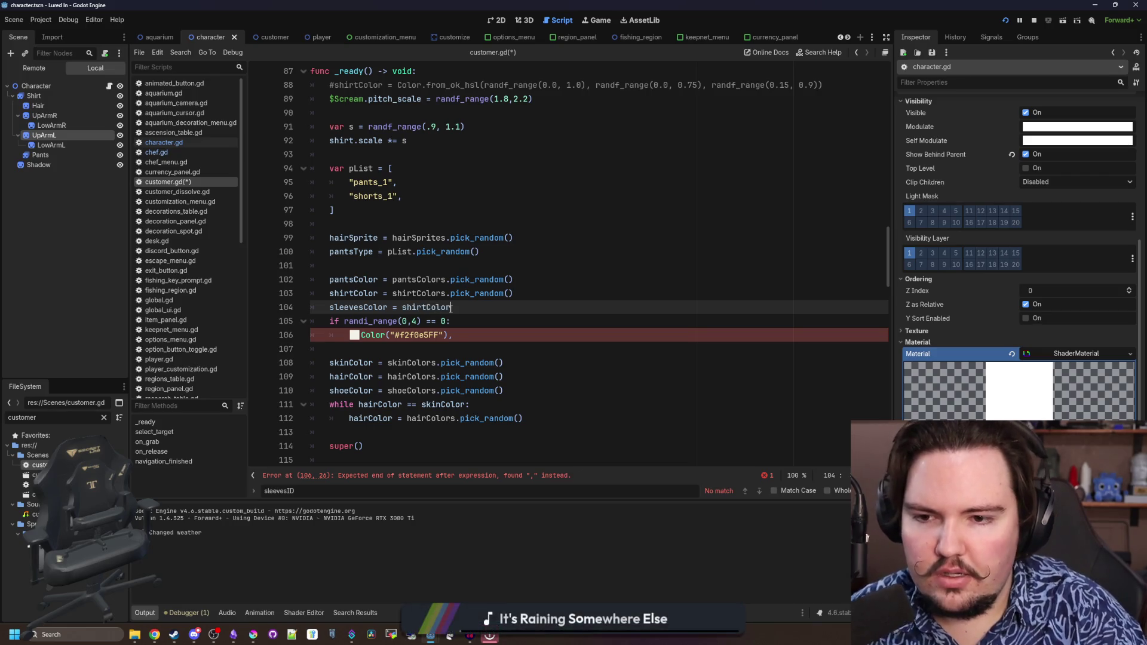
key(BackSpace)
key(Return)
Add a nested if randi_range(0,1) == 0 / else, with the white colour under else
click(470, 333)
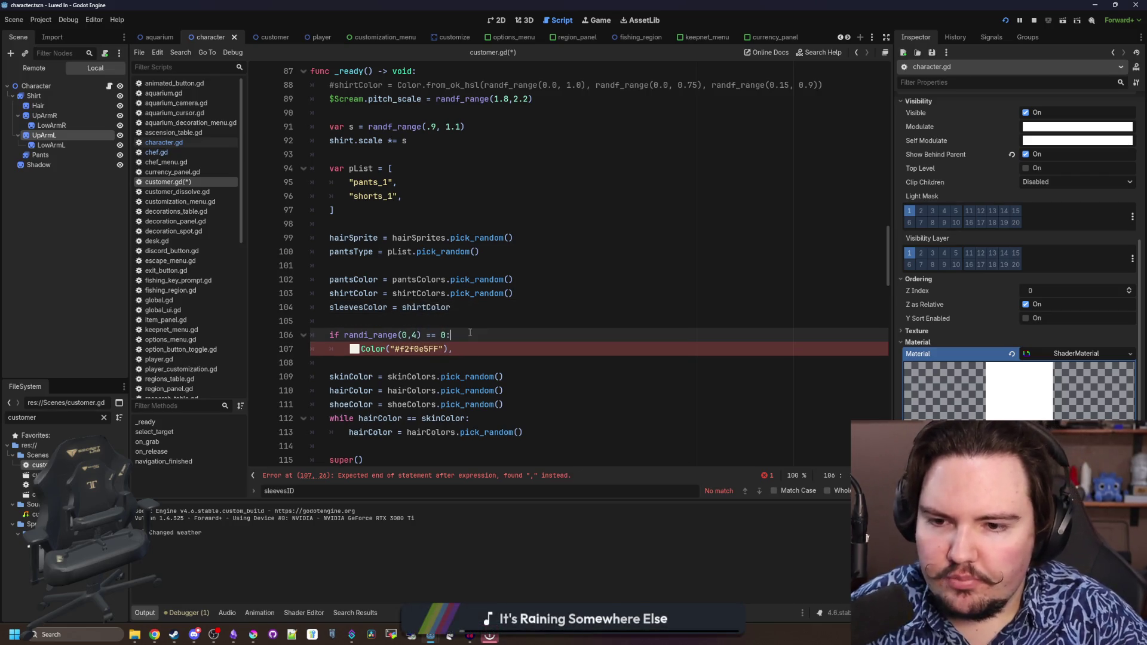
key(Return)
text(if randi_range(0)
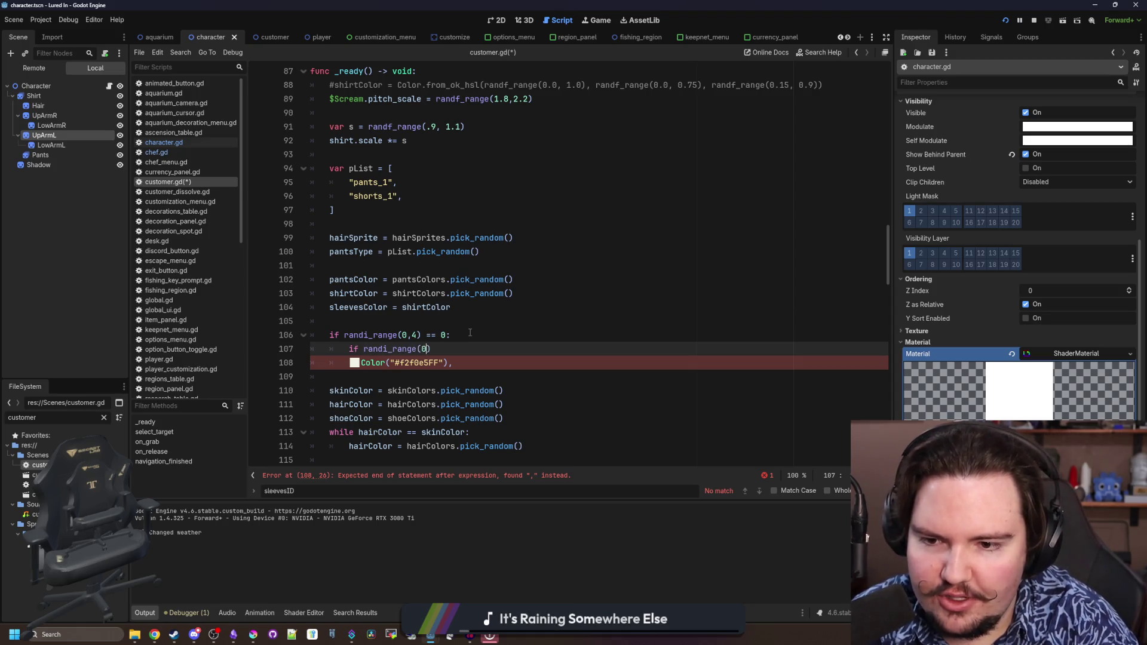
text(,1) =)
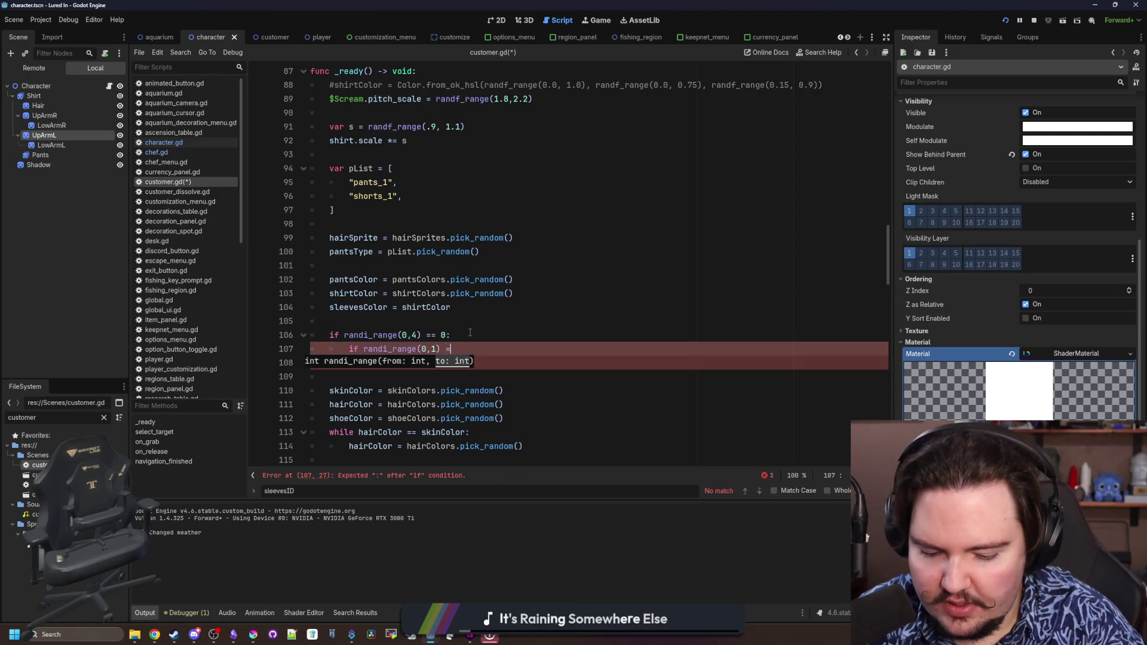
key(Return)
key(Return)
key(Return)
text(Color("#f2f0e5FF"),)
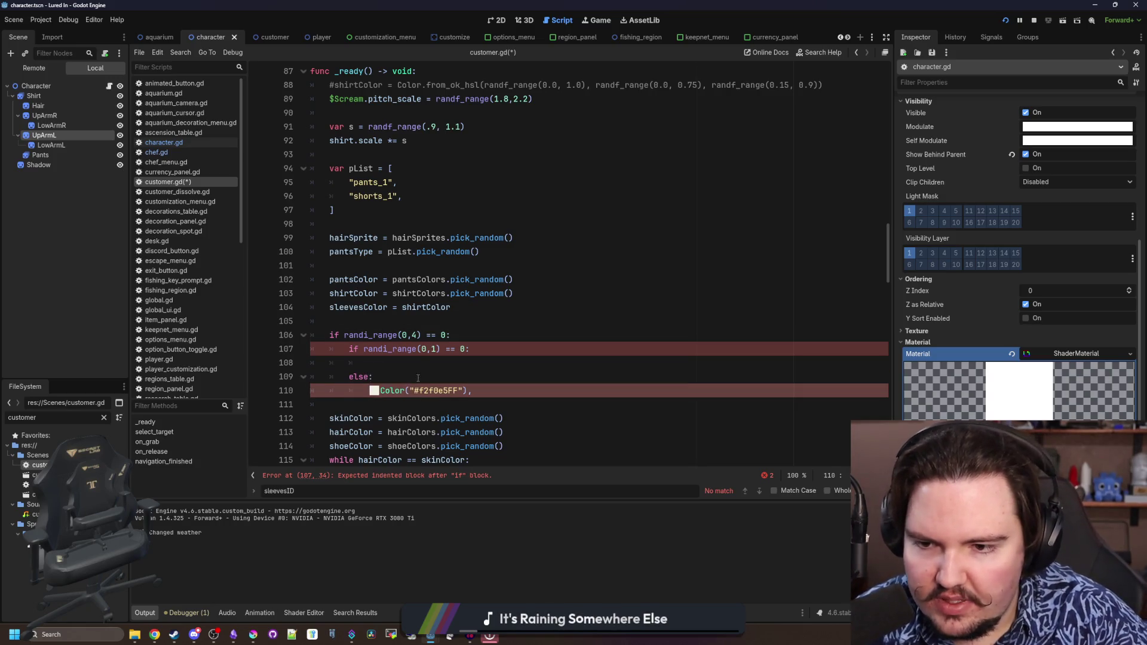
Copy the sleevesColor assignment from line 110 onto line 108
click(359, 310)
click(365, 391)
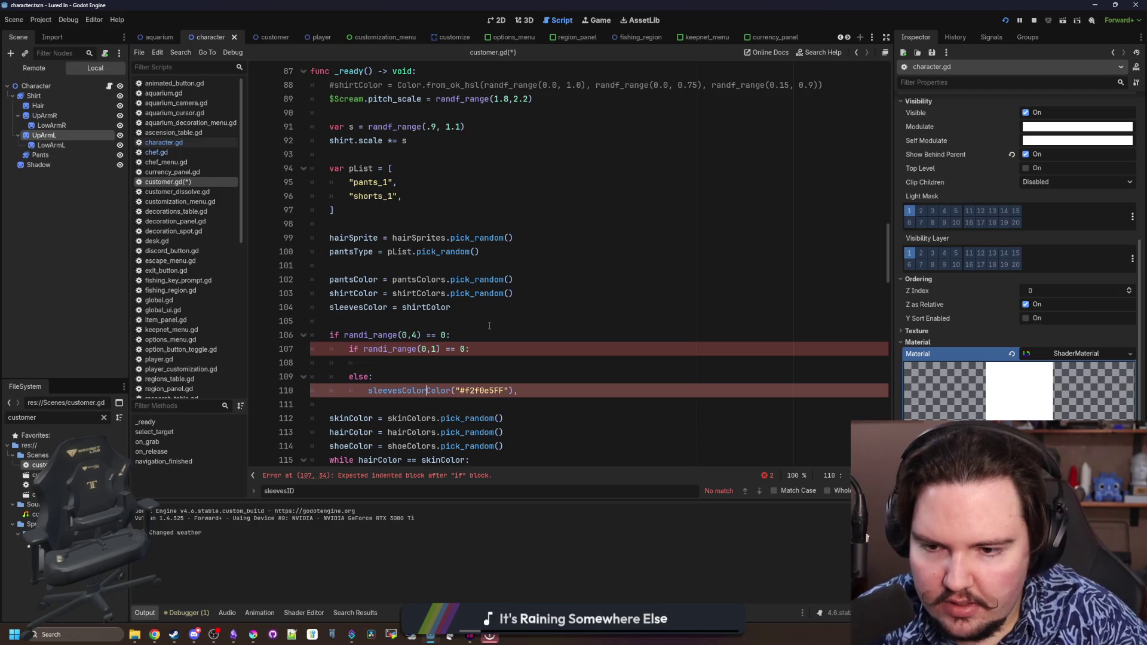
drag(545, 391, 388, 392)
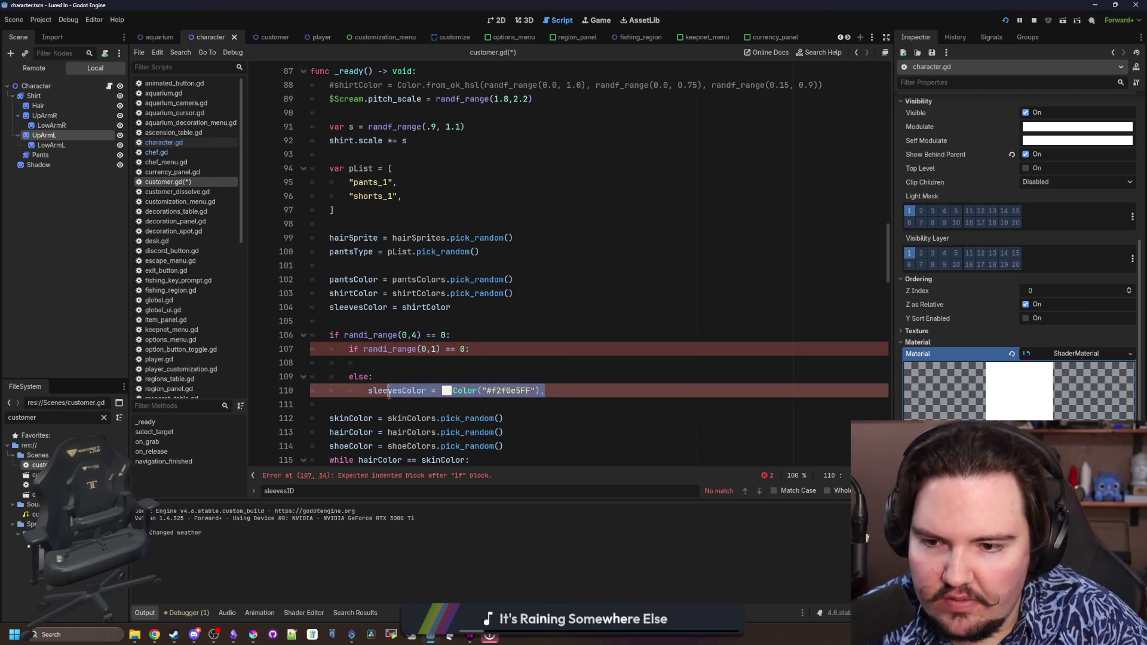
key(ctrl+c)
click(376, 363)
key(ctrl+v)
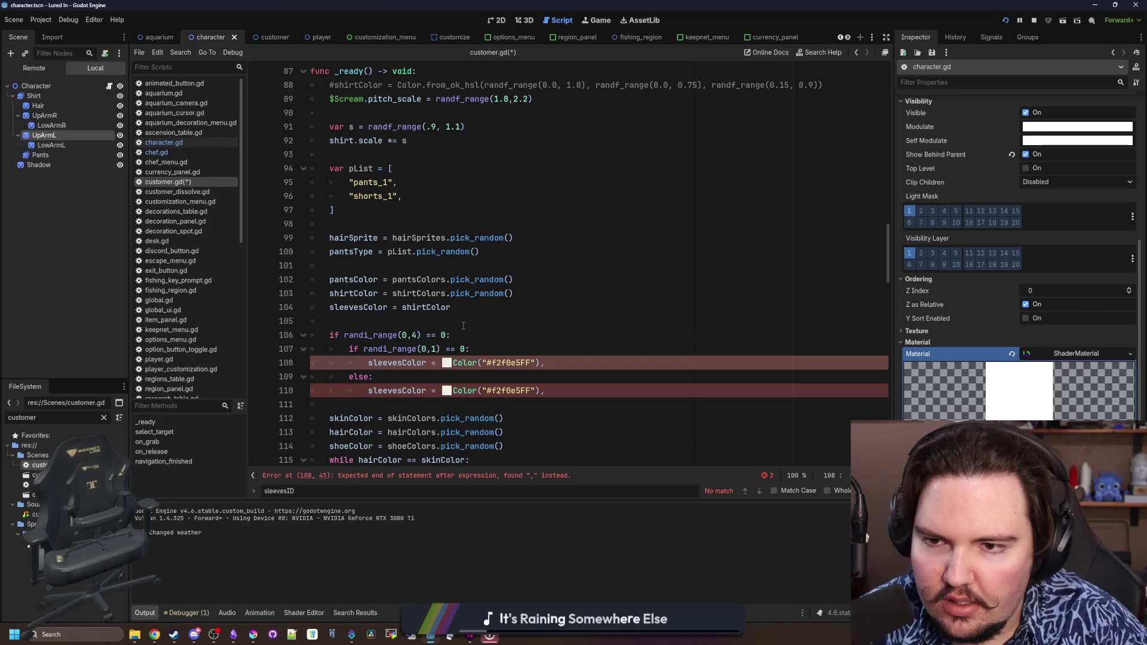
Set line 108's sleeve colour to the dark #352b42FF copied from pantsColors
click(463, 321)
scroll(463, 326, up, 8)
scroll(458, 334, up, 6)
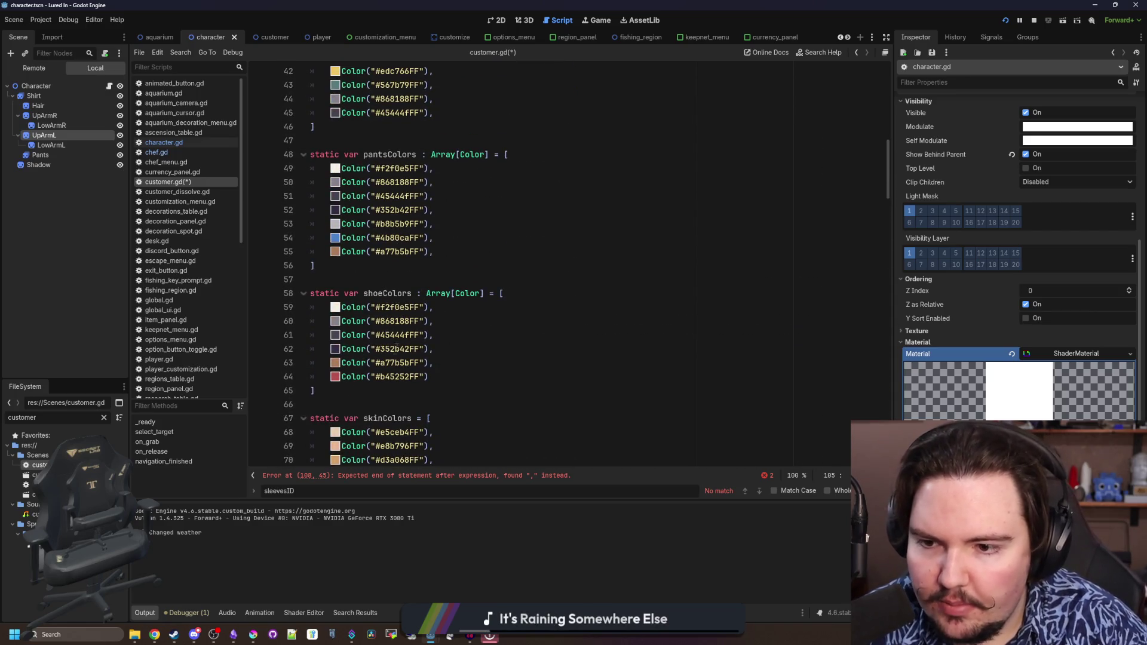
drag(429, 210, 363, 213)
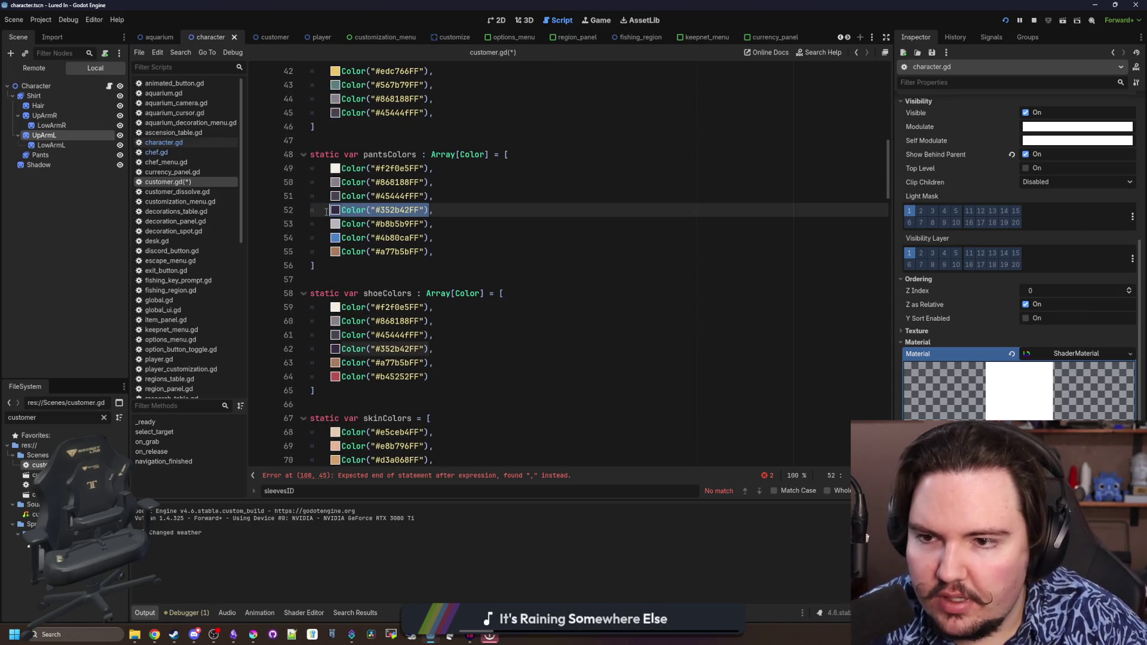
scroll(484, 347, down, 16)
click(537, 309)
click(542, 321)
key(BackSpace)
key(ctrl+v)
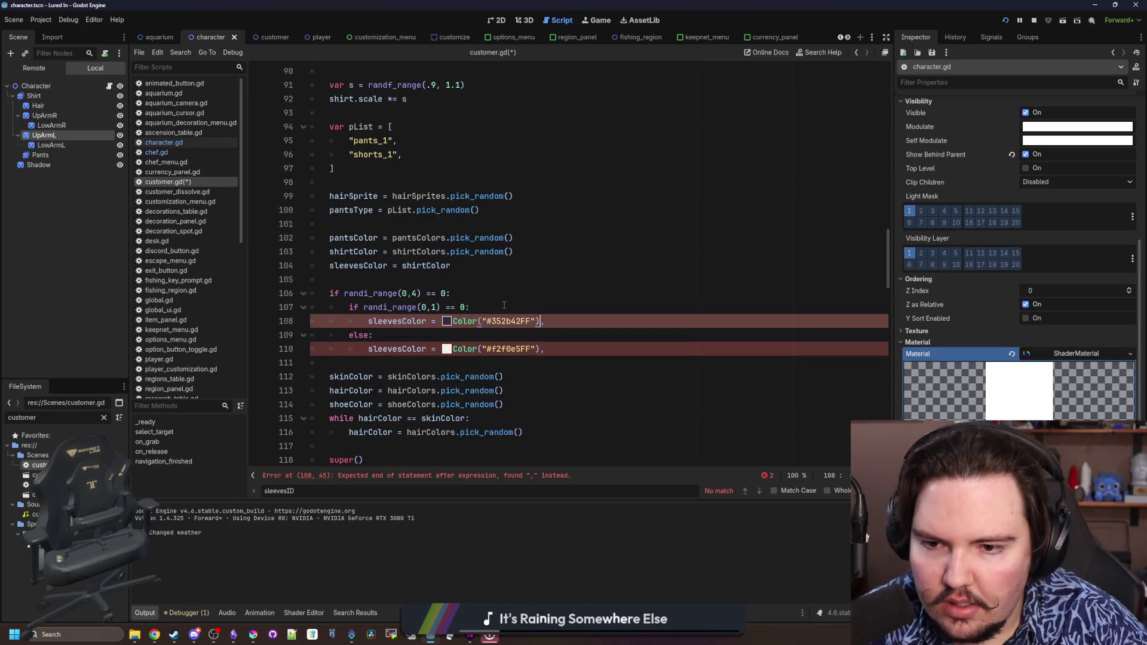
key(Up)
key(Up)
key(Up)
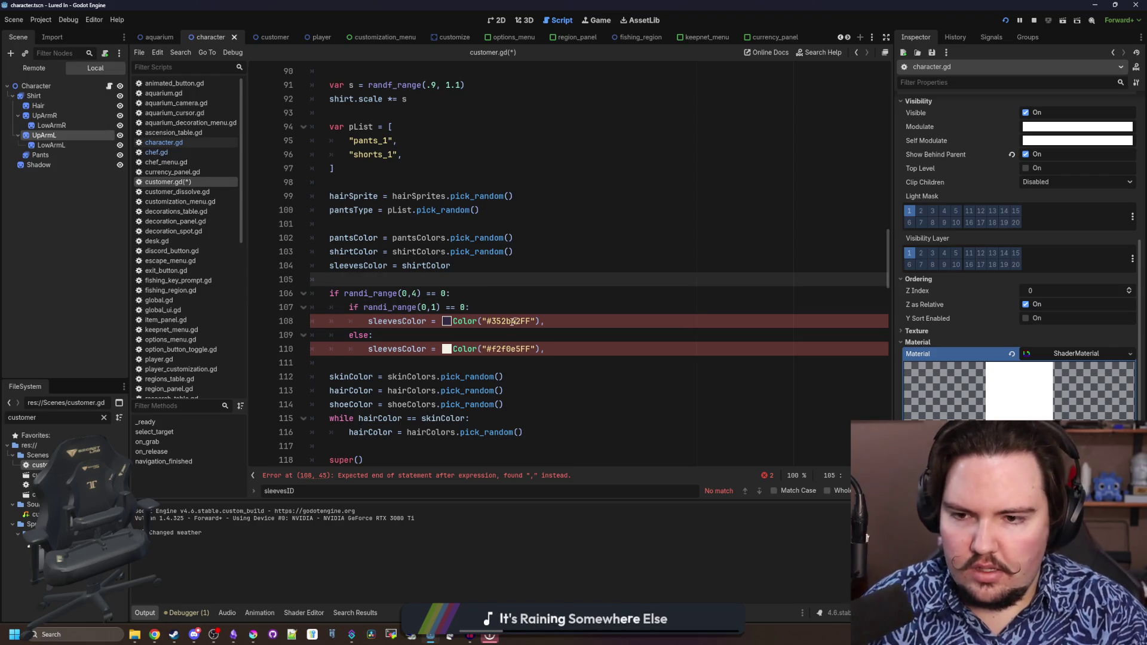
Remove the trailing commas on lines 108 and 110 and launch the game to test
click(570, 340)
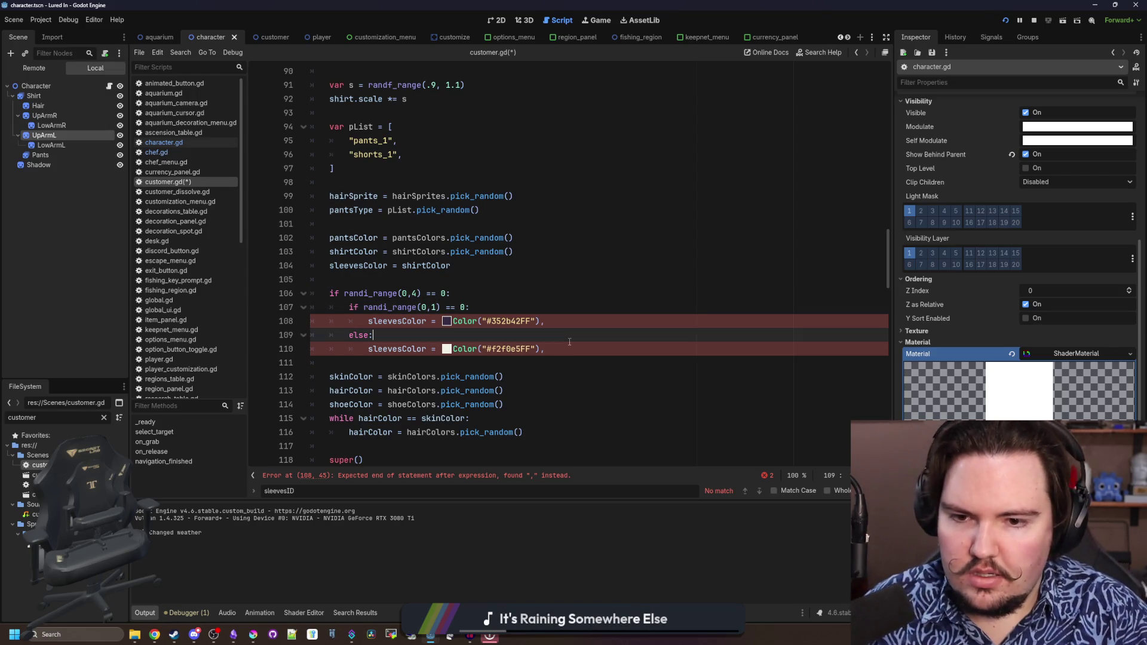
click(569, 323)
key(BackSpace)
click(570, 349)
key(BackSpace)
click(577, 308)
click(1004, 22)
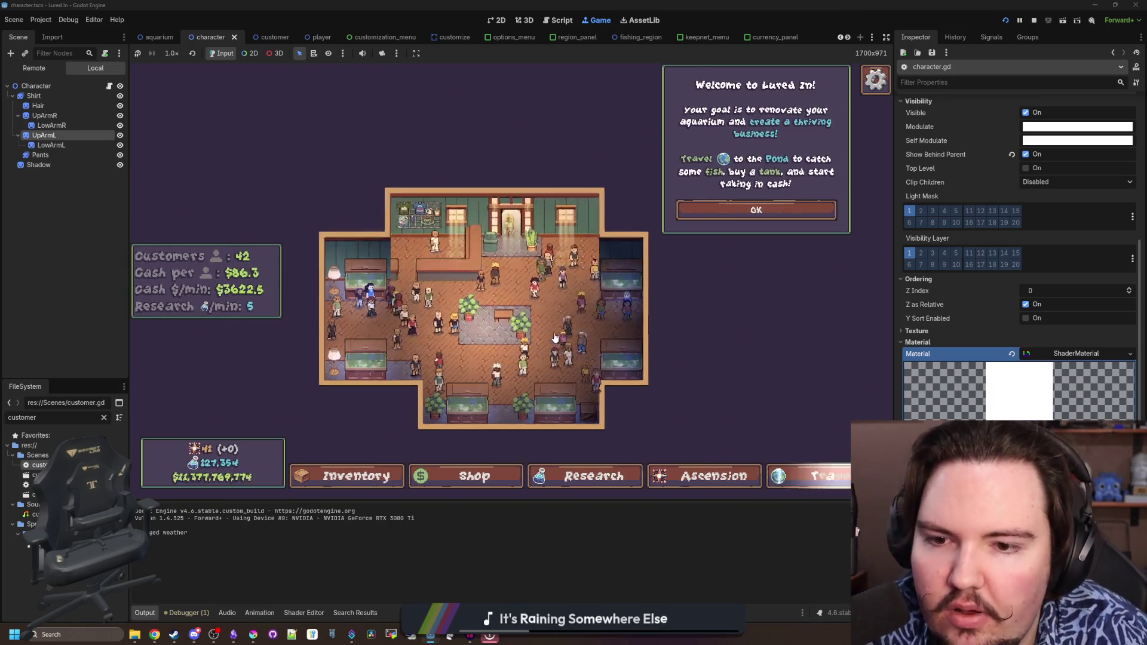
Dismiss the welcome message and pan across the shop with WASD to inspect customers' sleeves
click(747, 212)
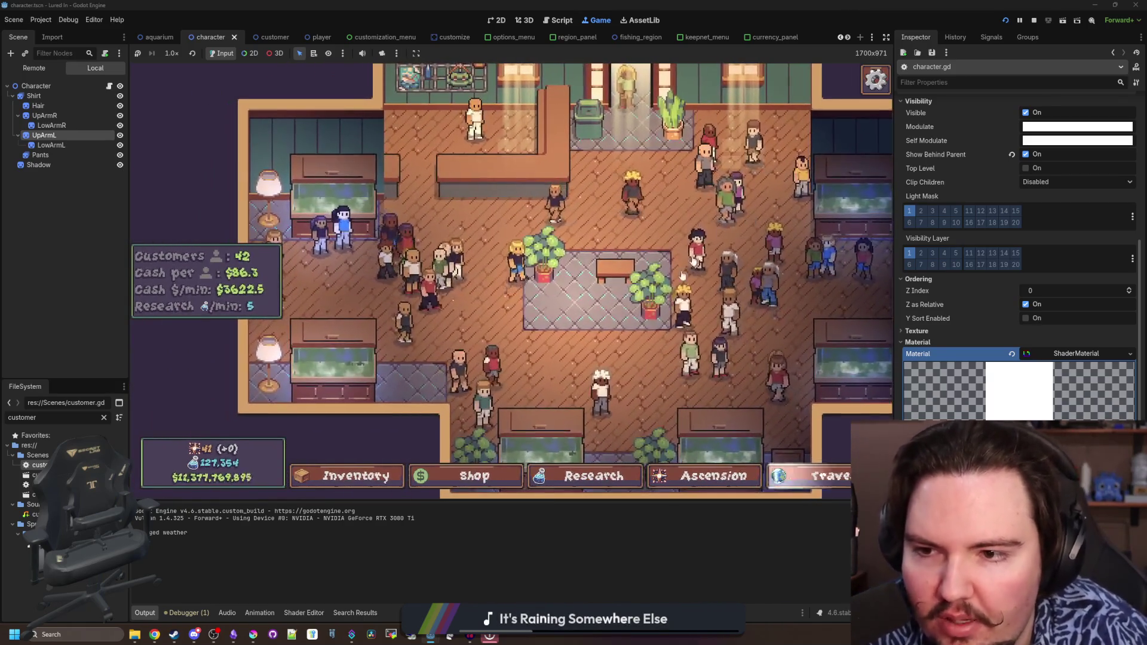
scroll(543, 333, up, 2)
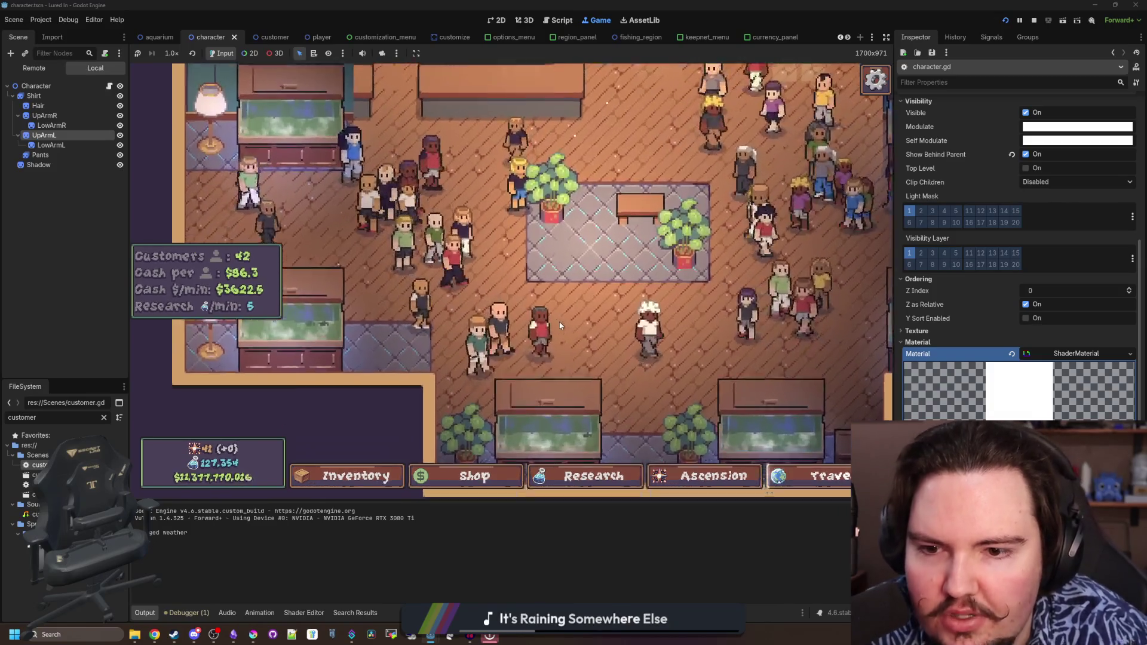
scroll(561, 326, up, 1)
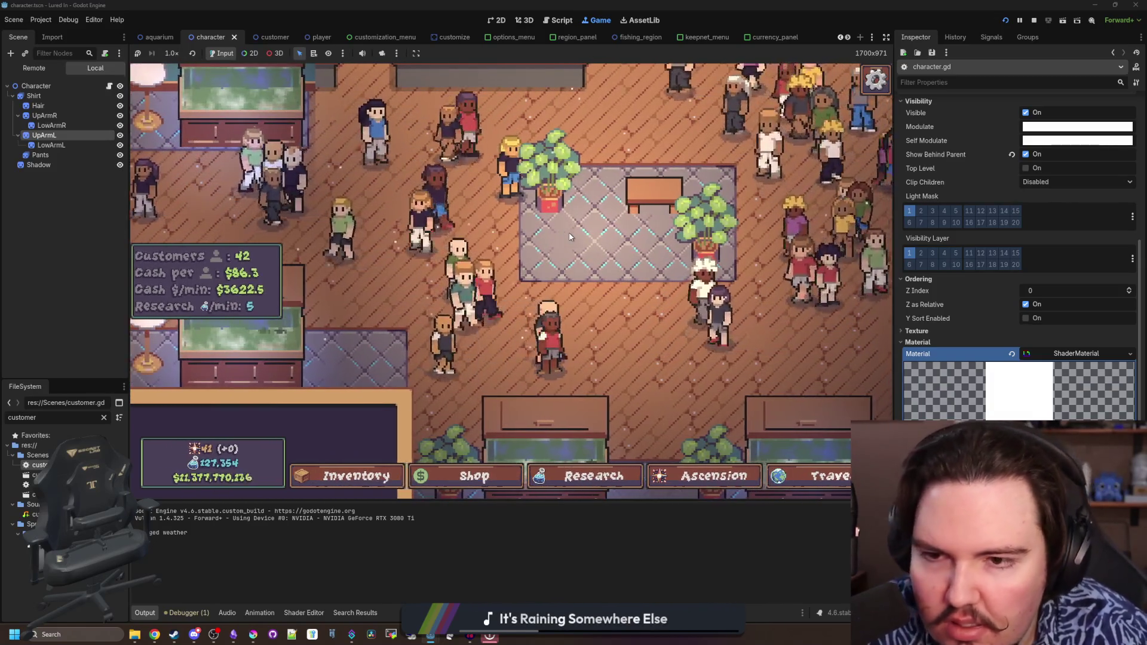
key(d)
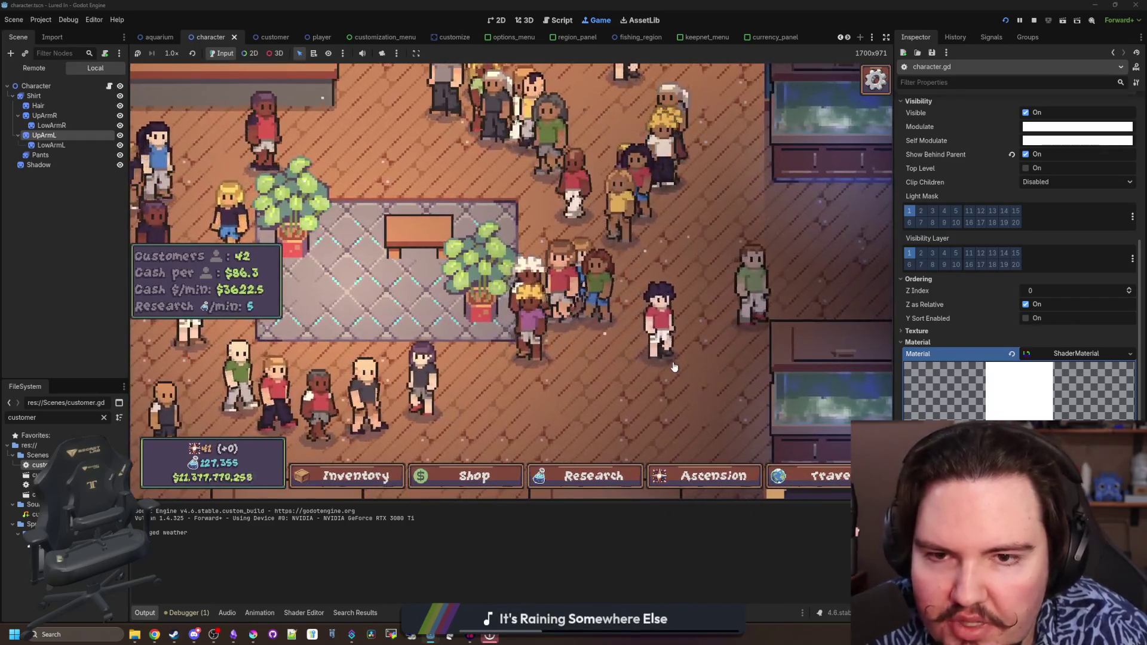
key(a)
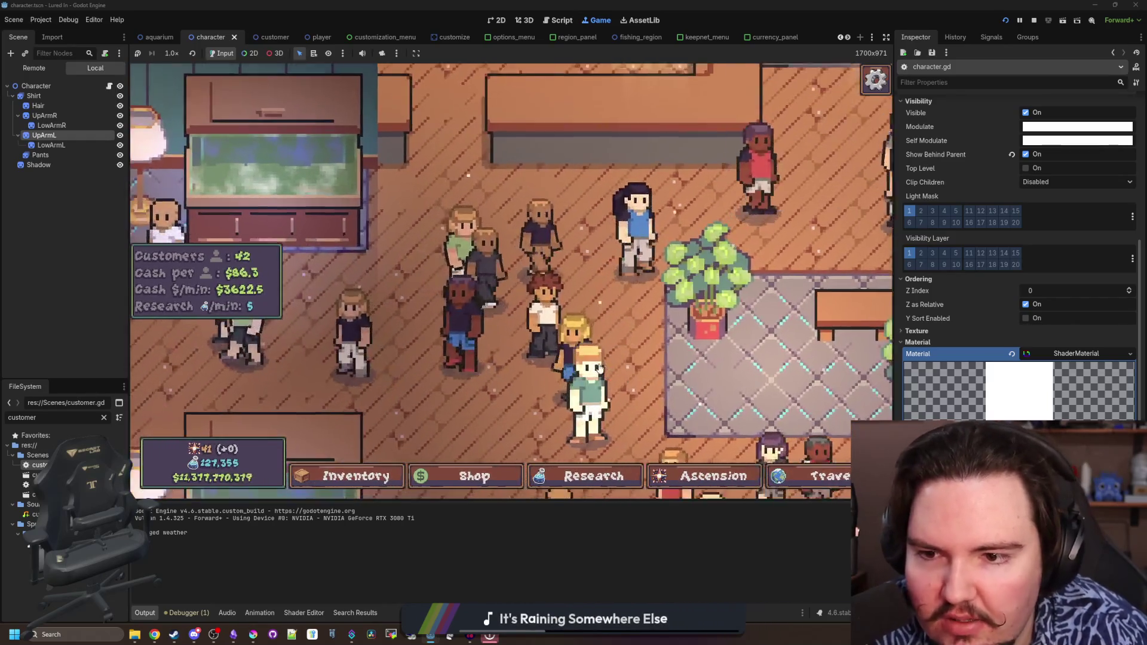
key(w)
key(d)
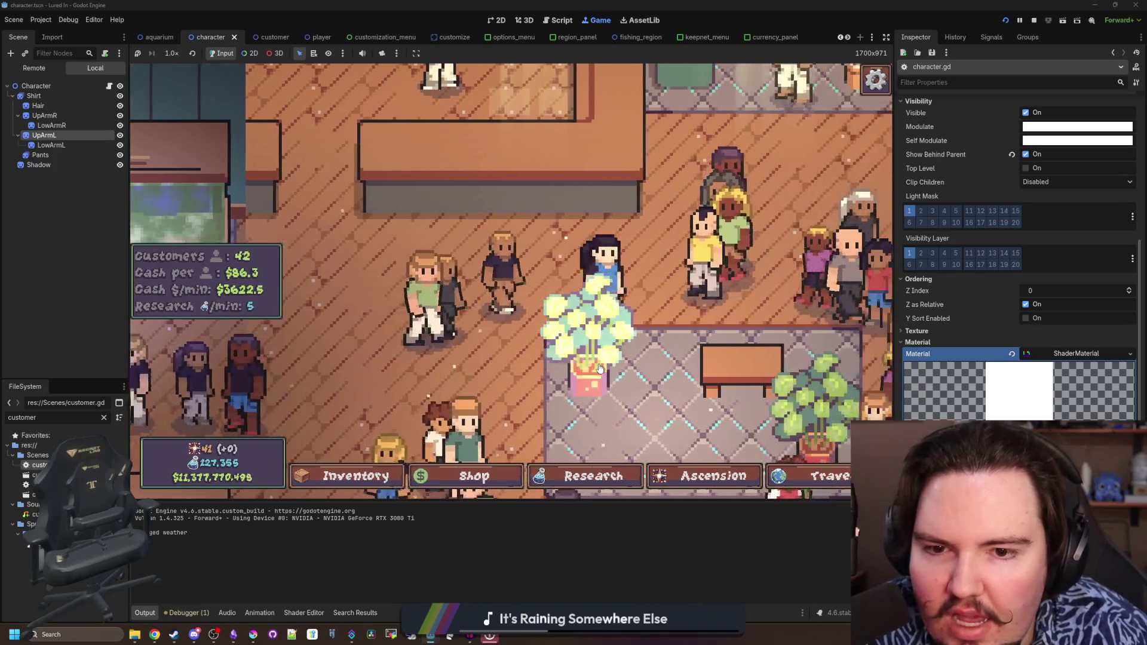
key(d)
scroll(490, 288, up, 2)
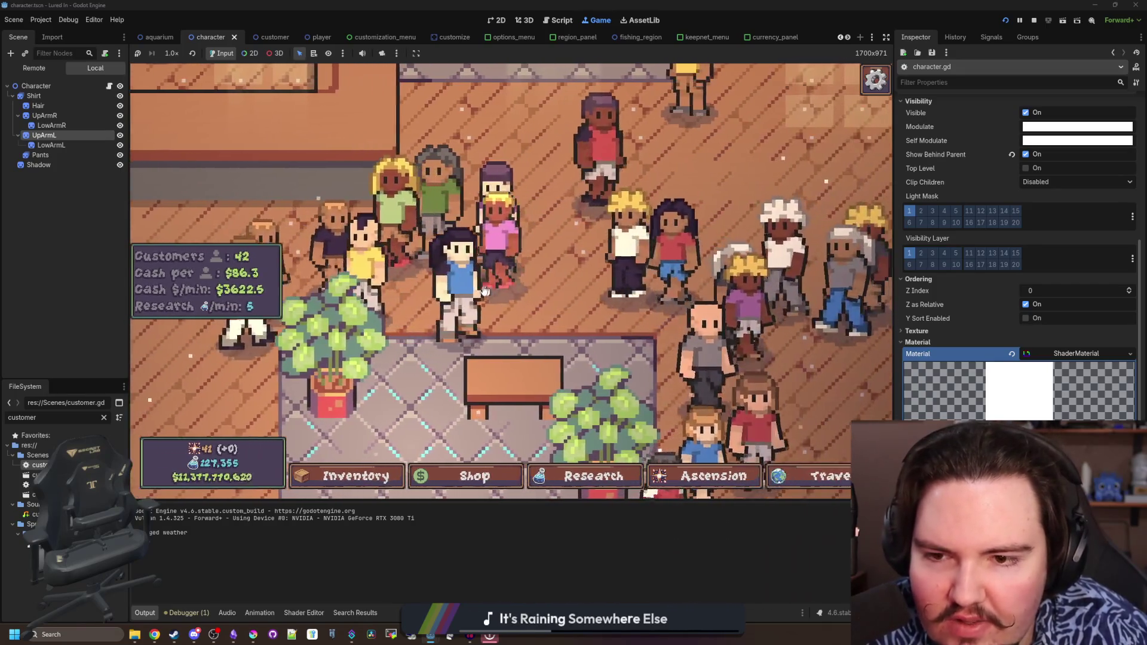
scroll(259, 328, down, 3)
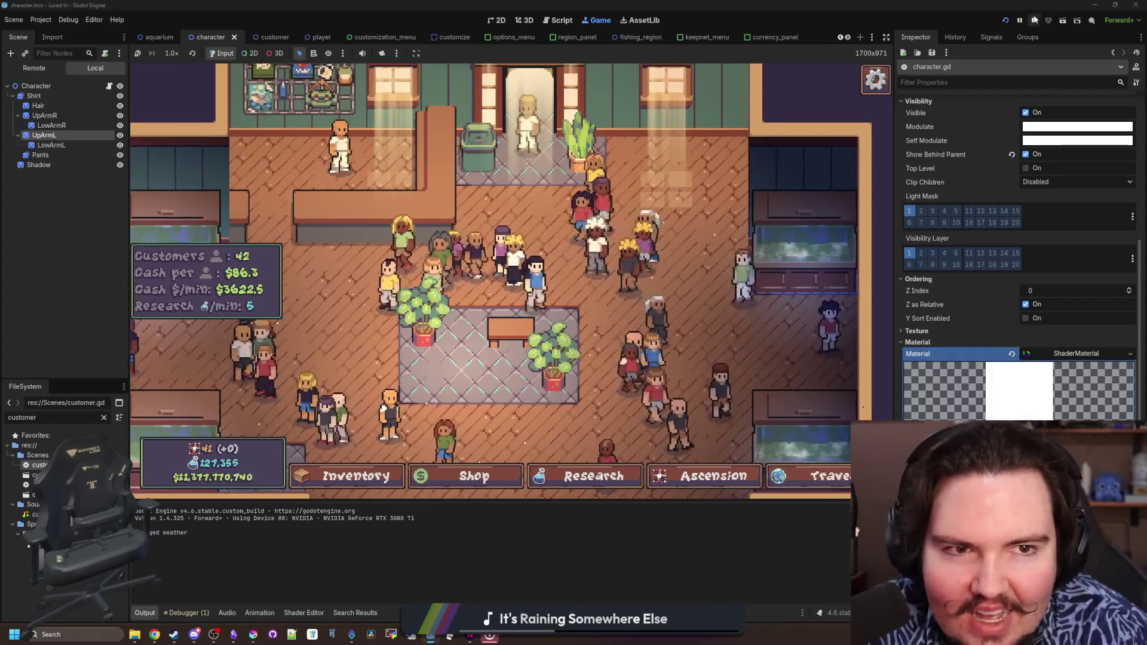
Stop the game and replace the nested if/else with a single #f2f0e5FF sleeve assignment
click(1035, 19)
drag(404, 334, 454, 293)
key(BackSpace)
key(shift+Tab)
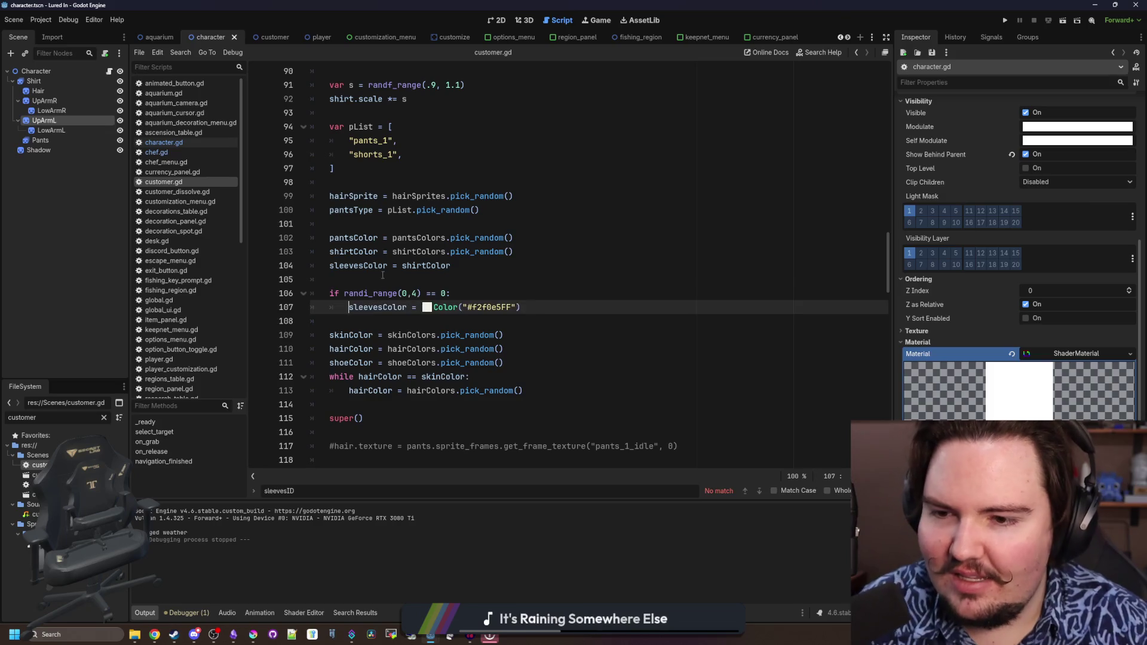
click(373, 278)
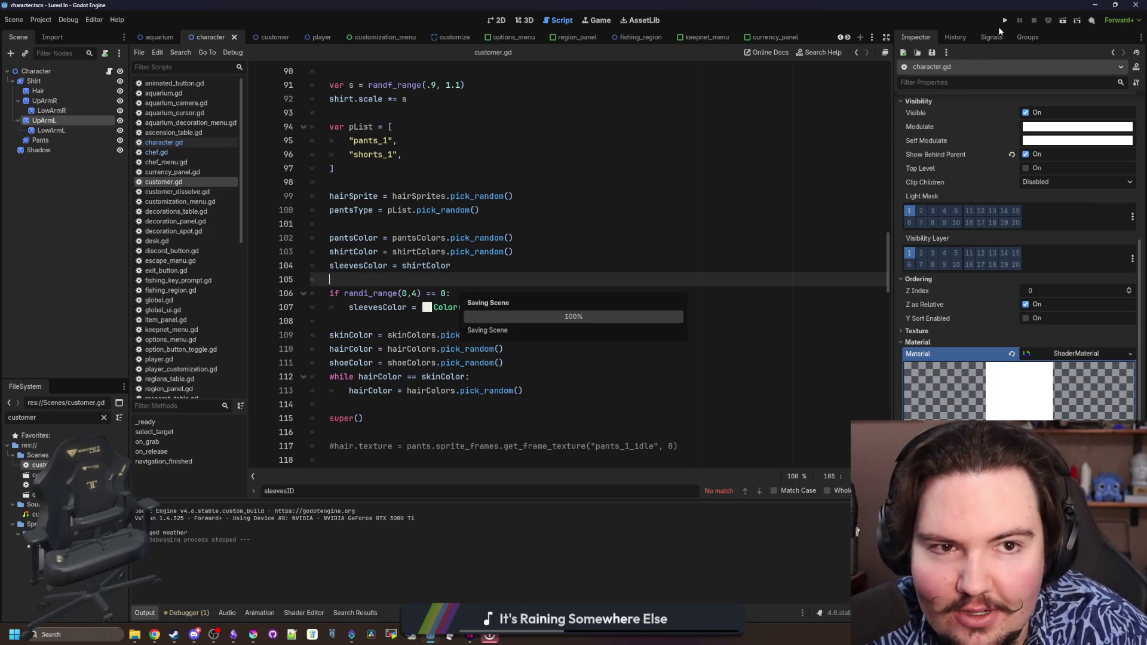
key(alt+Tab)
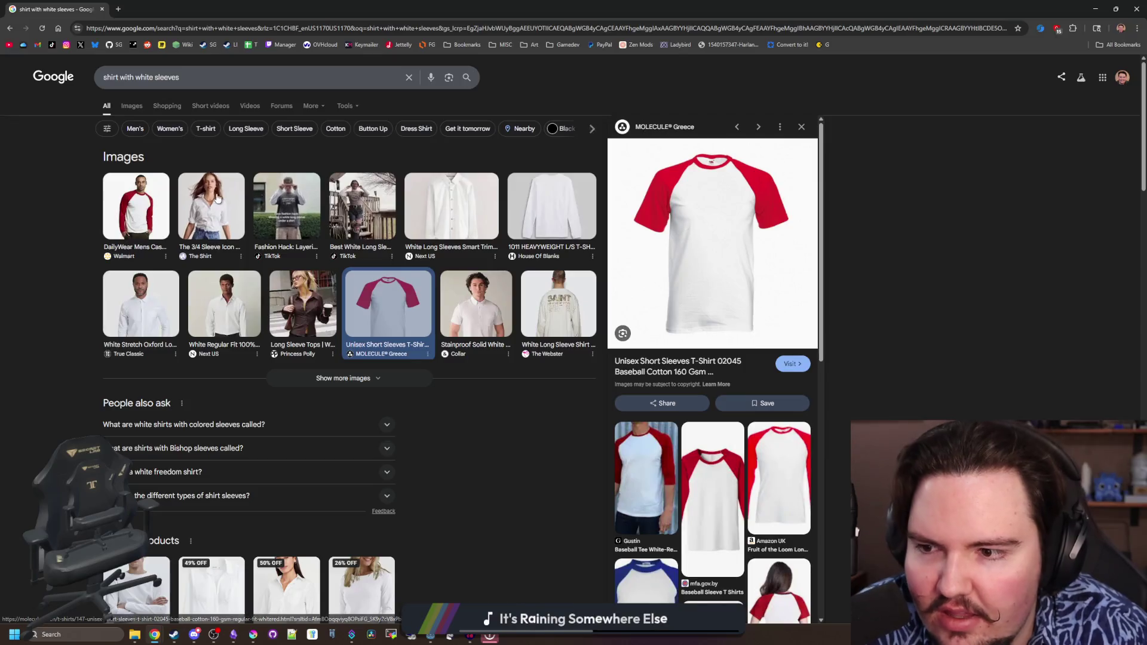
Browse the image results for 'shirt with white sleeves'
click(136, 109)
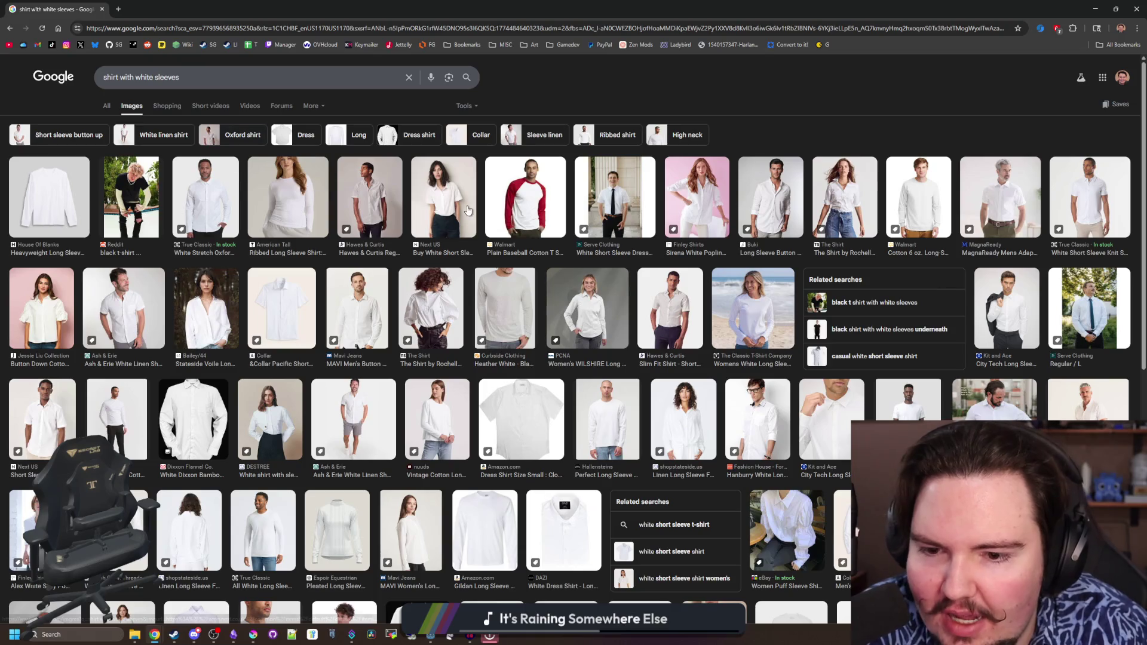
scroll(416, 257, down, 2)
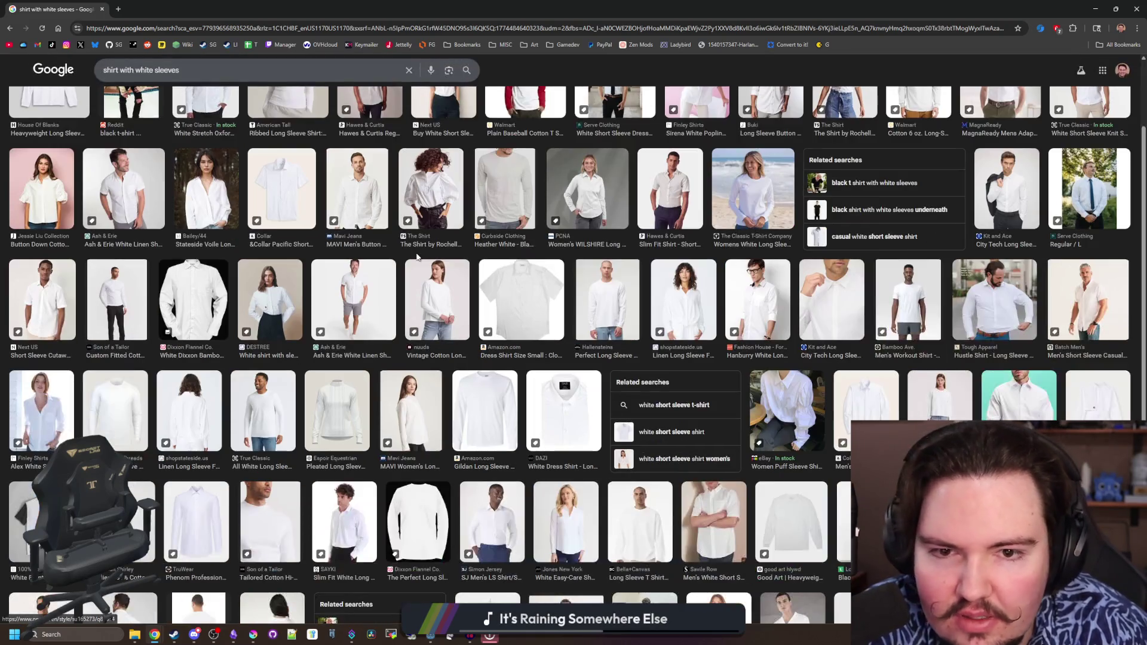
scroll(417, 257, down, 4)
scroll(417, 257, down, 3)
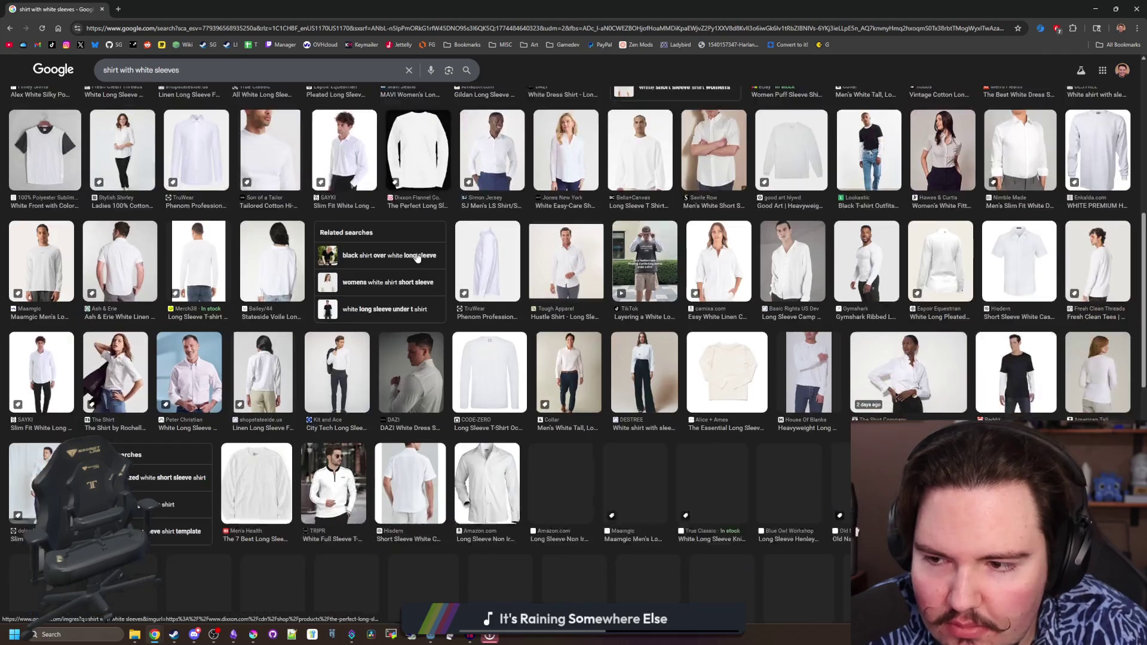
scroll(417, 257, up, 15)
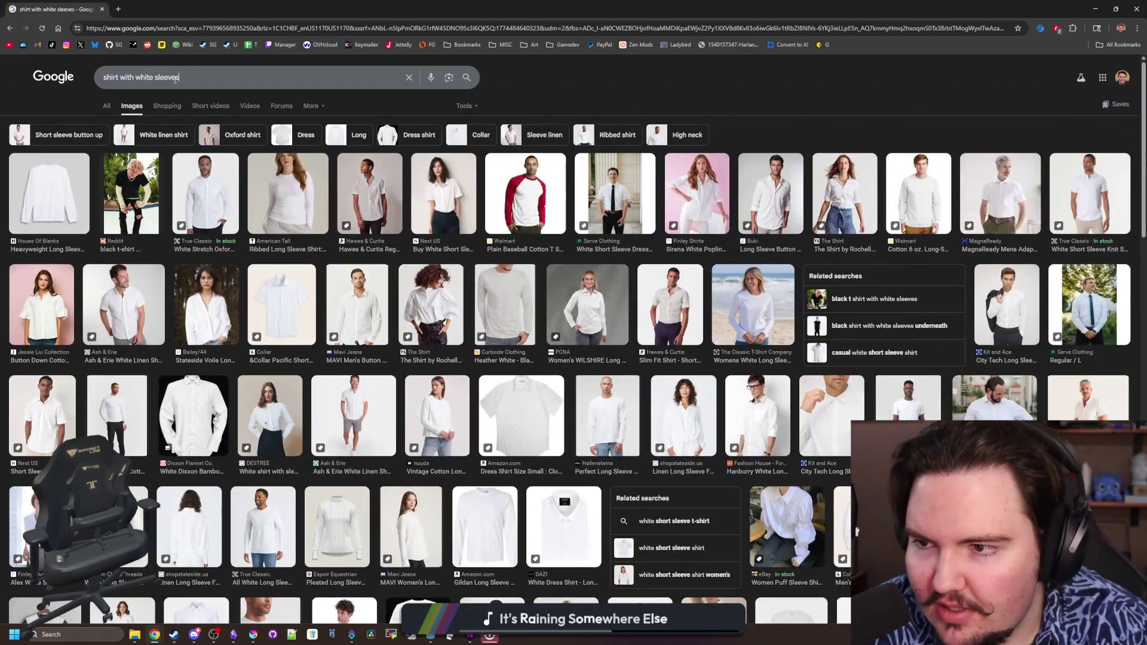
Search images for 'different colored sleeves' and view the 123RF colored long-sleeve shirts preview
drag(176, 79, 73, 78)
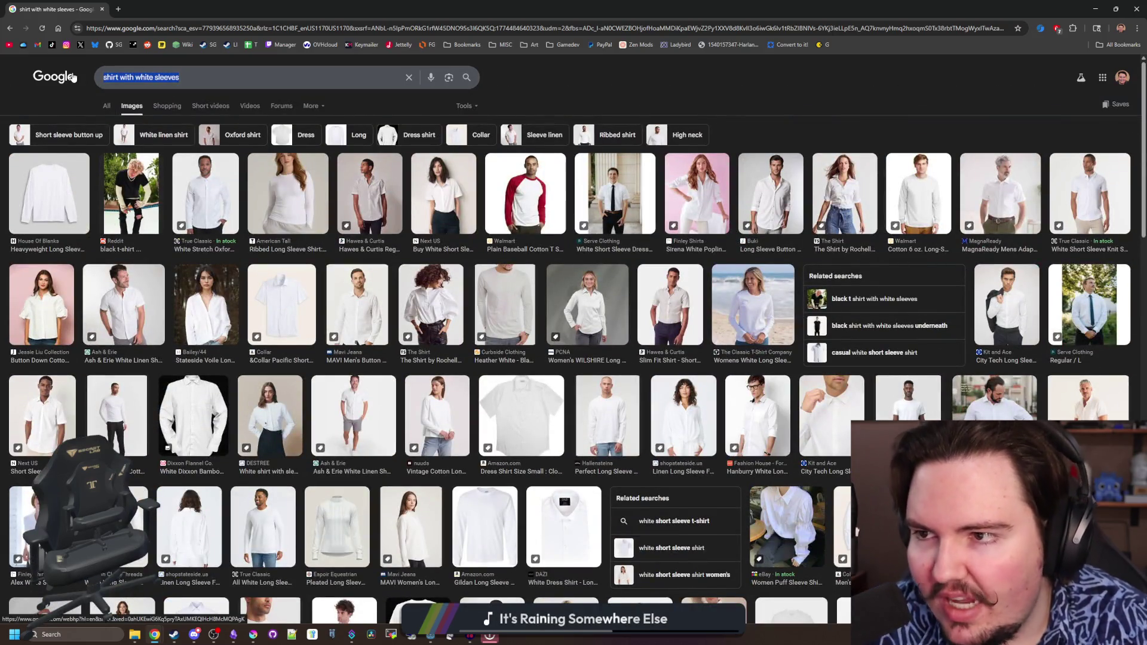
text(diff)
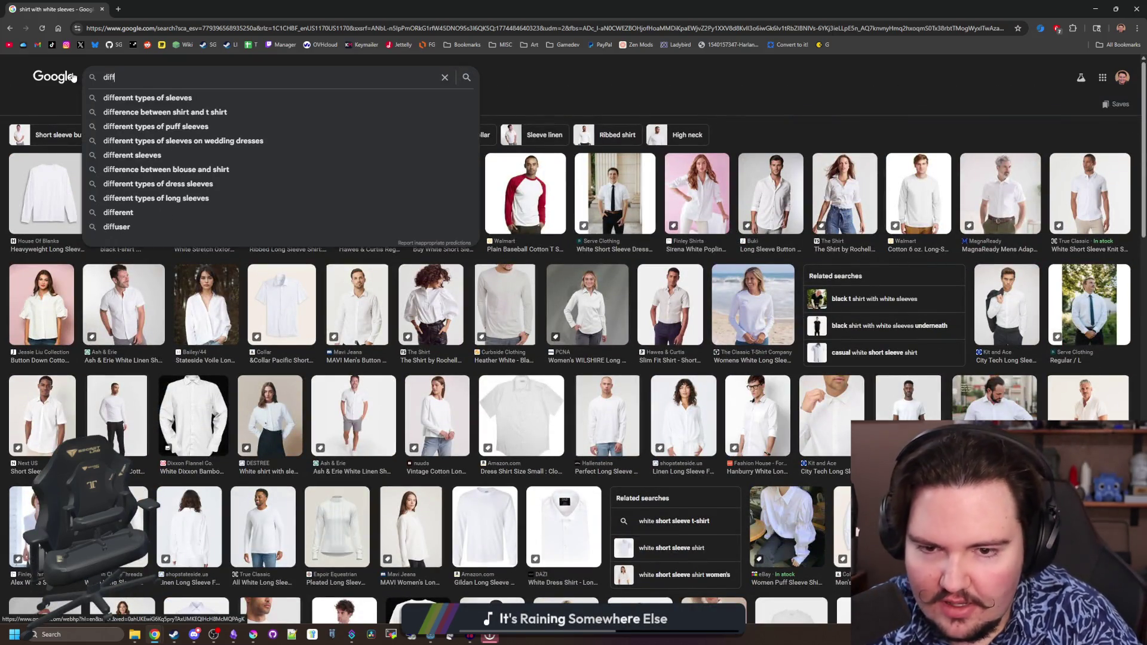
text(erent colored sleeves)
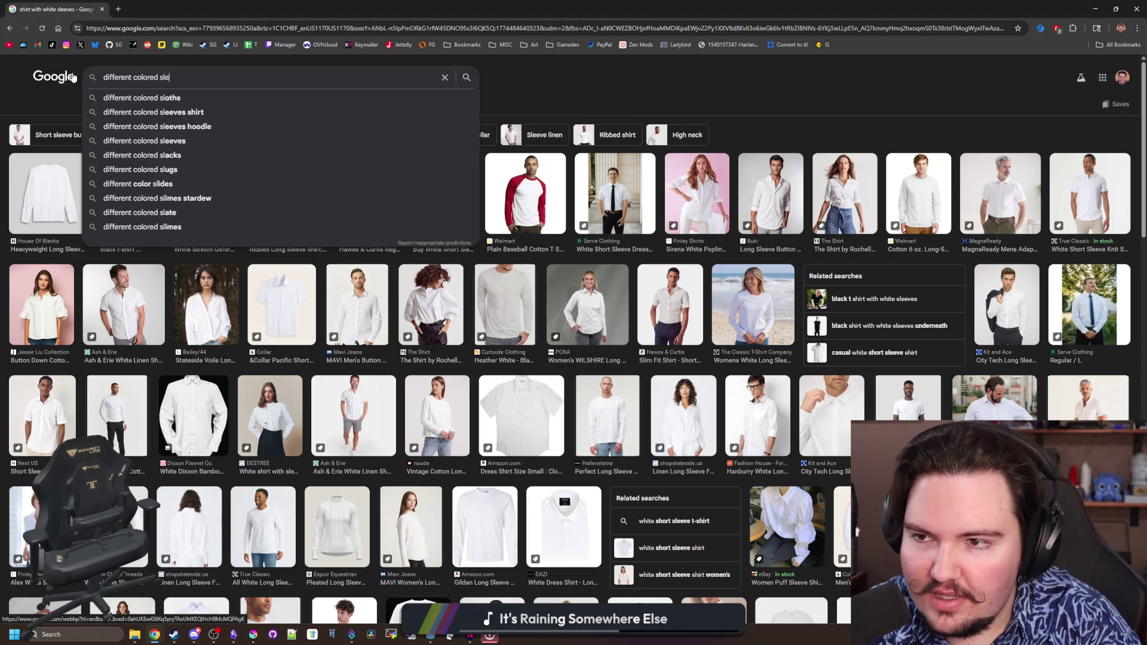
key(Return)
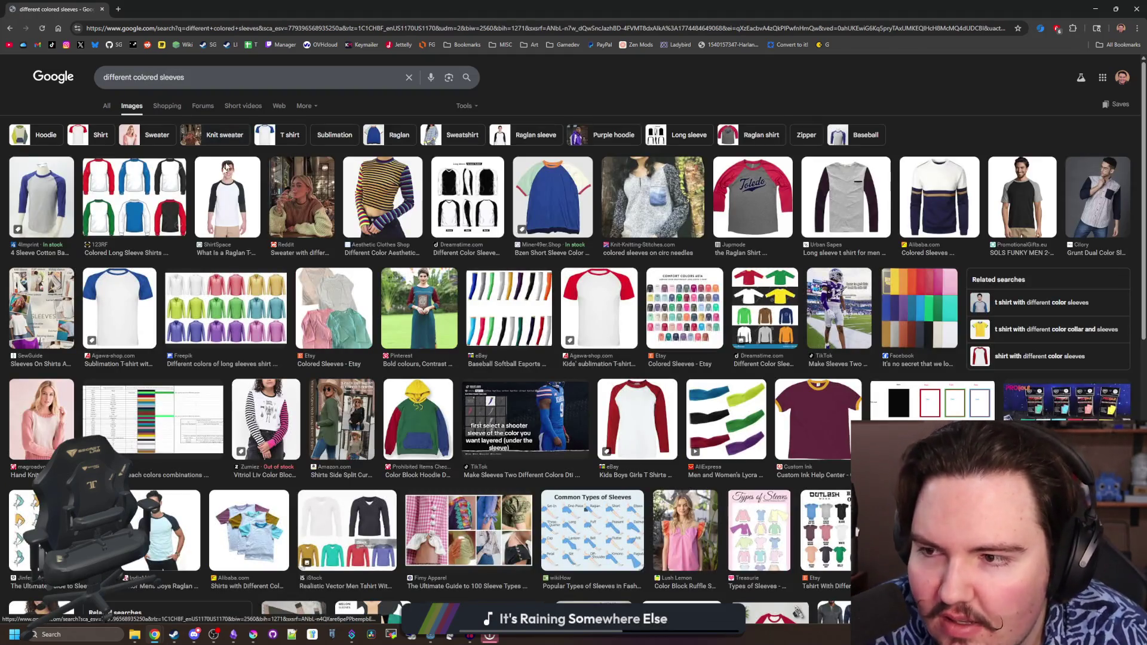
click(135, 197)
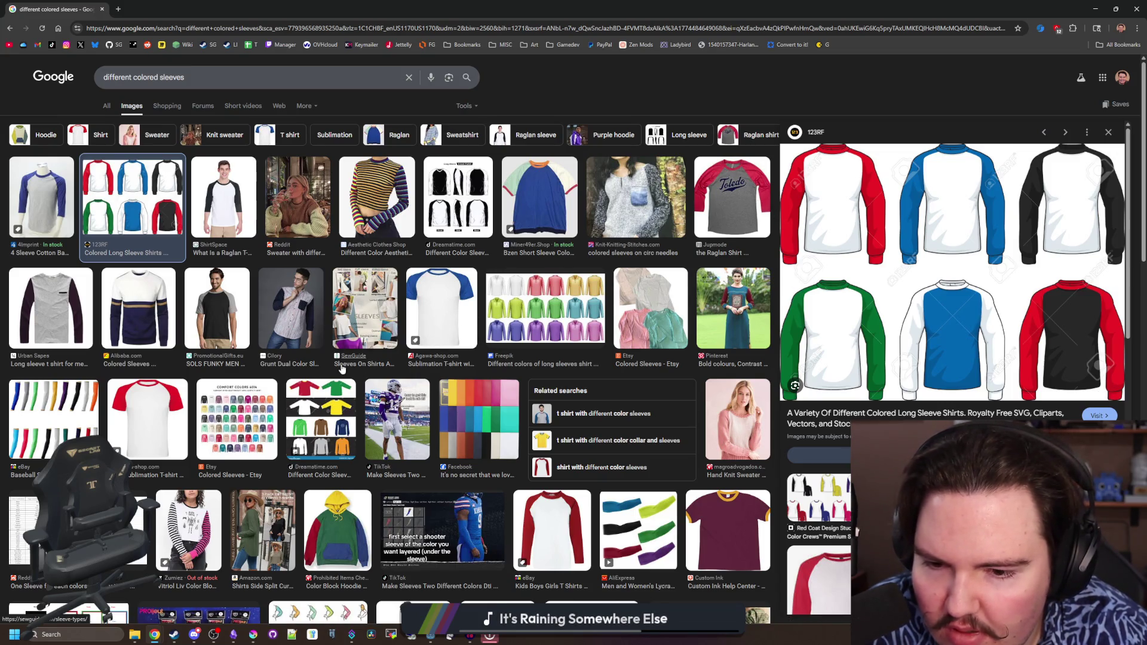
scroll(341, 368, down, 3)
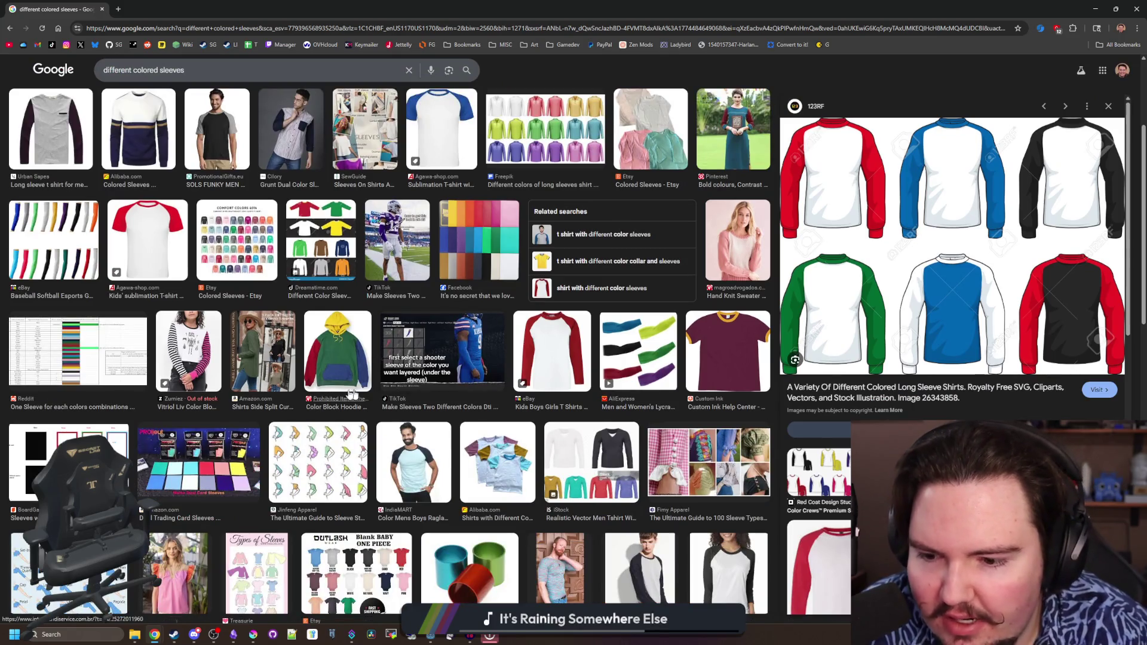
scroll(399, 379, down, 4)
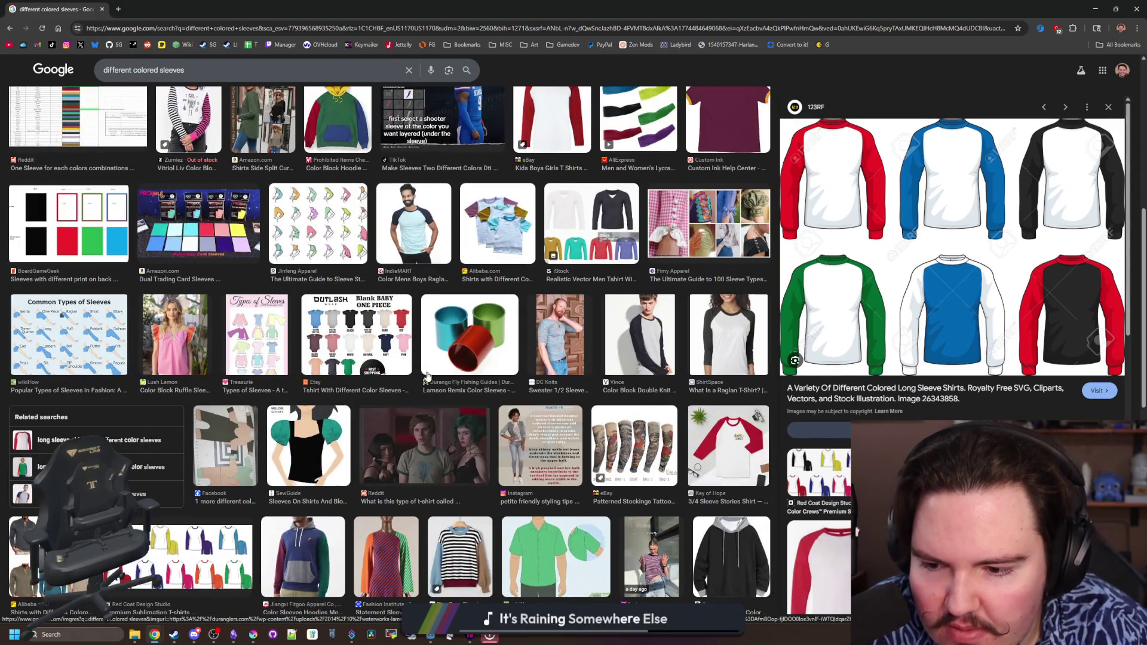
scroll(423, 375, down, 4)
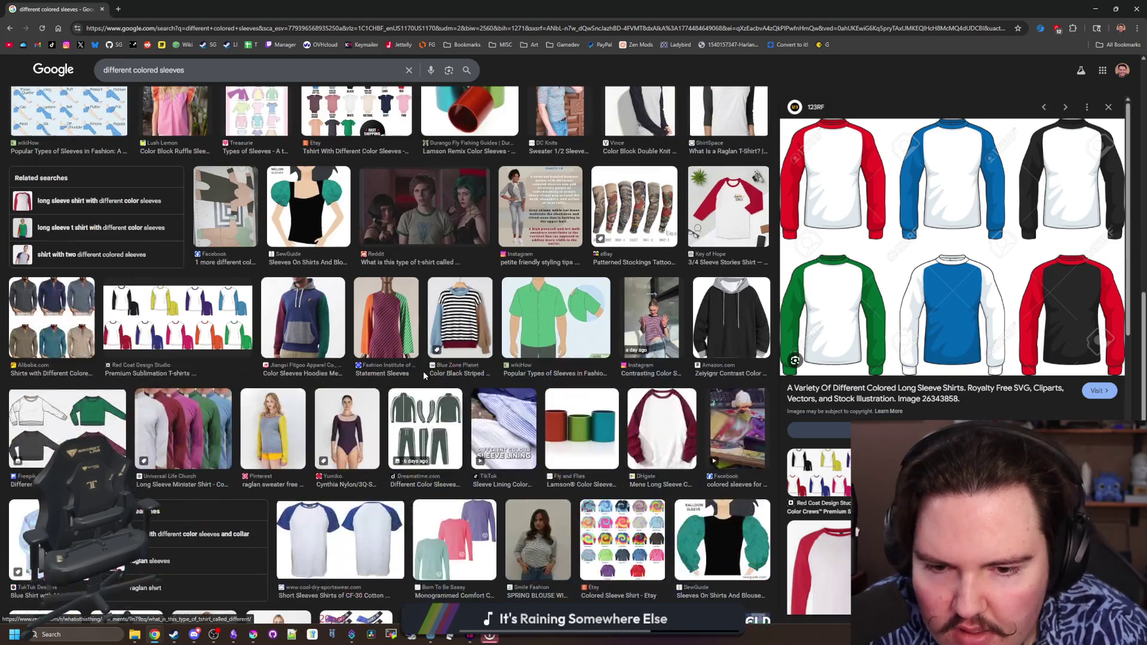
scroll(423, 371, down, 5)
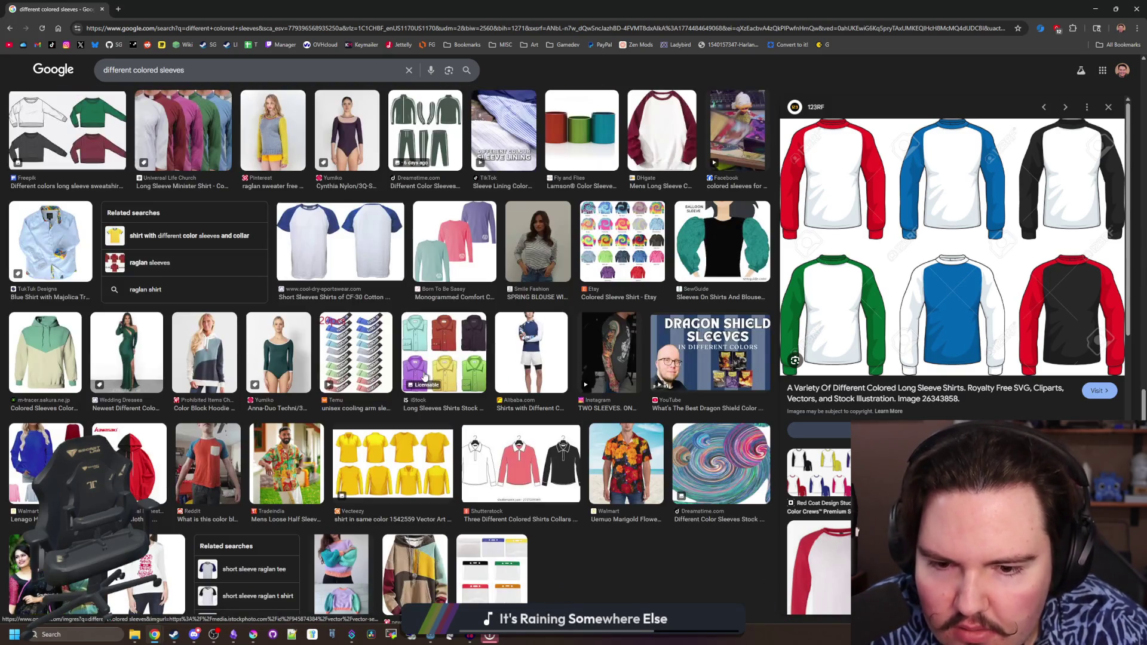
scroll(424, 375, down, 3)
scroll(420, 365, down, 3)
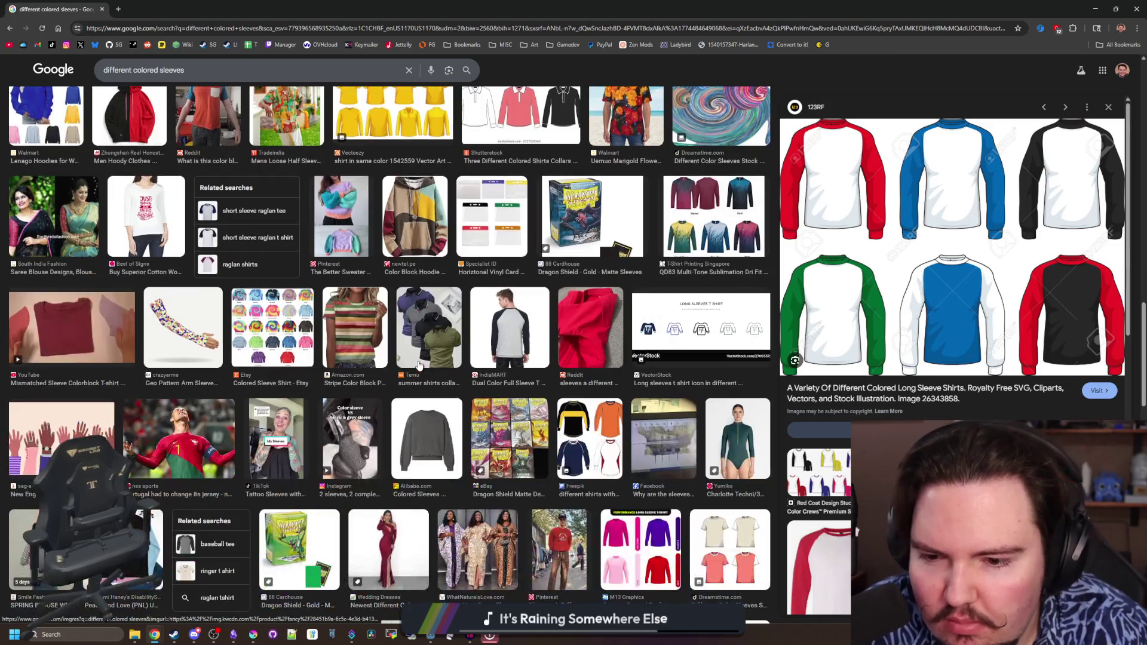
scroll(419, 366, down, 3)
scroll(419, 366, down, 4)
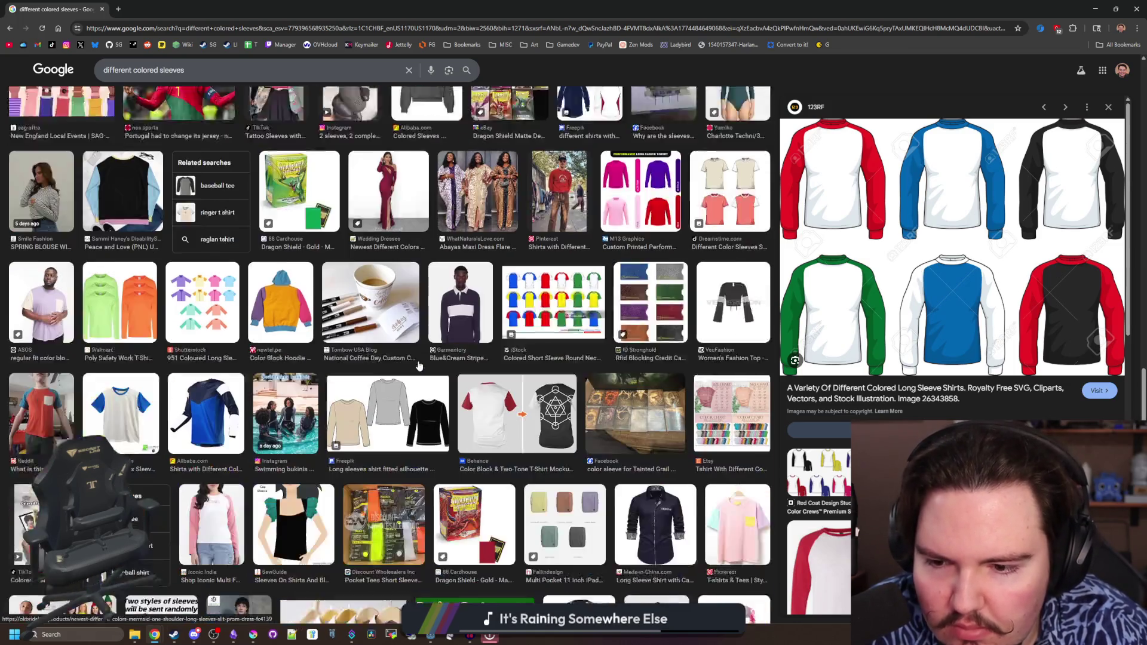
scroll(419, 365, down, 4)
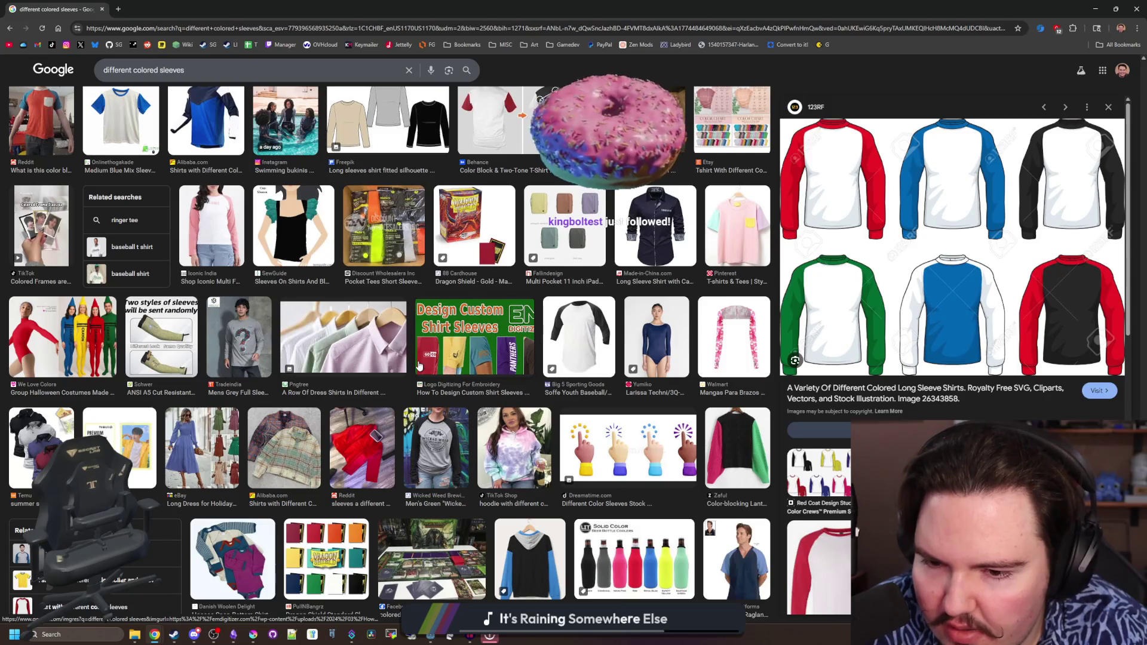
scroll(420, 366, up, 15)
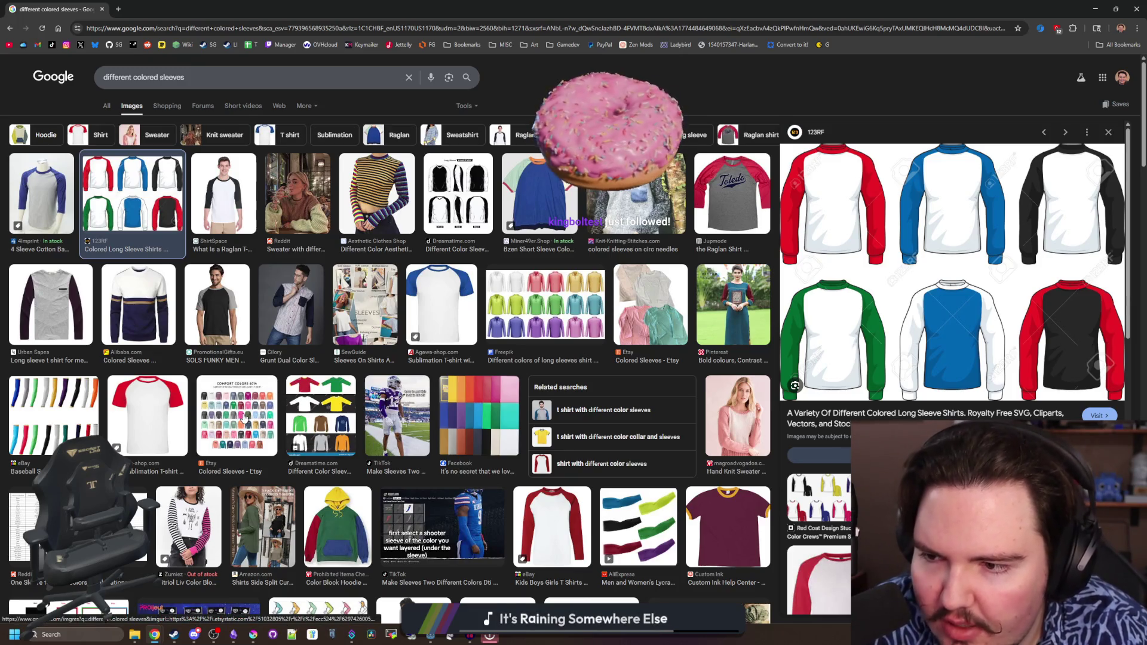
Bring the Godot game in front of Chrome, clear its Welcome Back and welcome popups, then stop it
drag(597, 8, 597, 501)
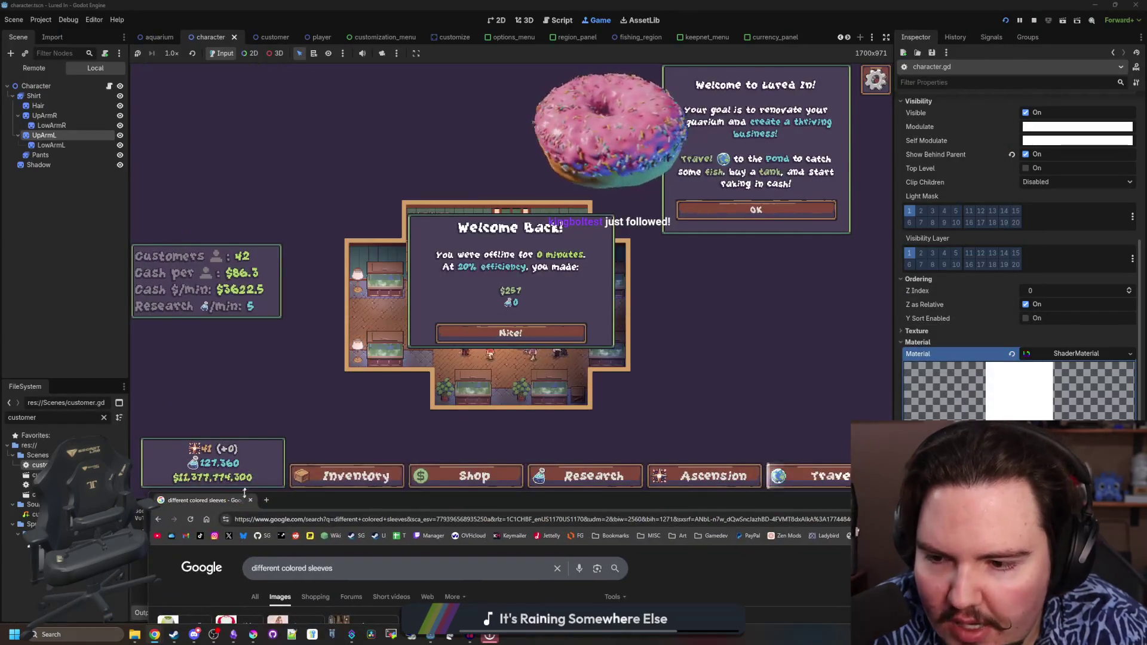
click(251, 501)
click(504, 332)
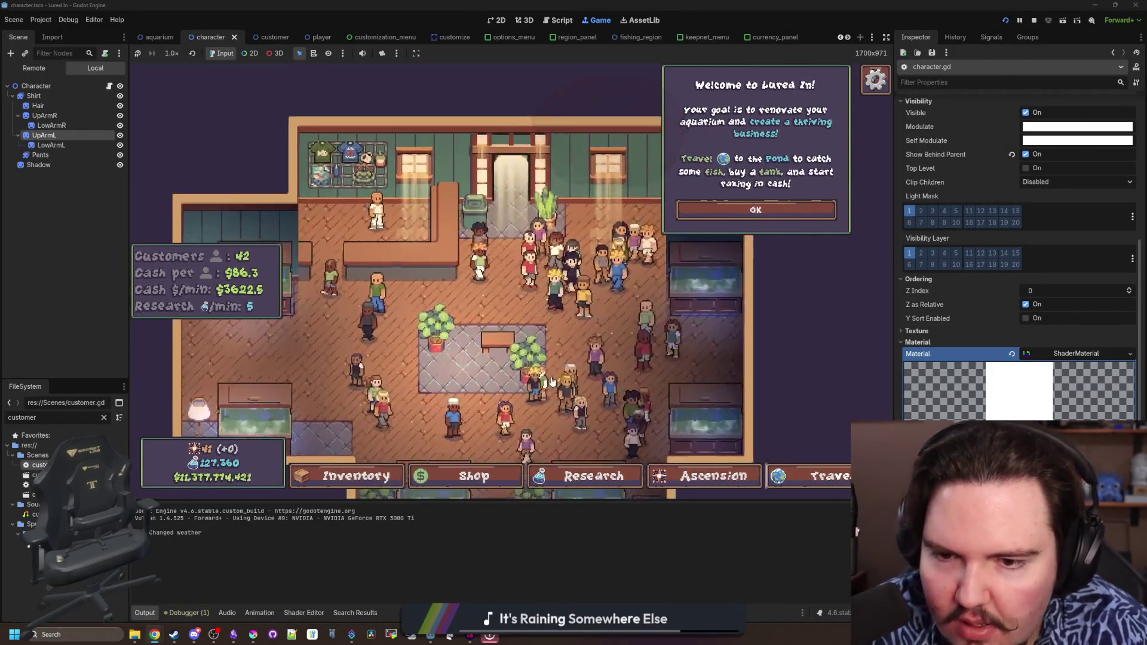
click(721, 219)
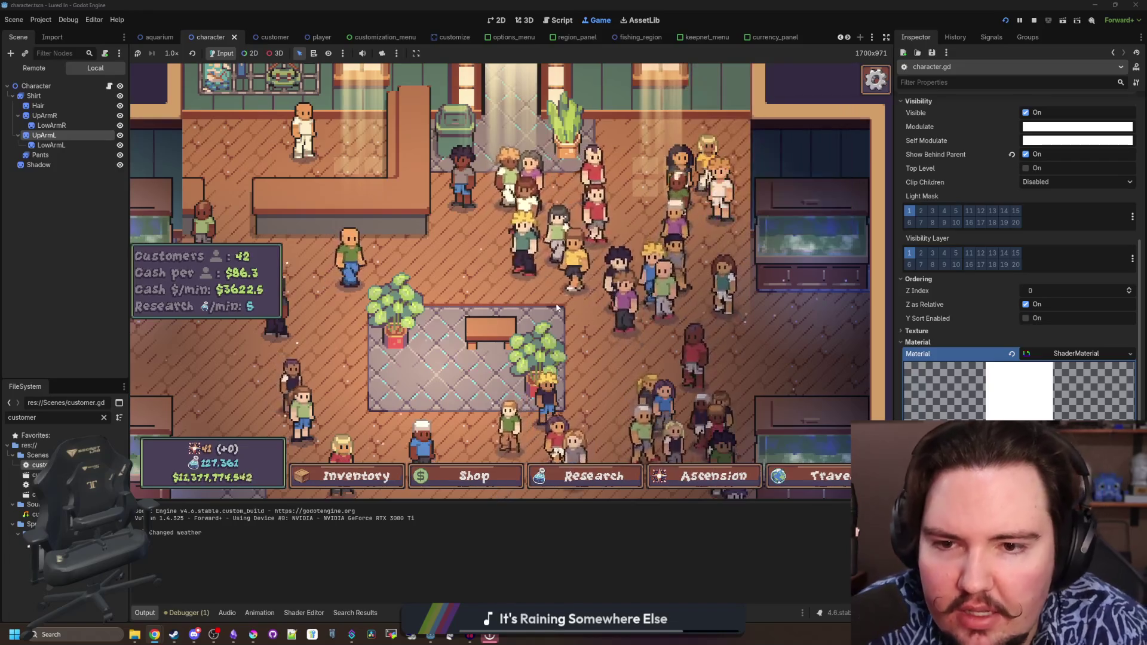
scroll(556, 308, down, 2)
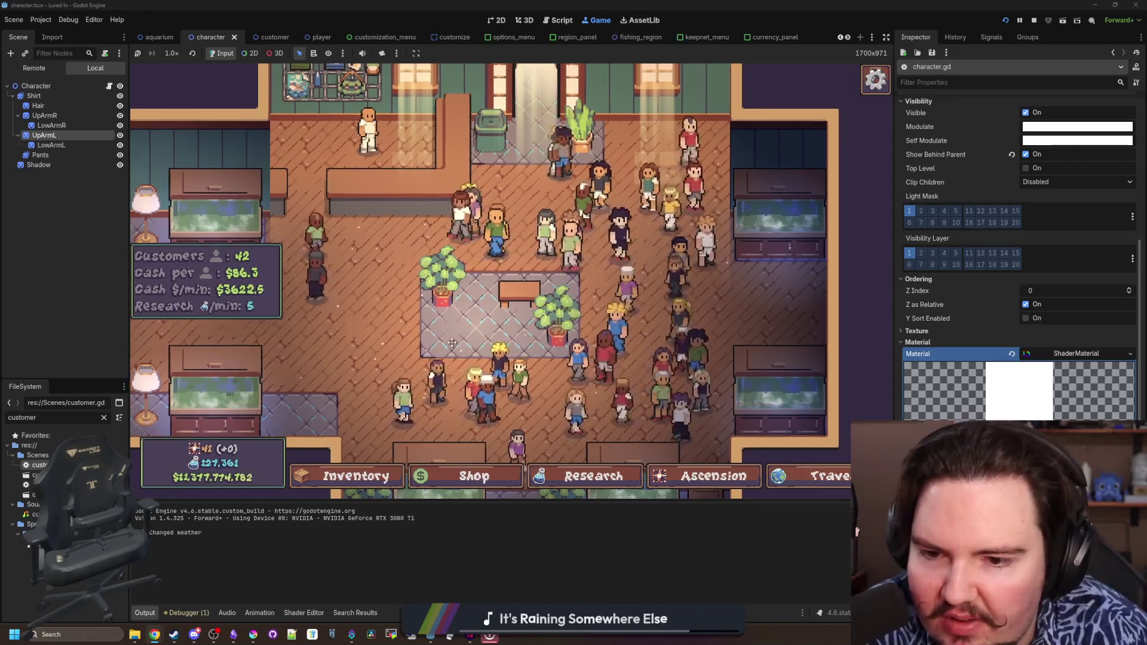
scroll(682, 370, up, 2)
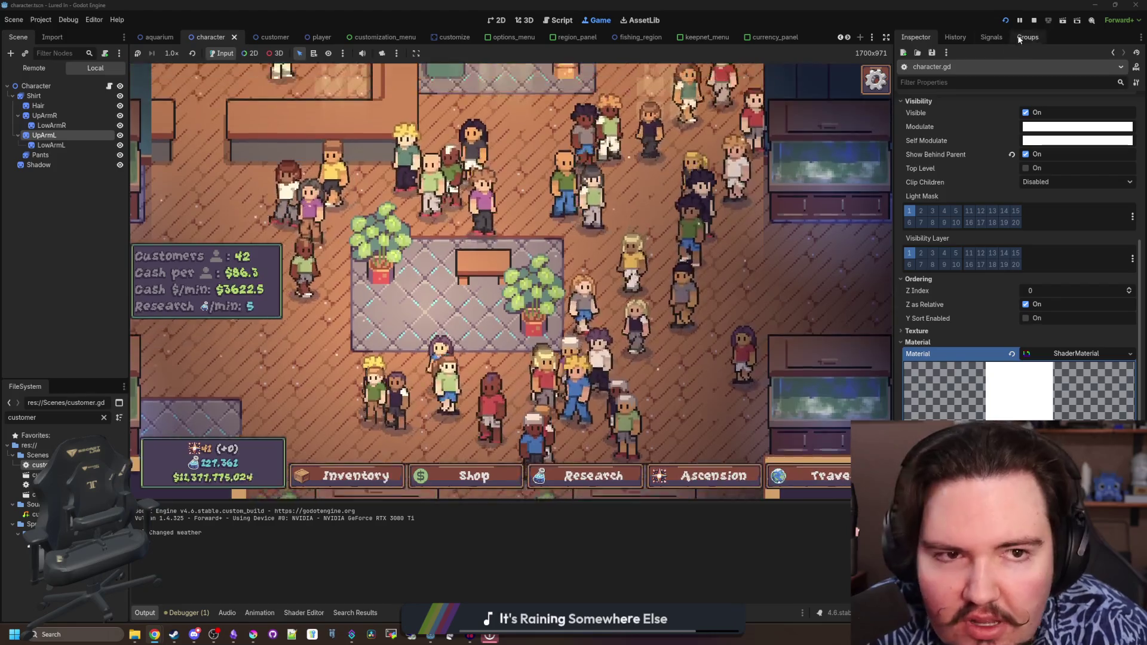
click(1033, 22)
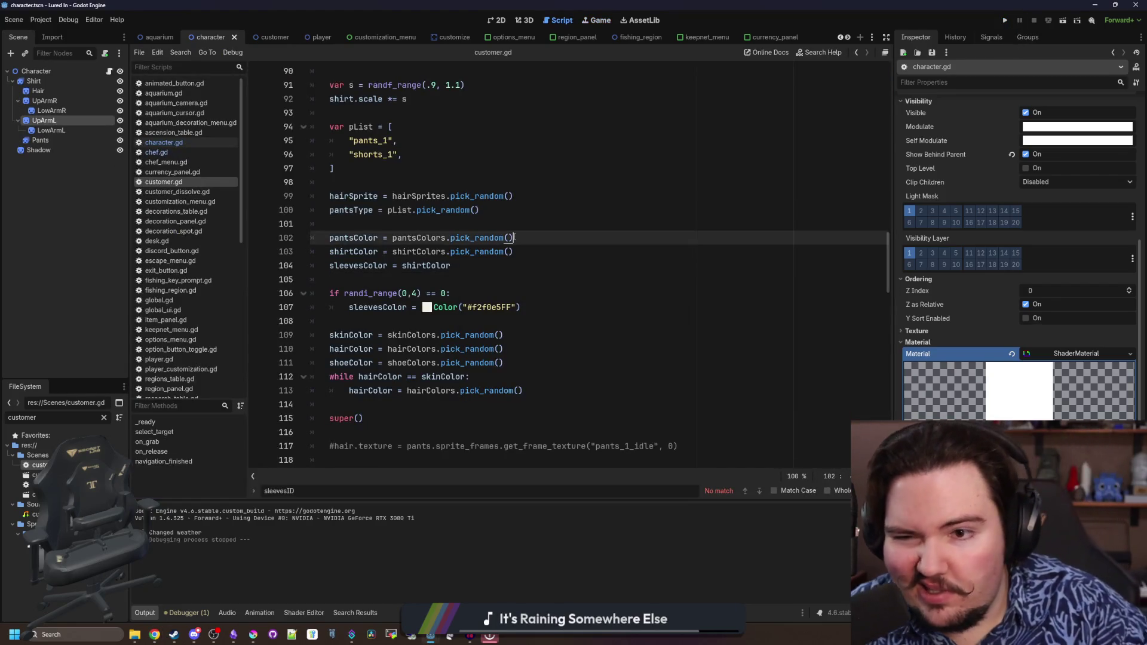
Return to customer.gd and delete the broken shirtColor comparison line
click(525, 223)
click(414, 280)
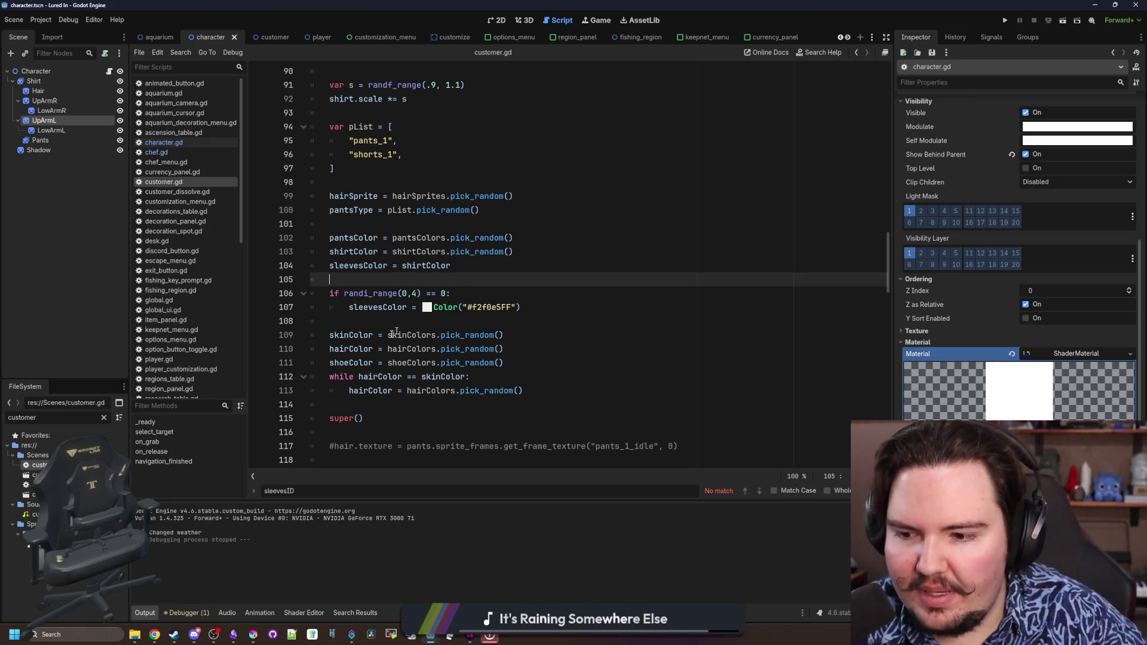
key(Return)
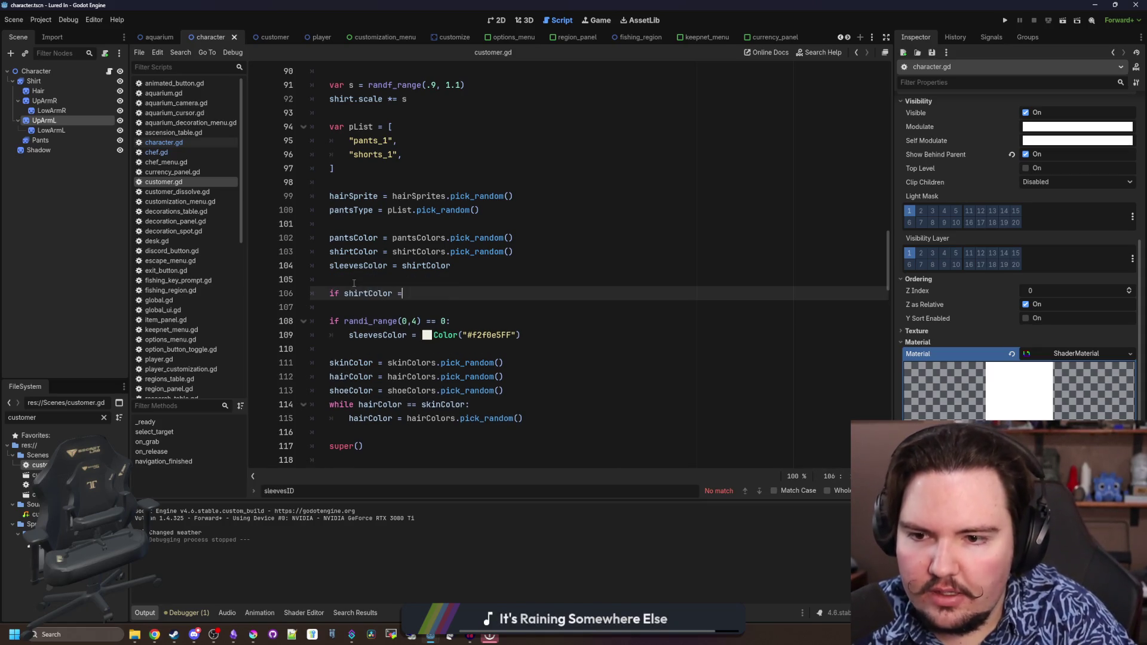
text(=)
scroll(353, 283, up, 8)
scroll(425, 292, down, 8)
triple_click(424, 292)
key(BackSpace)
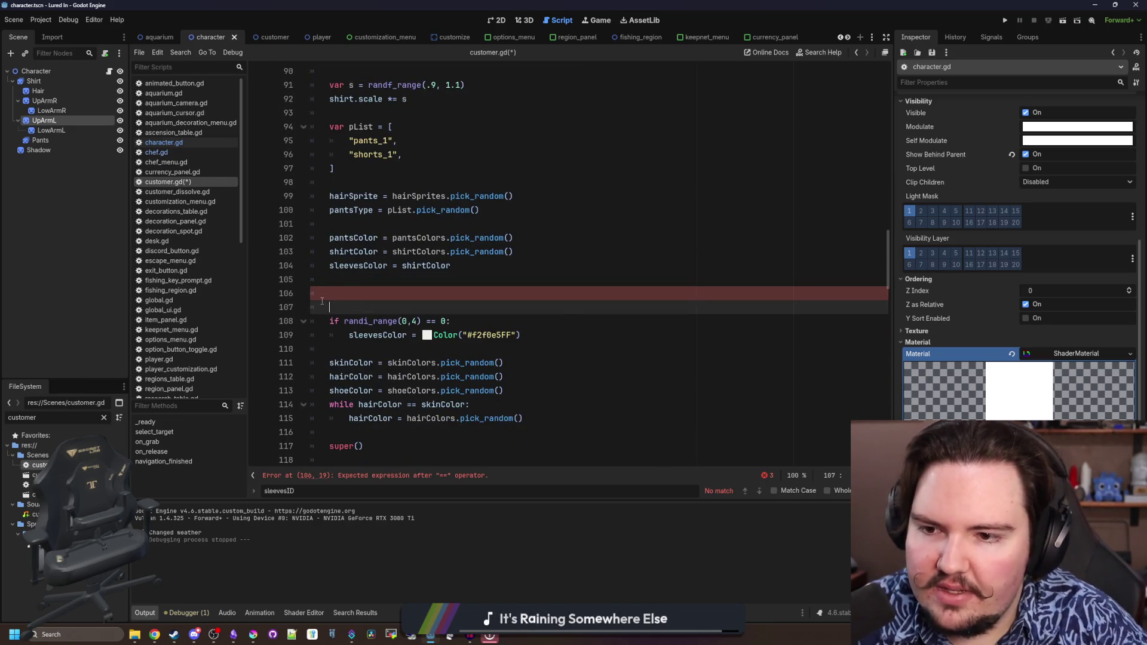
key(Delete)
key(Delete)
Start an if shirtColor == Color("#f2f0e5FF"): check inside the randi_range block
click(485, 293)
key(Return)
text(sleevesColor =)
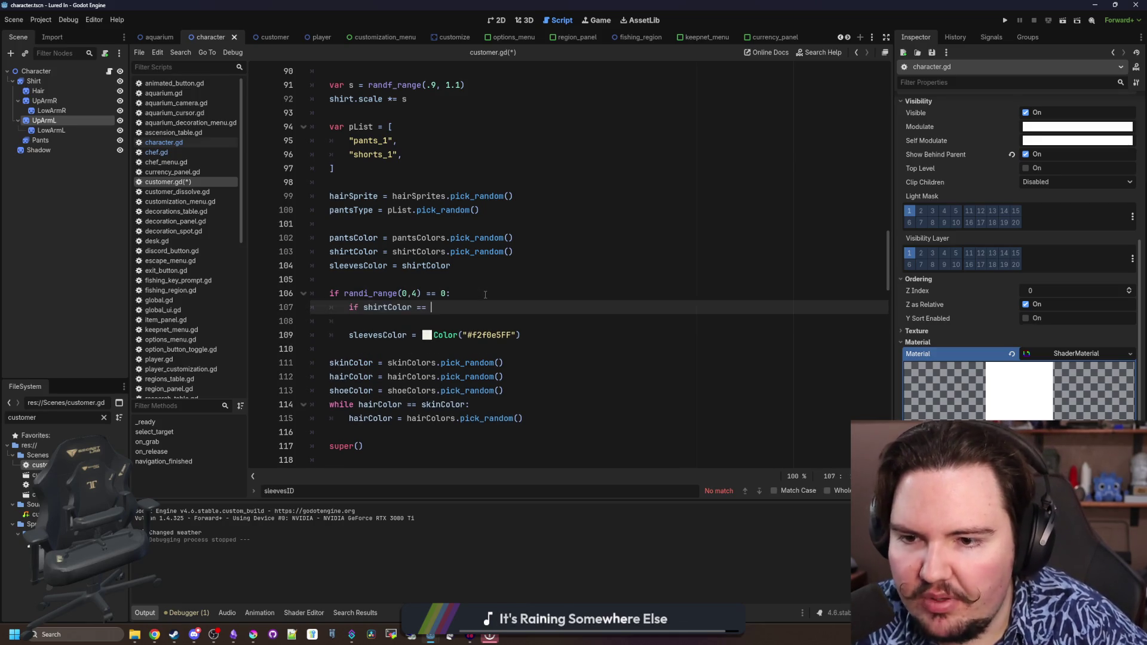
scroll(485, 295, up, 15)
scroll(413, 203, up, 1)
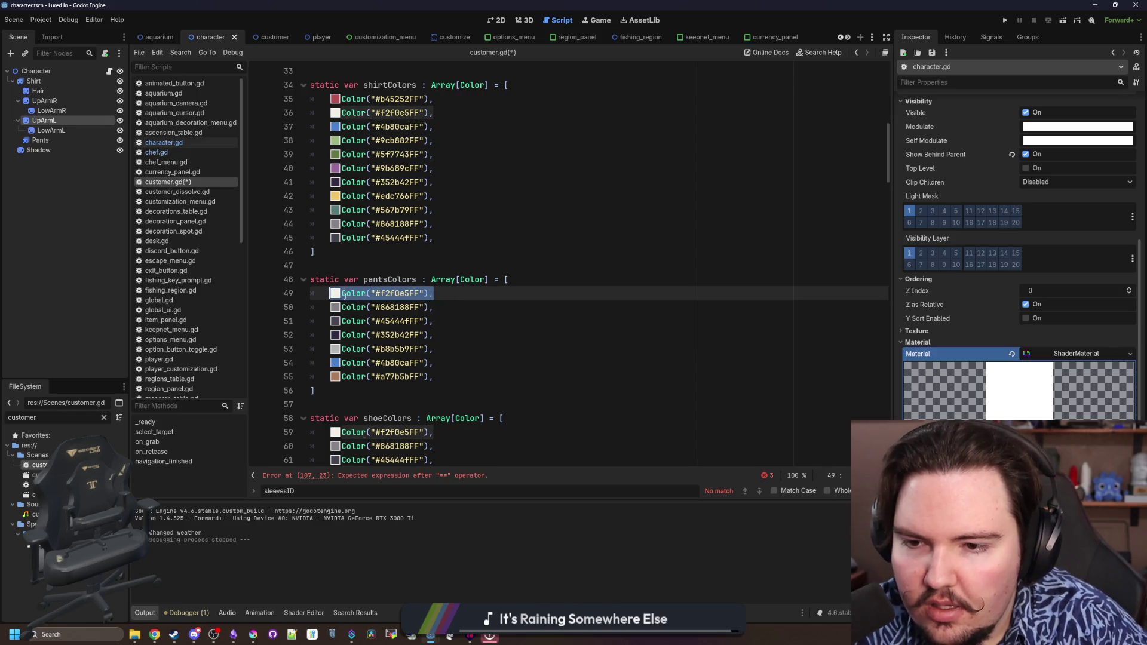
scroll(343, 299, down, 20)
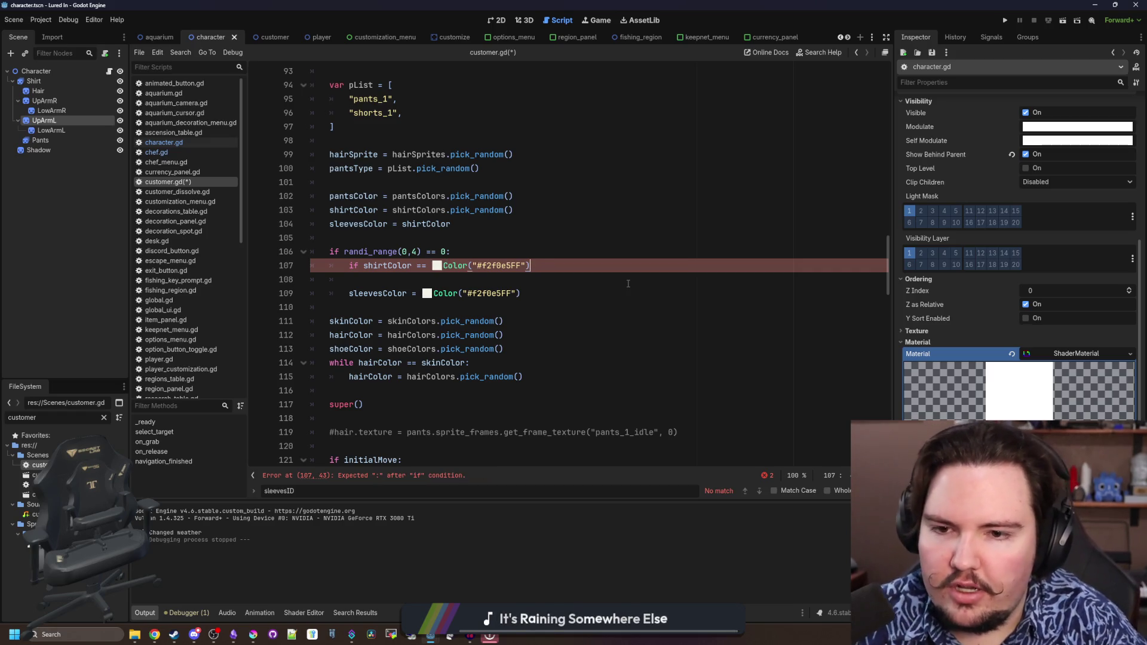
text(:)
key(Return)
key(Return)
text(else:)
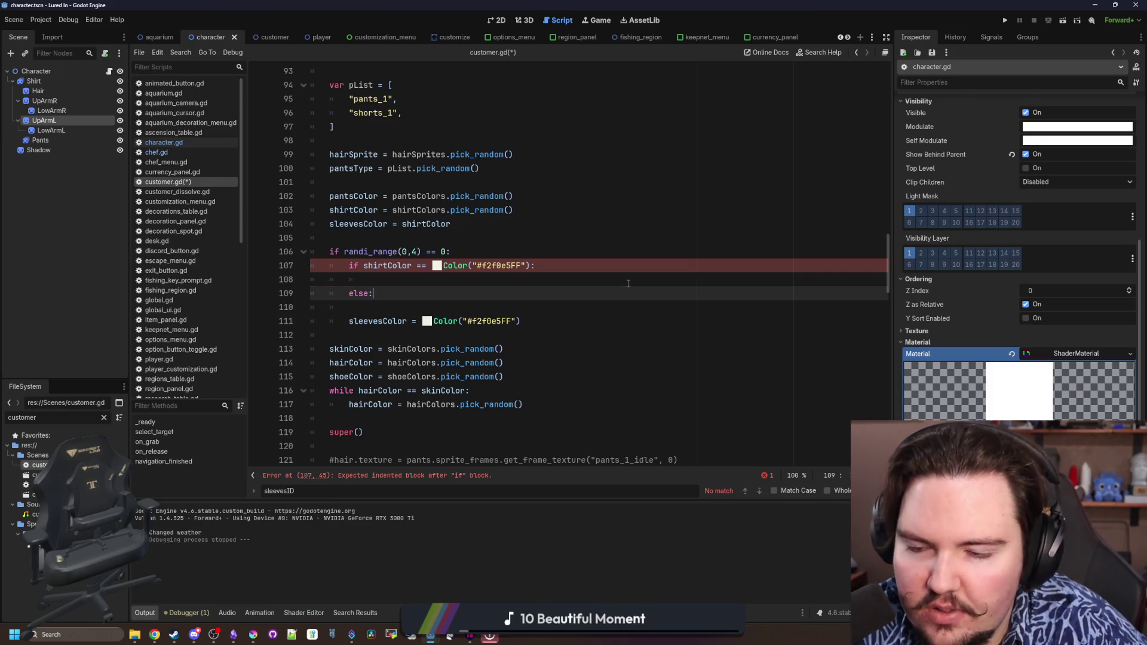
Indent the white sleeve assignment under else and copy it under the shirtColor check
click(351, 317)
key(Tab)
key(Delete)
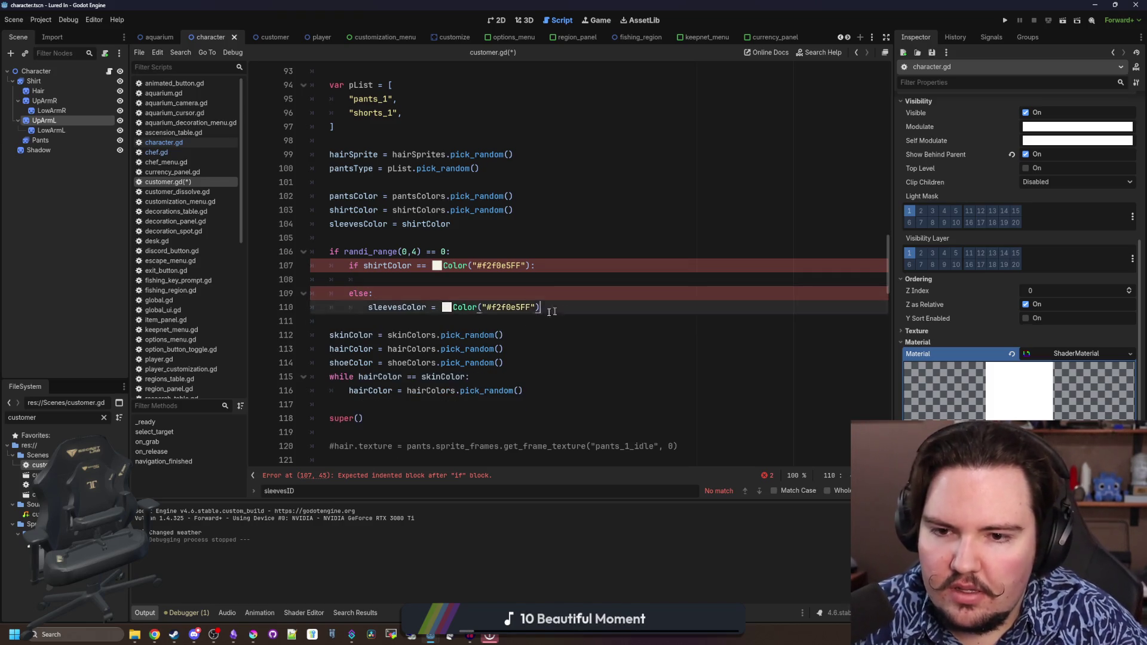
drag(540, 307, 371, 312)
key(ctrl+c)
click(397, 280)
key(ctrl+v)
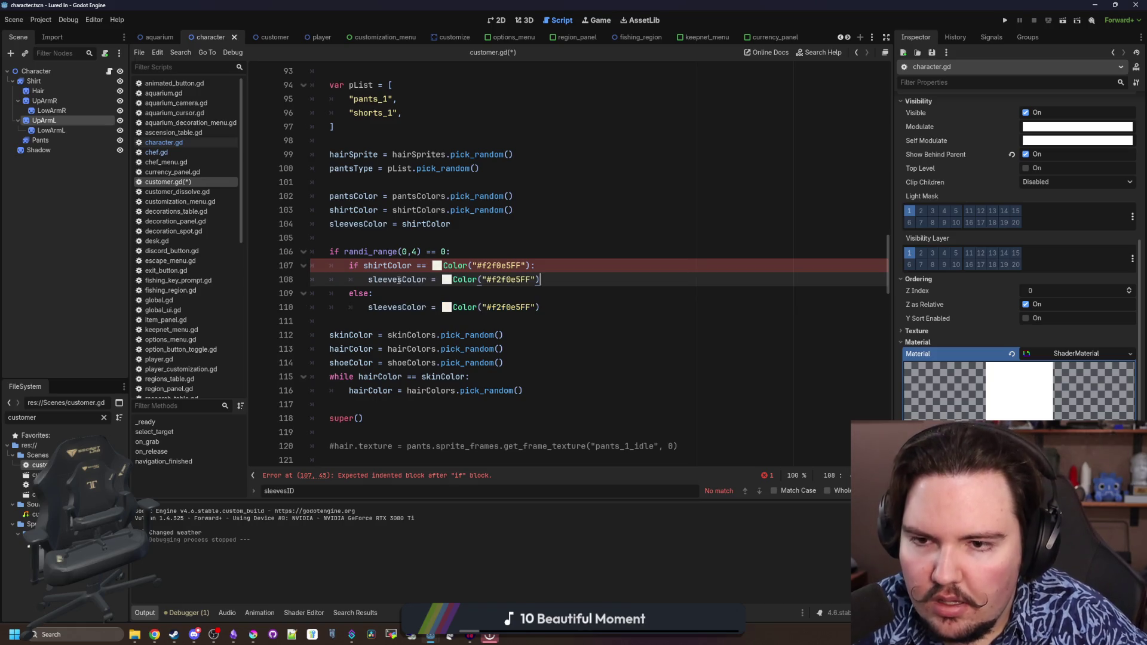
Make the white-shirt branch use shirtColors.pick_random() for sleeves and run the game
click(412, 237)
drag(521, 207, 394, 210)
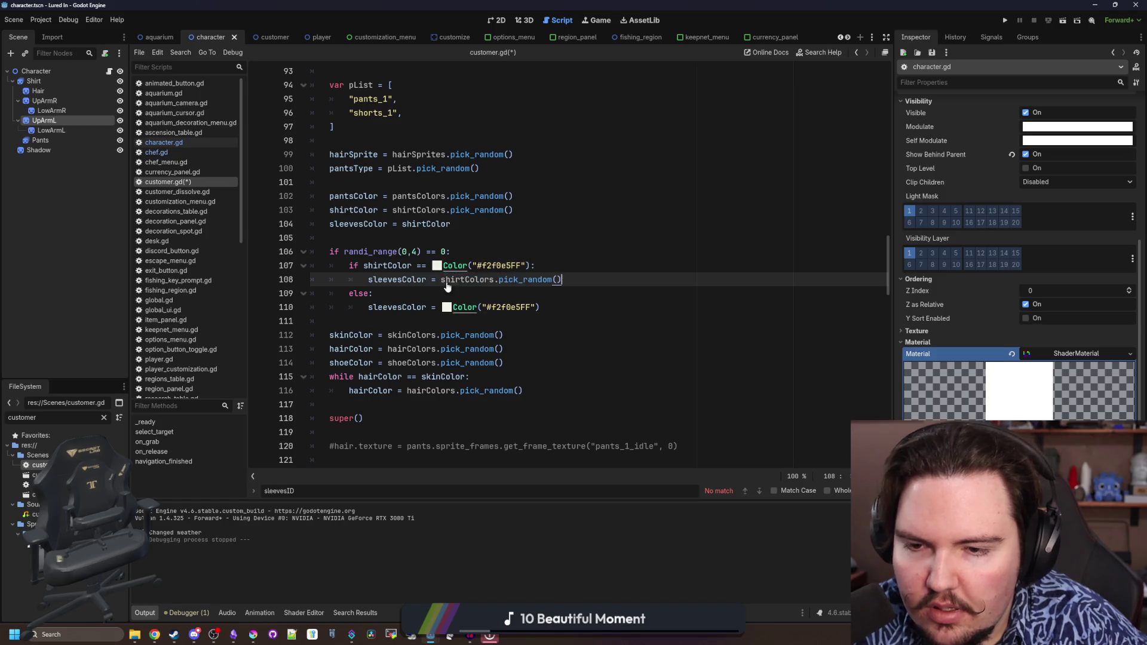
click(511, 248)
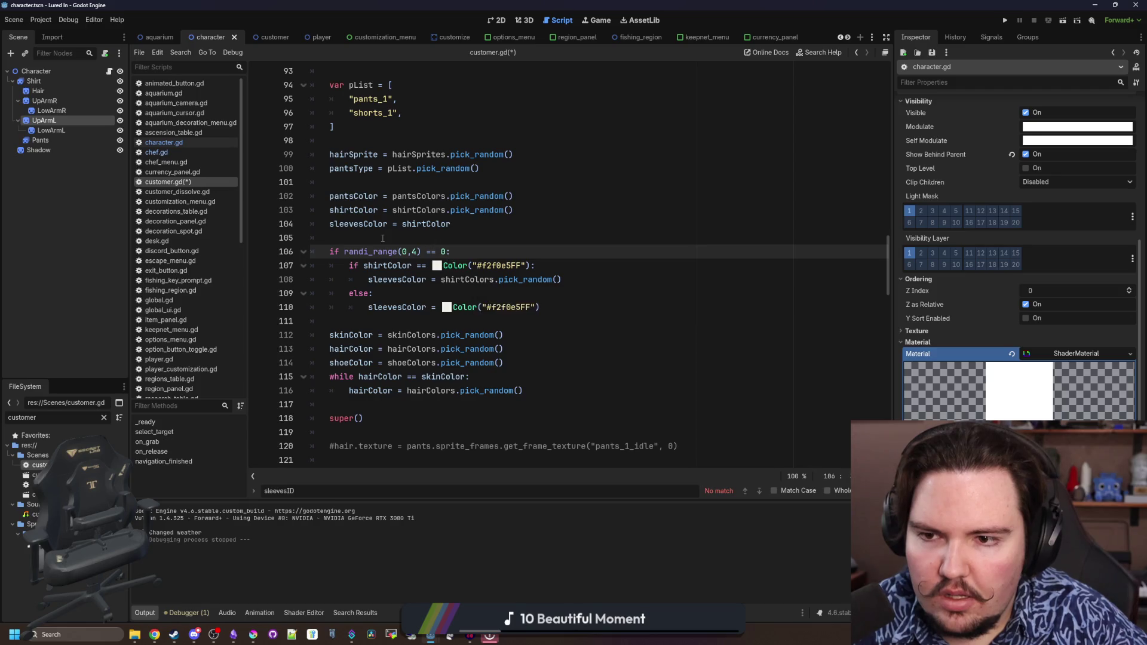
click(1006, 22)
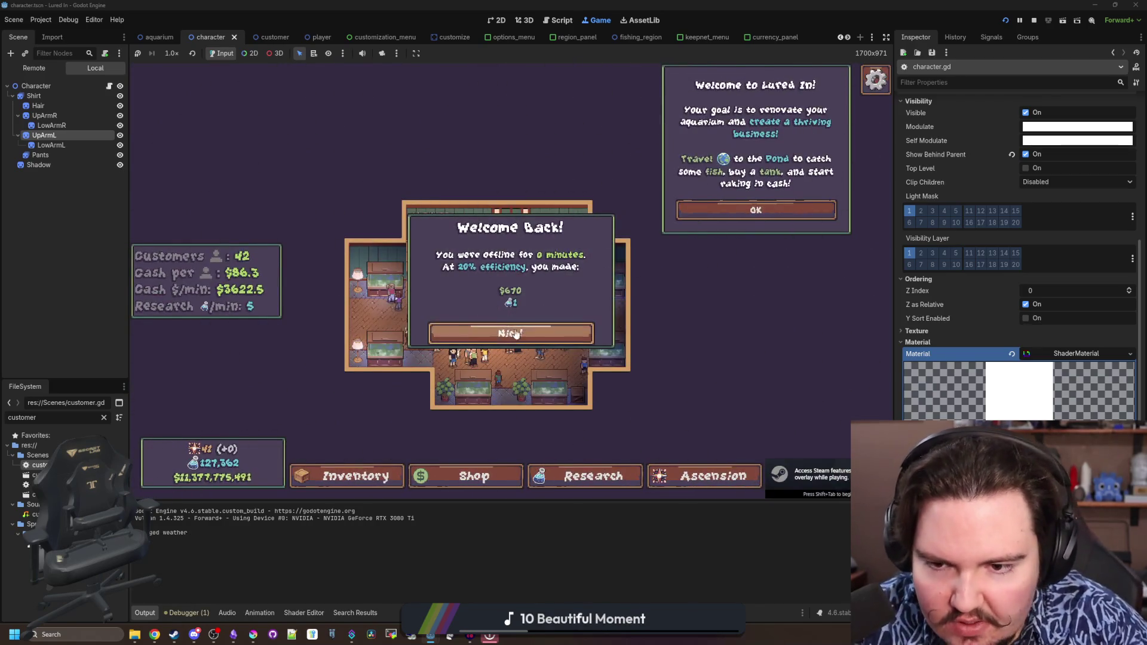
Dismiss the Welcome Back earnings message and restart the shop from the game's main menu
click(530, 333)
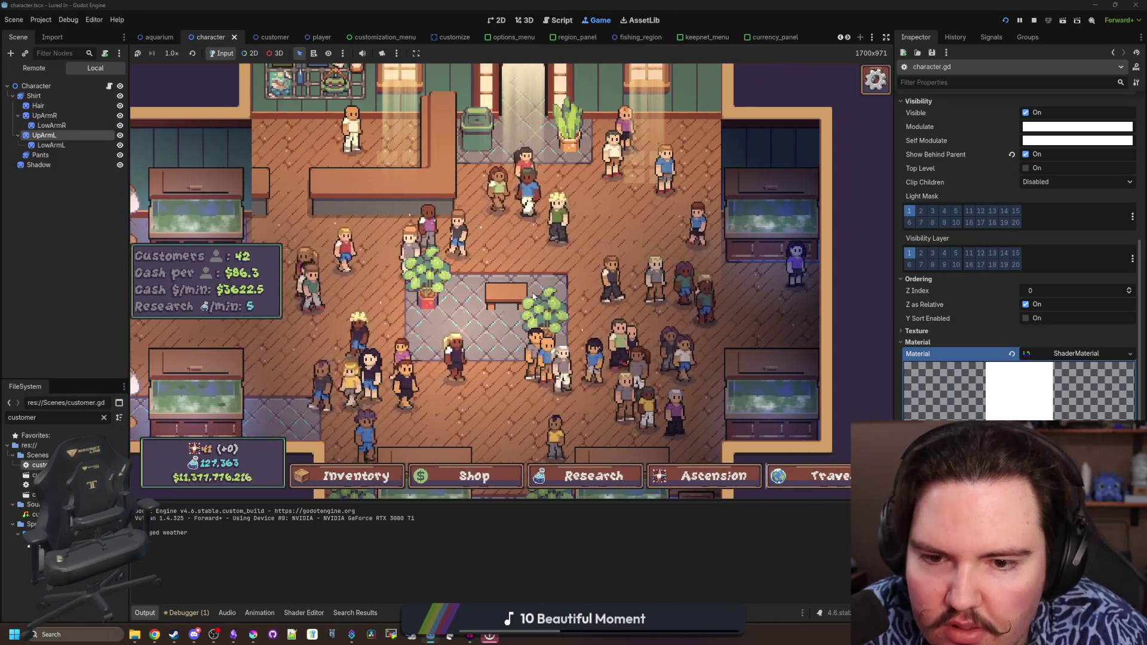
key(Escape)
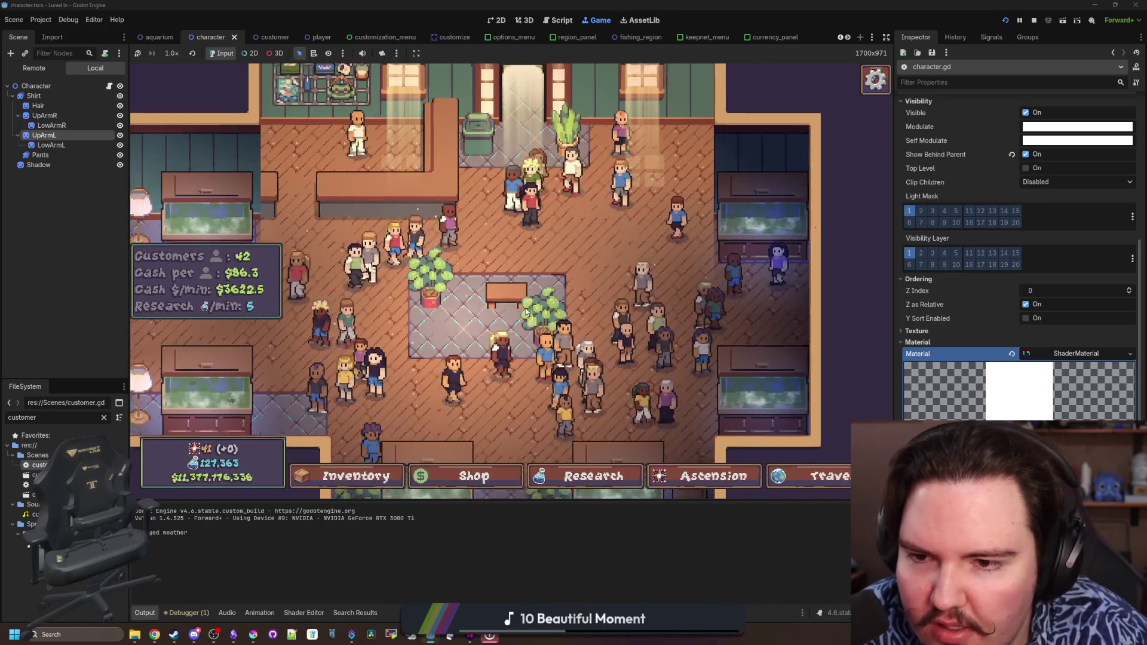
click(540, 312)
click(218, 328)
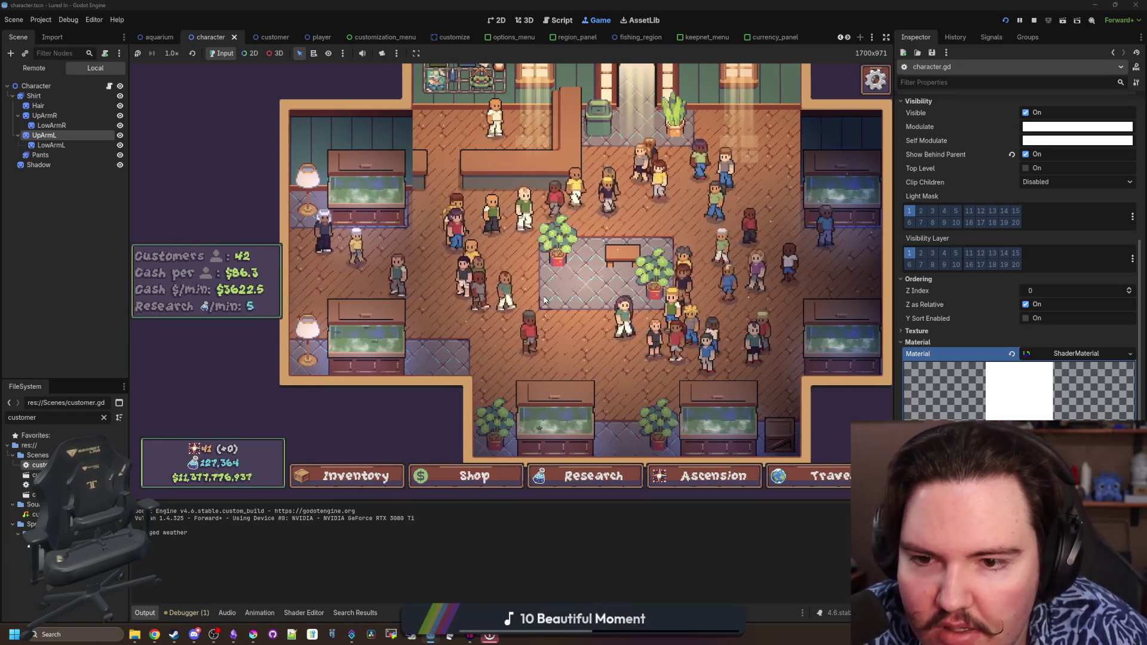
Pan over the shop, reload it once more from the main menu, then return to the main menu
scroll(544, 300, up, 2)
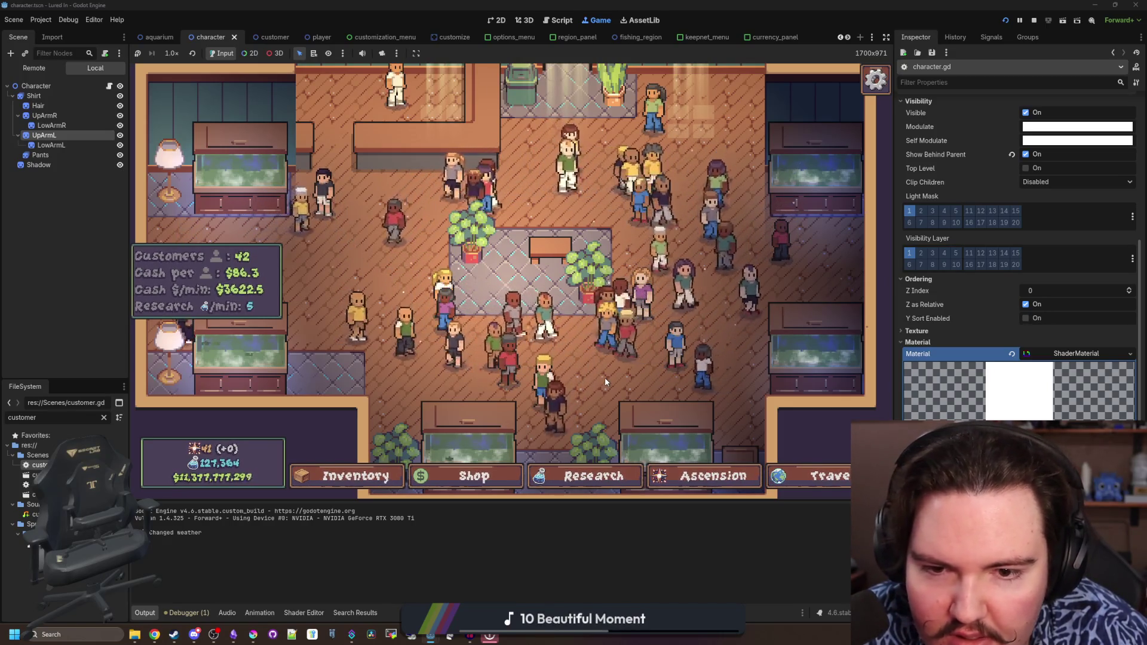
key(w)
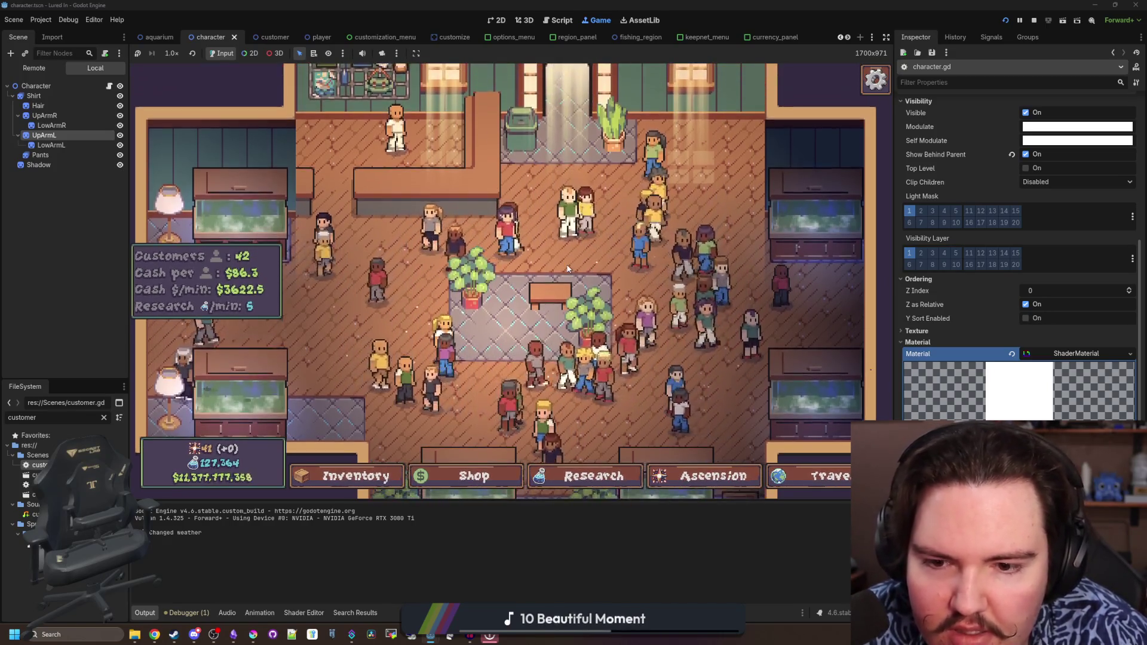
key(Escape)
click(566, 307)
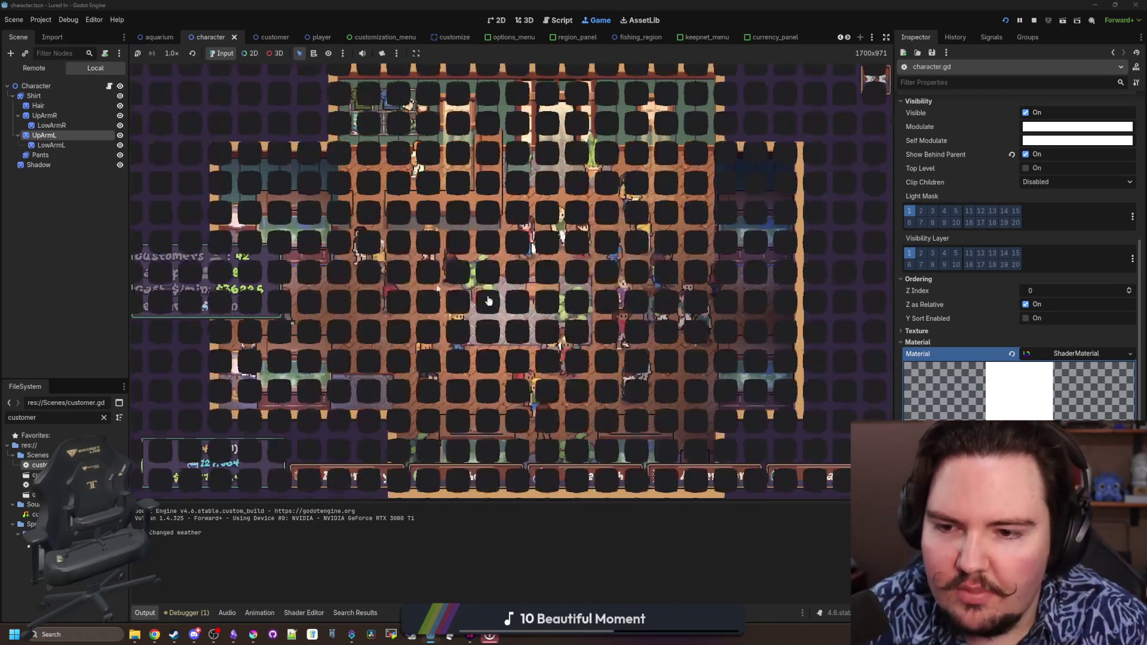
click(229, 332)
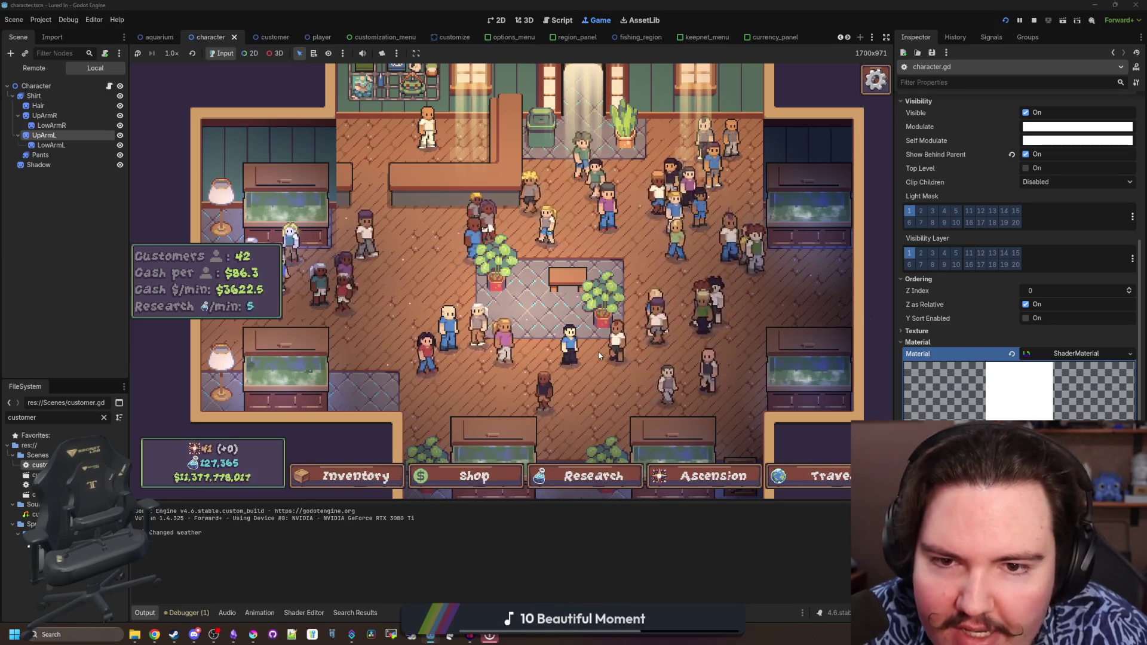
scroll(522, 289, down, 1)
key(Escape)
click(597, 303)
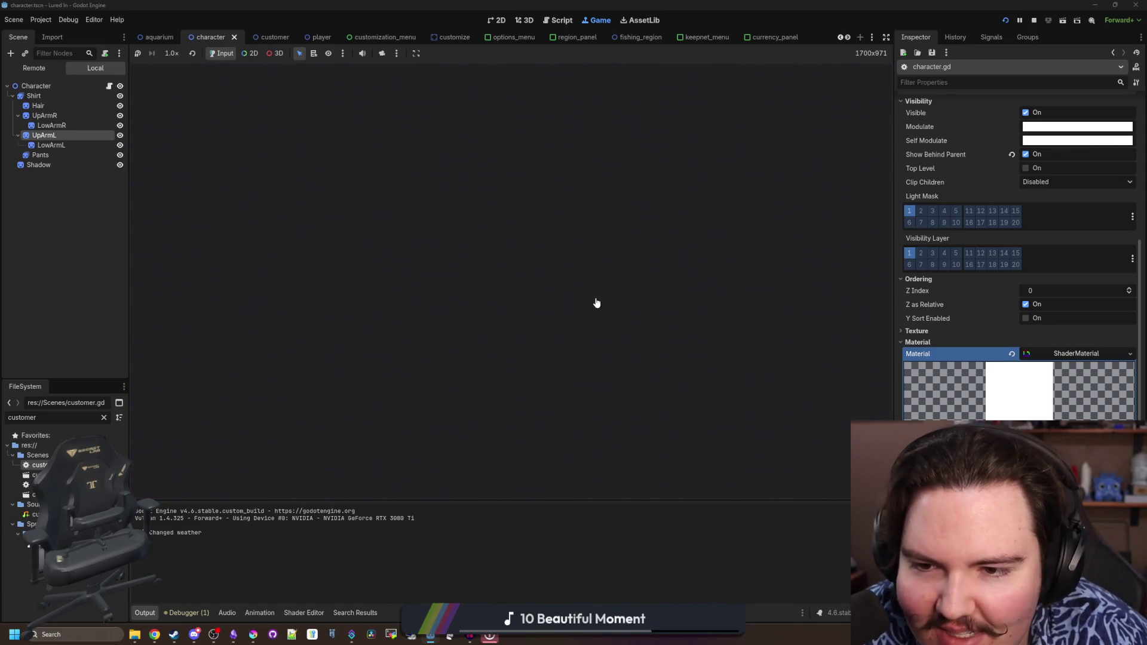
Reload the shop from the game's title screen to spawn a new crowd
scroll(527, 334, up, 3)
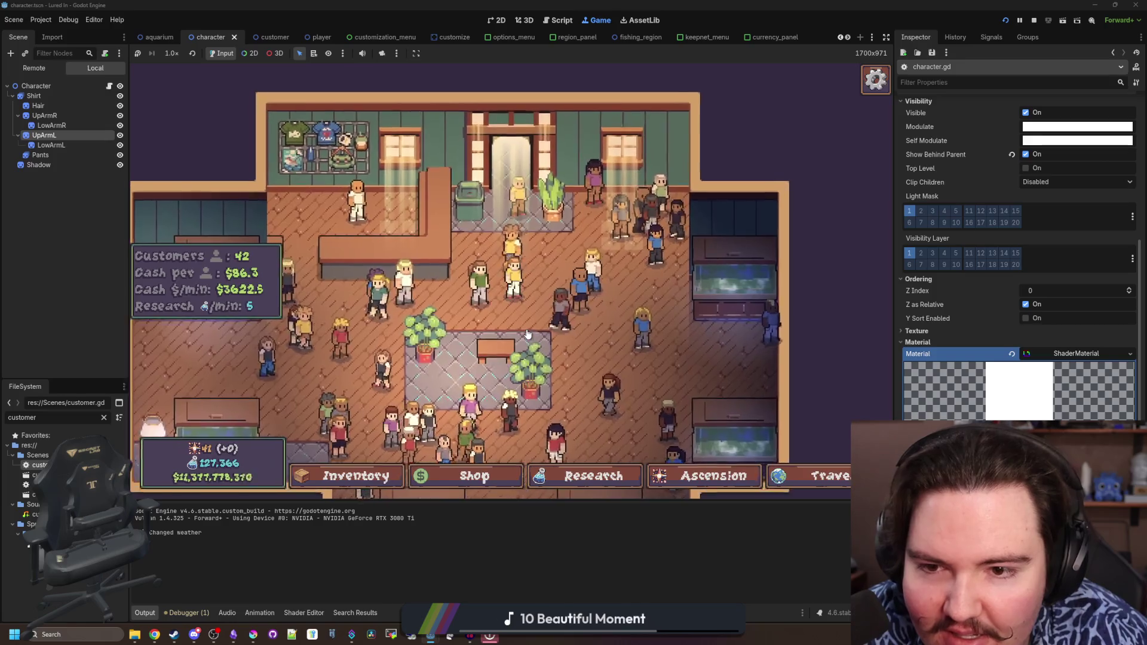
scroll(527, 334, up, 2)
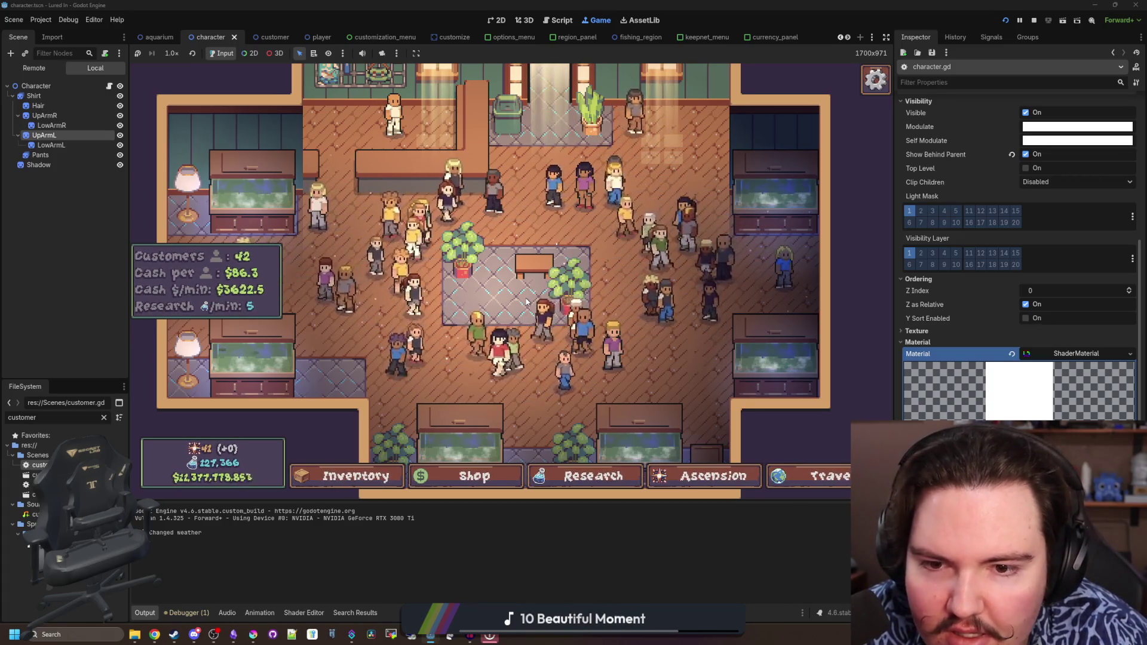
key(Escape)
click(499, 308)
click(263, 332)
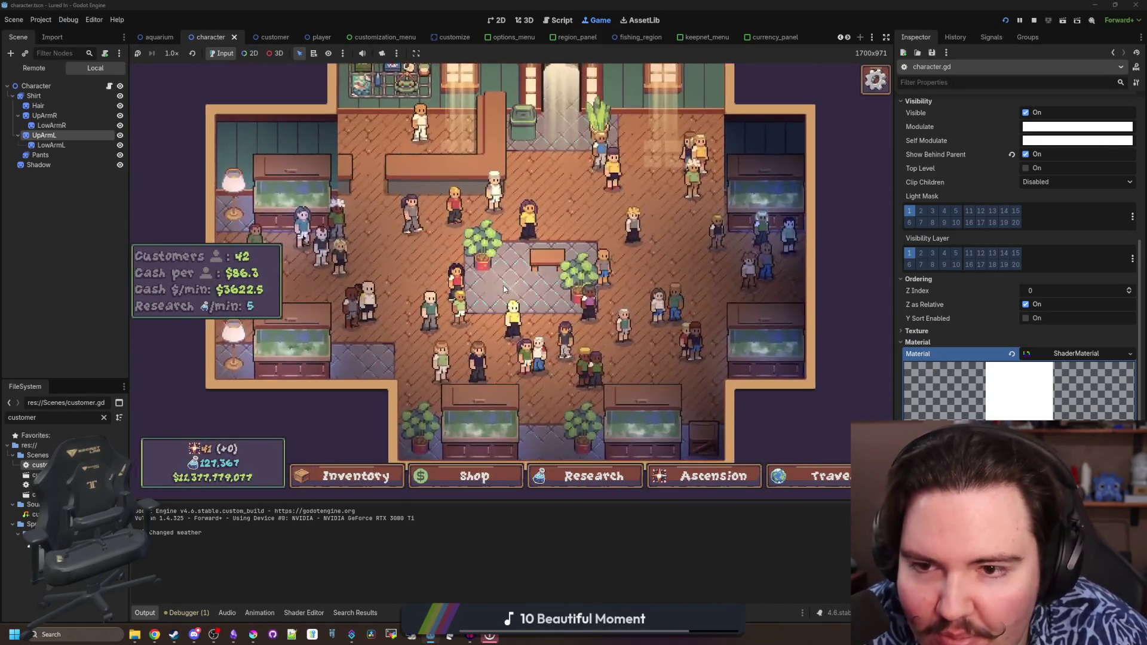
Zoom in and out over the customers to check their outfit colours, then open the character editor
scroll(633, 343, up, 5)
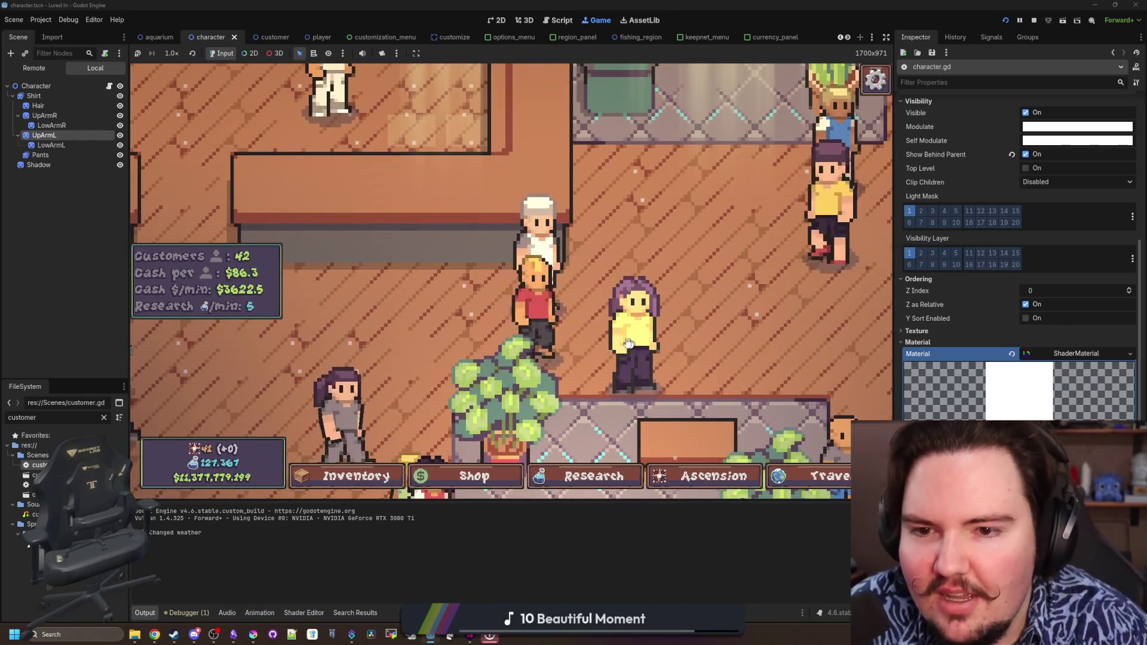
scroll(560, 336, down, 5)
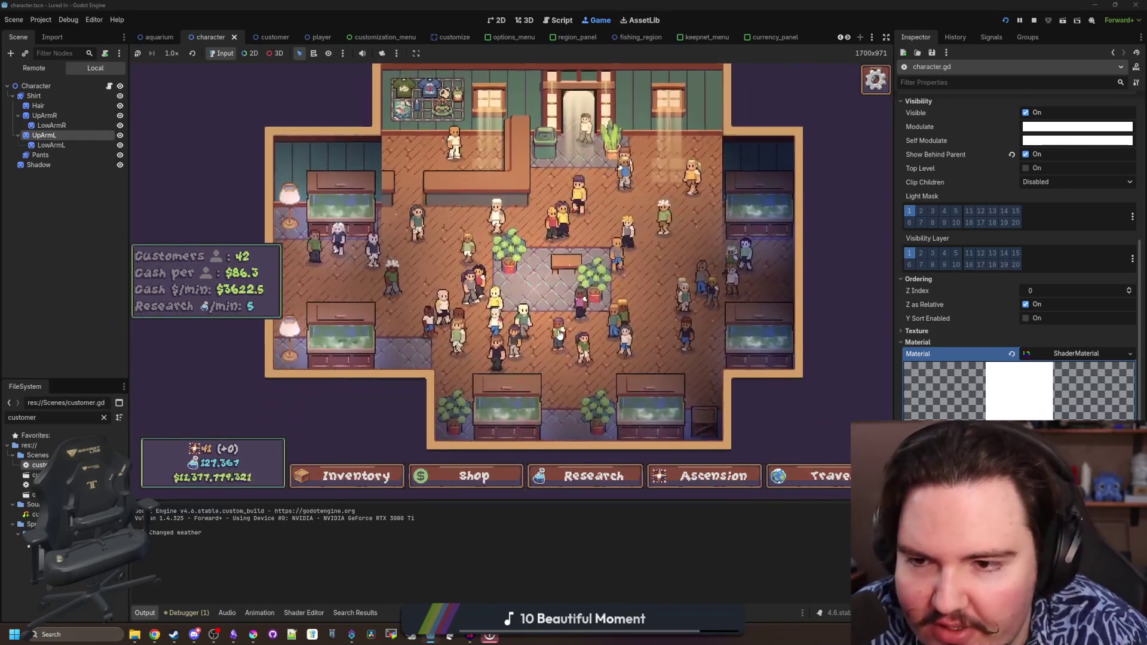
scroll(559, 336, up, 5)
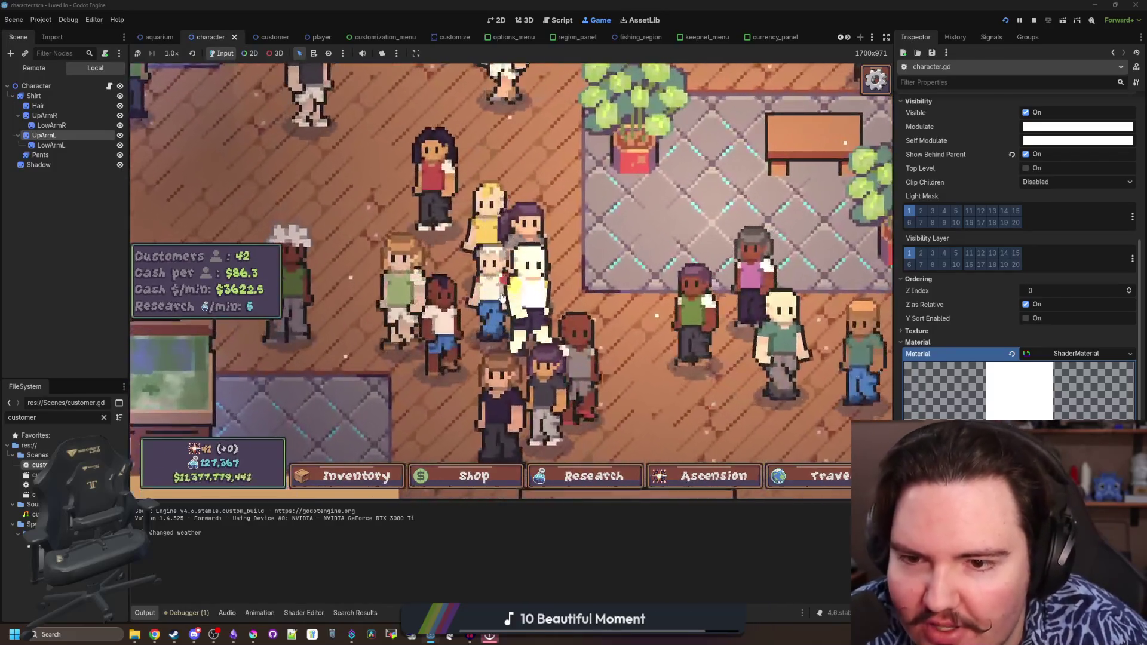
scroll(489, 297, down, 5)
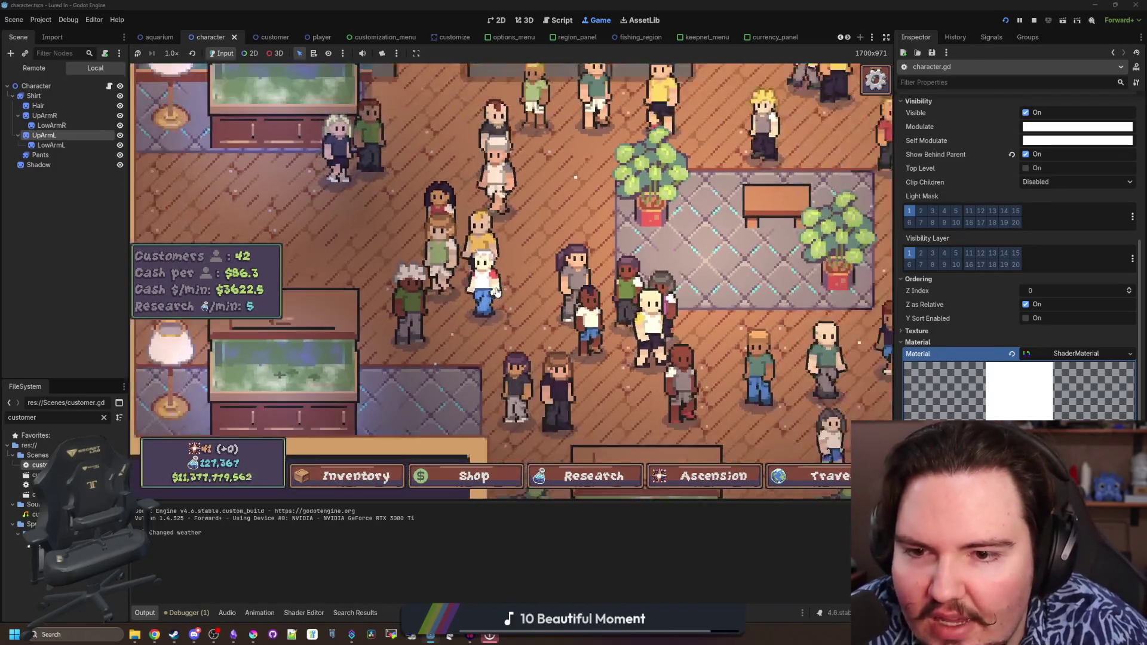
scroll(507, 292, up, 4)
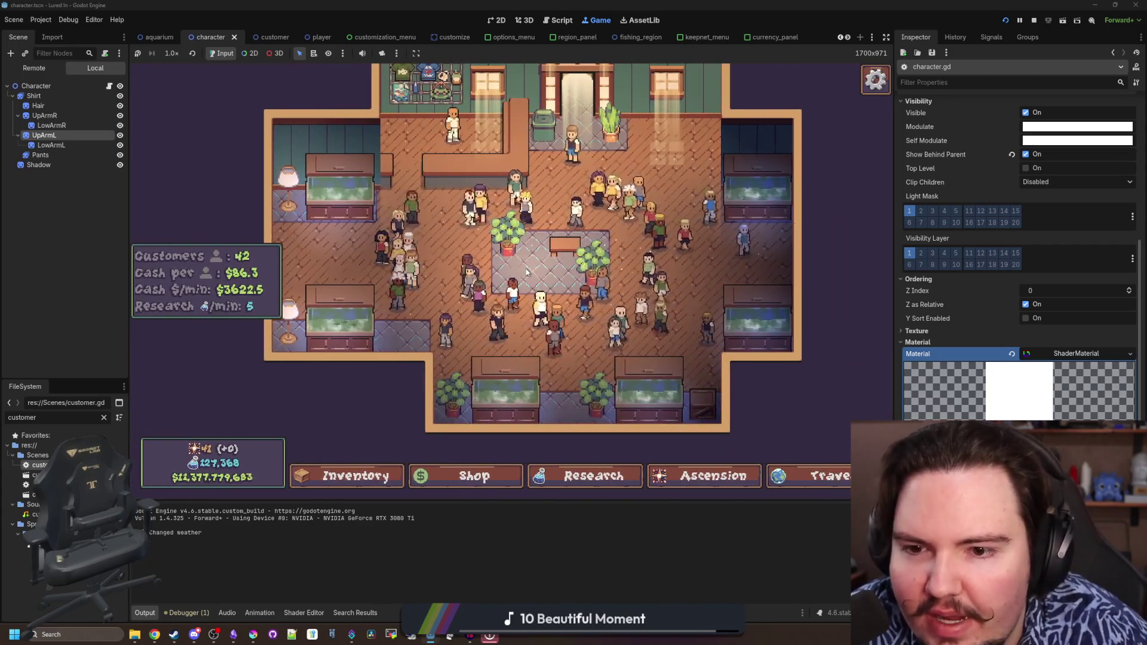
scroll(508, 287, up, 4)
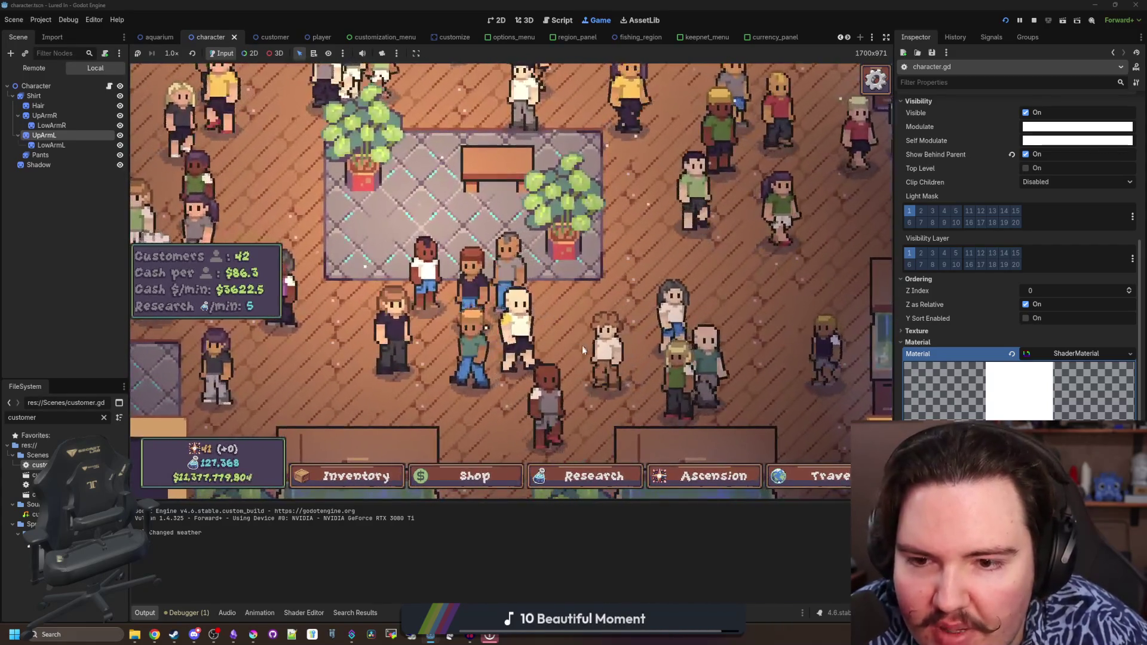
scroll(576, 346, down, 5)
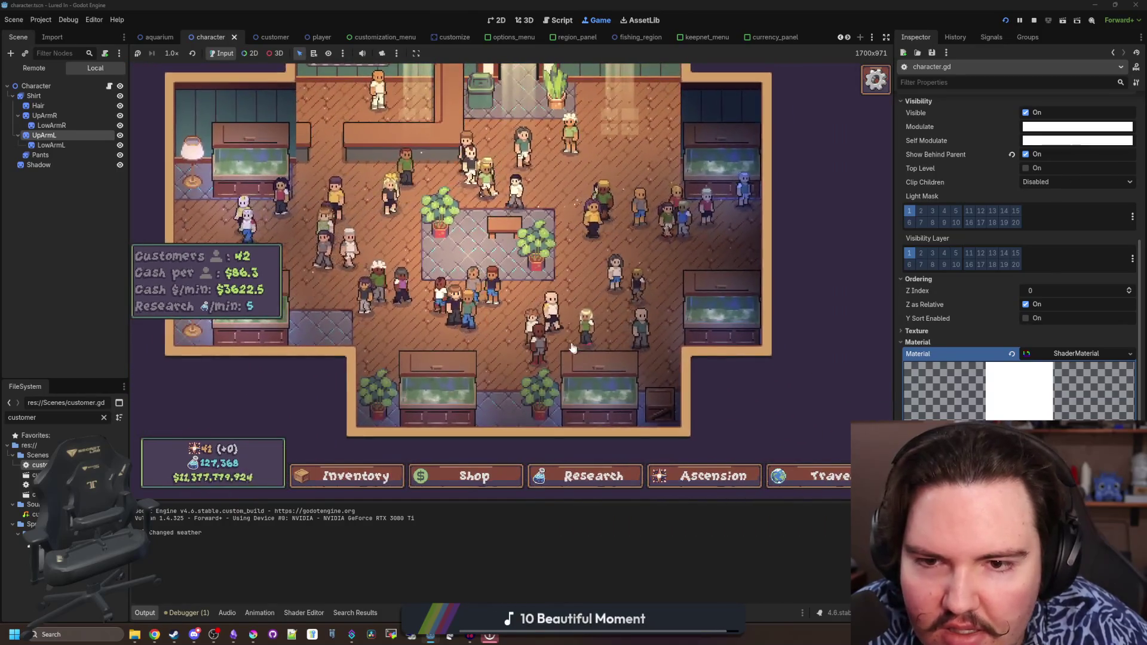
scroll(517, 330, up, 5)
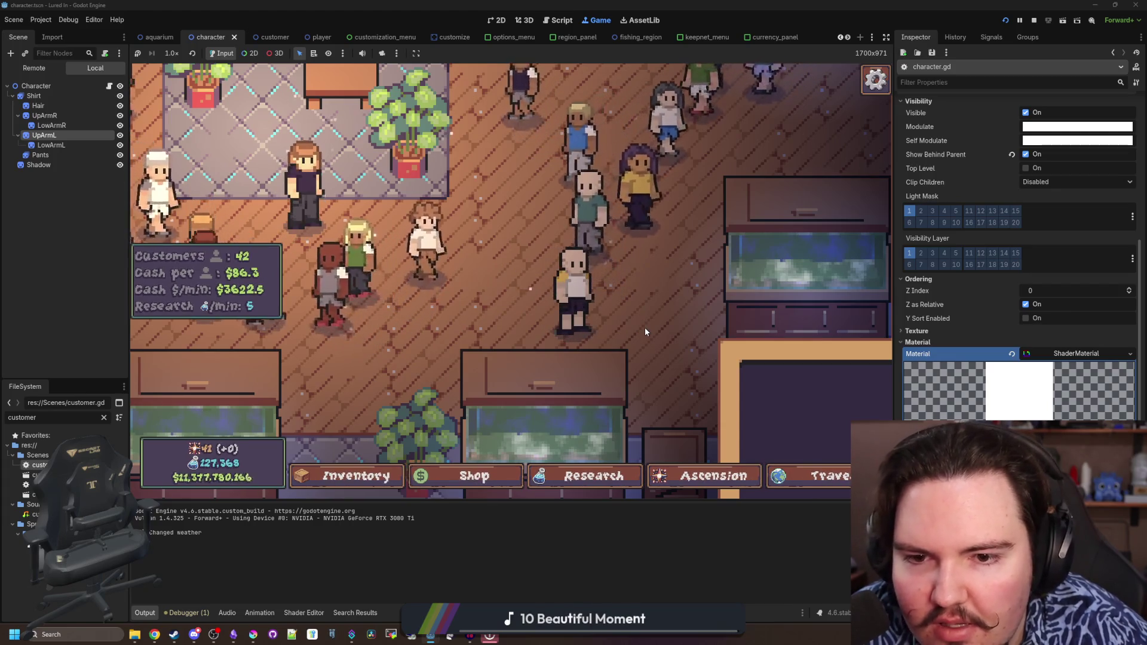
scroll(644, 327, down, 3)
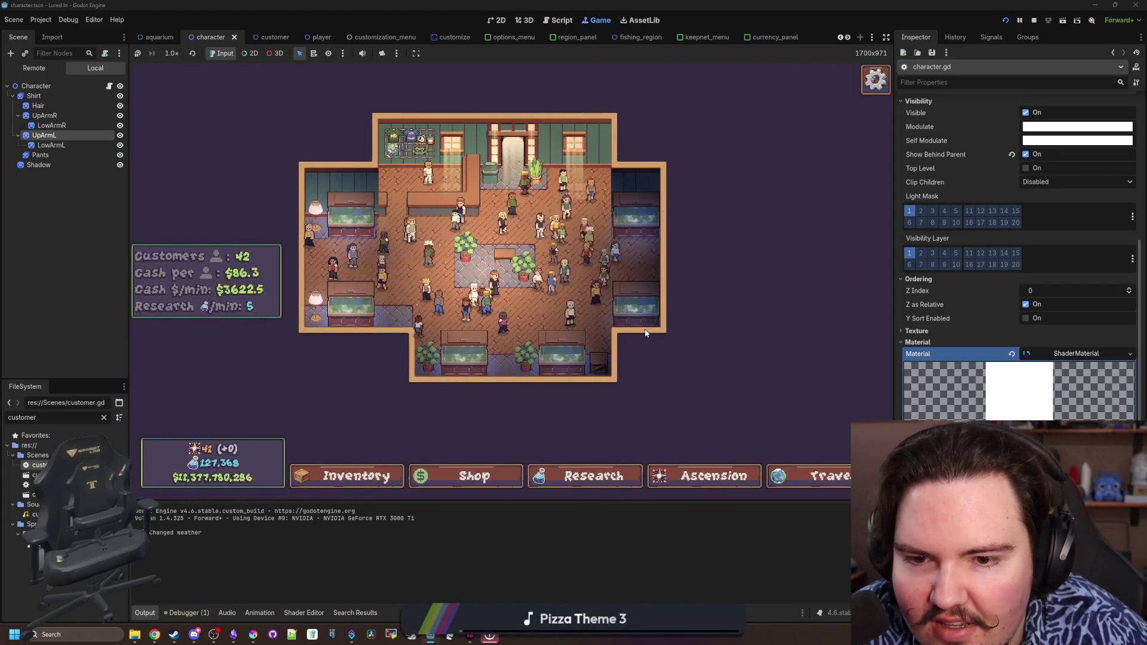
scroll(644, 328, up, 3)
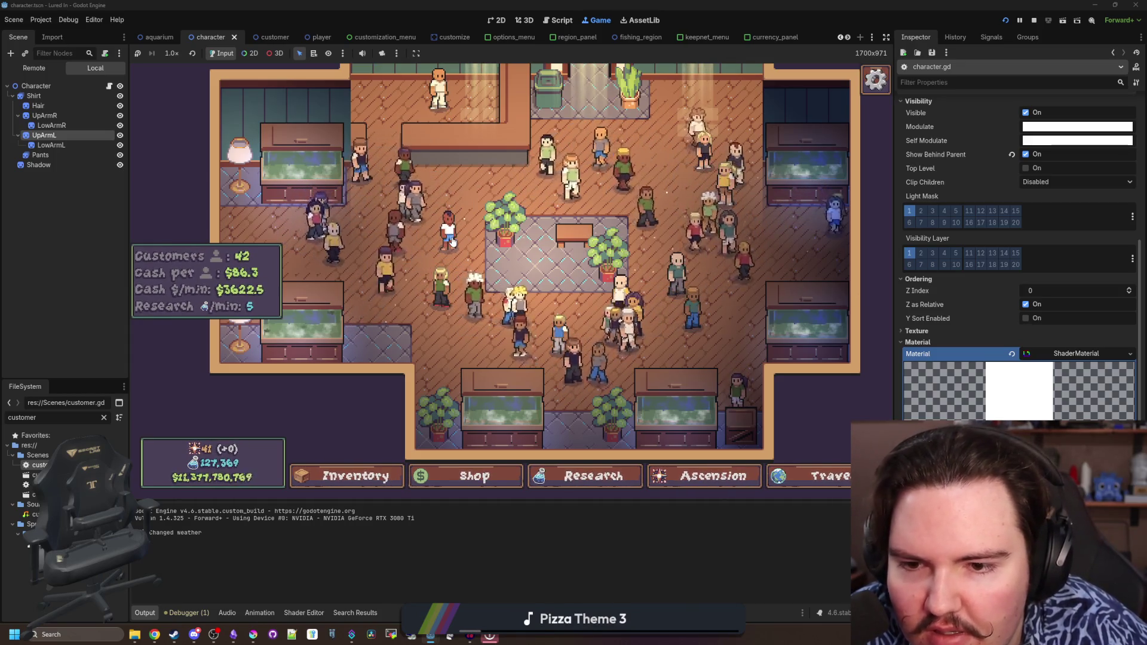
scroll(517, 269, up, 2)
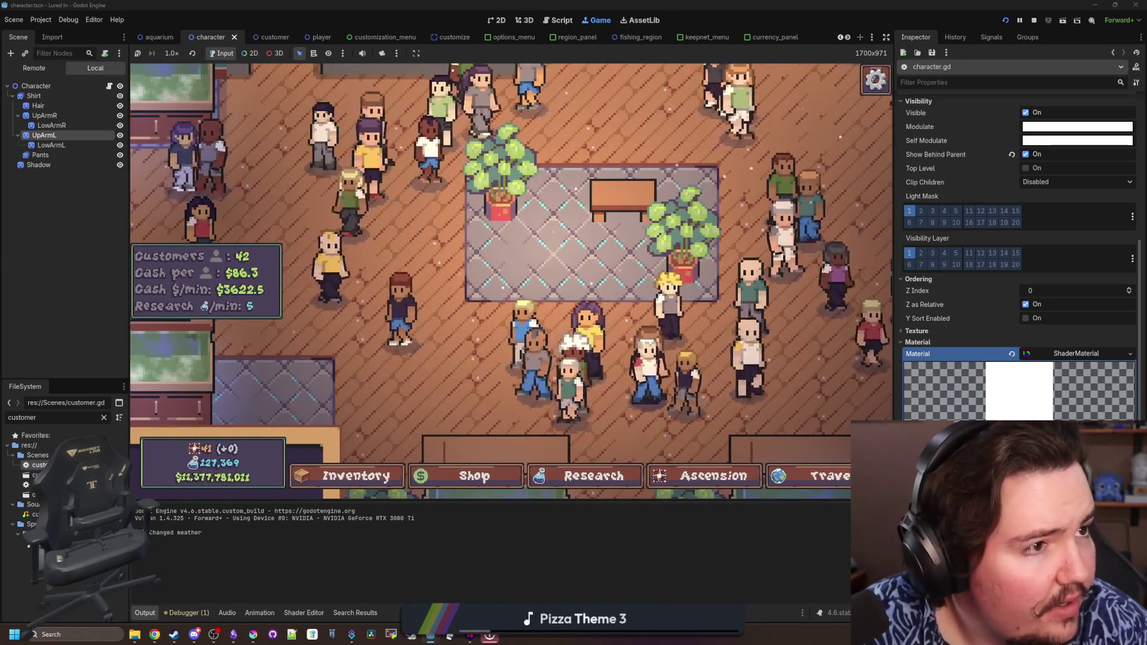
scroll(584, 273, down, 1)
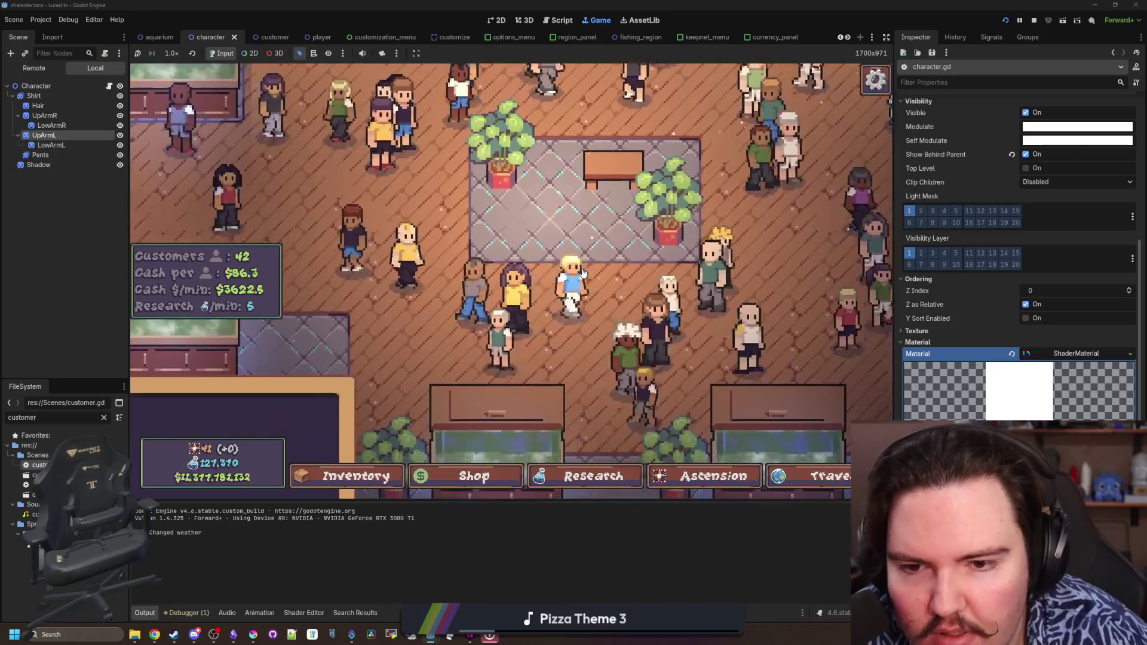
scroll(584, 273, up, 2)
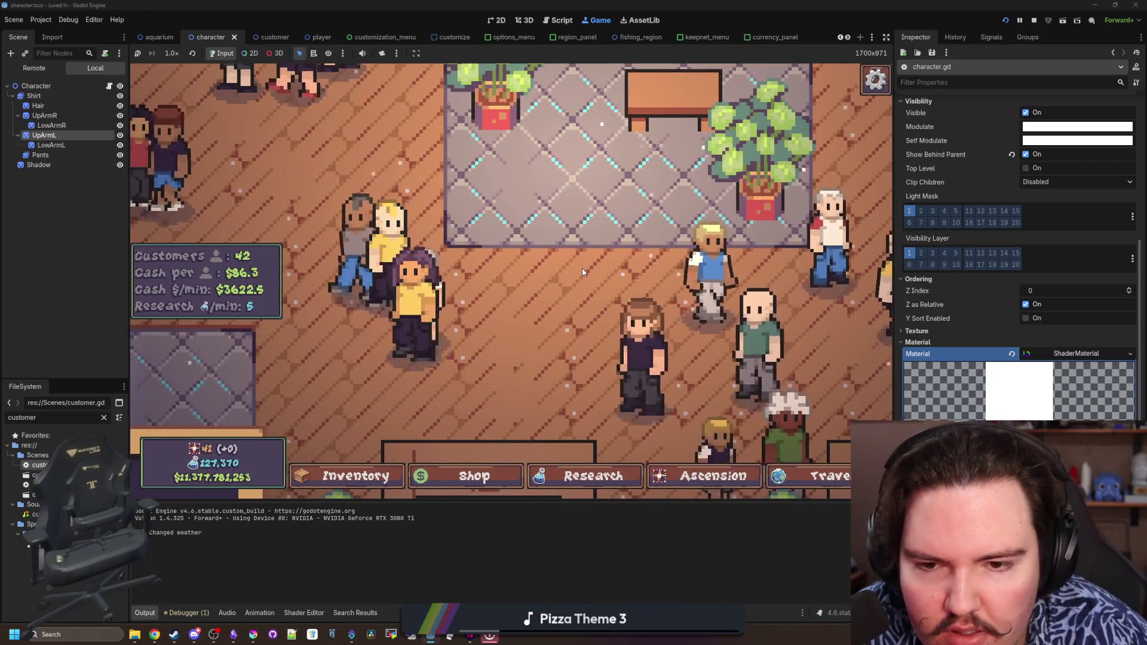
scroll(584, 273, down, 3)
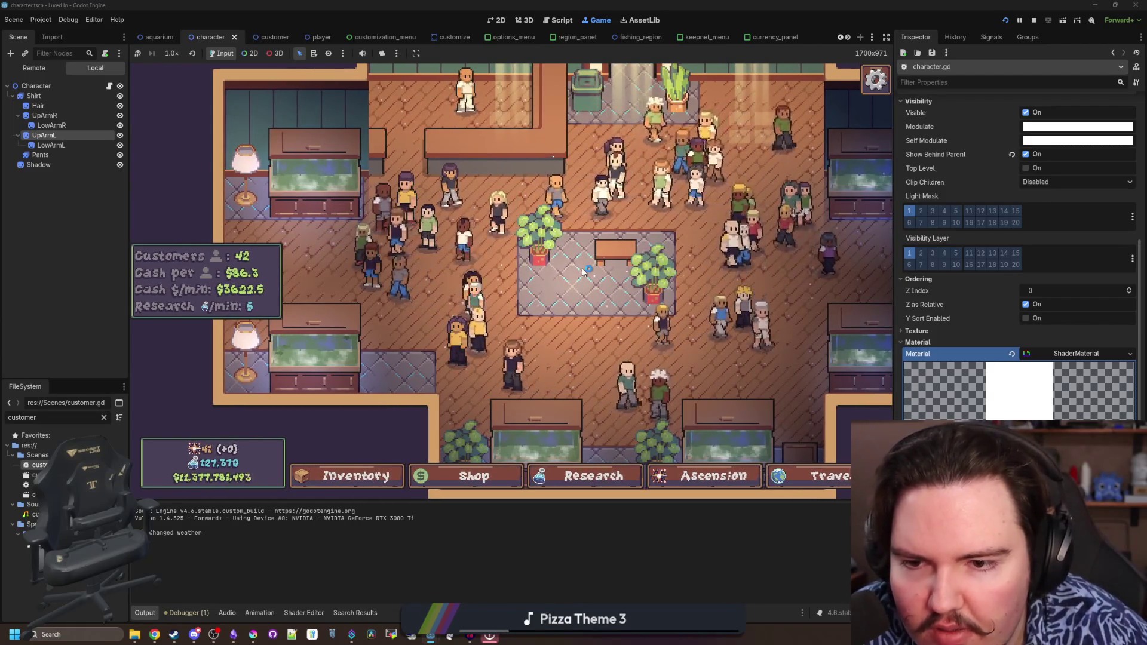
scroll(445, 238, up, 2)
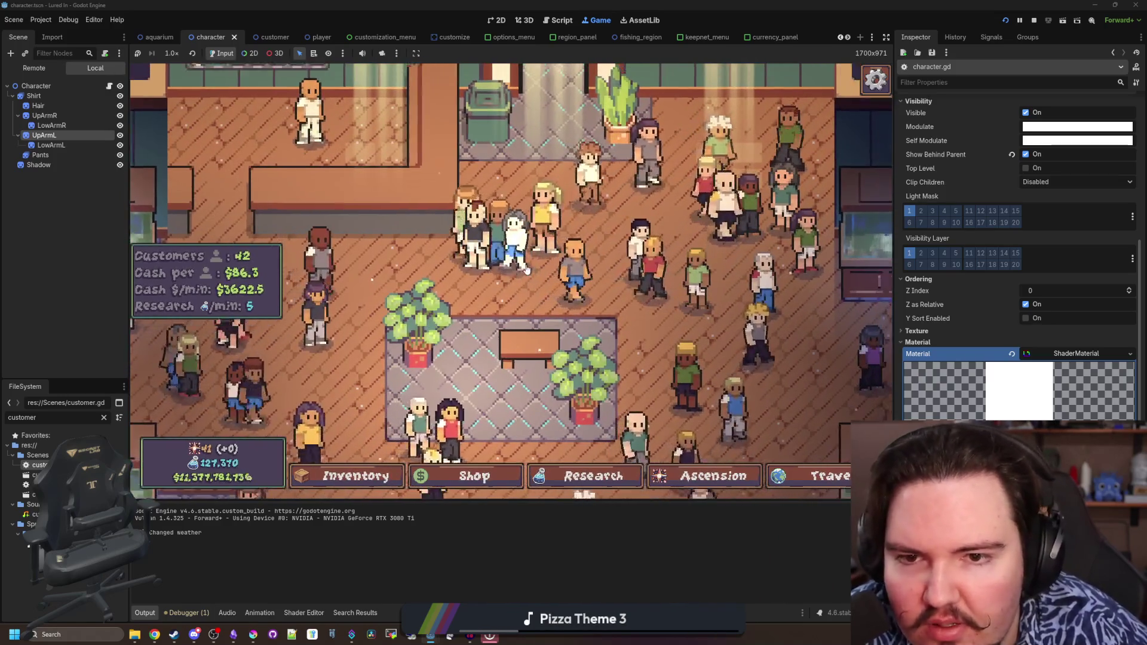
scroll(664, 379, up, 2)
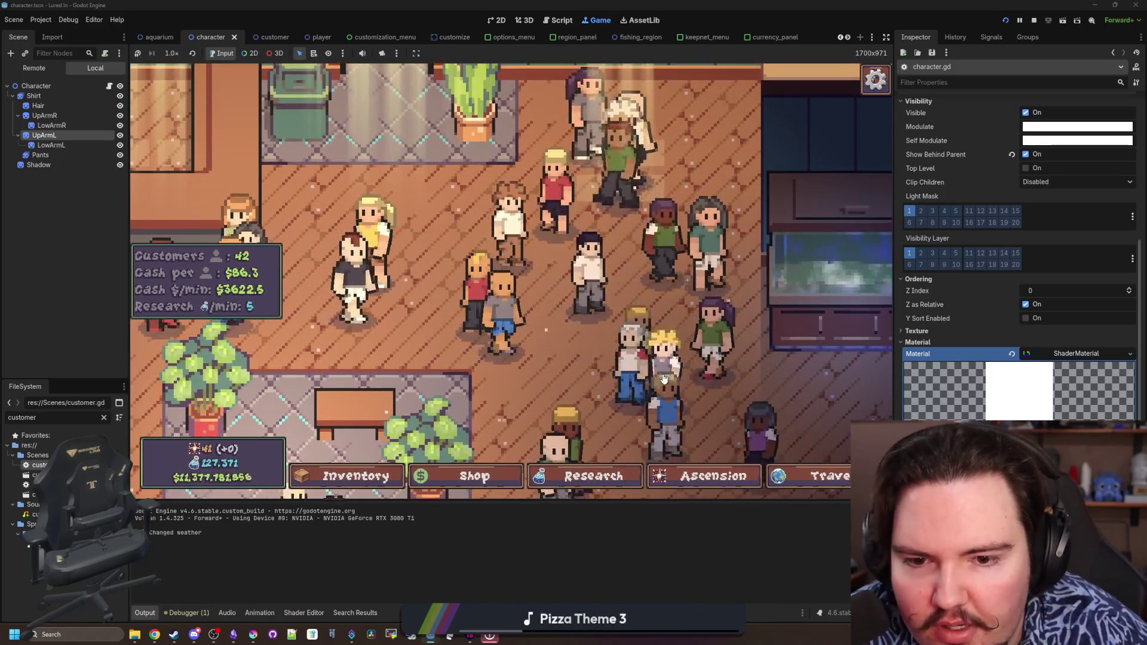
click(665, 380)
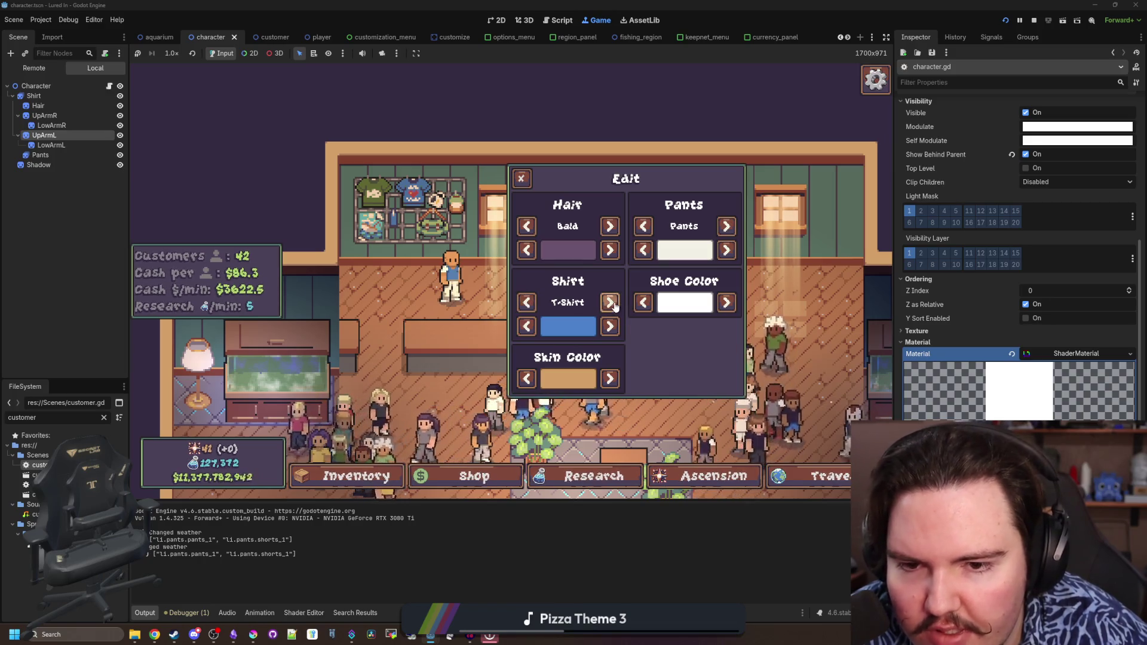
Stop the running Lured In game to return to the customer.gd script
click(1040, 20)
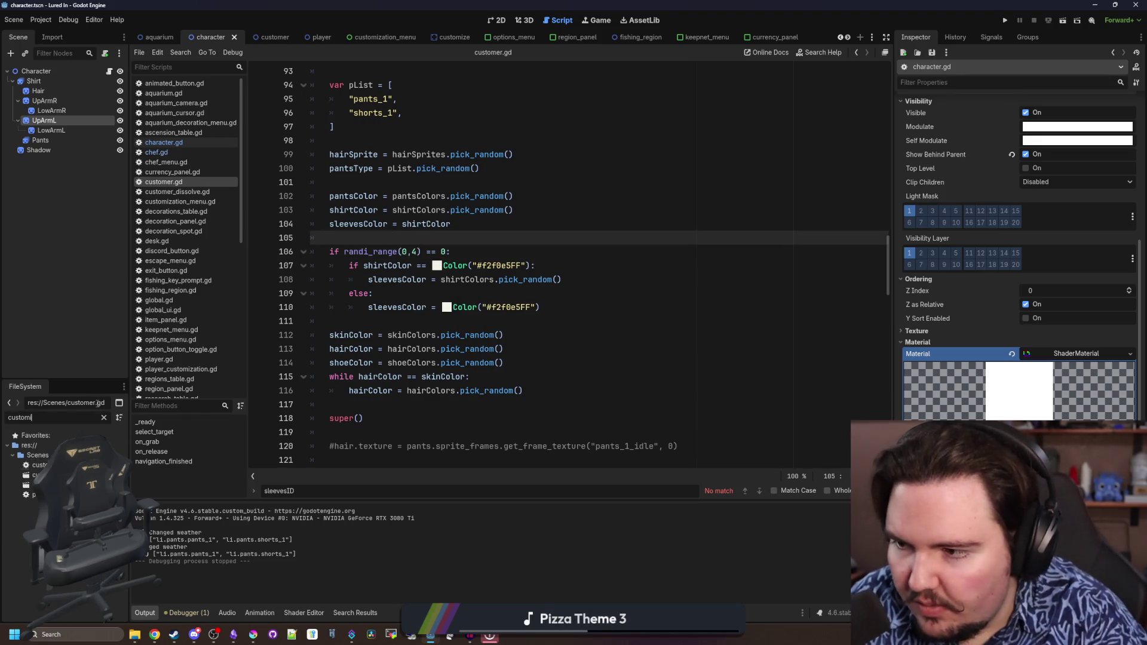
In the customization_menu scene, disconnect the shoe colour CycleLeft pressed() signal from skin_color_left
click(382, 38)
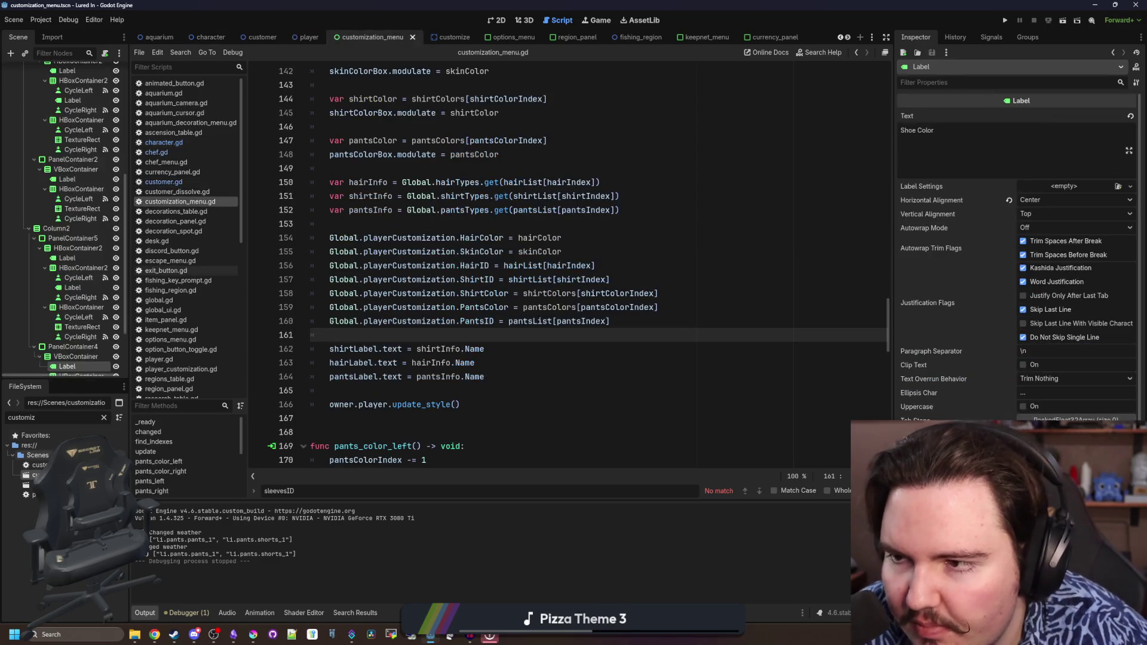
scroll(88, 287, down, 3)
click(82, 323)
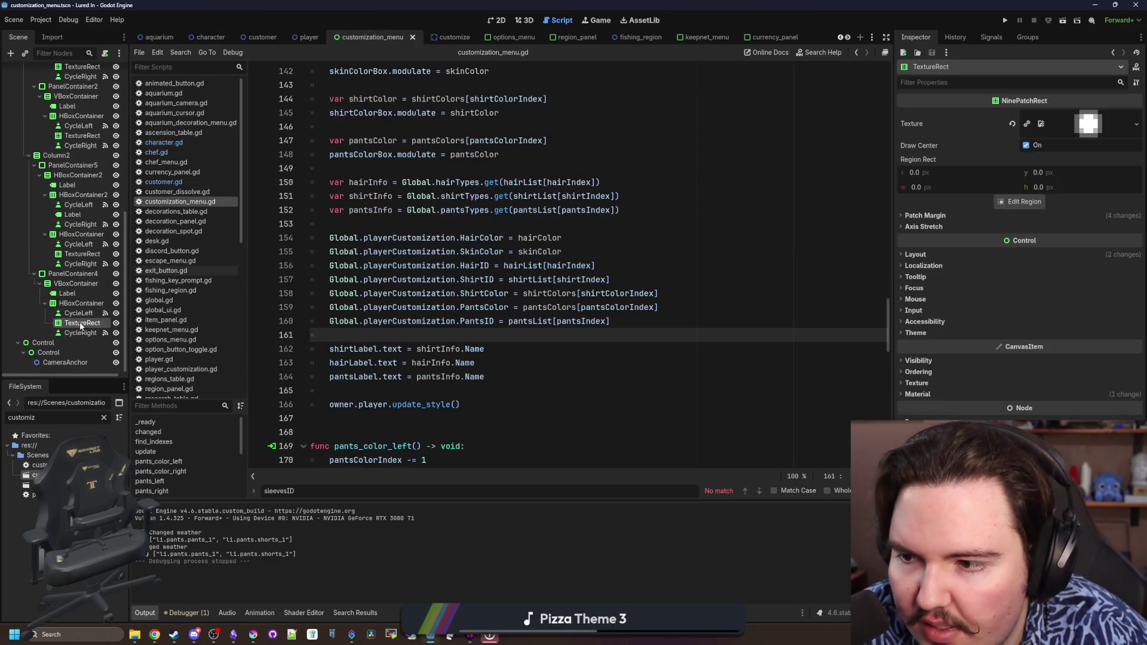
click(500, 20)
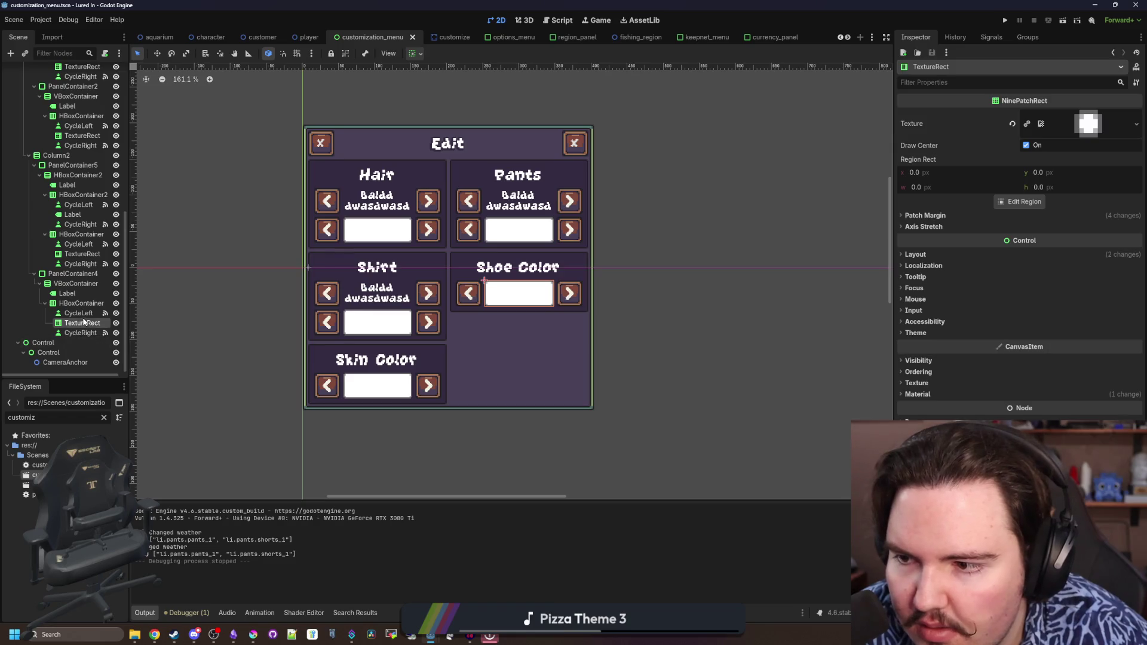
click(79, 313)
click(991, 37)
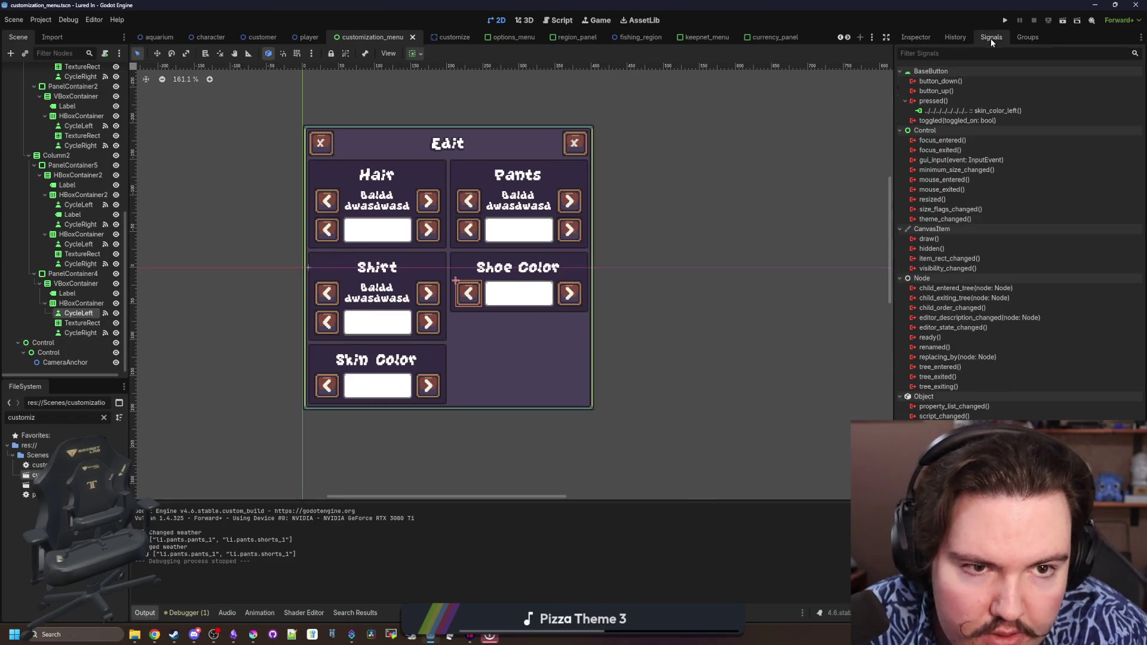
right_click(987, 113)
click(1016, 145)
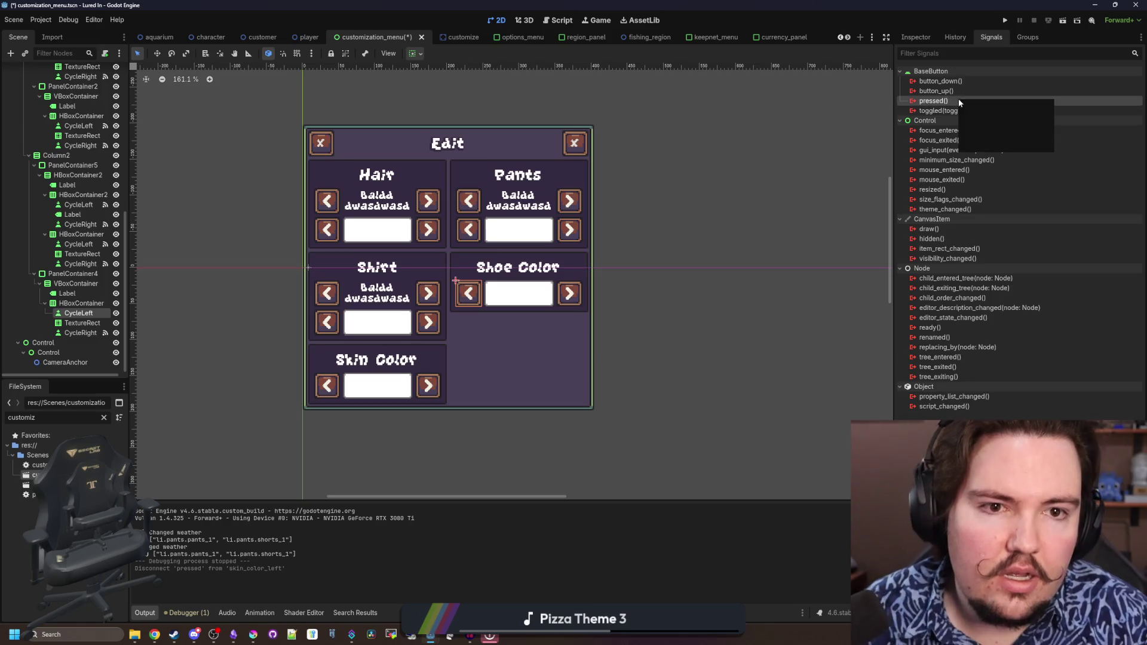
Start connecting pressed() to a method, filter methods by 'sho', then cancel the connection
double_click(958, 100)
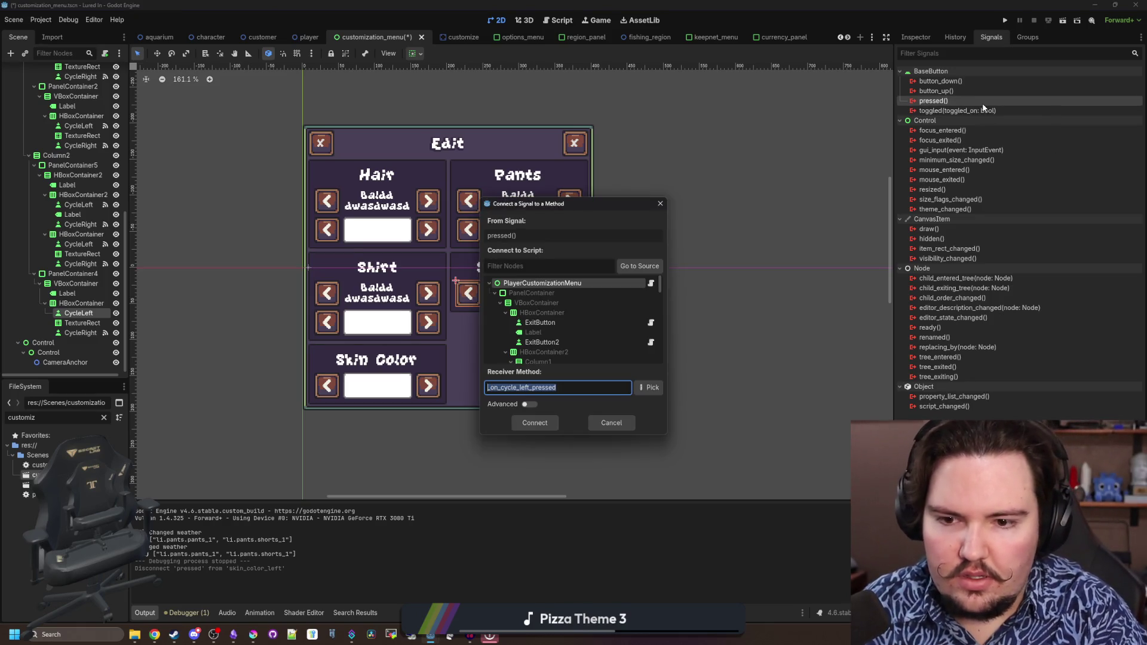
click(649, 388)
text(sho)
key(BackSpace)
key(BackSpace)
key(BackSpace)
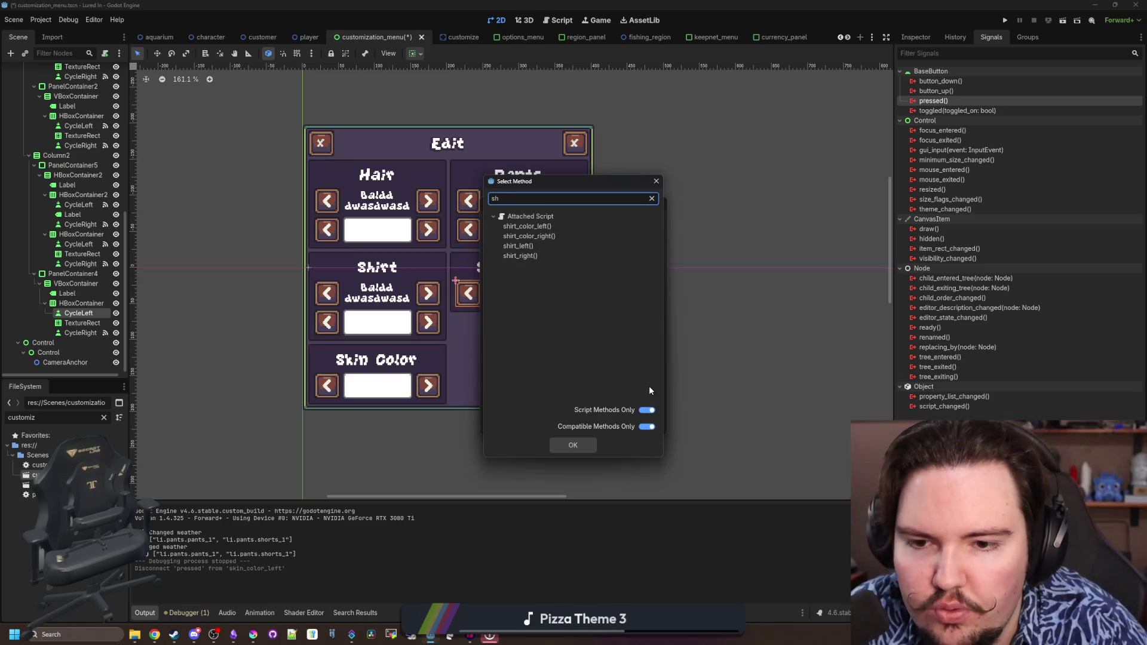
click(658, 180)
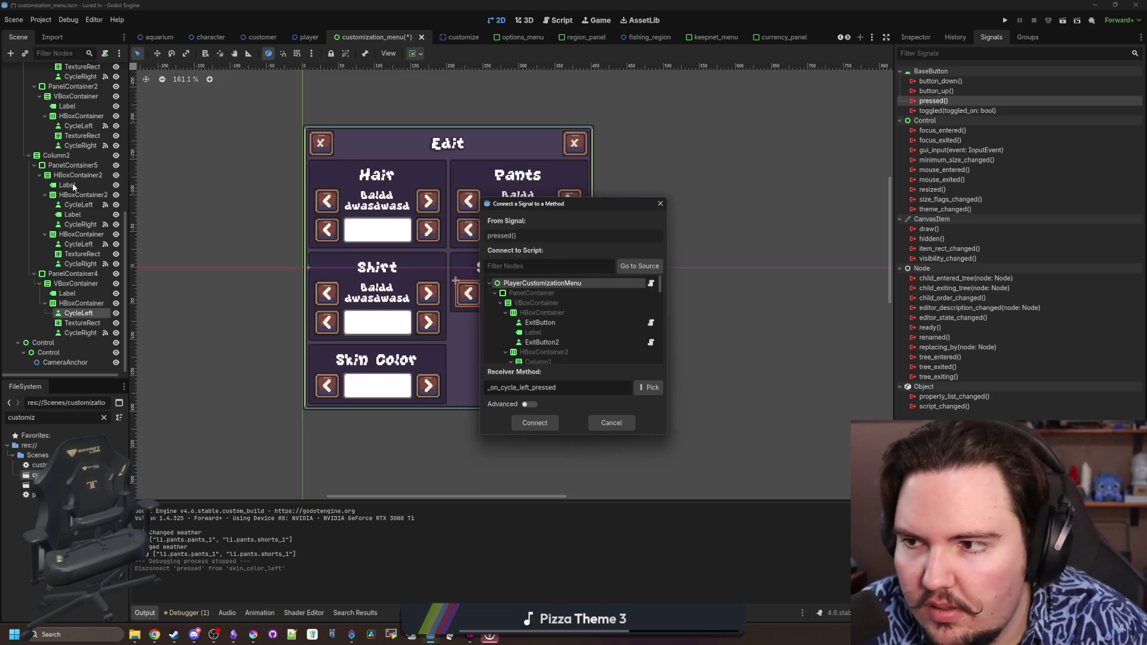
click(661, 204)
Return to customization_menu.gd on the ShirtID line and open the in-file search
scroll(30, 137, up, 10)
click(105, 70)
click(494, 281)
key(ctrl+f)
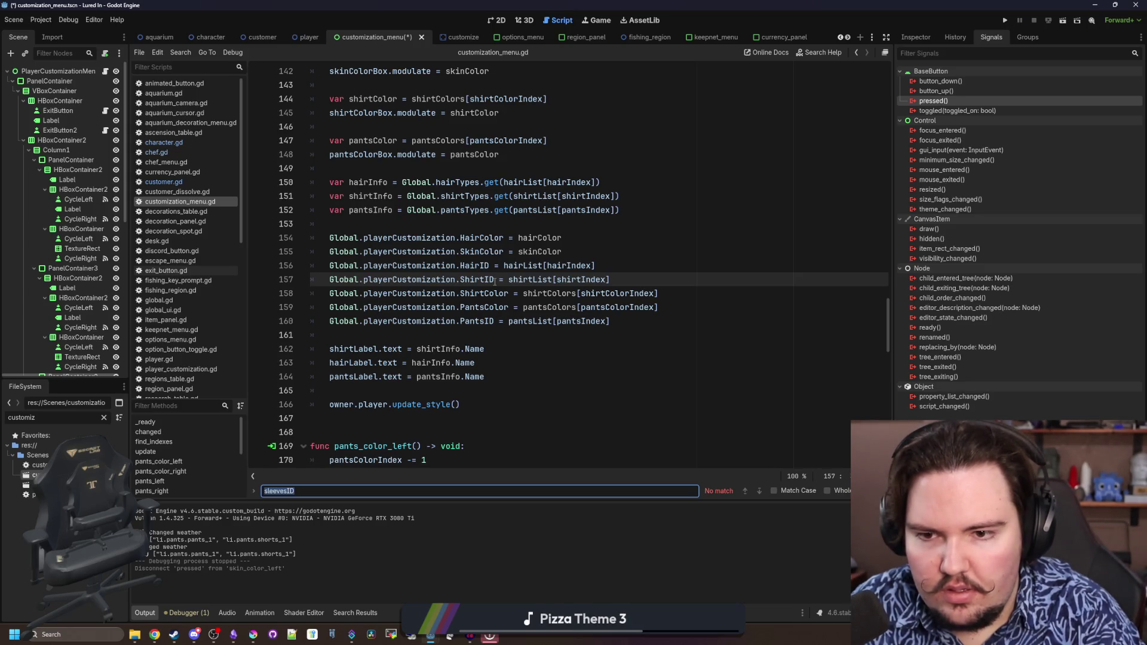
Search the script for 'shoes' and try renaming shoeColors to shoesColors
text(shoes)
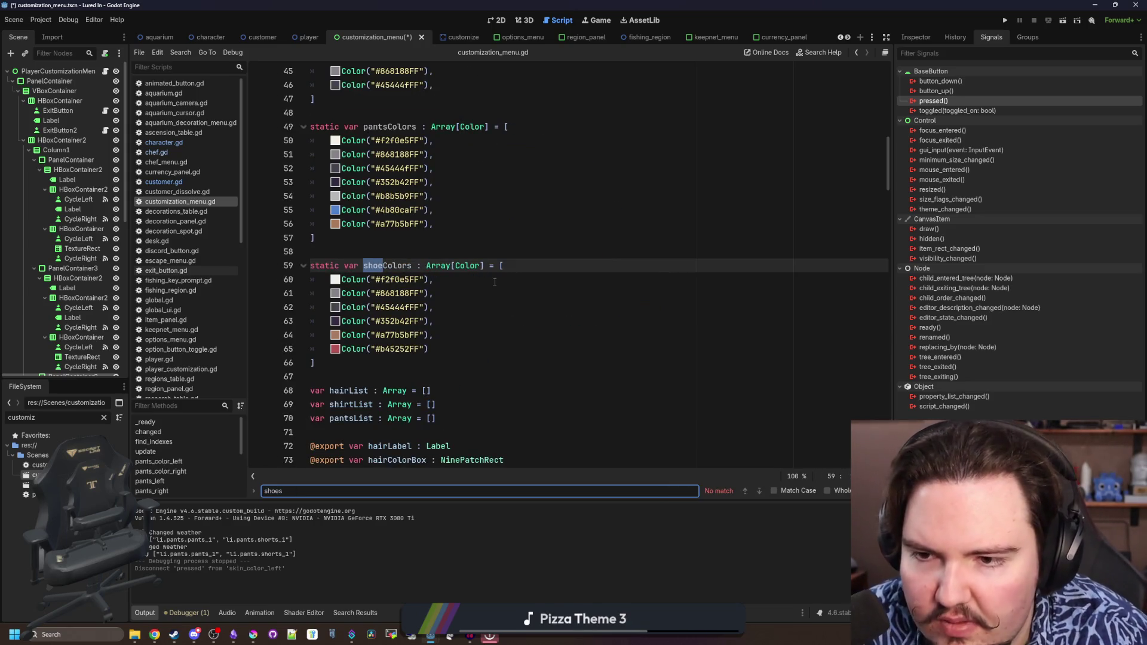
click(383, 267)
text(s)
click(432, 245)
key(ctrl+f)
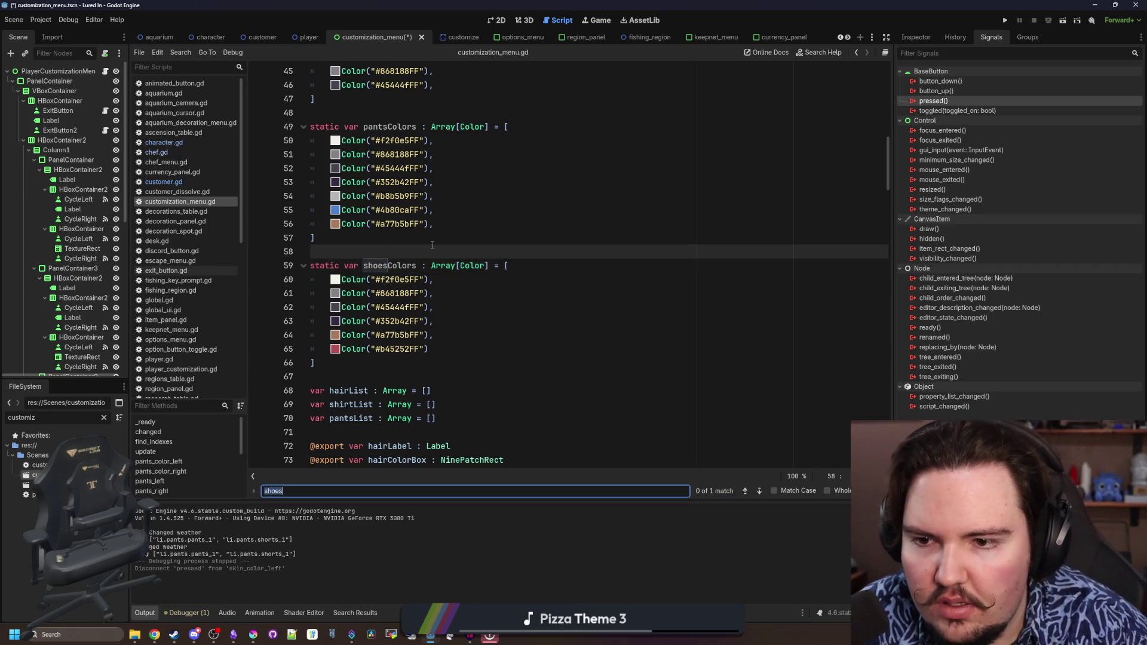
key(Return)
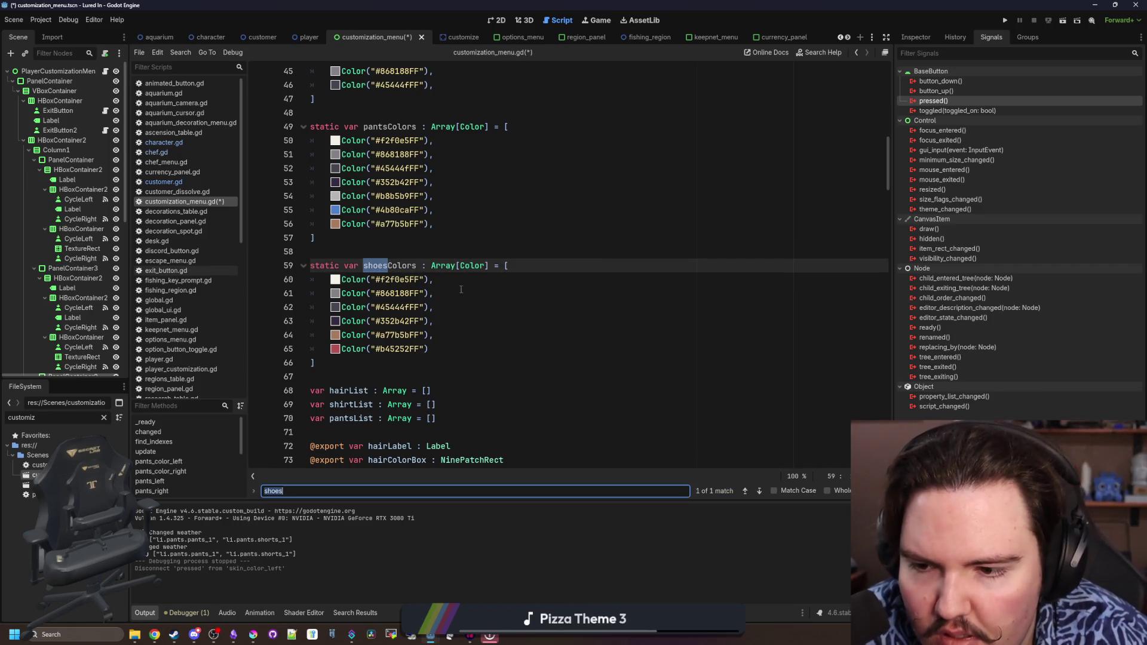
Shorten the search term to 'shoe' and revert shoesColors back to shoeColors
scroll(461, 288, down, 10)
click(517, 281)
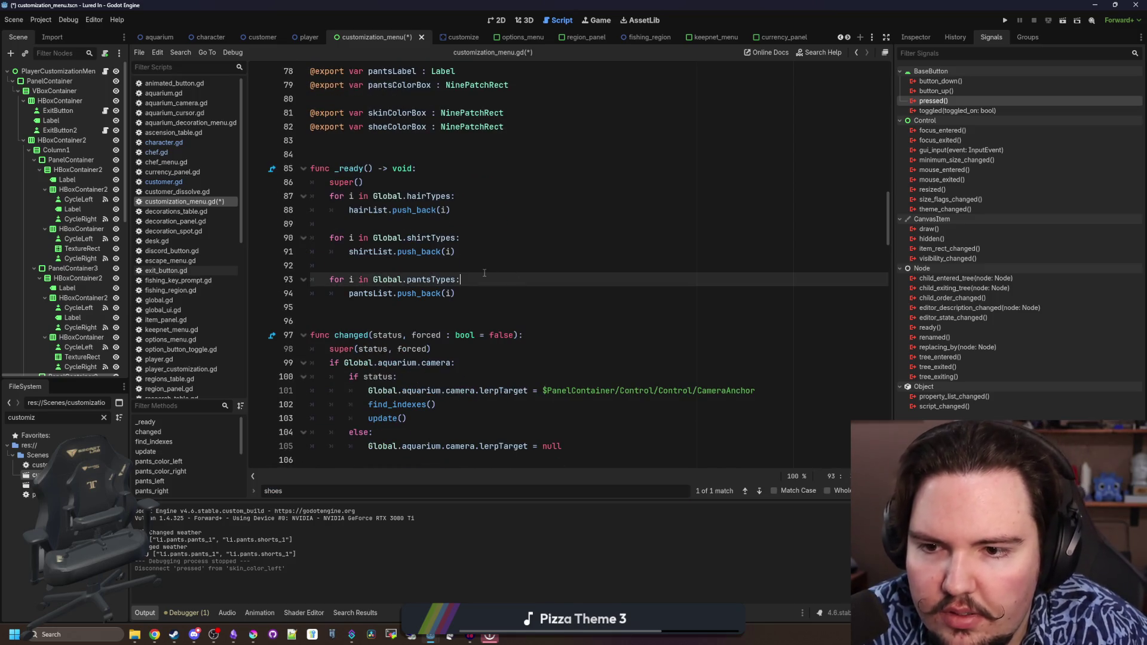
scroll(478, 298, up, 1)
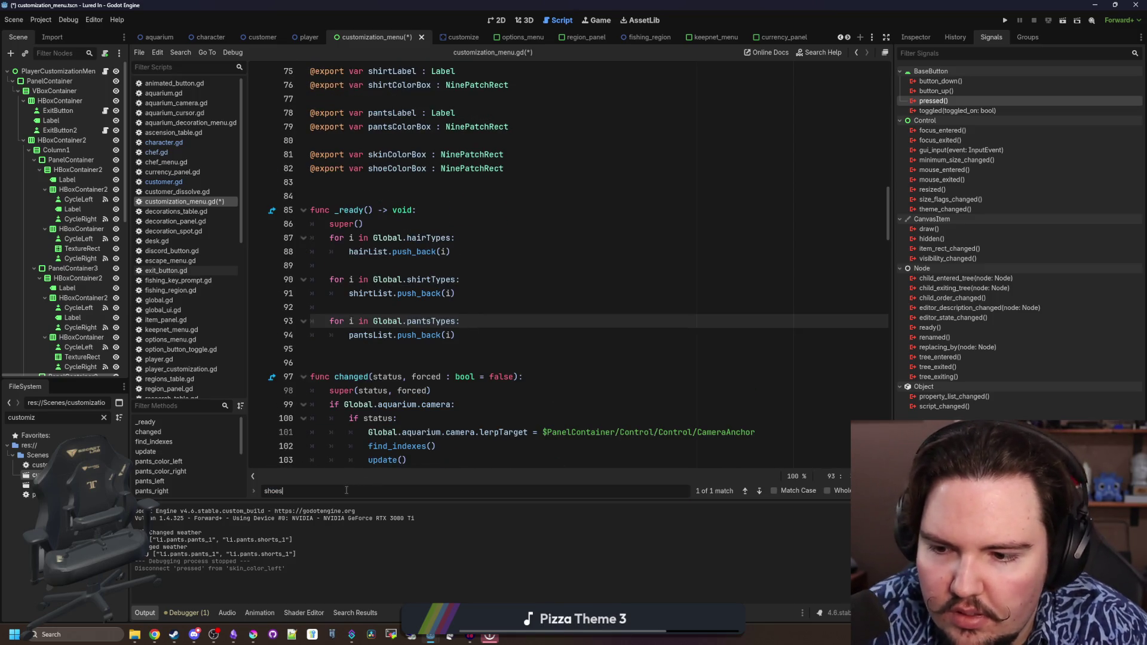
key(BackSpace)
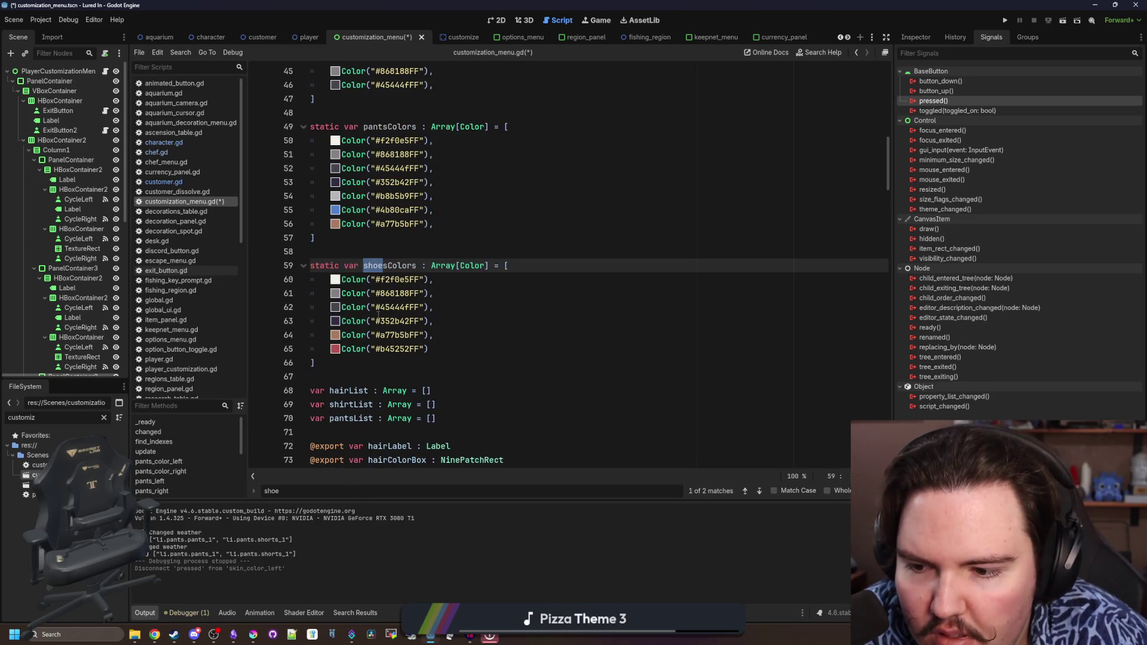
click(388, 266)
key(BackSpace)
key(Up)
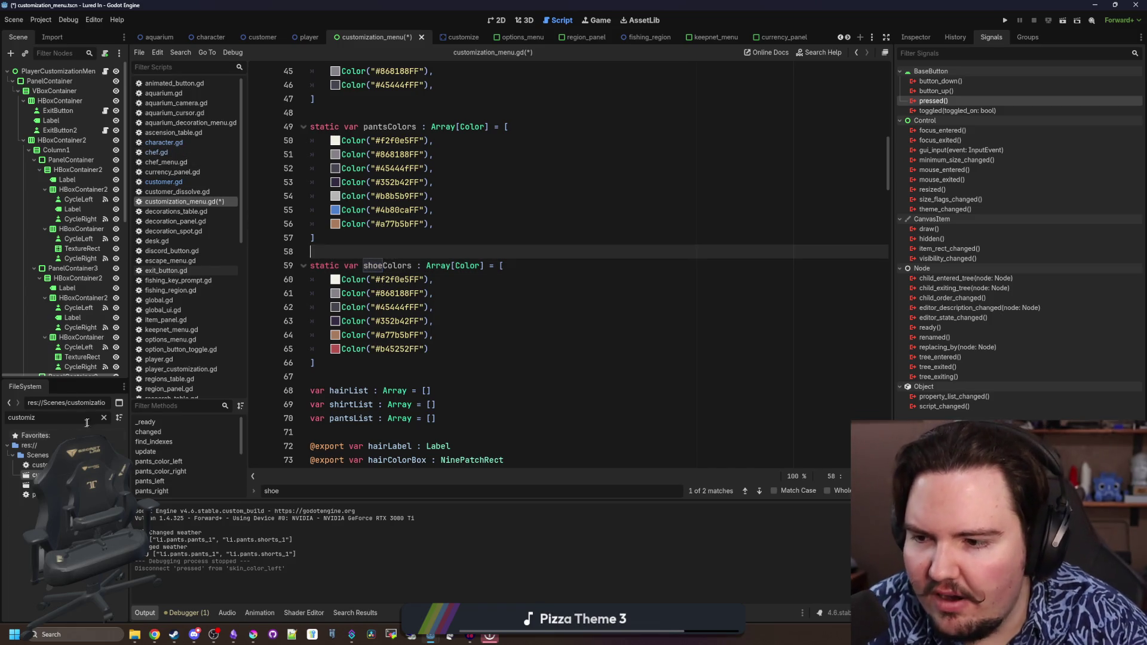
Filter the FileSystem list with 'glob' and open global.gd
click(103, 417)
text(glob)
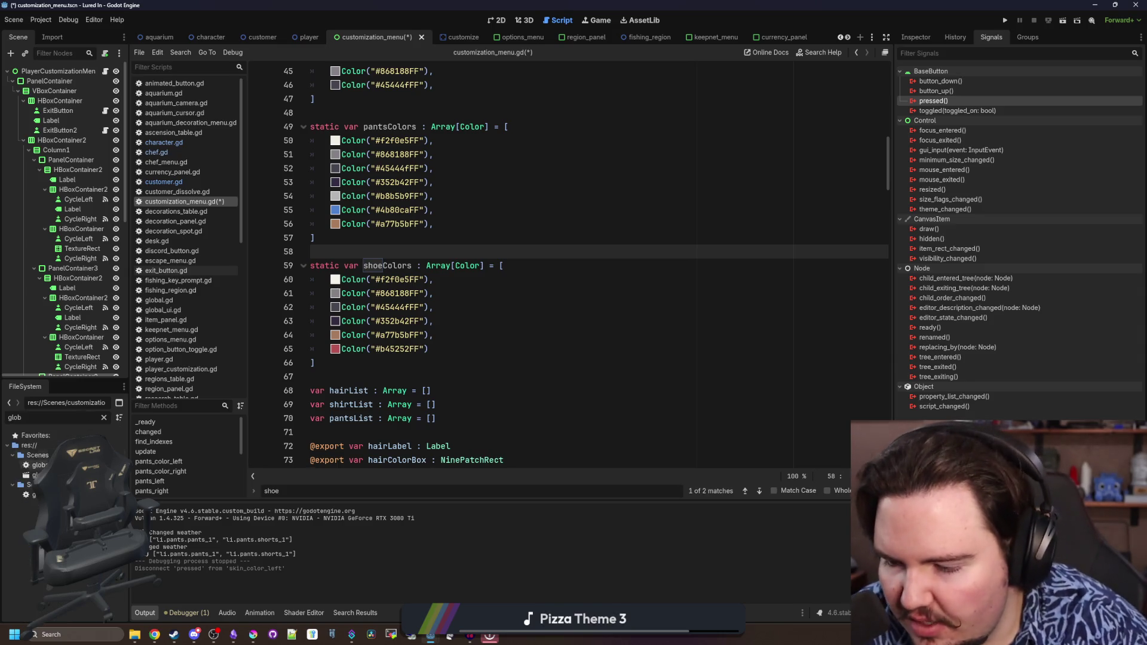
double_click(30, 494)
Search global.gd for 'shoe' and rename ShoesColor to ShoeColor
key(ctrl+f)
text(shoe)
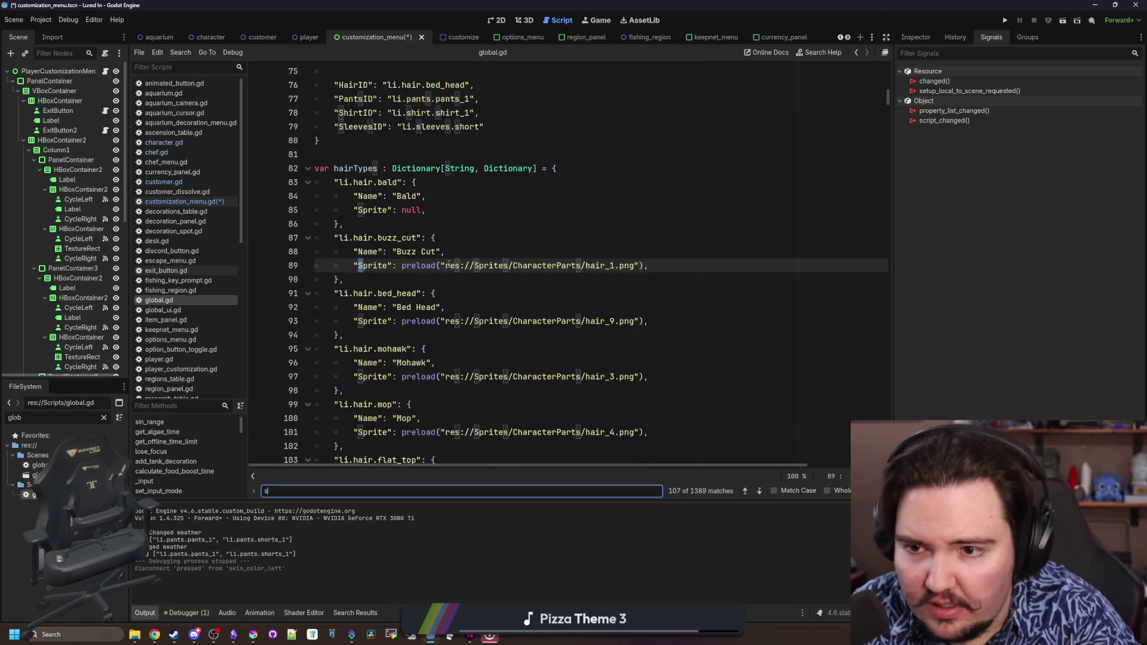
click(364, 266)
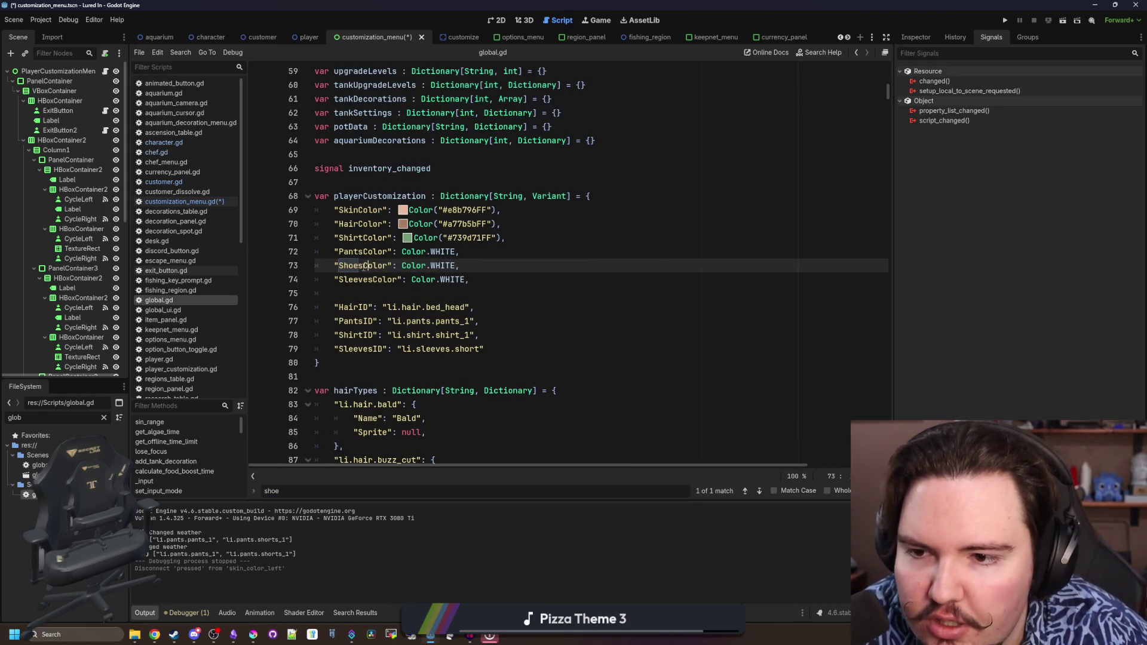
key(BackSpace)
click(379, 291)
Run a project-wide Find in Files search for 'shoes'
key(ctrl+shift+f)
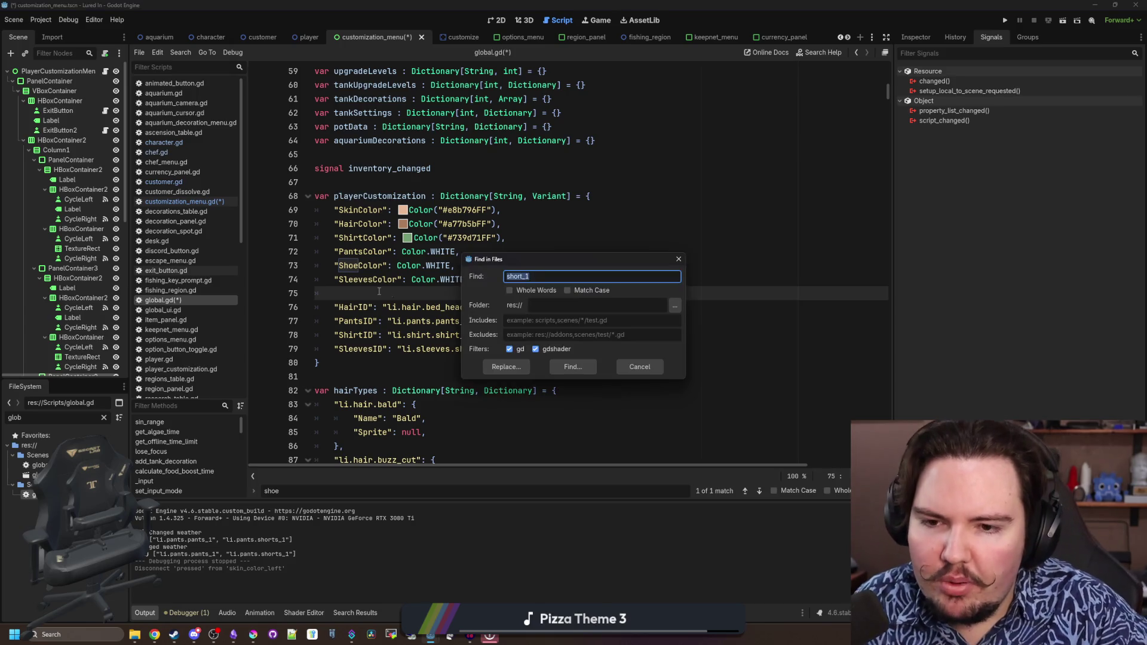
click(627, 367)
click(582, 266)
key(ctrl+shift+f)
text(dhoes)
key(Return)
key(ctrl+shift+f)
text(shoes)
key(Return)
Jump to the matching colour line in global.gd and save the file
click(287, 509)
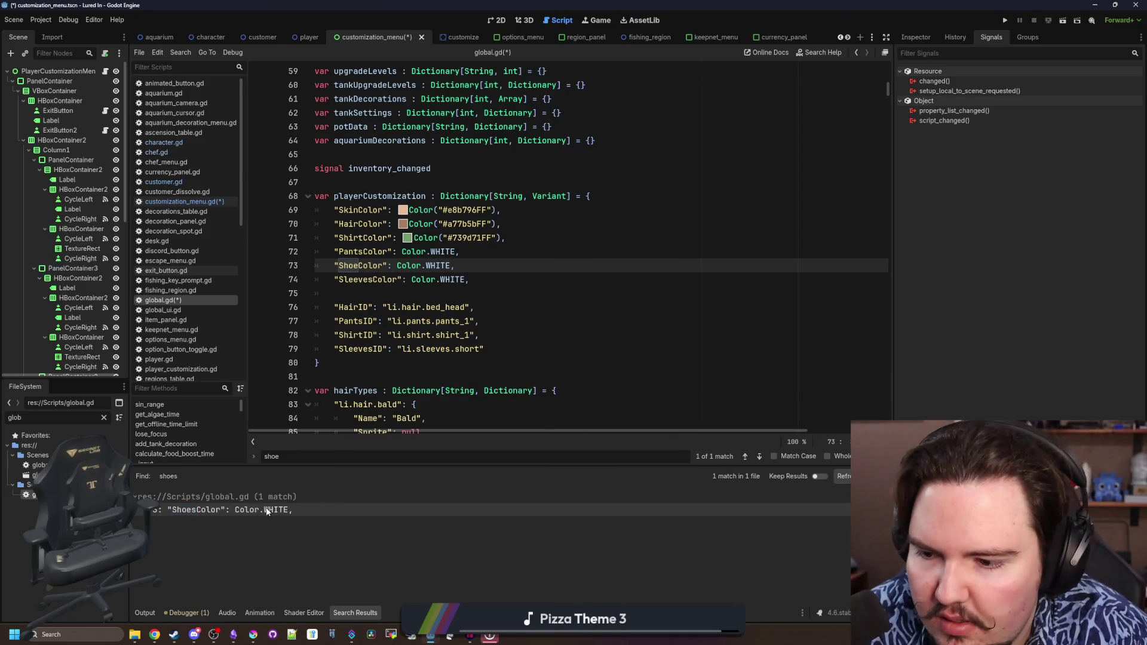
click(500, 307)
key(ctrl+s)
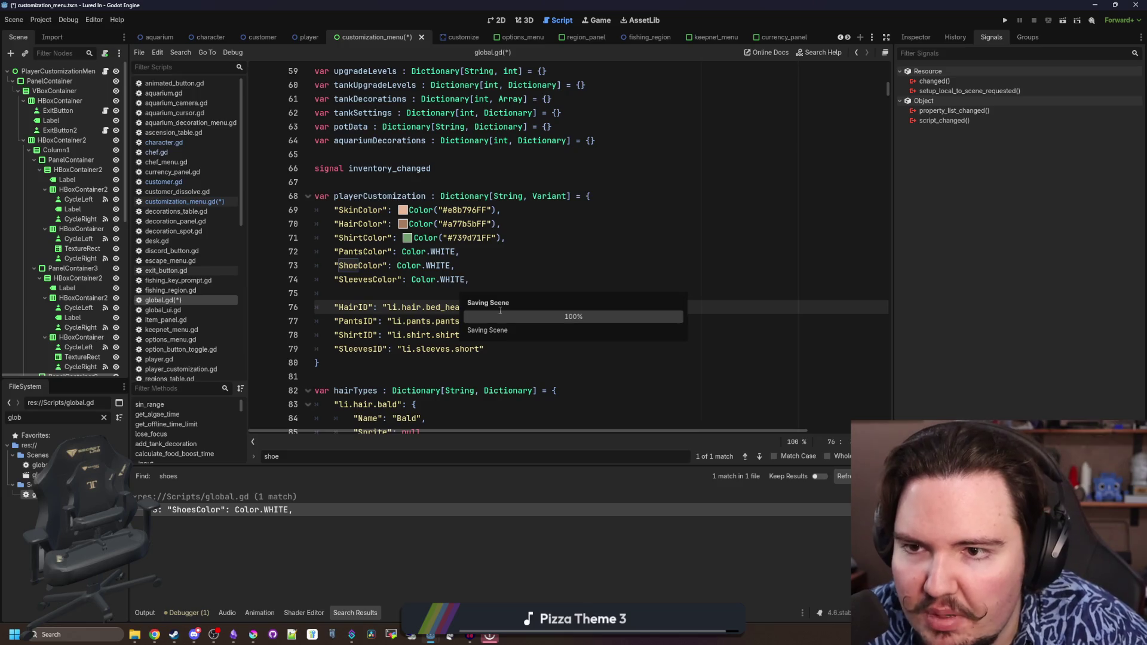
scroll(500, 311, up, 15)
click(603, 237)
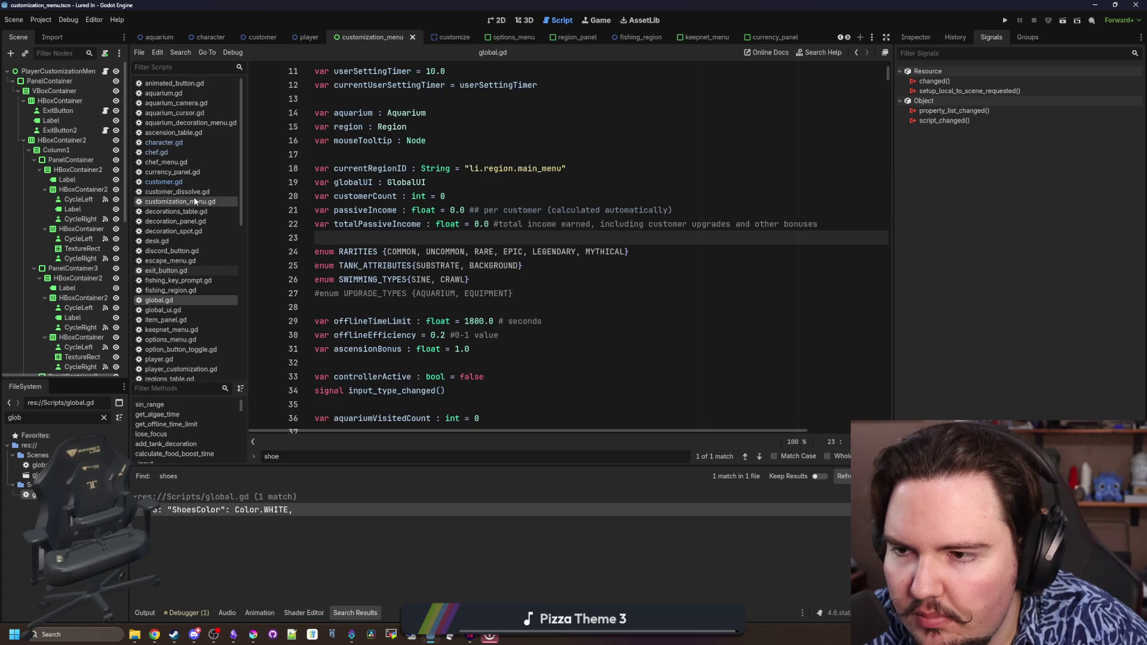
In customization_menu.gd, duplicate the pants_color_left and pants_color_right functions
click(179, 202)
scroll(572, 294, down, 5)
scroll(572, 294, down, 20)
scroll(432, 271, up, 10)
drag(389, 314, 311, 218)
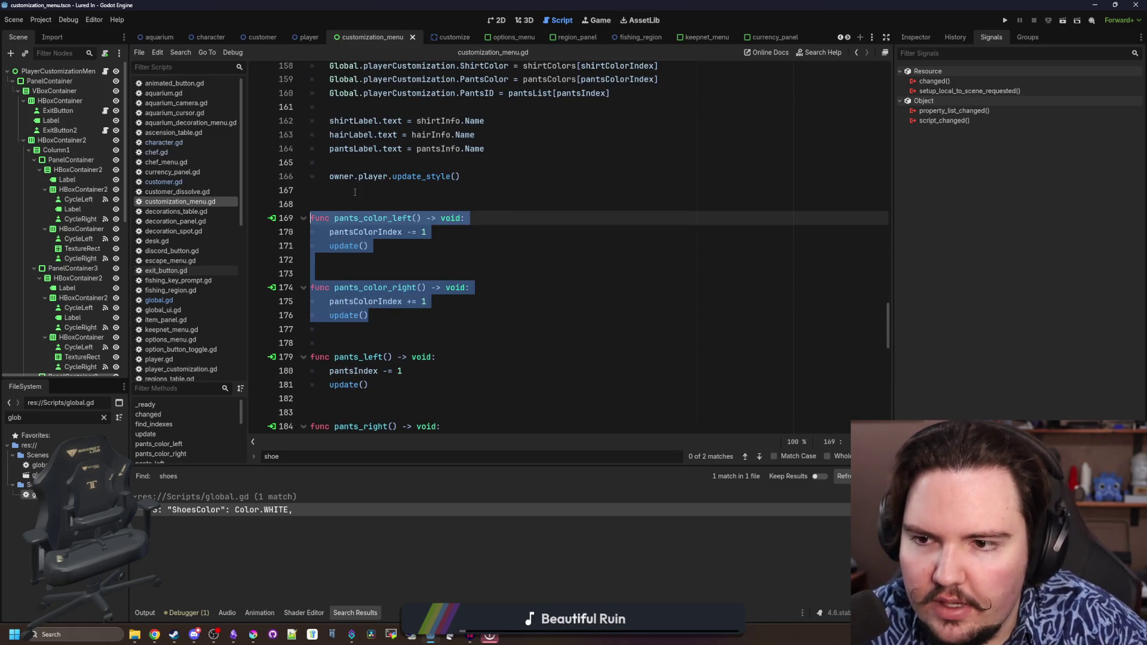
key(ctrl+c)
click(355, 192)
key(Down)
key(Down)
key(Return)
key(Return)
key(Return)
key(Up)
key(Up)
key(Up)
key(ctrl+v)
Replace pantsColorIndex with shoeColorIndex on lines 170 and 175 of the duplicates
double_click(365, 232)
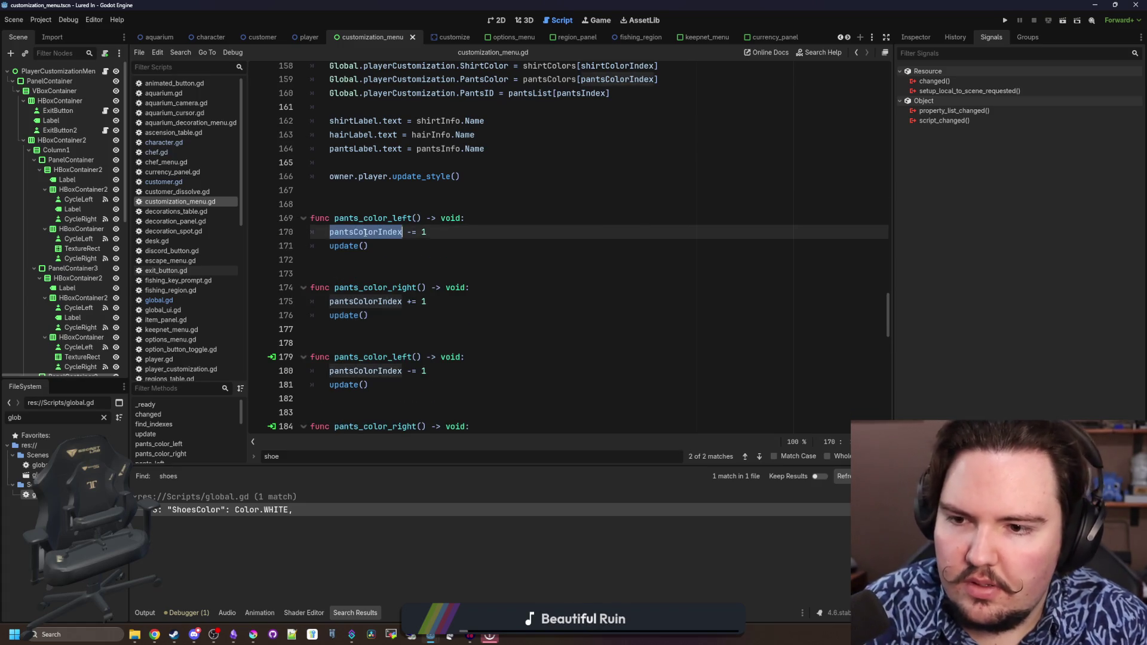
text(shoeColors)
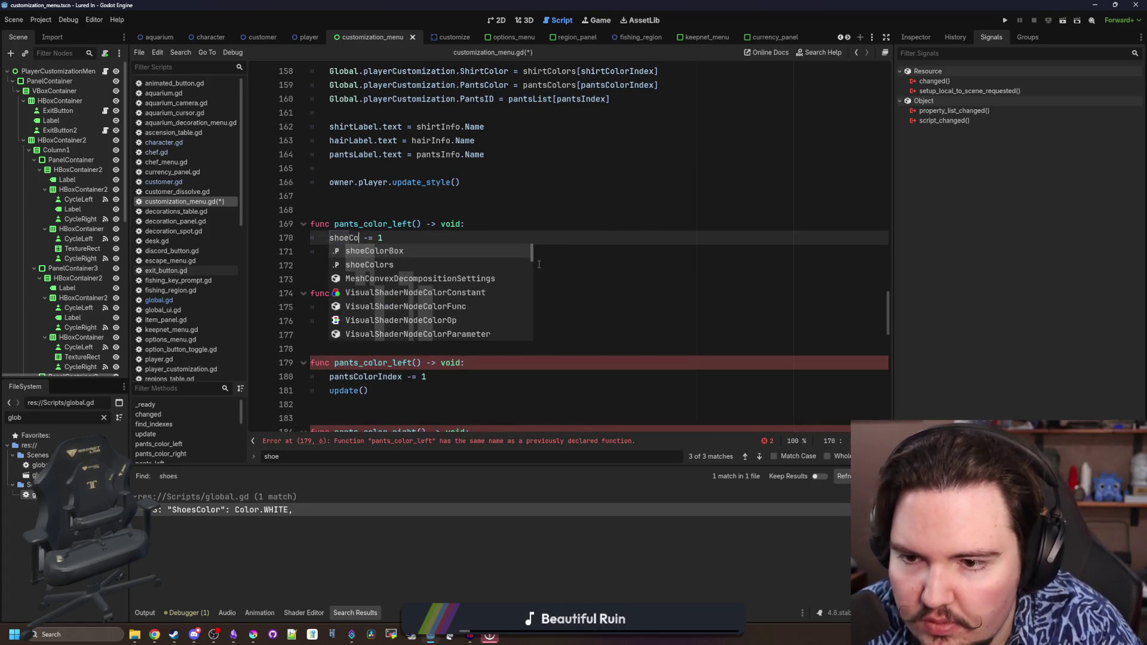
key(BackSpace)
text(Index)
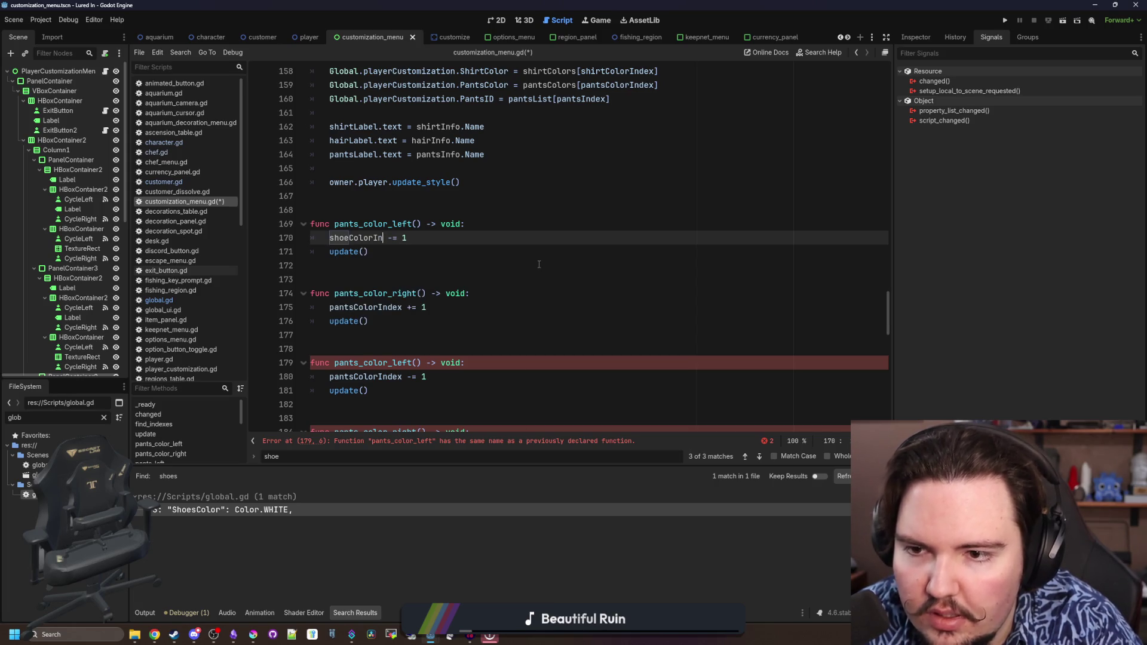
double_click(355, 243)
key(ctrl+c)
double_click(365, 307)
key(ctrl+v)
Rename the duplicated functions to shoe_color_right and shoe_color_left
drag(358, 293, 334, 294)
text(shoe)
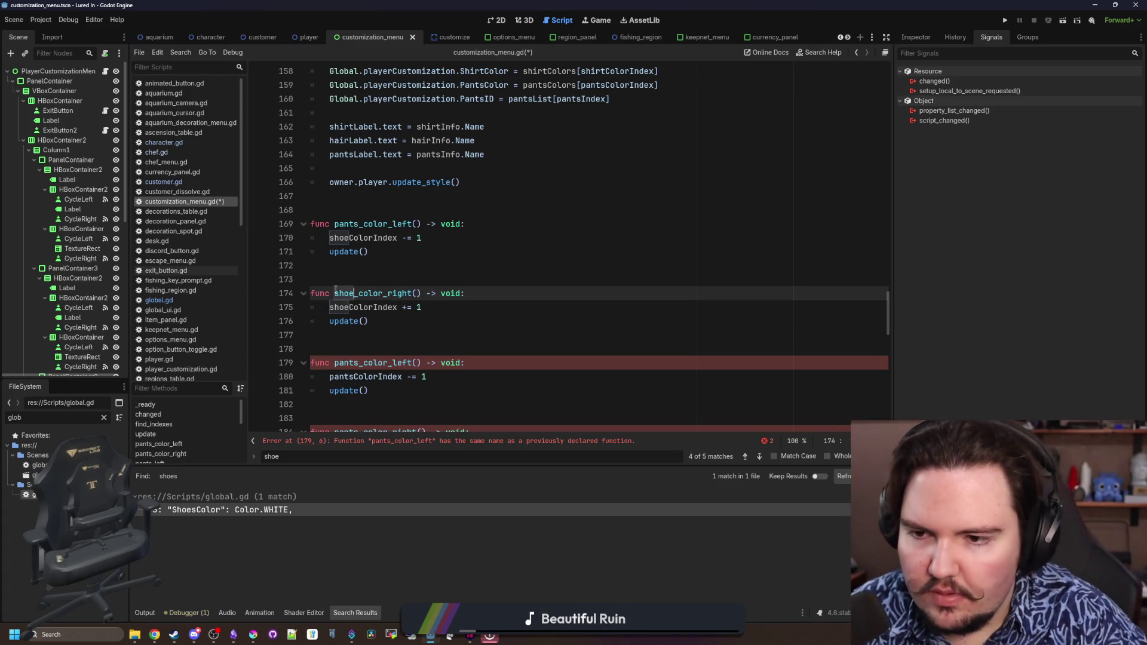
key(Escape)
click(362, 285)
click(336, 294)
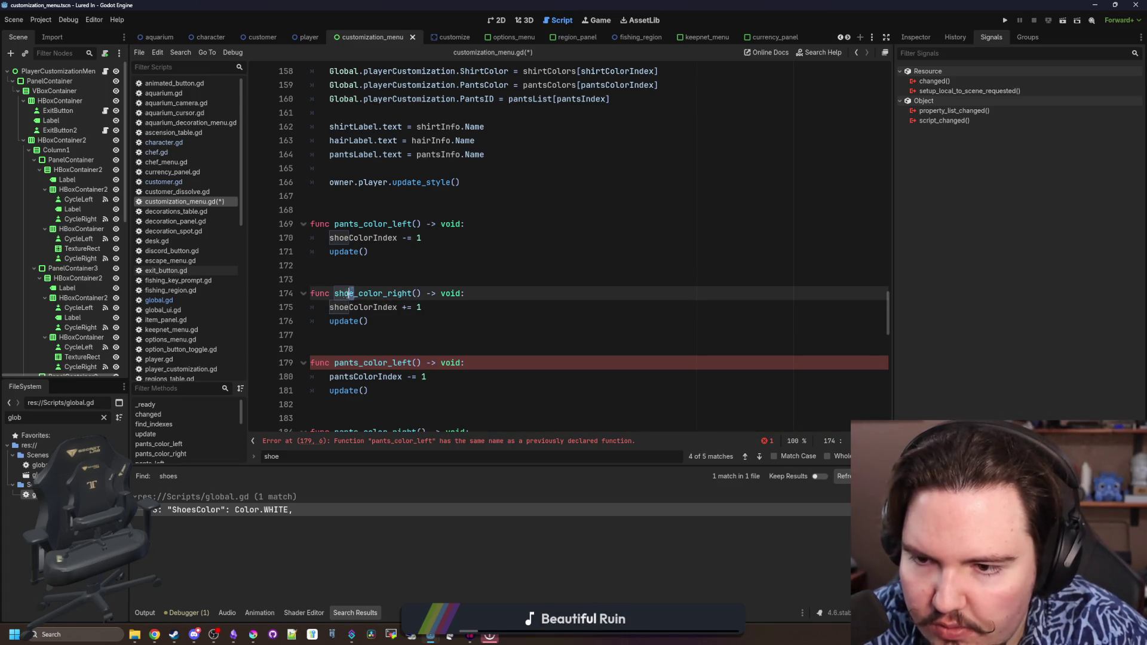
drag(359, 224, 335, 224)
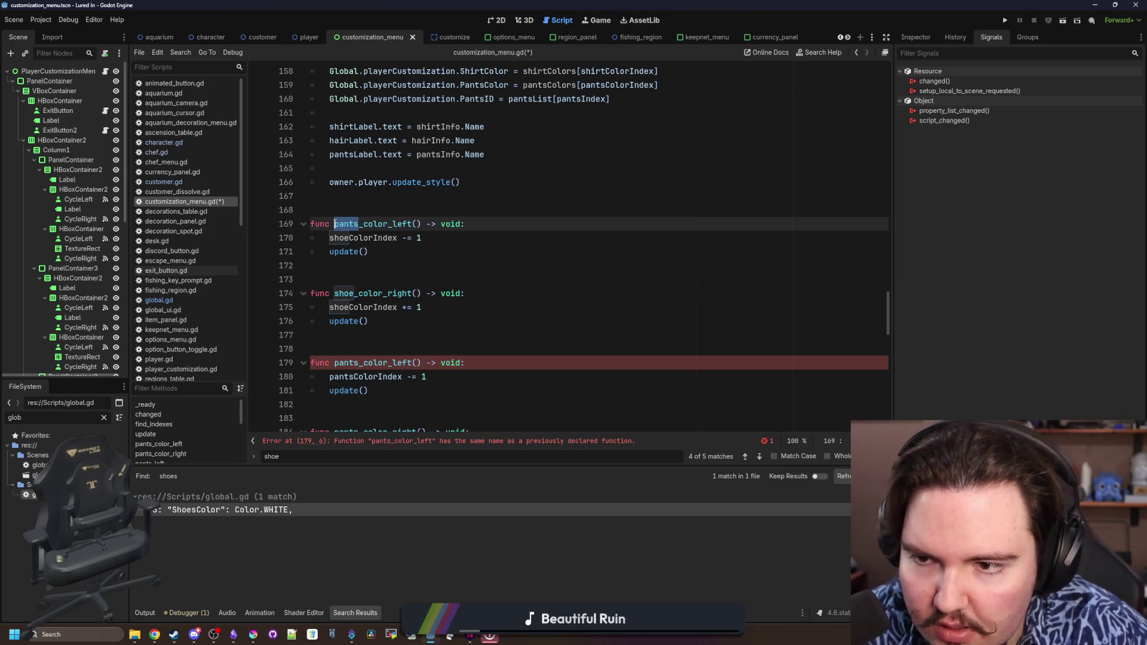
text(shoe)
click(358, 209)
Go to the undeclared shoeColorIndex error line and scroll up to the index declarations
scroll(482, 307, down, 1)
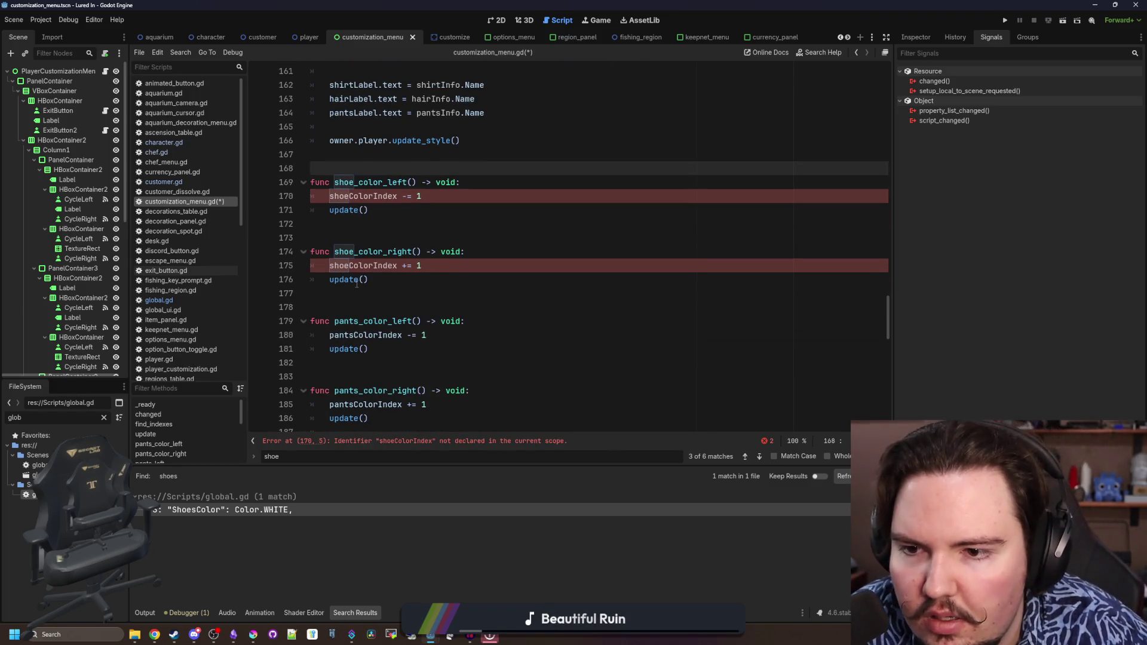
scroll(356, 283, up, 1)
click(419, 239)
scroll(597, 286, up, 14)
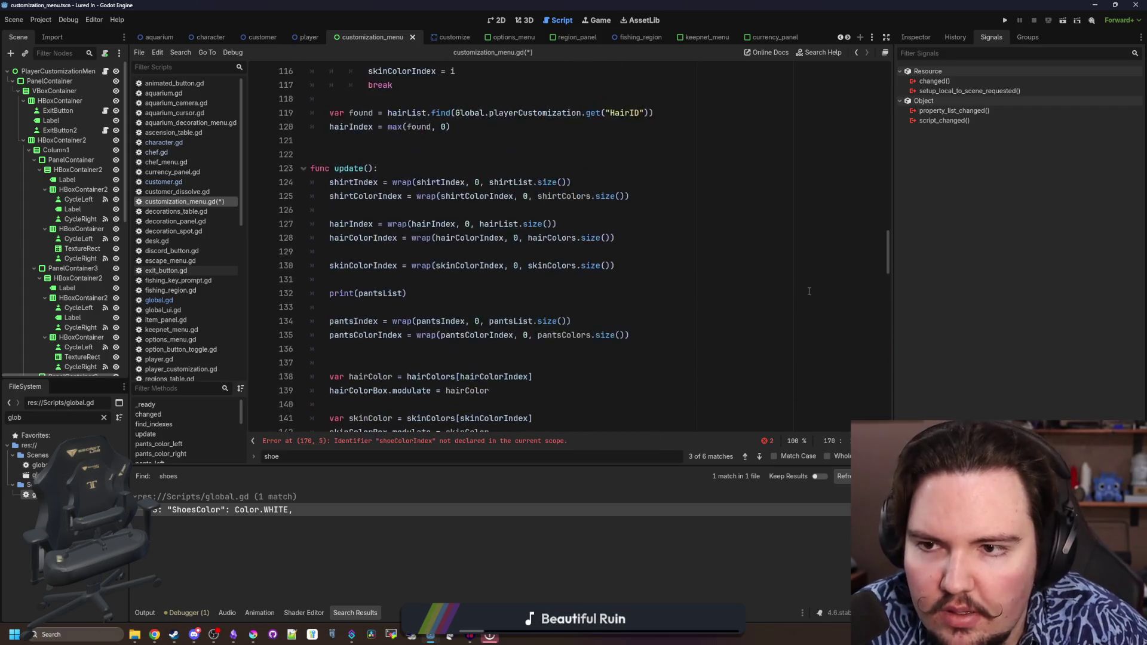
scroll(809, 291, up, 18)
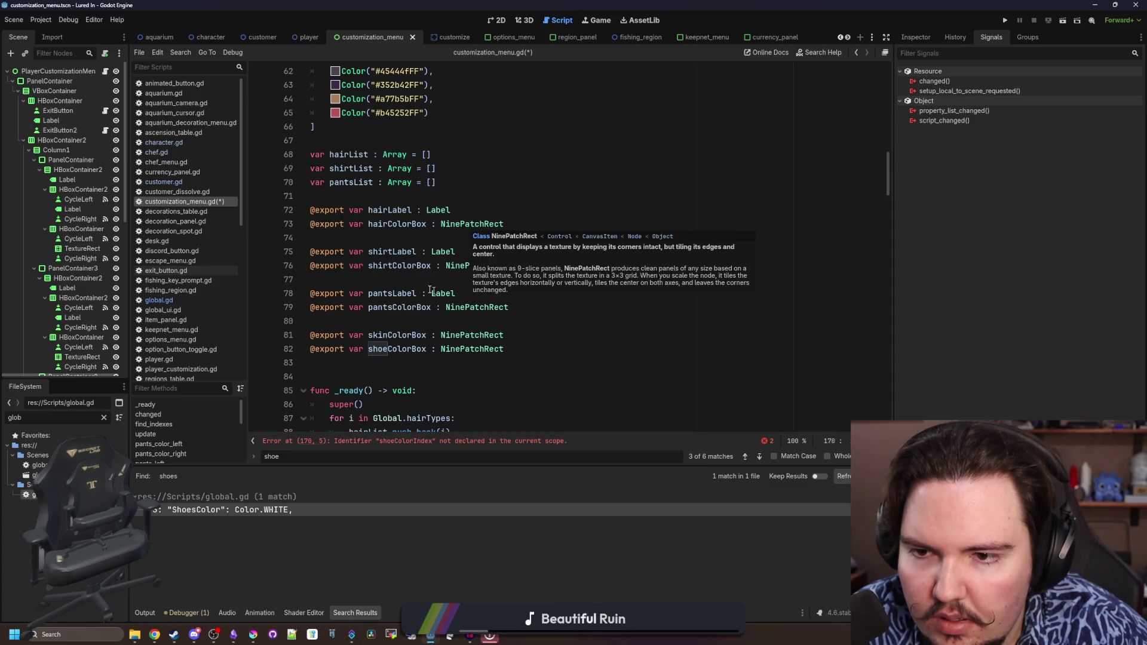
scroll(418, 281, up, 19)
scroll(416, 282, up, 2)
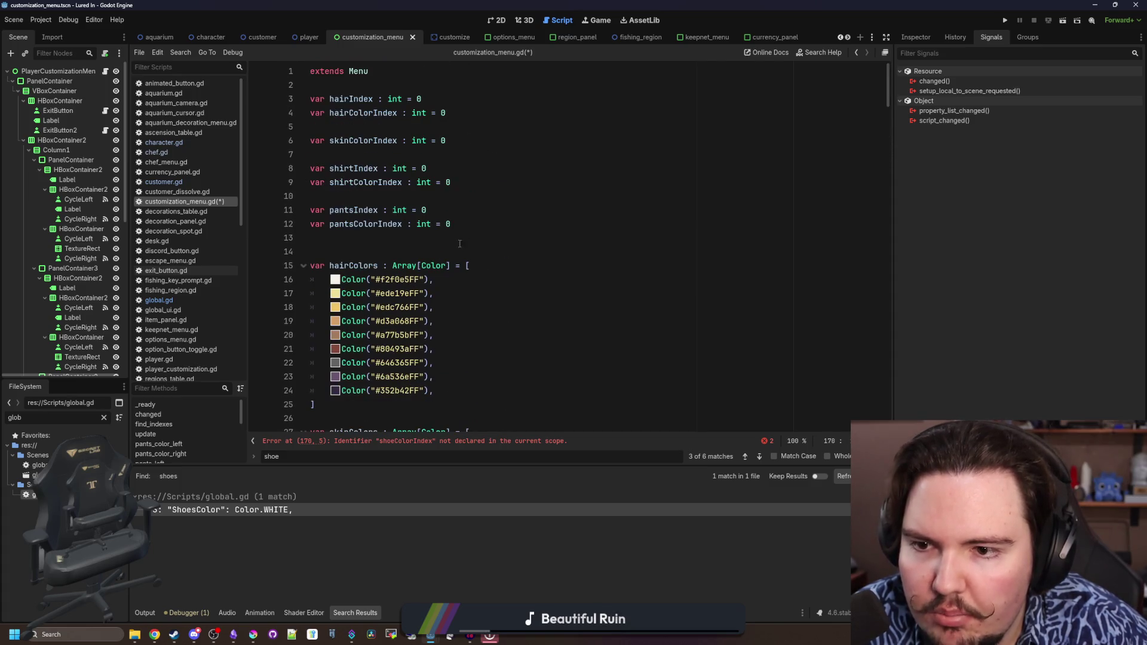
Declare 'var shoeColorIndex : int = 0' and move it beneath skinColorIndex
click(481, 231)
key(Return)
text(var shoeColorIndex : int = 0)
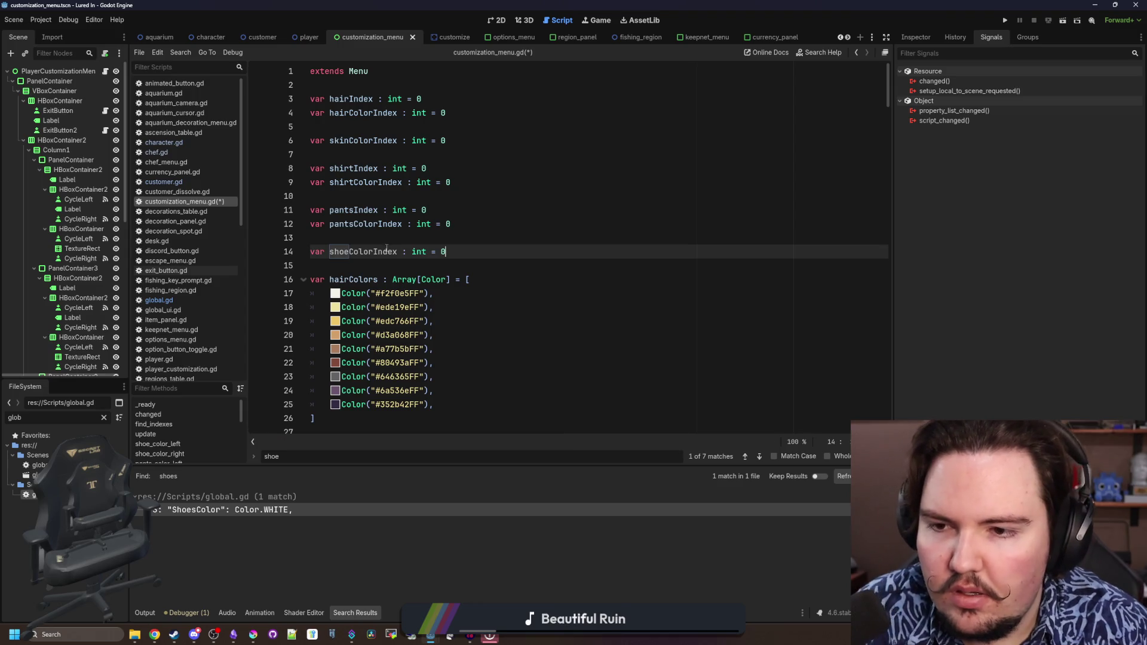
click(349, 259)
triple_click(257, 253)
key(ctrl+x)
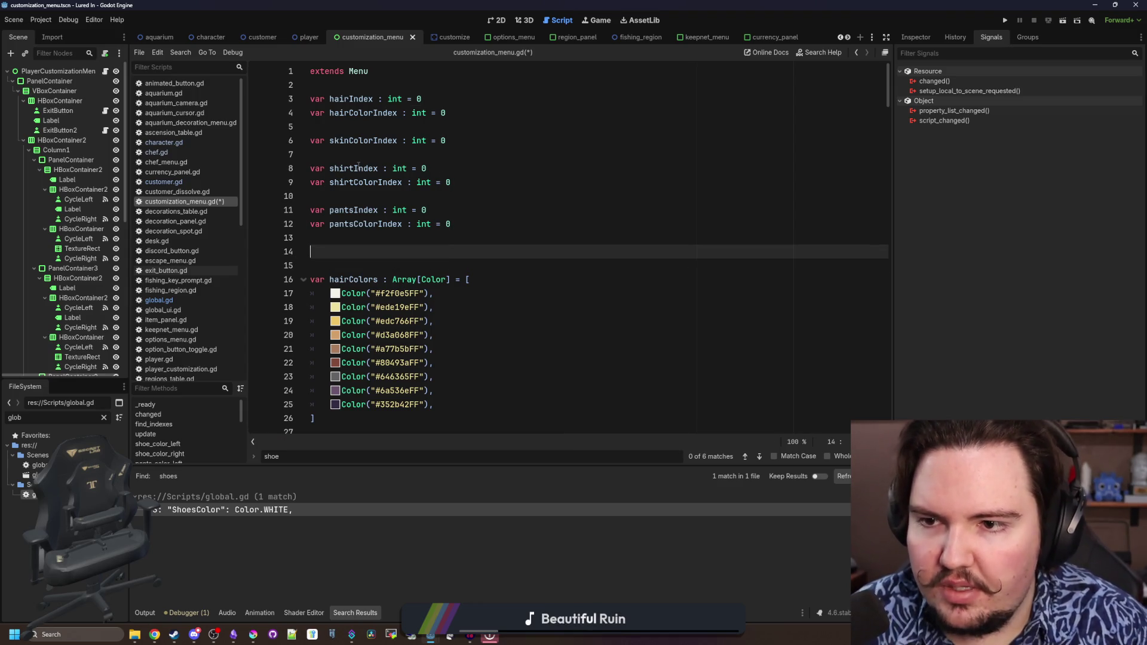
click(370, 159)
key(ctrl+v)
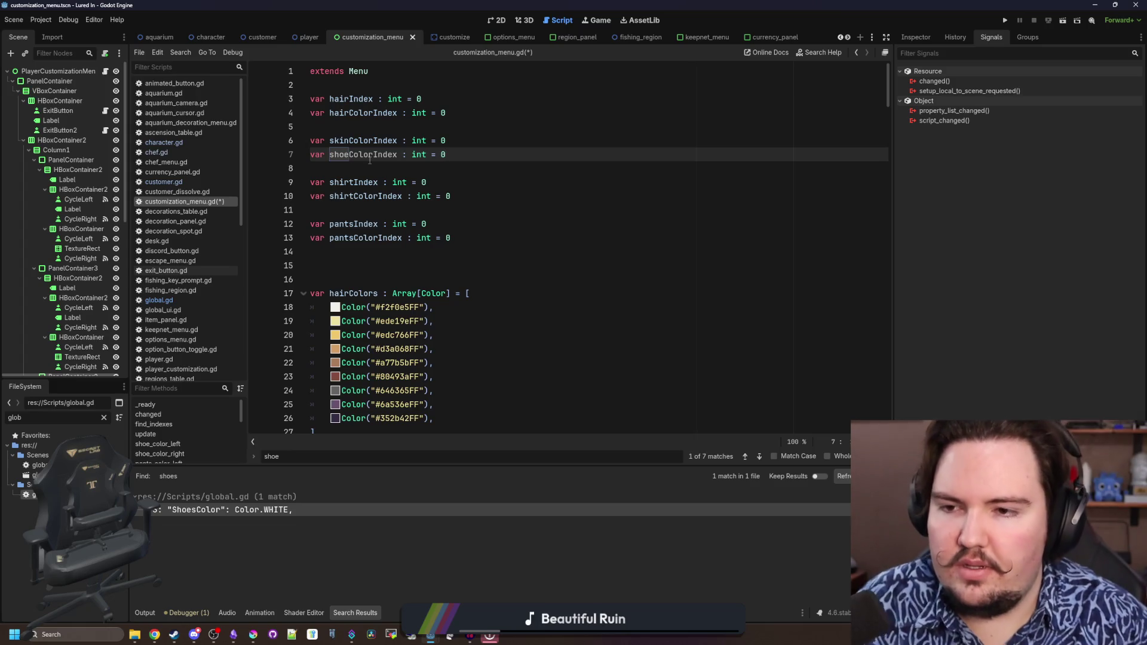
click(352, 251)
key(BackSpace)
Search the script for 'shoe_color' and save customization_menu.gd
click(385, 171)
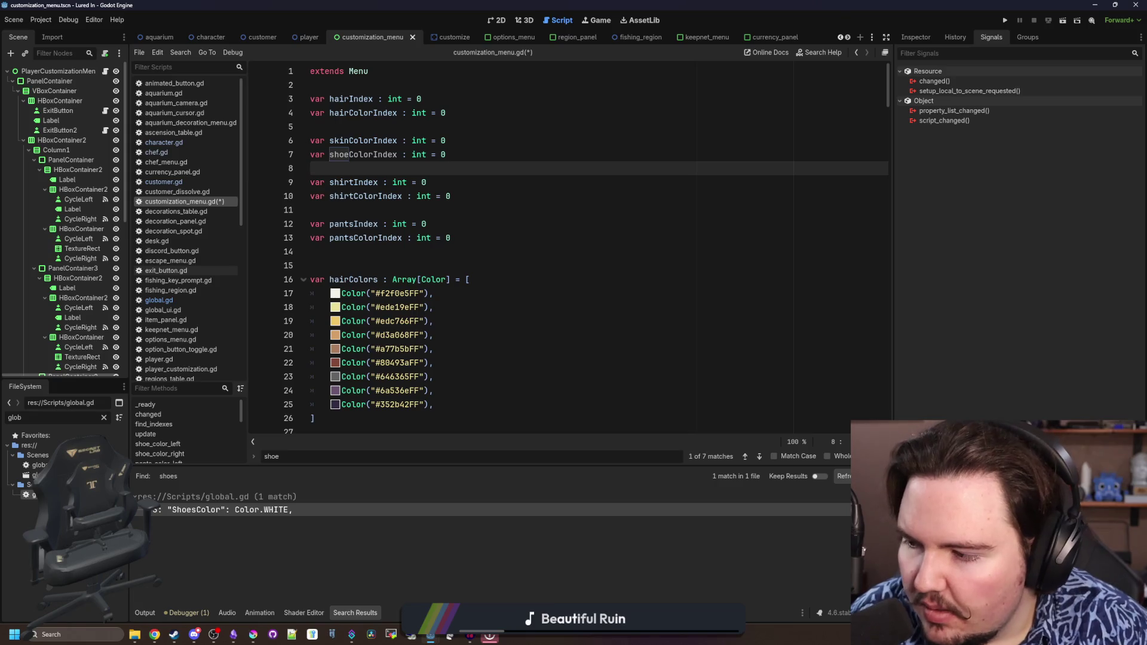
double_click(363, 154)
scroll(597, 239, down, 5)
scroll(872, 183, down, 2)
key(ctrl+f)
text(shoe_color)
click(385, 292)
key(ctrl+s)
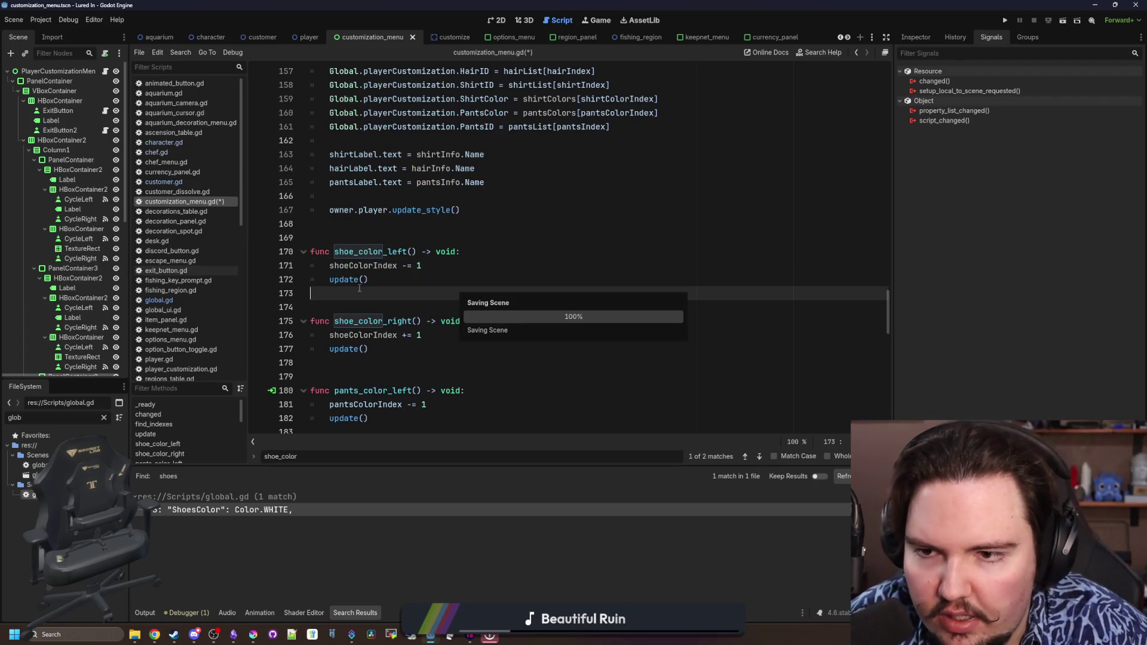
After the skin colour tint in update(), add 'var shoeColor = shoeColors[shoeColorIndex]'
scroll(385, 290, up, 6)
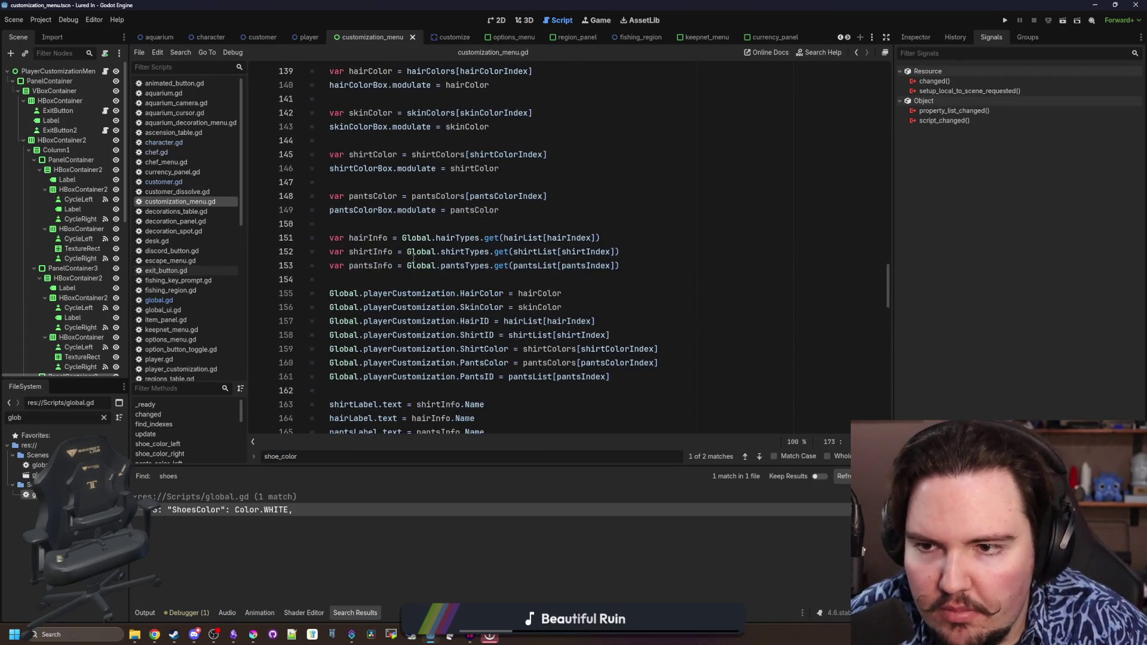
scroll(480, 288, up, 3)
click(525, 251)
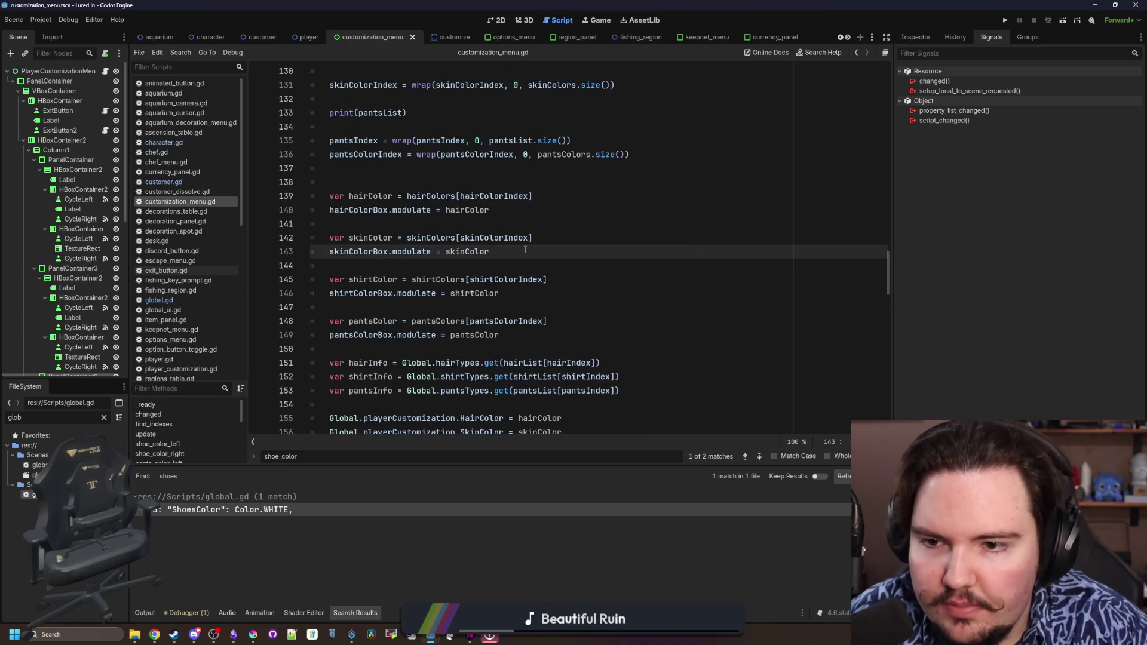
key(Return)
key(Return)
text(var shoeCo)
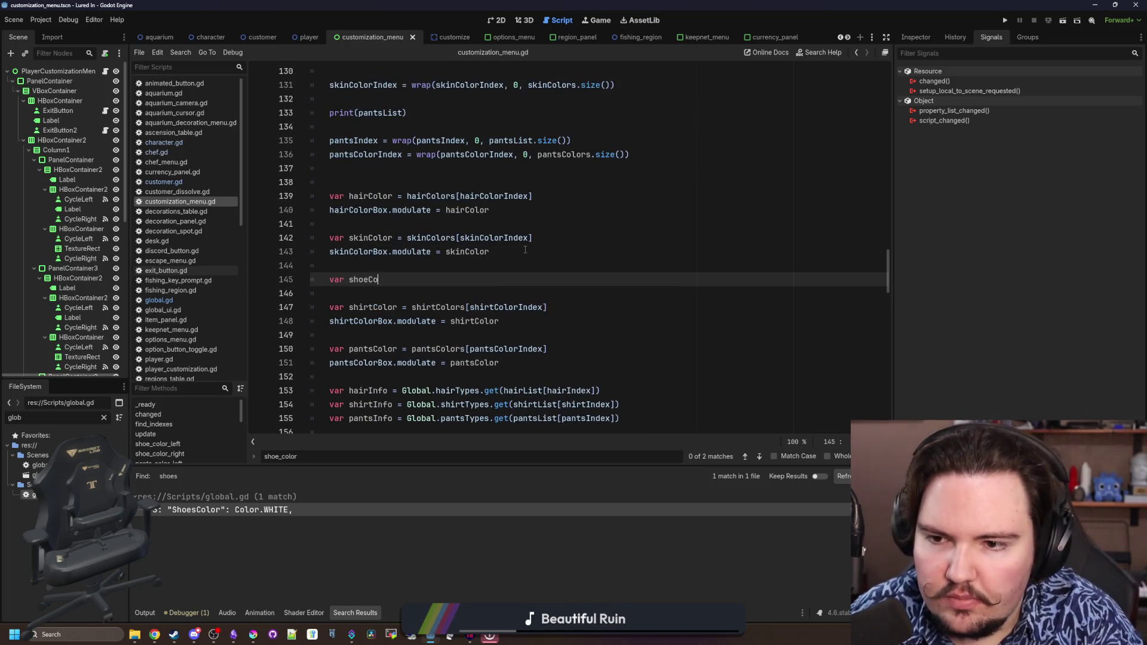
text(lors)
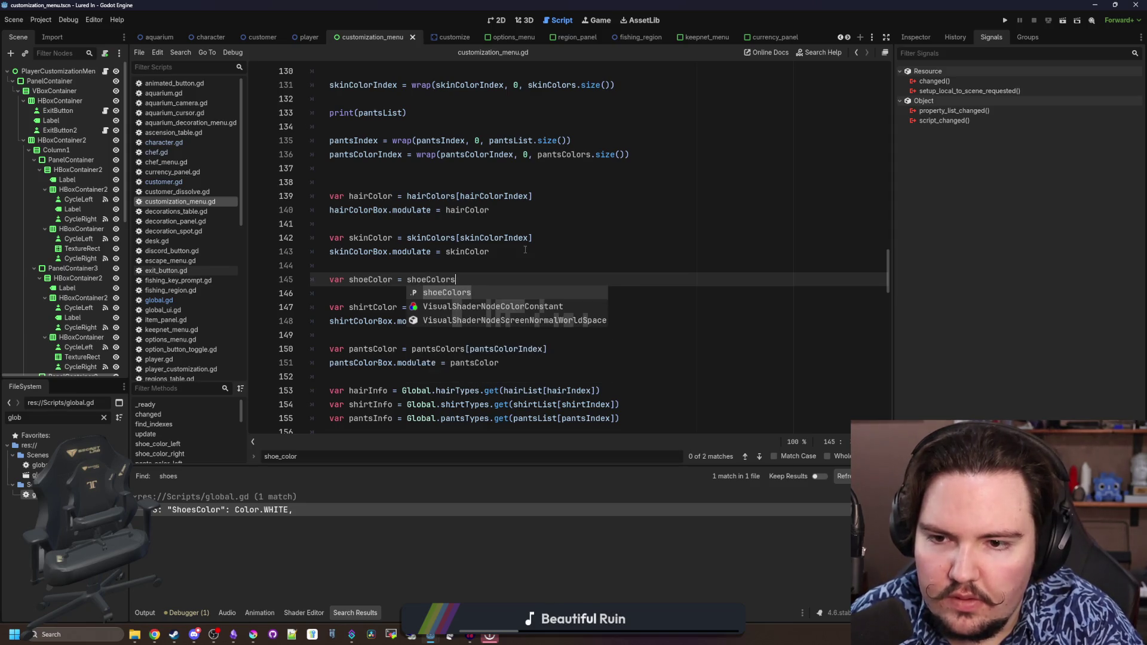
text([)
text(hoeC)
key(Down)
key(Down)
key(Return)
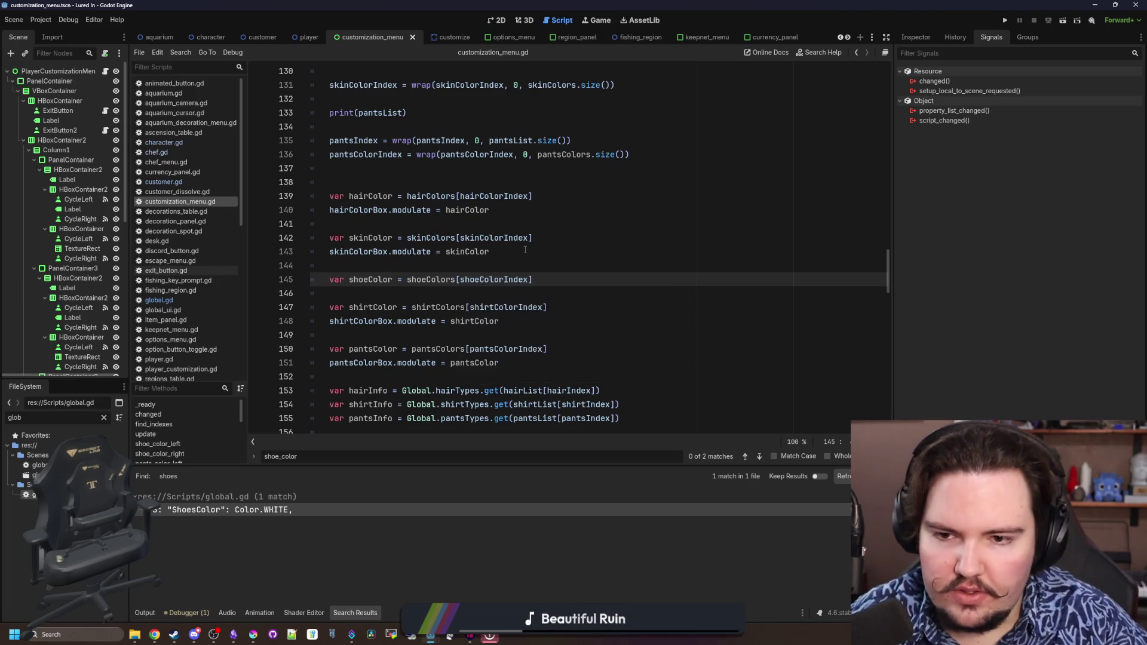
key(Return)
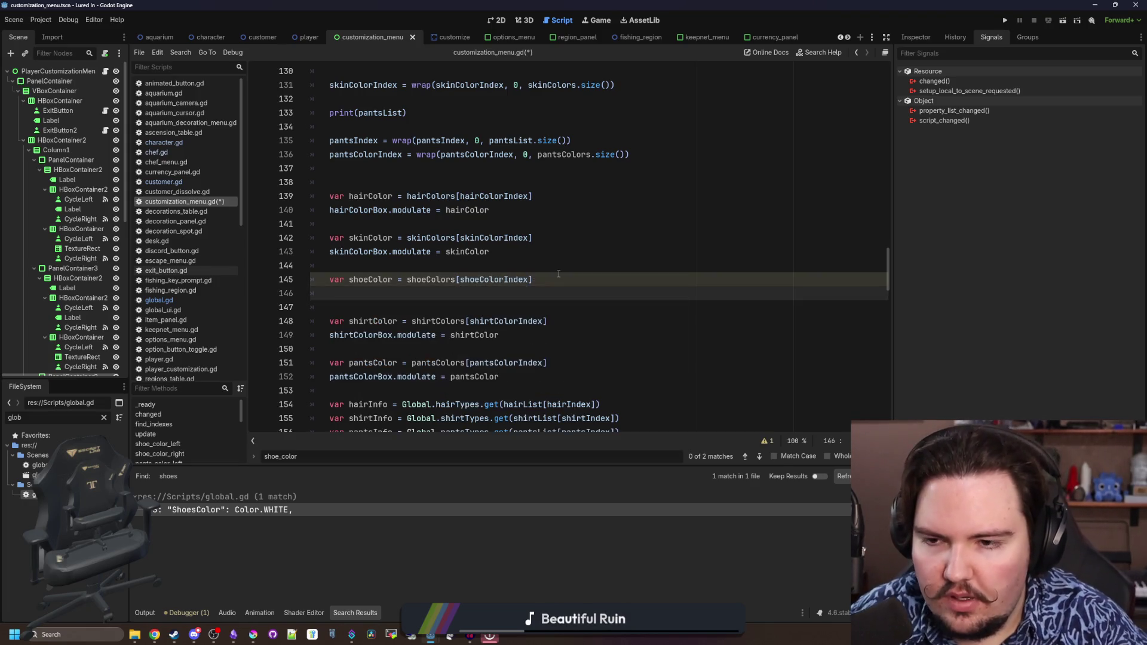
Add 'shoeColorBox.modulate = shoeColor' on the following line
text(shoeCo)
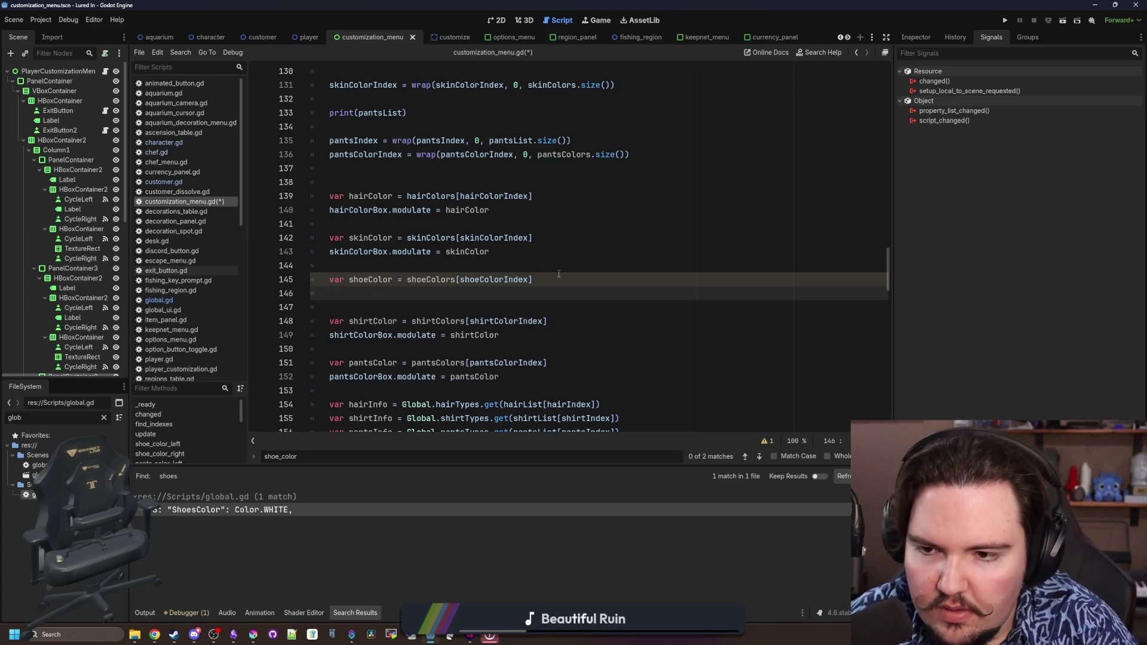
key(Down)
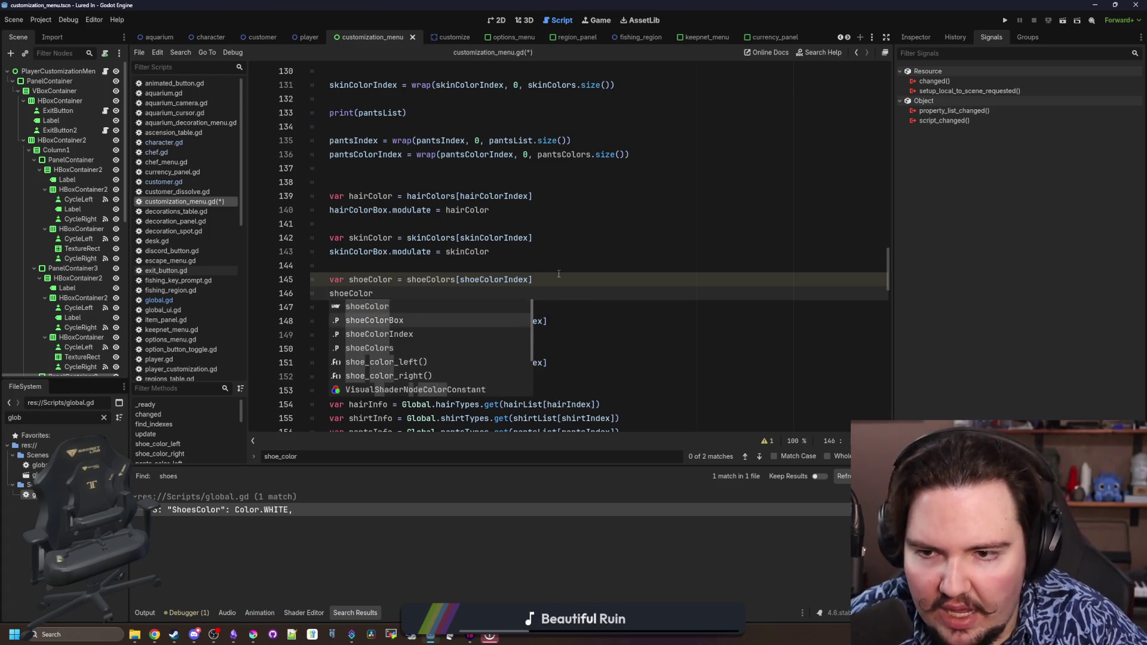
key(Return)
text(odulate = )
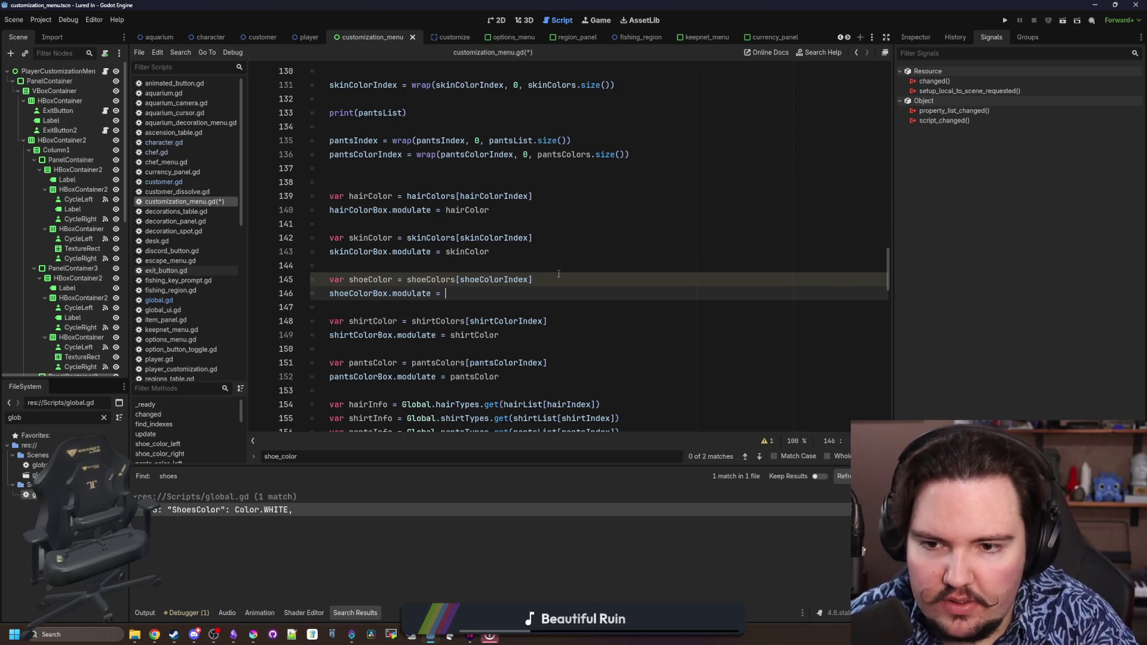
text(shoeColor)
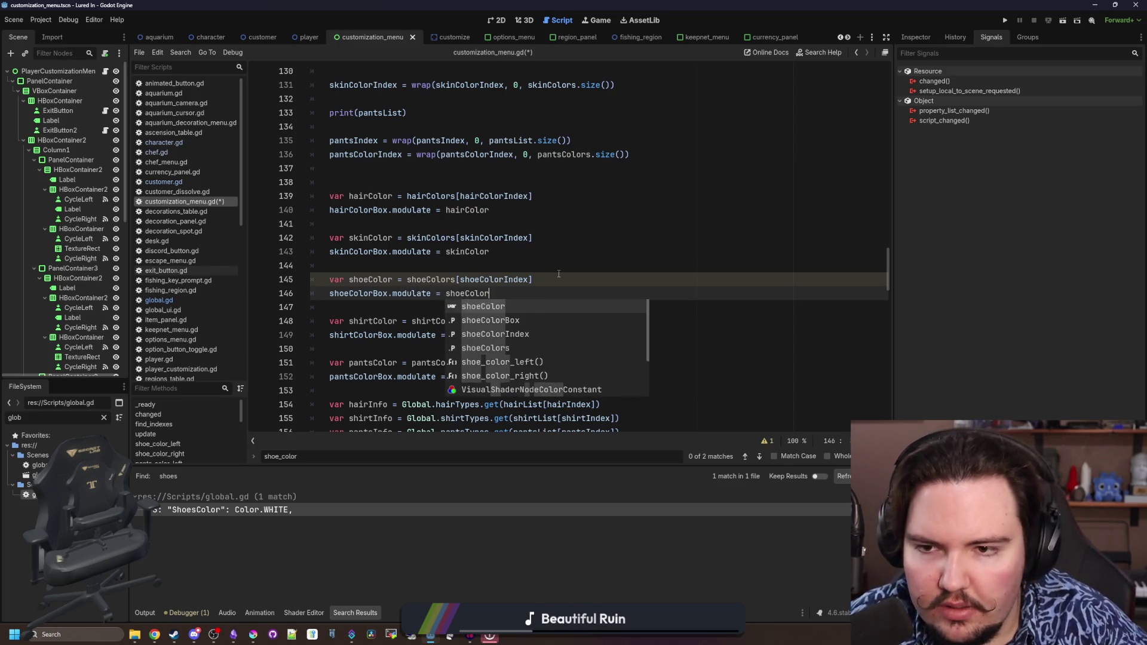
key(Escape)
scroll(508, 310, up, 2)
key(Up)
key(Up)
scroll(476, 353, up, 4)
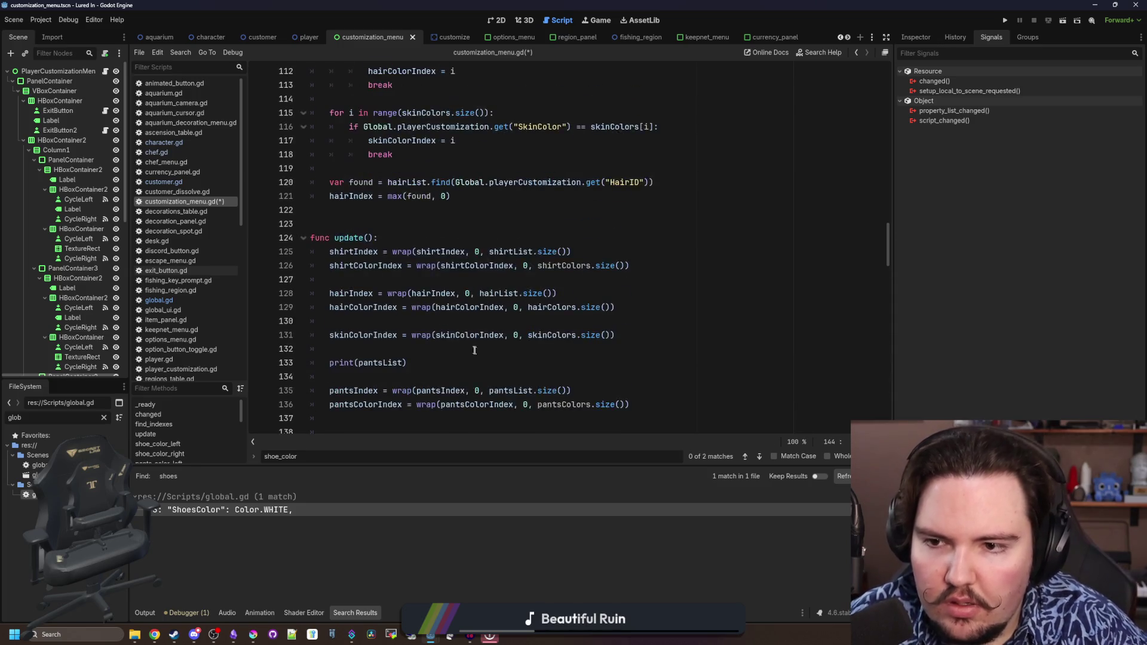
scroll(460, 326, down, 2)
Delete the print(pantsList) debug line and tidy the leftover blank lines
click(434, 269)
key(shift+Down)
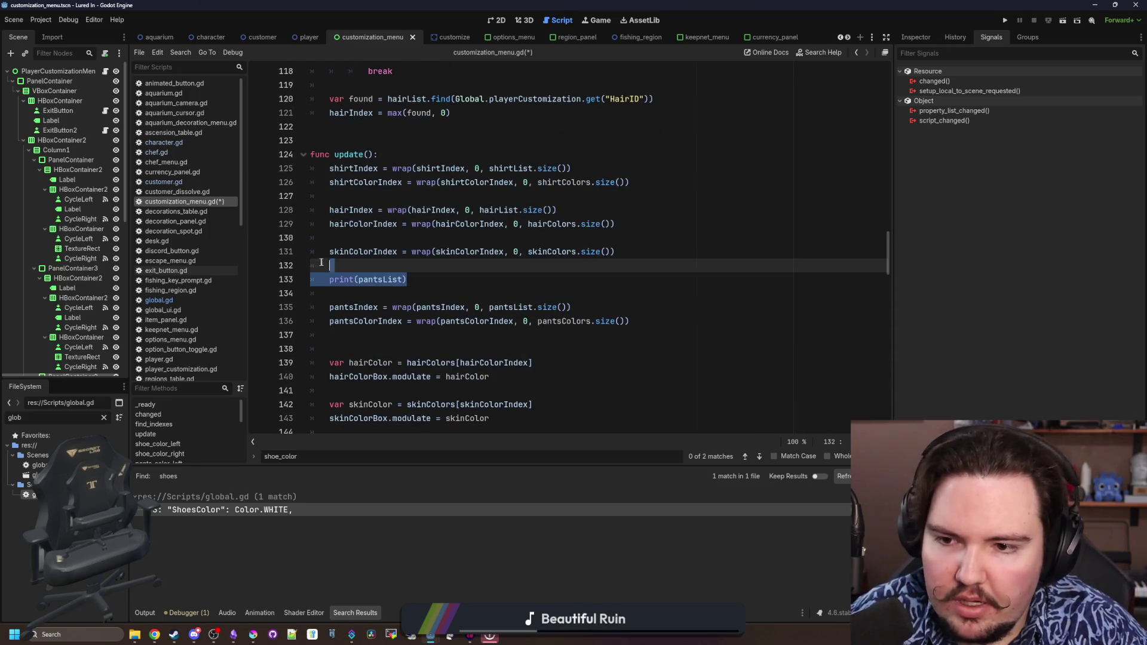
key(BackSpace)
key(Delete)
Write 'shoeColorIndex = wrap(shoeColorIndex, 0, shoeColors.size())' below the skin colour wrap
key(Return)
key(Up)
text(s)
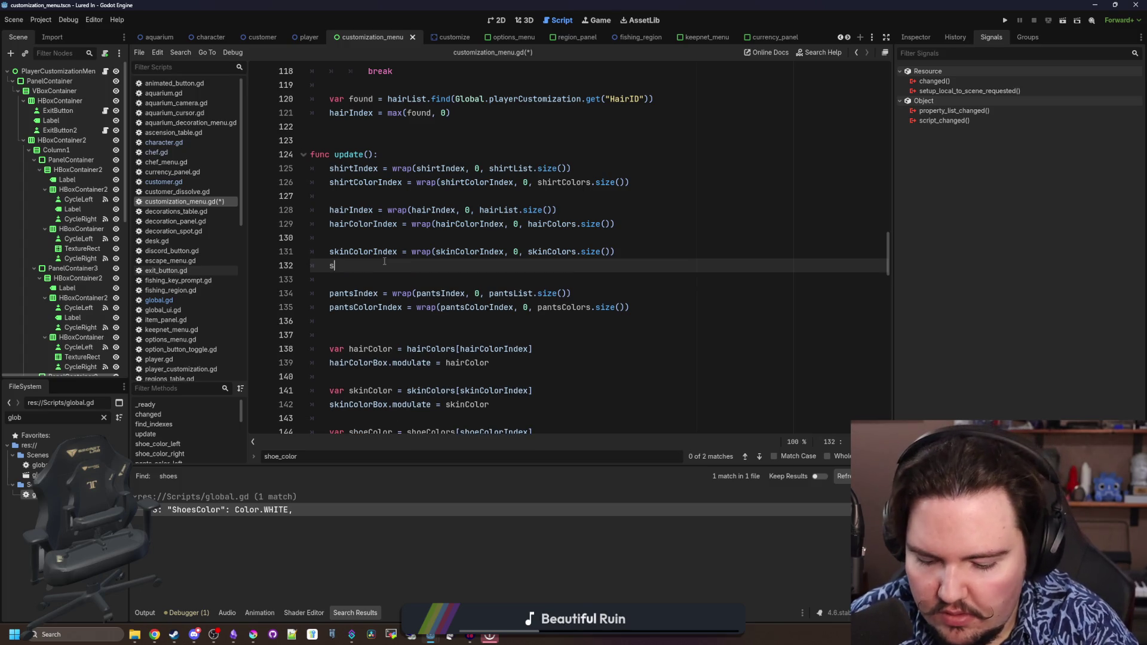
text(hoeC)
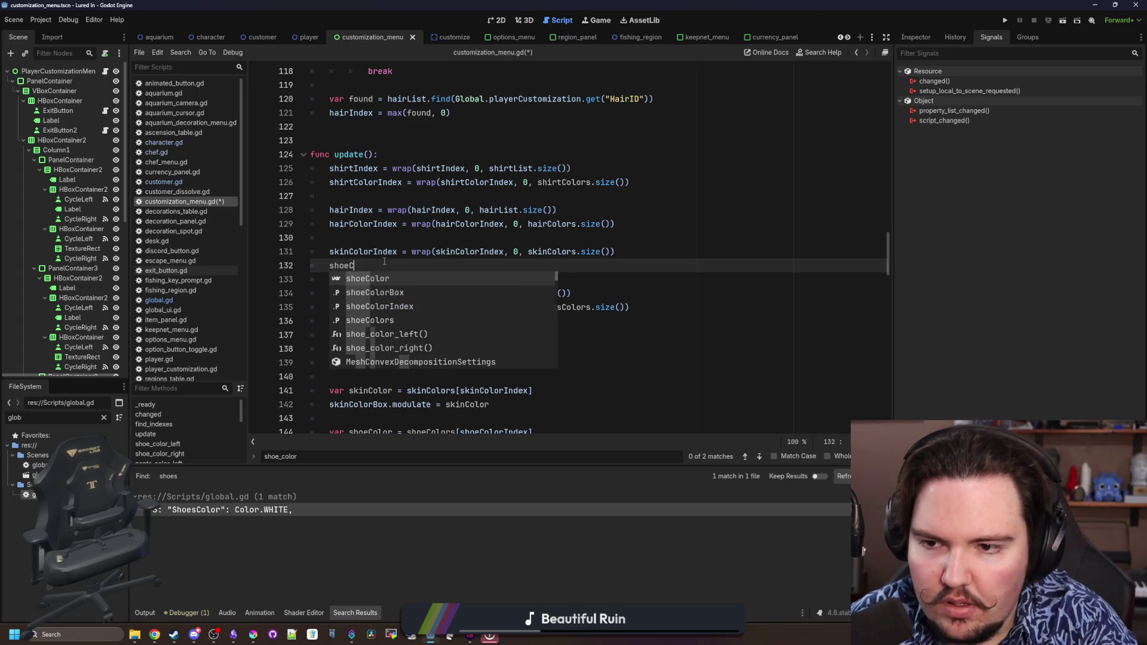
text(olorIndex = wra)
key(Return)
text(Co)
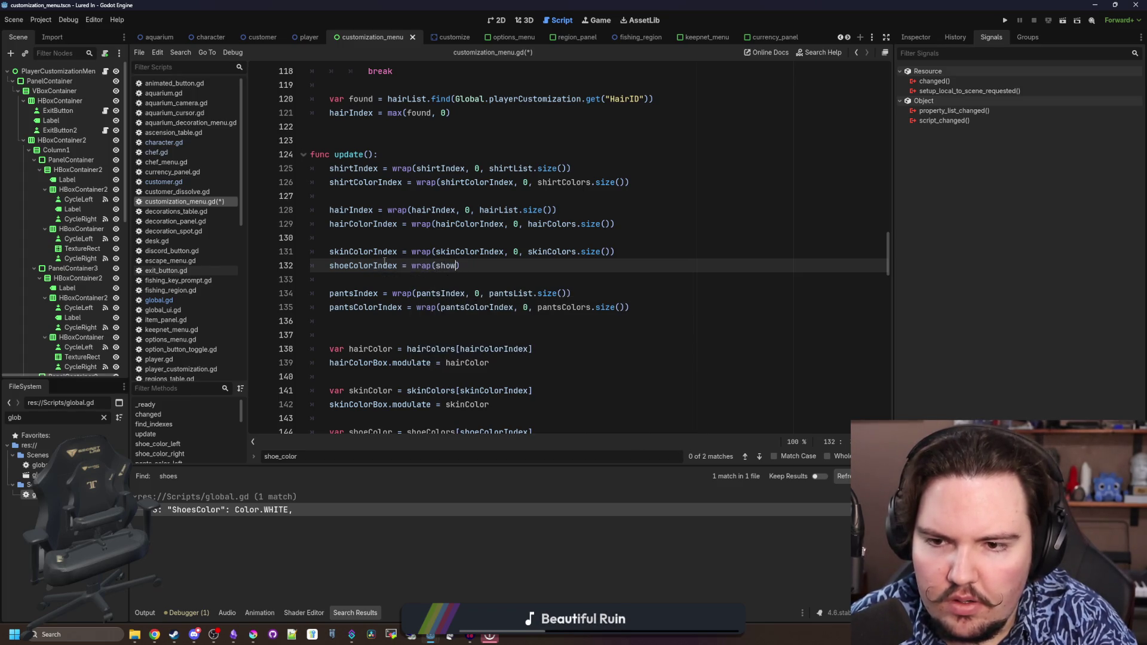
key(BackSpace)
text(eCo)
key(Return)
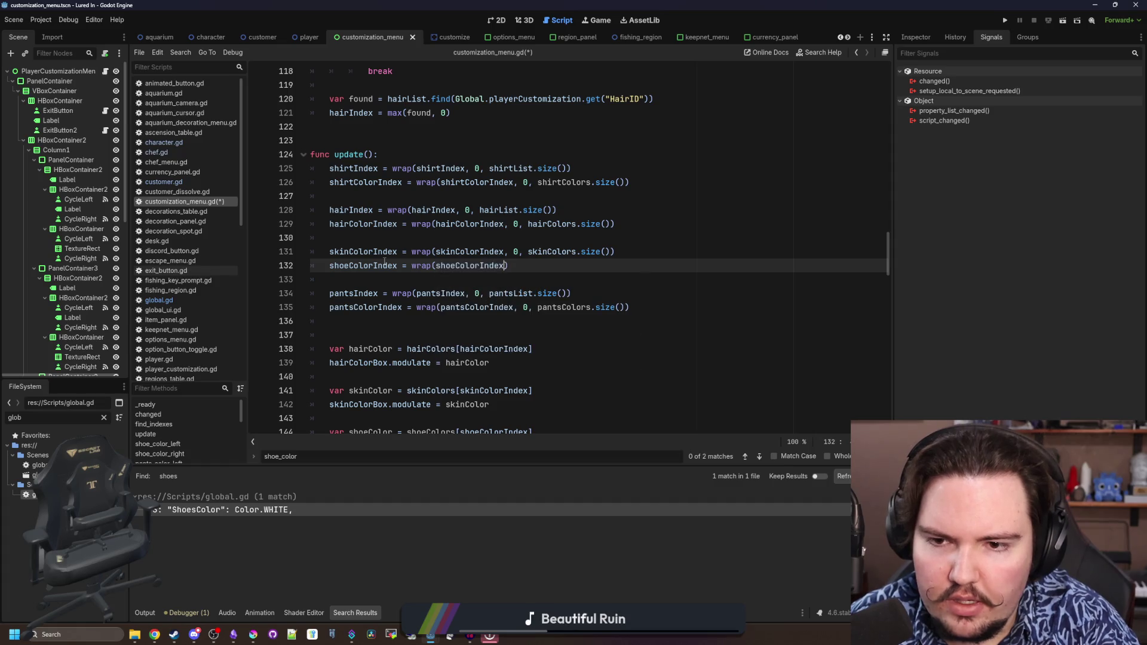
text(, 0, shoeCo)
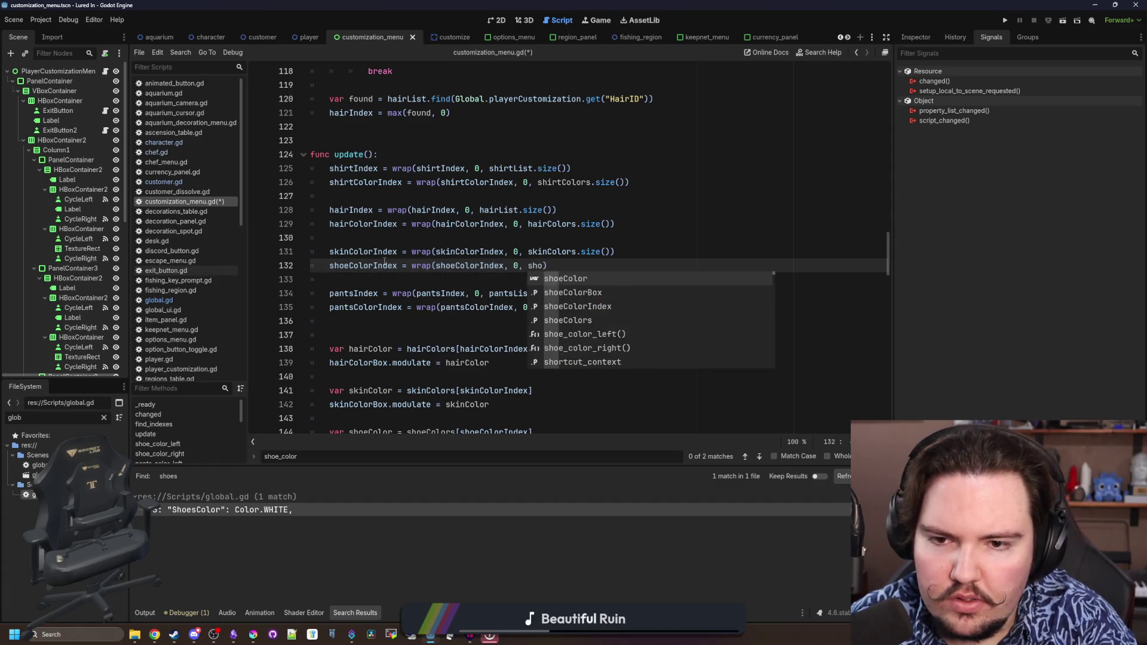
text(lrs)
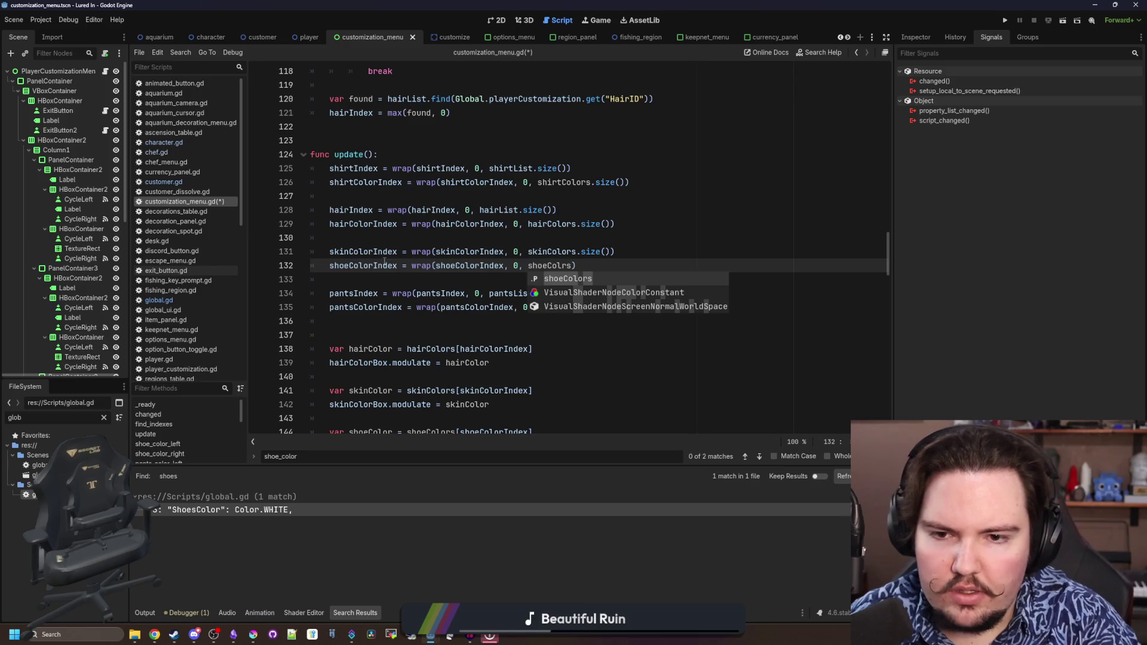
key(Escape)
key(BackSpace)
key(BackSpace)
text(ors.S)
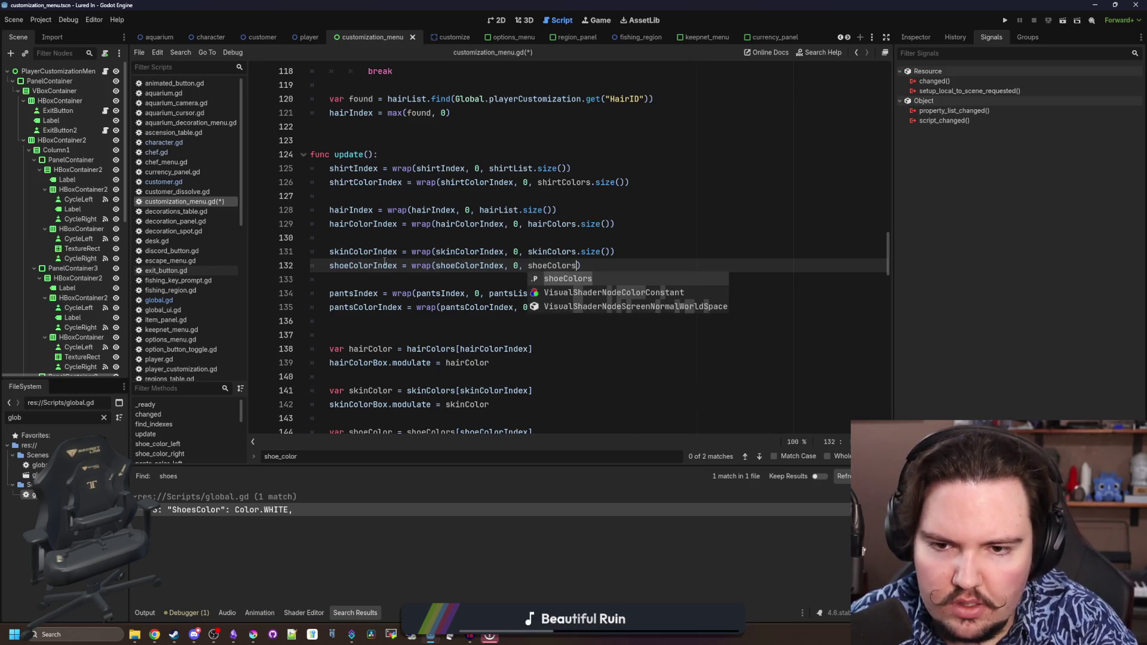
text(iz)
key(Return)
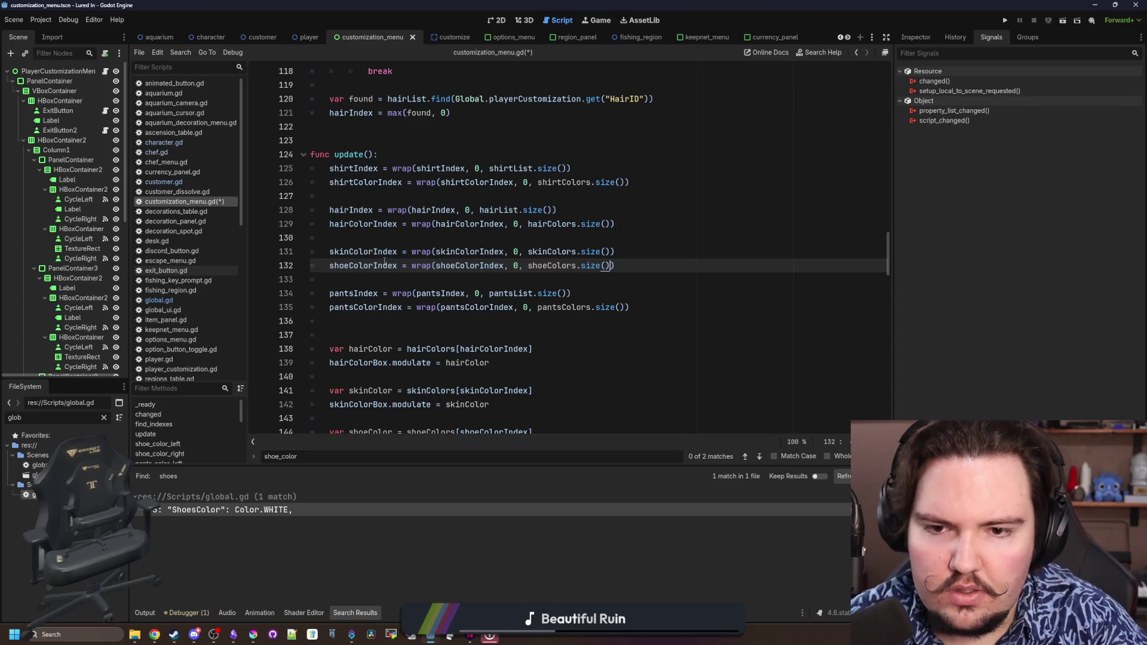
Save the script and move down to the blank line before the global assignments
click(456, 239)
key(ctrl+s)
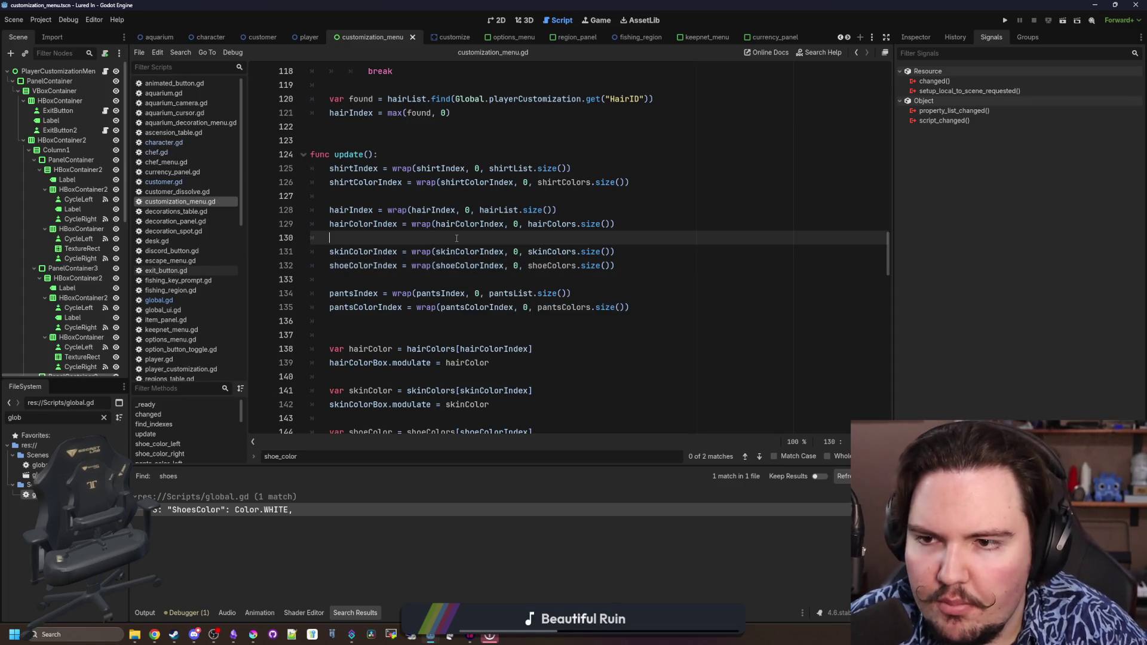
scroll(364, 242, down, 4)
click(395, 293)
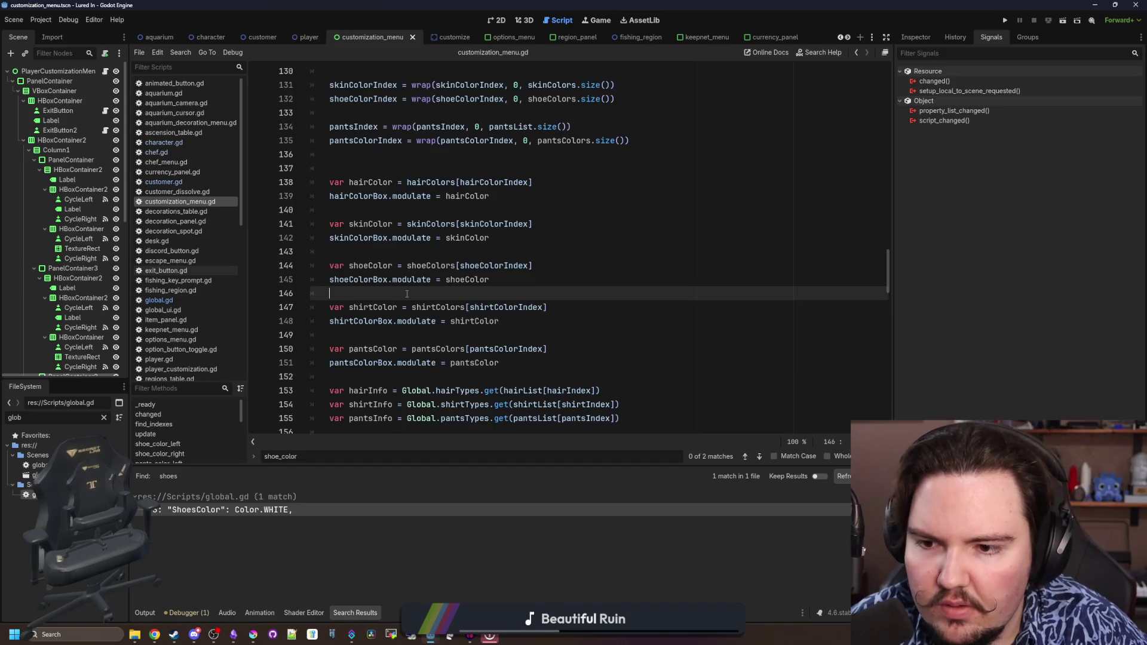
scroll(412, 263, down, 5)
click(432, 225)
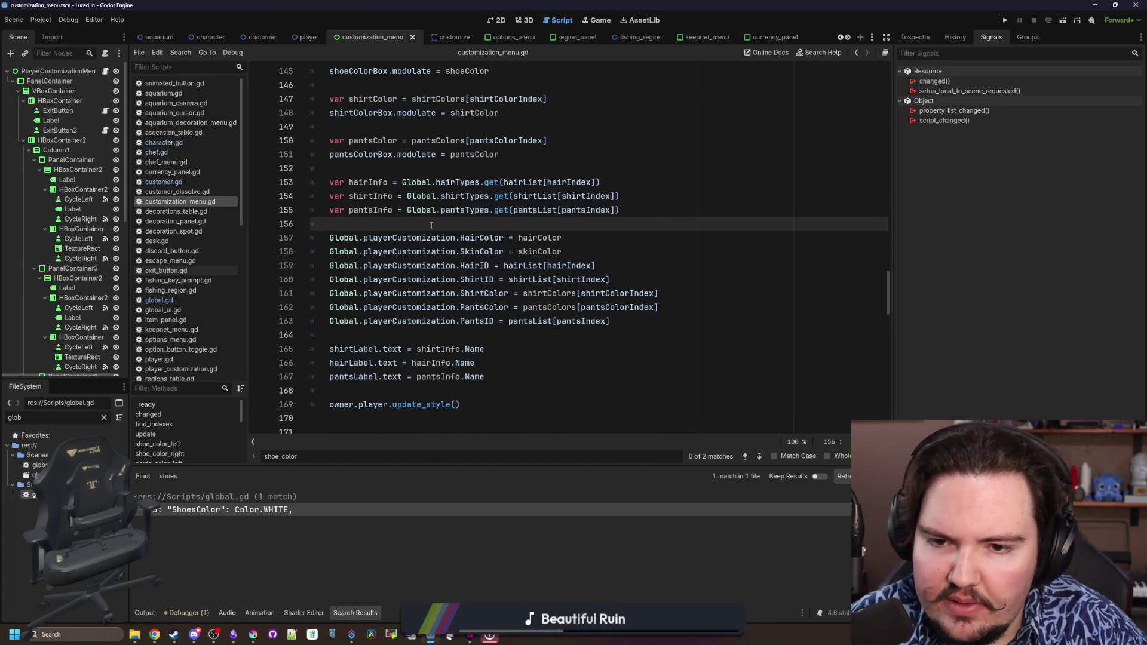
Duplicate the Global.playerCustomization.PantsID assignment onto a new line 164
scroll(432, 225, down, 2)
scroll(629, 309, up, 2)
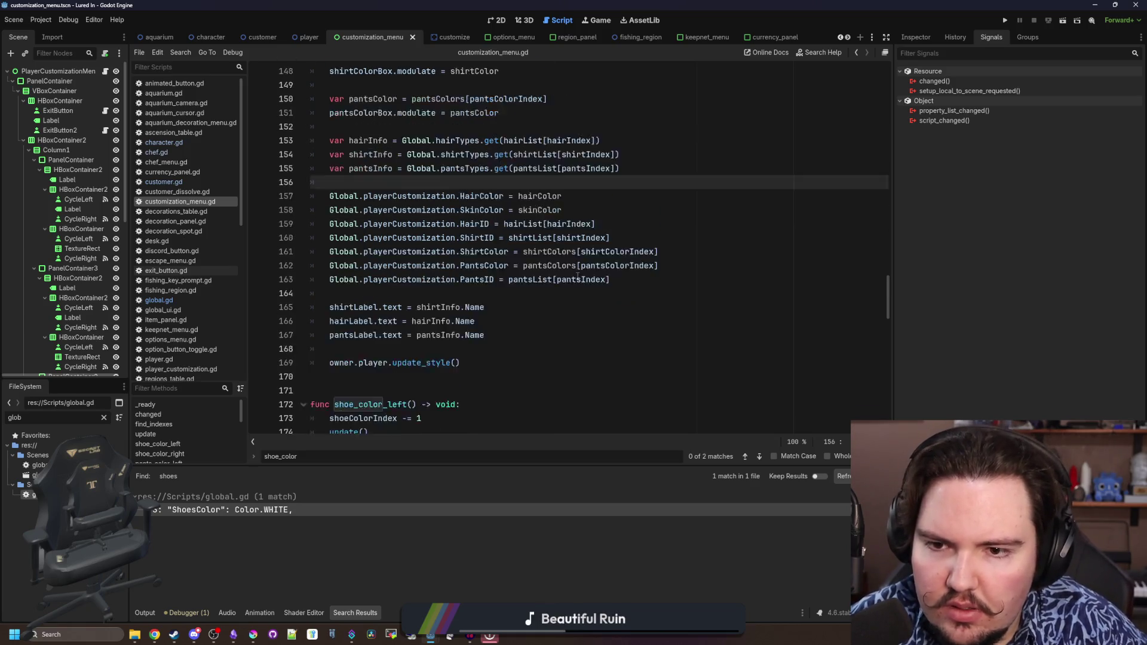
click(633, 322)
drag(633, 322, 328, 322)
key(ctrl+c)
click(661, 321)
key(Return)
key(ctrl+v)
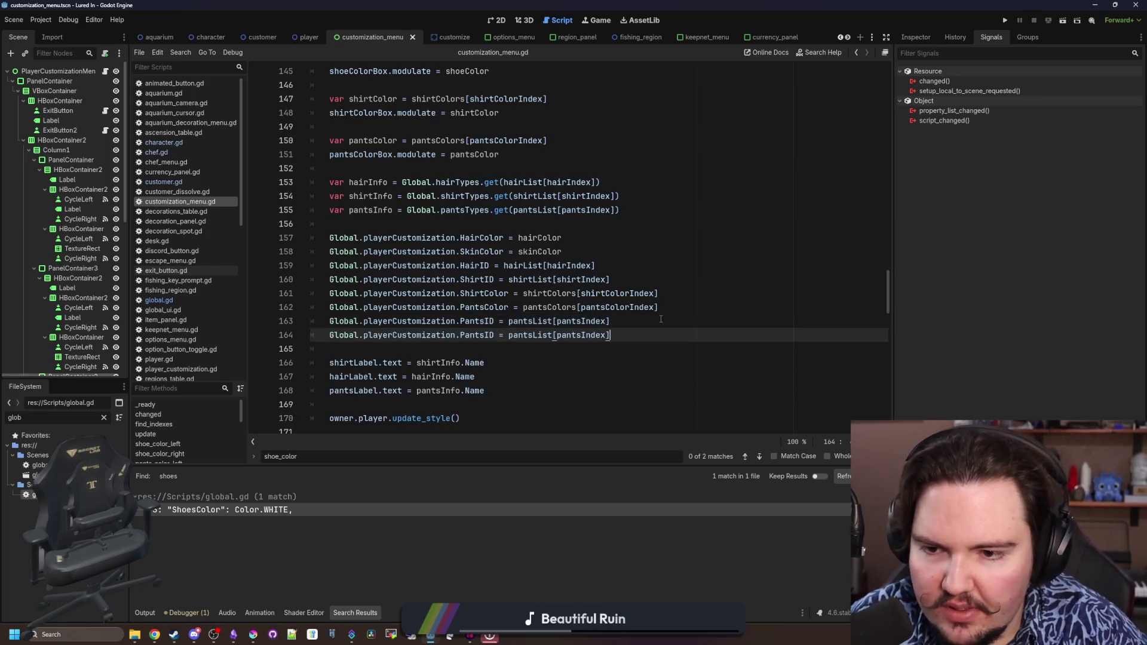
Change the duplicate's index to shoeColorIndex and its key from PantsID to ShoeColor
key(BackSpace)
key(BackSpace)
key(BackSpace)
key(BackSpace)
key(BackSpace)
text(hoe)
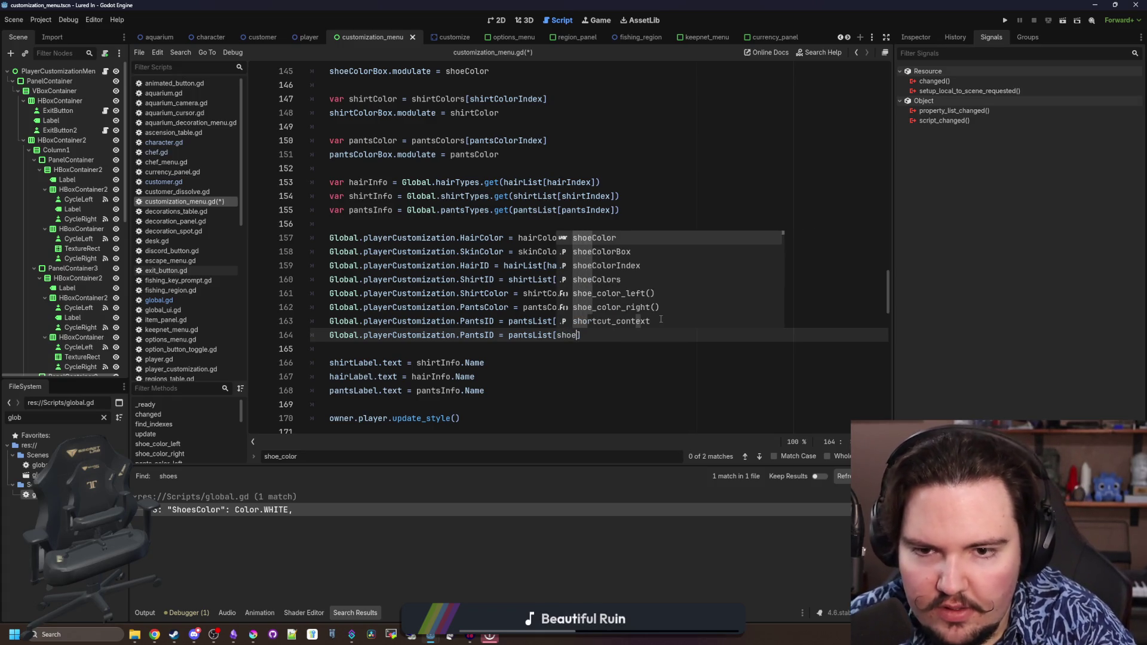
key(Return)
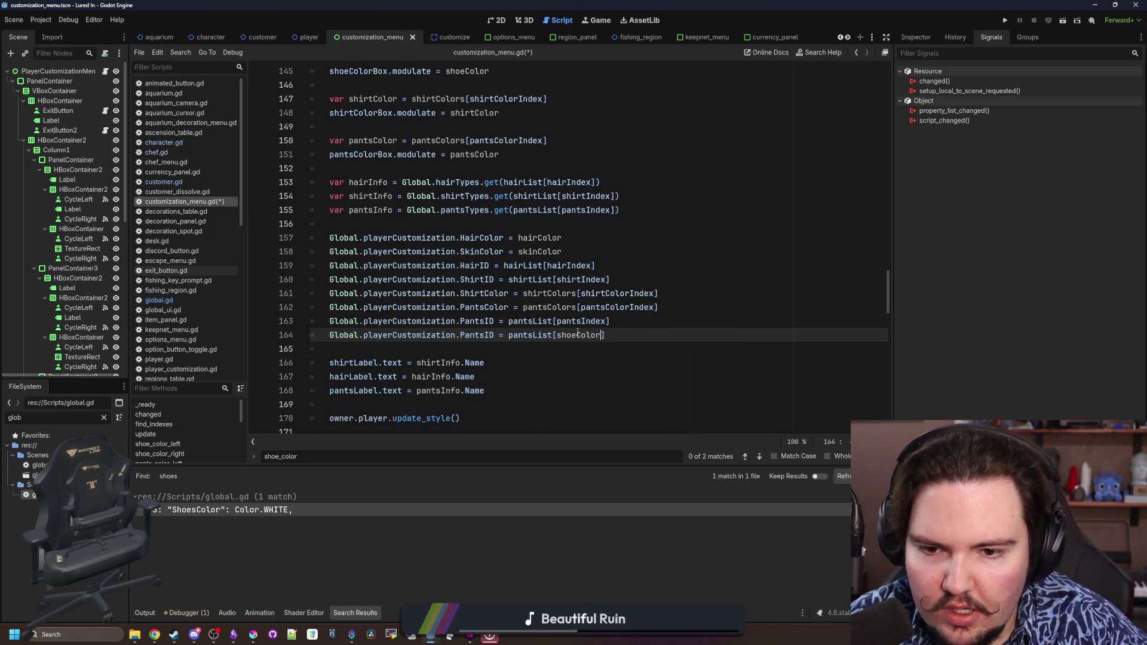
key(ctrl+BackSpace)
text(Col)
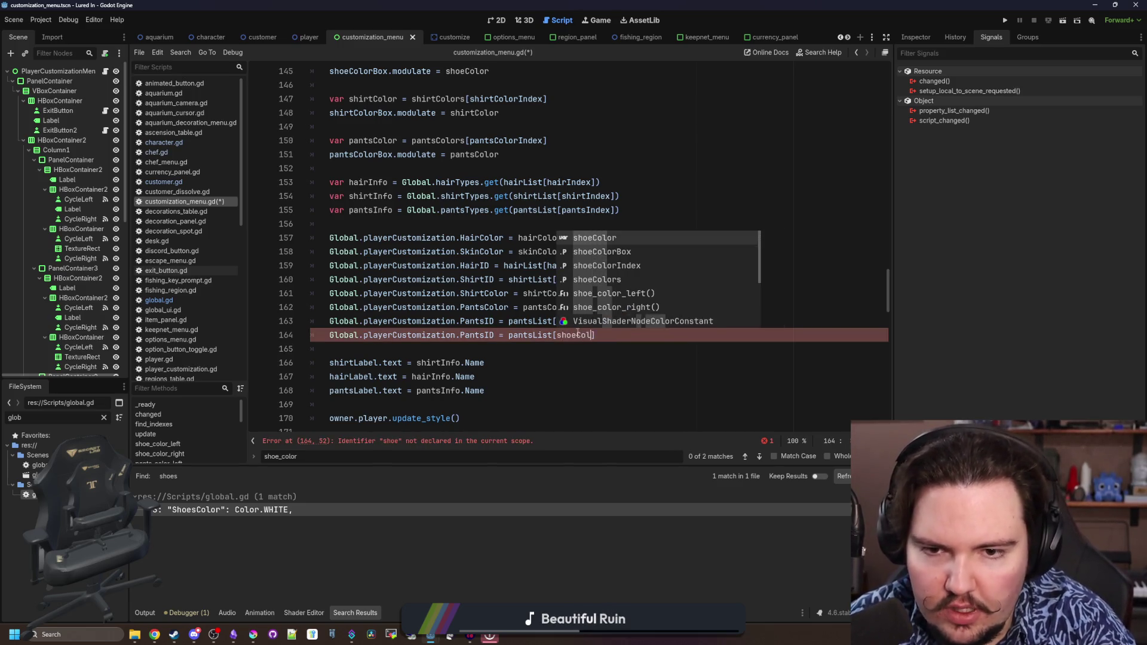
text(orI)
key(Return)
double_click(480, 335)
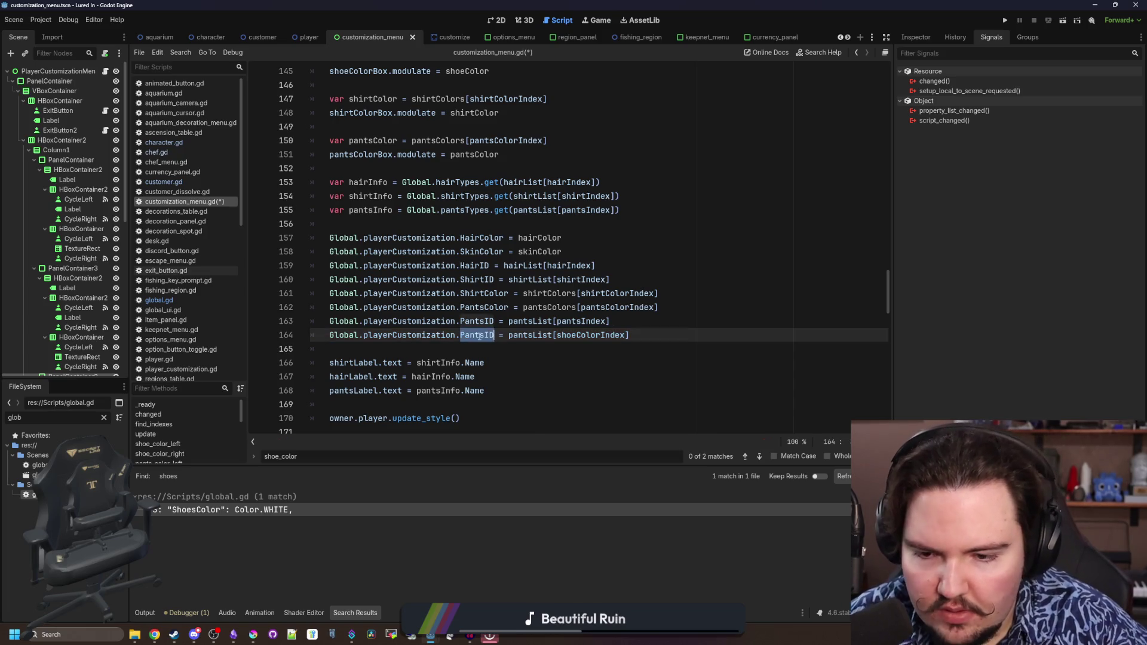
text(ShoeColor)
click(380, 351)
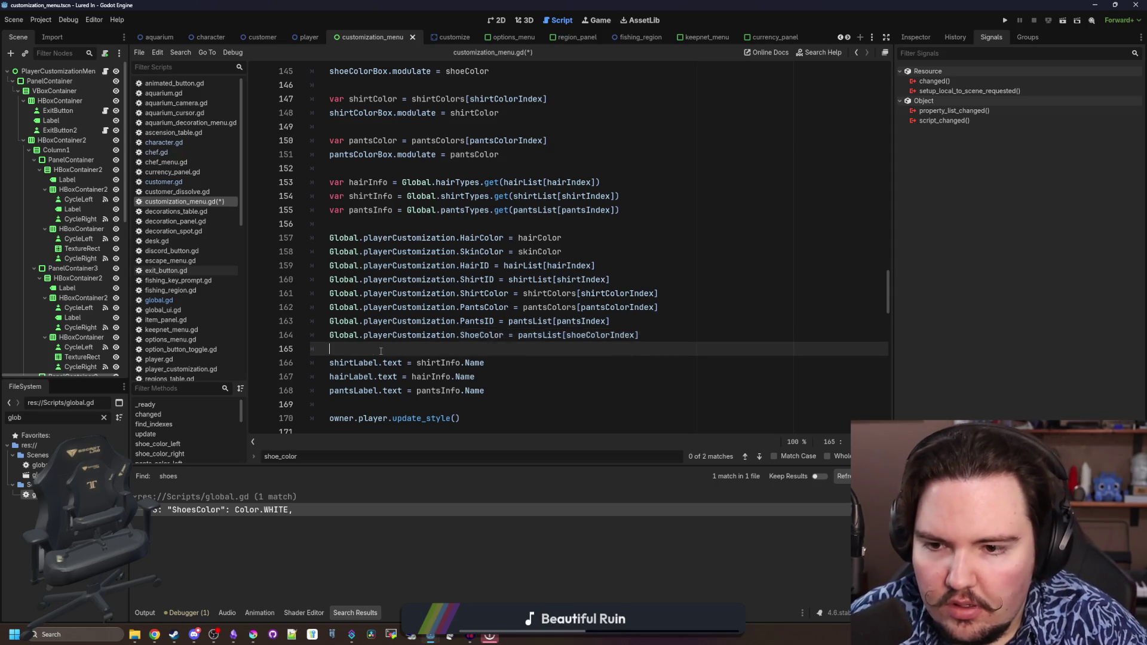
click(1003, 24)
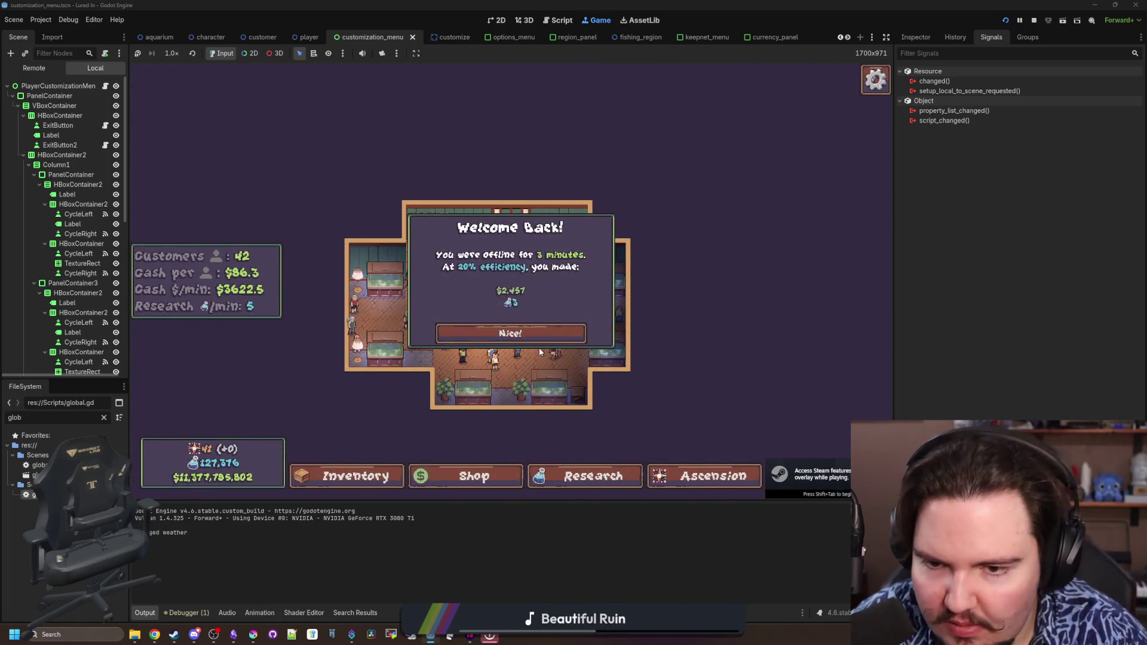
click(545, 338)
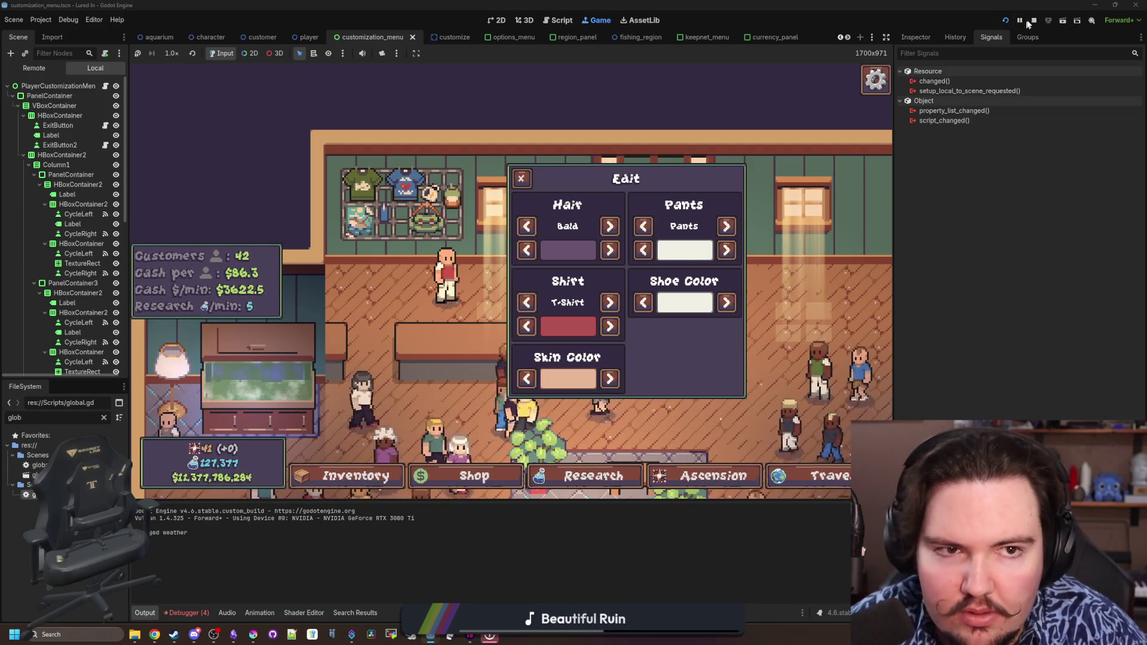
key(F8)
click(445, 228)
scroll(439, 239, up, 14)
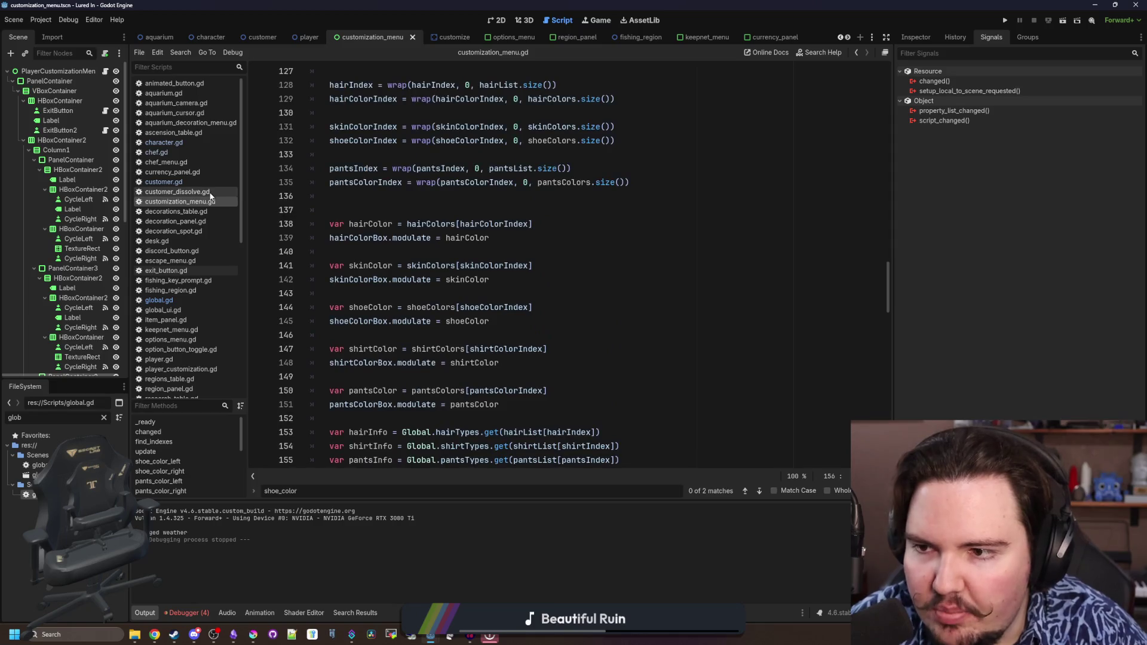
Copy the hairColors for-loop in find_indexes() and paste a duplicate below it
scroll(434, 248, up, 2)
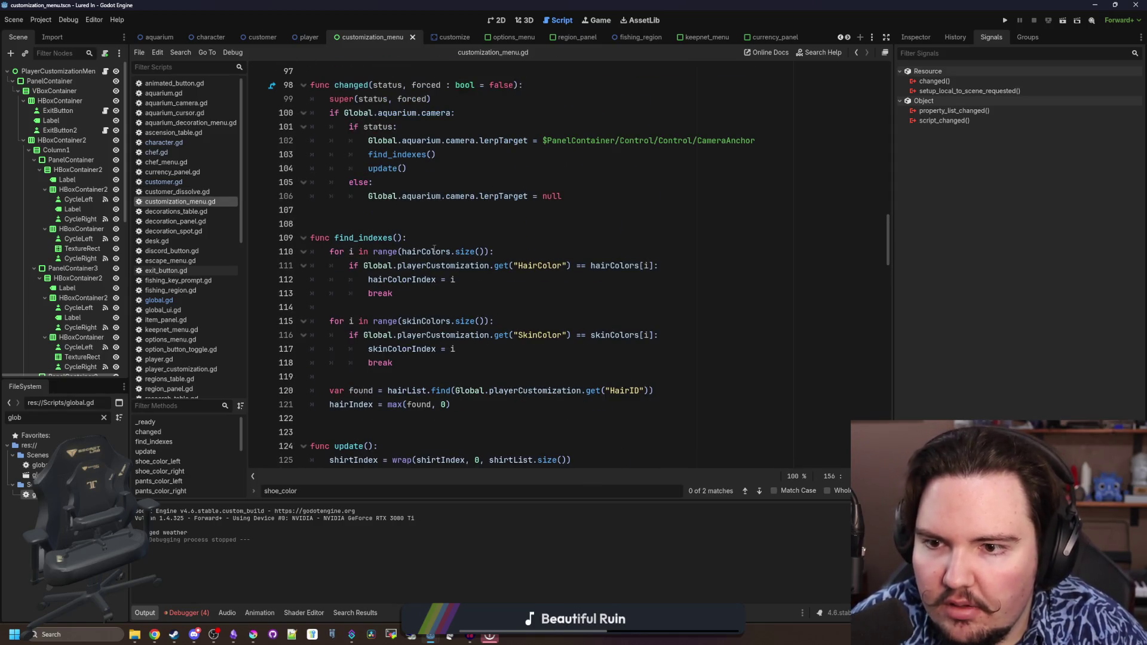
click(408, 224)
drag(394, 363, 311, 229)
click(418, 224)
scroll(427, 281, down, 2)
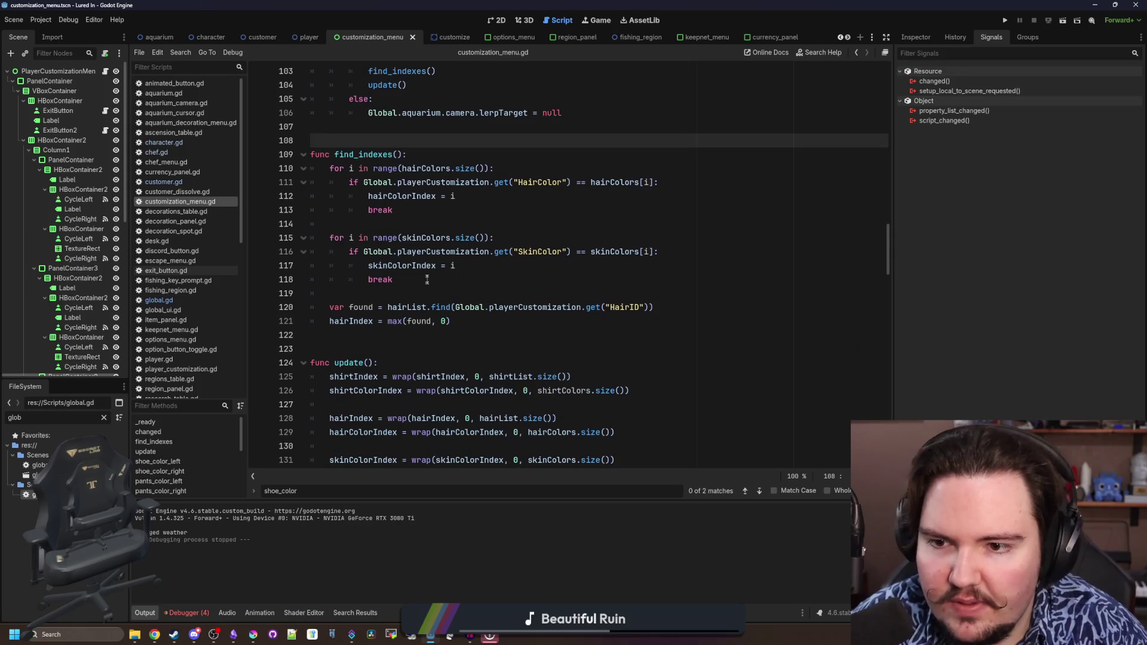
click(427, 267)
drag(395, 210, 283, 174)
key(ctrl+c)
click(434, 207)
key(Return)
key(Return)
key(ctrl+v)
Fix the pasted loop's indentation and make its header iterate over shirtColors
click(349, 237)
key(BackSpace)
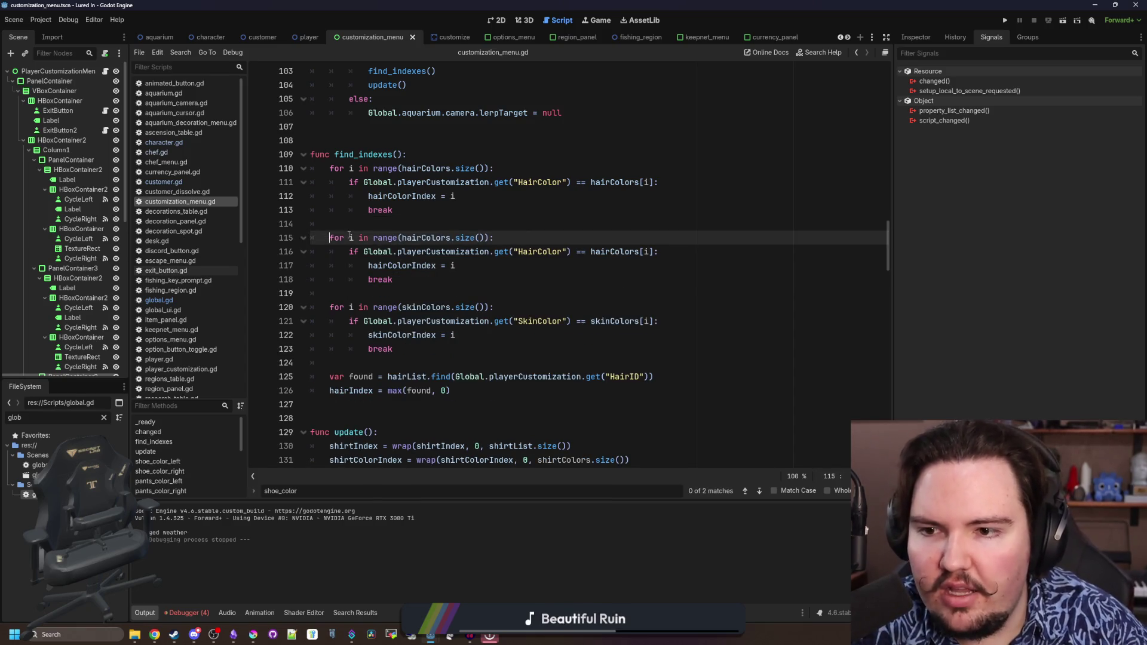
click(376, 227)
key(Tab)
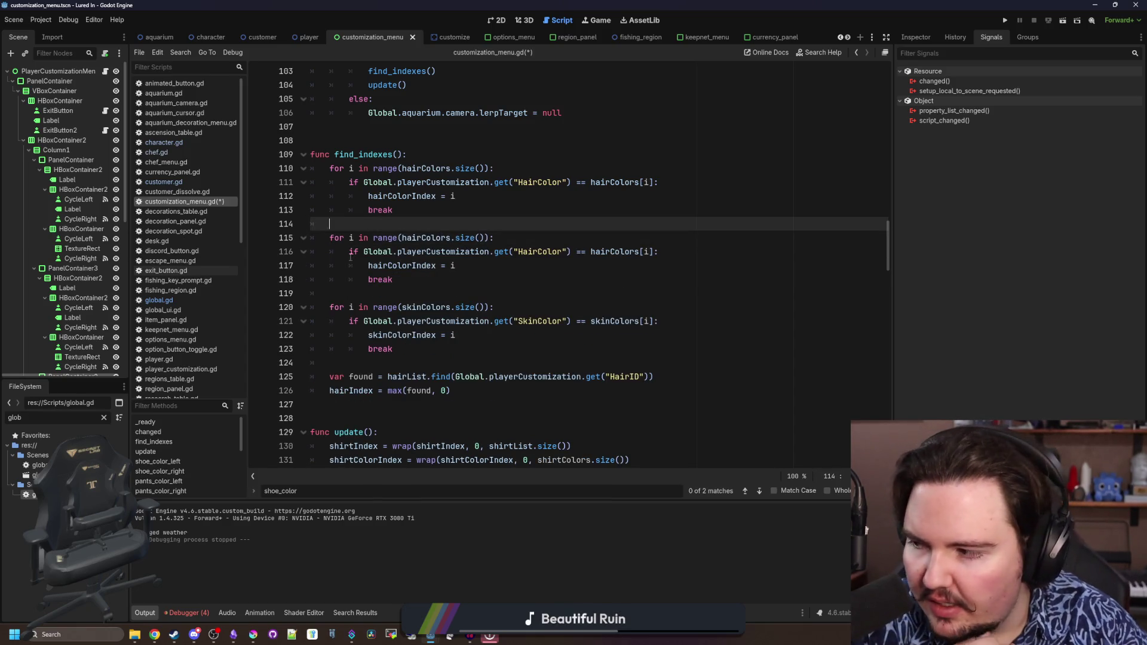
scroll(396, 263, up, 2)
scroll(412, 275, down, 1)
double_click(427, 280)
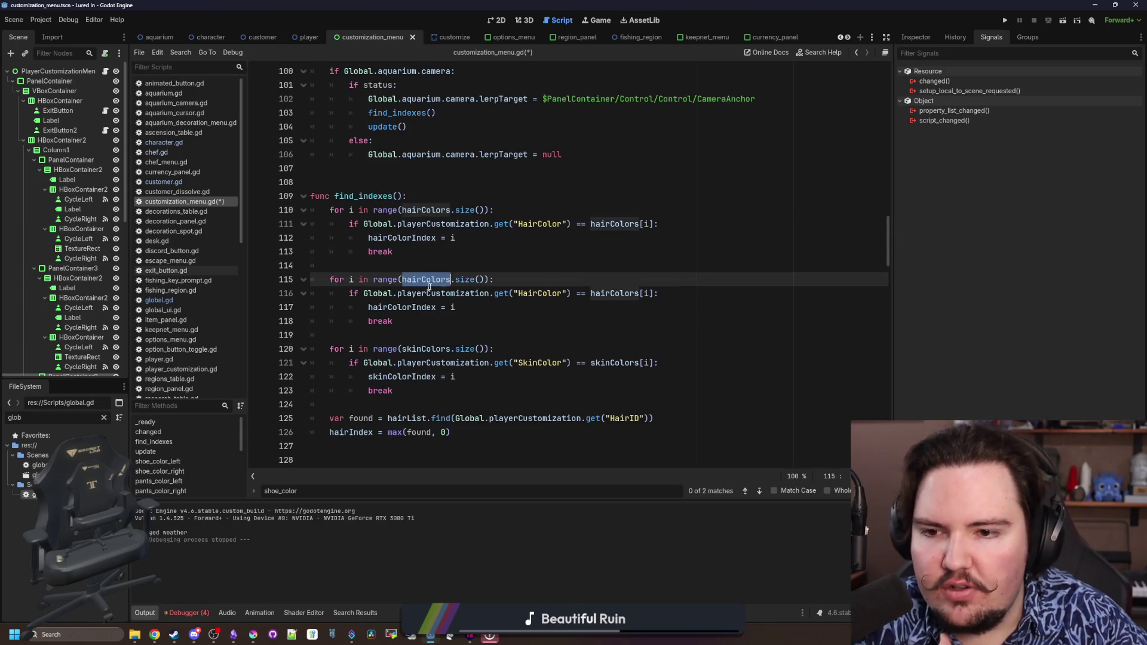
text(shirt)
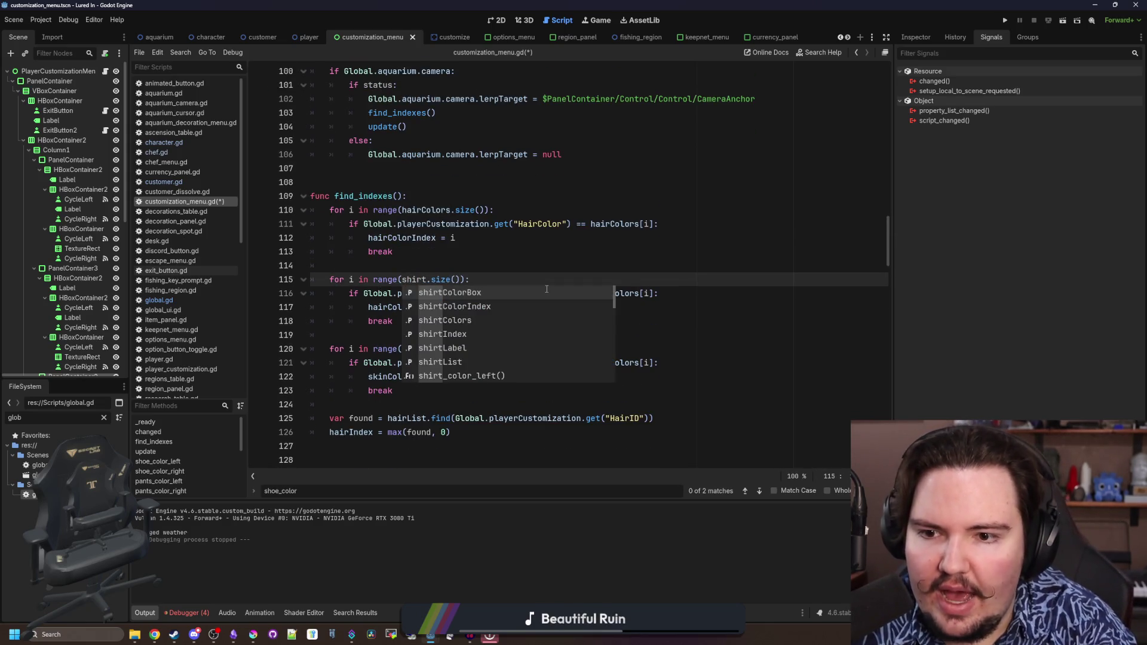
text(Col)
key(Return)
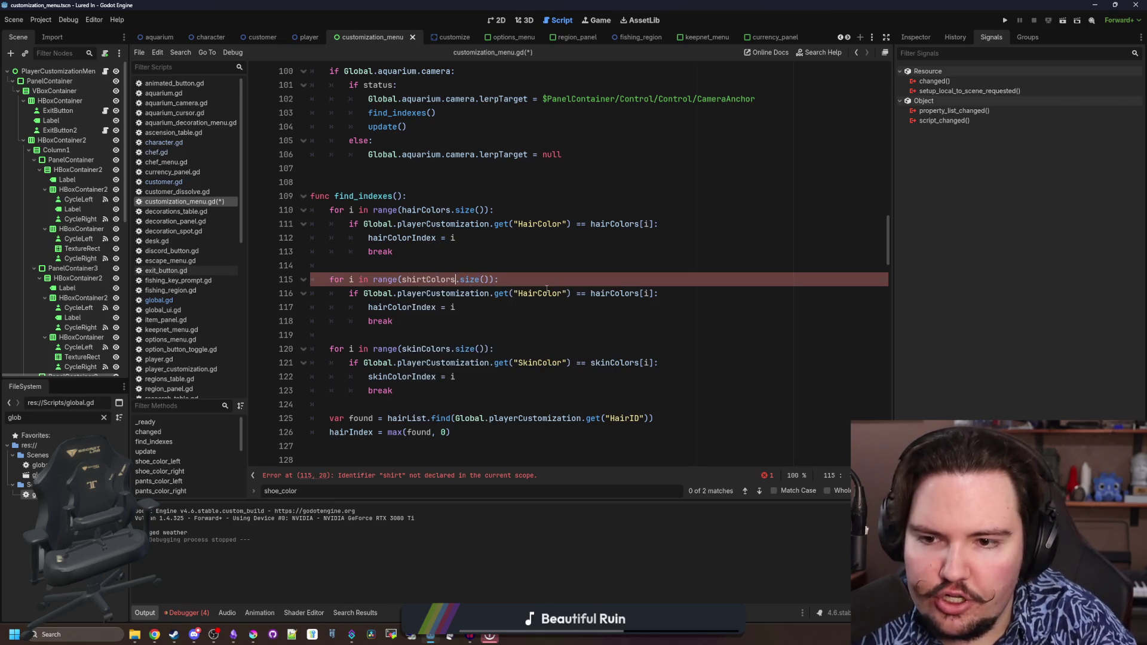
In the loop body, replace HairColor, hairColors and hairColorIndex with ShirtColor, shirtColors and shirtColorIndex
click(480, 316)
double_click(537, 293)
text(ShirtCol)
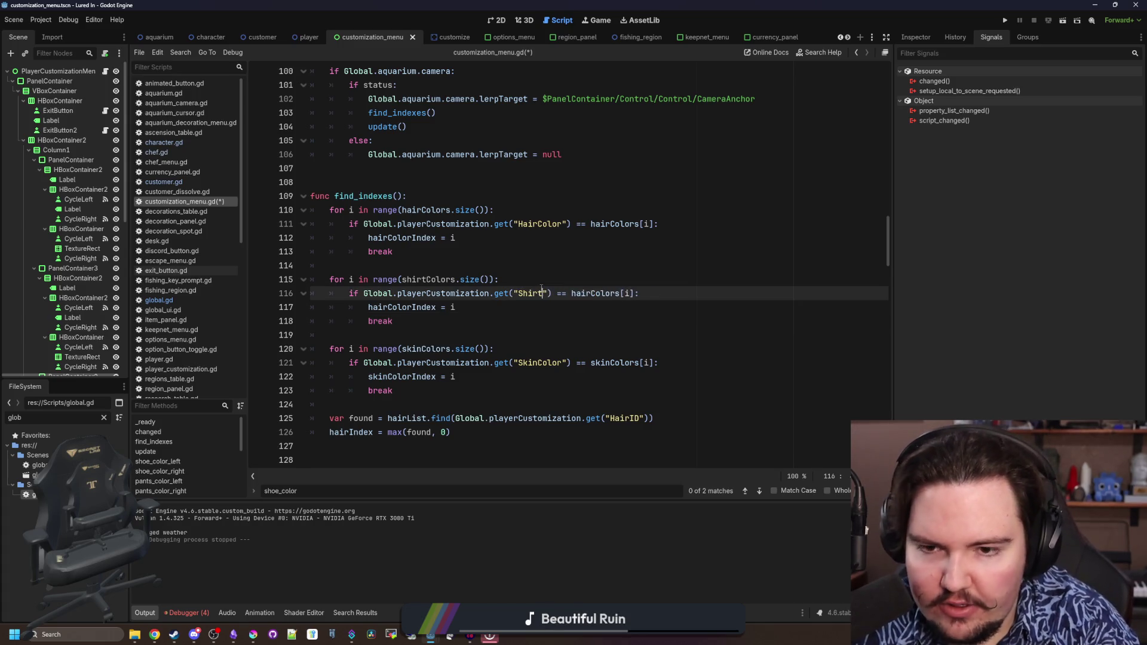
text(or)
double_click(598, 289)
text(shirtColors)
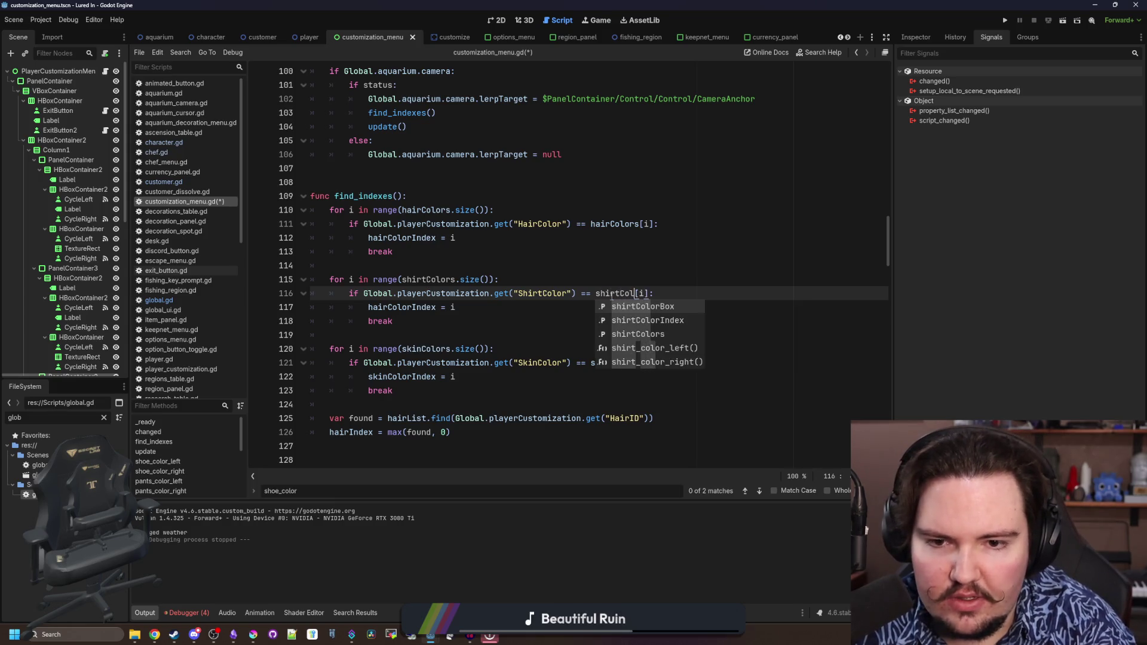
double_click(406, 307)
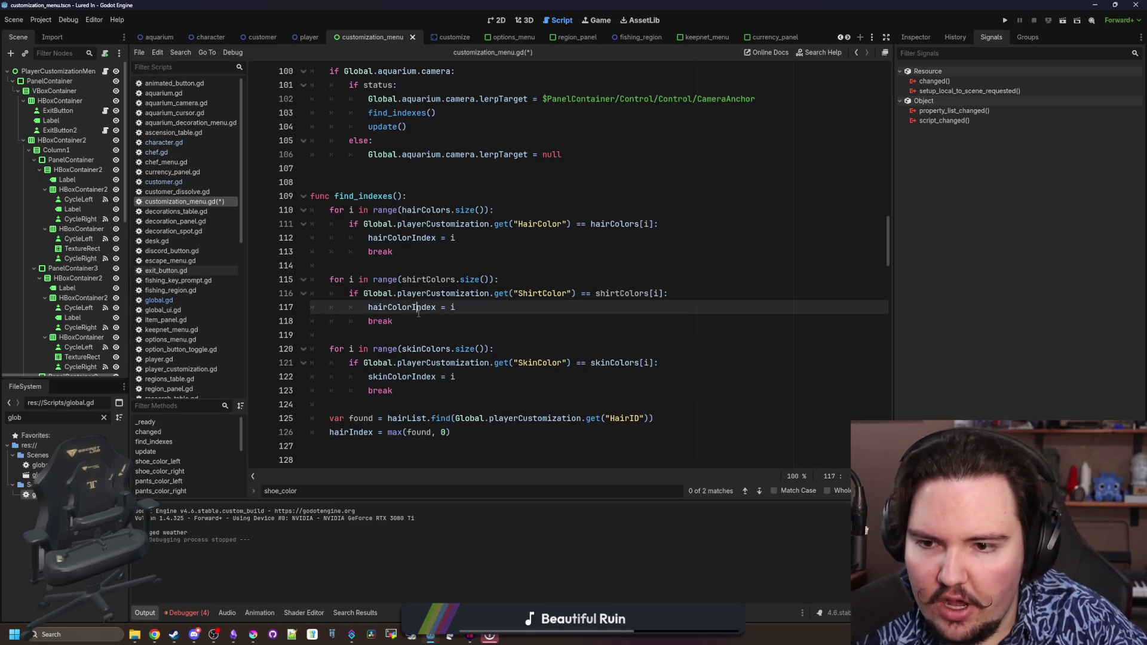
text(shir)
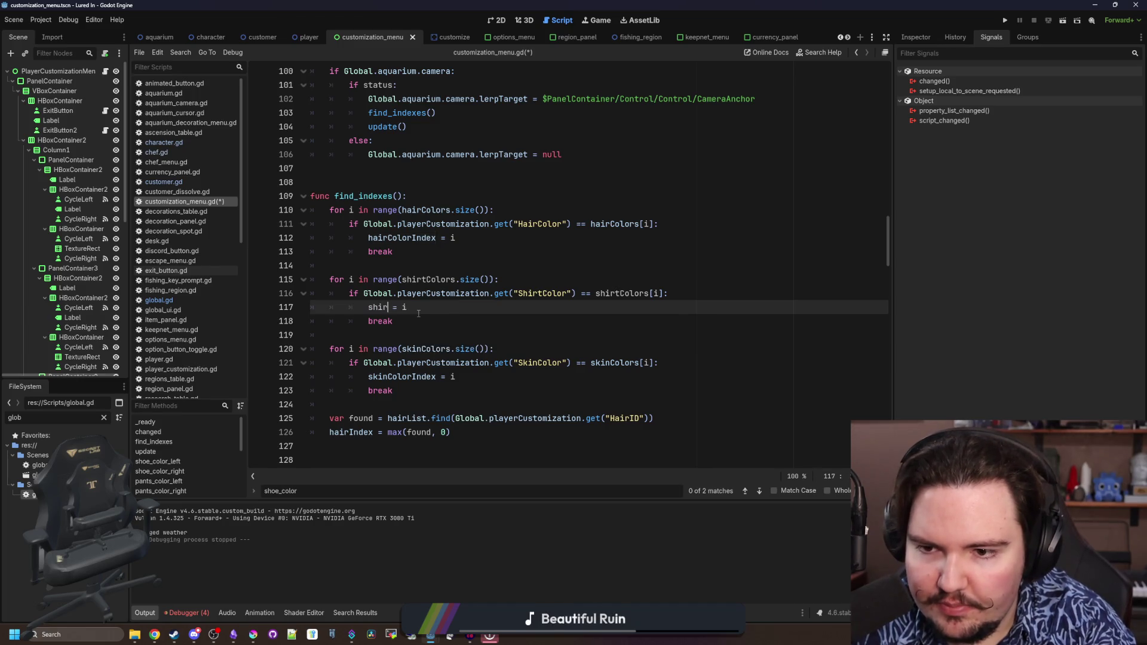
key(Down)
key(Return)
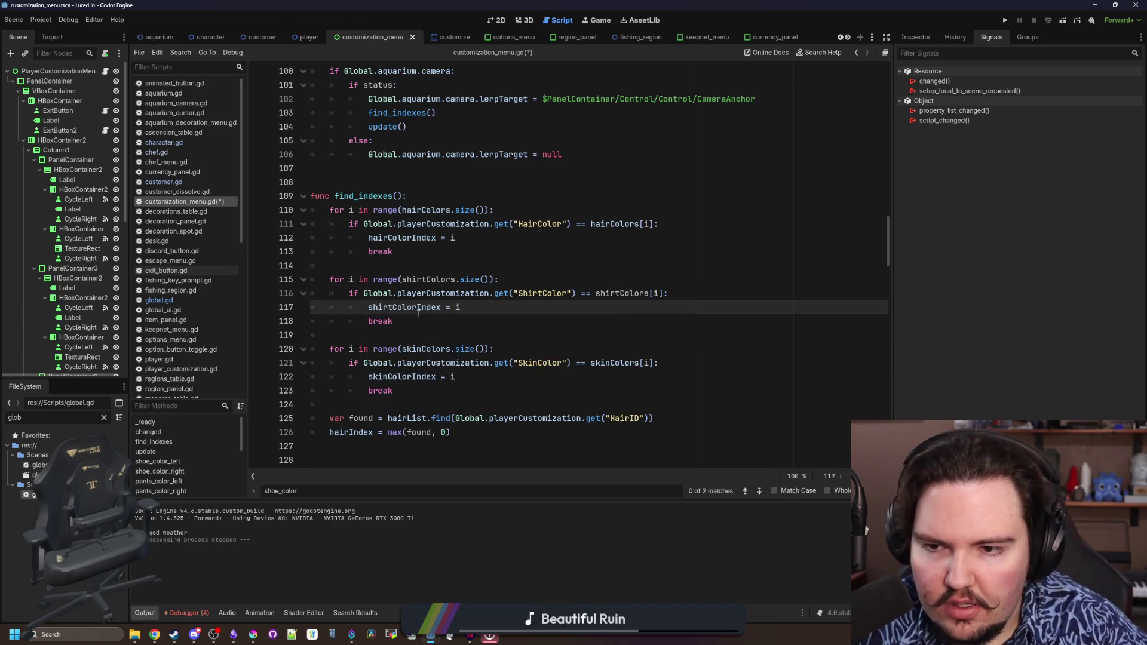
Retype the break on line 118 and save the script
click(443, 323)
text(break)
key(ctrl+s)
key(Down)
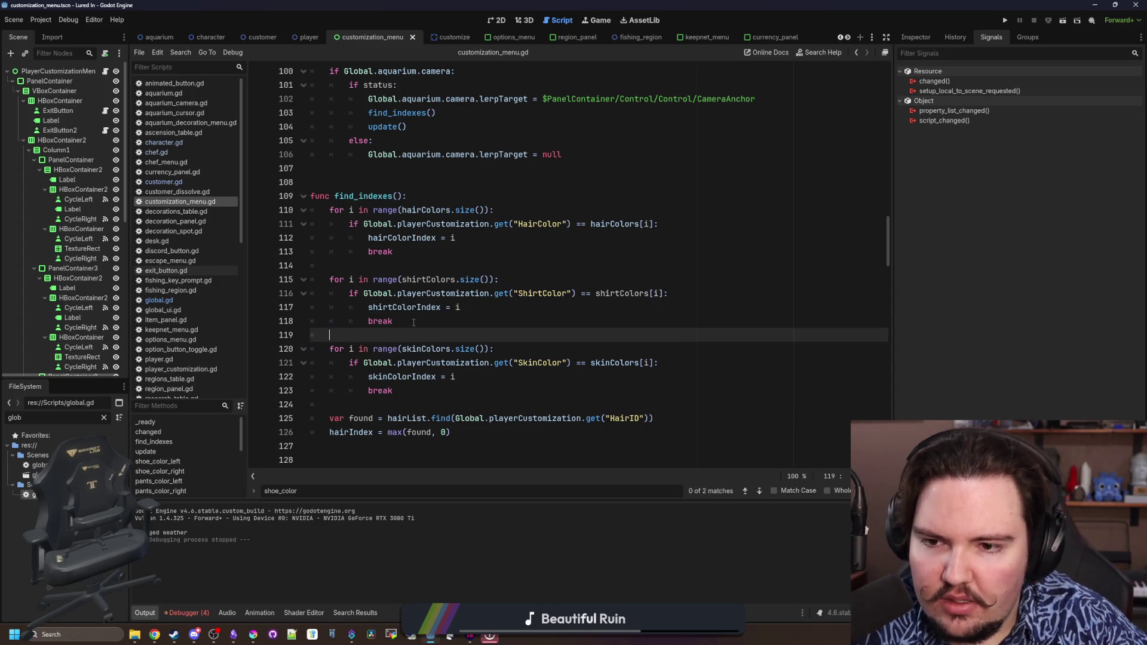
scroll(424, 292, down, 2)
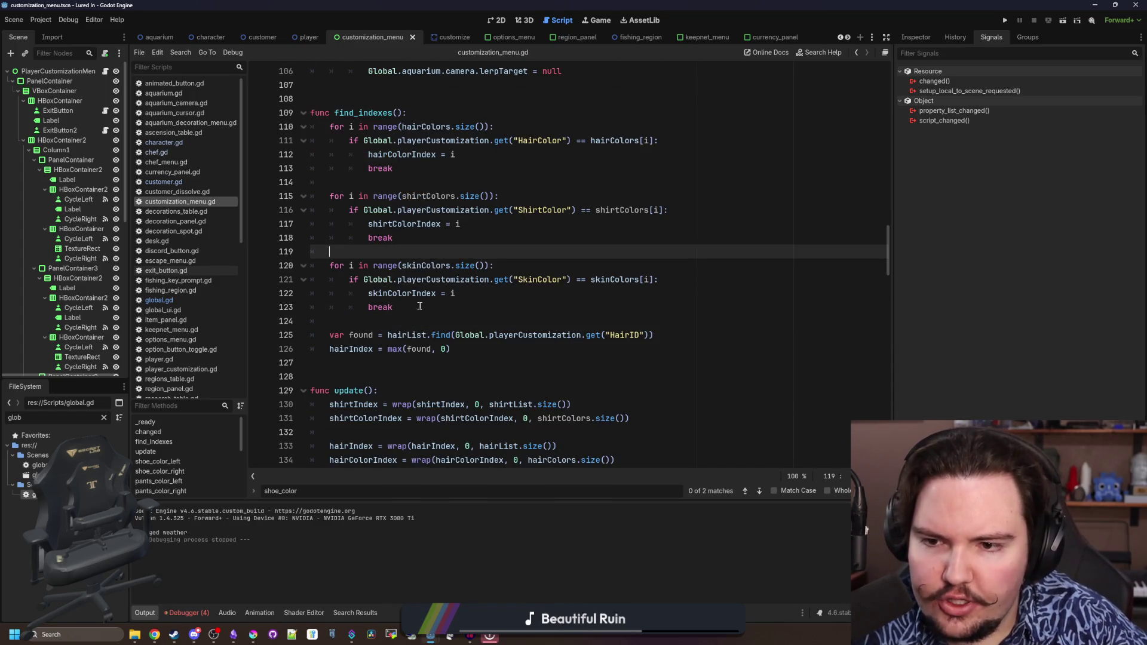
Copy the skin colour loop in find_indexes() and paste a duplicate below it
drag(417, 306, 311, 267)
key(ctrl+c)
key(Down)
key(Return)
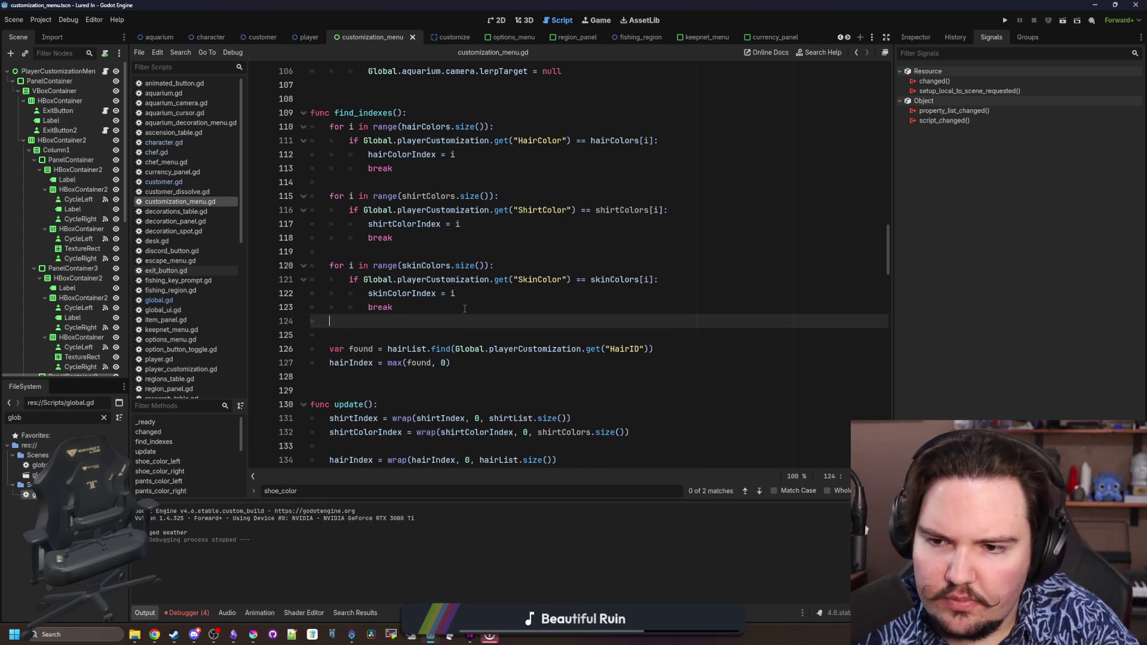
key(ctrl+v)
Un-indent the copied loop on line 125 and make it range over shoeColors
click(350, 336)
key(BackSpace)
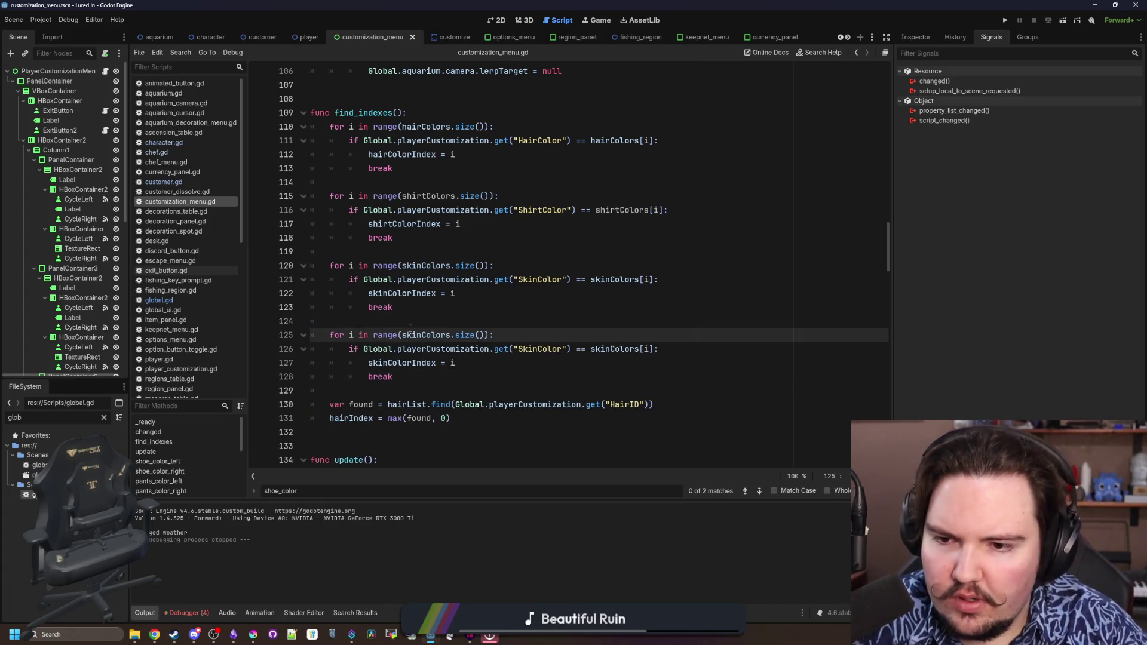
double_click(412, 335)
text(shoe)
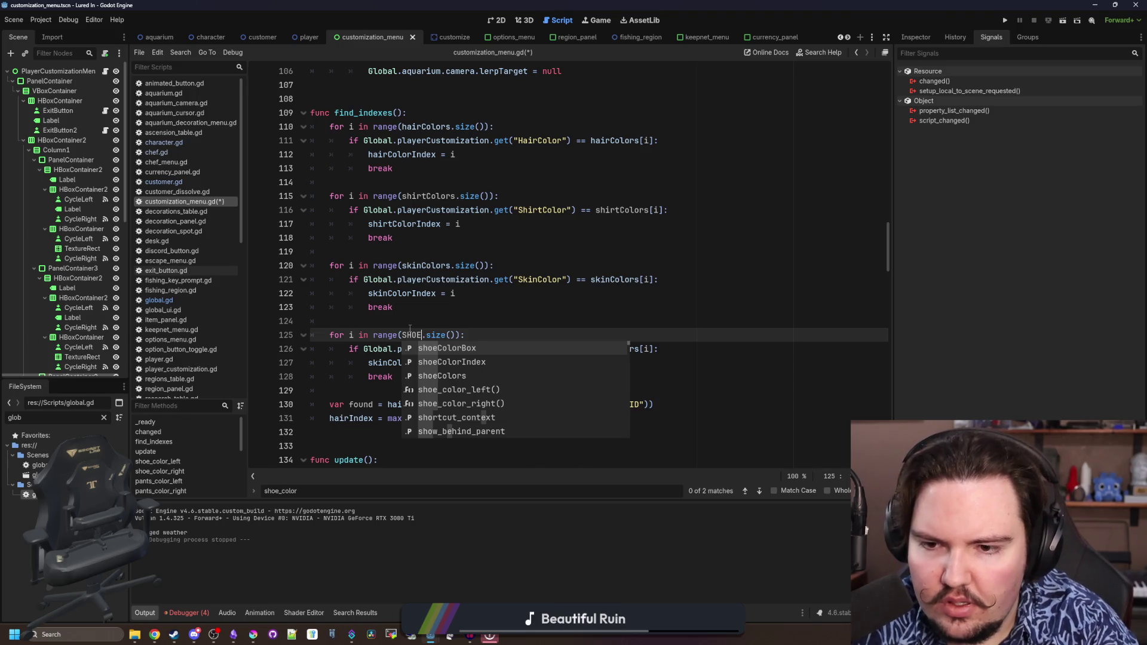
key(BackSpace)
key(BackSpace)
key(BackSpace)
text(shoe)
key(Escape)
text(Colors)
key(Escape)
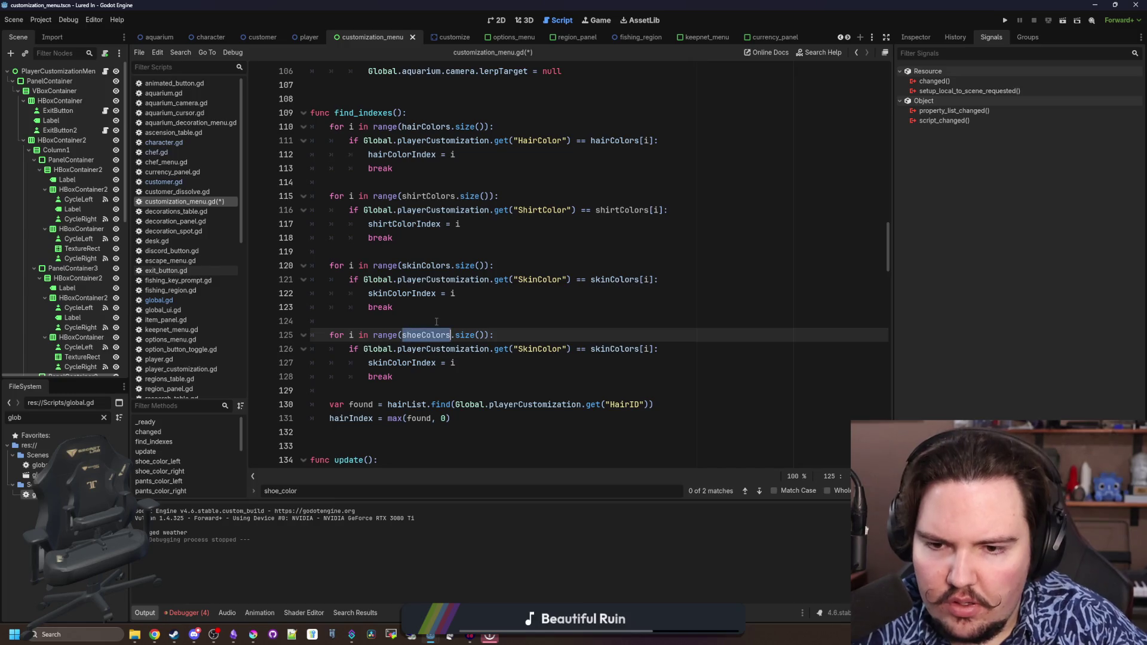
Replace SkinColor, skinColors and skinColorIndex in the loop body with ShoeColor, shoeColors and shoeColorIndex
double_click(540, 349)
text(ShoeColor)
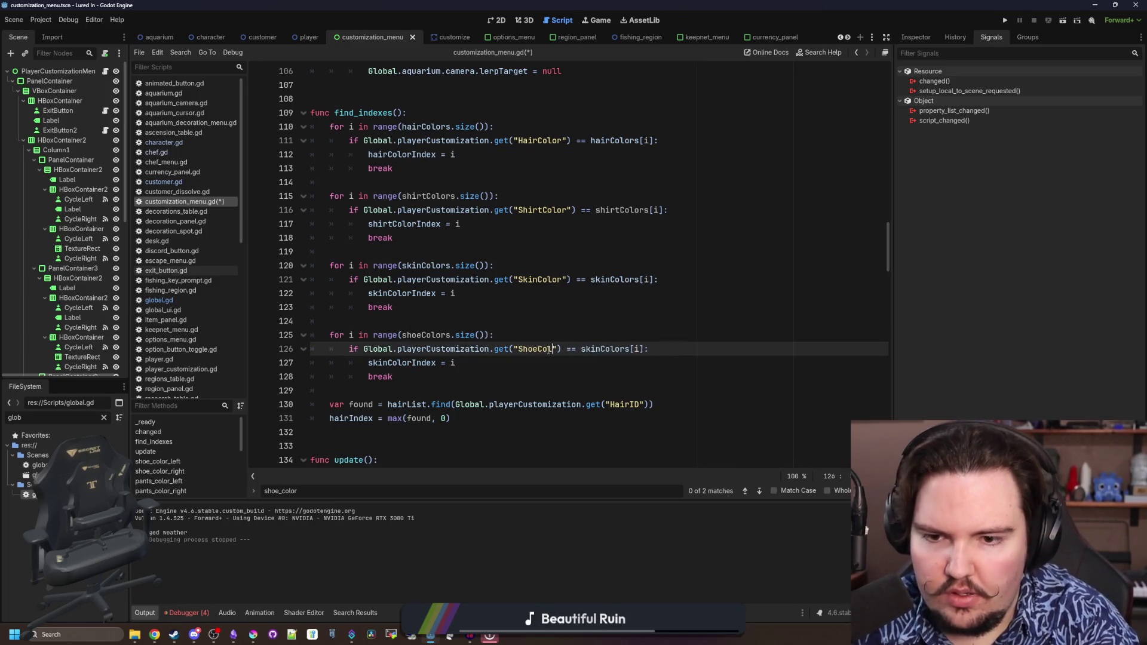
click(555, 328)
double_click(614, 349)
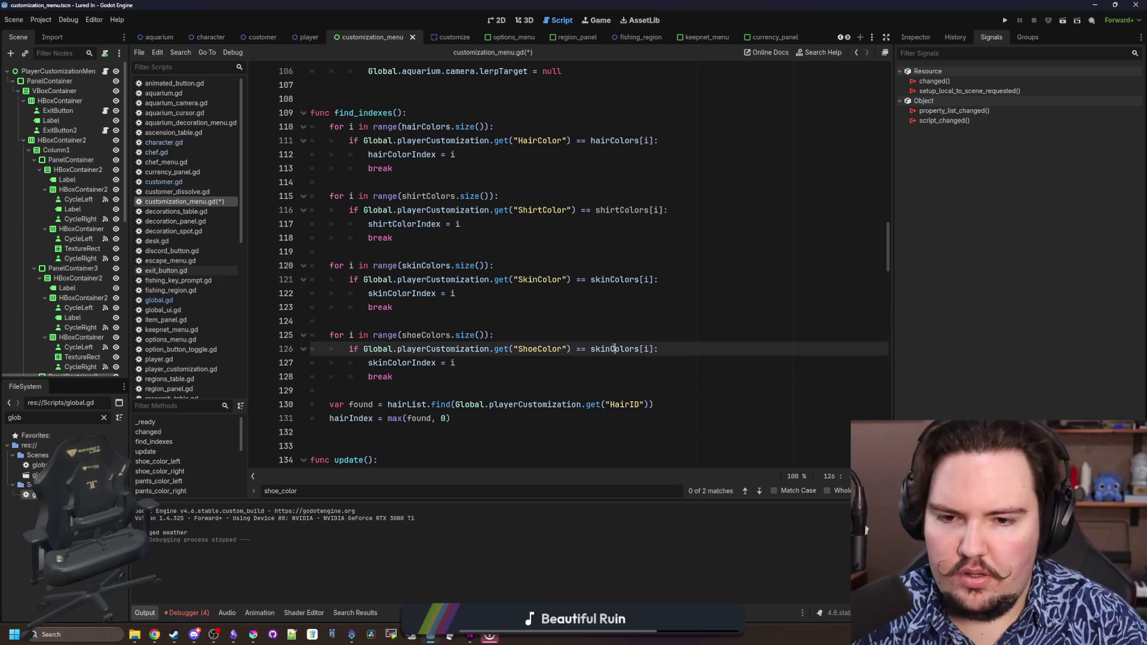
text(shoeColors)
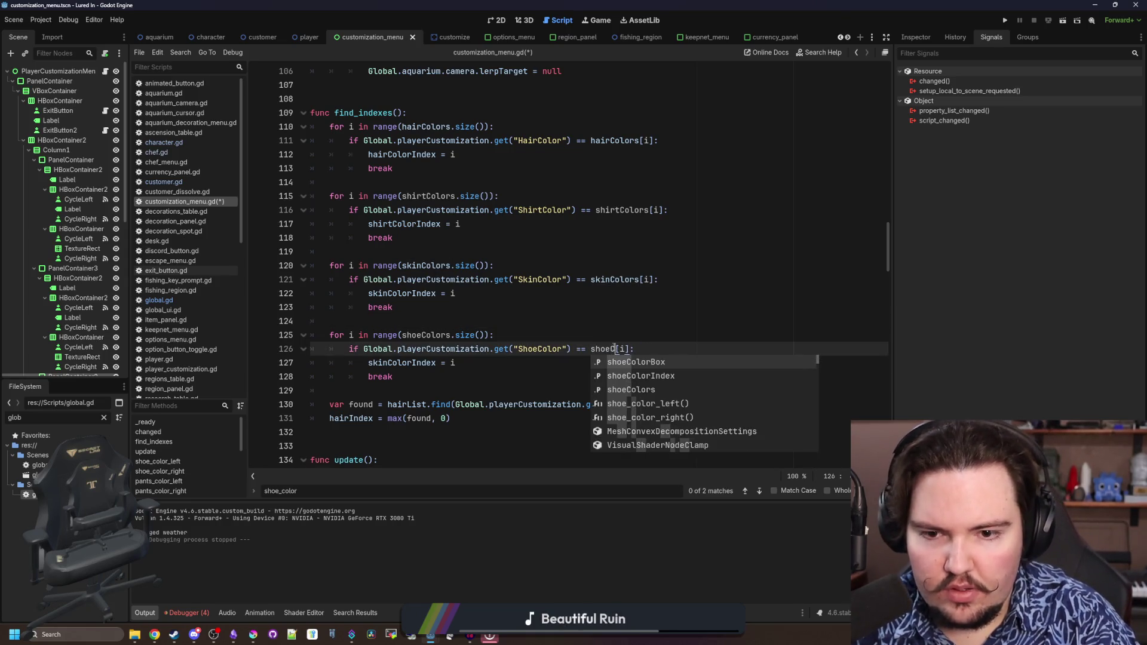
click(609, 340)
click(401, 366)
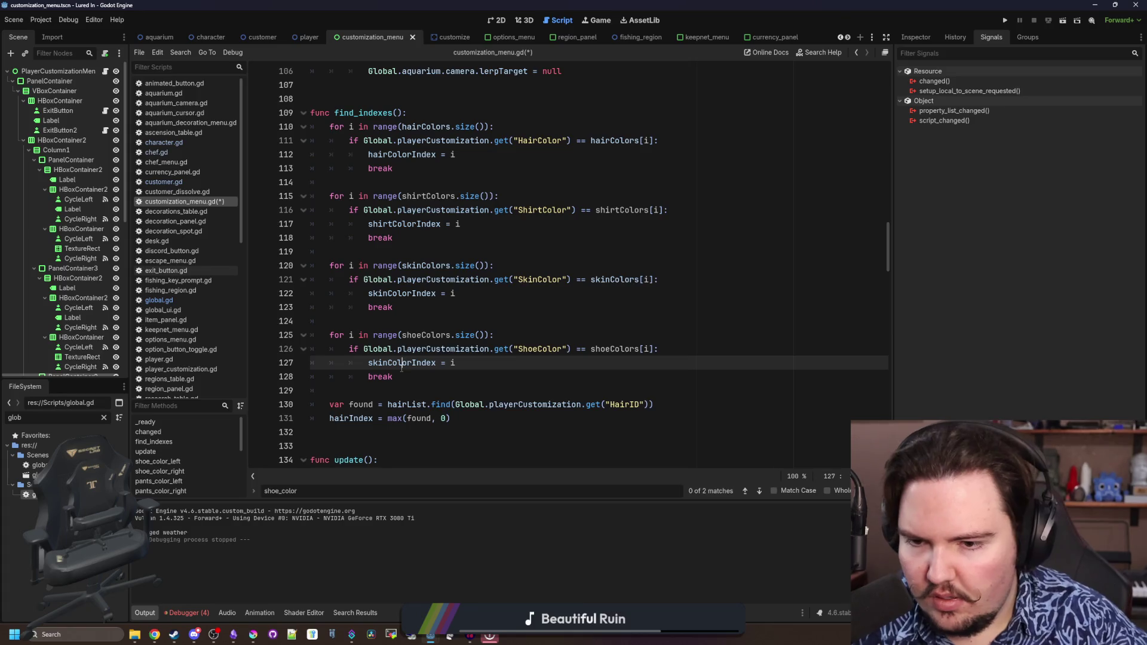
double_click(401, 362)
text(shoe)
key(Down)
key(Return)
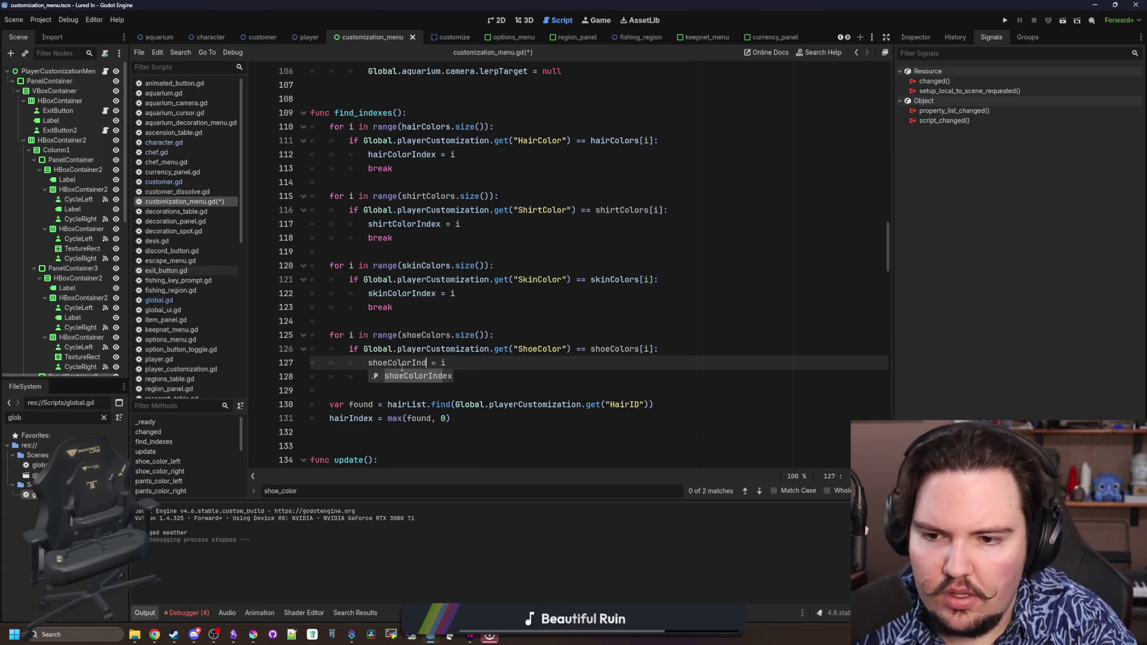
Save the script and run the project
click(430, 377)
click(460, 321)
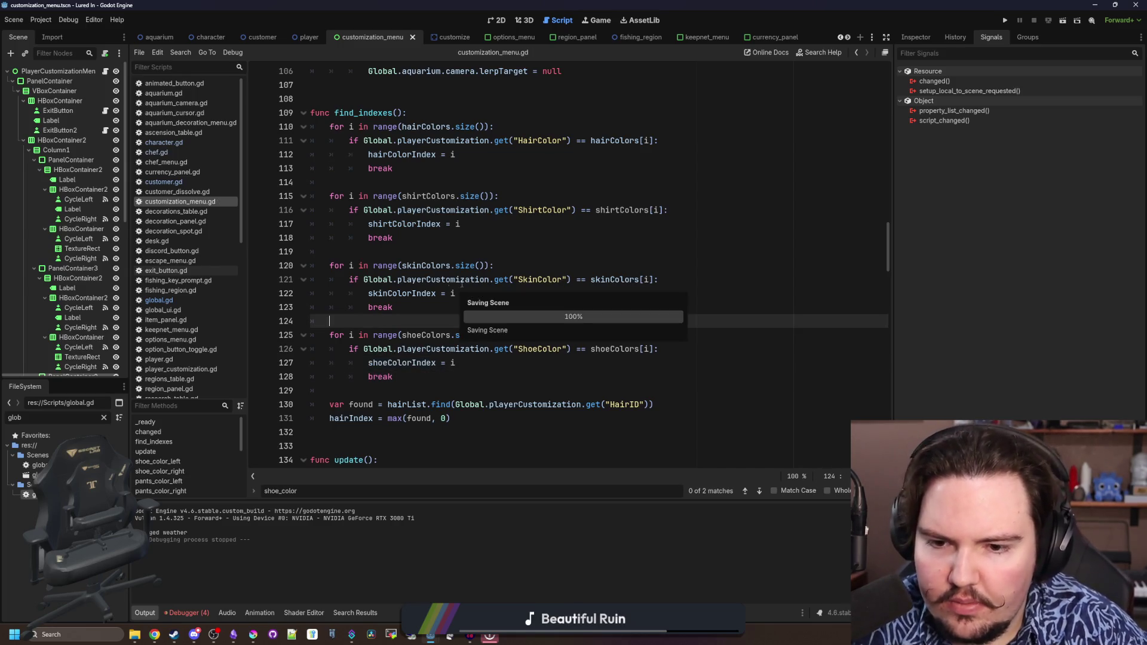
key(ctrl+s)
click(1004, 21)
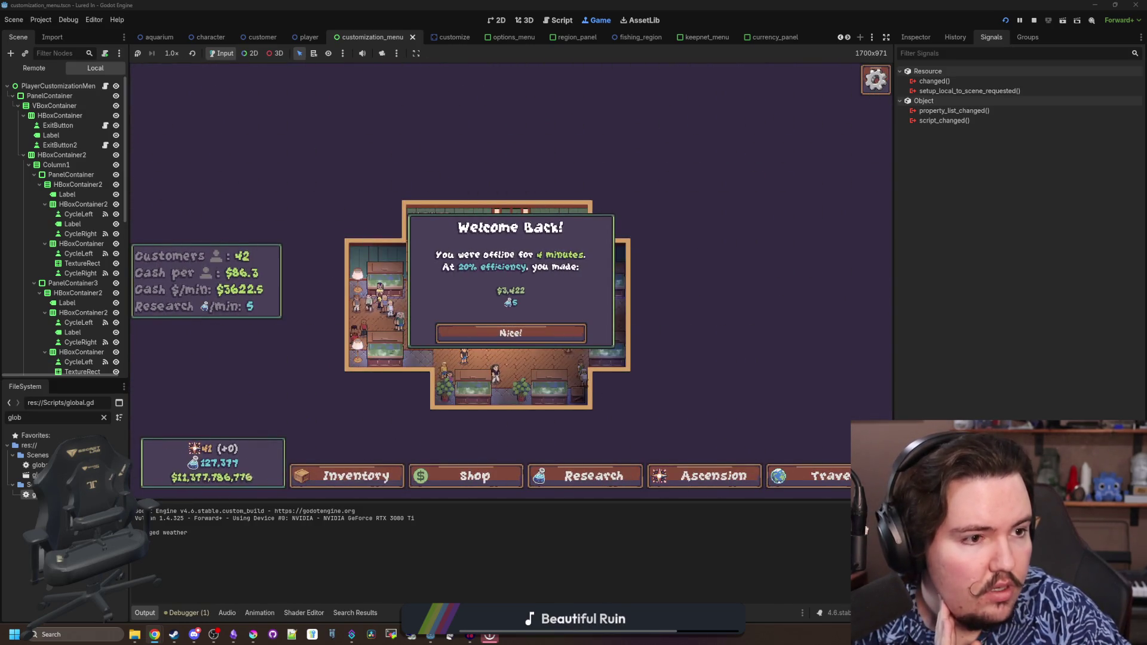
Dismiss Welcome Back, cycle the Shoe Color forward with its right arrow, then stop the game with F8
click(565, 333)
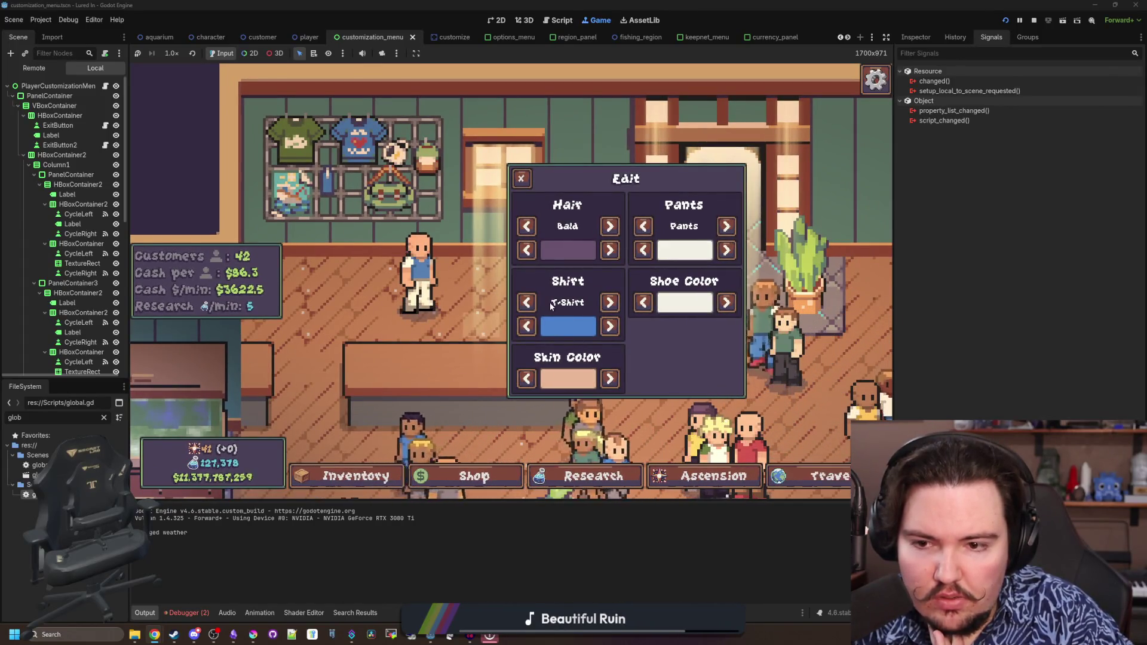
click(726, 303)
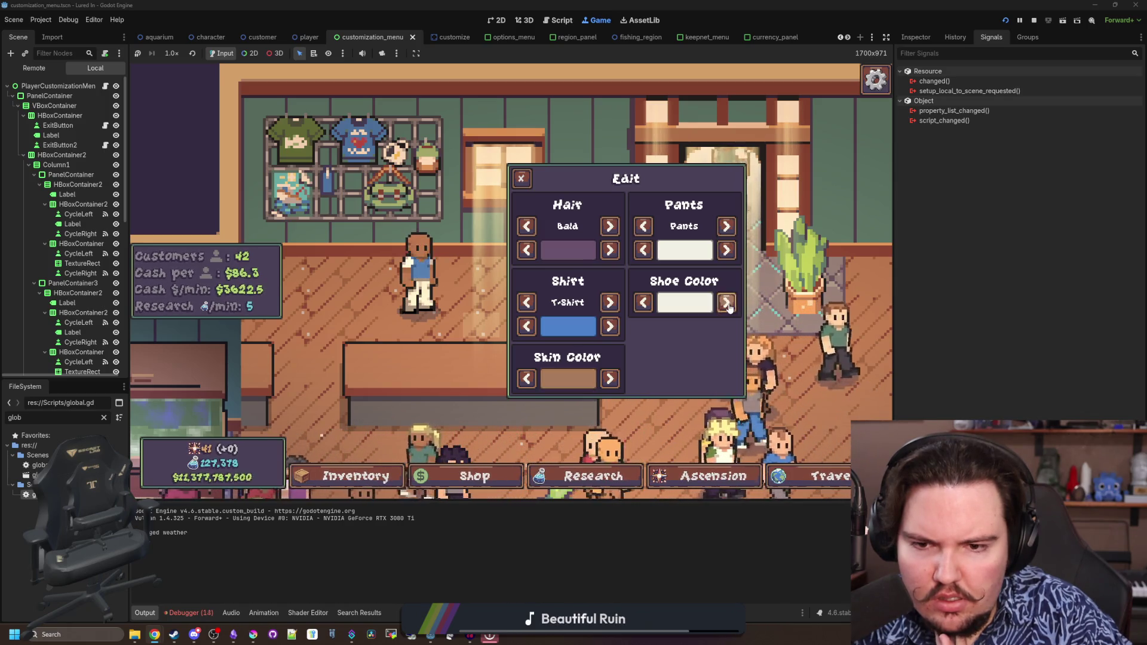
key(F8)
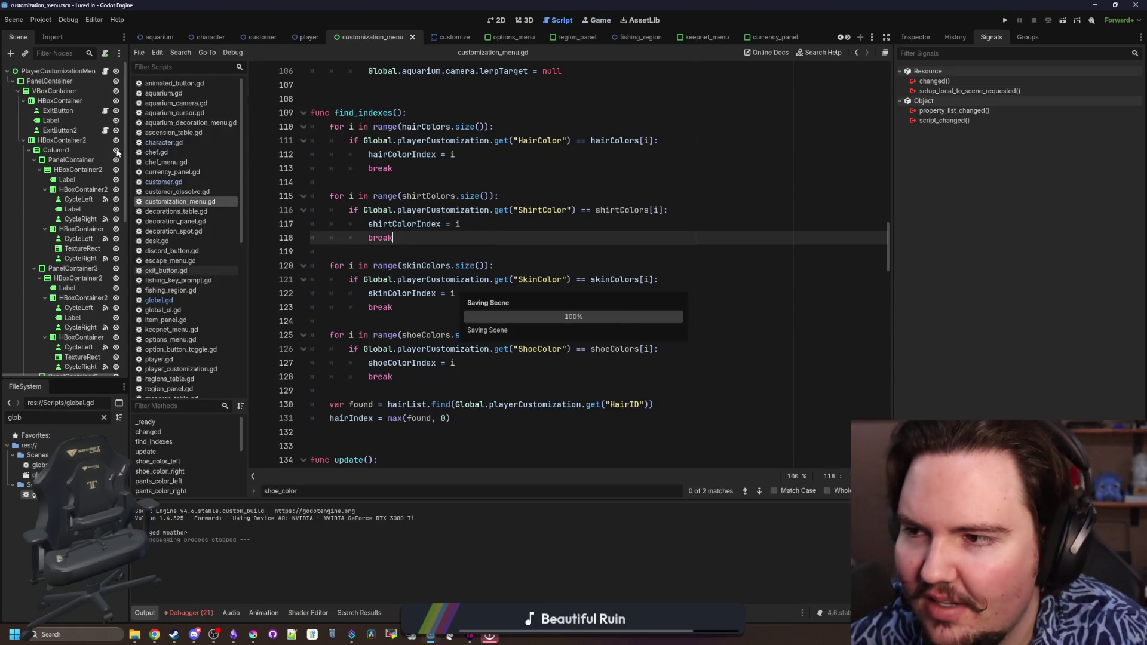
Select the Shoe Color CycleLeft node in the scene tree and view its available signals
scroll(93, 157, down, 2)
scroll(91, 154, down, 2)
click(79, 339)
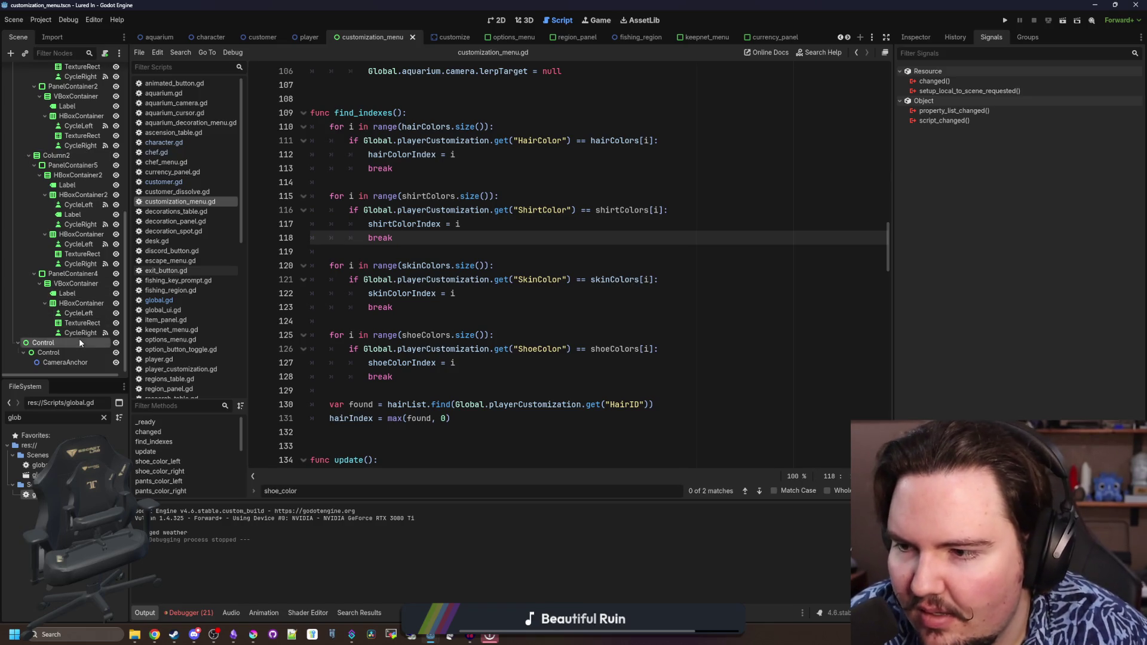
click(78, 313)
click(916, 37)
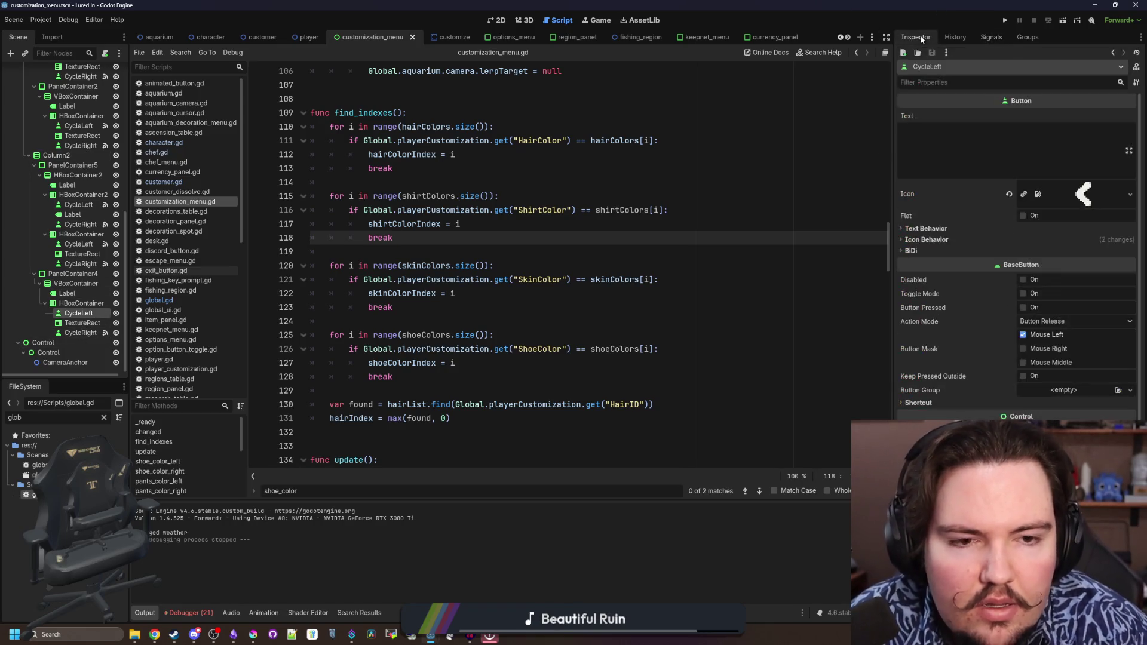
click(990, 37)
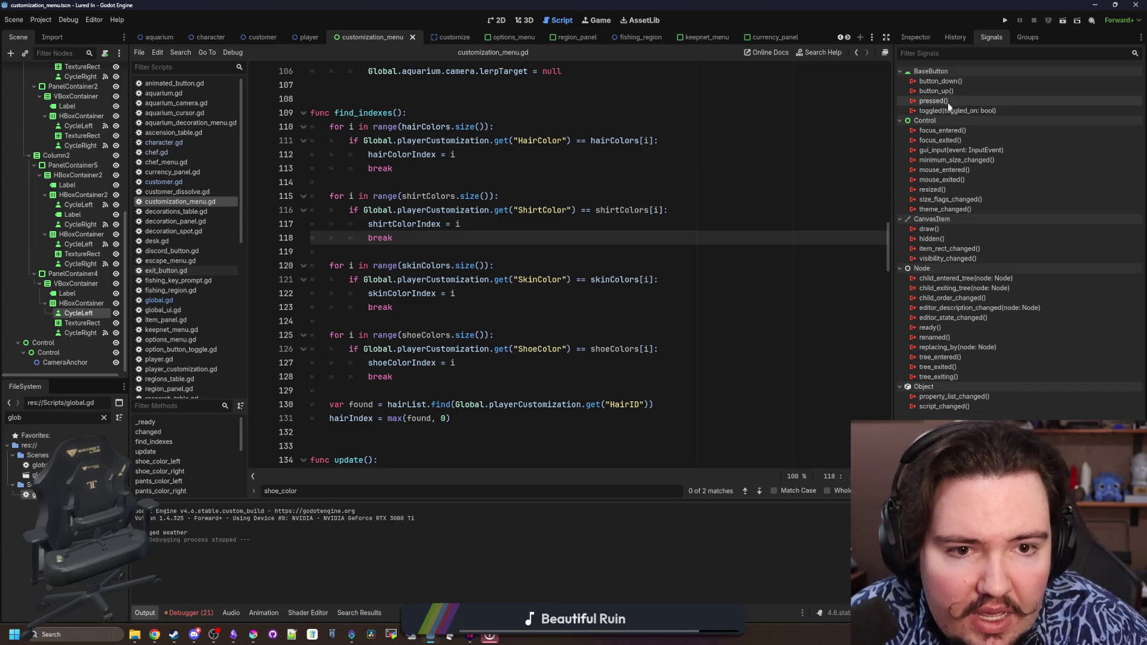
click(488, 20)
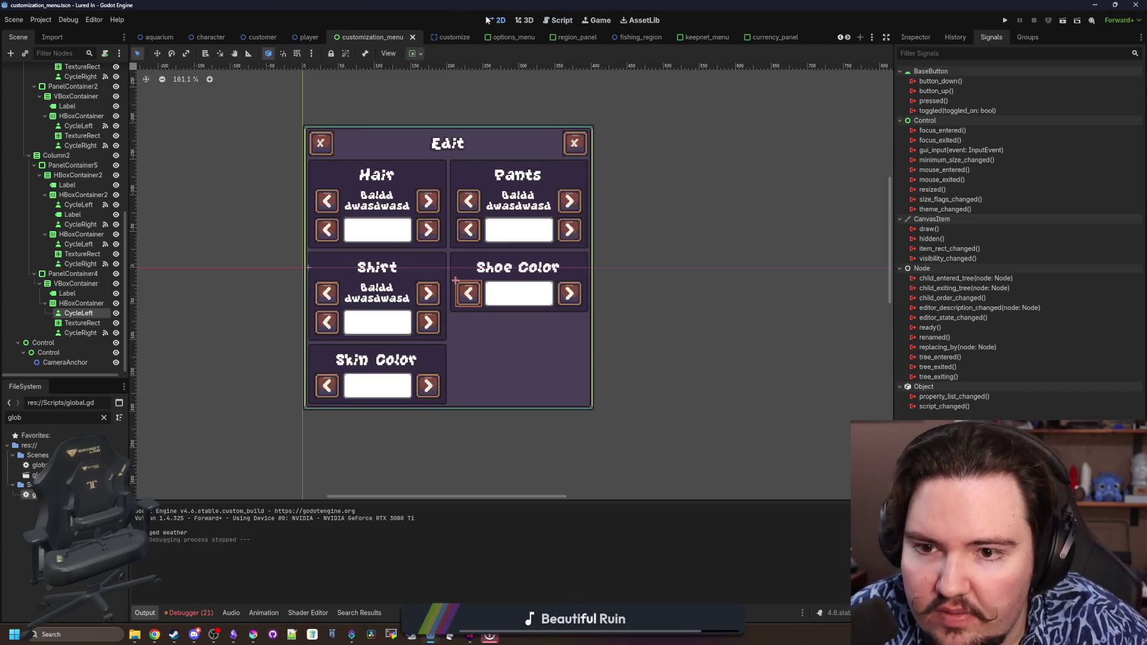
Replace the right arrow's skin_color_right connection with a pressed() connection to shoe_color_right
click(80, 333)
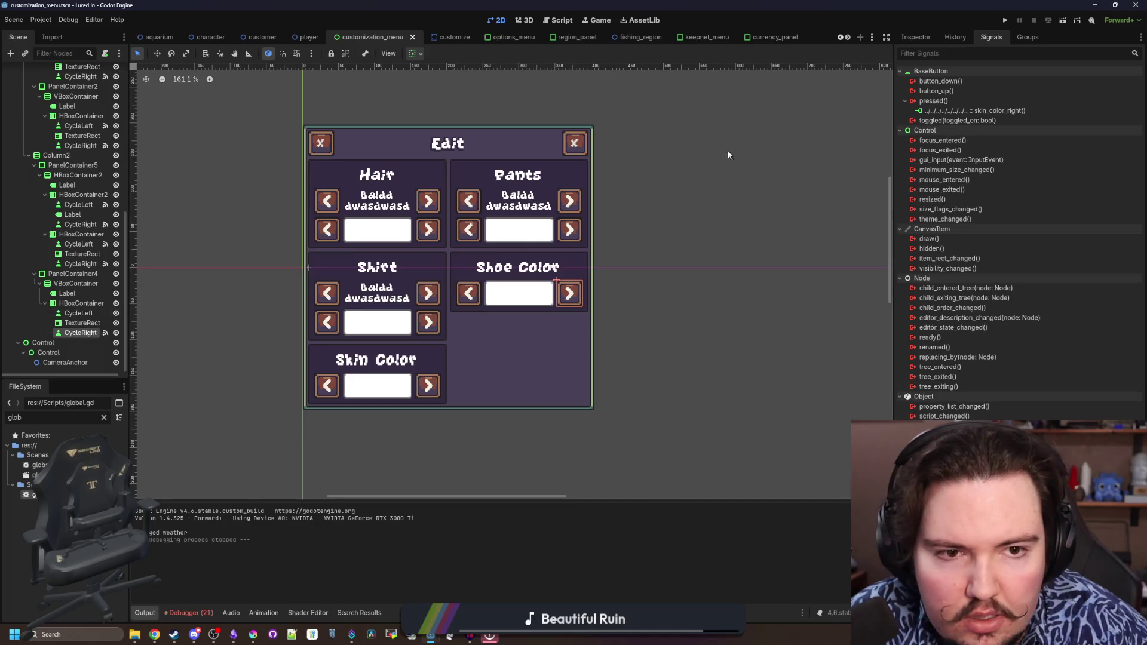
right_click(991, 124)
click(1016, 143)
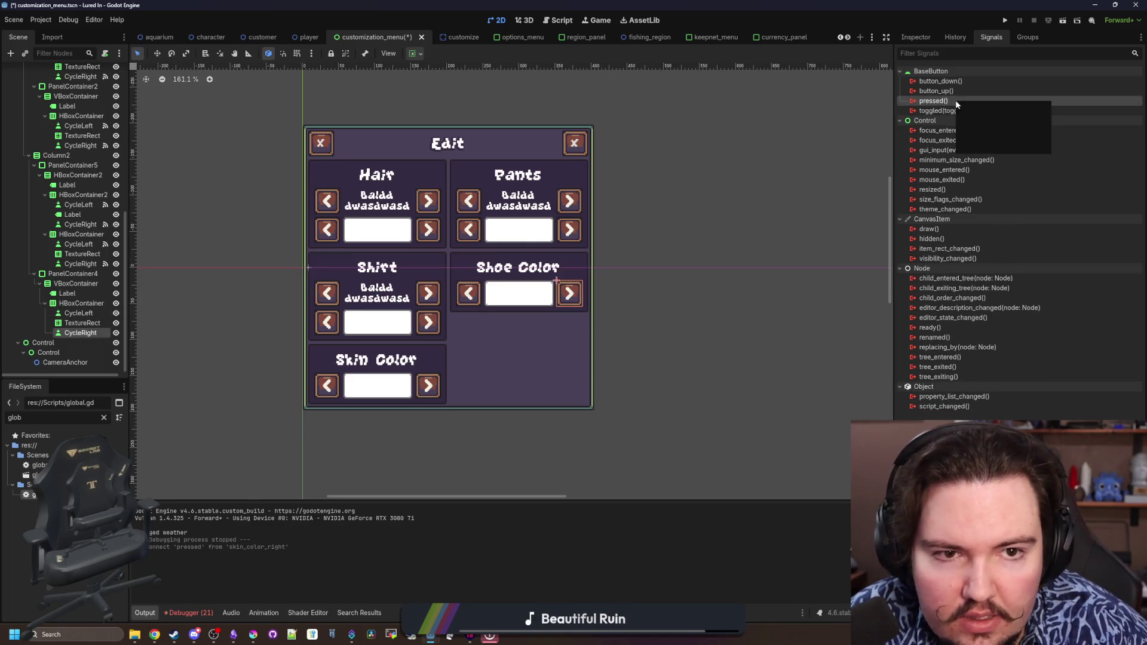
double_click(933, 100)
click(648, 388)
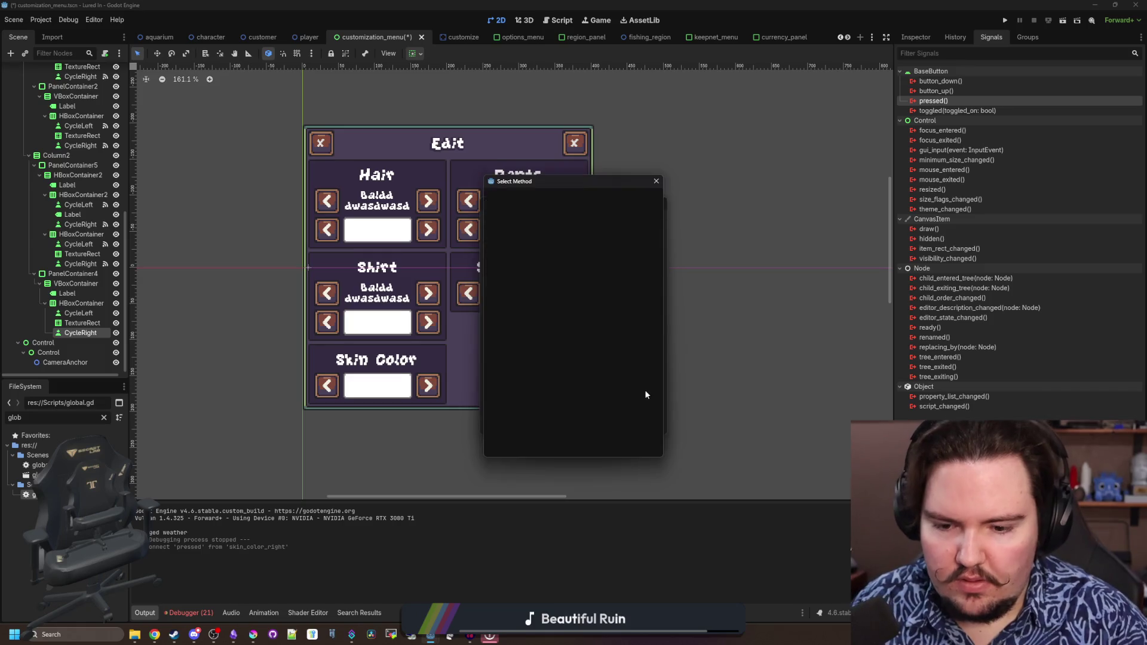
text(shoe)
double_click(570, 236)
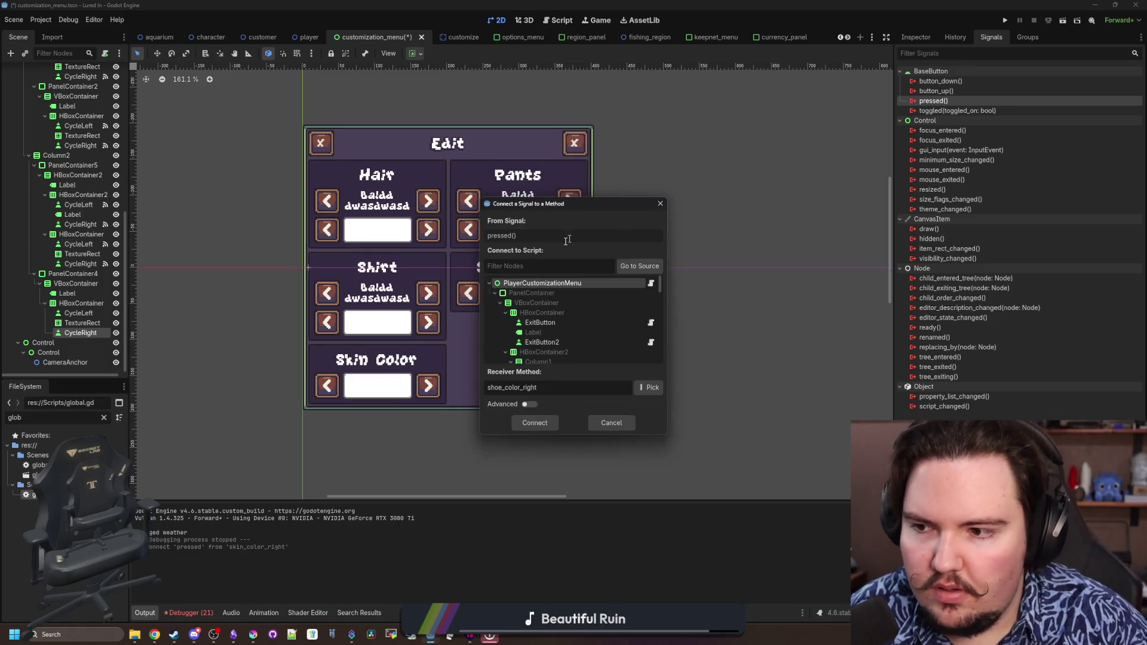
click(534, 422)
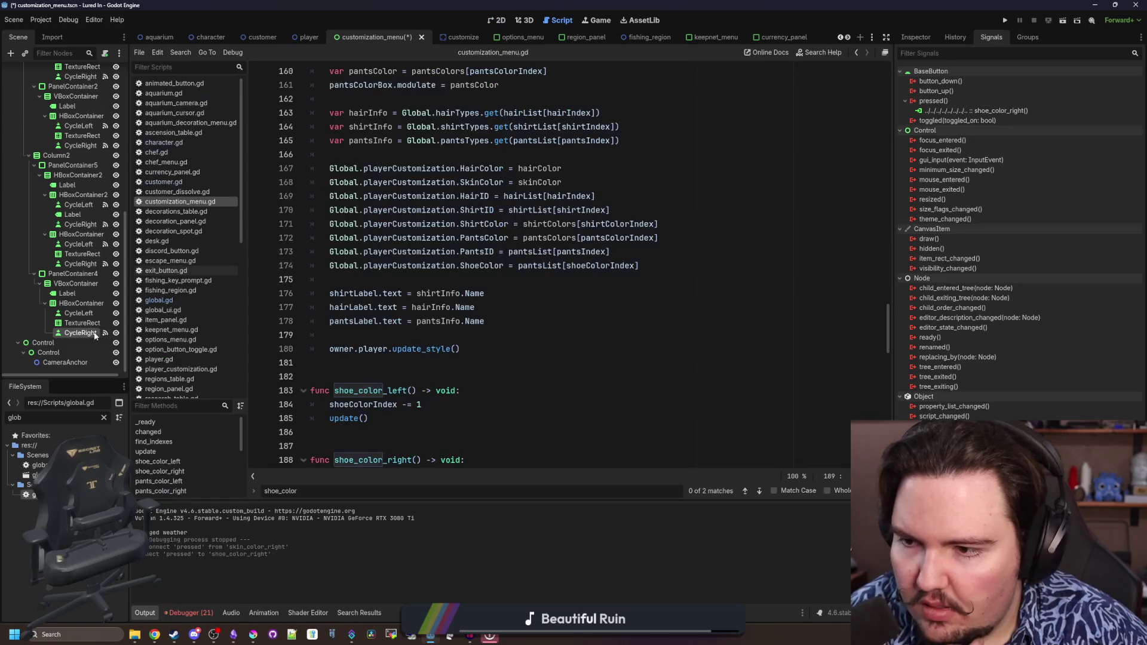
Connect the left arrow's pressed() to shoe_color_left, save the scene, and run the game
right_click(959, 101)
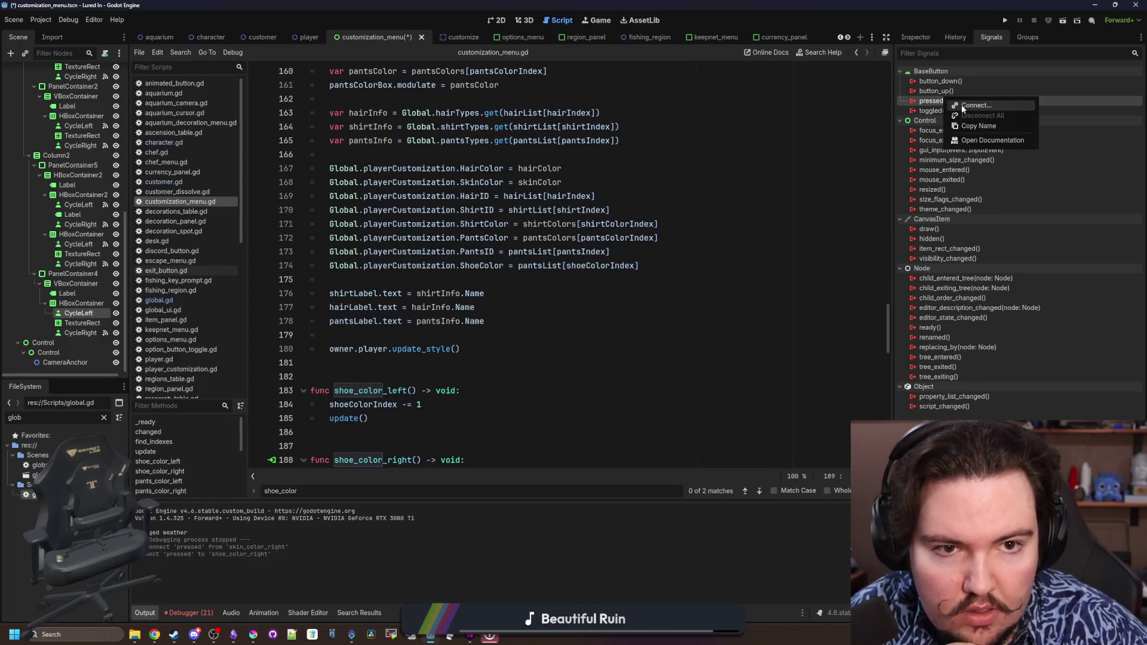
click(980, 107)
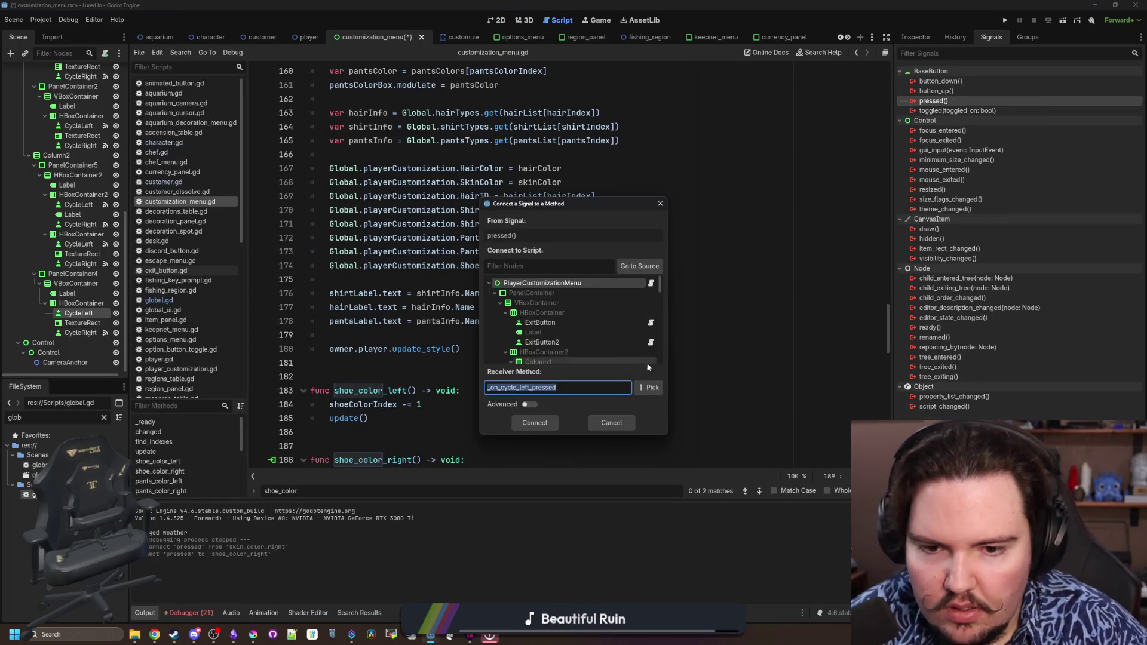
click(651, 388)
text(shoe)
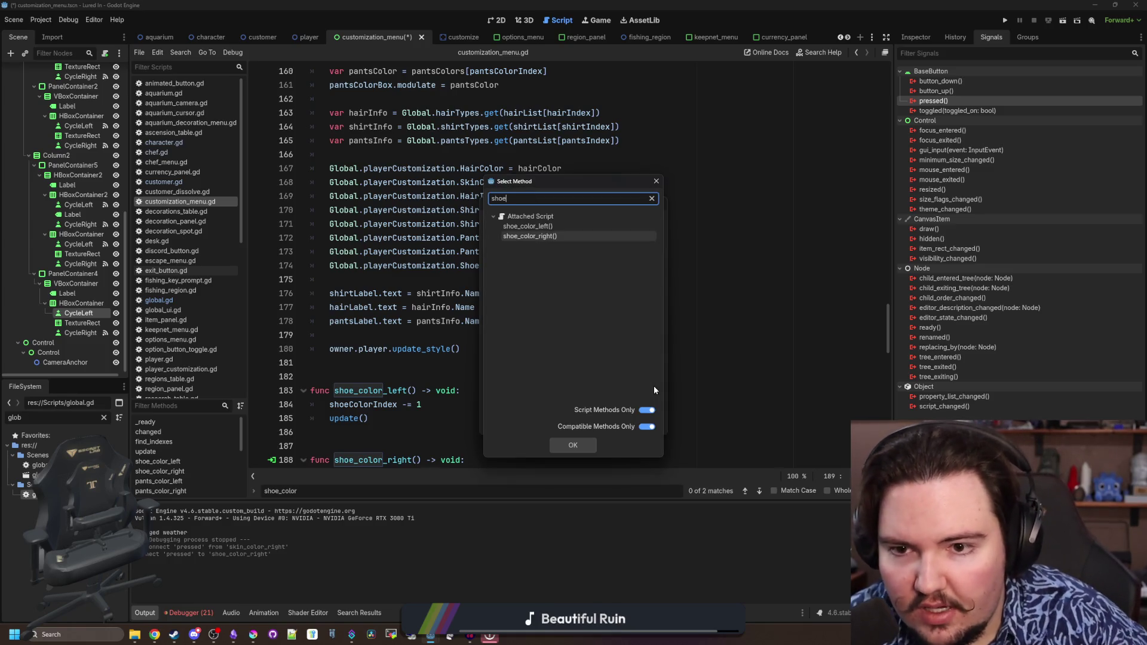
double_click(531, 226)
click(546, 424)
key(ctrl+s)
click(1005, 21)
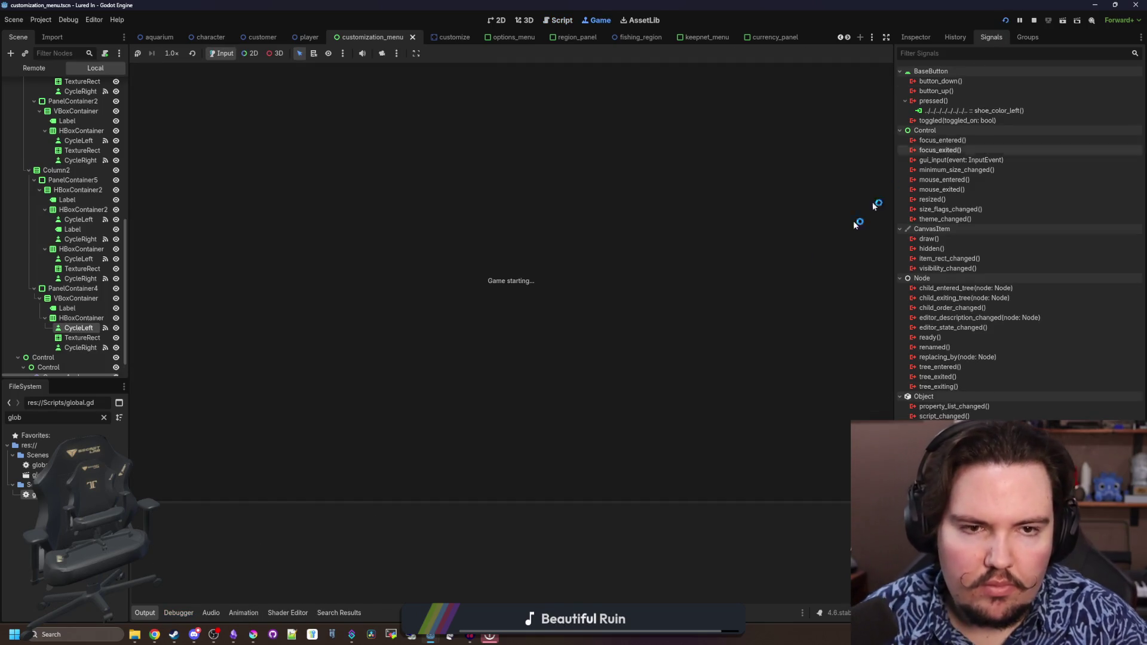
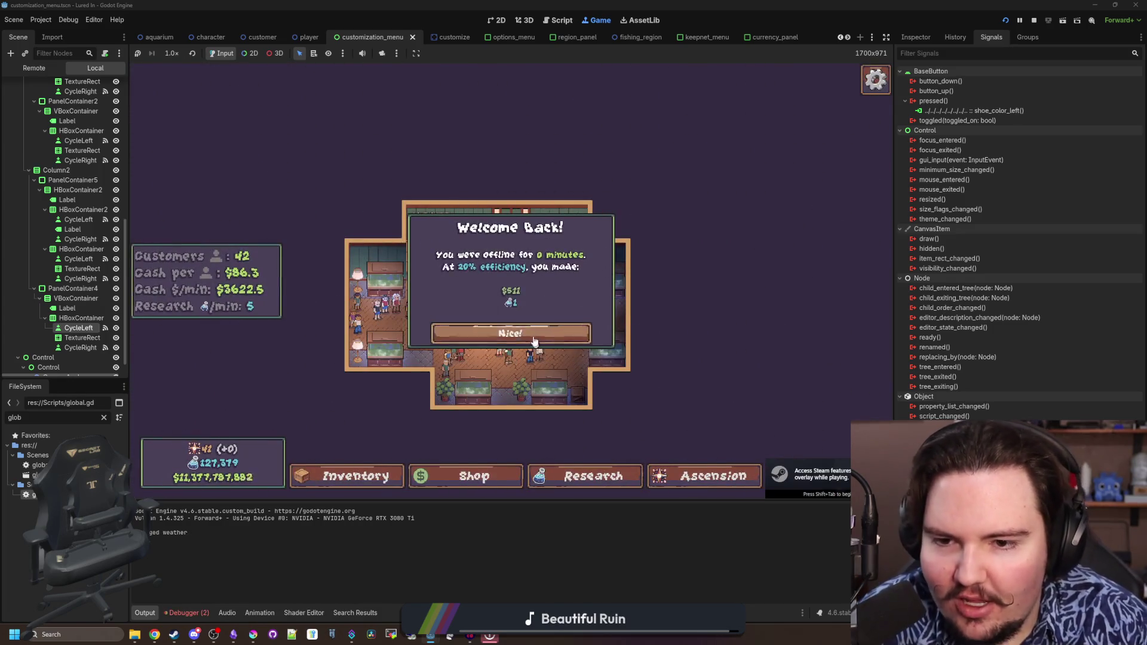
Dismiss the Welcome Back dialog and jump from line 126 to playerCustomization's definition in global.gd
click(534, 338)
scroll(534, 338, up, 3)
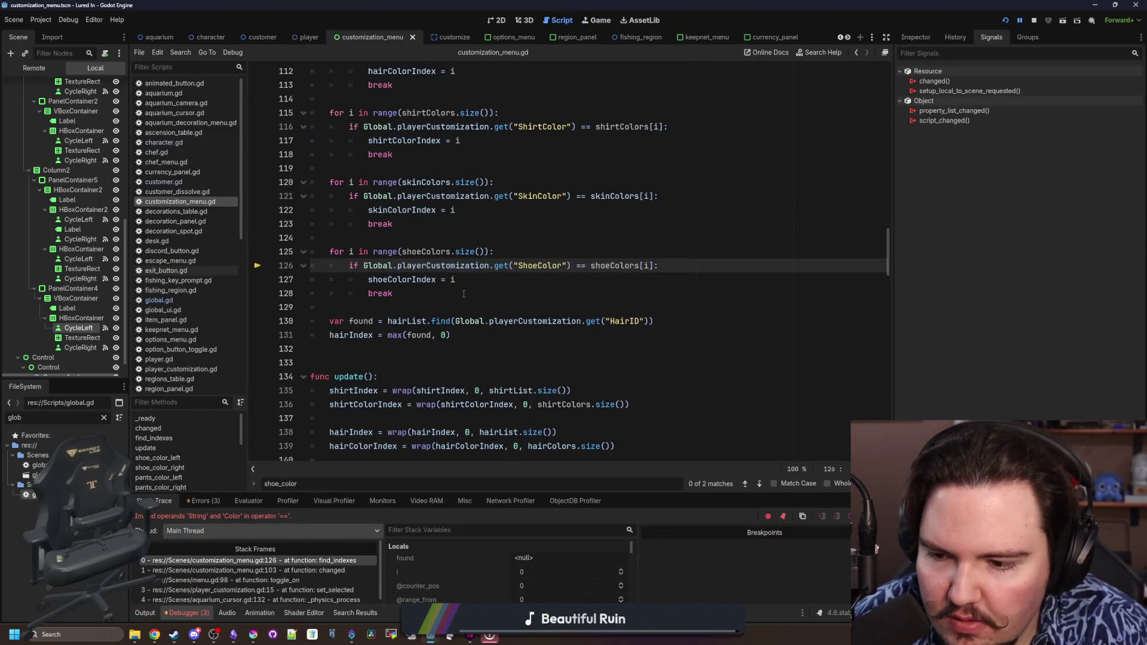
click(463, 294)
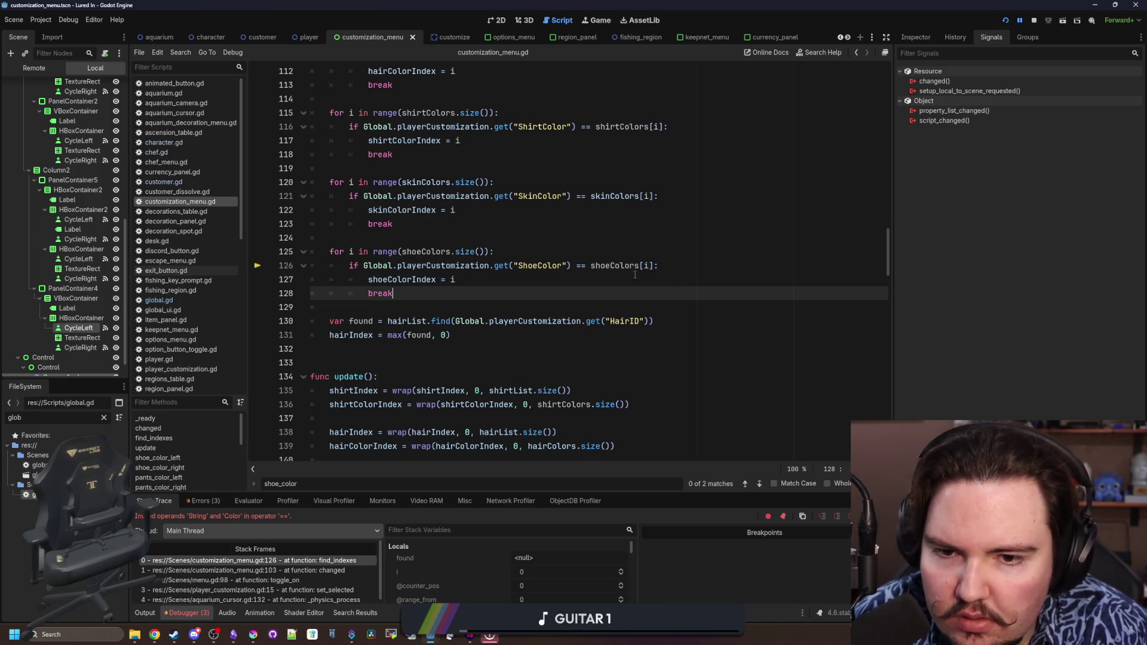
mouse_move(414, 281)
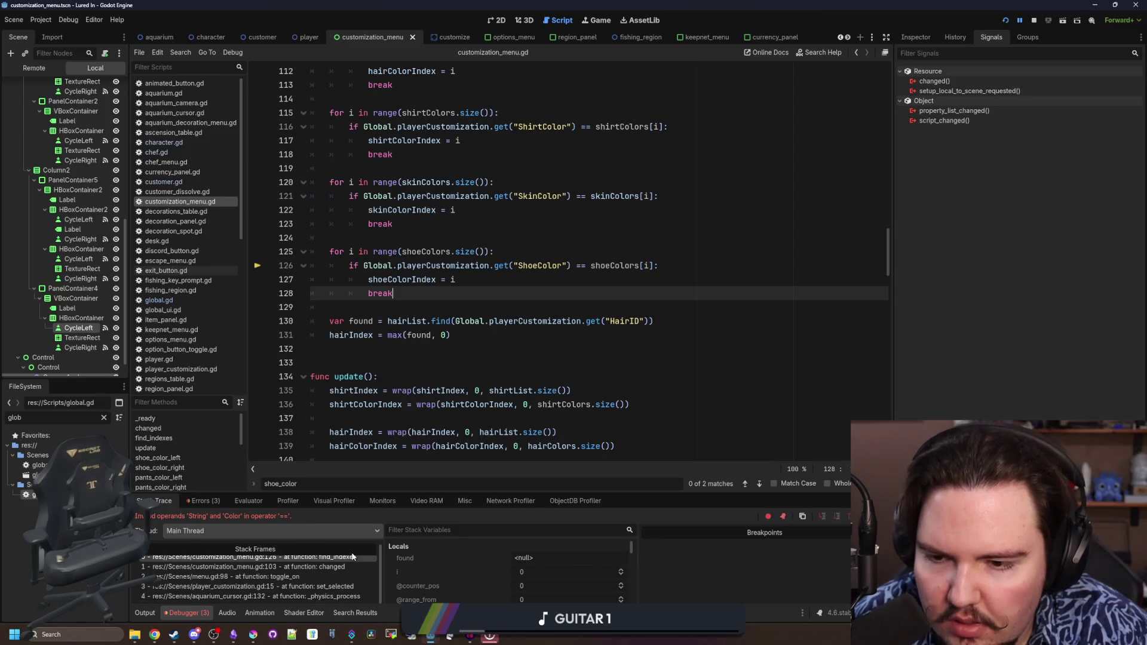
ctrl+click(439, 265)
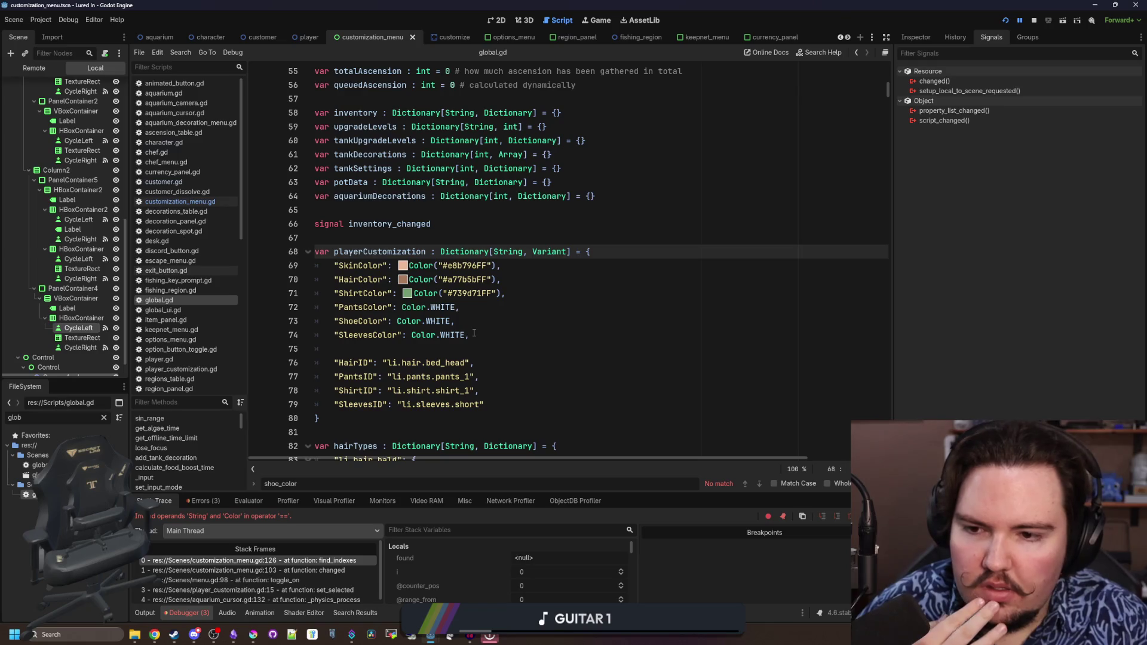
Look up the shoeColors definition, then return to the ShoeColor check on line 126
key(alt+Left)
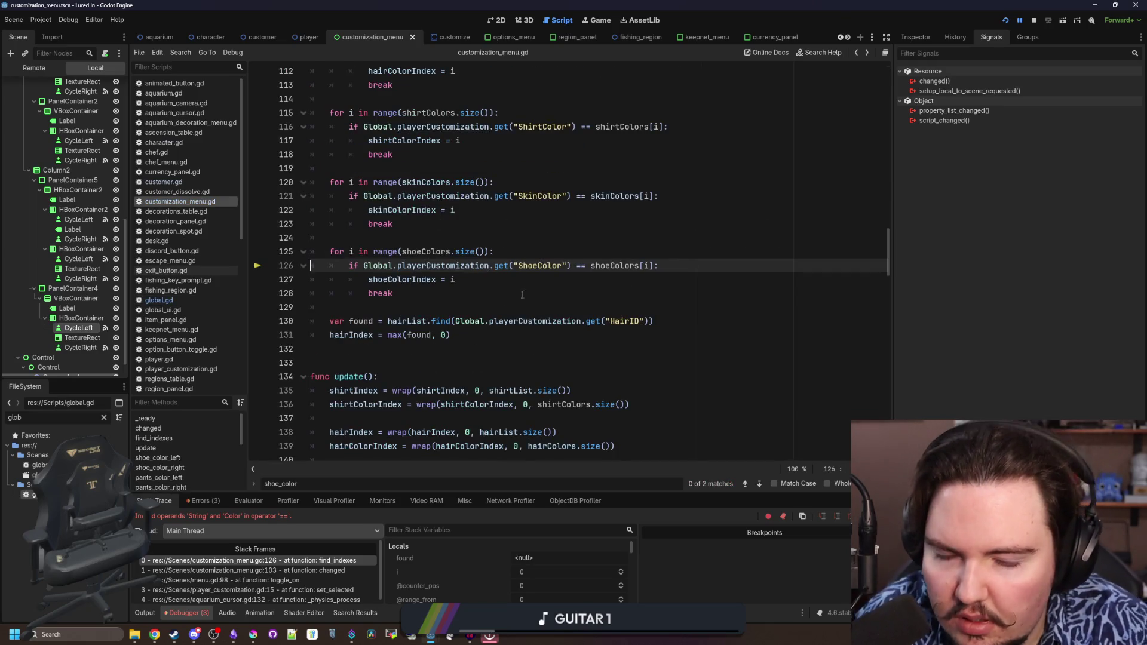
click(528, 293)
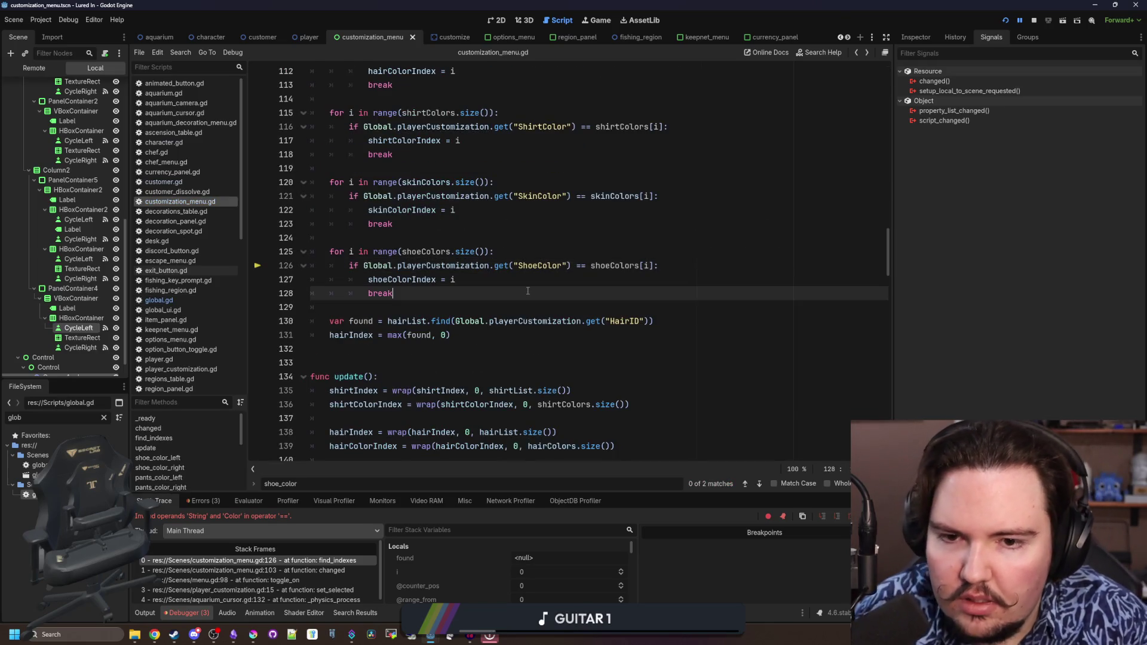
ctrl+click(621, 265)
key(alt+Left)
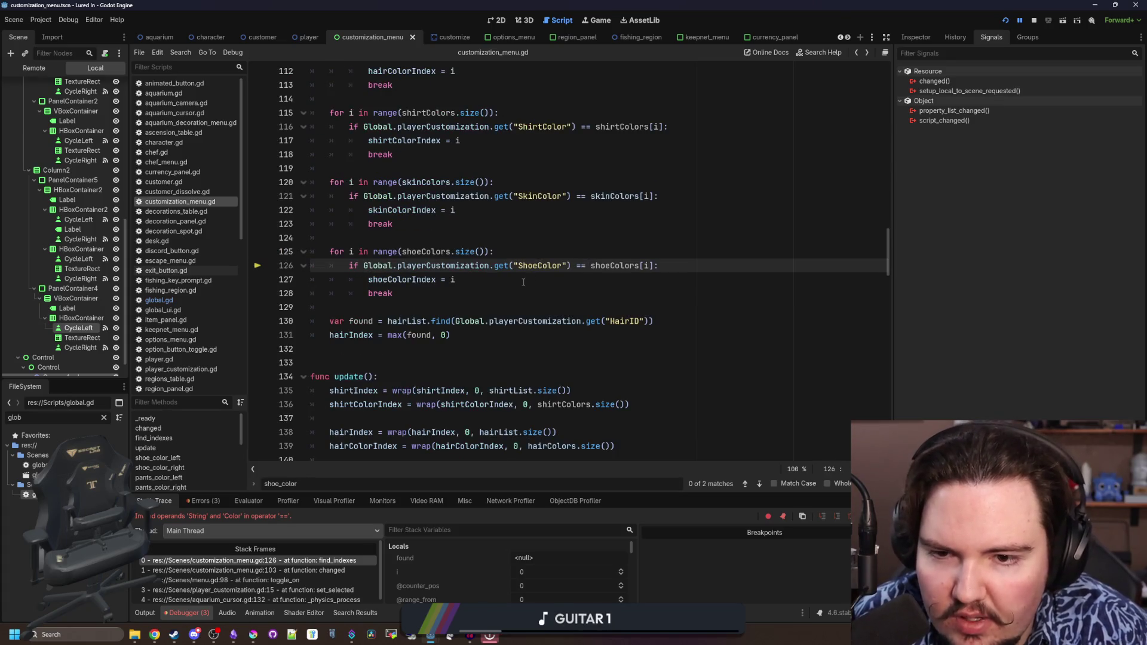
click(523, 282)
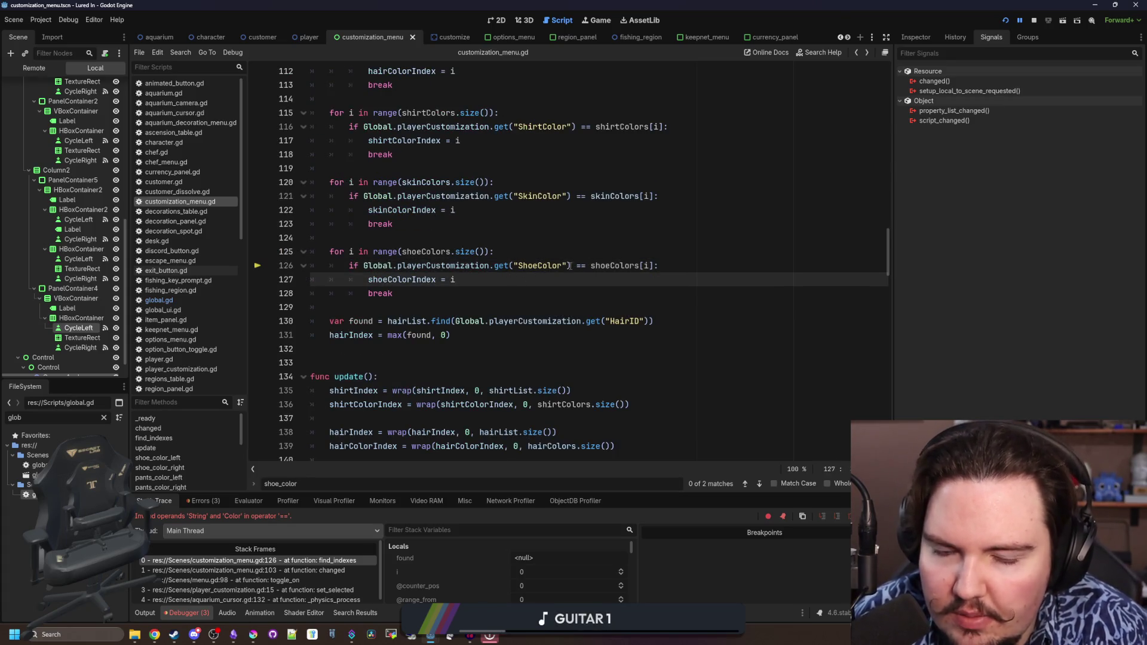
click(310, 560)
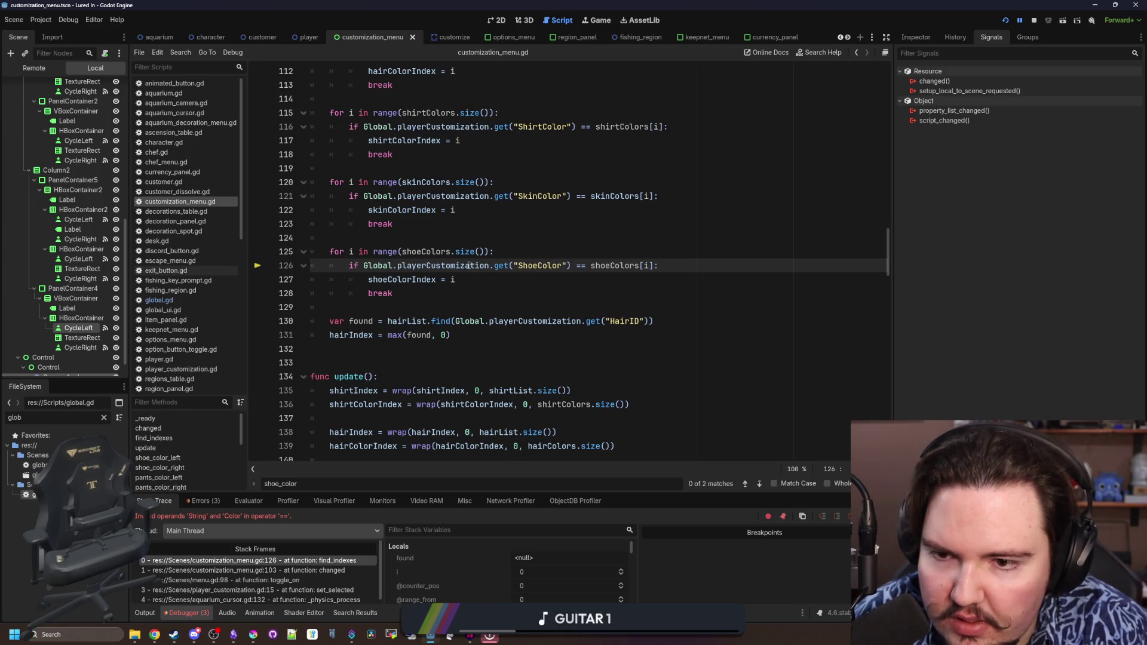
Browse the debugger's stack variables for the failing find_indexes loop
mouse_move(624, 269)
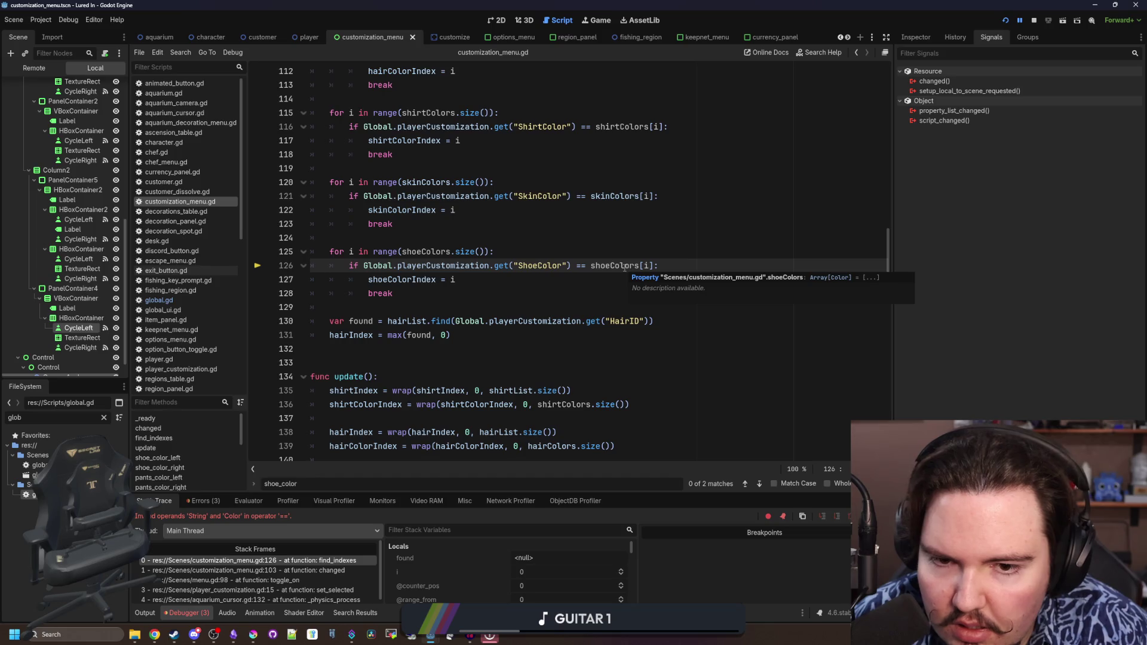
click(499, 238)
click(457, 303)
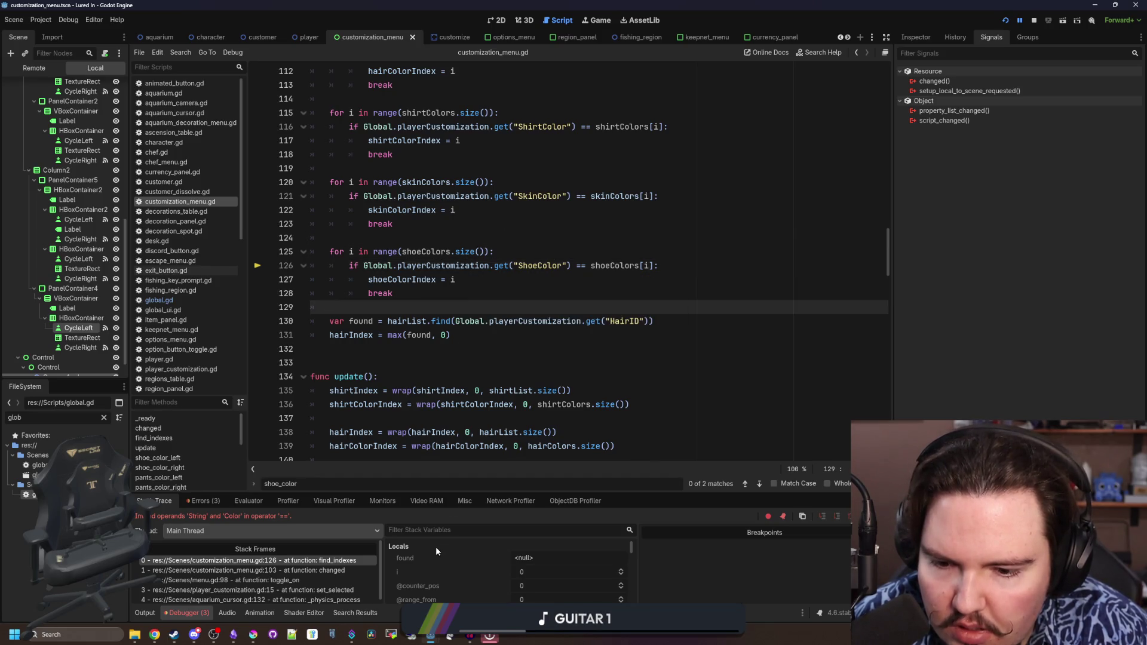
scroll(416, 568, down, 4)
scroll(440, 571, down, 5)
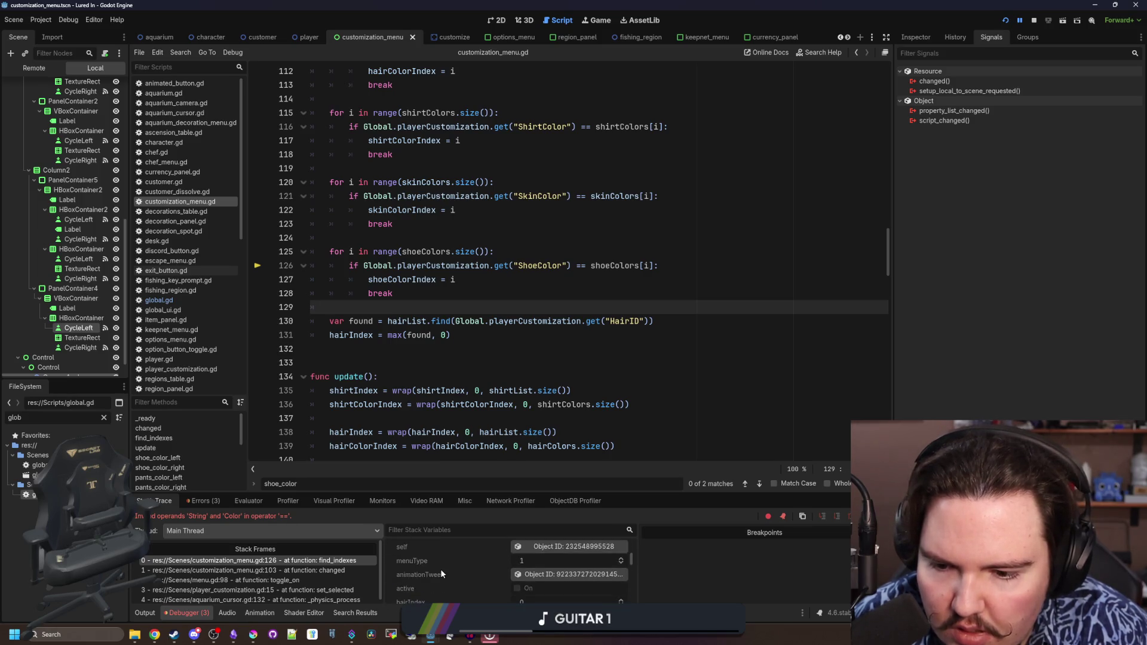
scroll(465, 567, down, 5)
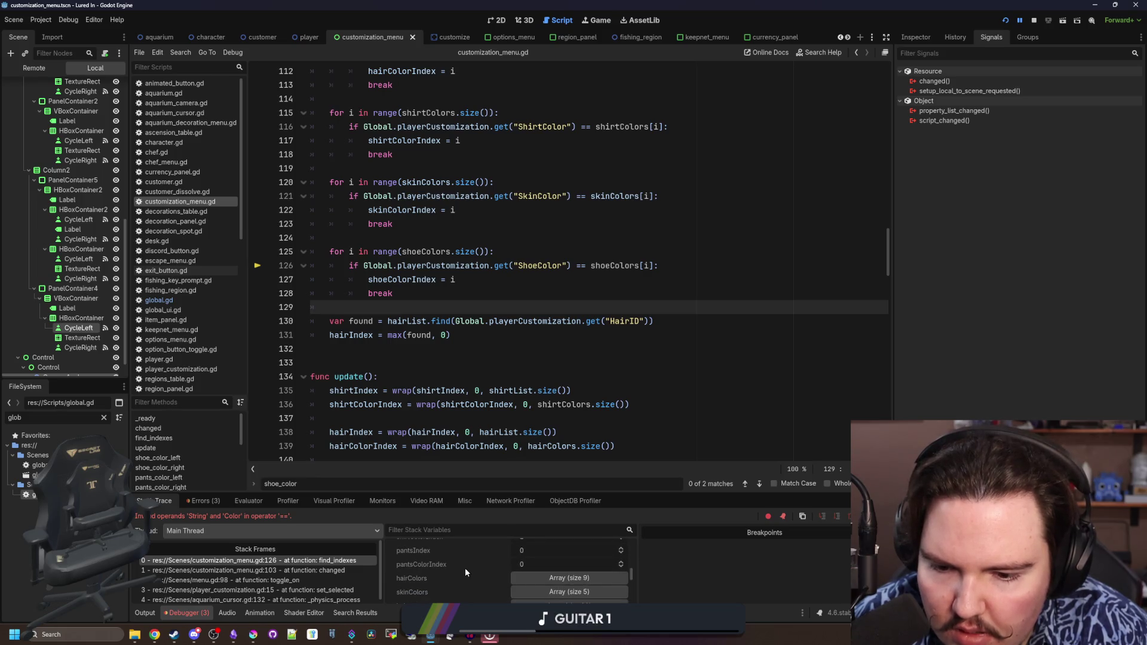
scroll(465, 568, down, 4)
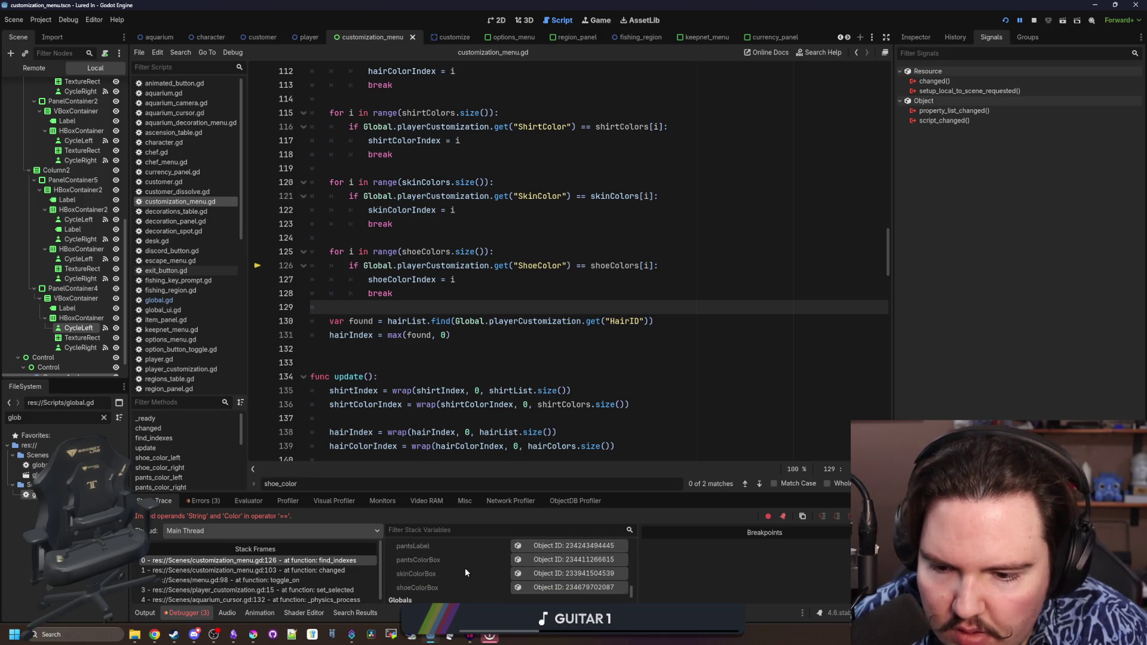
scroll(293, 559, down, 1)
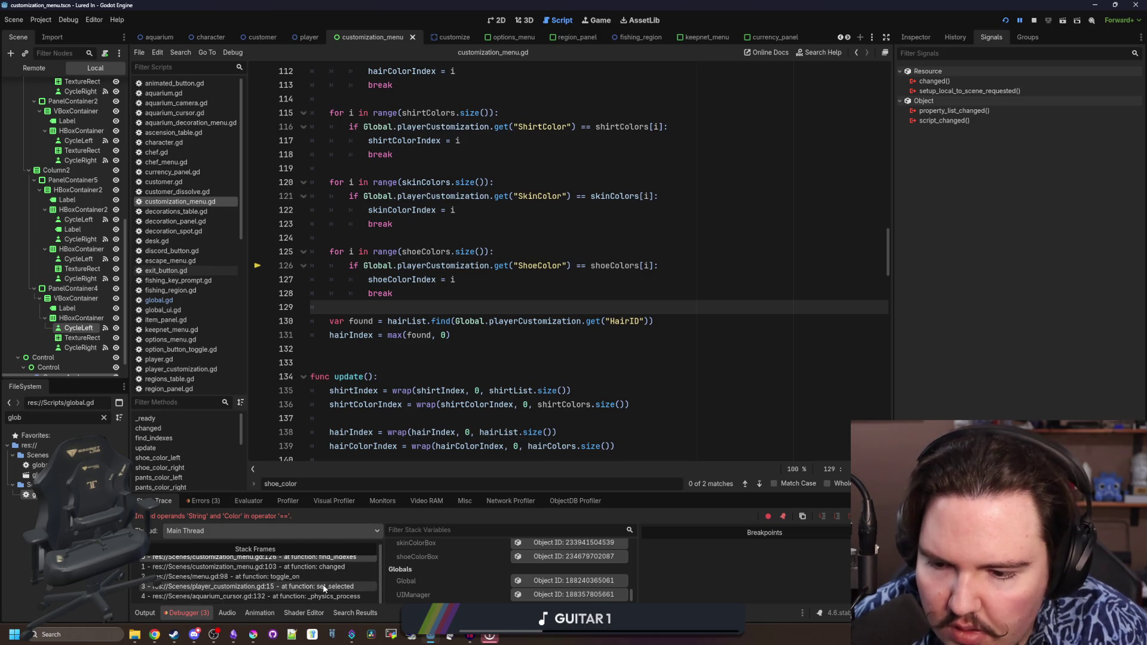
Inspect the calling frame at line 103, return to find_indexes, and restart the game
click(323, 569)
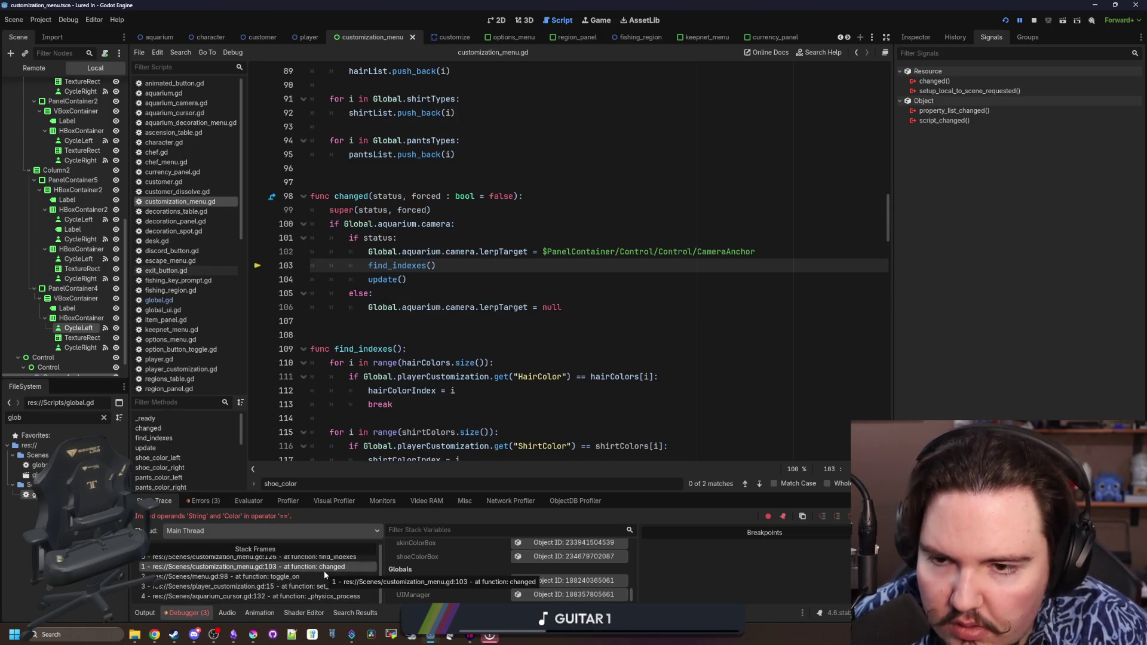
scroll(331, 575, up, 1)
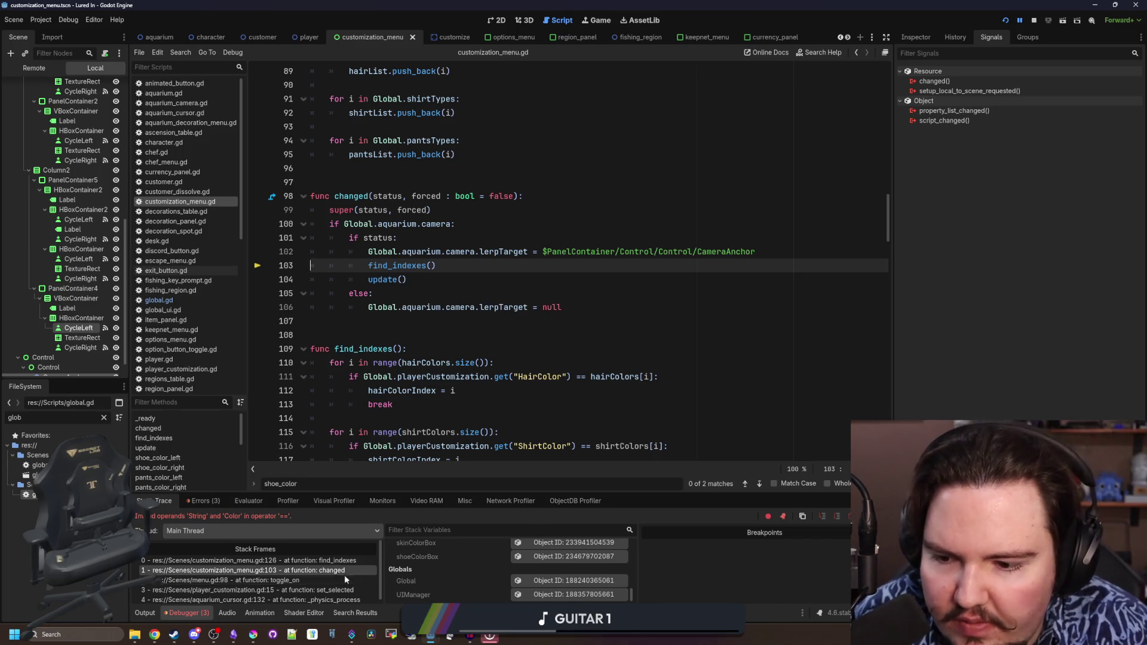
click(362, 561)
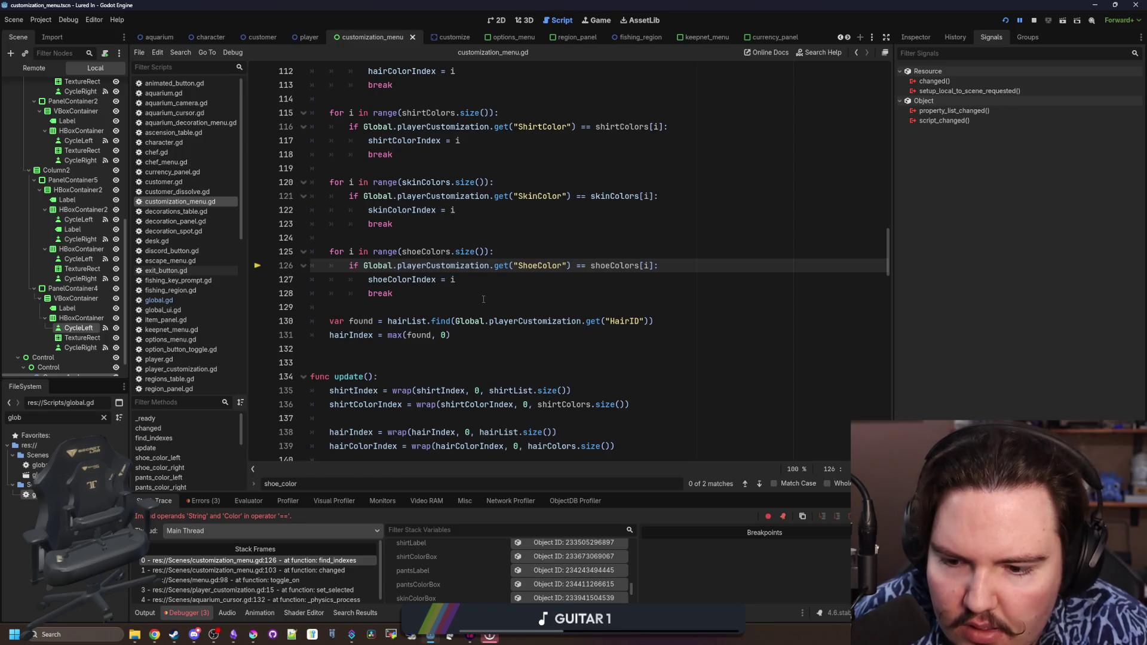
click(483, 298)
click(1005, 22)
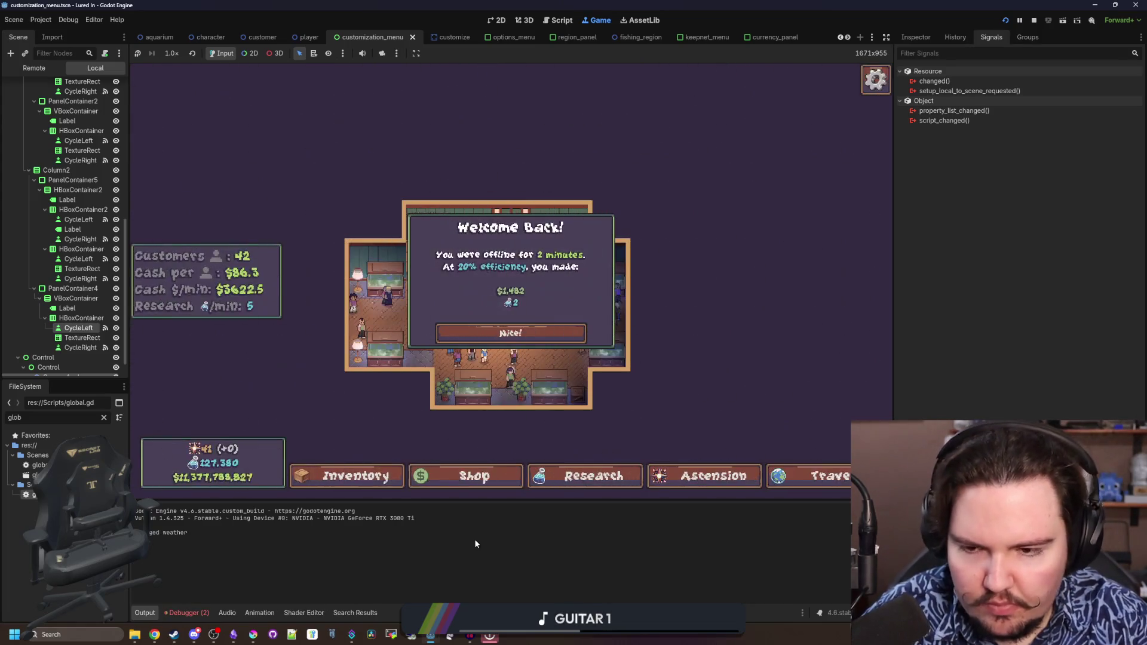
Add a print of the player's ShoeColor lookup on a new line above the shoeColors loop
click(504, 332)
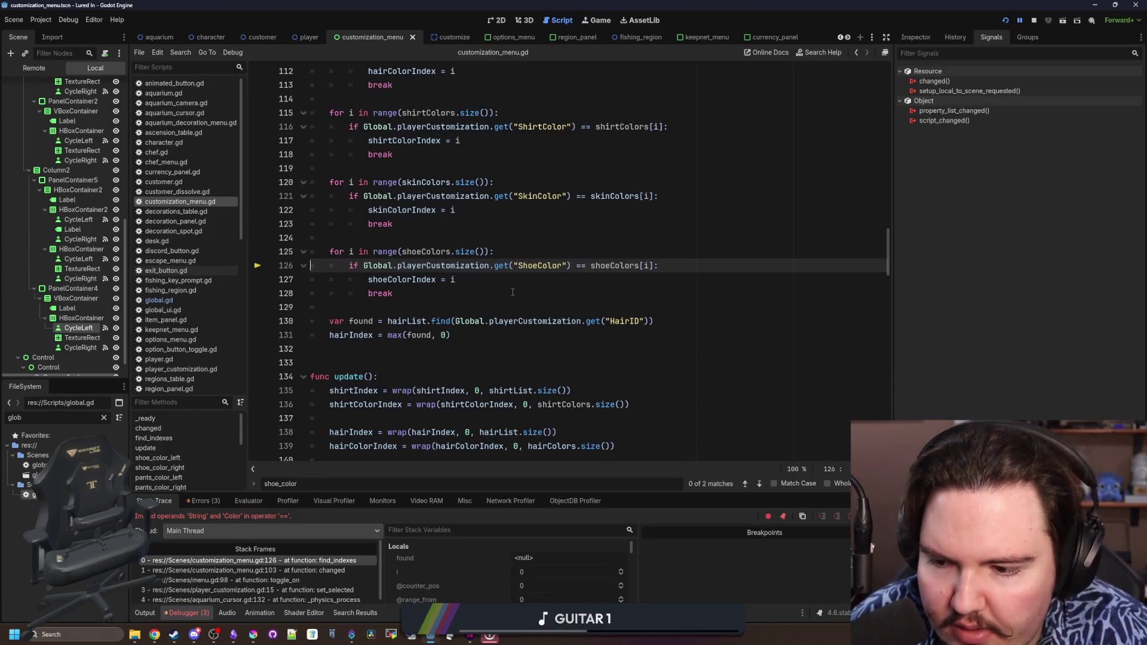
click(513, 291)
drag(571, 266, 362, 265)
key(ctrl+c)
click(361, 237)
key(Return)
key(Return)
key(Up)
text(()
key(ctrl+v)
Resume the game and reopen the customization menu to reproduce the error
key(F12)
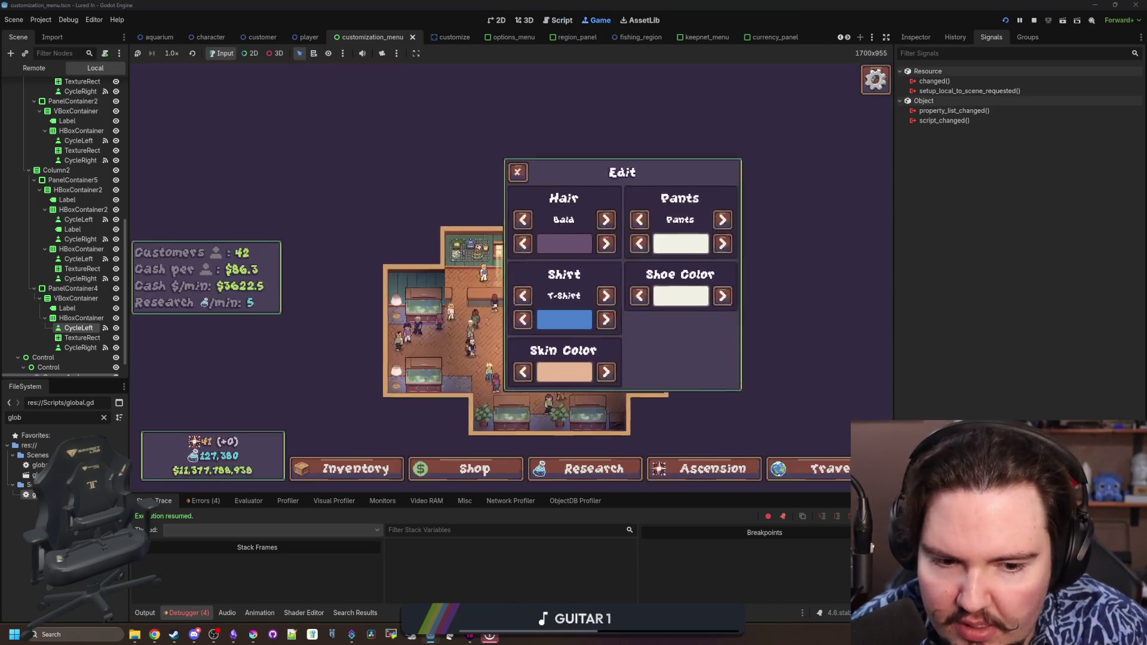
click(515, 171)
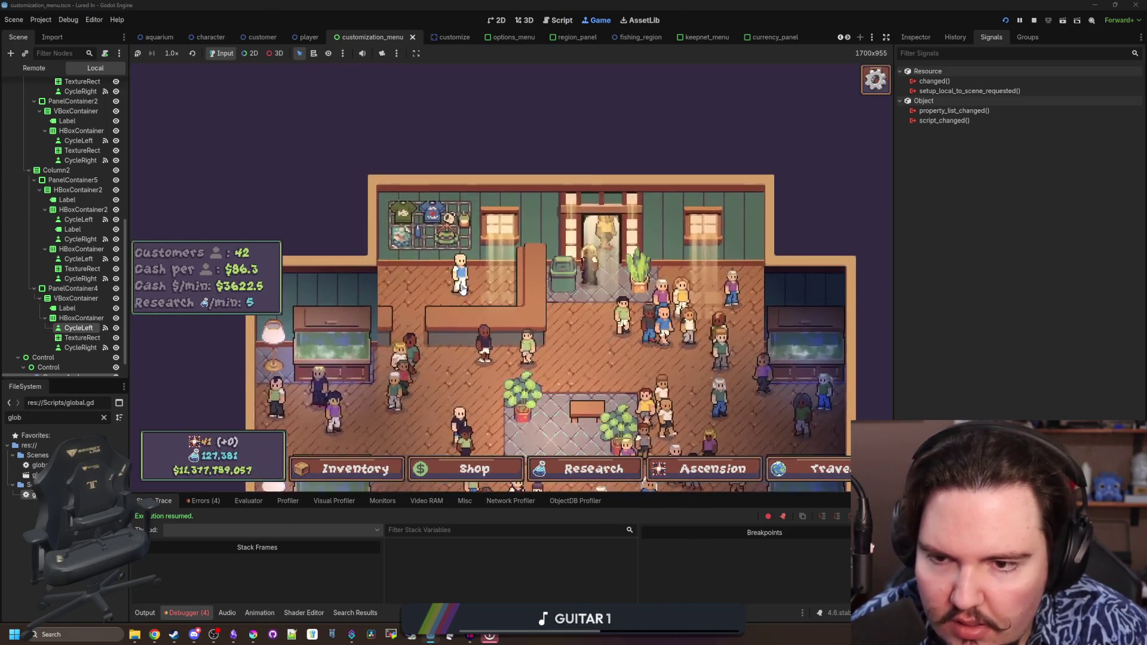
click(462, 289)
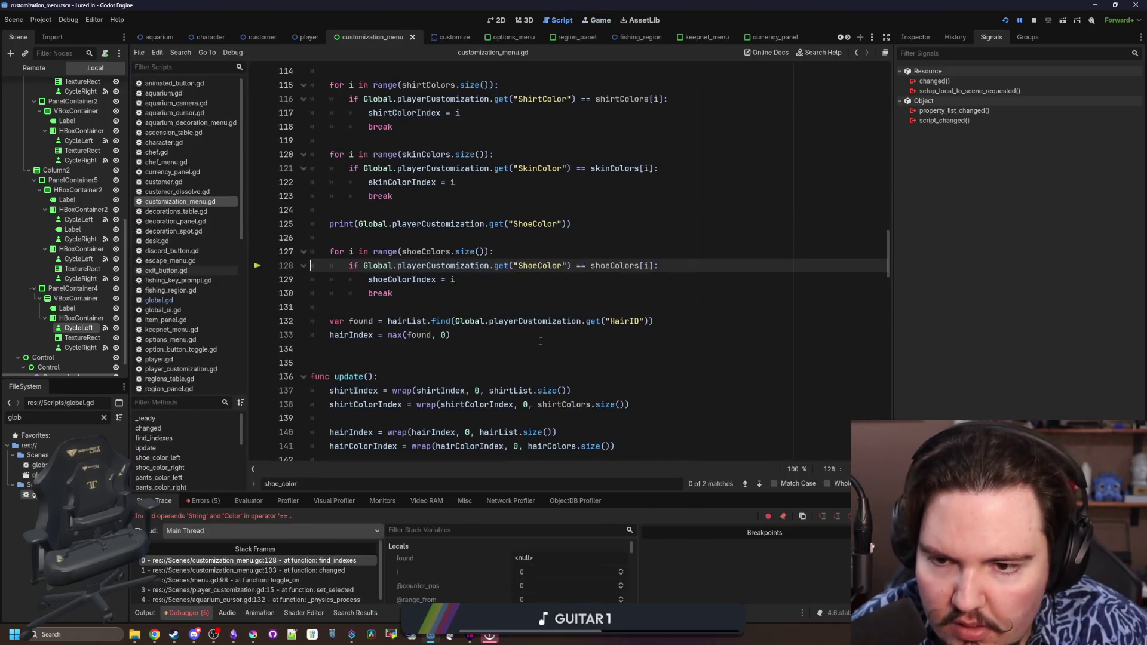
Check the Output log, then delete the debug print line
click(152, 611)
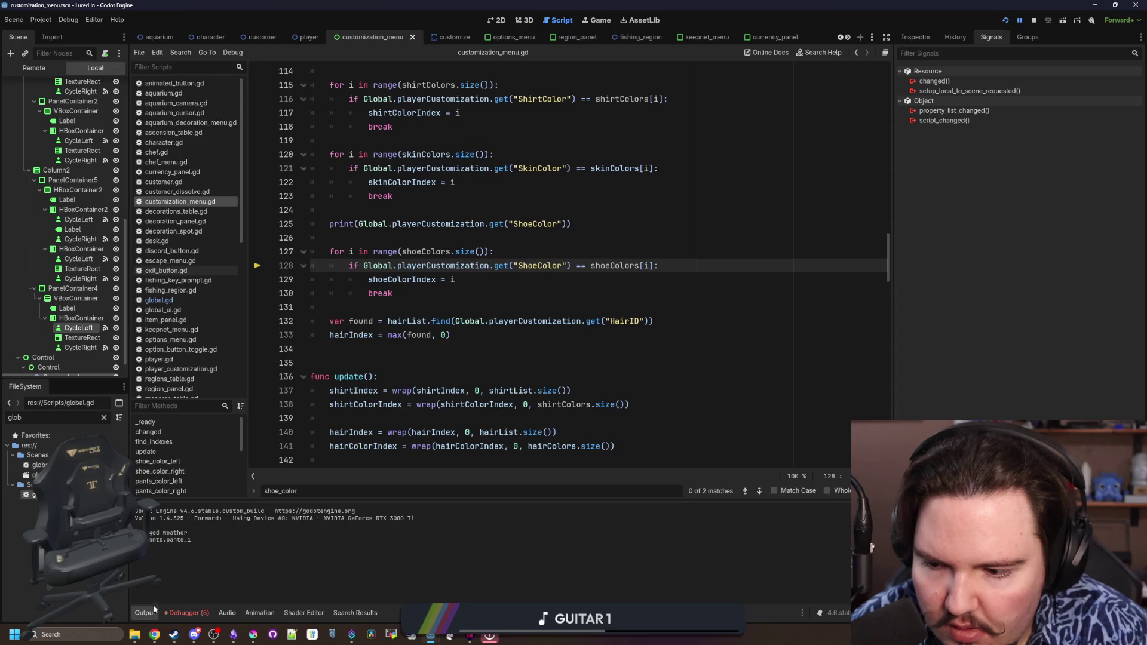
click(435, 240)
key(shift+Up)
key(shift+Up)
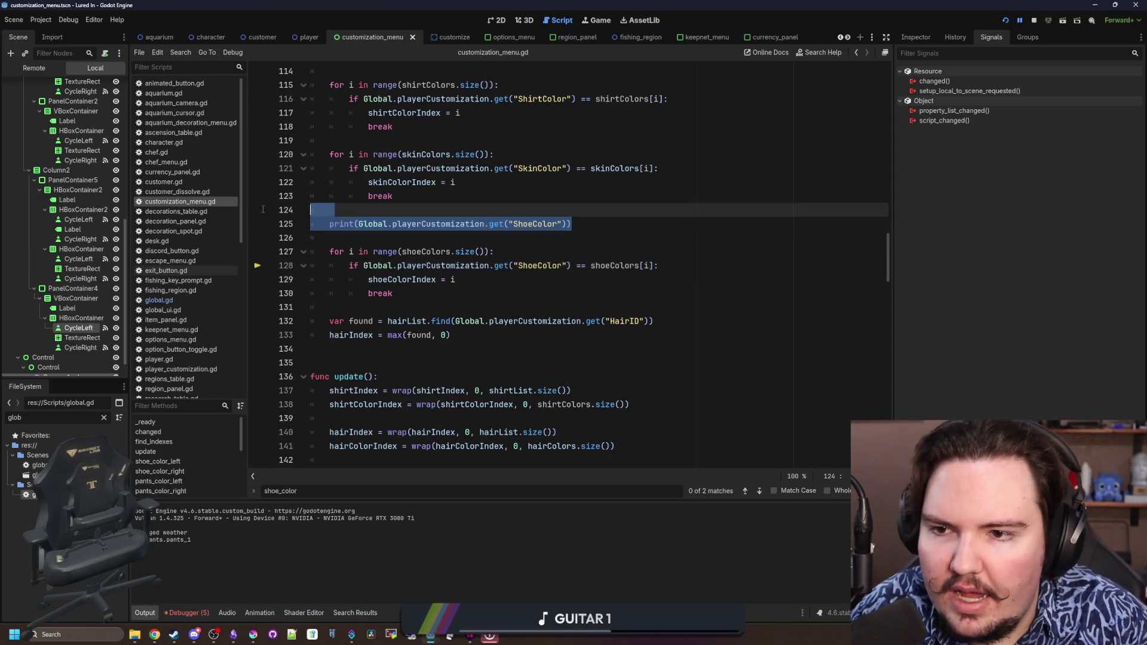
key(BackSpace)
Replace pantsList with shoeColors on line 174 and relaunch the project
scroll(516, 308, down, 14)
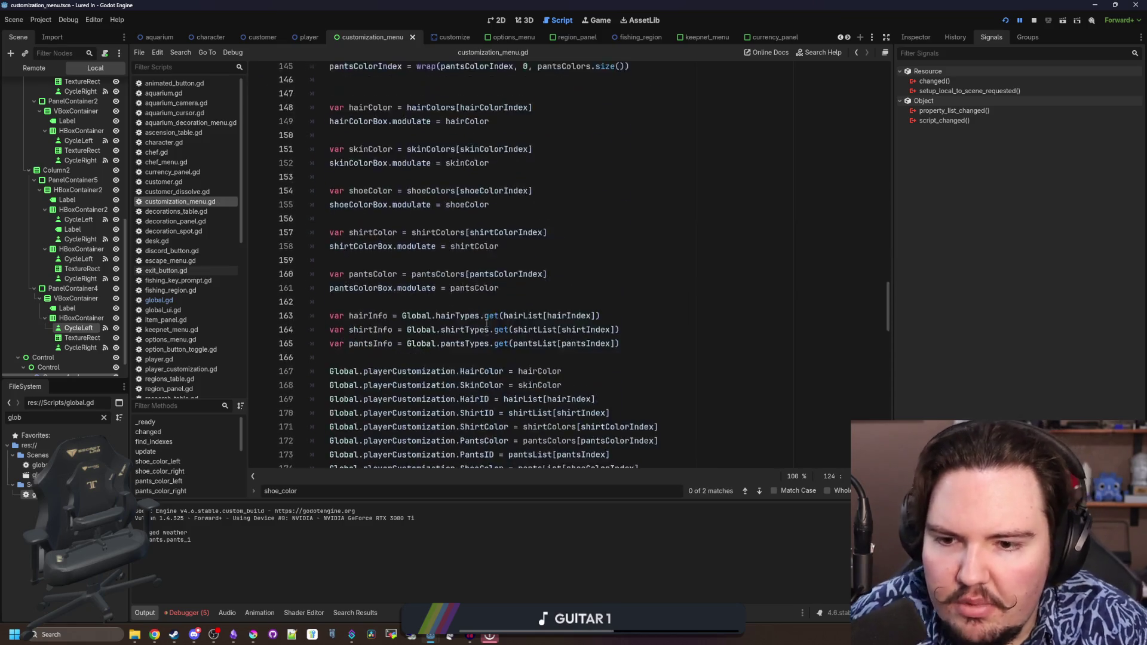
click(553, 326)
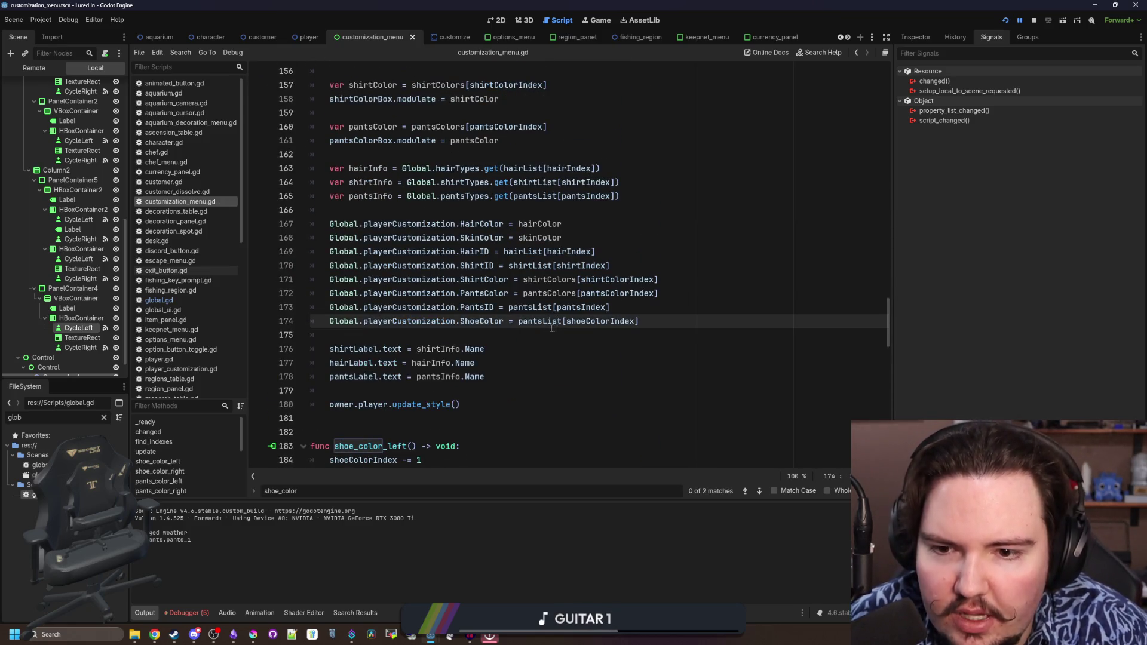
double_click(539, 321)
click(577, 321)
double_click(540, 320)
text(shoeColo)
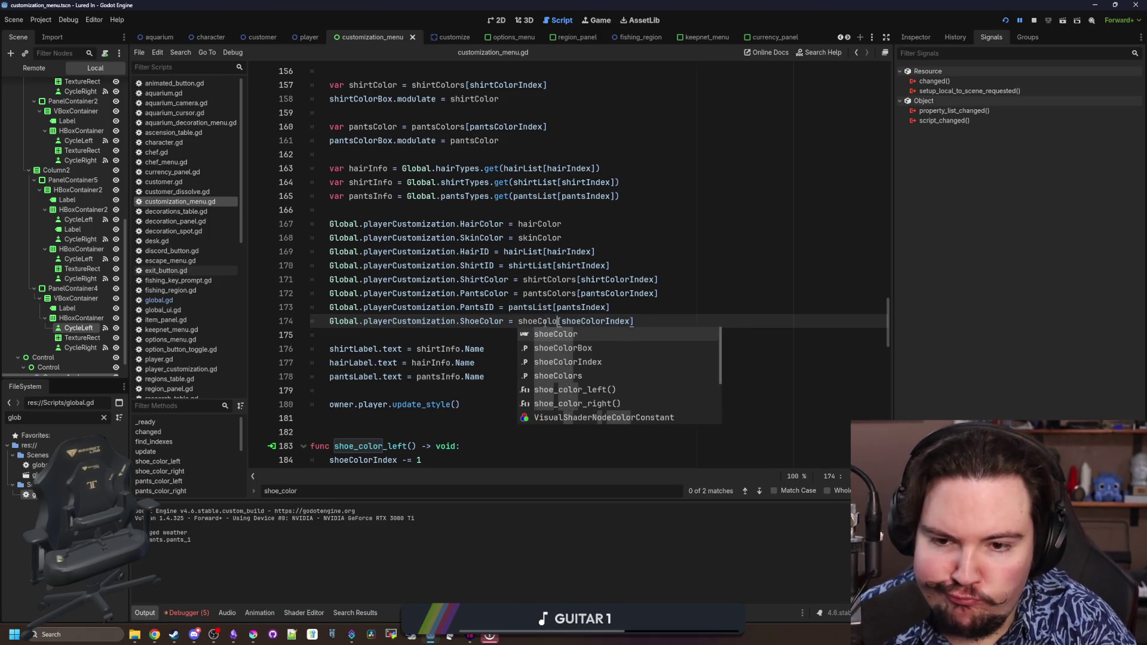
text(rs)
click(657, 293)
click(629, 339)
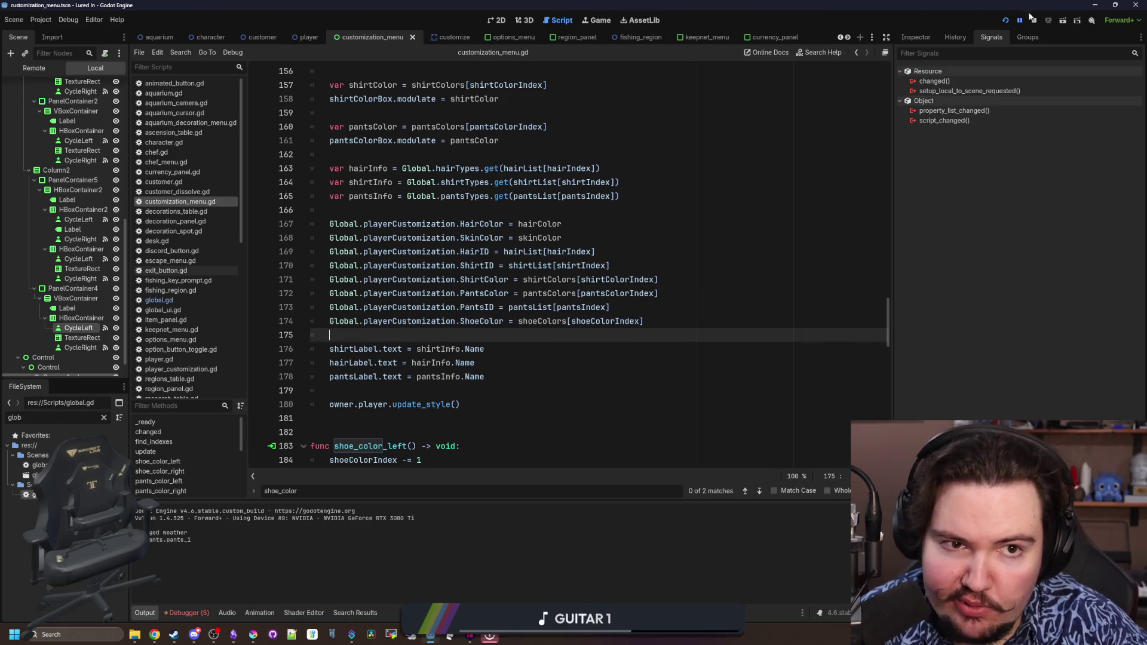
click(1006, 20)
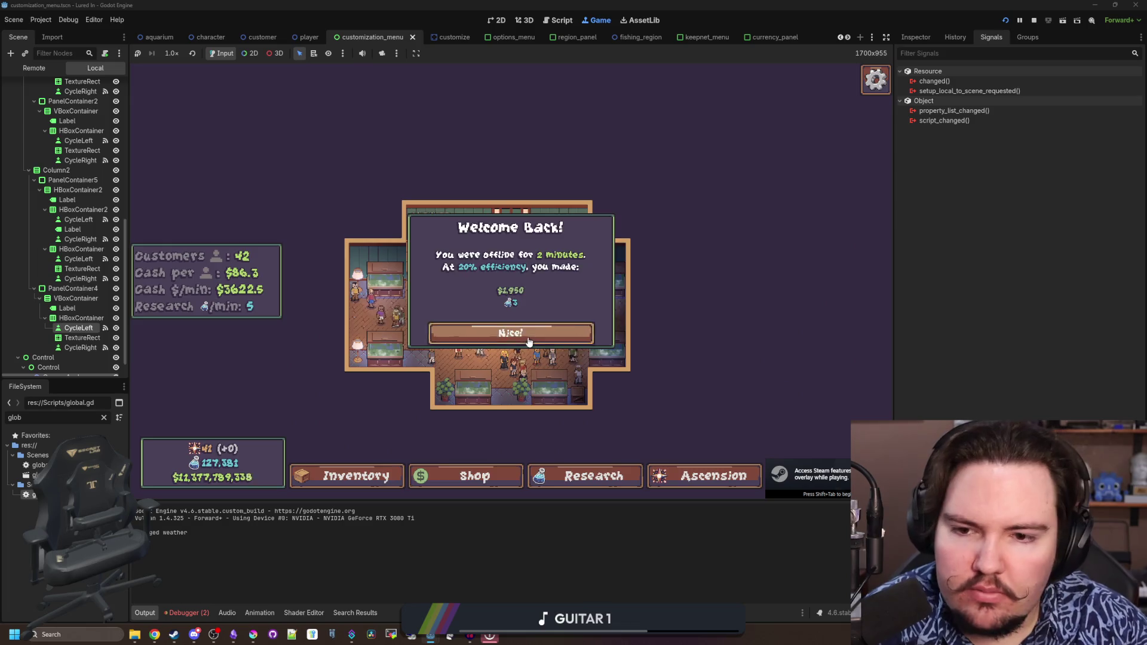
Open the customization menu in game and cycle through several shoe colours
click(473, 332)
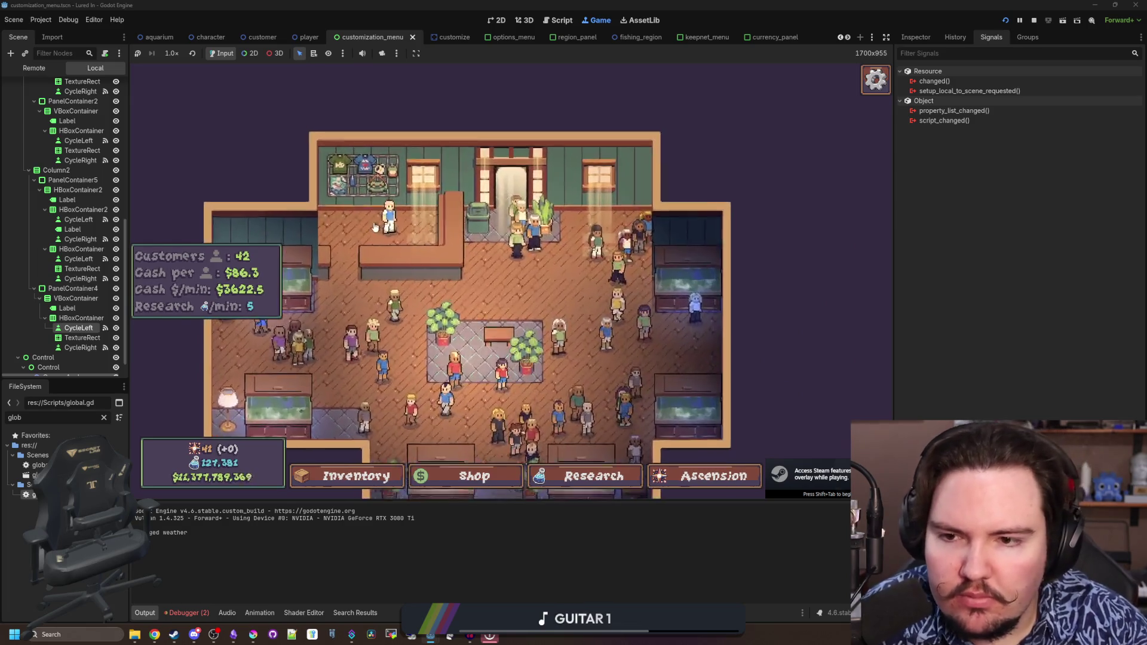
click(374, 226)
key(F12)
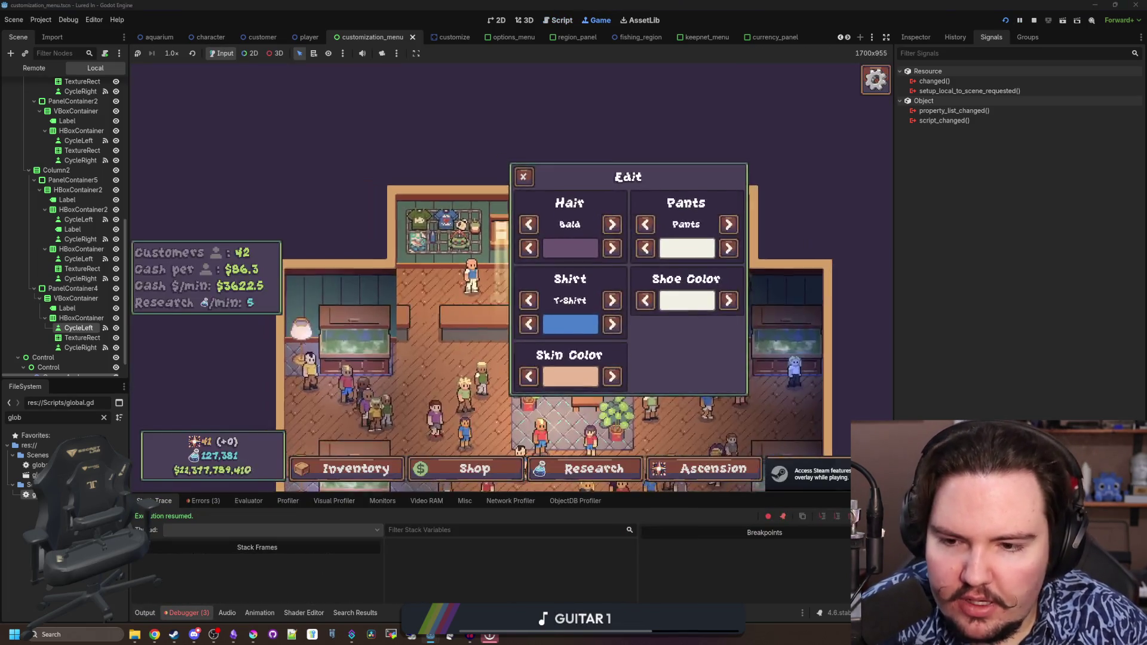
click(725, 298)
click(726, 299)
click(726, 298)
click(726, 299)
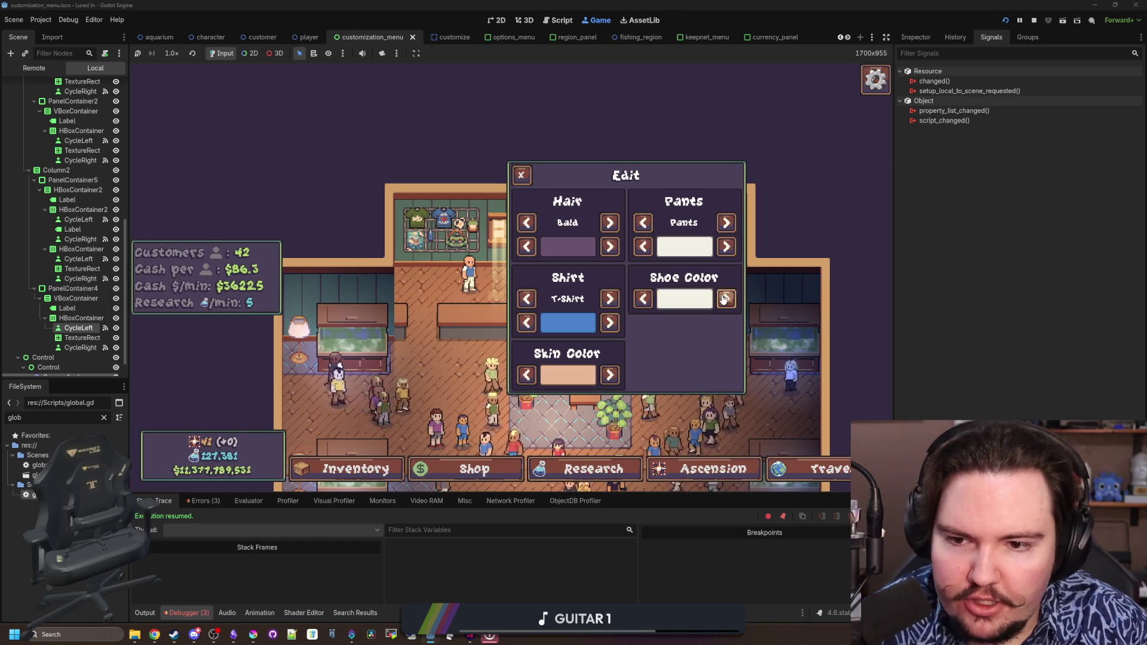
click(726, 298)
click(726, 299)
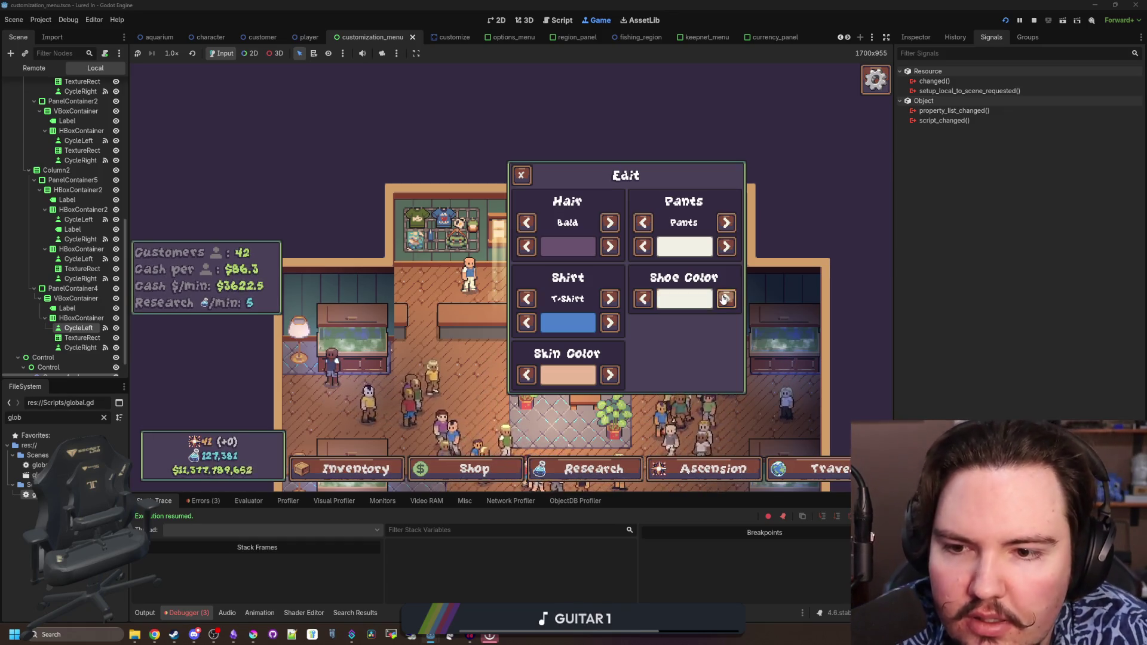
key(Escape)
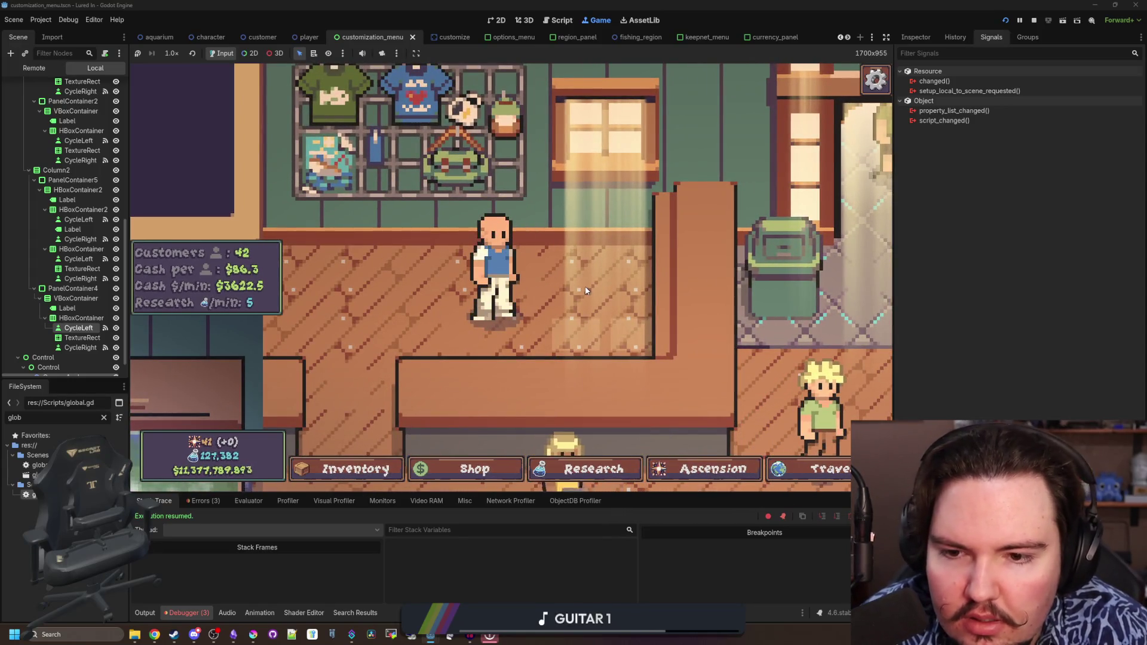
Reopen the panel and cycle the shoe colour all the way back to white
click(494, 269)
click(730, 306)
click(730, 306)
click(730, 306)
click(730, 306)
click(730, 306)
click(730, 306)
click(731, 306)
click(730, 306)
click(730, 306)
click(726, 299)
click(726, 299)
click(727, 299)
click(727, 299)
click(727, 299)
click(726, 299)
click(730, 305)
click(730, 306)
click(730, 306)
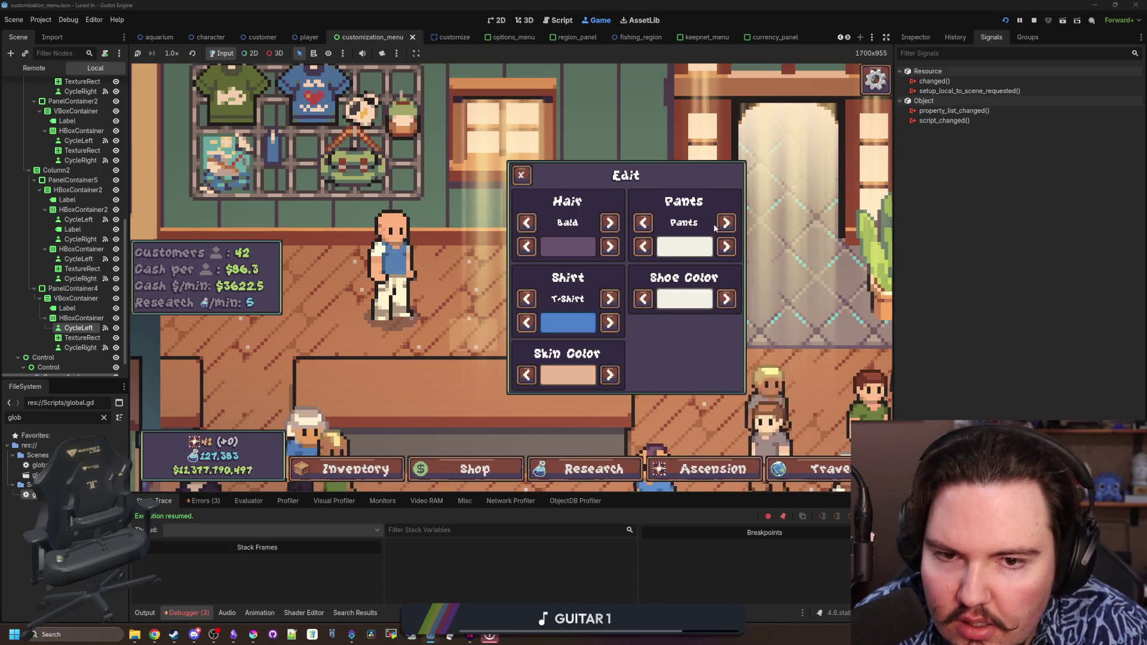
Cycle the pants to light grey and settle the shoes on brown
click(726, 246)
click(726, 246)
click(727, 246)
click(727, 246)
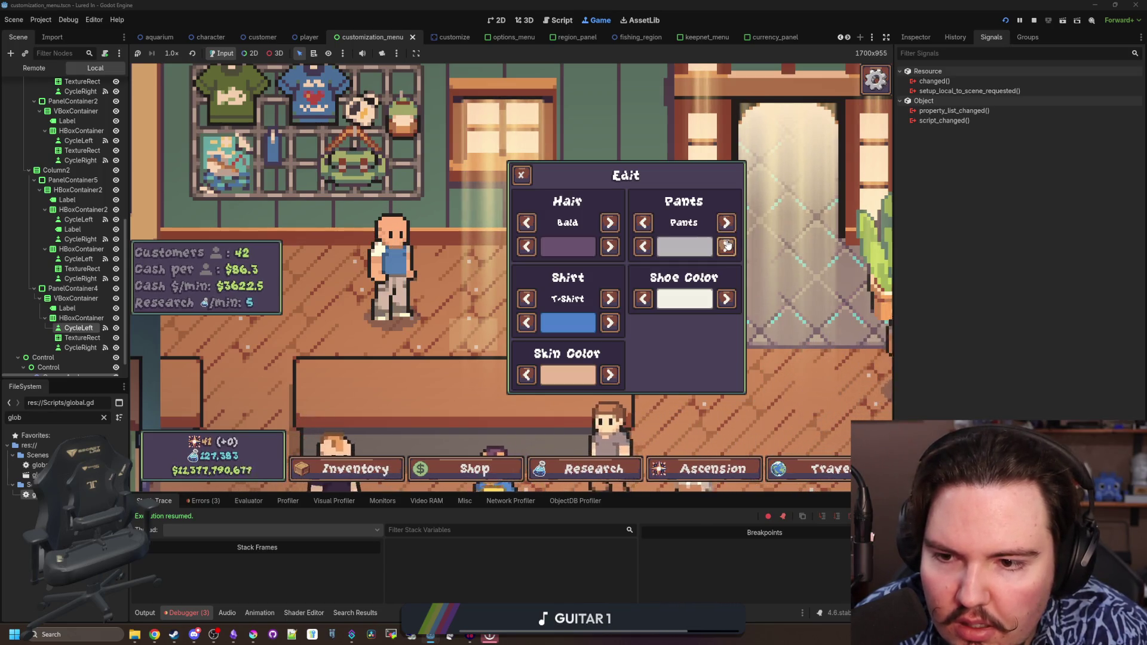
click(727, 299)
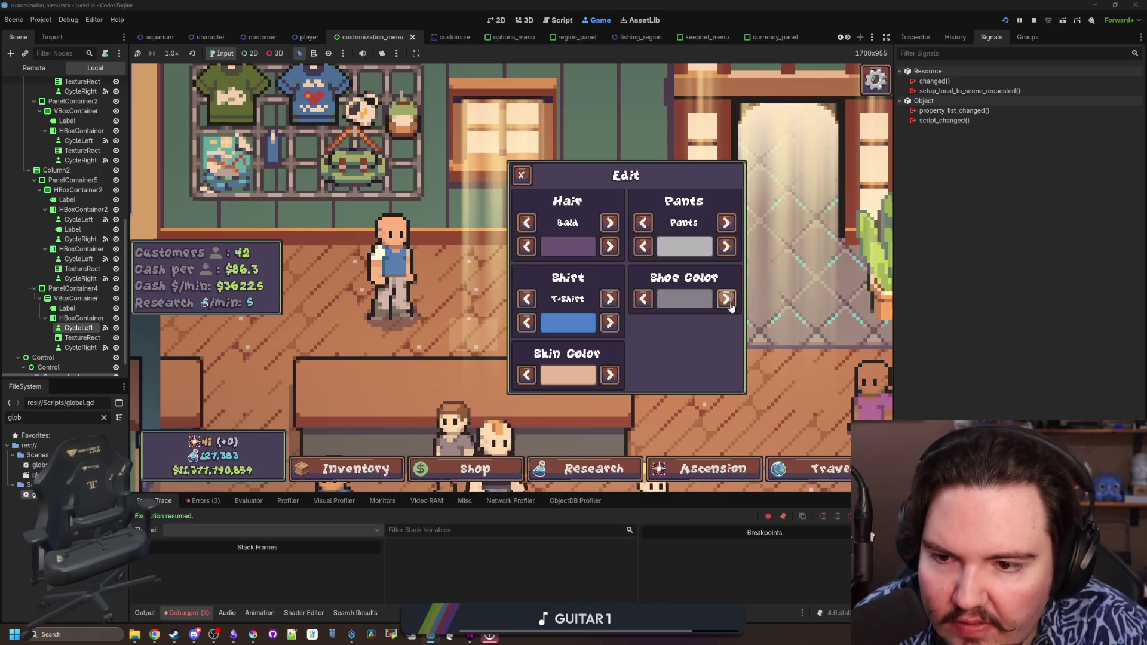
click(727, 300)
click(726, 300)
click(726, 301)
click(725, 301)
click(724, 302)
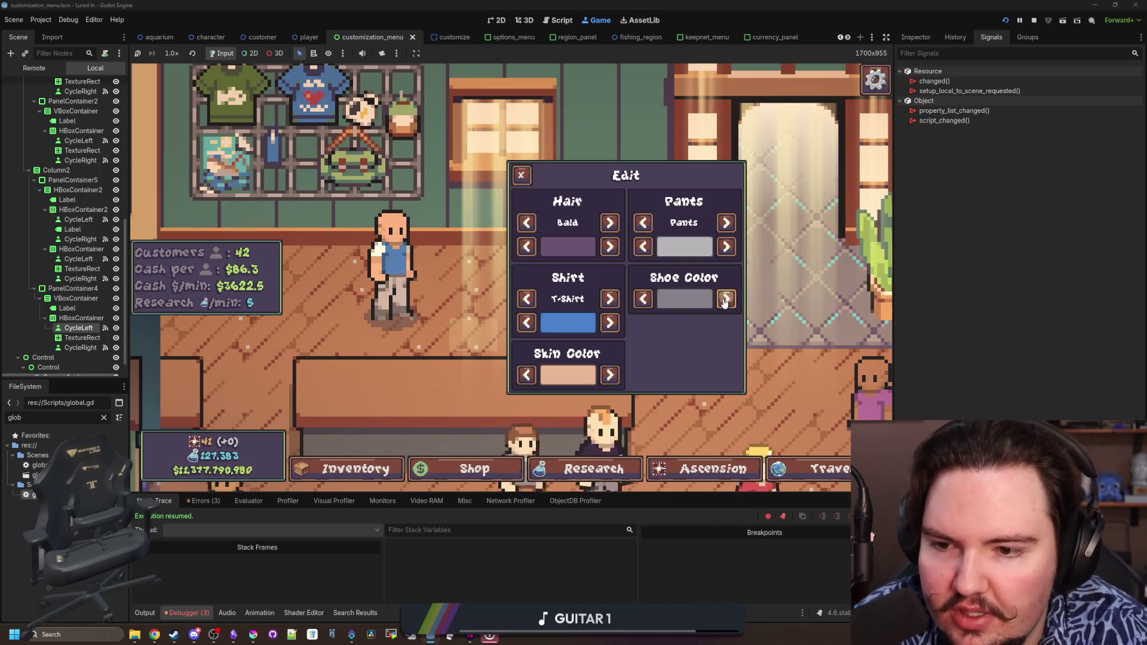
click(724, 301)
click(725, 301)
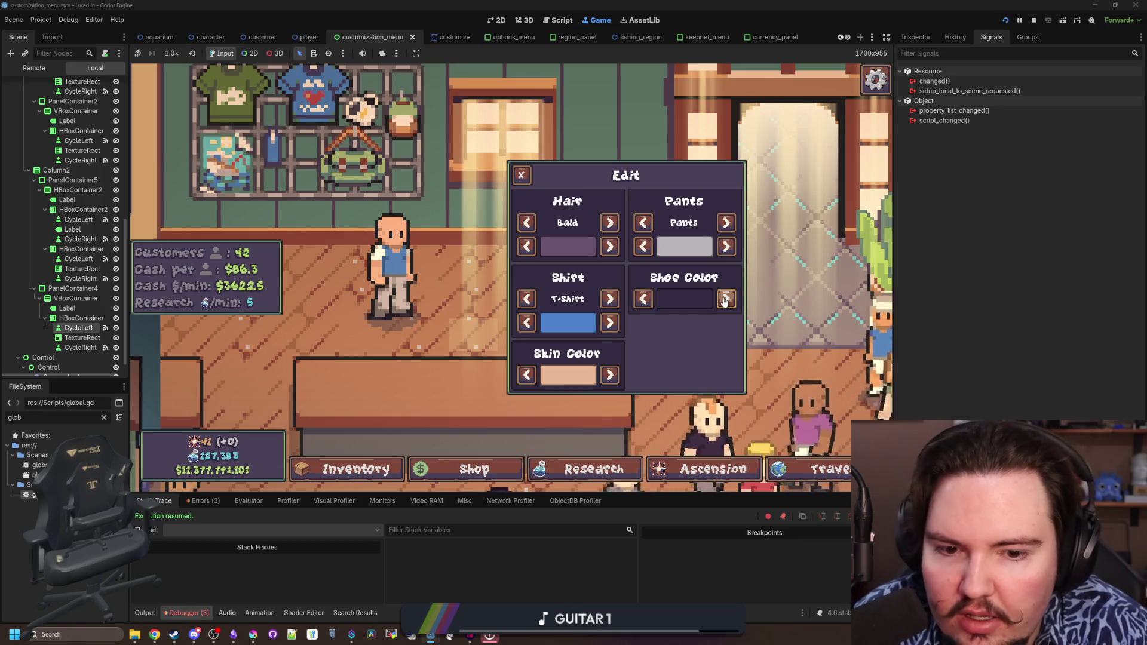
click(725, 301)
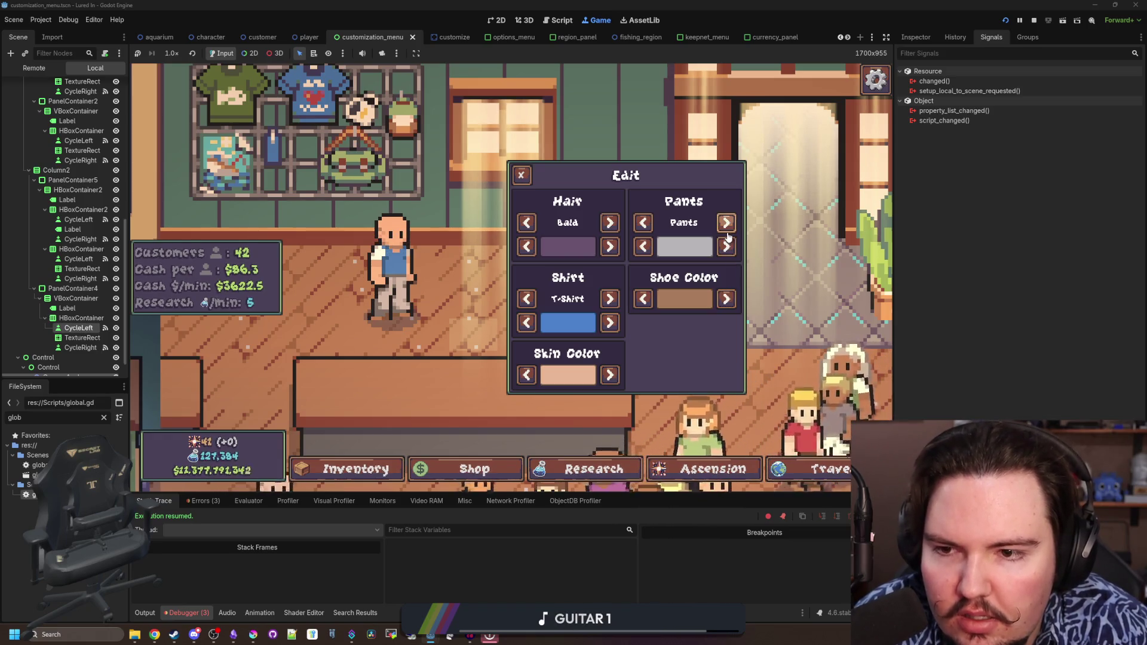
Set the shirt to green and the pants to blue
click(610, 323)
click(610, 325)
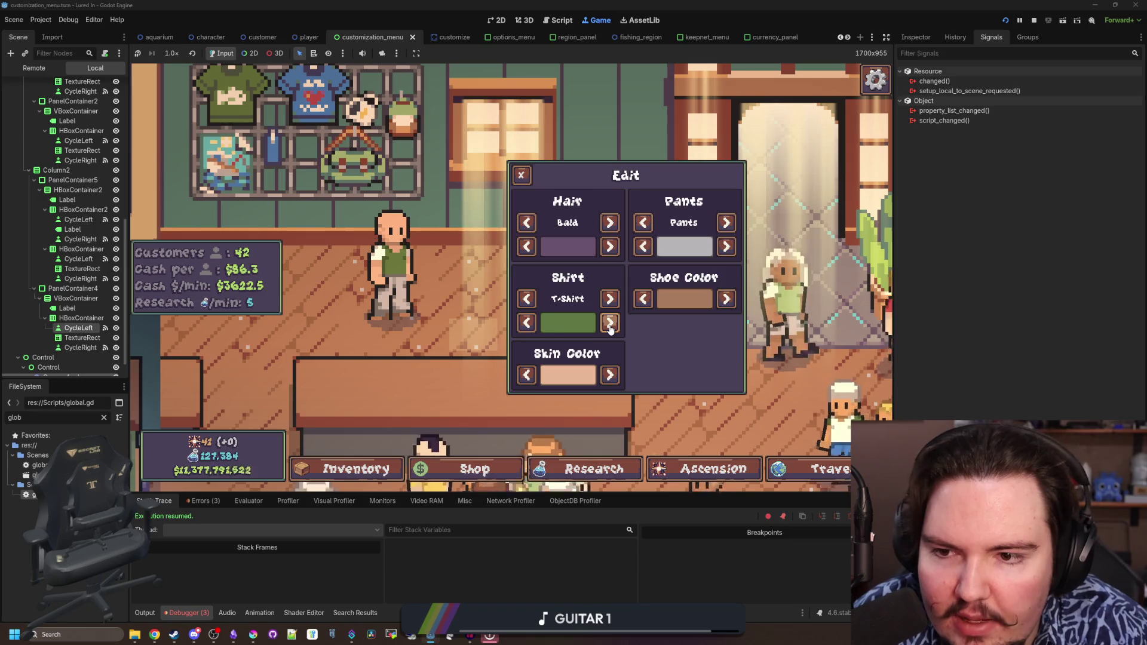
click(521, 327)
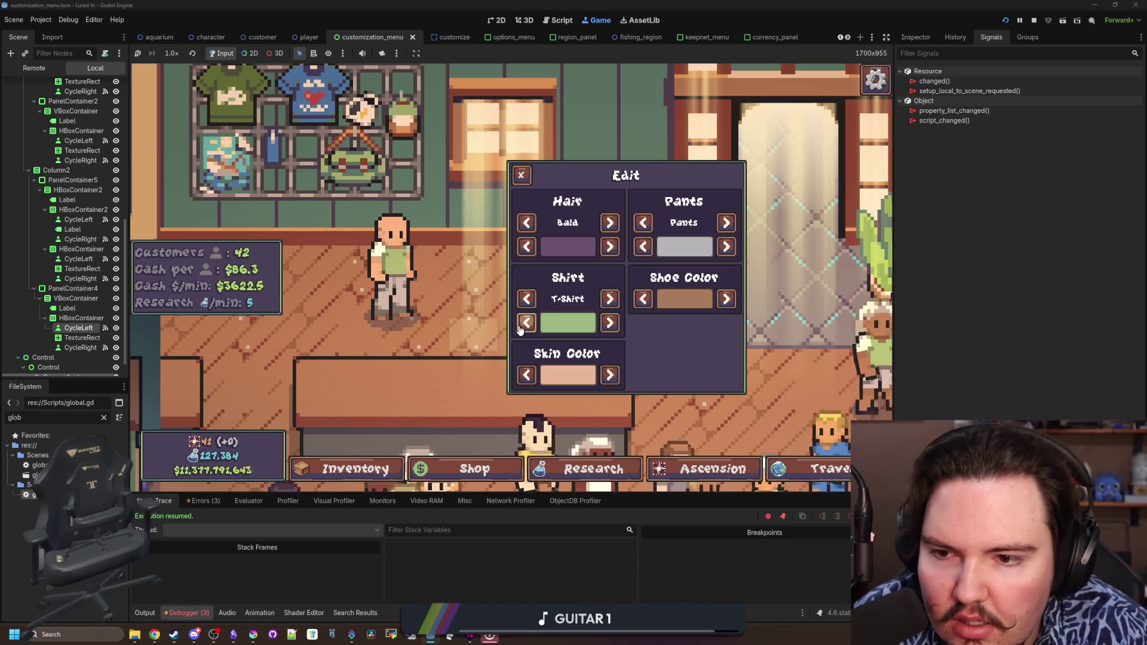
click(616, 333)
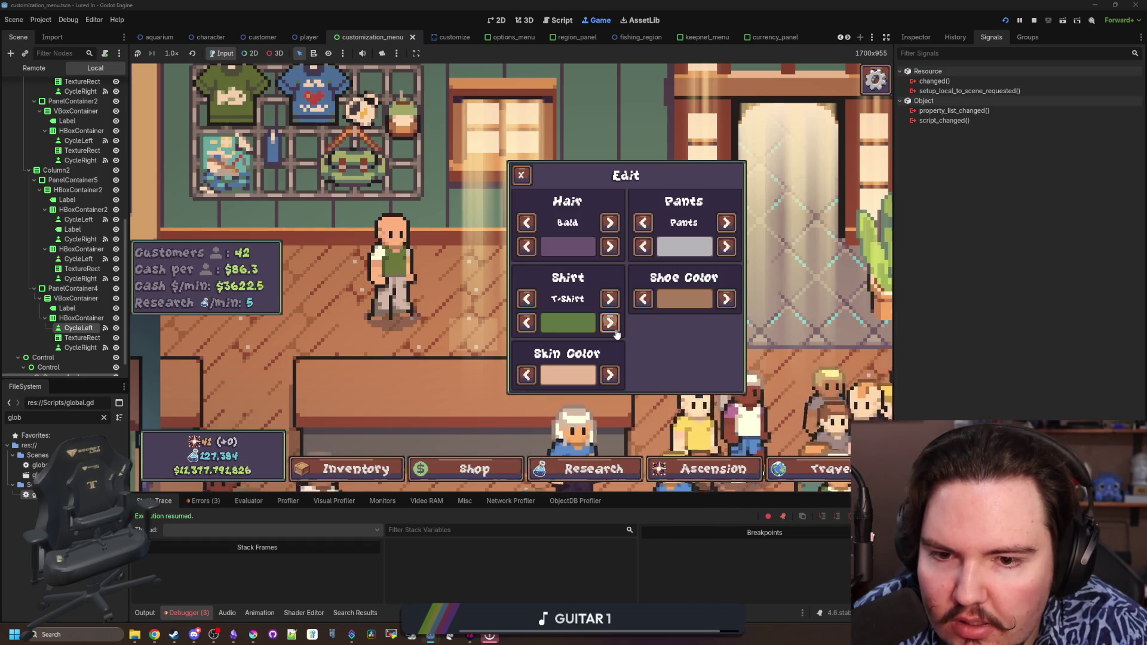
click(610, 323)
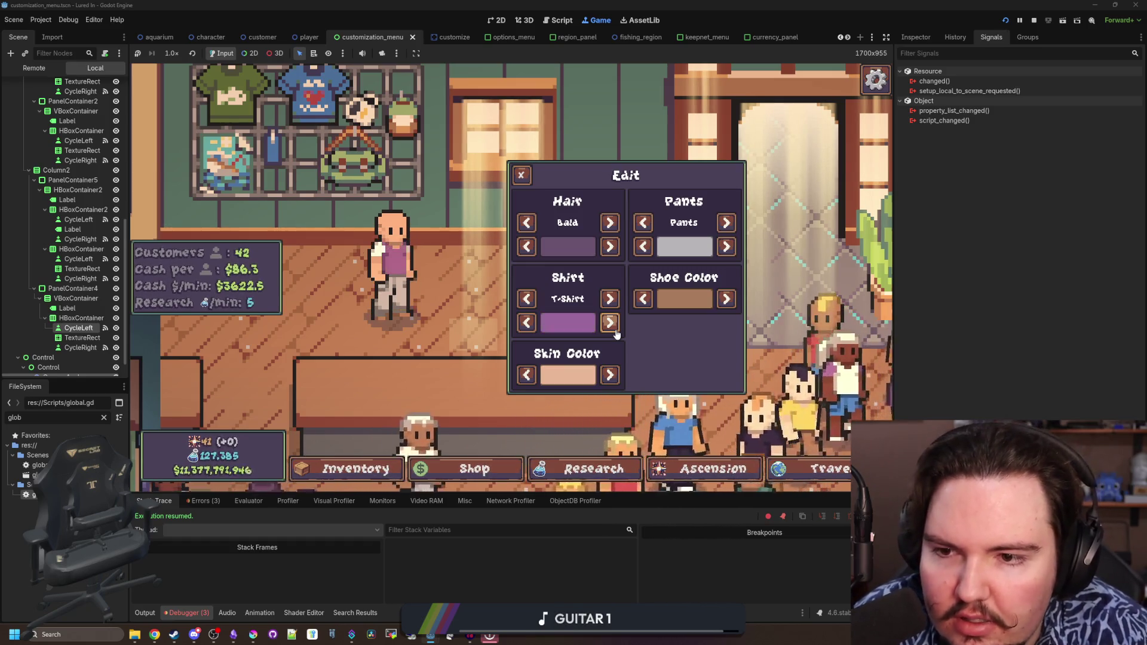
click(527, 322)
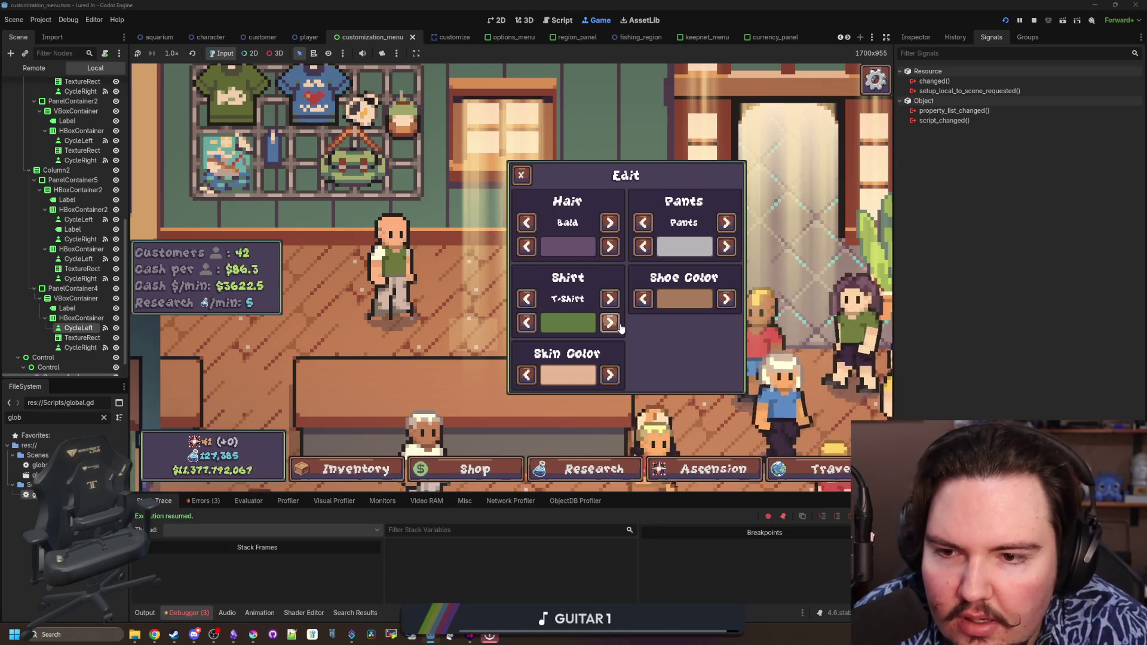
click(734, 247)
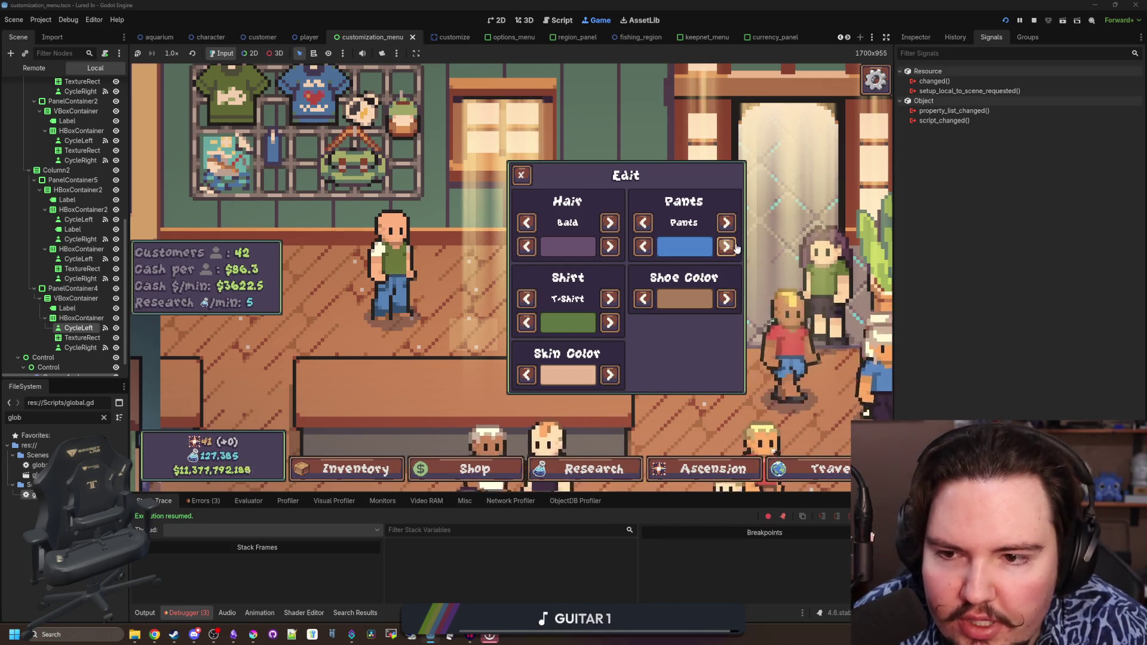
Give the character Bed Head hair in reddish-brown, then close the panel and stop the game
click(606, 246)
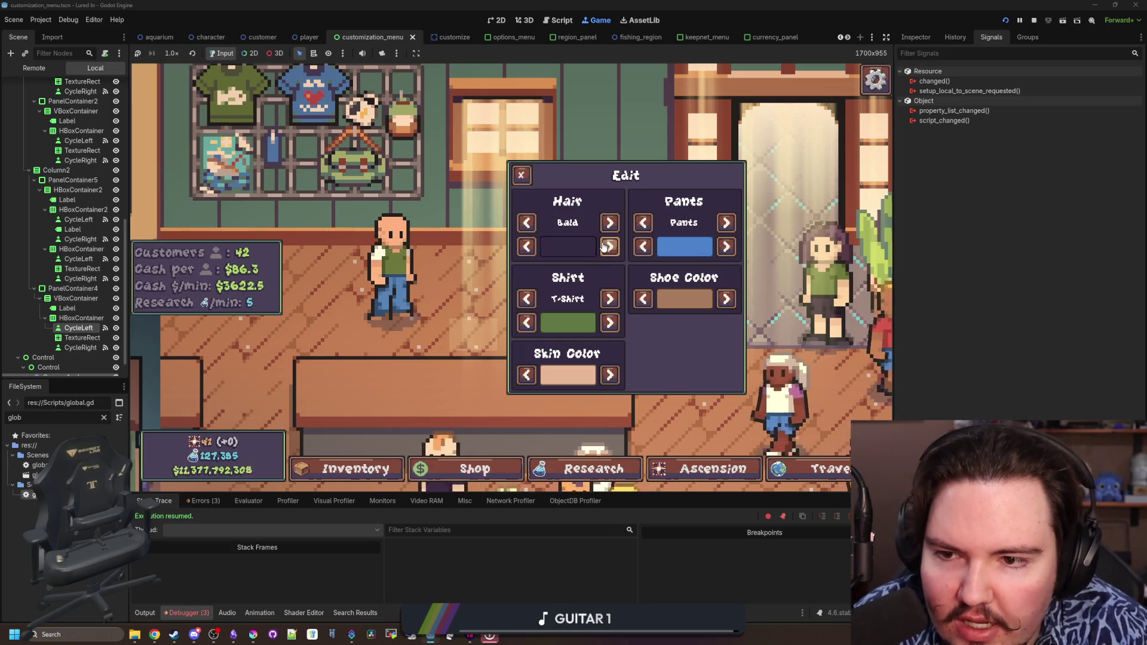
click(606, 246)
click(609, 222)
click(609, 222)
click(526, 223)
click(609, 246)
click(610, 246)
click(609, 246)
click(609, 246)
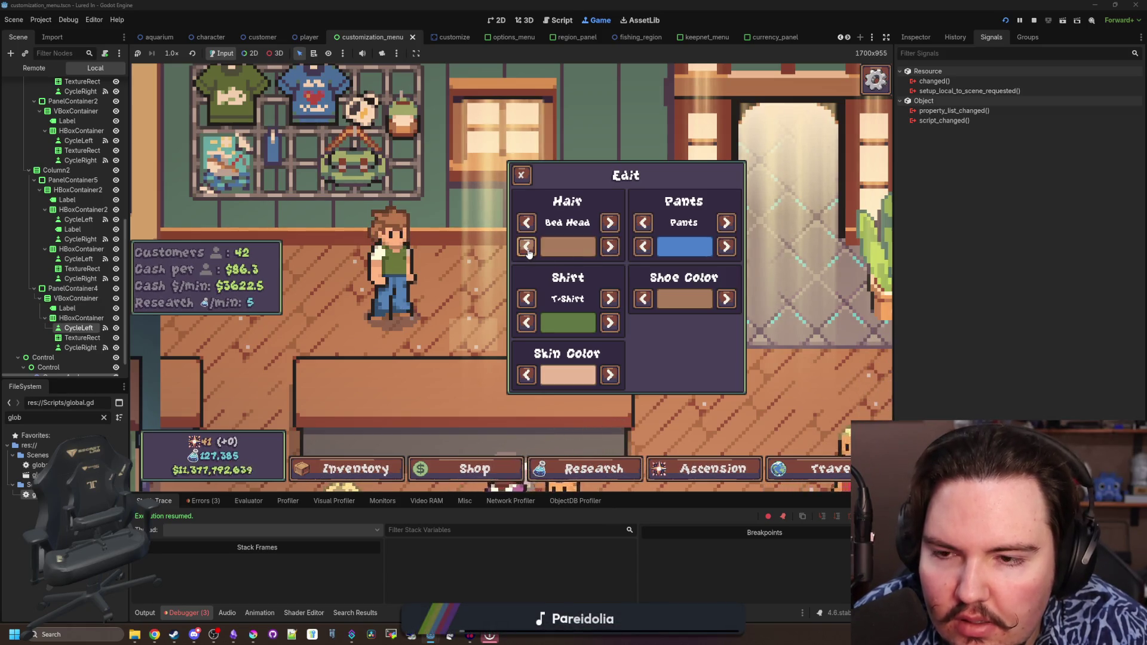
click(610, 246)
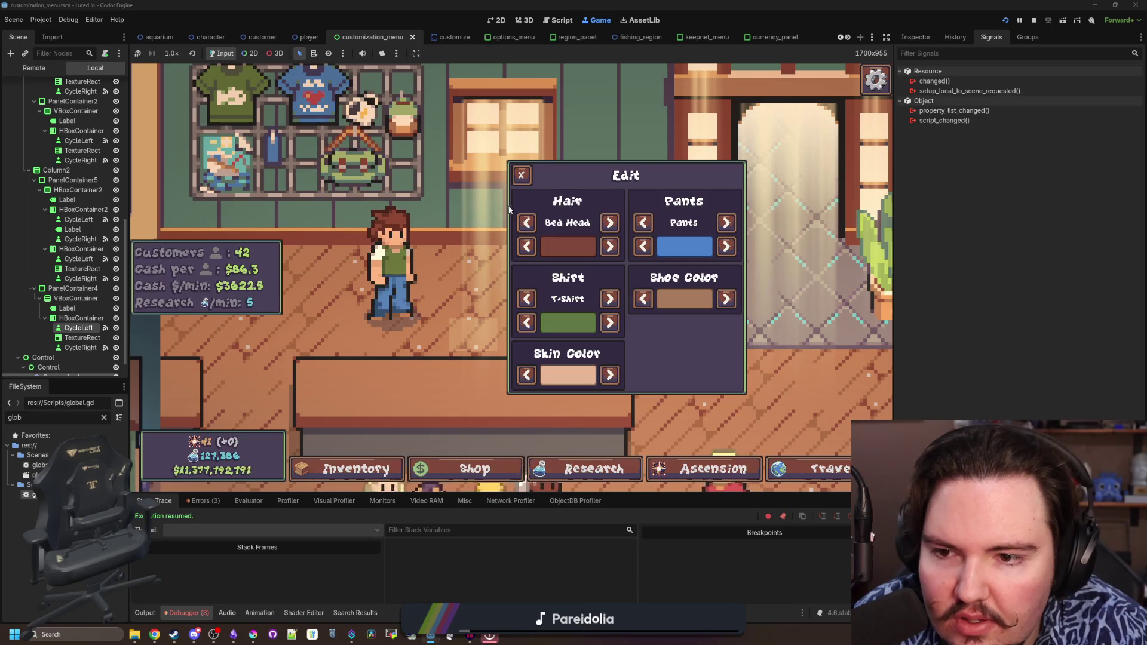
click(521, 176)
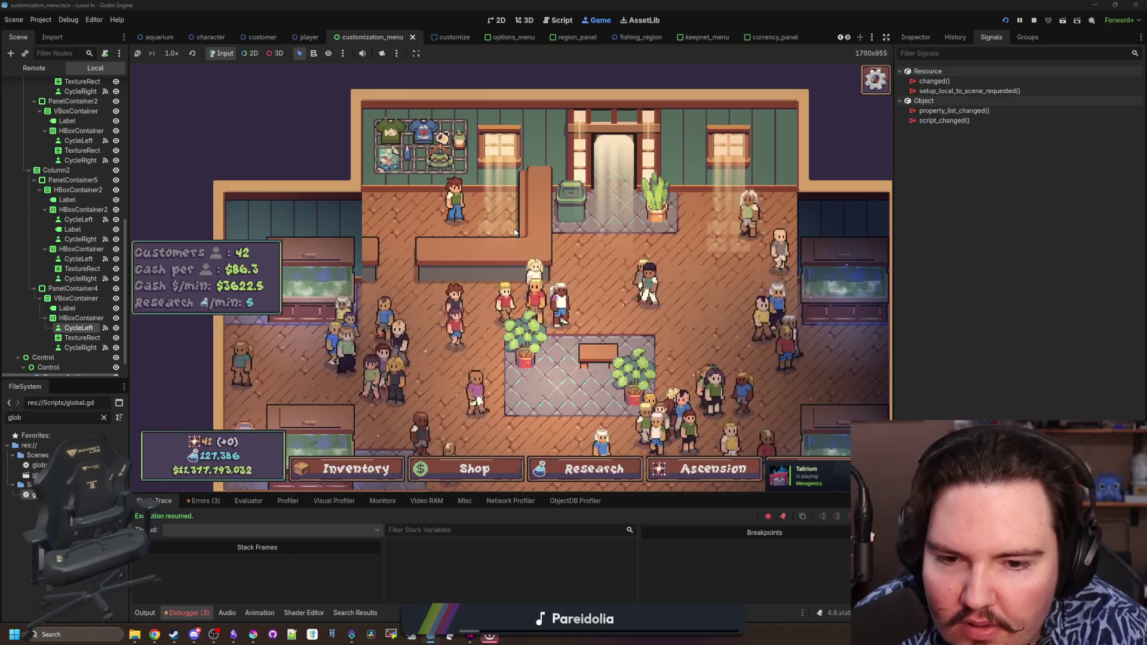
key(F8)
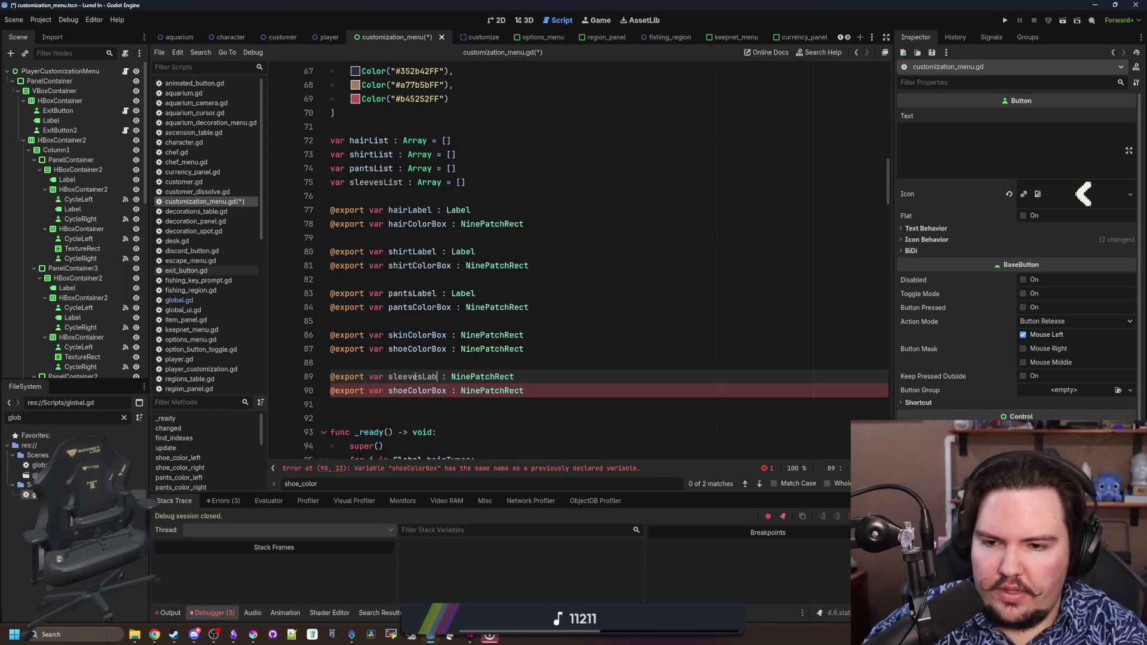
Redeclare line 89 as sleevesLabel : Label and rename line 90 to sleevesColorBox
double_click(490, 377)
text(Label)
click(434, 390)
double_click(434, 390)
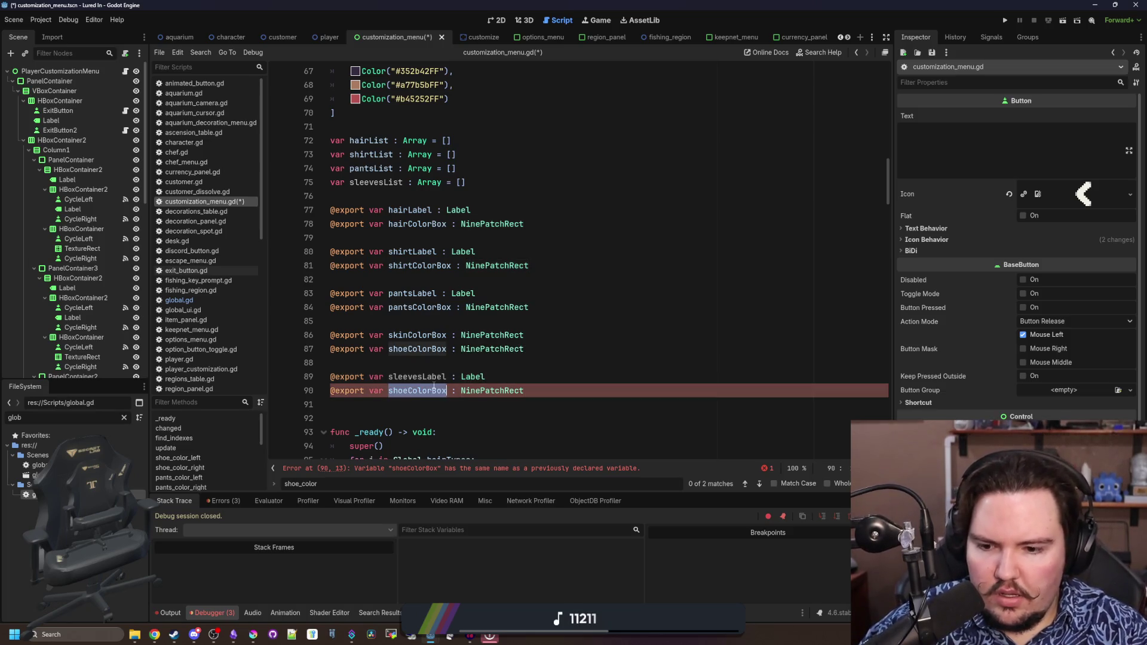
text(sleeves)
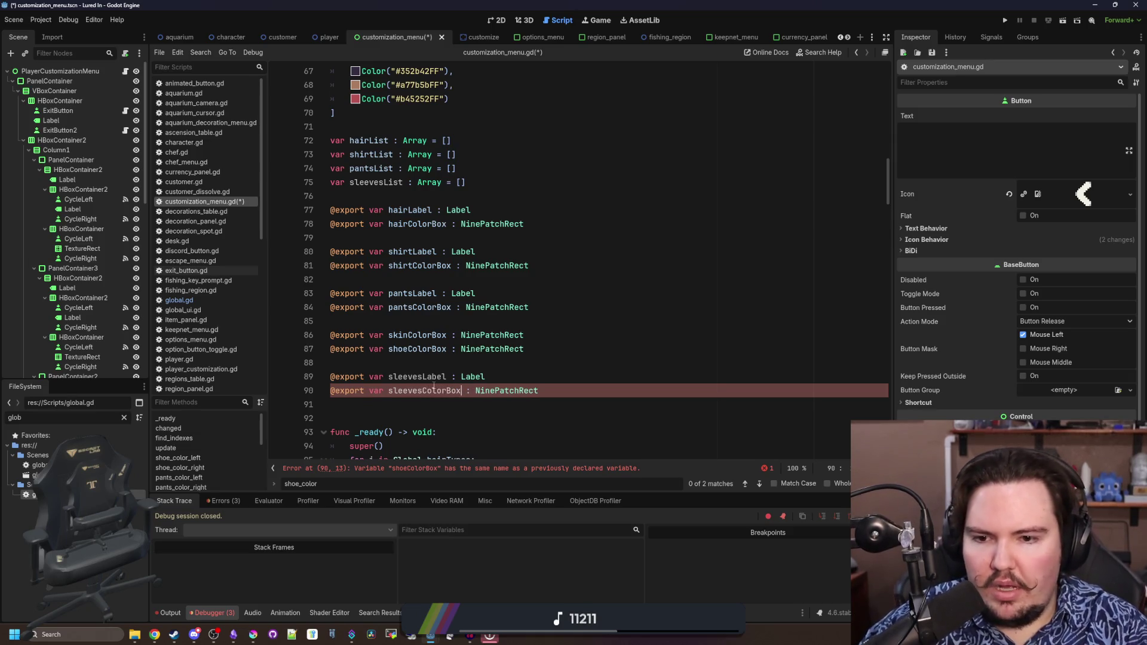
double_click(506, 391)
click(535, 382)
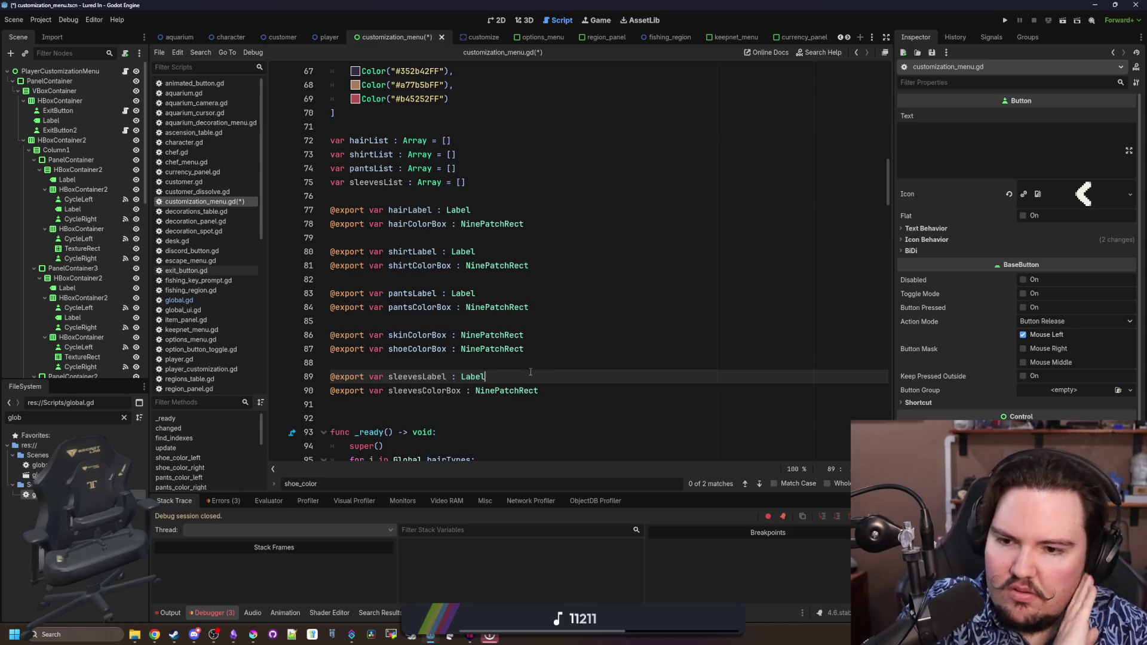
Duplicate the pantsTypes loop in _ready and make it iterate Global.sleevesTypes
scroll(530, 373, down, 4)
drag(497, 391, 334, 376)
key(ctrl+c)
click(515, 381)
click(488, 398)
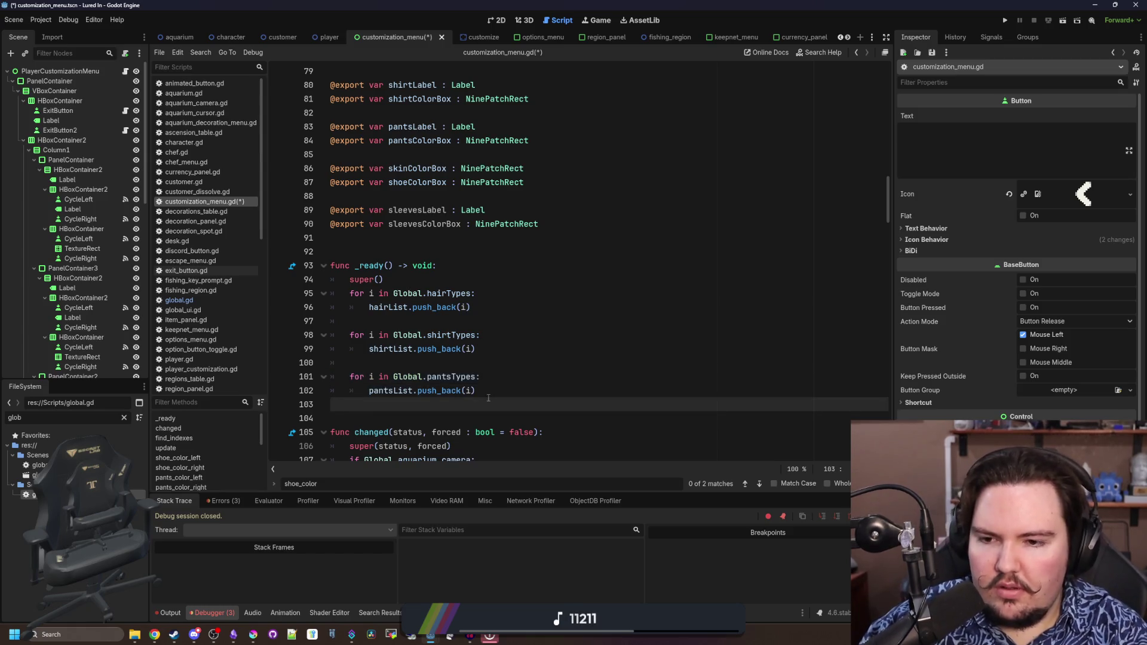
key(Return)
key(ctrl+v)
click(366, 419)
double_click(443, 416)
text(sleev)
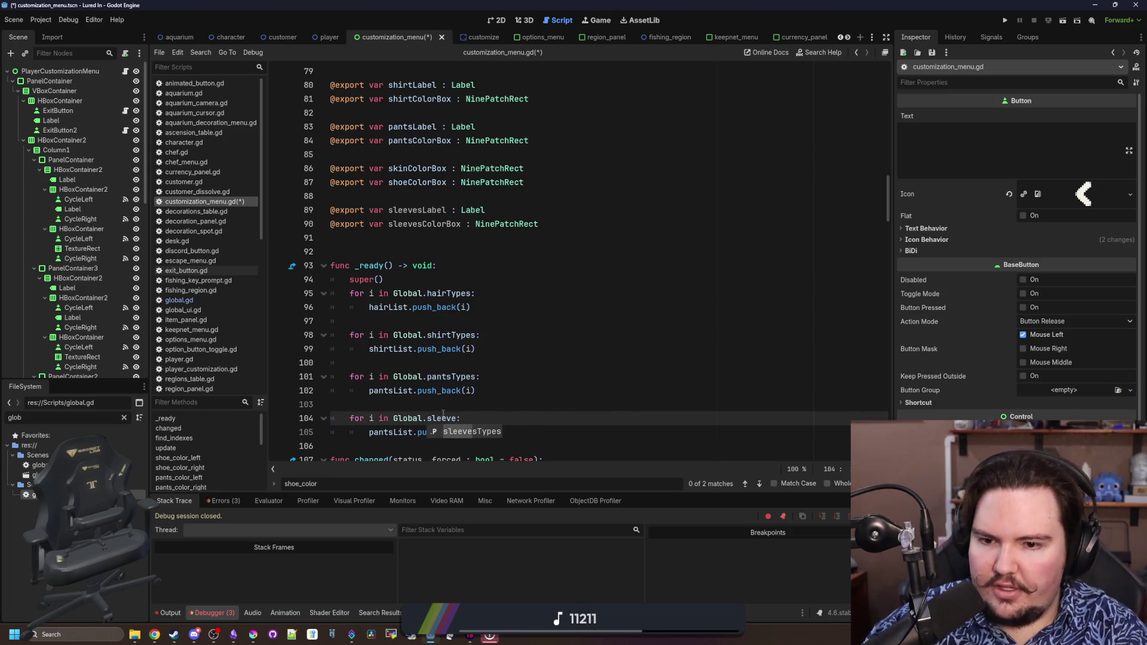
key(Return)
Make the copied loop append to sleevesList, then save the script
double_click(391, 432)
text(slee)
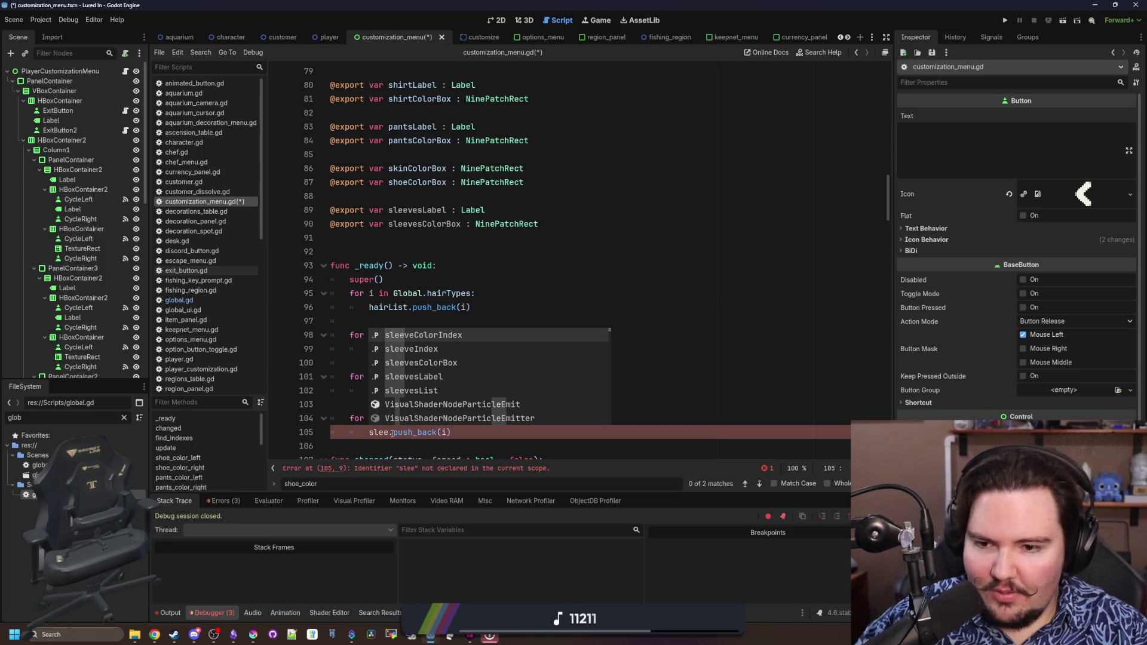
key(Down)
key(Down)
key(Down)
key(Return)
scroll(476, 328, down, 2)
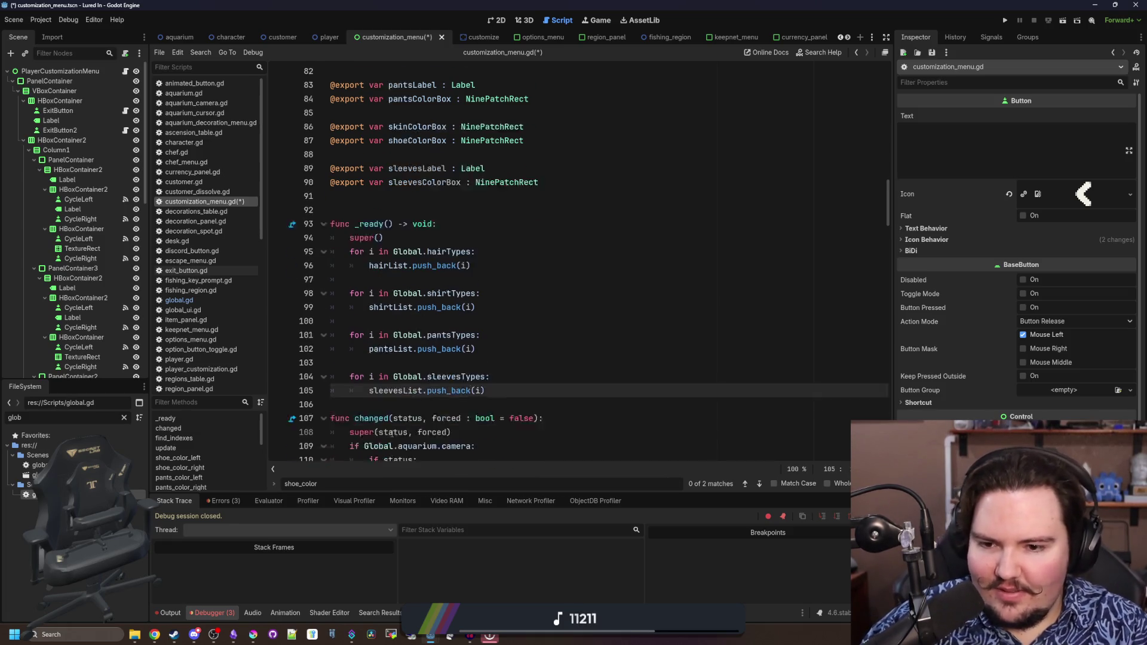
key(Return)
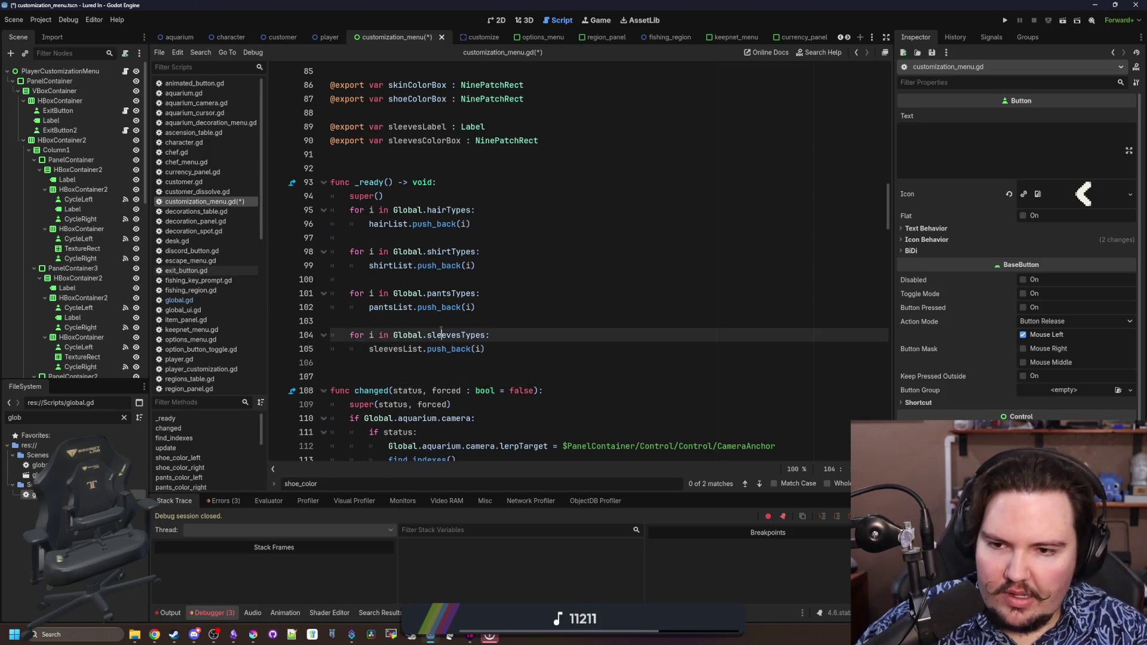
click(445, 323)
key(ctrl+s)
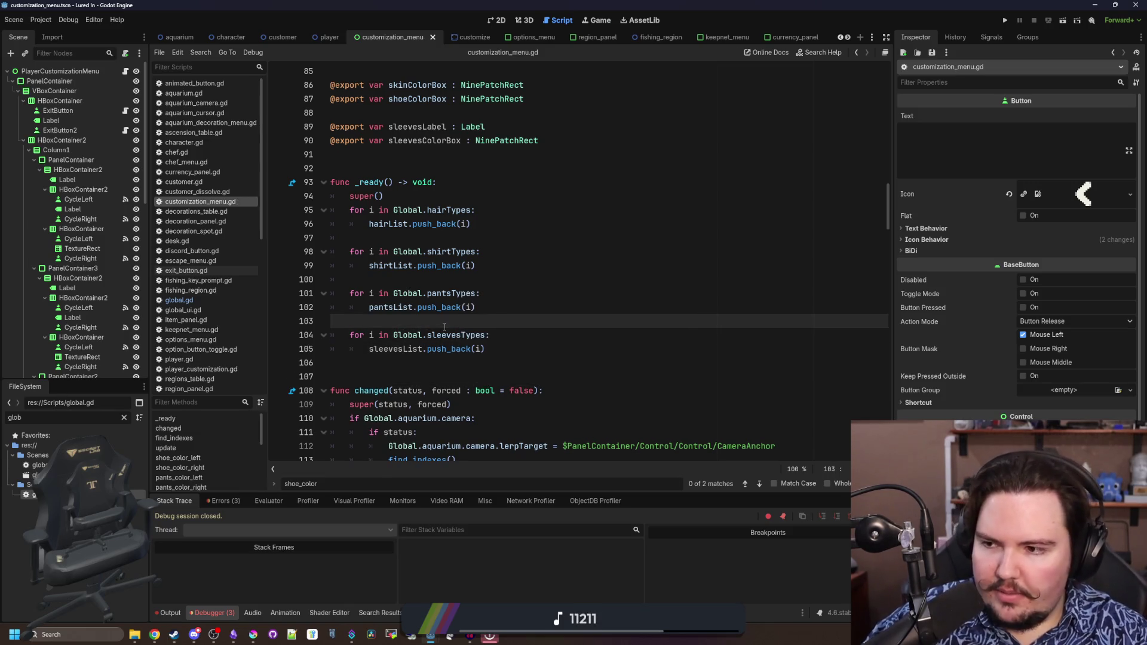
Duplicate the shirtColors loop in find_indexes below itself and fix its indentation
scroll(471, 310, down, 4)
scroll(508, 298, down, 6)
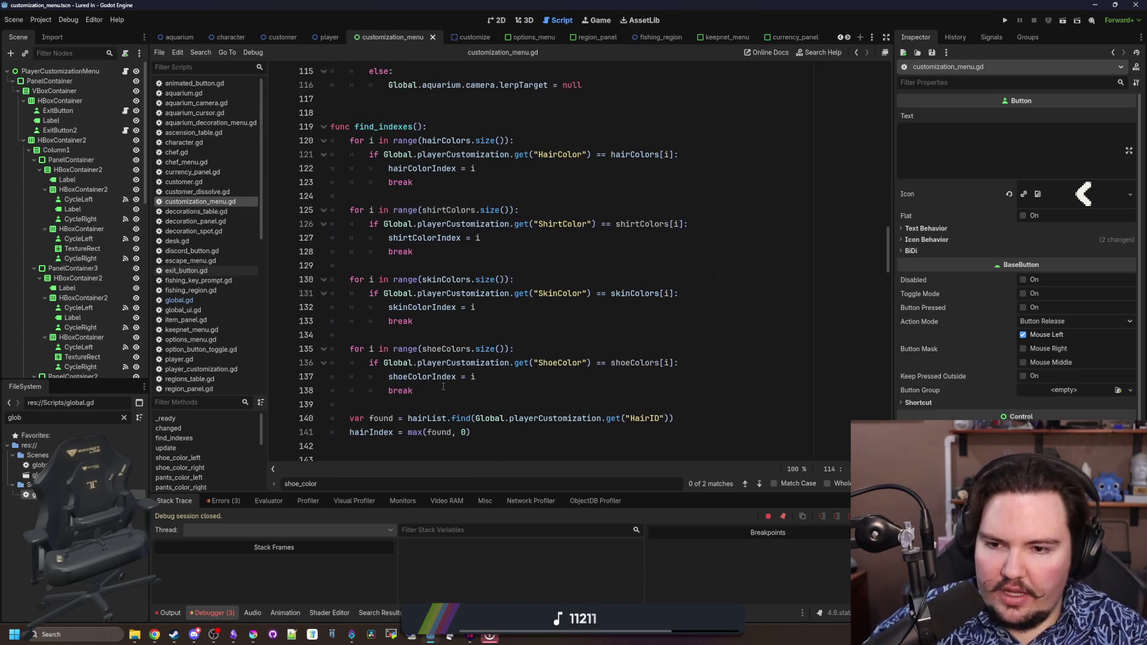
drag(429, 249, 332, 210)
key(ctrl+c)
click(429, 251)
key(Return)
key(ctrl+v)
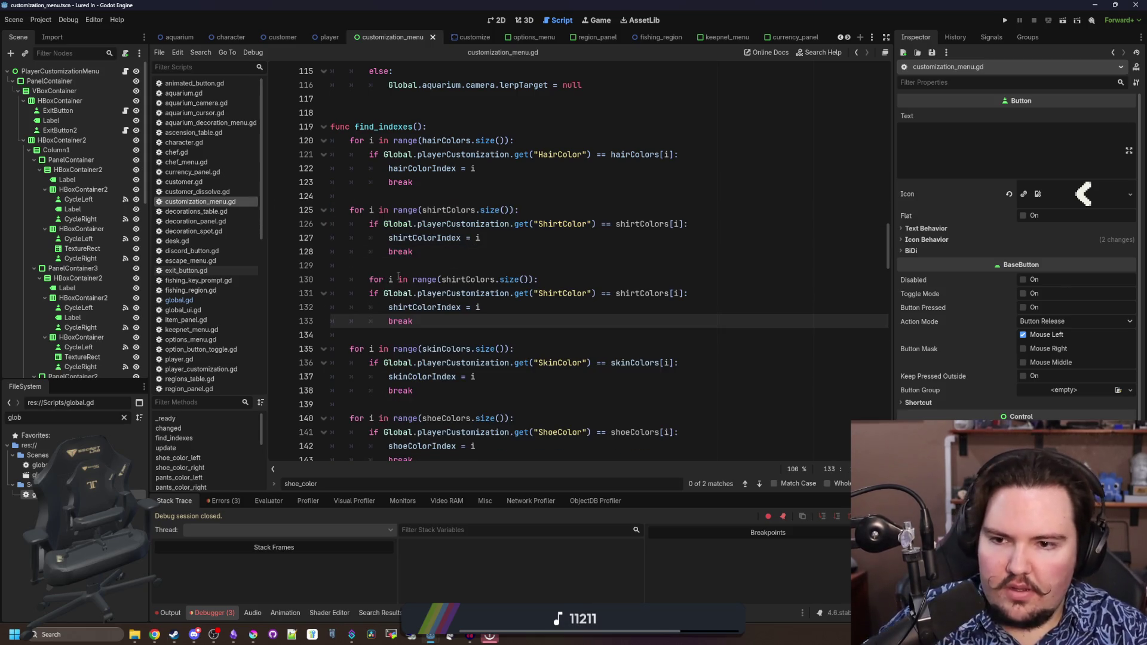
click(370, 279)
key(BackSpace)
click(453, 267)
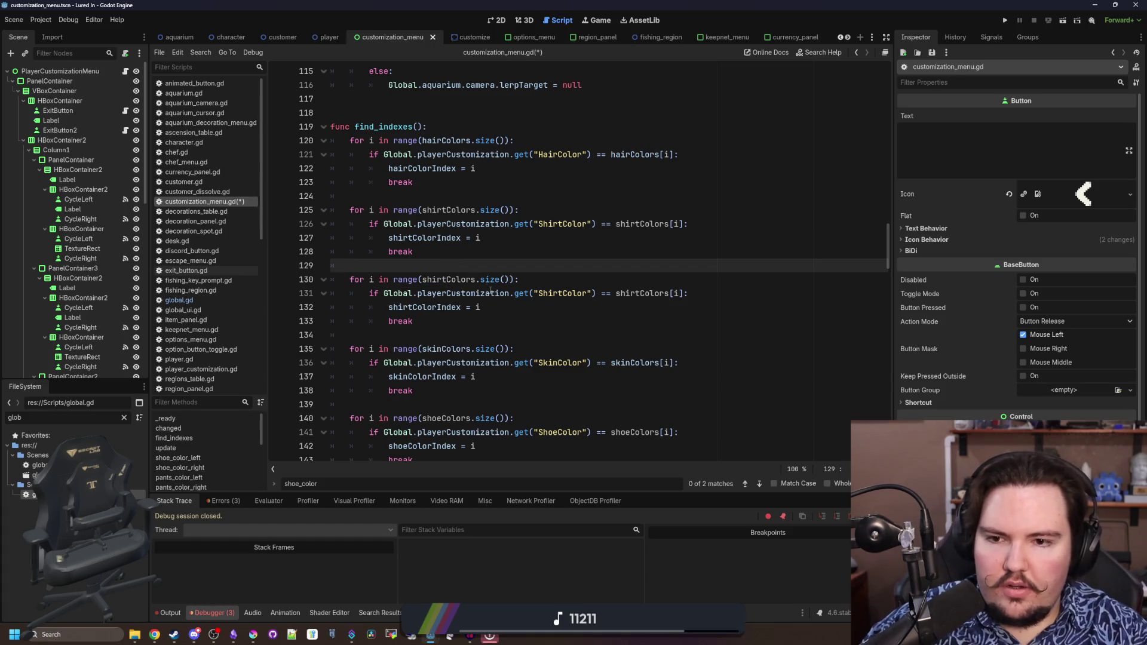
Make the copied loop read the SleevesColor key into sleeveColorIndex, and save
mouse_move(413, 321)
mouse_down()
mouse_move(332, 279)
mouse_move(276, 275)
mouse_up()
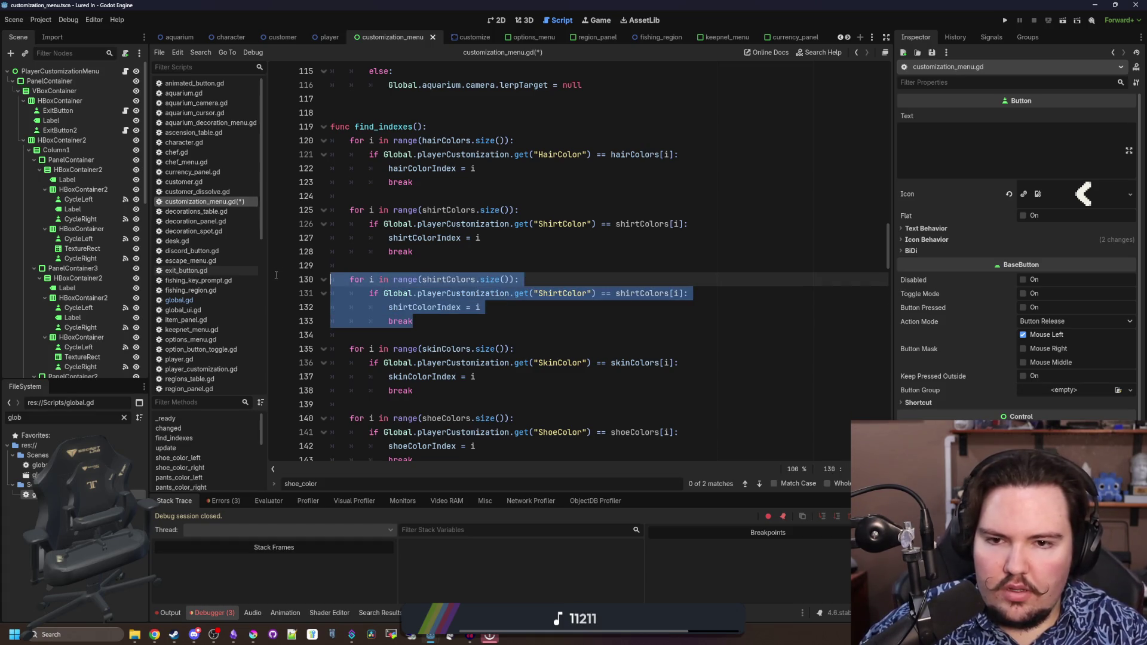
click(477, 307)
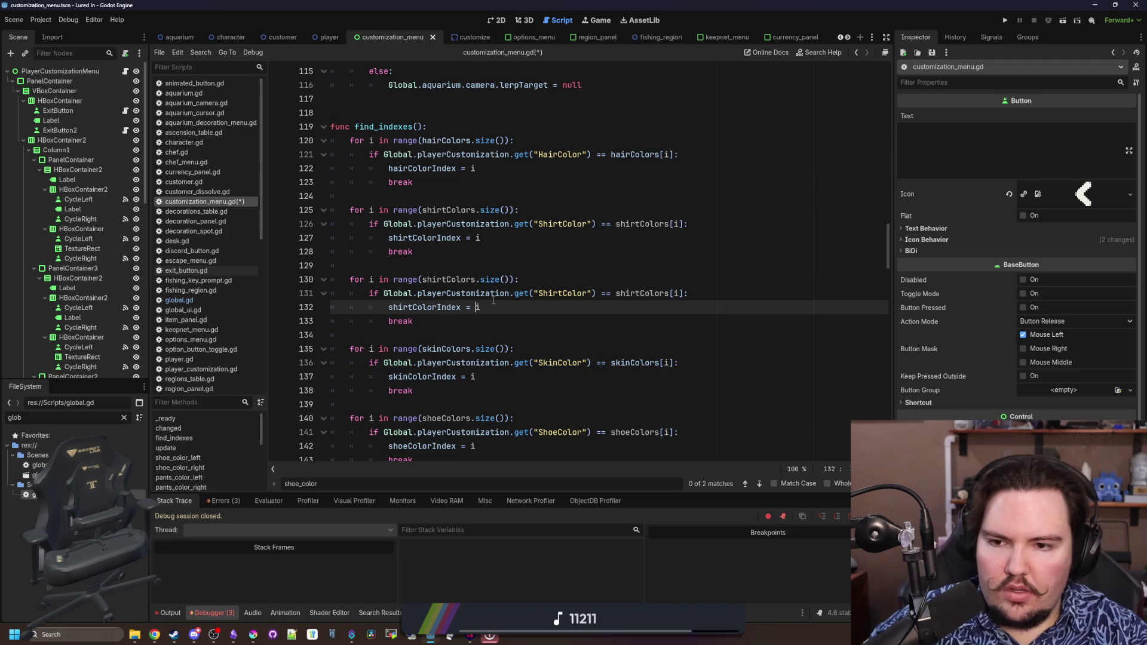
double_click(550, 293)
text(S)
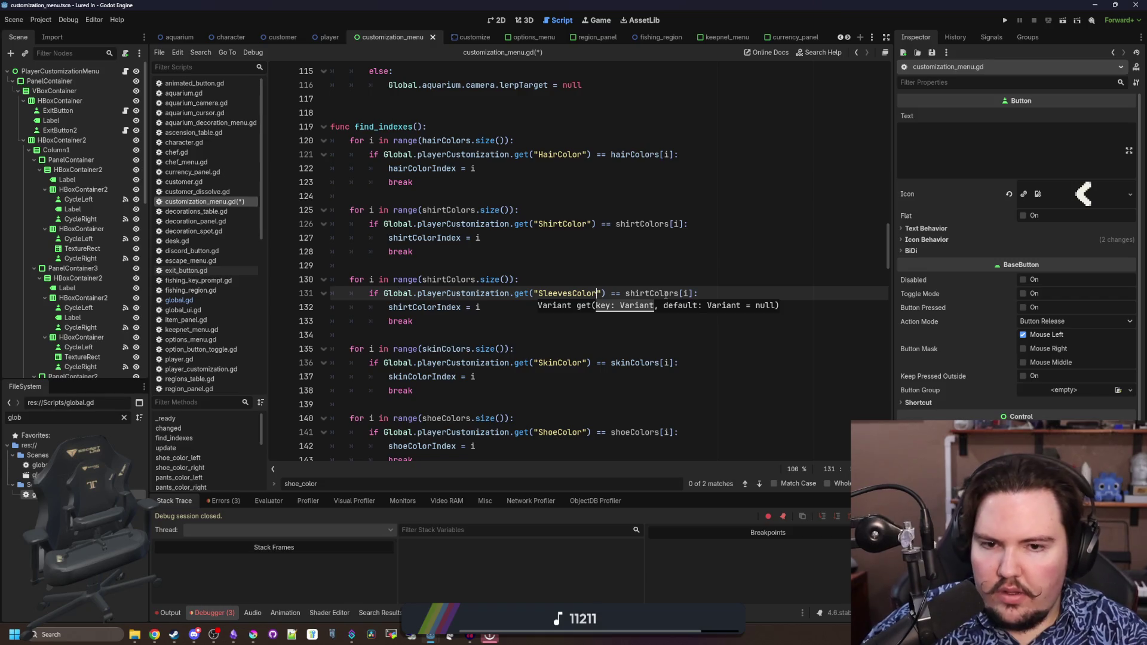
double_click(431, 307)
text(sl)
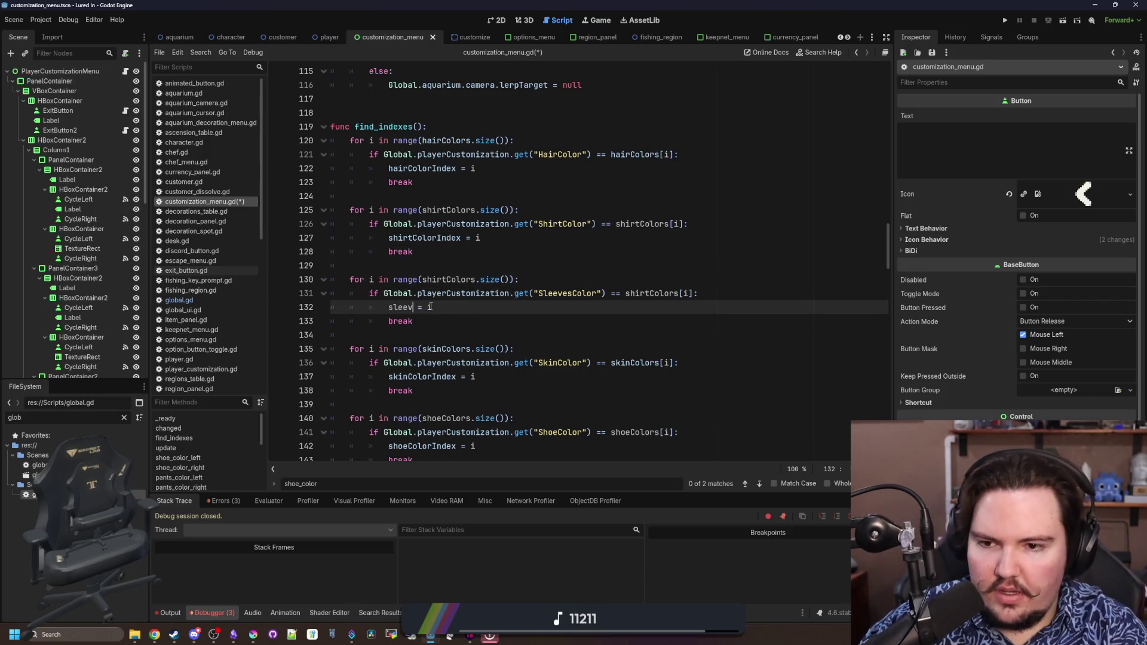
text(eeve)
text(ColorIndex)
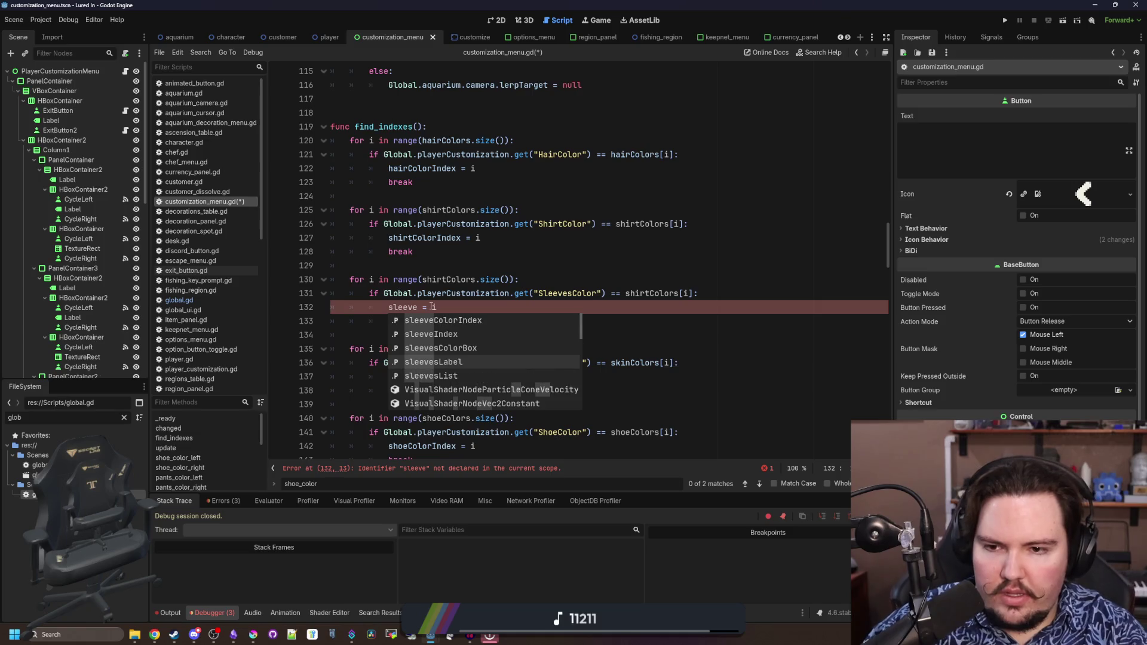
key(ctrl+s)
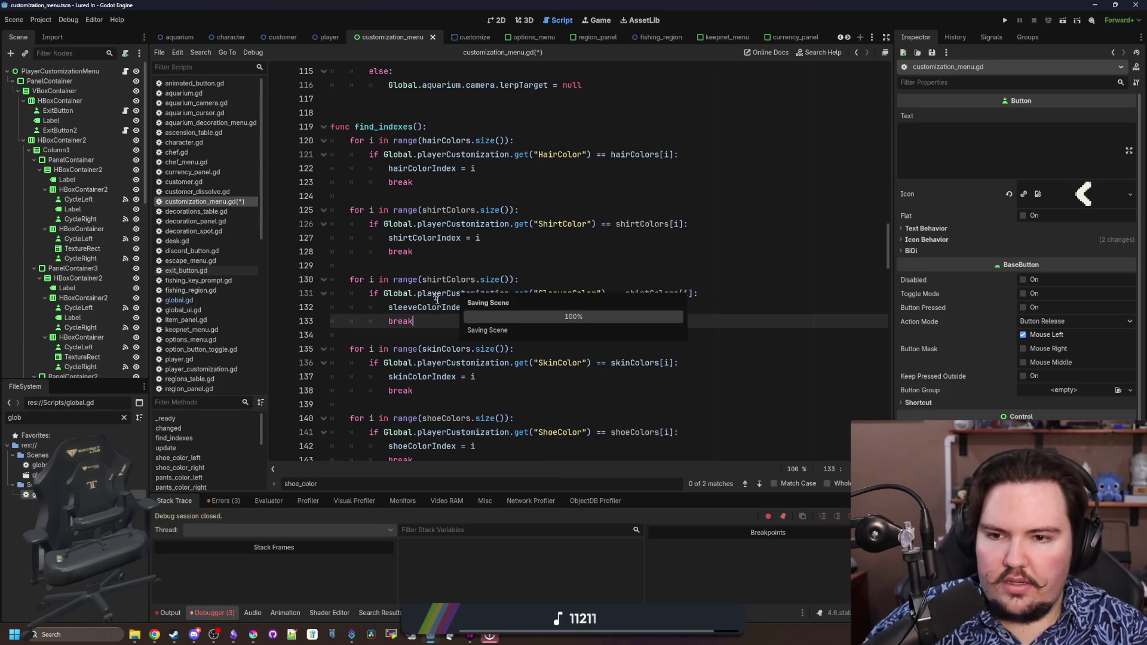
Confirm the SleevesColor key name in global.gd, save customization_menu.gd, and show the scene in 2D
click(462, 267)
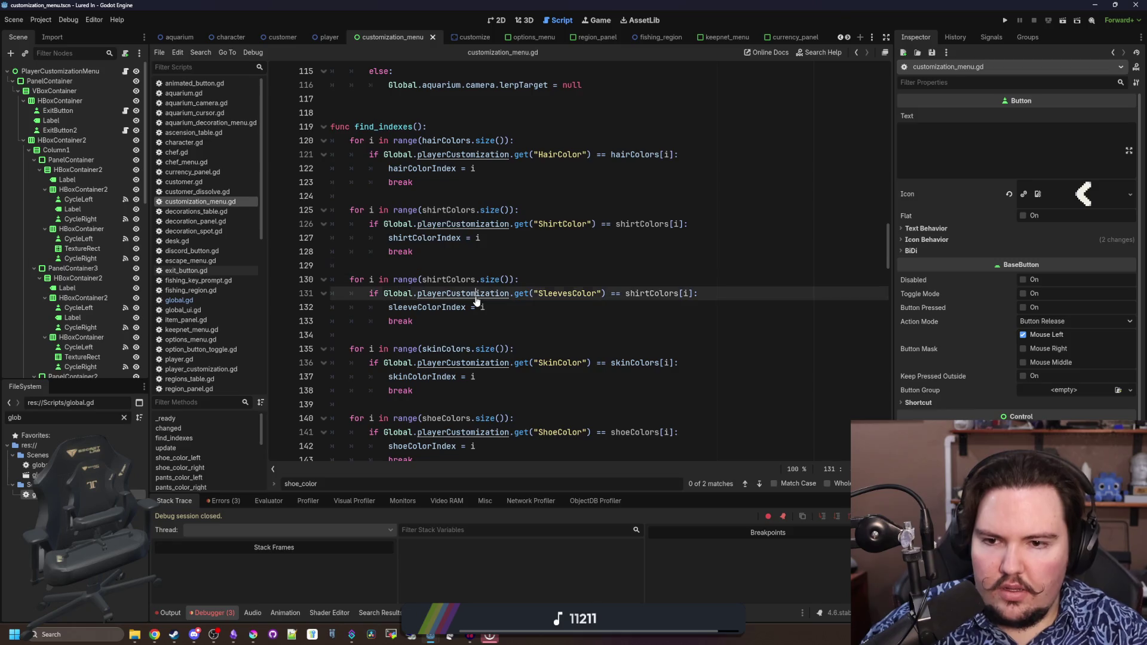
ctrl+click(476, 295)
drag(392, 351, 346, 362)
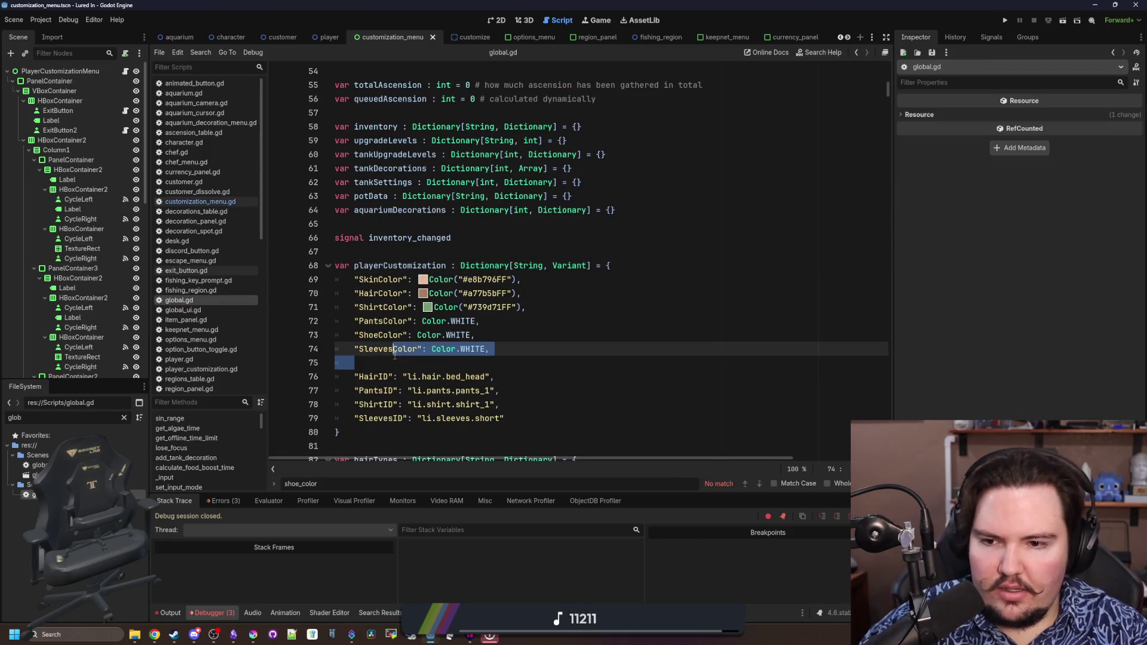
click(346, 362)
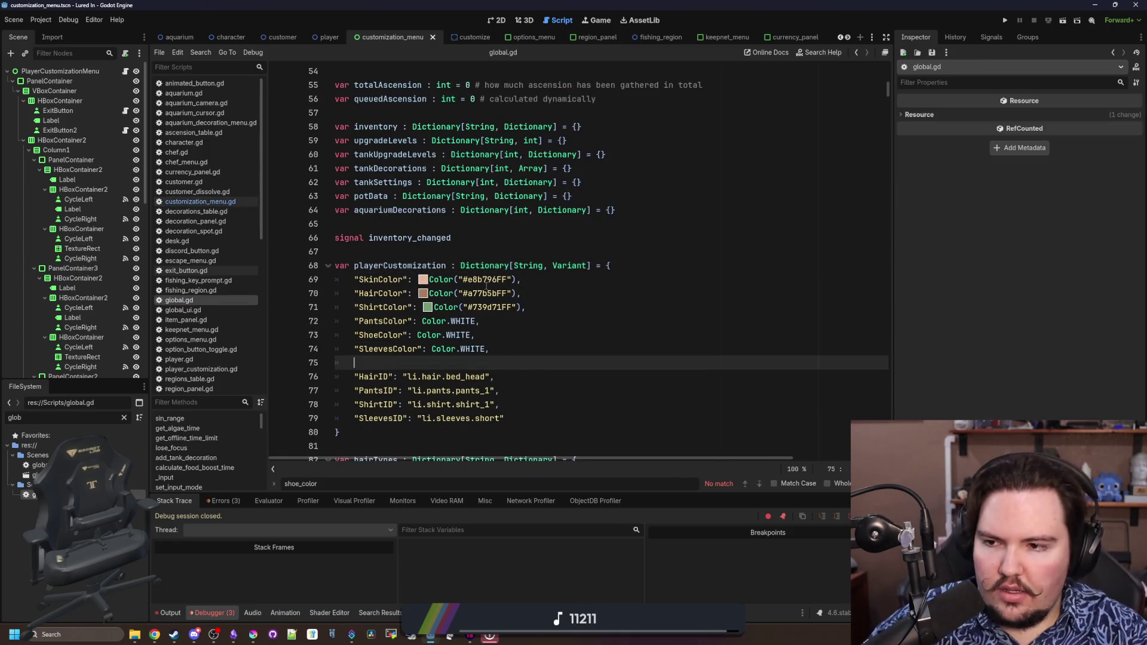
scroll(486, 285, up, 12)
key(alt+Left)
click(408, 322)
key(ctrl+s)
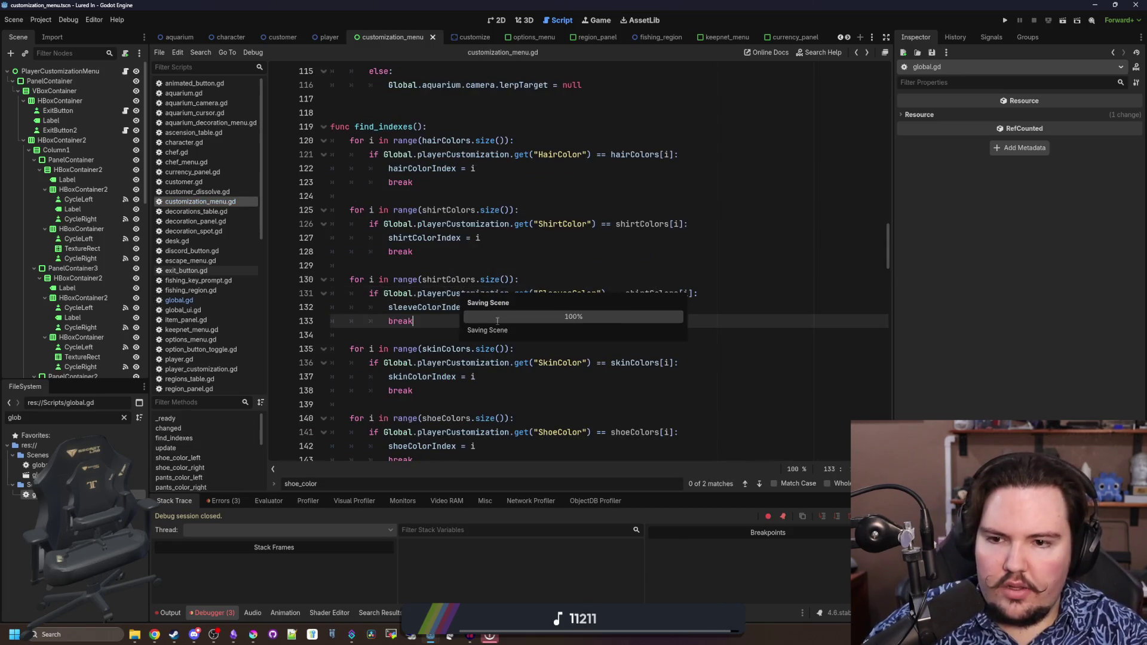
click(493, 22)
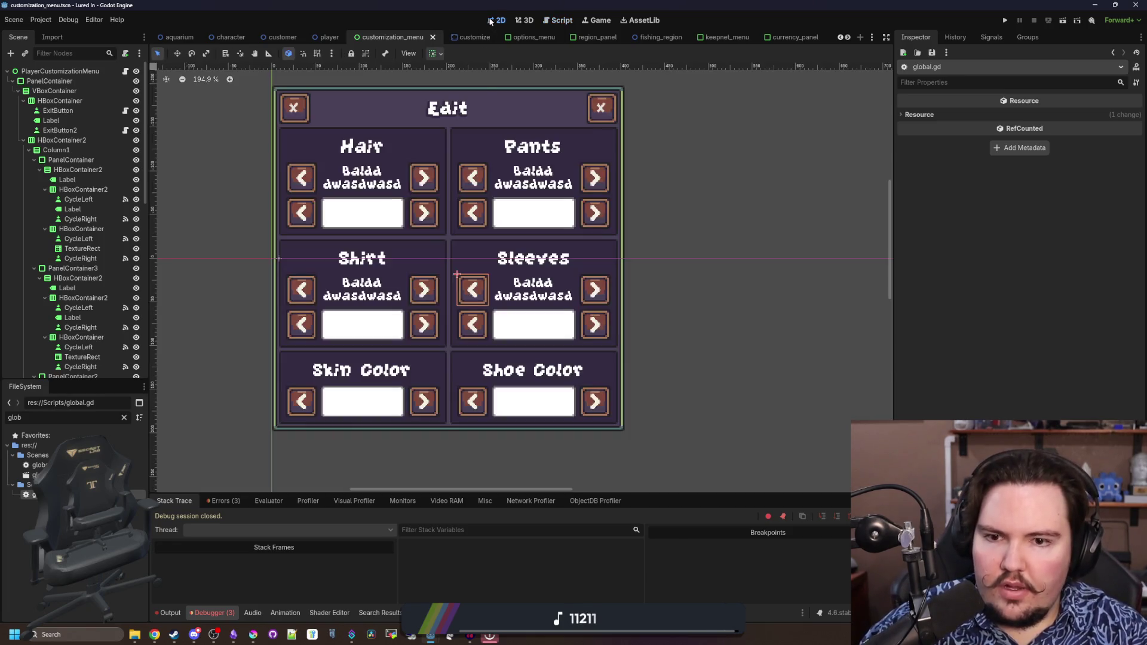
Add sleeveColorIndex and sleeveIndex lines after the pants wrap lines in update()
click(125, 70)
scroll(458, 336, down, 5)
scroll(458, 336, down, 3)
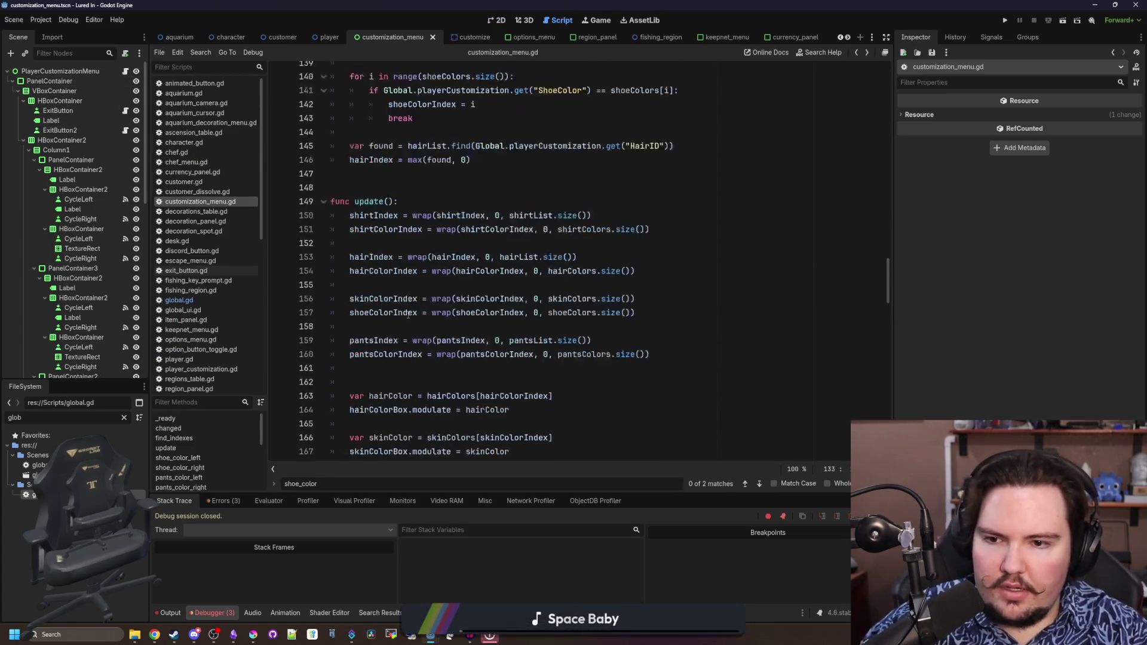
click(670, 325)
key(Return)
key(Return)
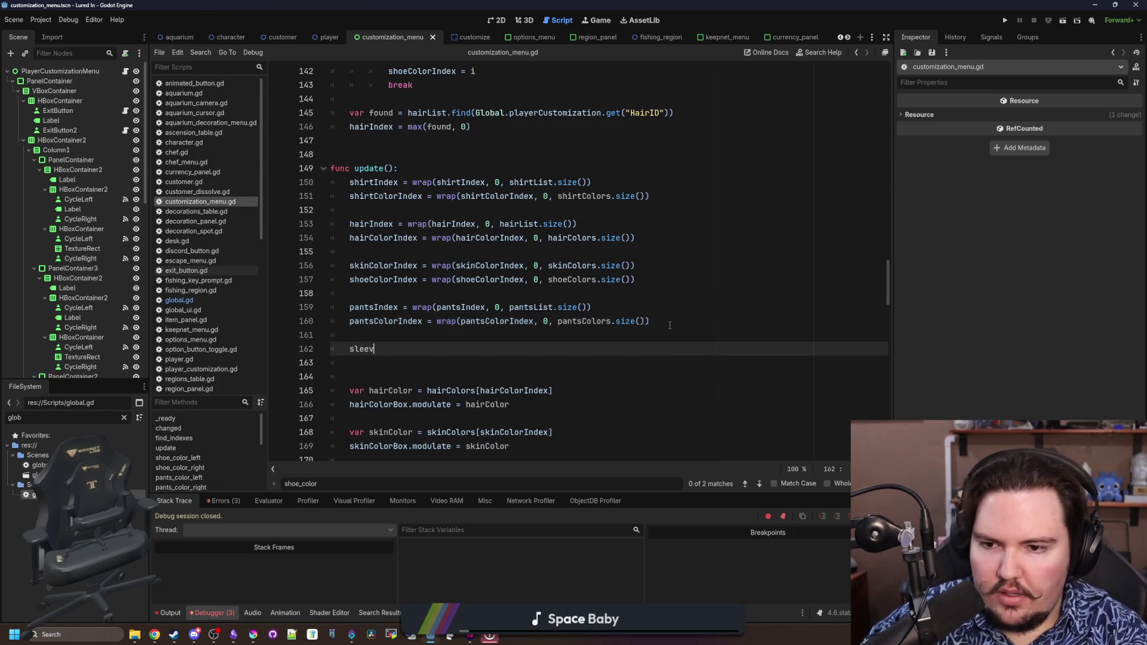
text(e)
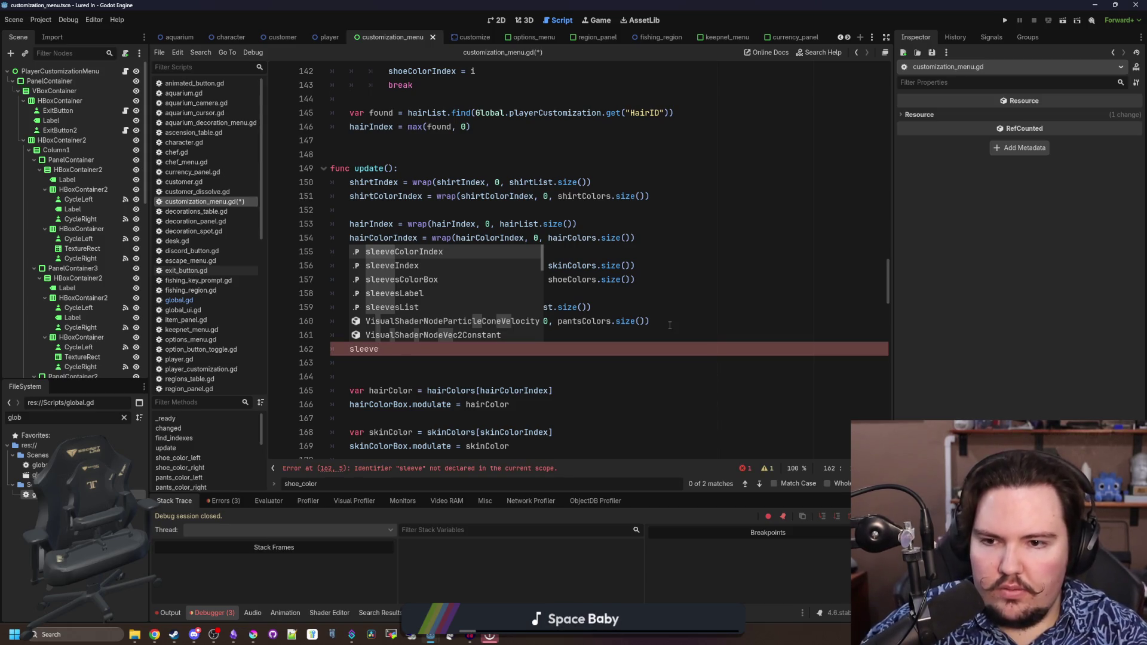
key(Down)
key(Up)
key(Return)
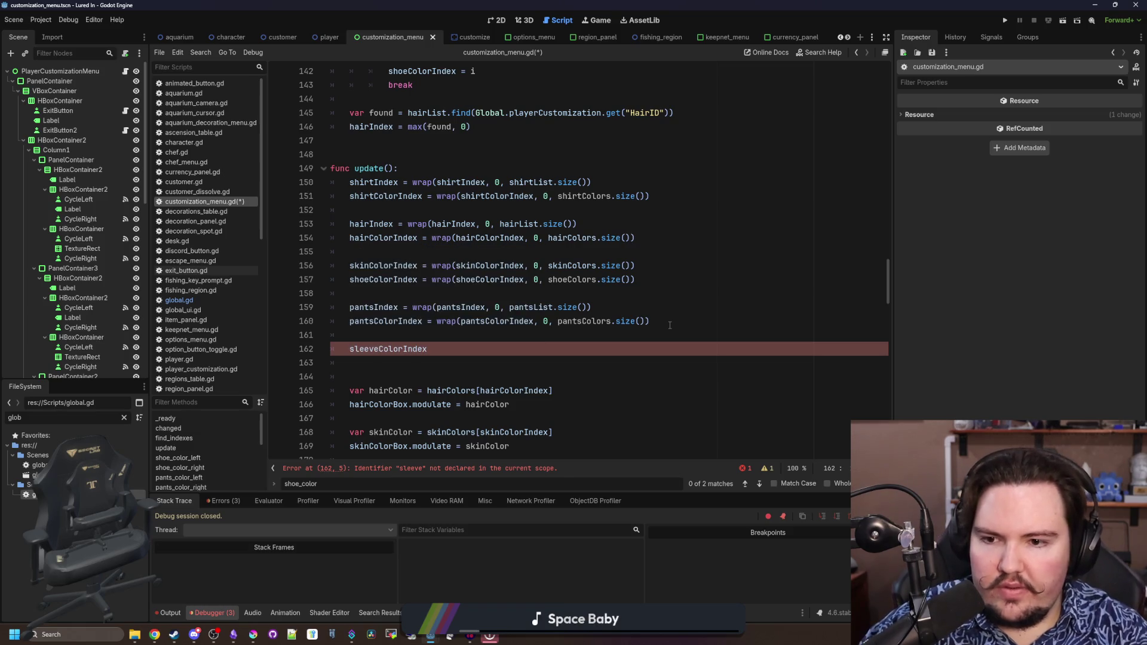
key(Return)
text(sleeve)
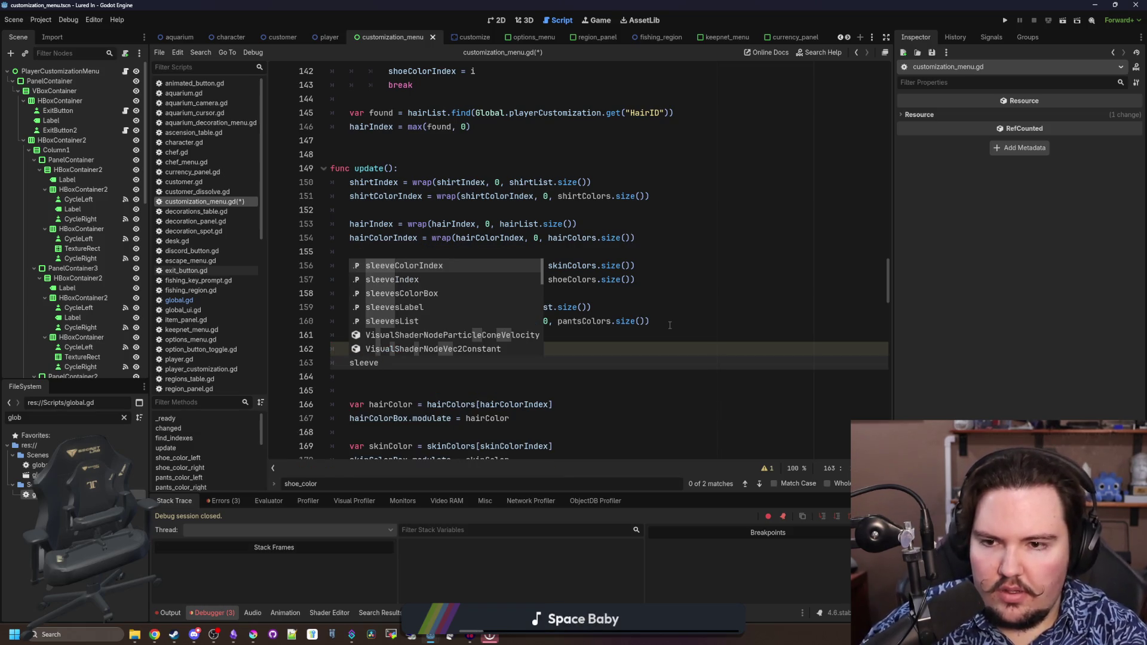
key(Down)
key(Return)
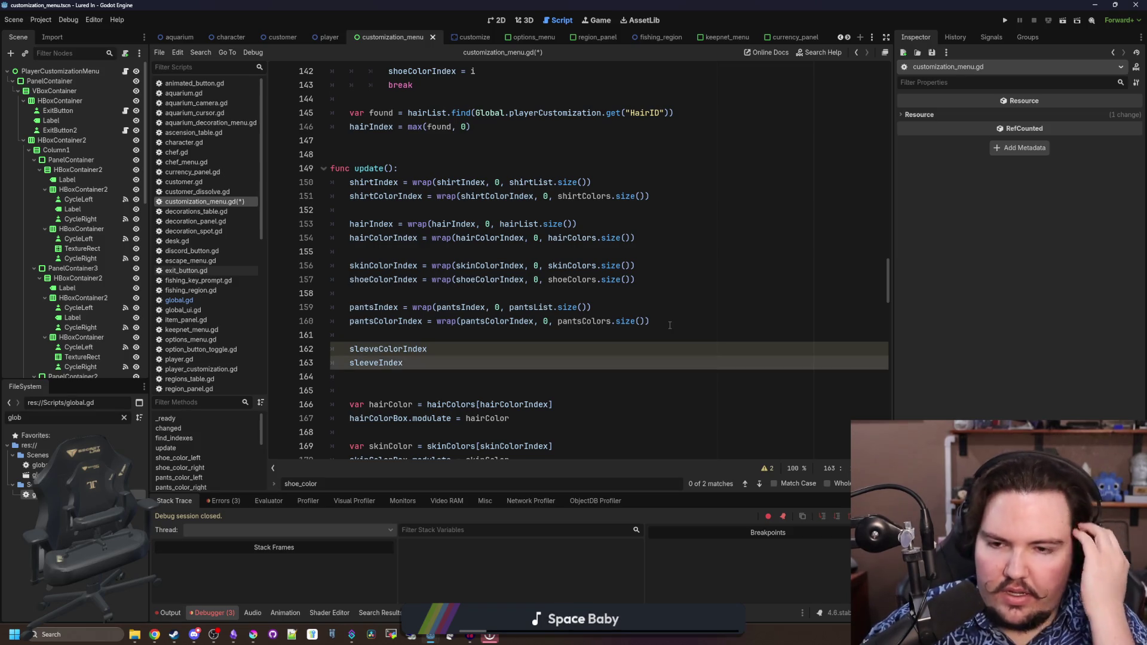
Assign the copied pants wrap expression to both sleeveColorIndex and sleeveIndex
drag(661, 324, 433, 327)
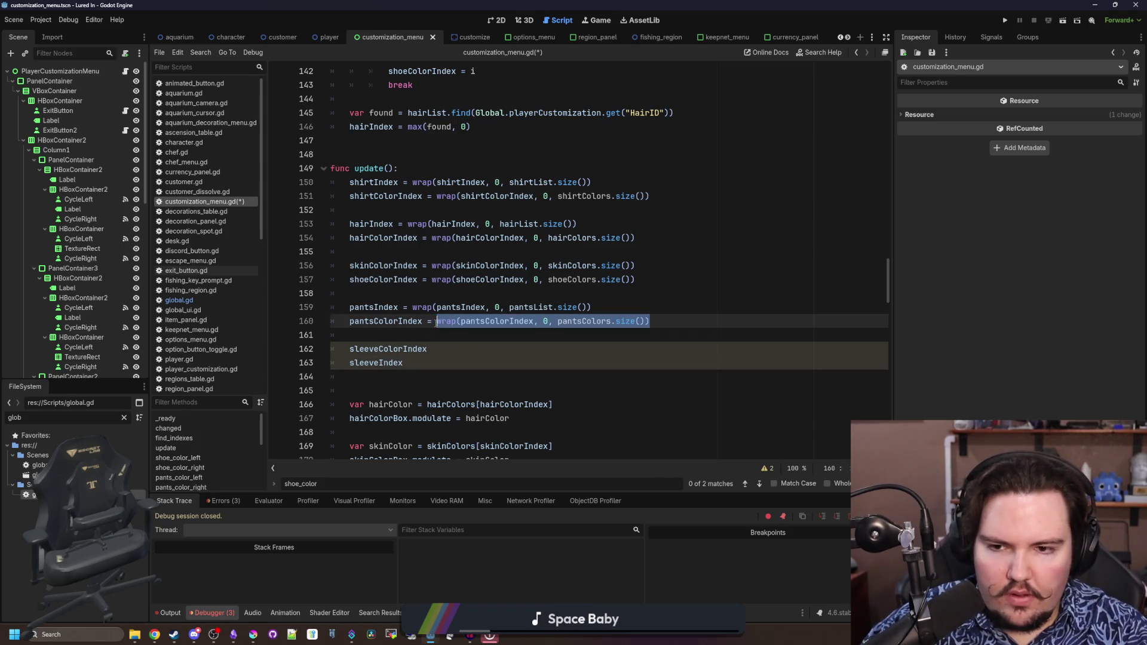
key(ctrl+c)
click(430, 362)
text(=)
key(ctrl+v)
key(Up)
text(=)
key(ctrl+v)
Adapt the wrap calls: sleeveIndex wrapped by sleevesList, sleeveColorIndex by shirtColors
key(ctrl+c)
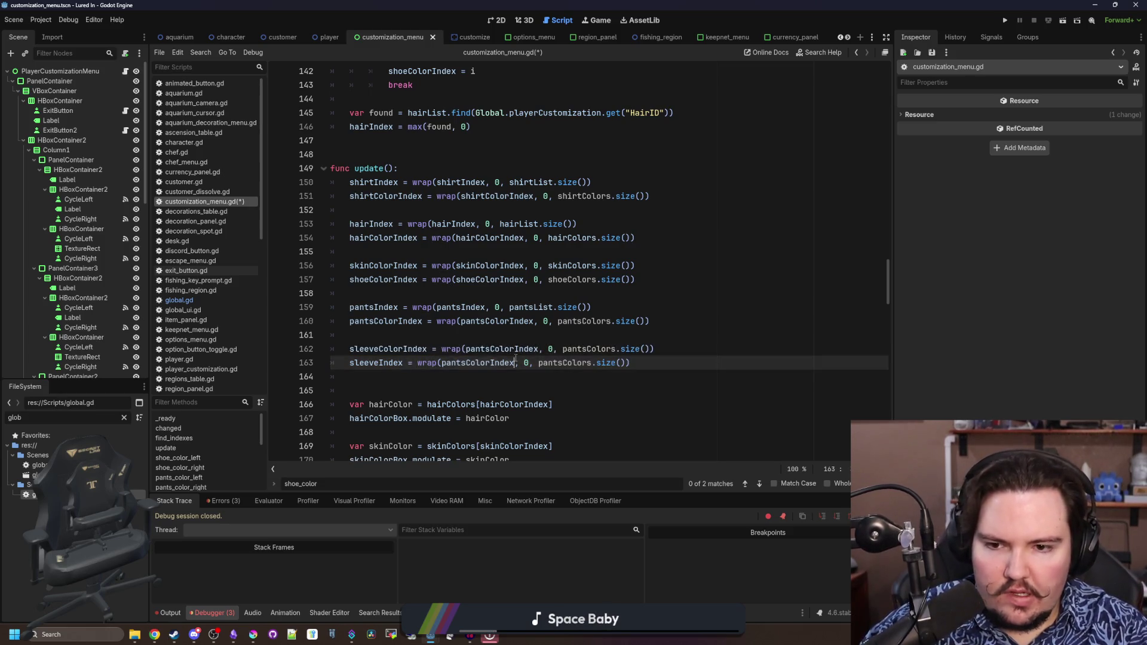
double_click(502, 349)
key(ctrl+v)
double_click(376, 362)
key(ctrl+c)
double_click(466, 363)
key(ctrl+v)
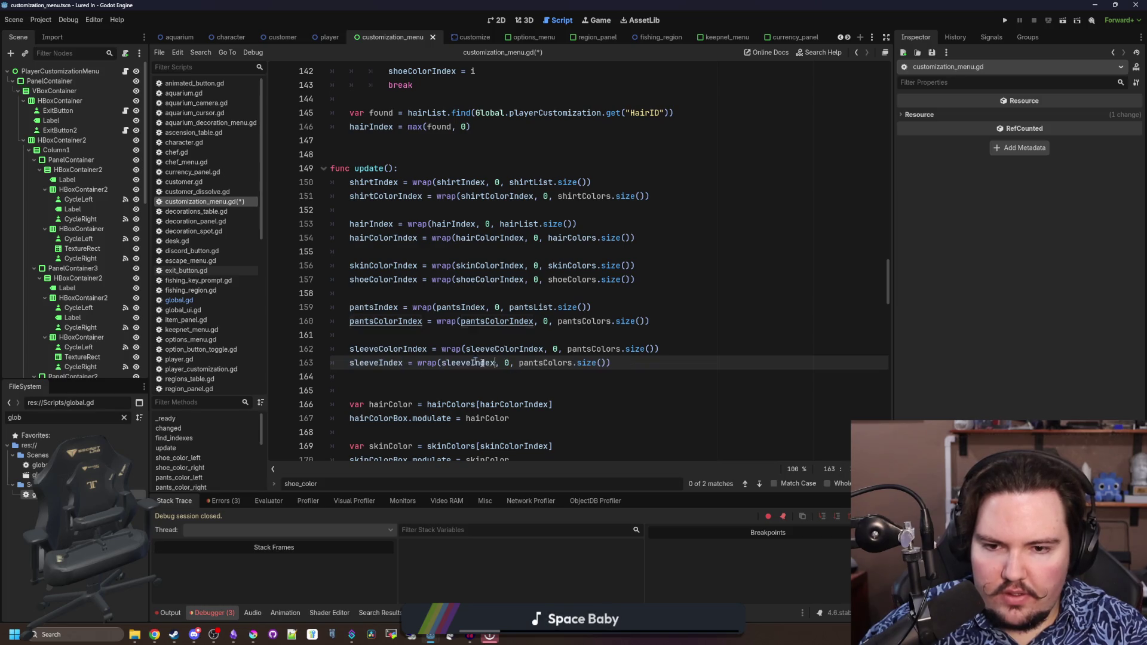
double_click(543, 362)
text(sleve)
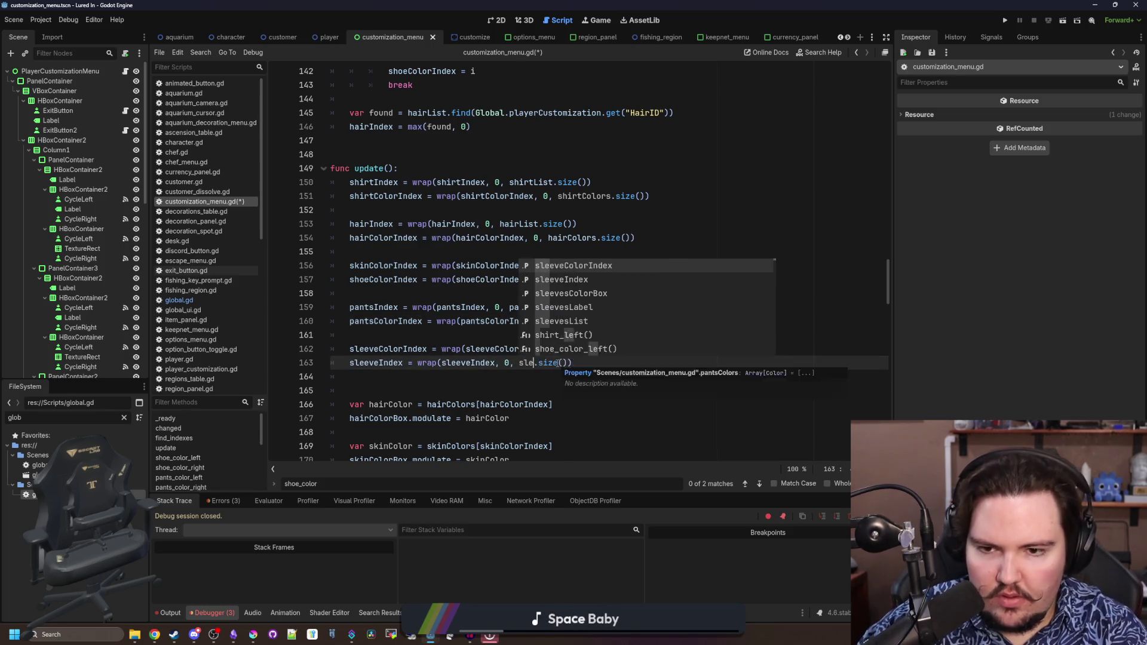
key(Down)
key(Down)
key(Down)
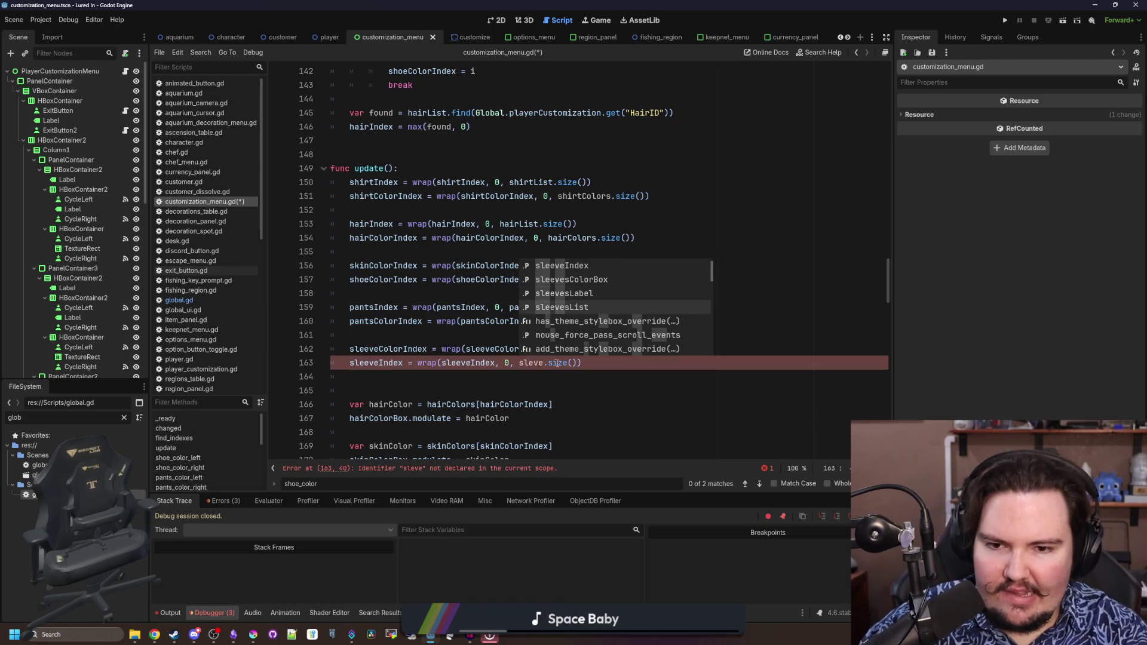
key(Return)
click(606, 348)
double_click(605, 349)
text(shirtColors)
Copy the pants colour lines and set sleevesColor to shirtColors[sleeveColorIndex]
scroll(597, 298, down, 5)
drag(520, 376, 287, 368)
click(561, 378)
key(Return)
key(Return)
key(ctrl+v)
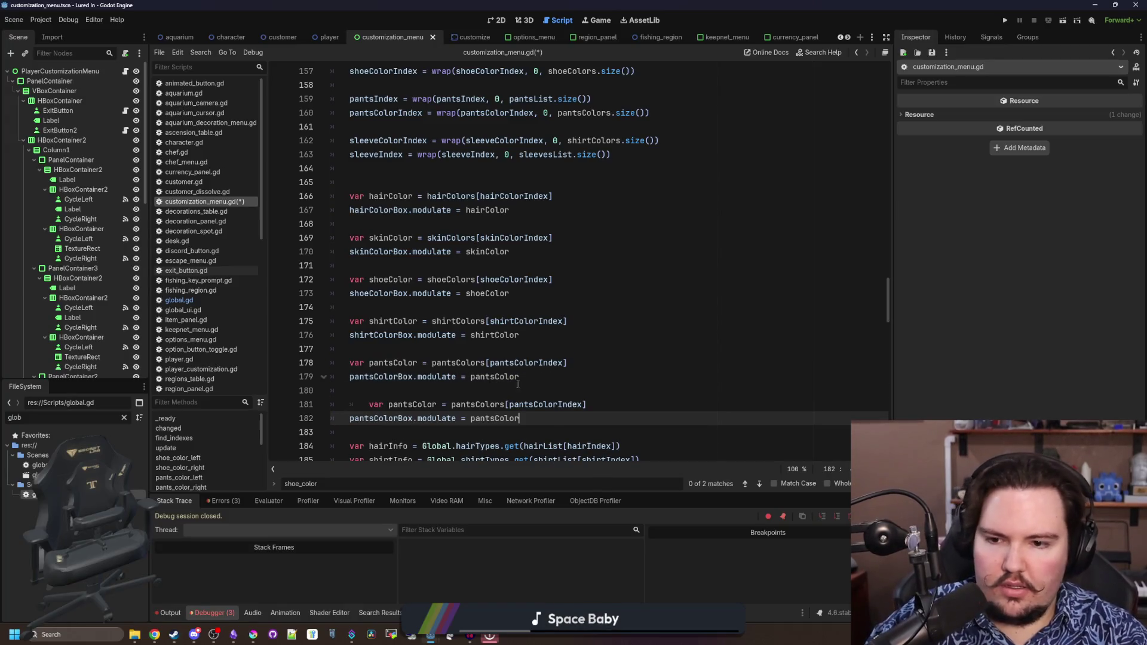
click(370, 404)
double_click(392, 405)
text(sleeves)
key(shift+Tab)
text(Color)
double_click(471, 404)
text(shirtColors)
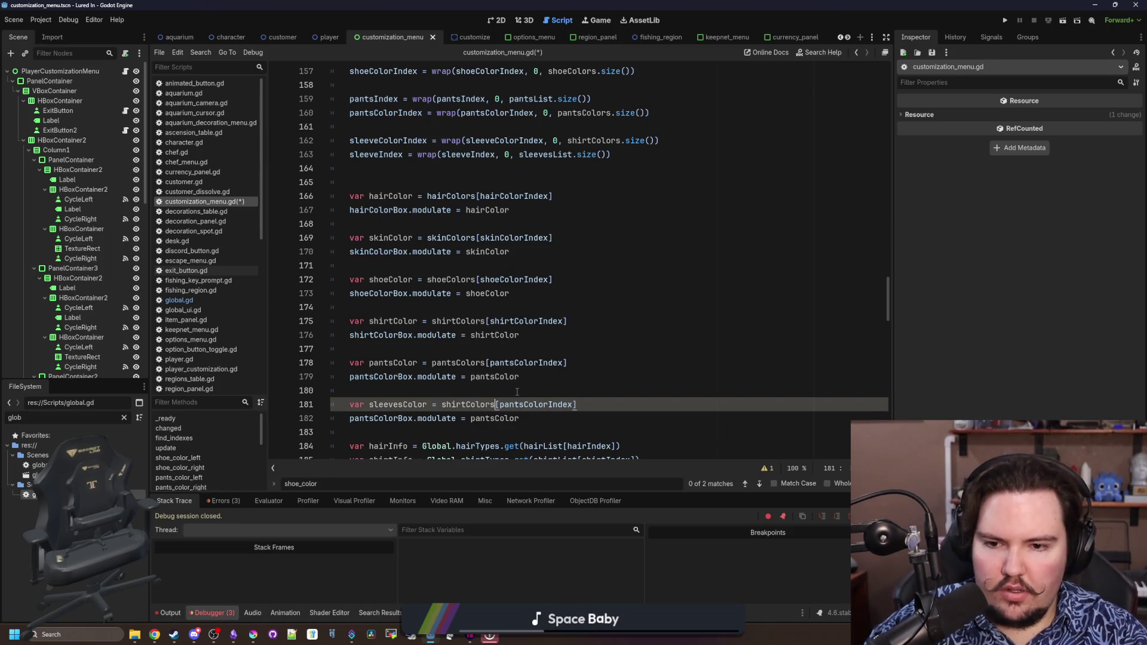
double_click(536, 404)
text(sl)
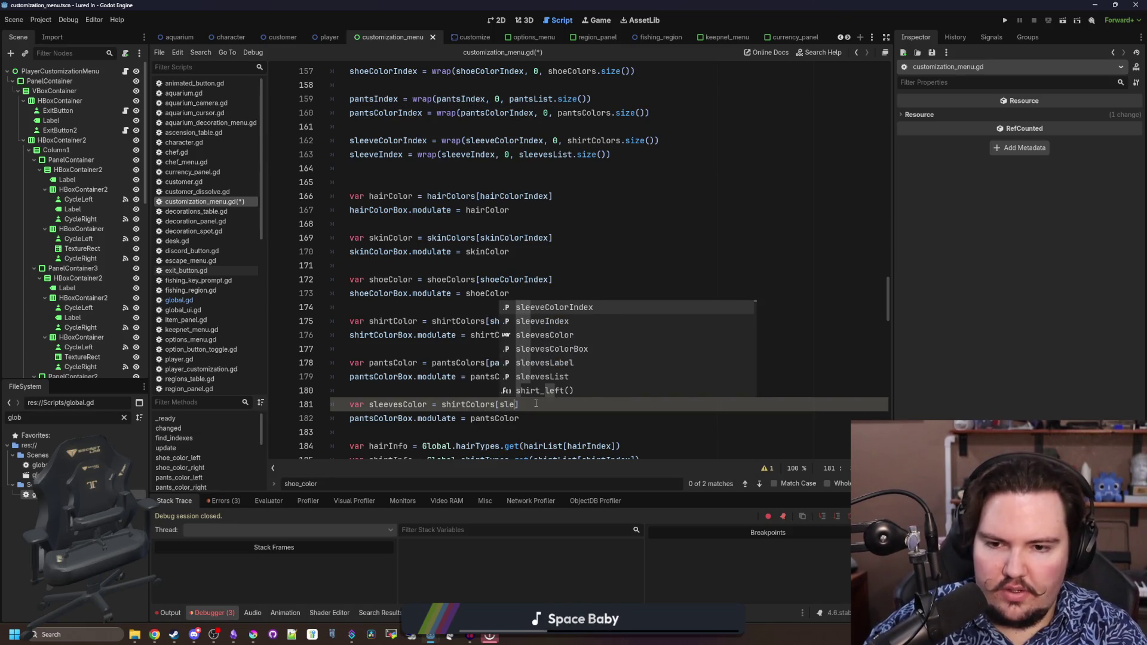
key(Return)
Tint sleevesColorBox with sleevesColor in the copied line
scroll(536, 404, down, 1)
double_click(375, 376)
text(sleeve)
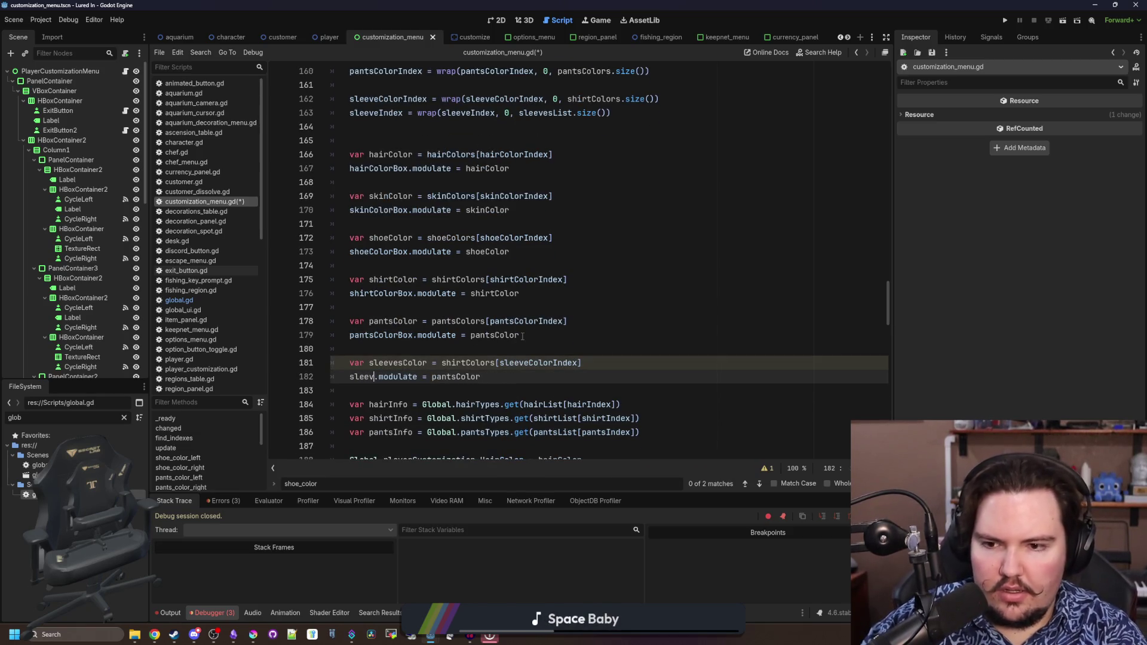
key(Down)
key(Down)
key(Down)
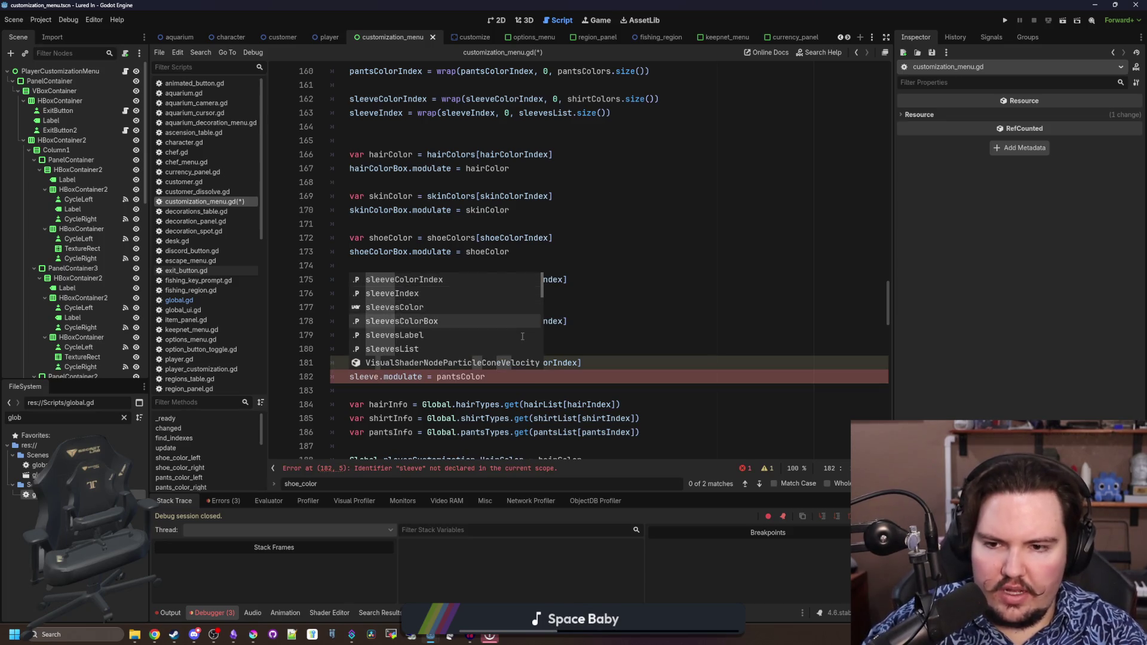
key(Return)
double_click(498, 377)
text(sleeve)
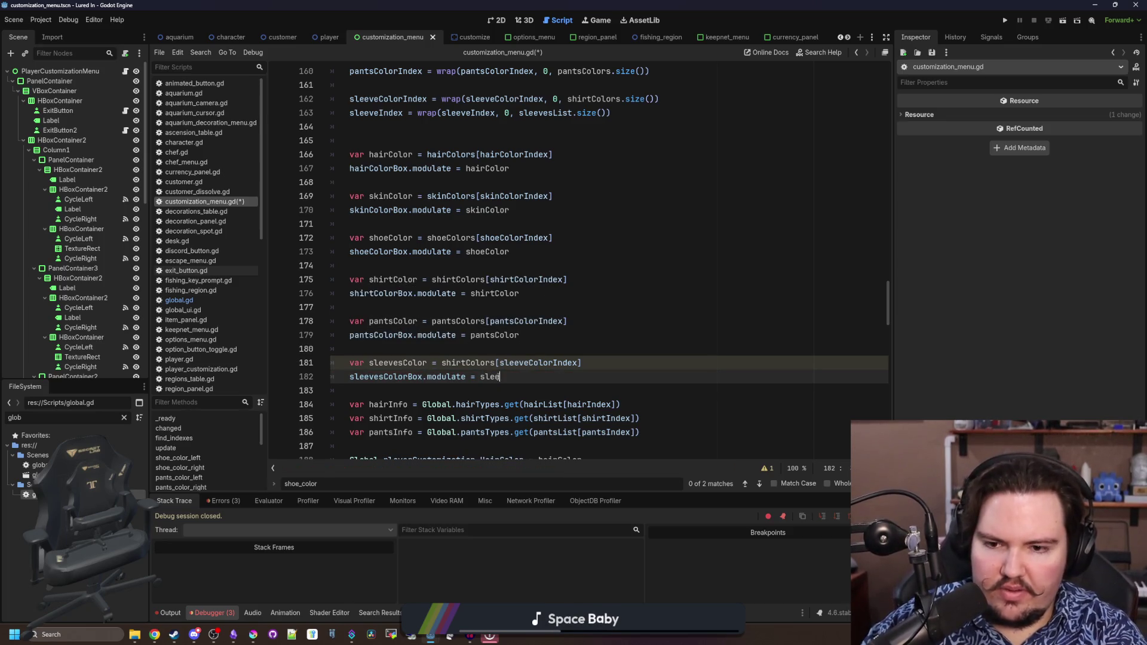
text(sColor)
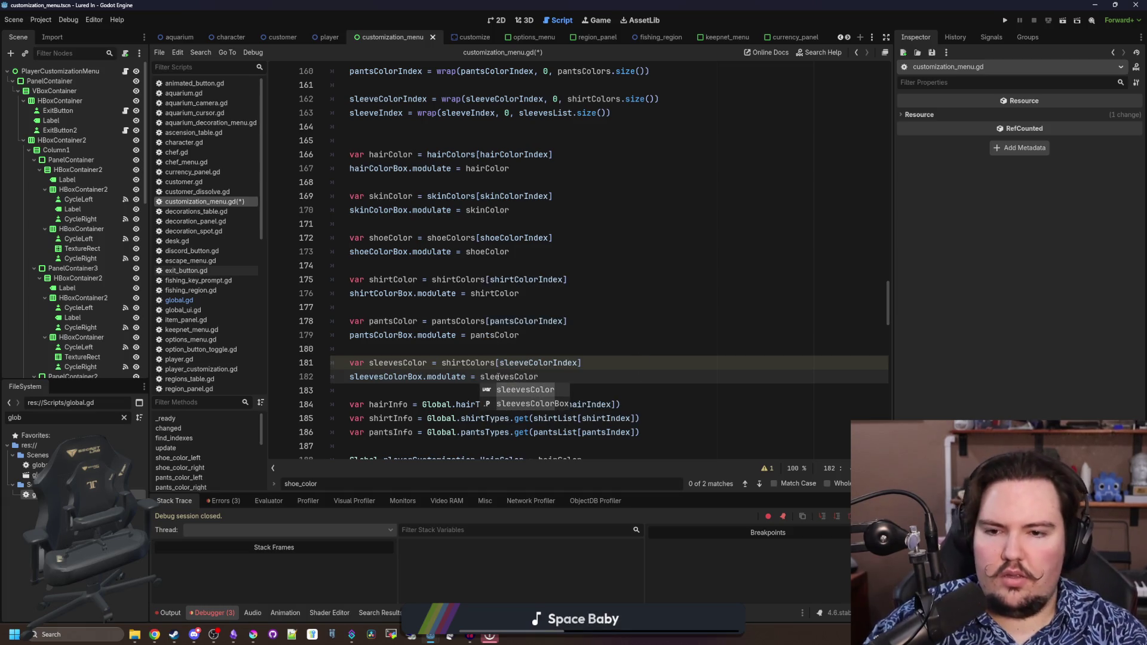
click(557, 353)
Inspect the menu root's exported slots and find the sleeves label and colour box nodes
click(60, 71)
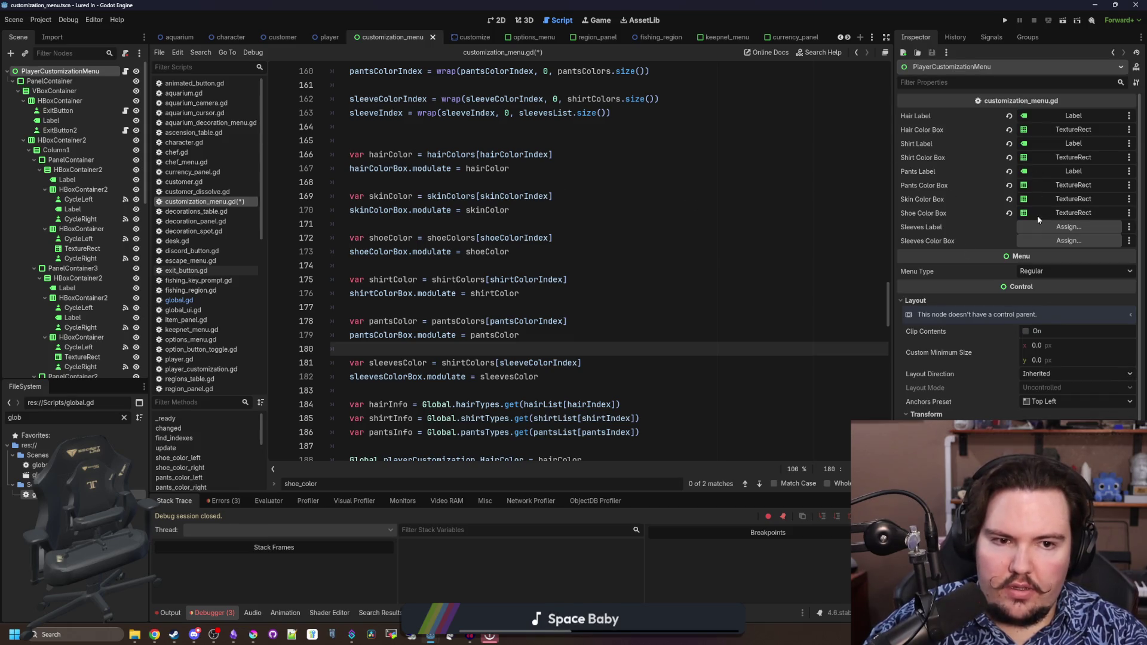
scroll(93, 310, down, 10)
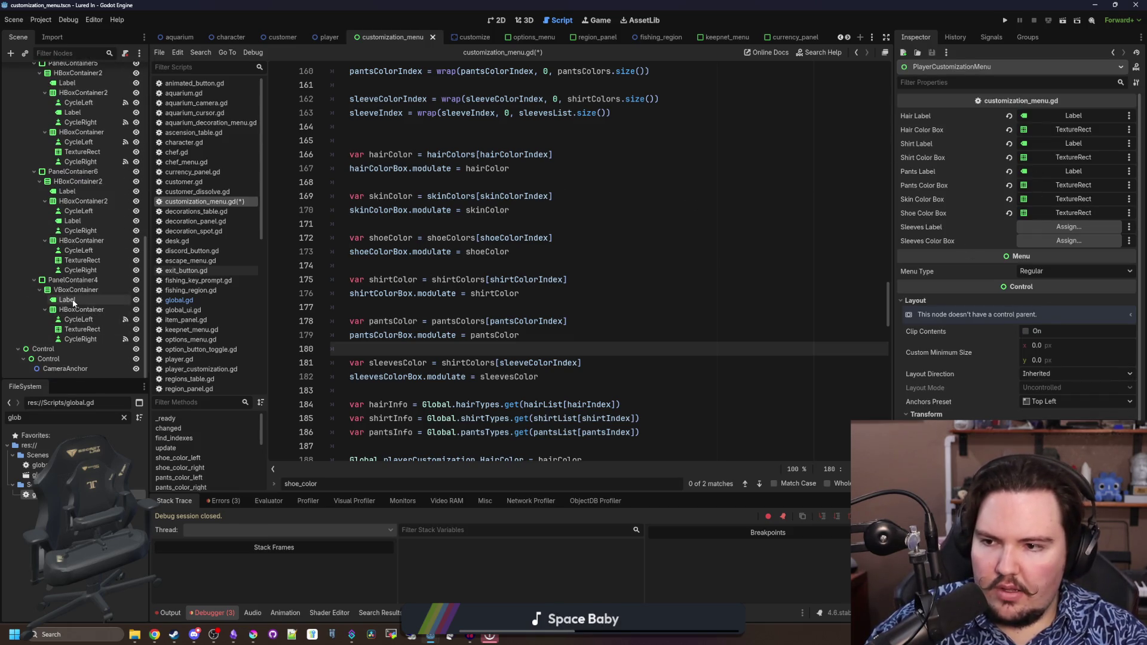
click(70, 301)
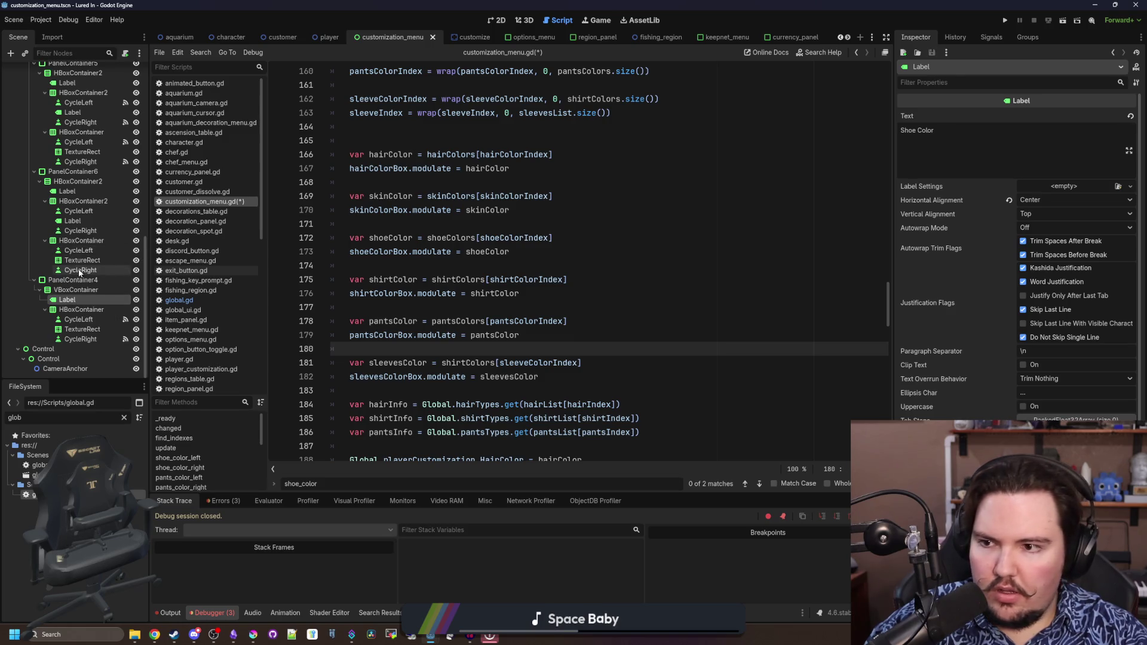
click(87, 220)
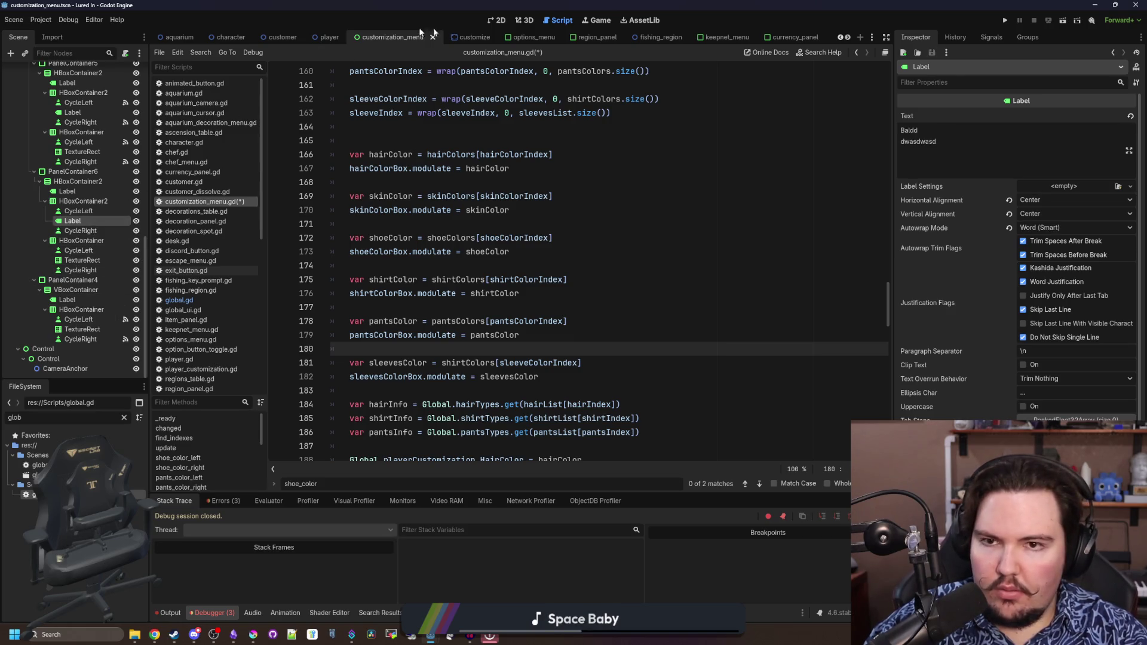
click(494, 21)
scroll(78, 222, up, 5)
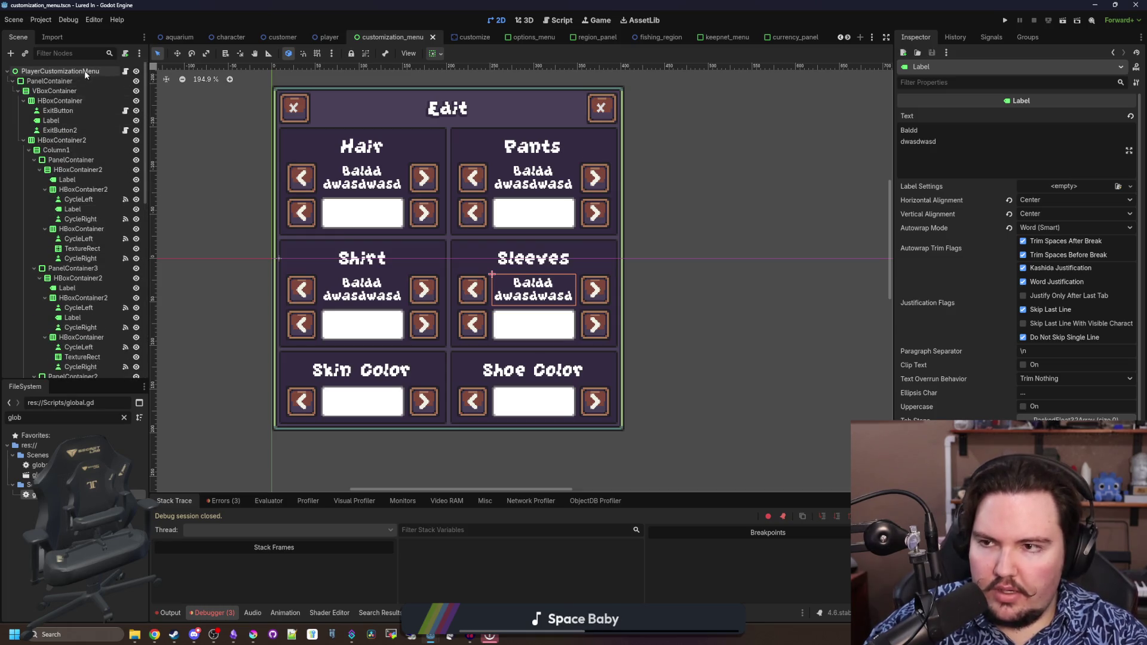
Assign the sleeves Label to Sleeves Label and the TextureRect to Sleeves Color Box
click(36, 72)
scroll(103, 226, down, 5)
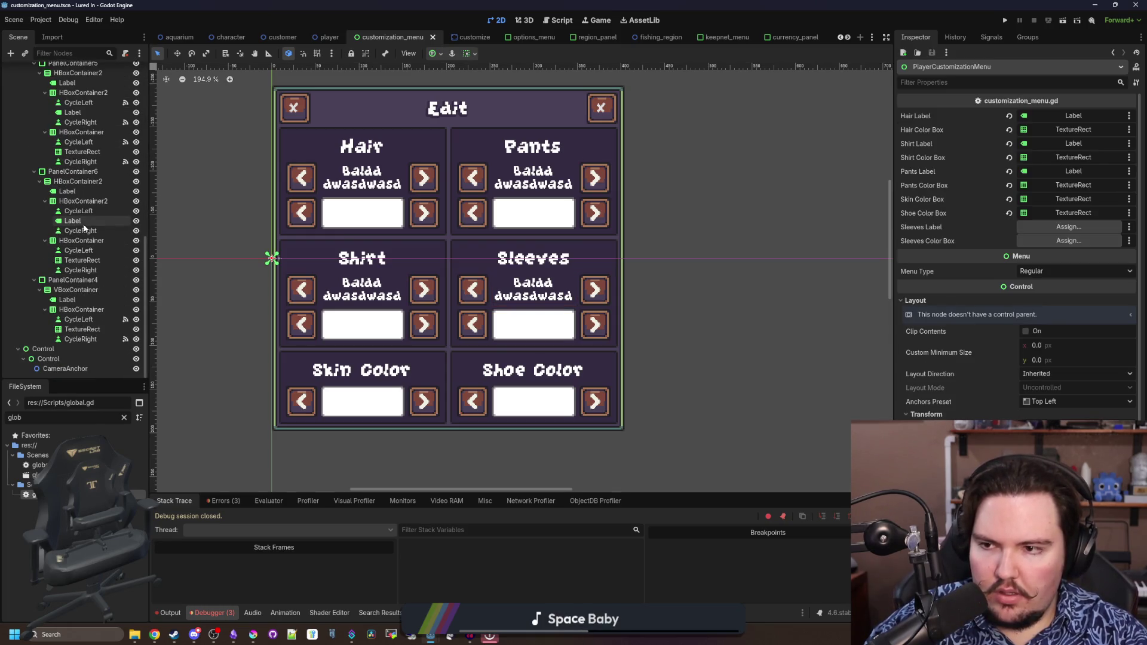
click(82, 221)
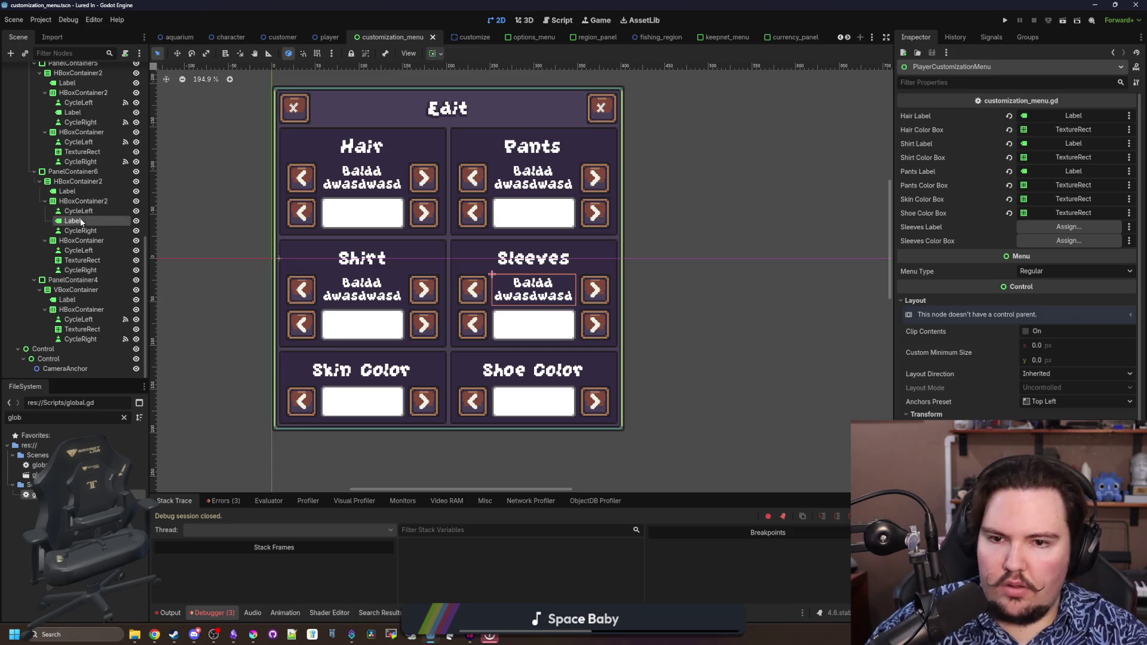
drag(82, 221, 1032, 233)
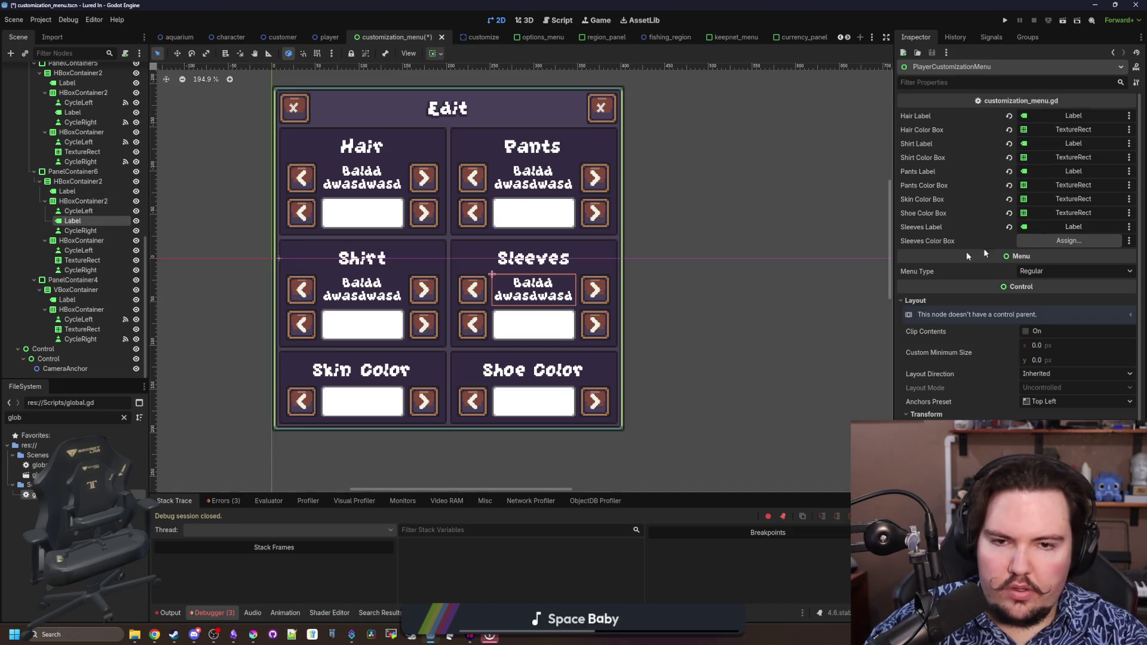
click(84, 260)
mouse_move(84, 261)
mouse_down()
mouse_move(1039, 263)
mouse_move(1069, 241)
mouse_up()
scroll(78, 133, up, 10)
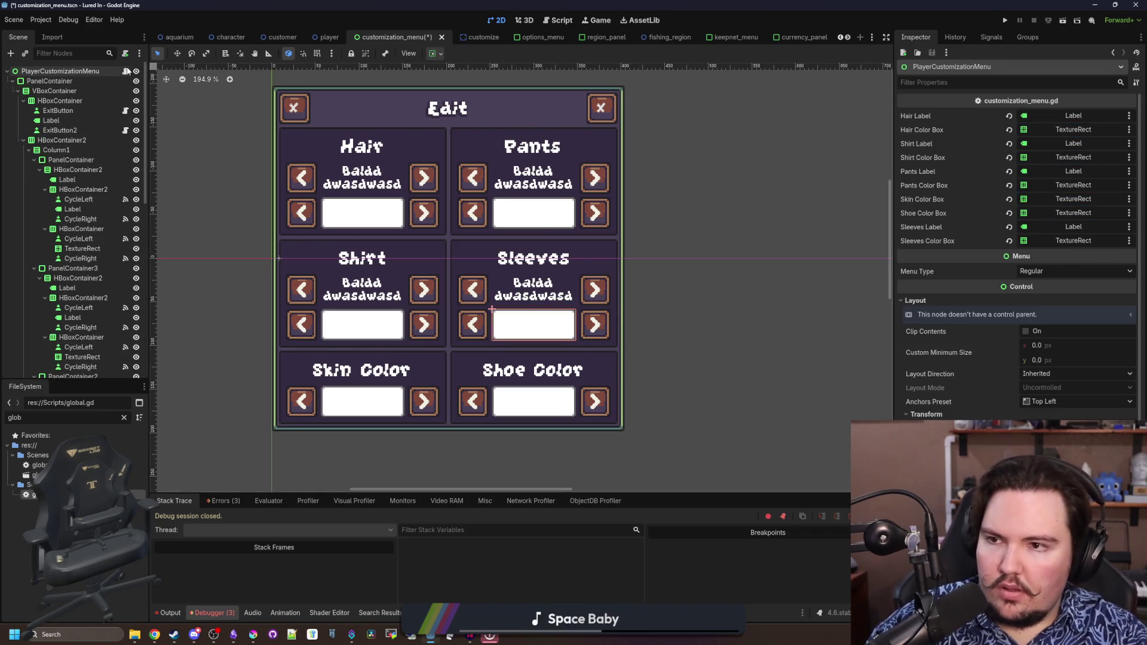
click(125, 71)
scroll(491, 309, down, 4)
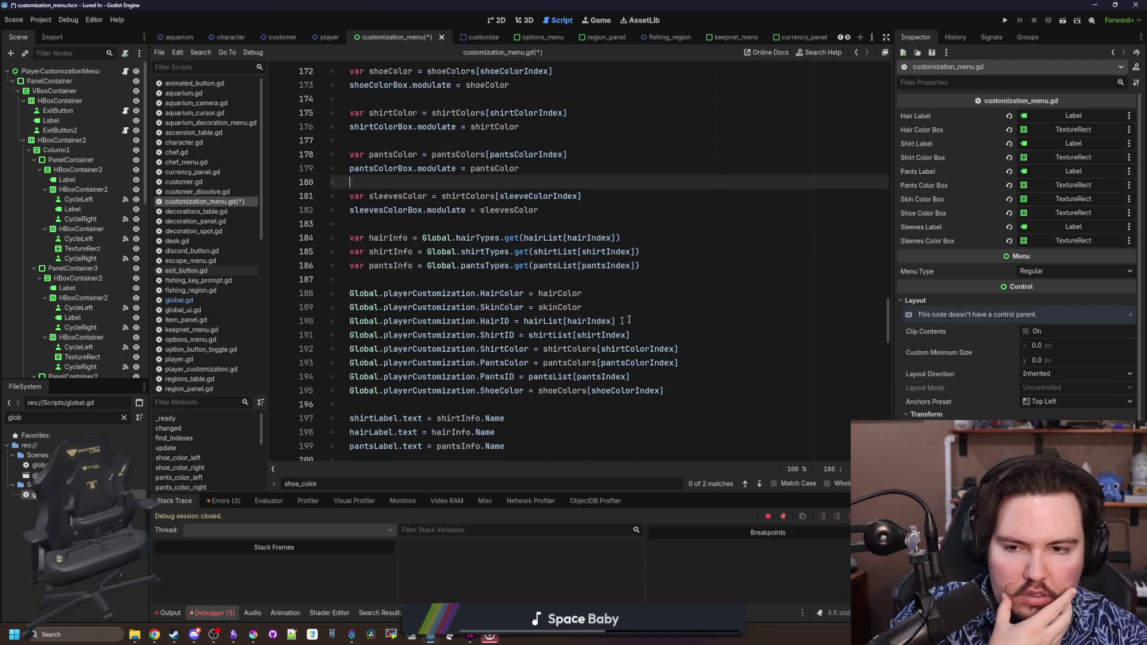
Add the line Customization.SleevesID = sleevesList[sleeveIndex] in update()
click(656, 271)
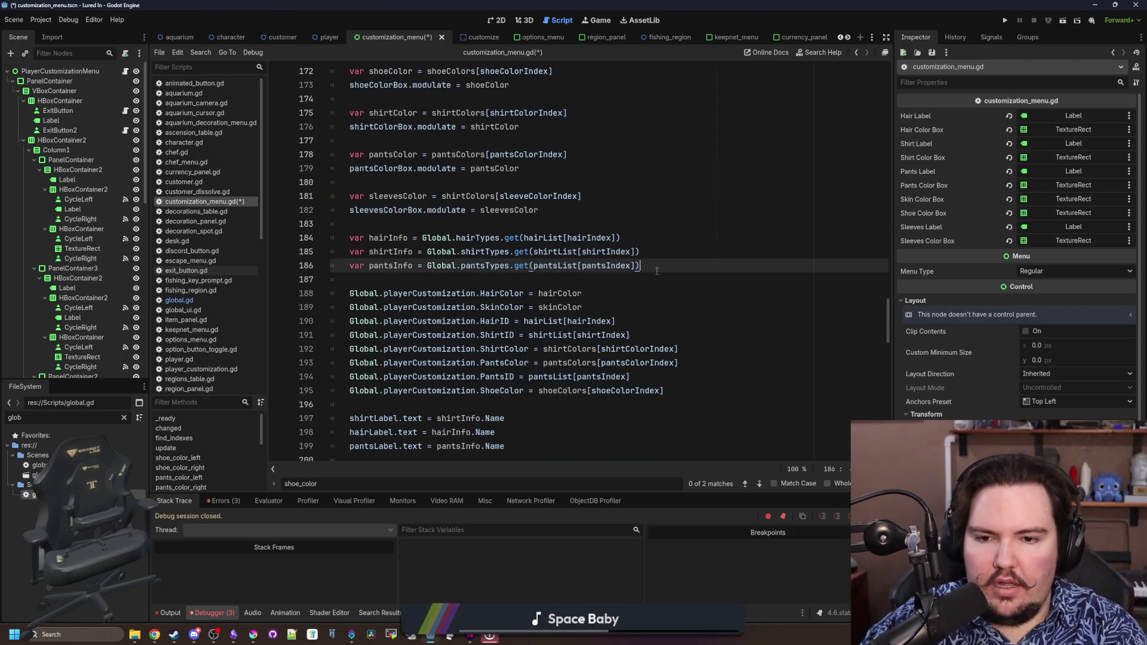
scroll(656, 271, down, 3)
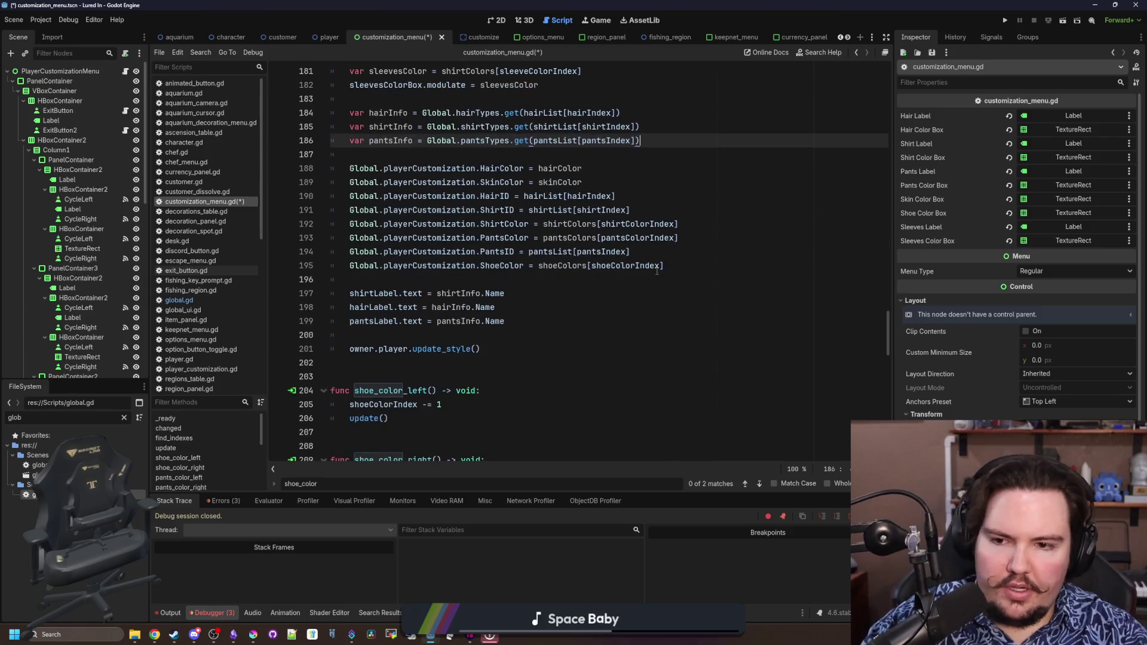
scroll(644, 289, up, 3)
scroll(658, 299, down, 1)
click(695, 354)
key(Return)
text(Global.player)
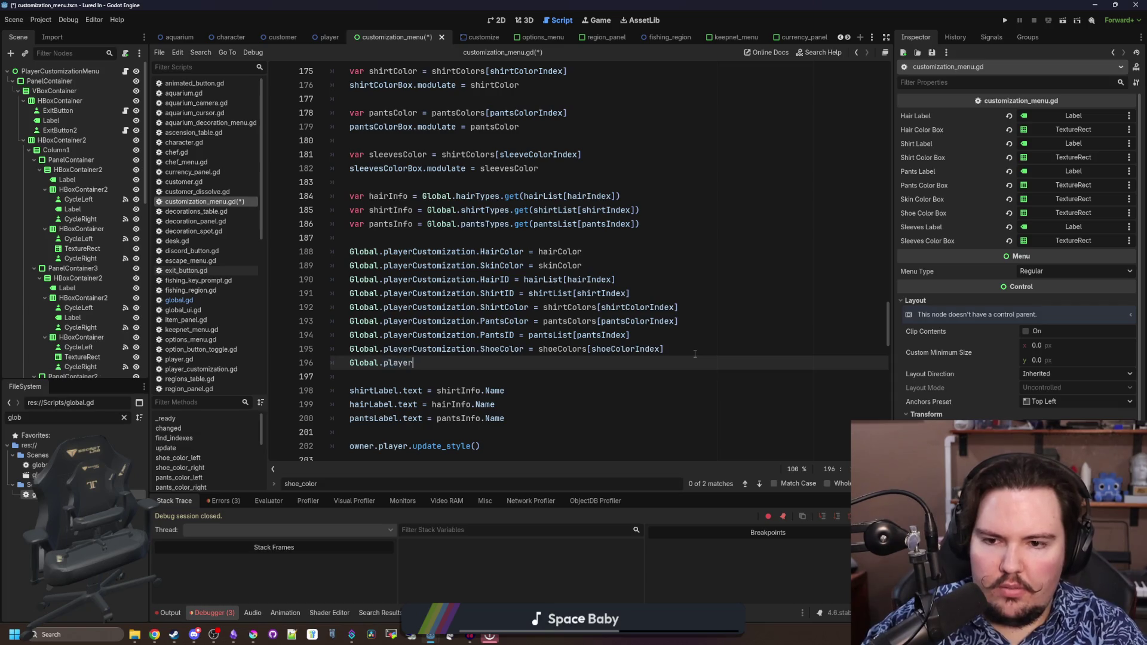
text(Customization.SleevesID)
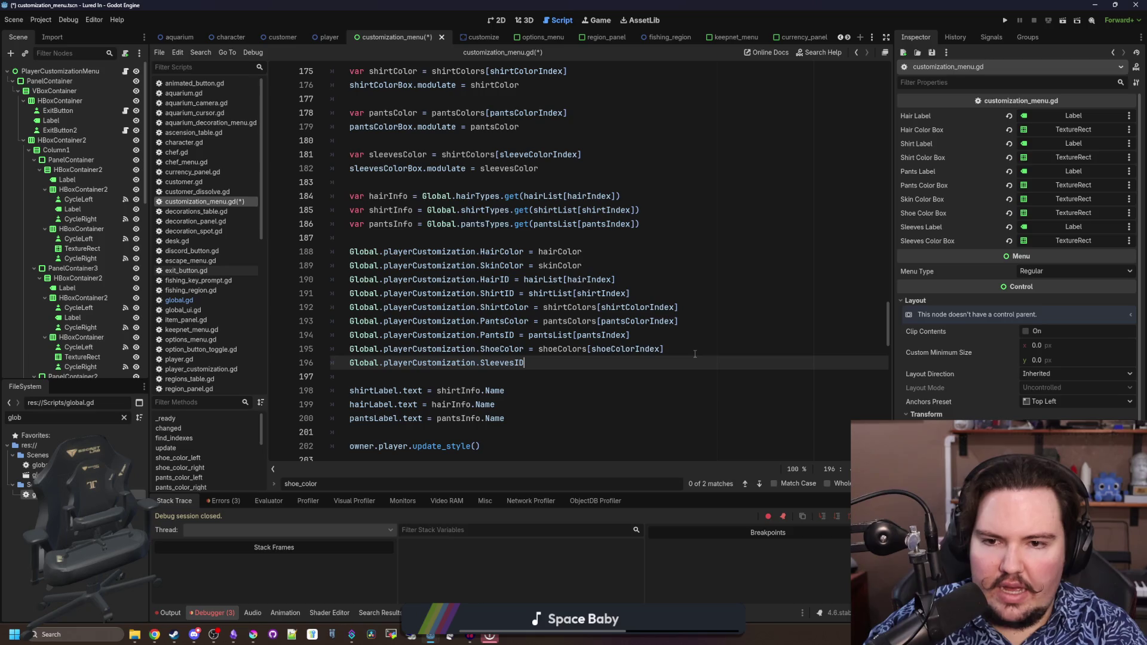
text( = sleevesList[s)
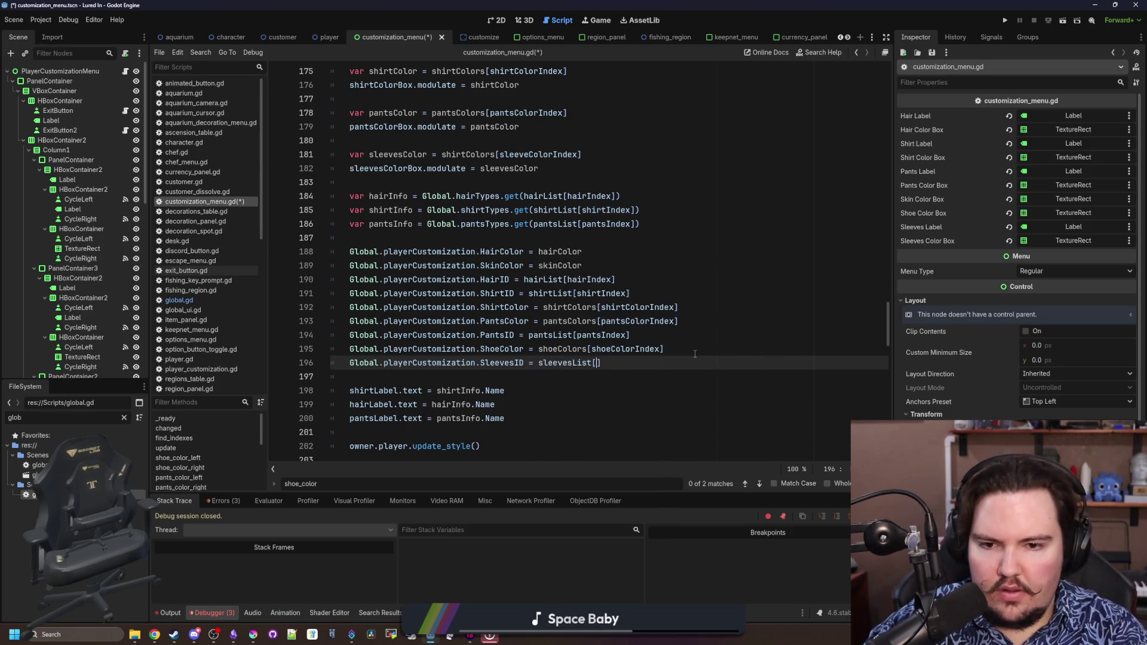
text(leeves)
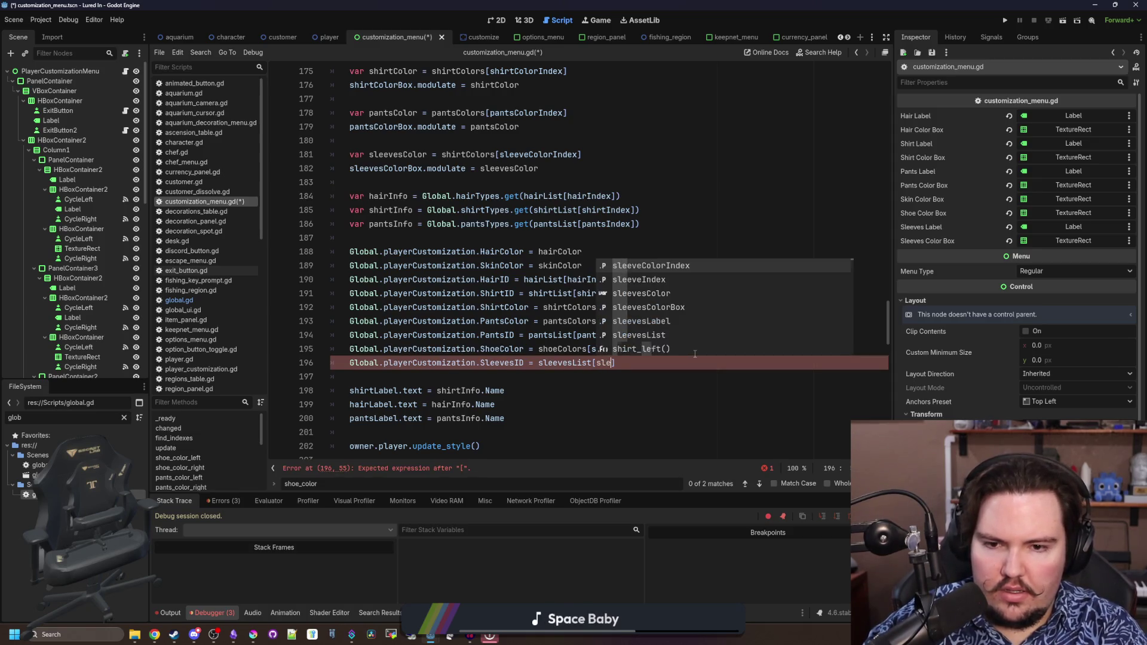
key(Down)
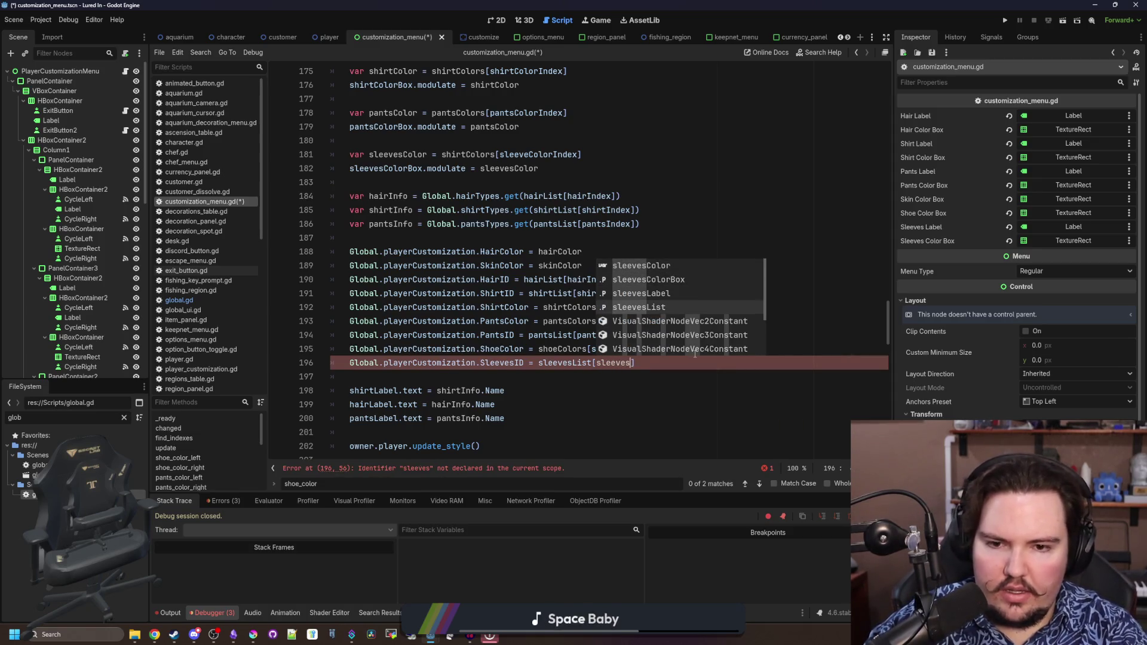
key(Escape)
text(ndex)
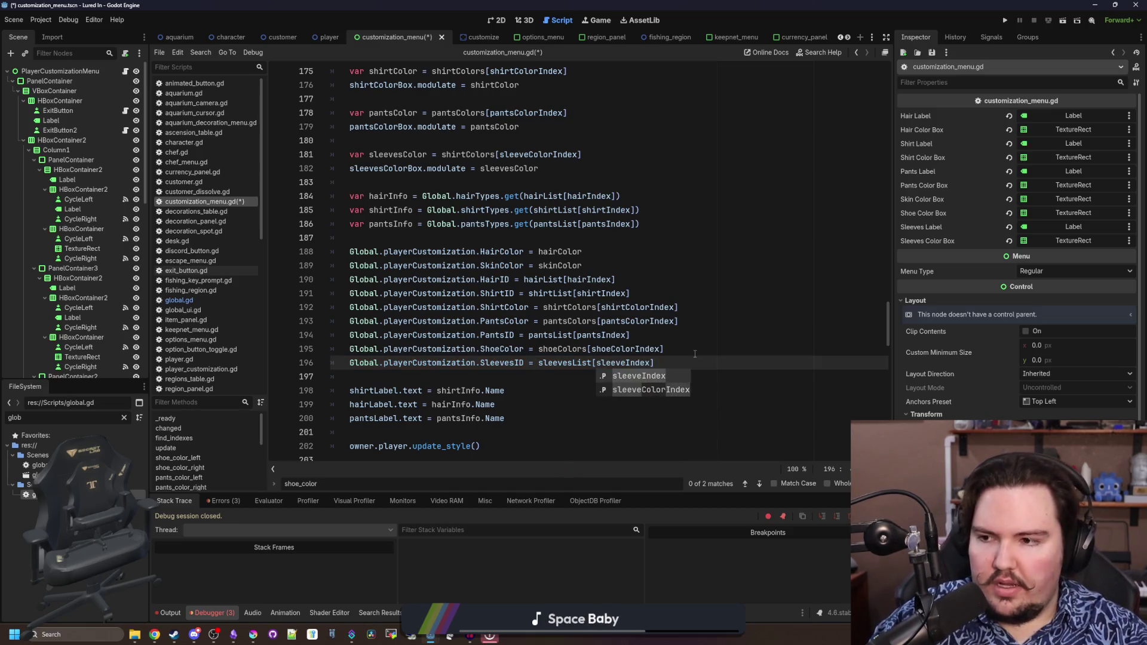
click(695, 354)
click(660, 307)
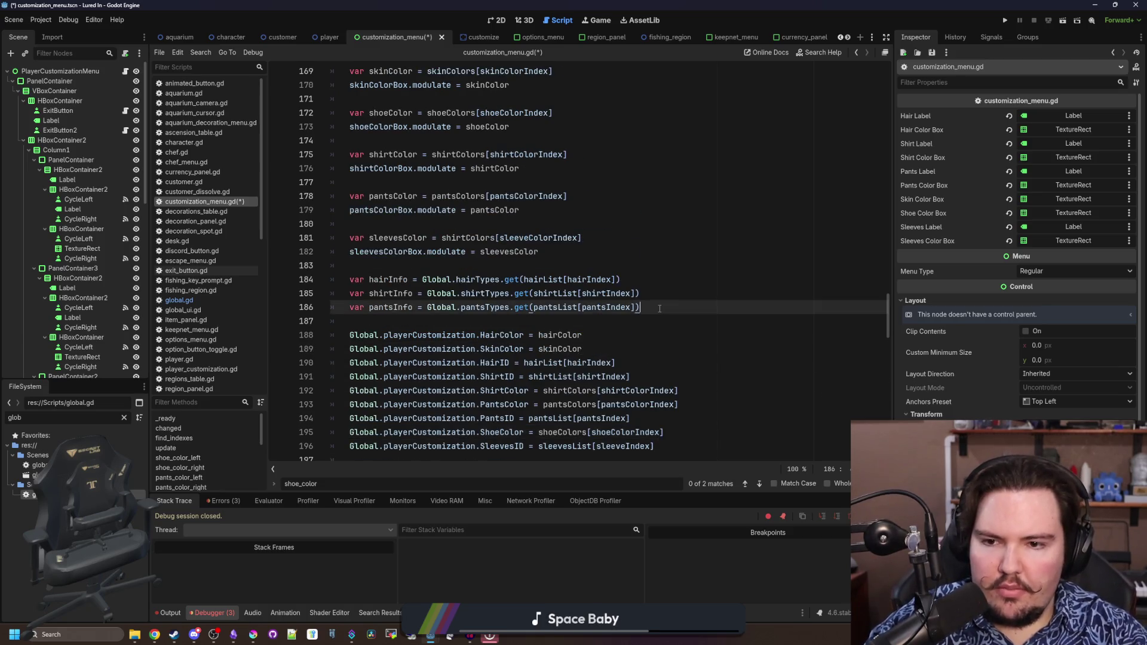
key(Up)
key(Up)
key(Up)
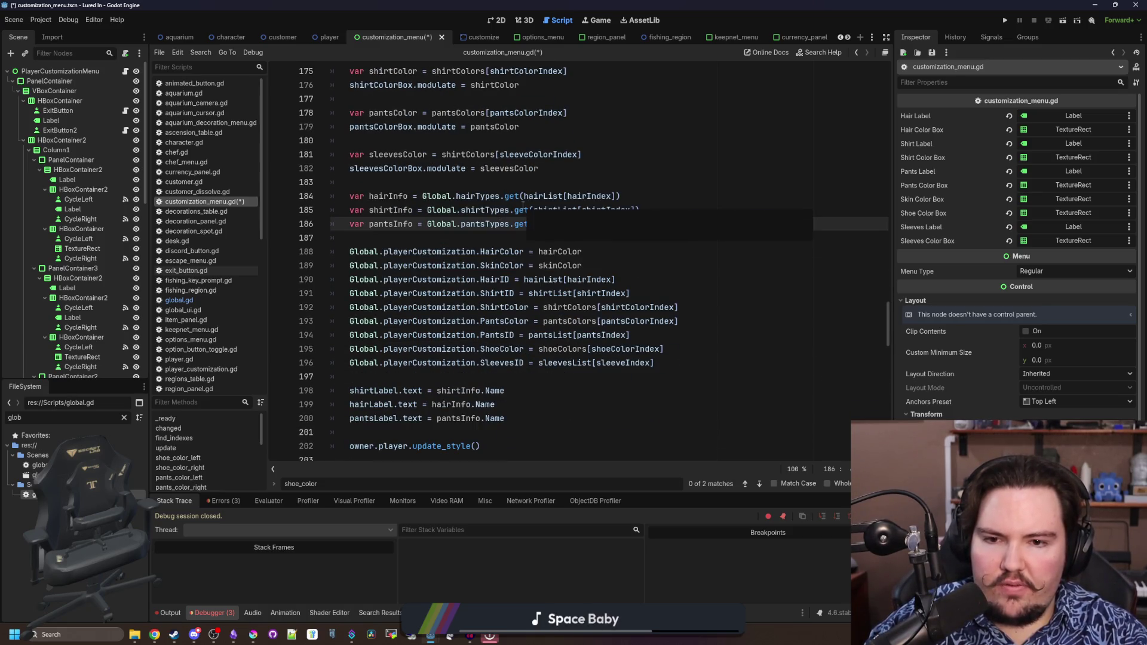
Add a var sleevesInfo lookup from Global.sleevesTypes using sleevesList
scroll(523, 205, down, 1)
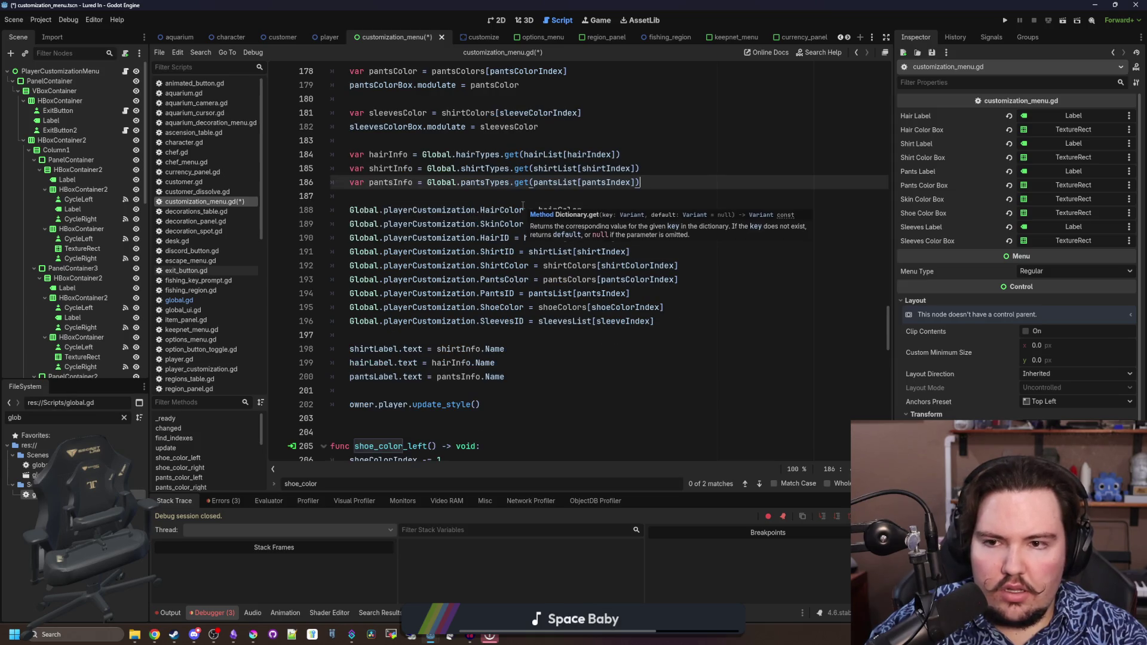
click(455, 199)
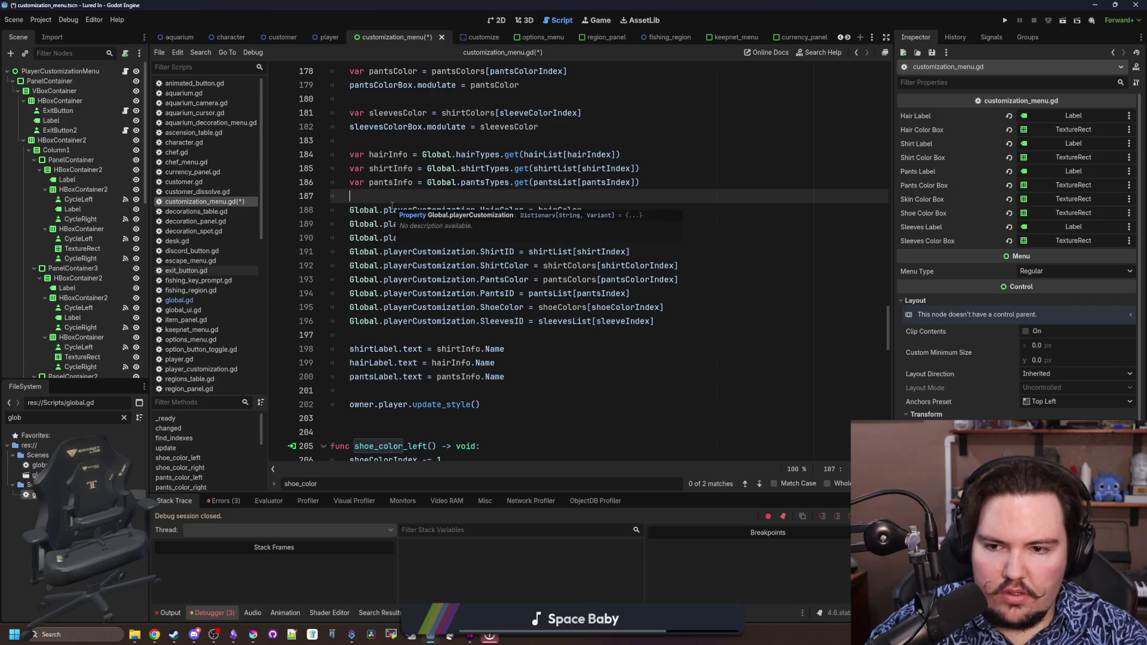
click(541, 378)
click(676, 183)
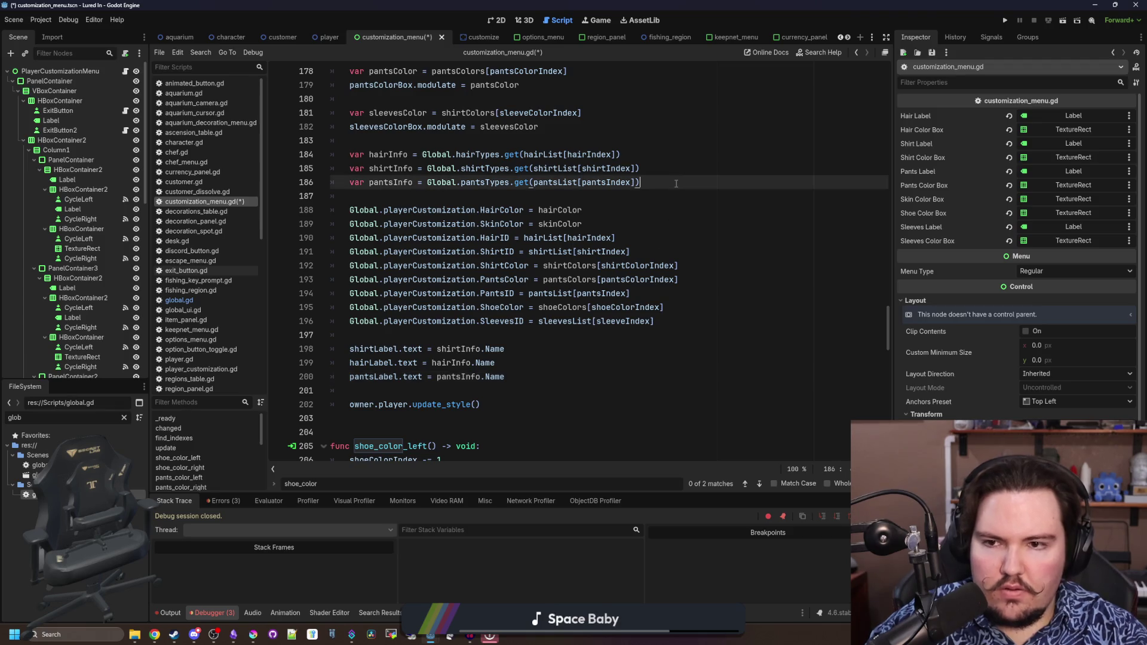
key(Return)
text(var )
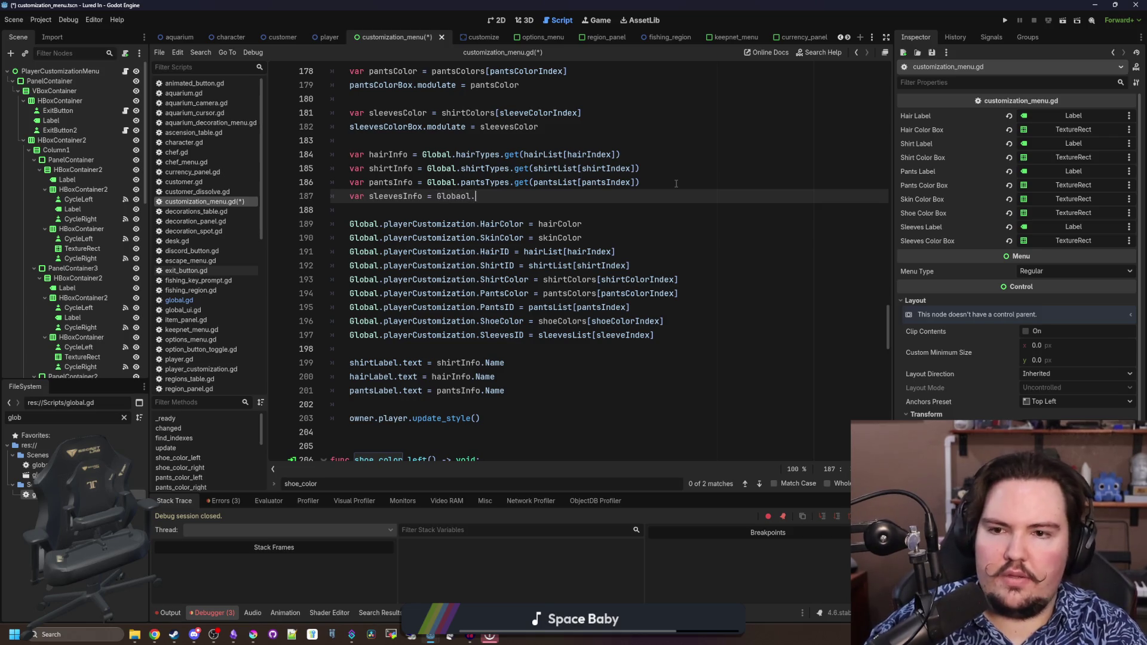
text(slee)
key(Return)
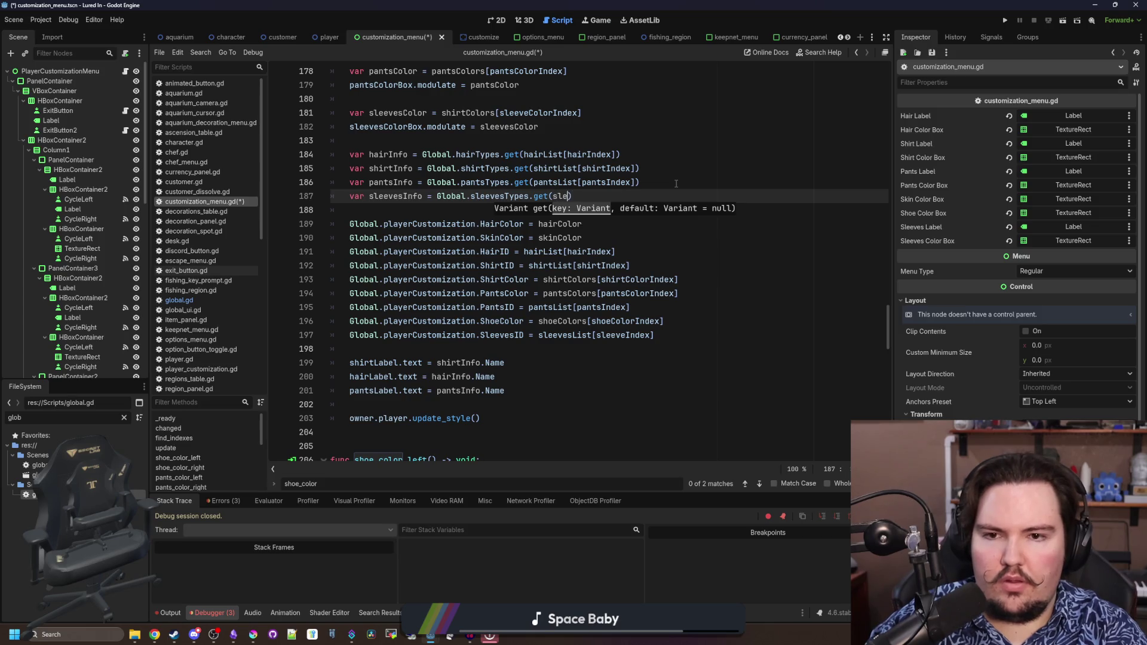
text(evesL)
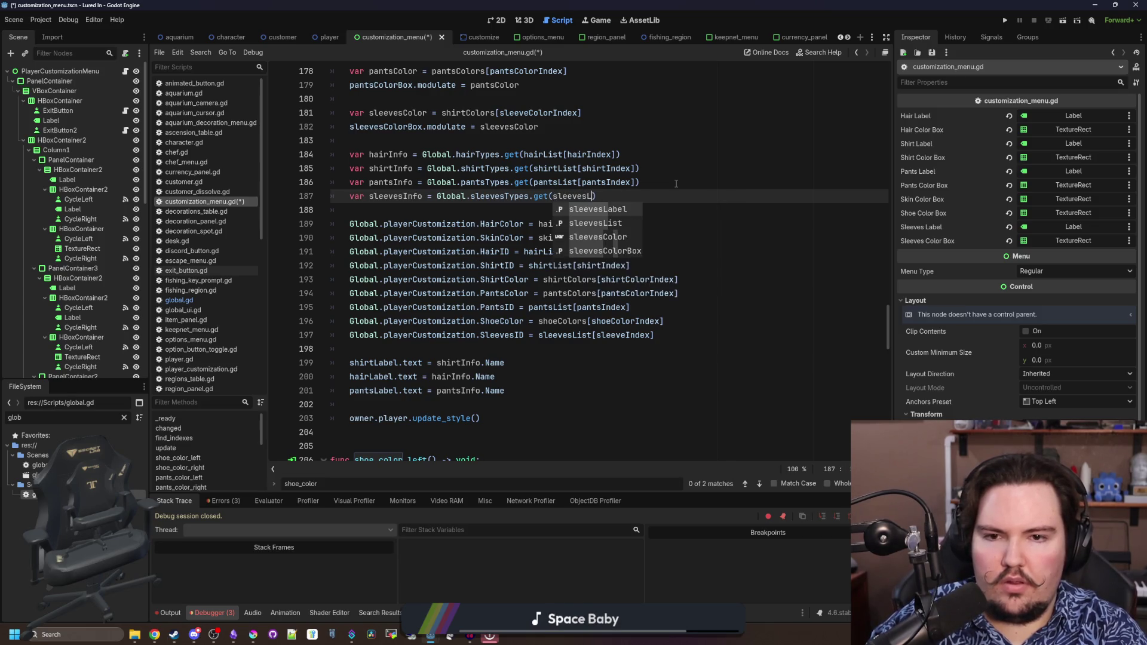
key(Down)
key(Return)
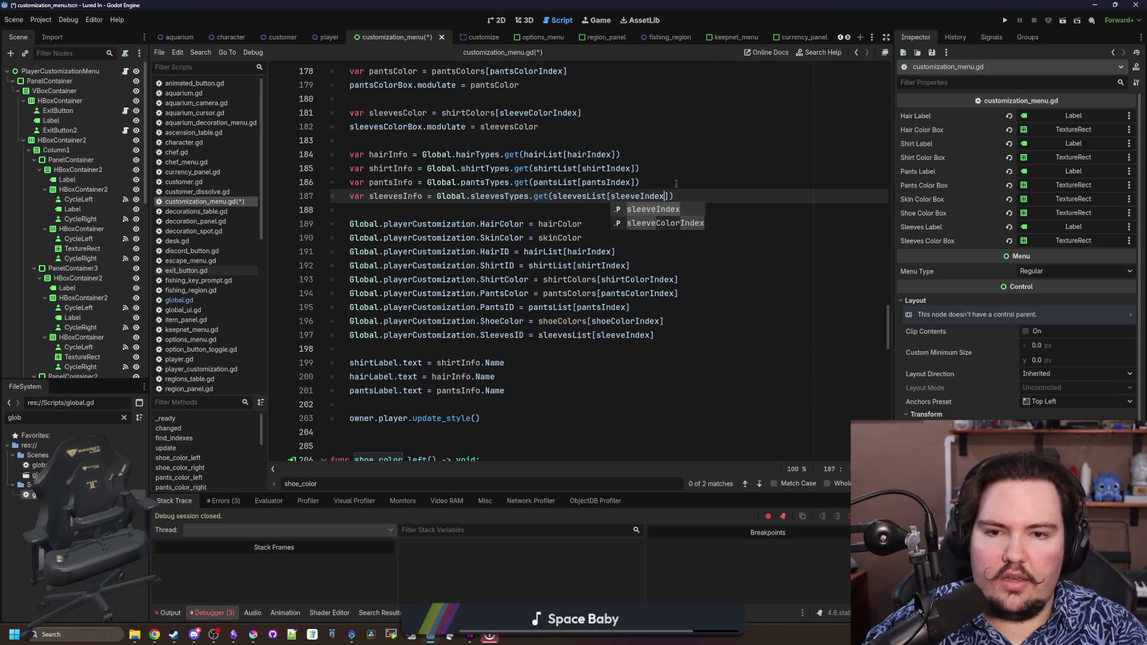
click(676, 184)
Set sleevesLabel.text to sleevesInfo.Name and save the script
scroll(577, 227, down, 2)
click(529, 302)
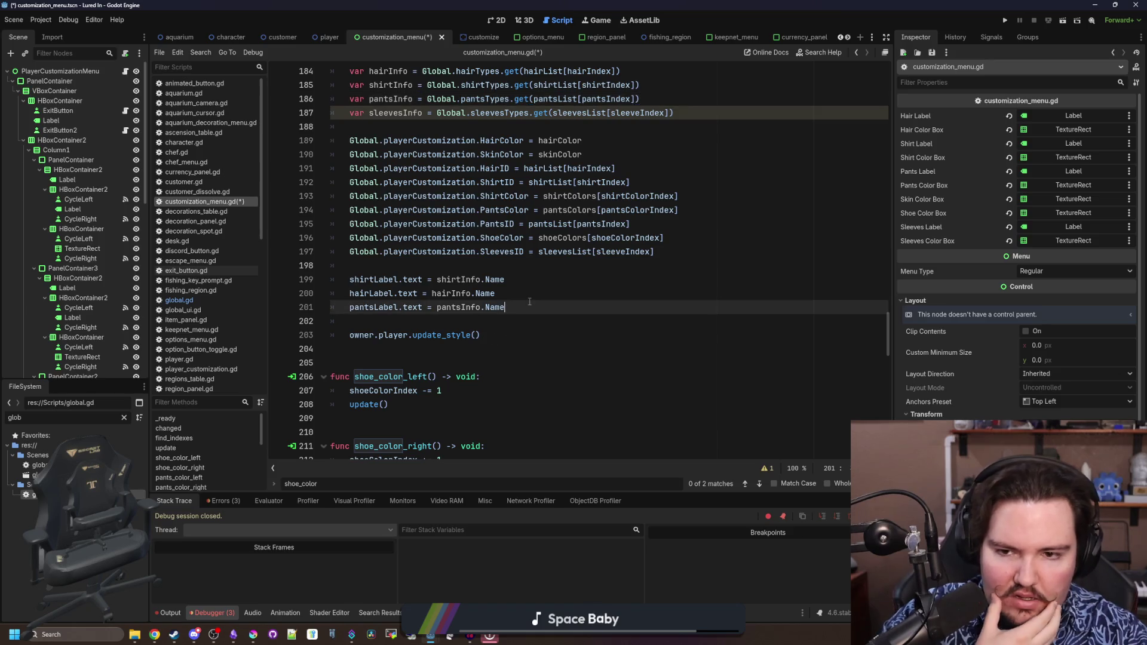
key(Return)
text(sleevesL)
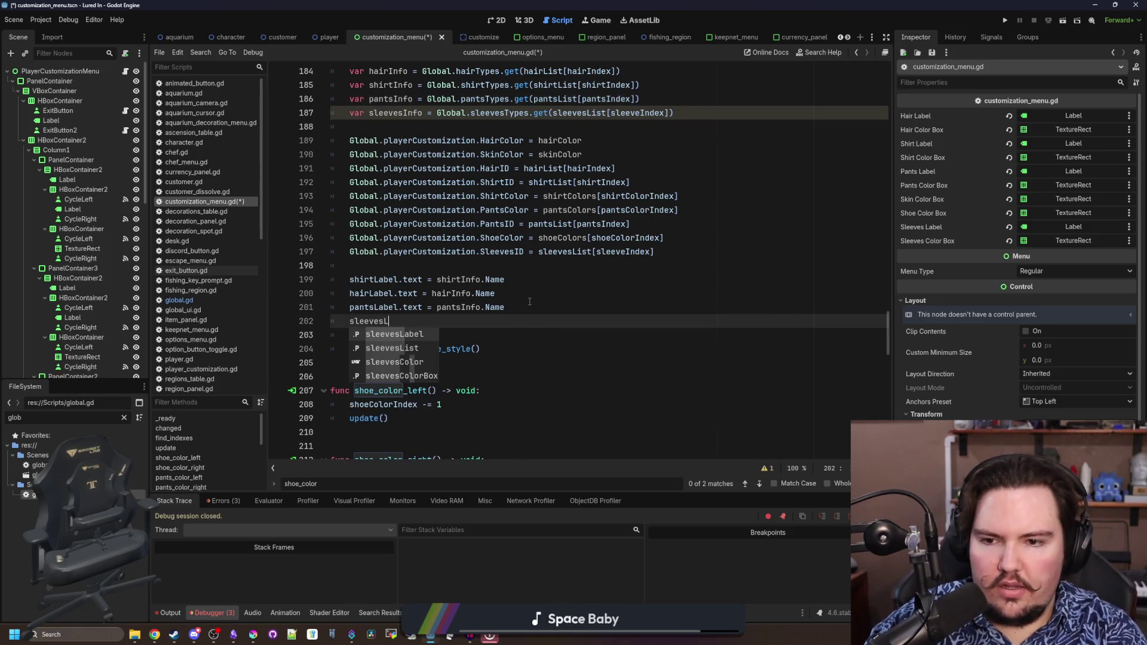
key(Return)
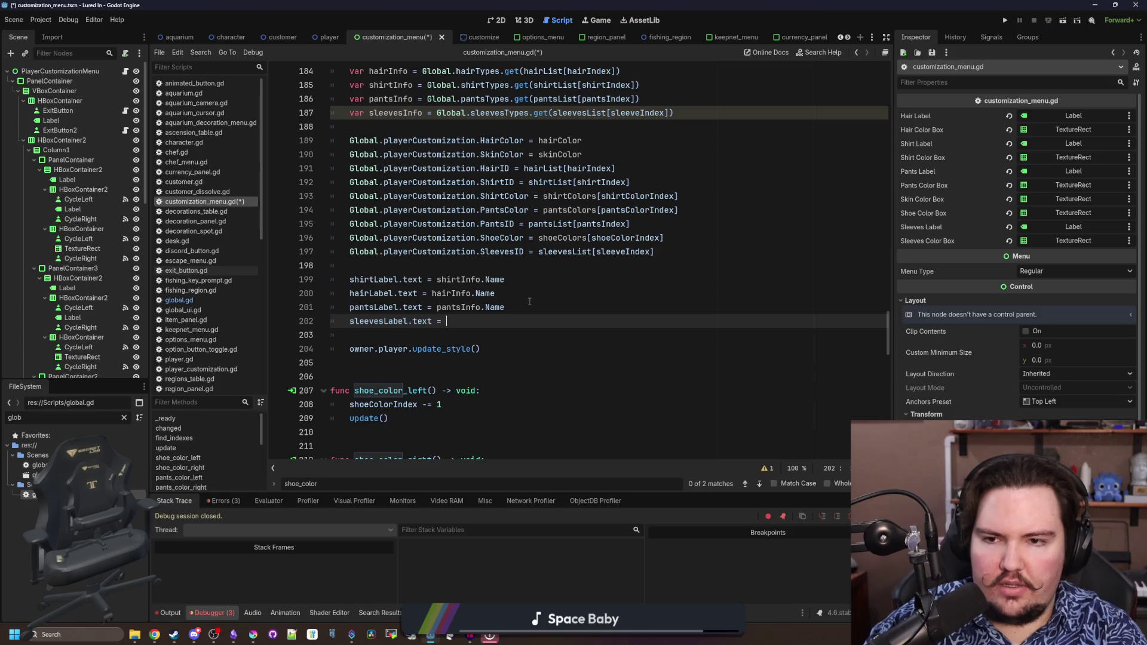
text(sleevesInfo.Name)
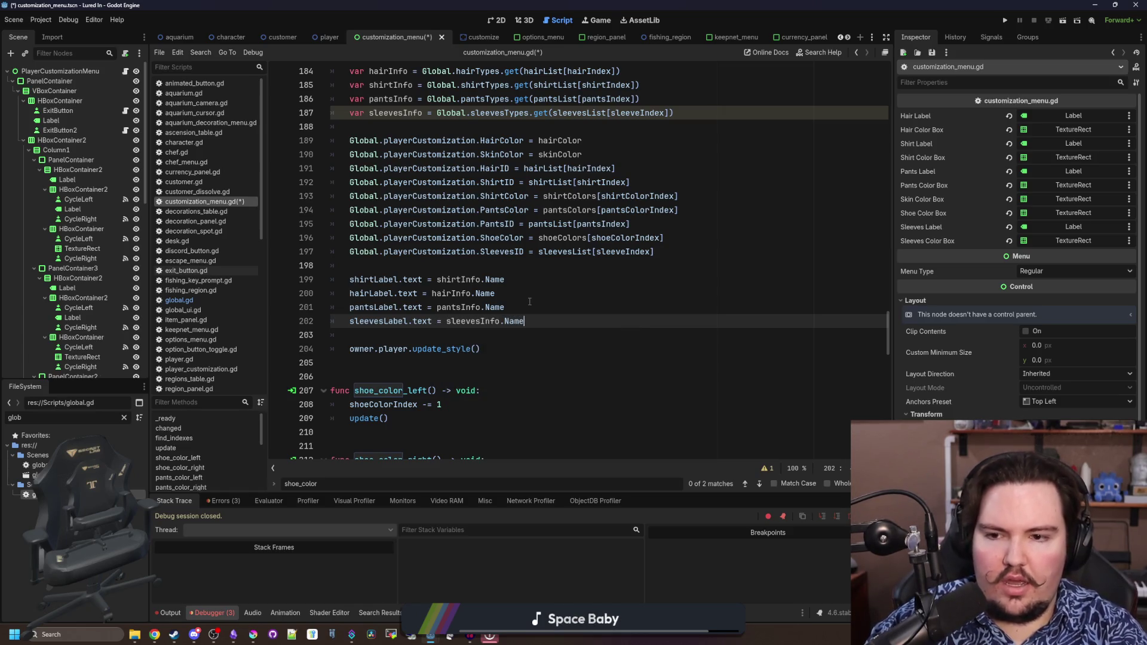
key(Up)
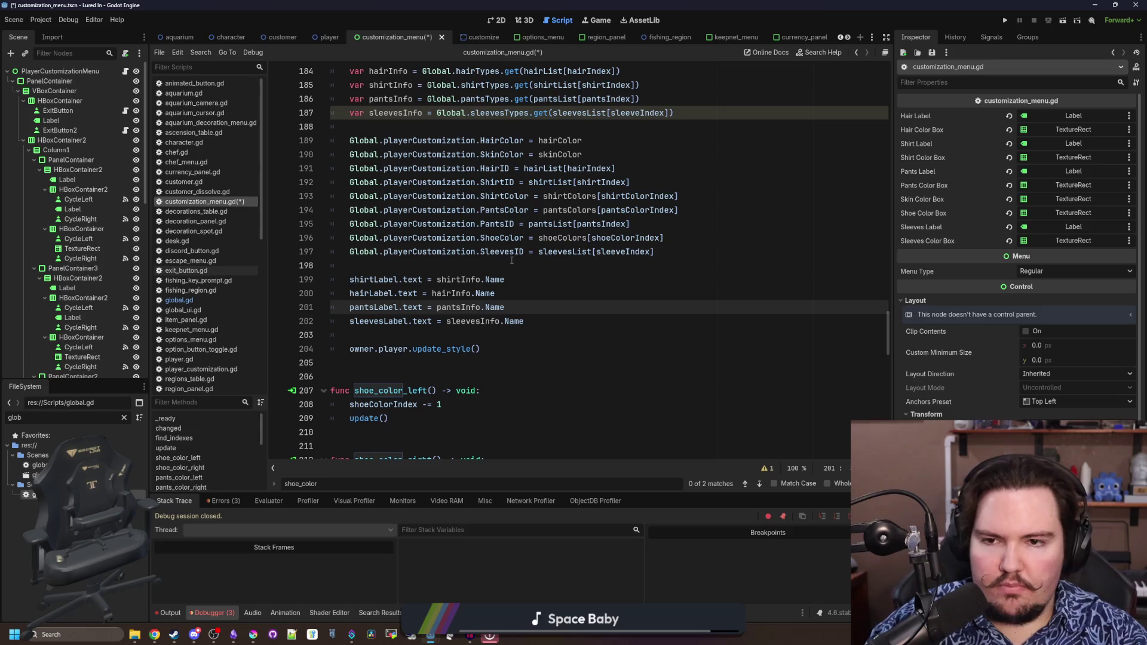
click(511, 261)
scroll(419, 287, down, 1)
key(ctrl+s)
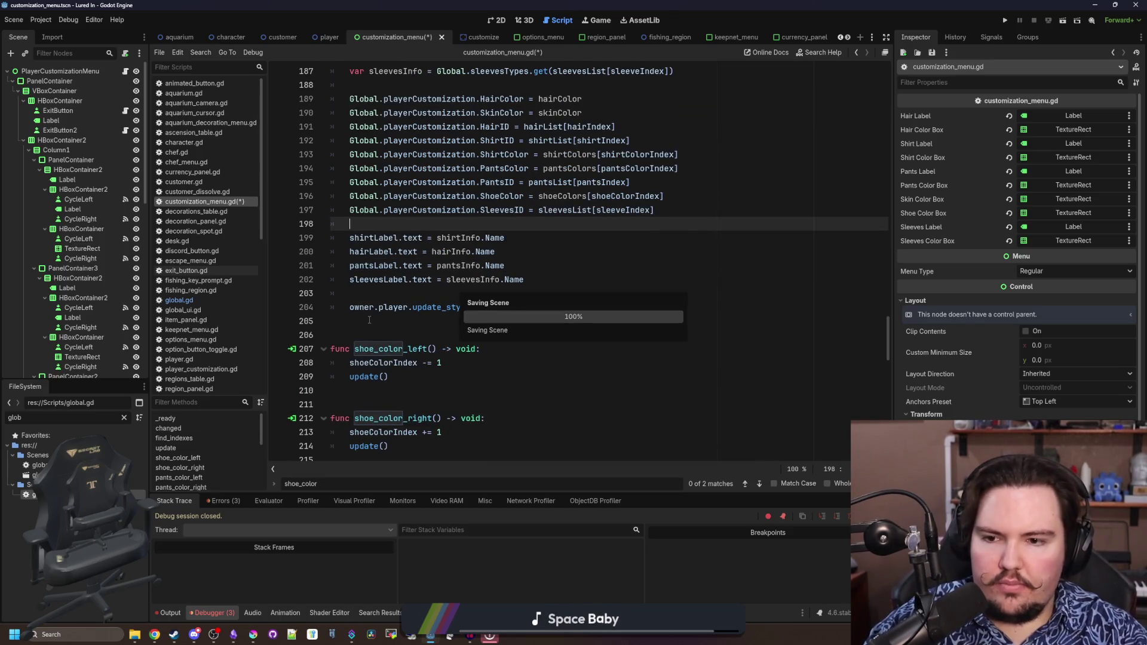
scroll(376, 322, down, 2)
Paste a copy of the shoe and pants colour functions above the originals
drag(398, 365, 330, 266)
scroll(413, 359, down, 3)
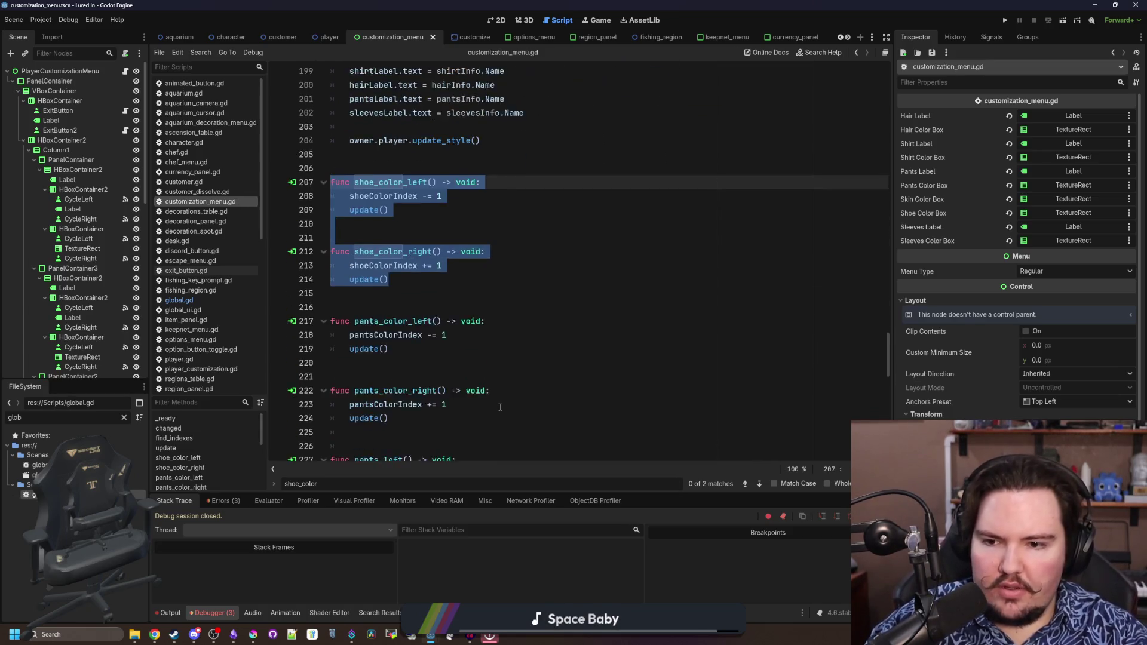
click(414, 390)
drag(413, 379, 333, 126)
key(ctrl+c)
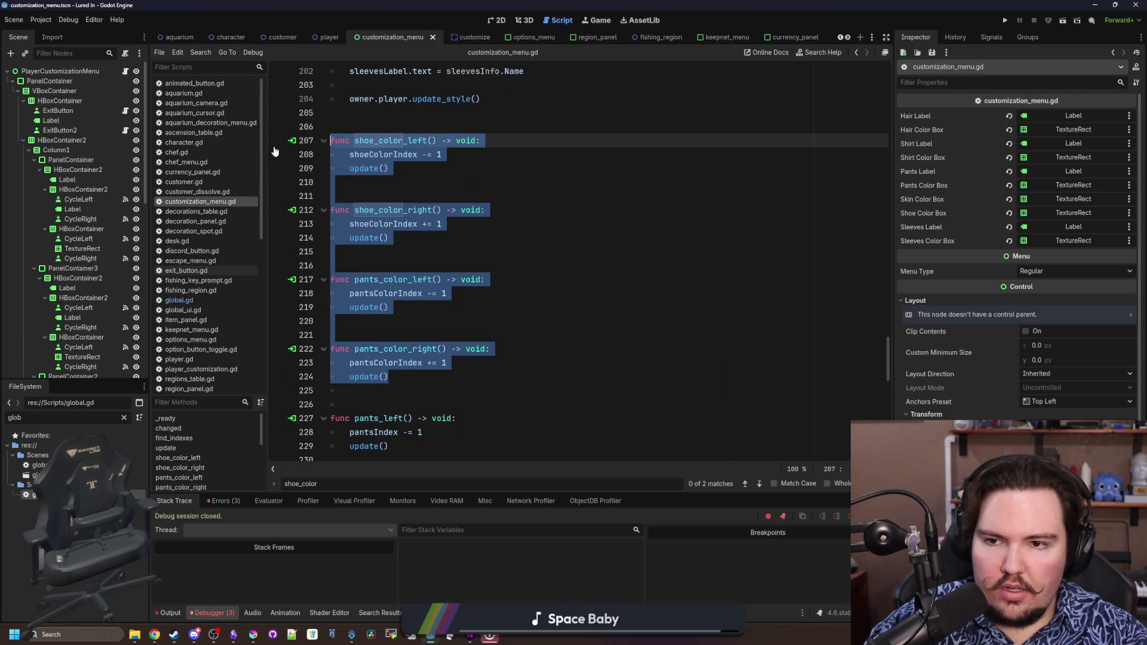
click(333, 123)
key(Return)
key(Return)
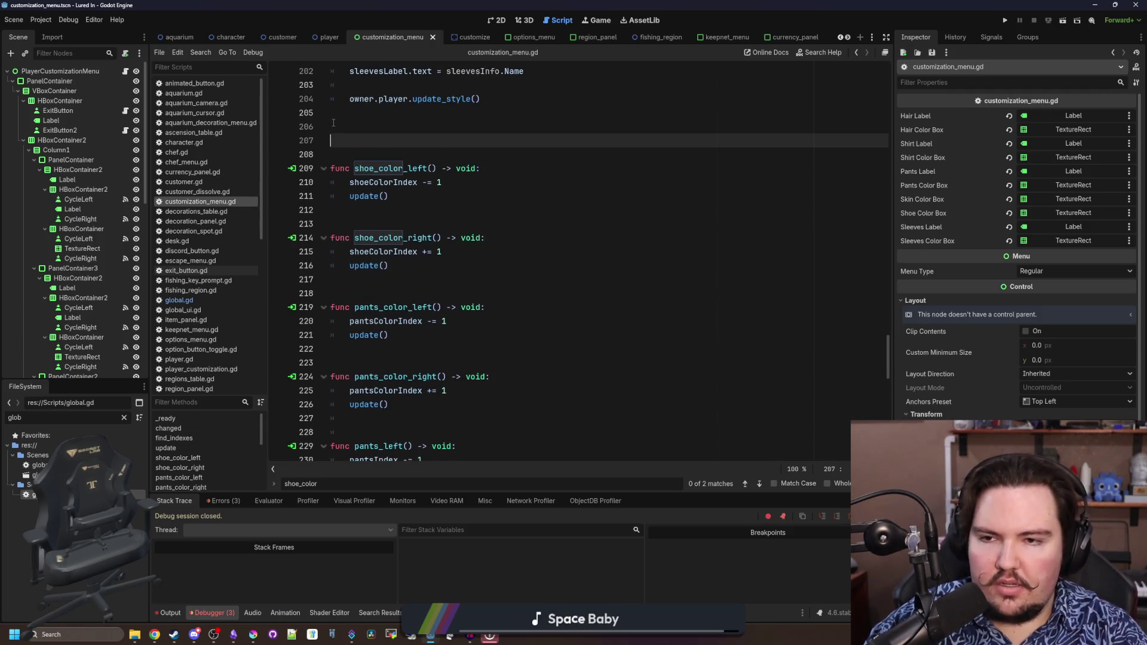
key(ctrl+v)
Rename the copies to sleeves_color_left, sleeves_color_right, sleeves_left and sleeves_right
click(374, 140)
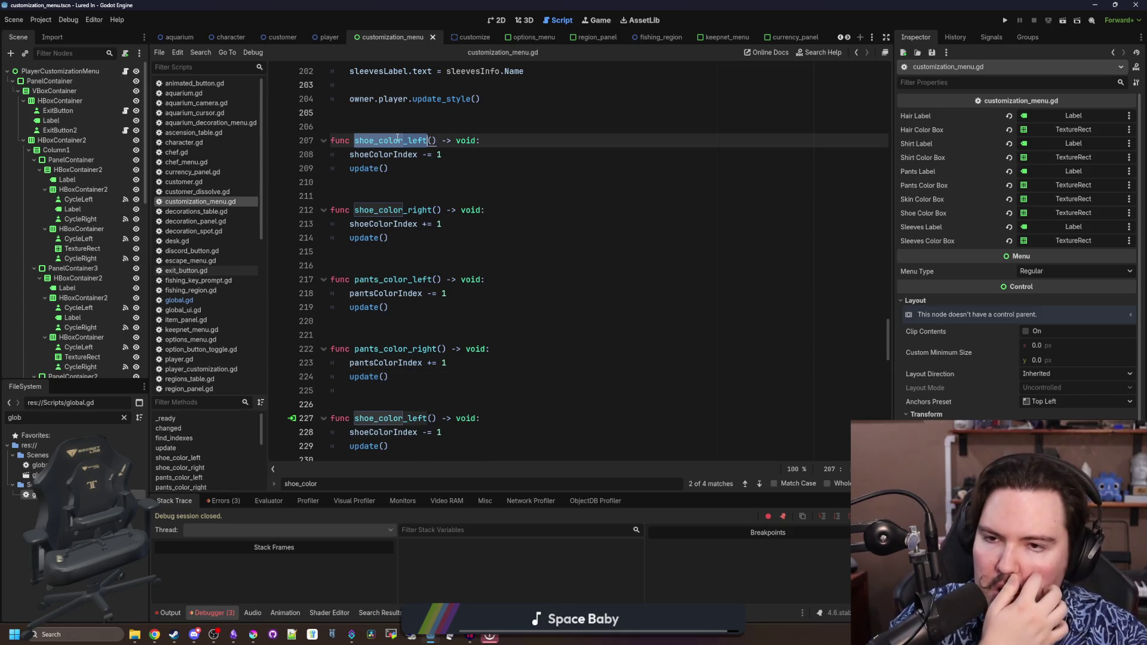
key(BackSpace)
key(BackSpace)
key(BackSpace)
text(leeves)
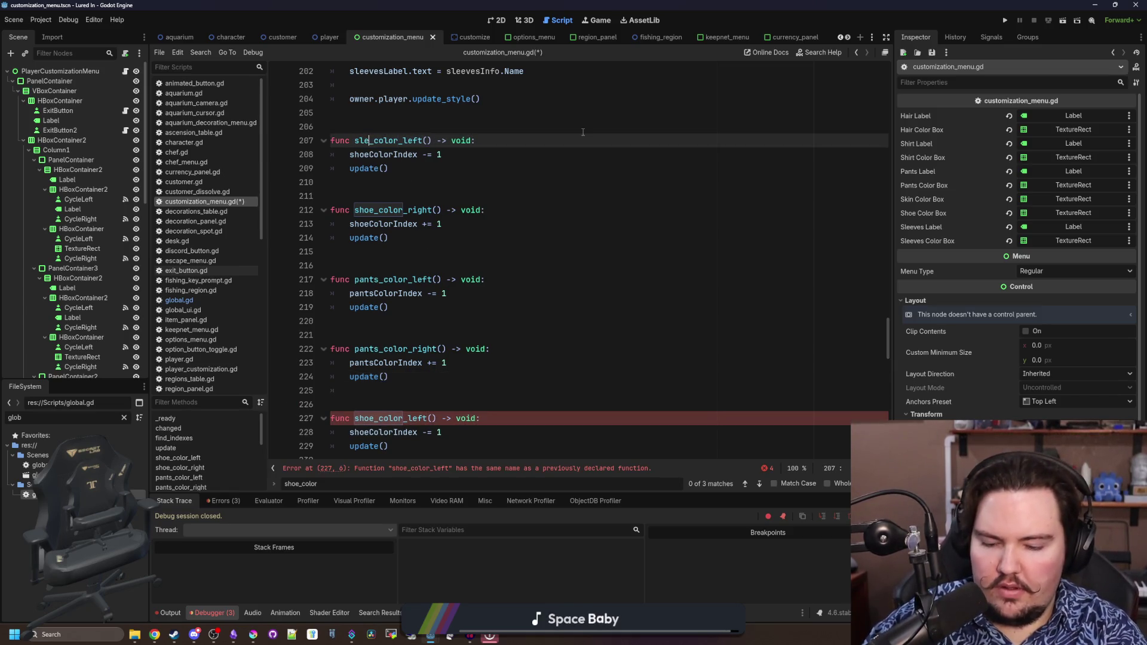
click(379, 210)
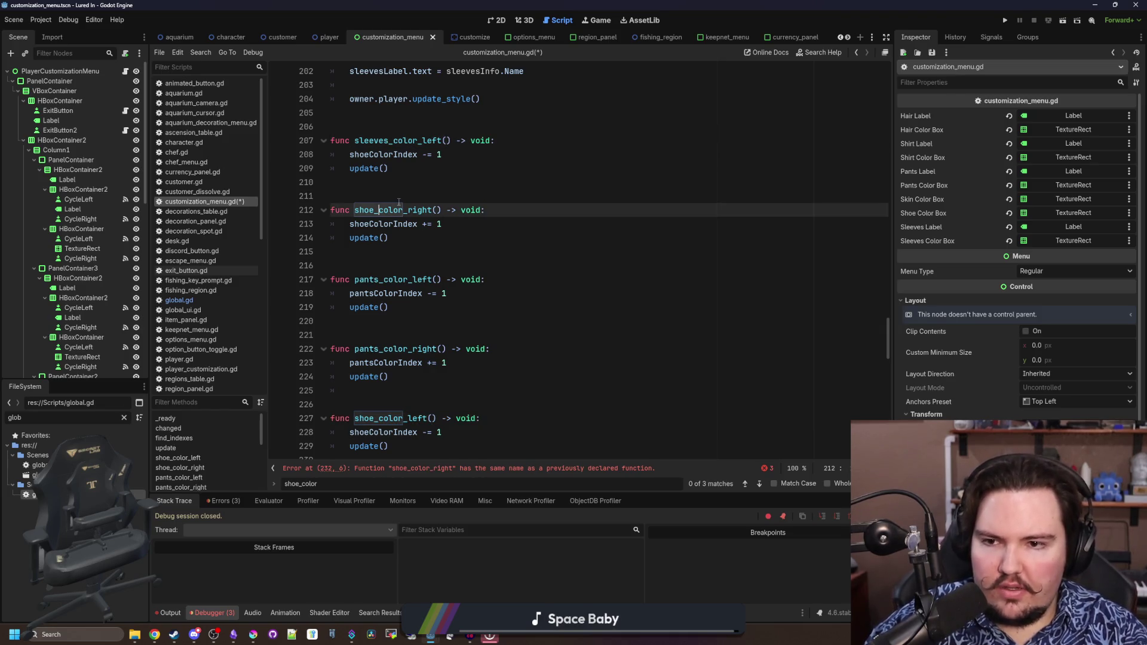
key(BackSpace)
key(BackSpace)
key(BackSpace)
text(sleeves)
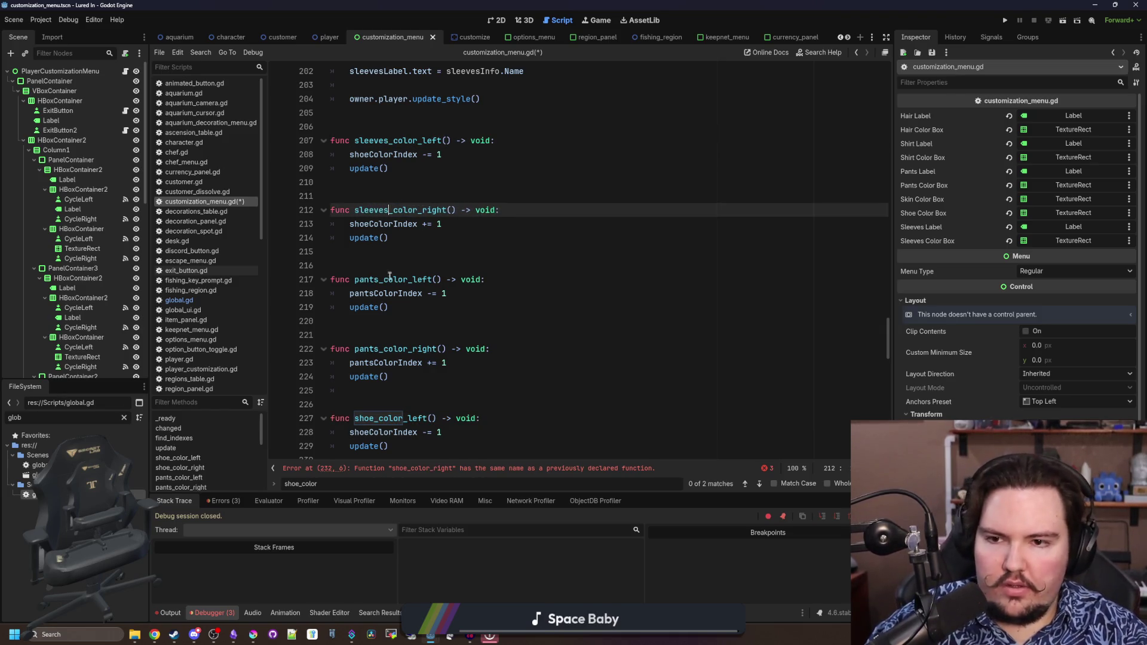
click(409, 280)
drag(409, 279, 354, 279)
text(sleeves)
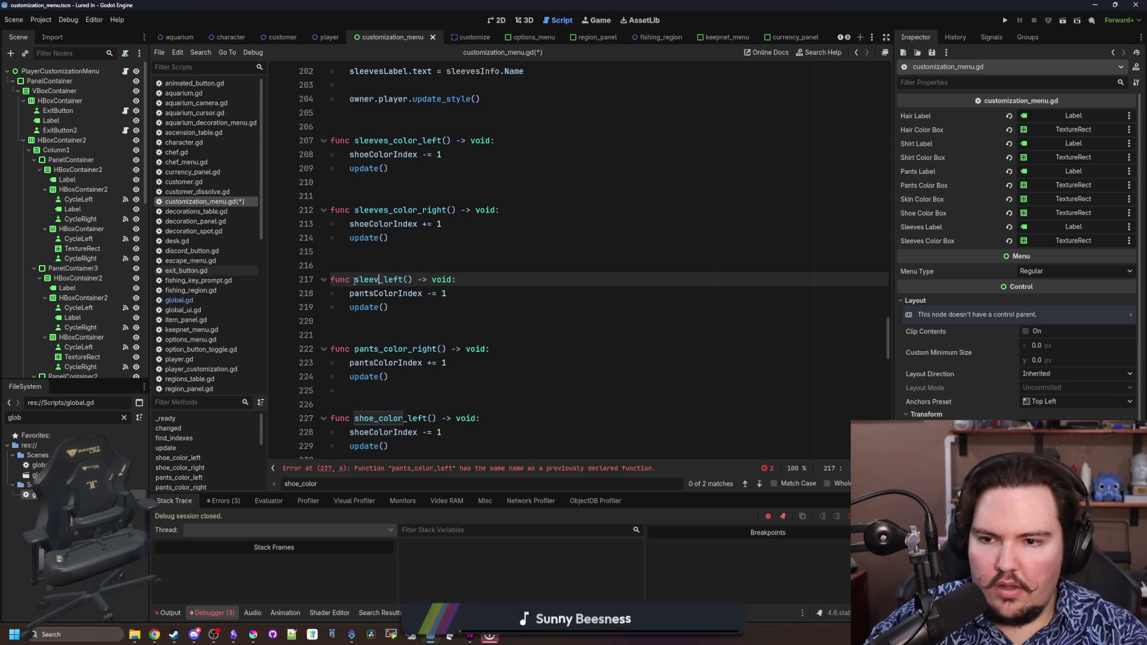
drag(408, 349, 356, 349)
text(sleeves)
Make sleeves_left and sleeves_right step sleeveIndex instead of pantsColorIndex
double_click(385, 360)
text(sl)
key(Return)
double_click(382, 293)
text(sleeveIndex)
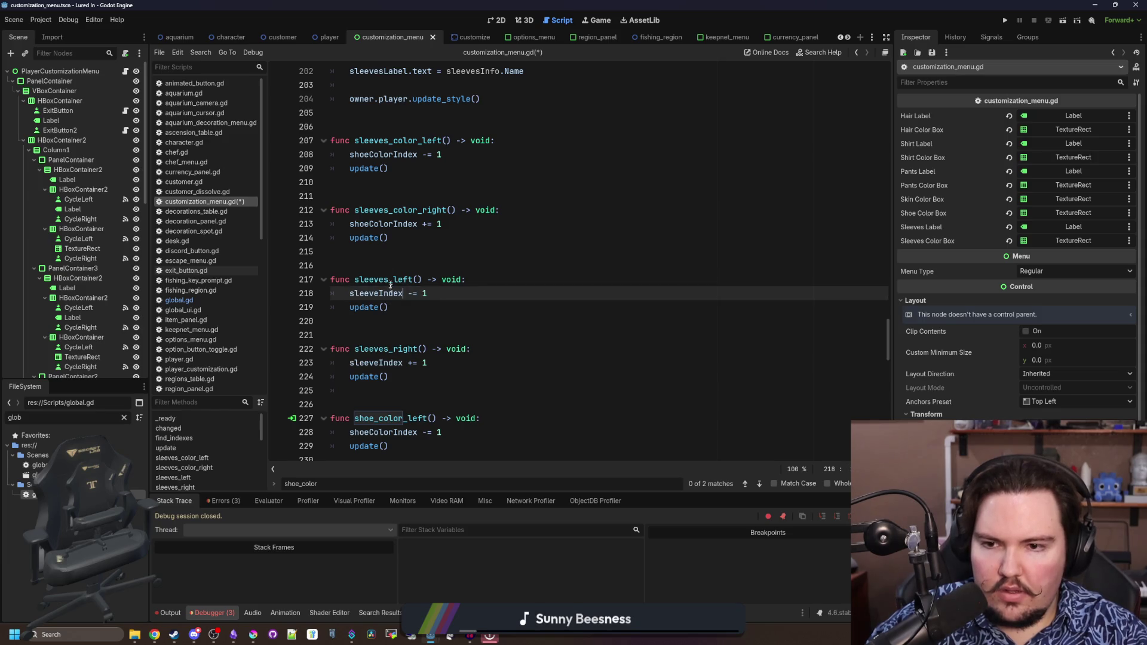
Make both sleeves colour functions step sleeveColorIndex instead of shoeColorIndex, and save the script
double_click(383, 224)
text(sleeveC)
key(Return)
key(ctrl+c)
double_click(383, 154)
key(ctrl+v)
click(391, 169)
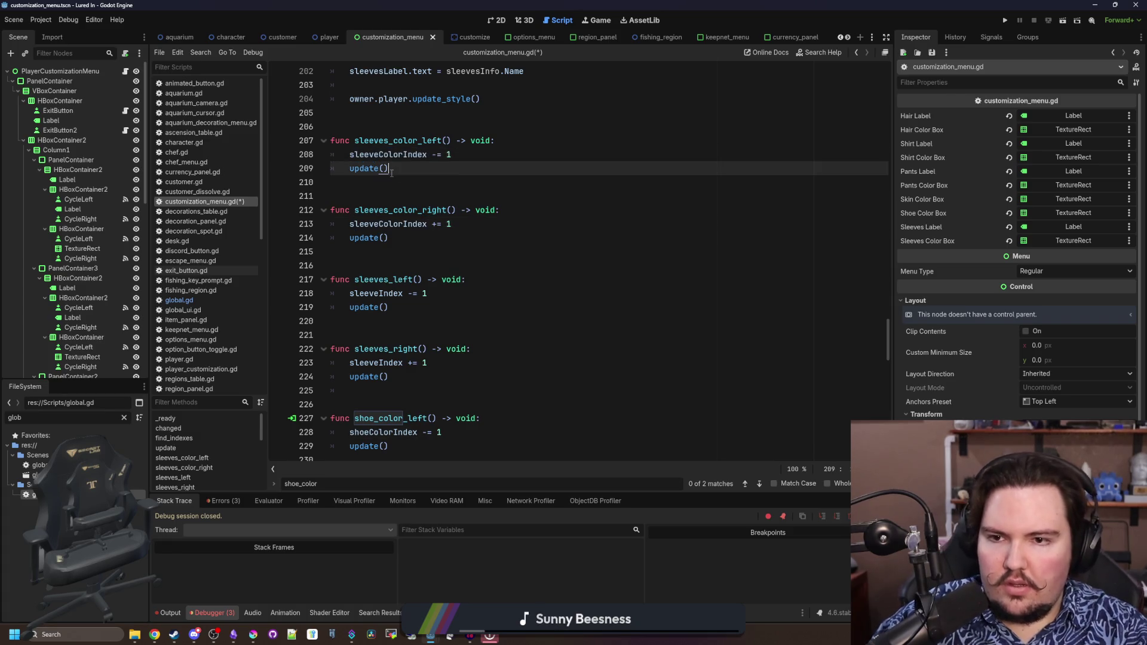
click(407, 187)
key(ctrl+s)
Review the new functions and select the sleeve row's CycleLeft button node
scroll(464, 216, down, 10)
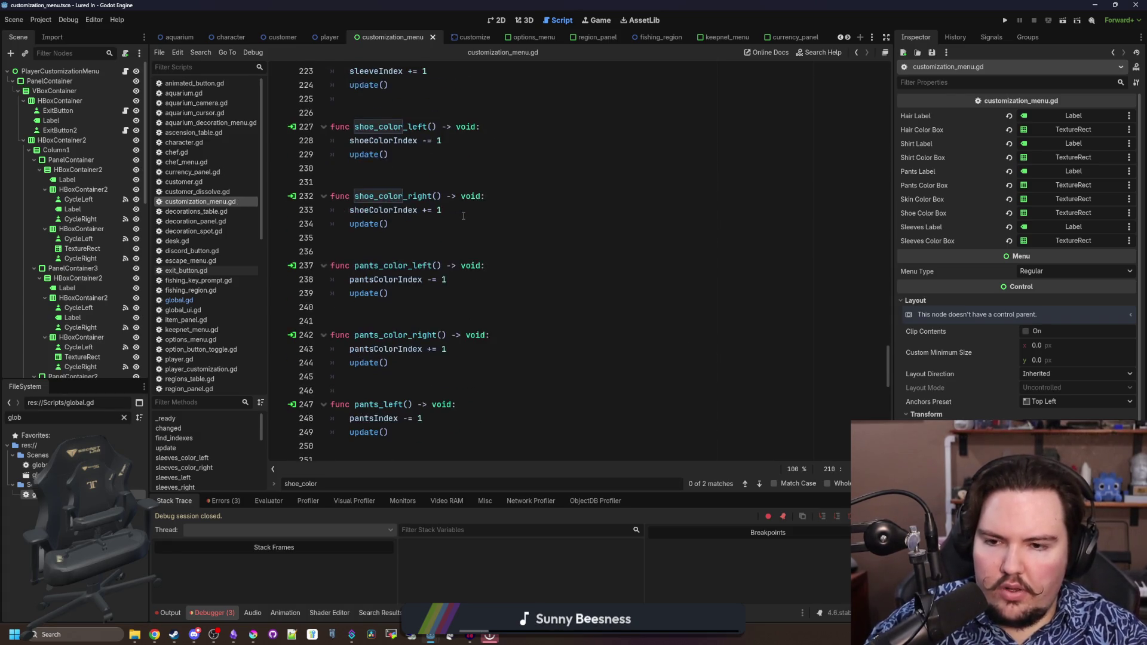
scroll(518, 280, up, 7)
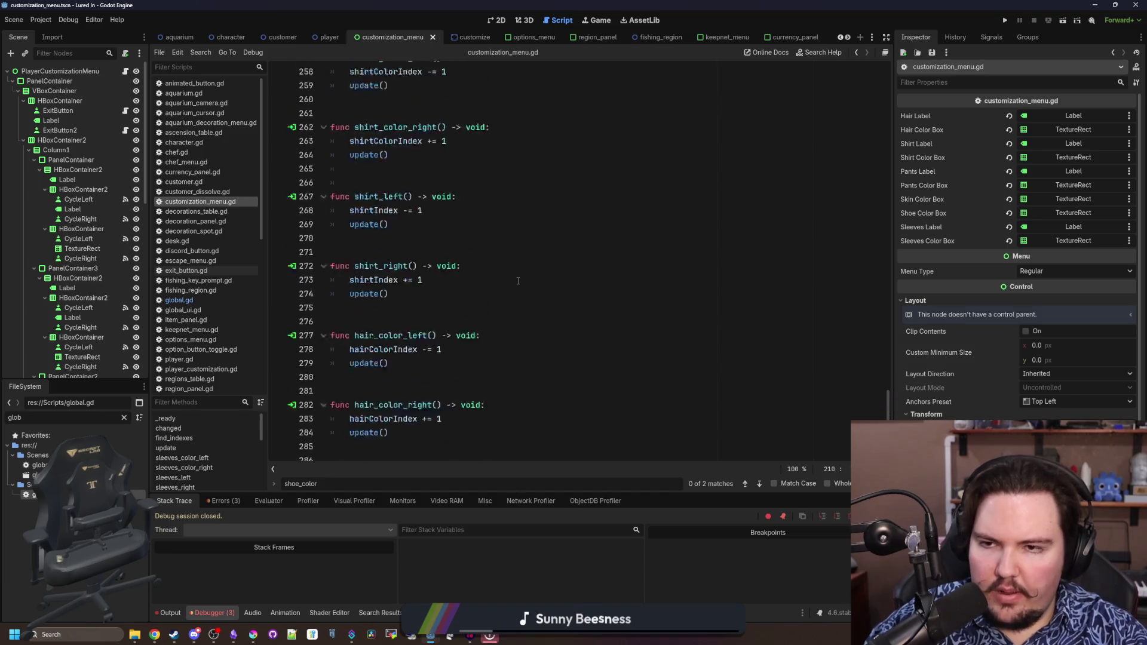
scroll(518, 281, up, 8)
click(466, 243)
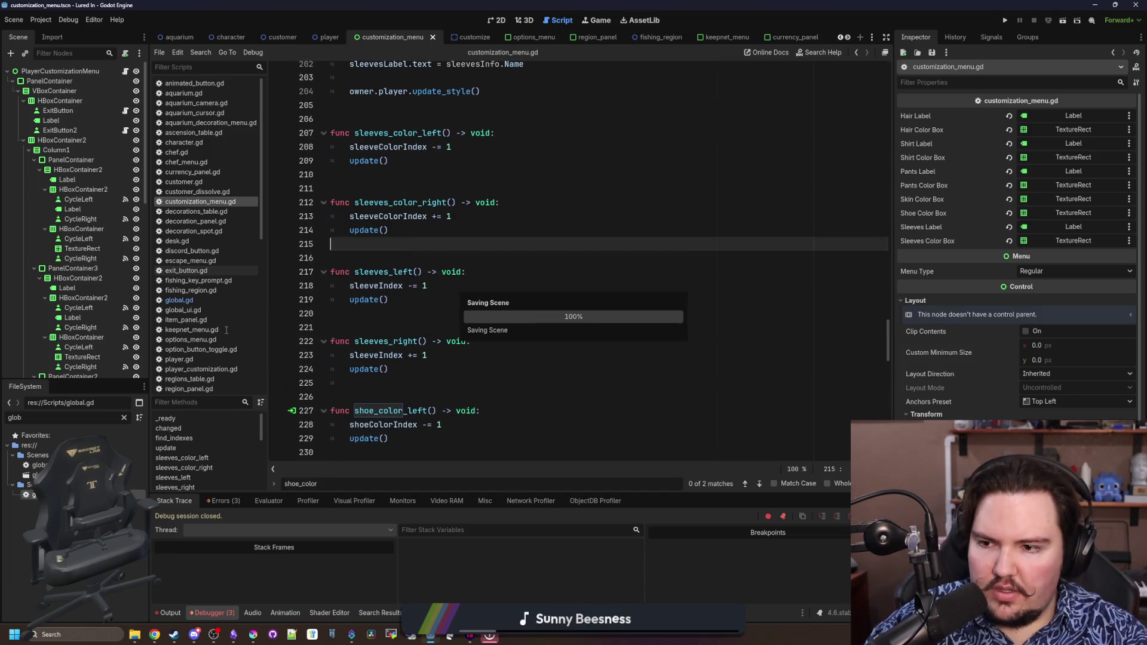
scroll(109, 266, down, 5)
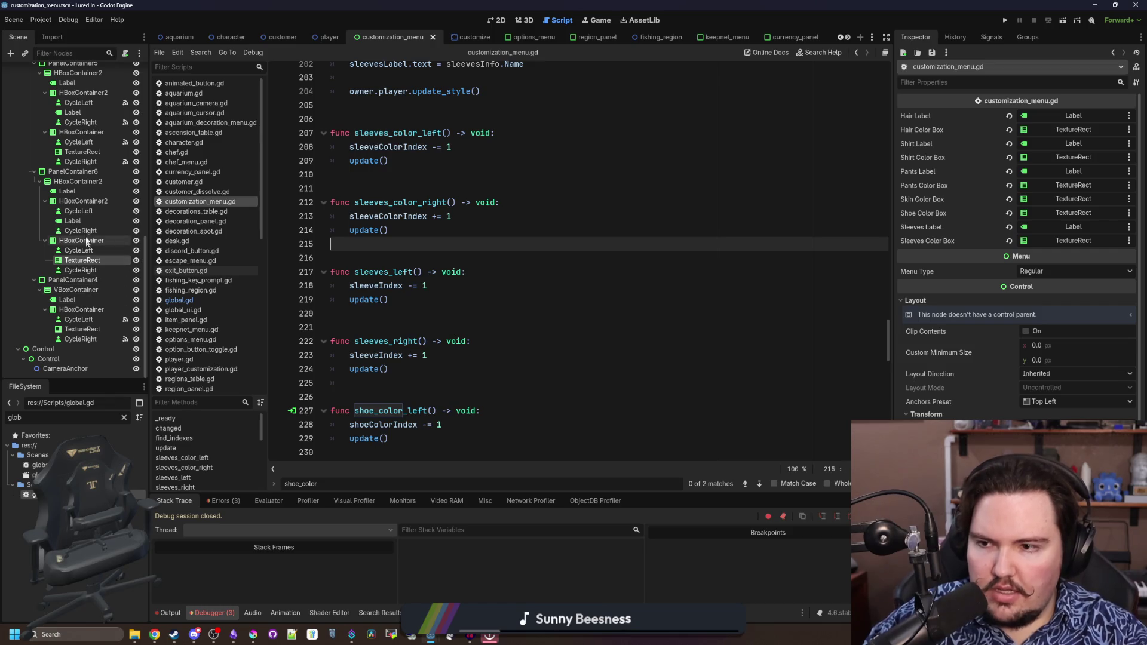
click(87, 213)
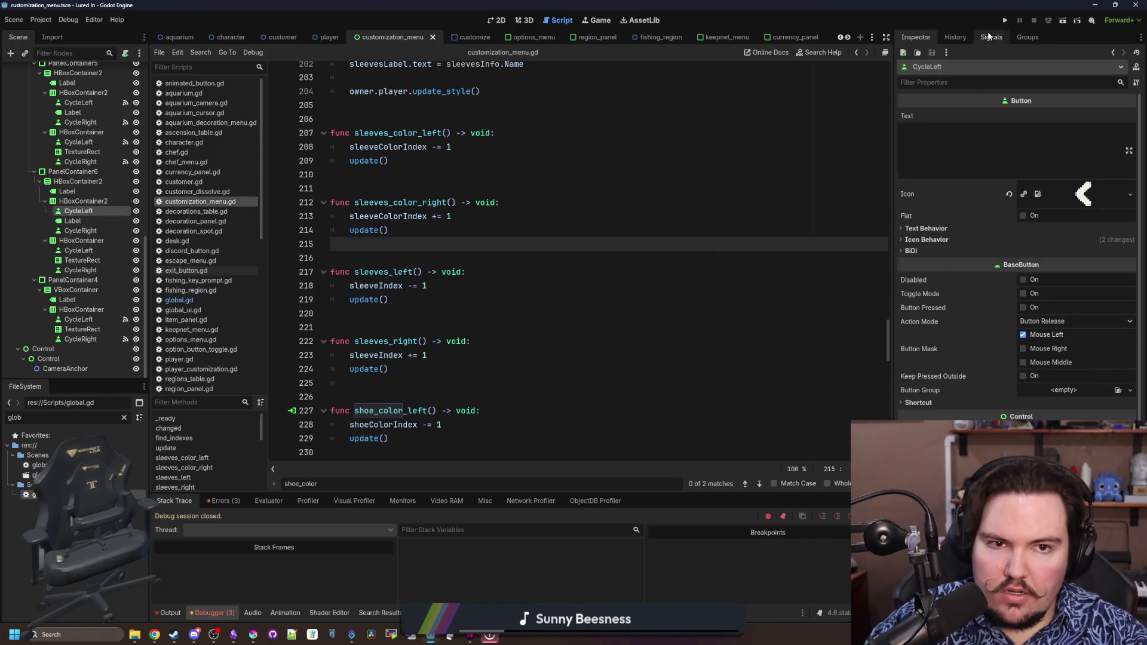
Connect the sleeve row's CycleLeft and CycleRight pressed signals to sleeves_left and sleeves_right
click(989, 37)
double_click(945, 101)
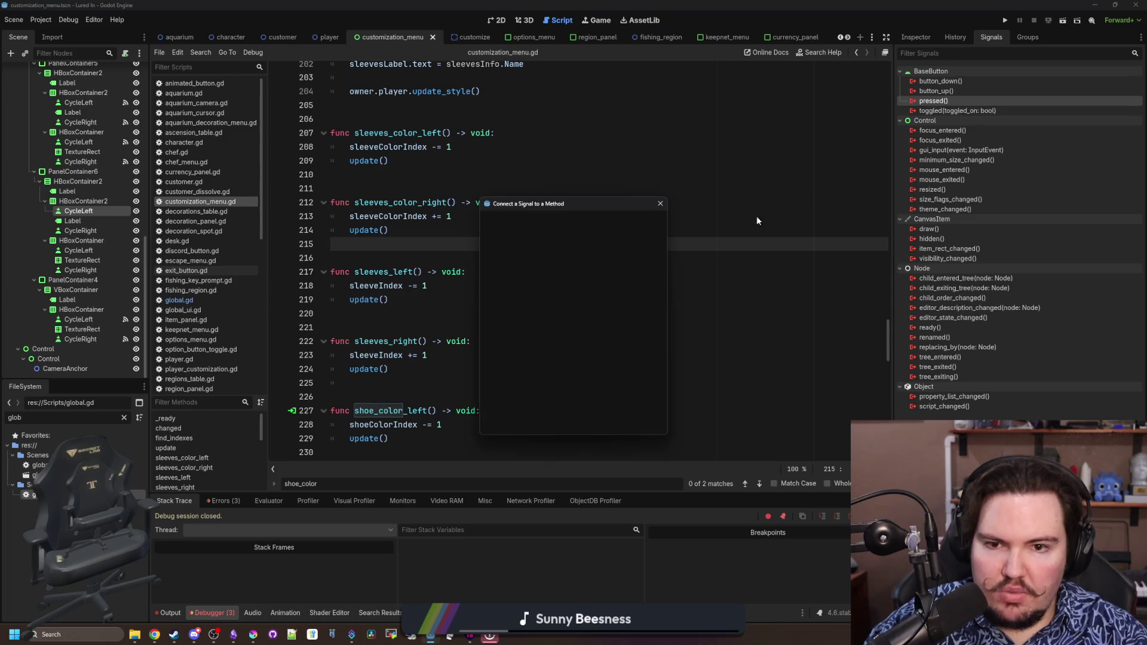
click(643, 387)
text(sleeve)
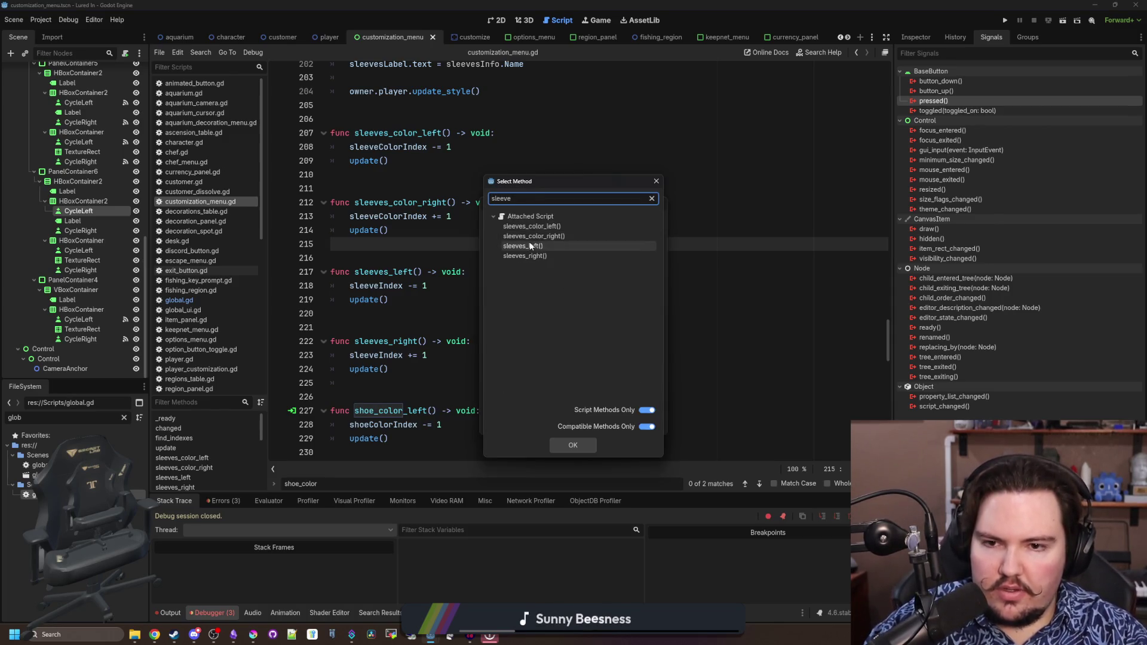
double_click(524, 246)
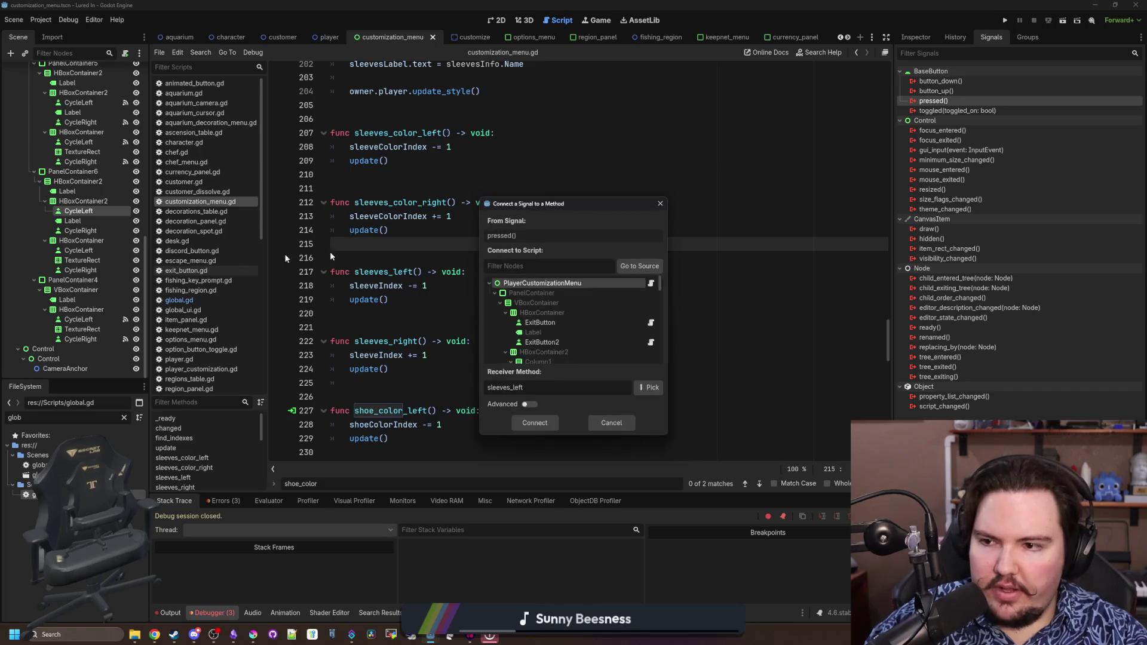
key(Return)
click(80, 230)
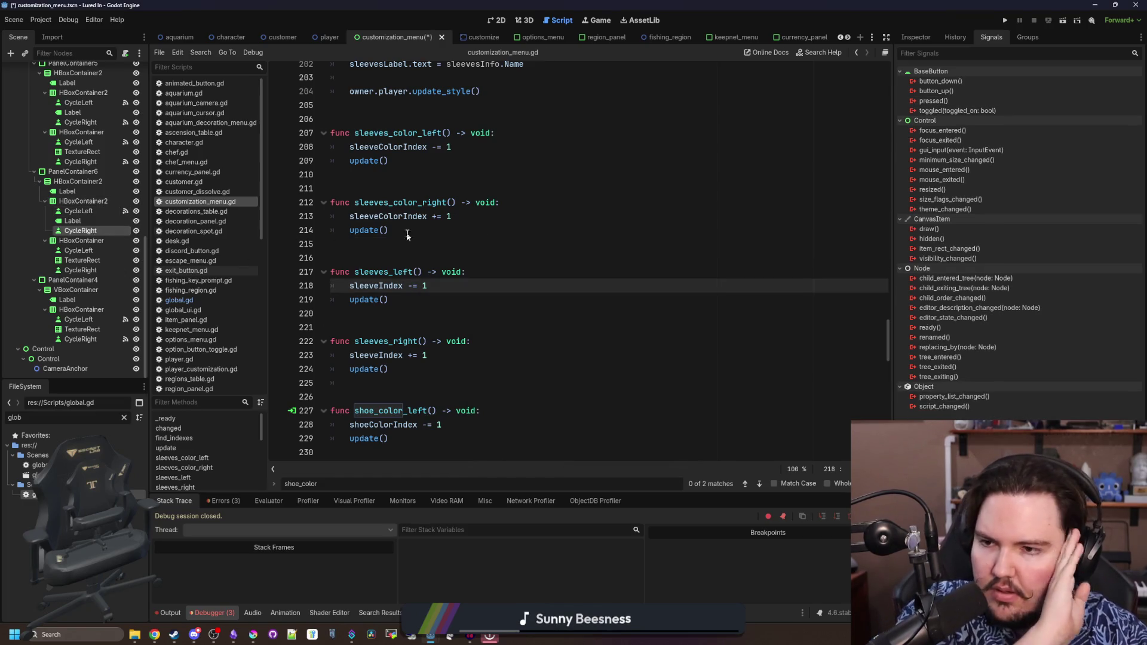
right_click(936, 102)
click(955, 110)
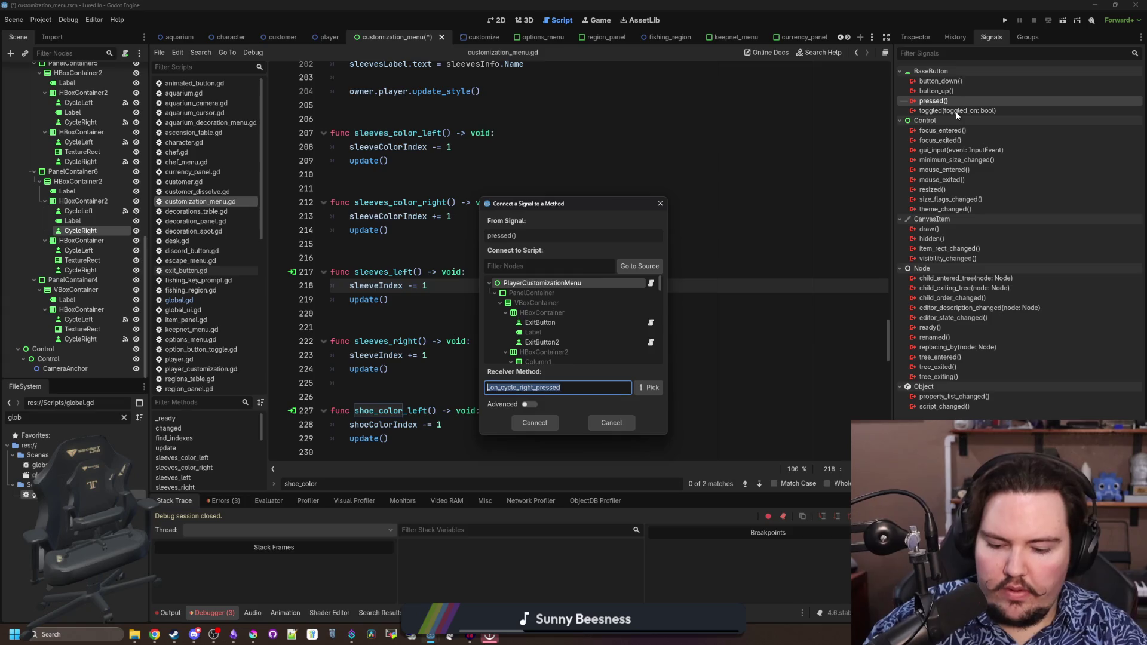
click(650, 387)
text(sleev)
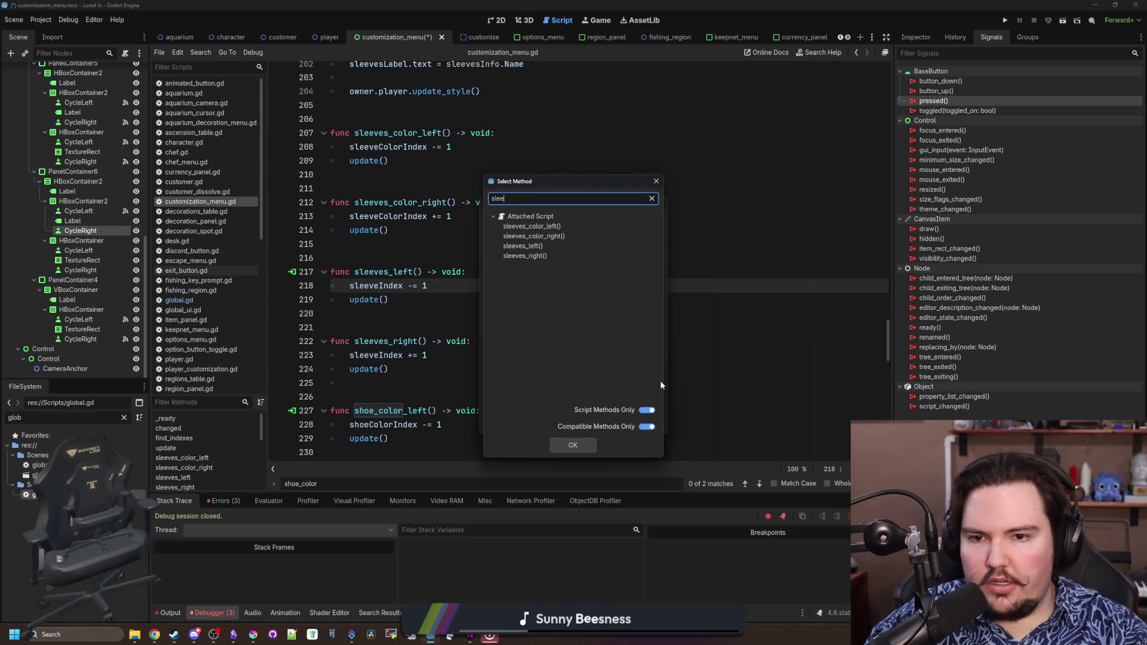
double_click(530, 256)
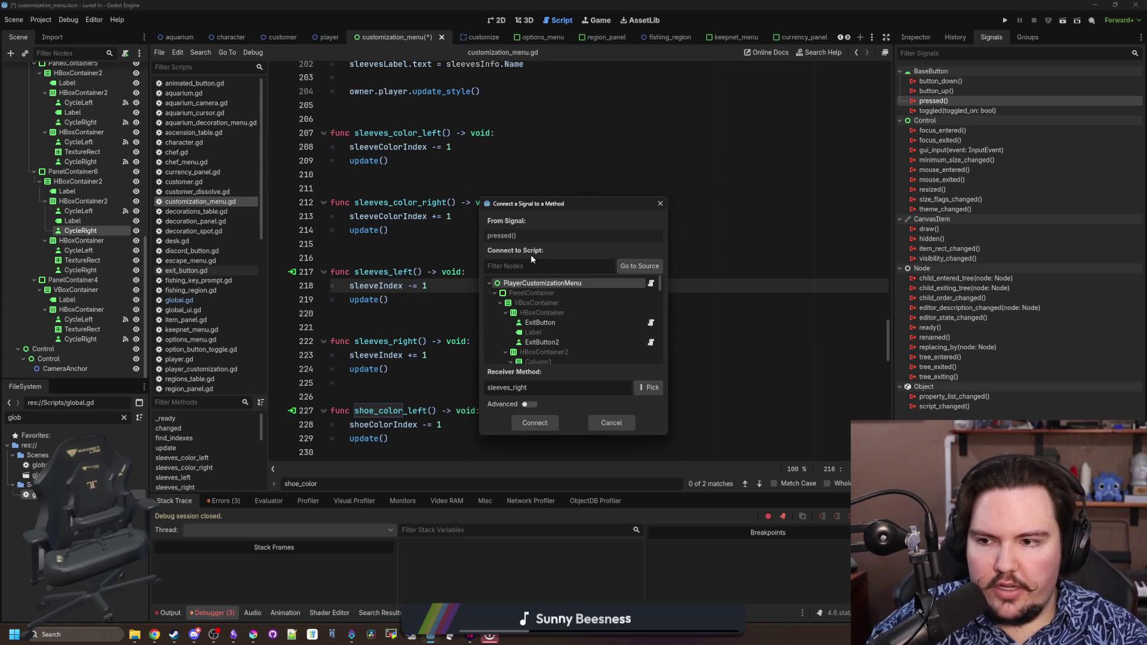
click(535, 423)
Connect the sleeve colour row's CycleLeft and CycleRight pressed signals to sleeves_color_left and sleeves_color_right
click(78, 250)
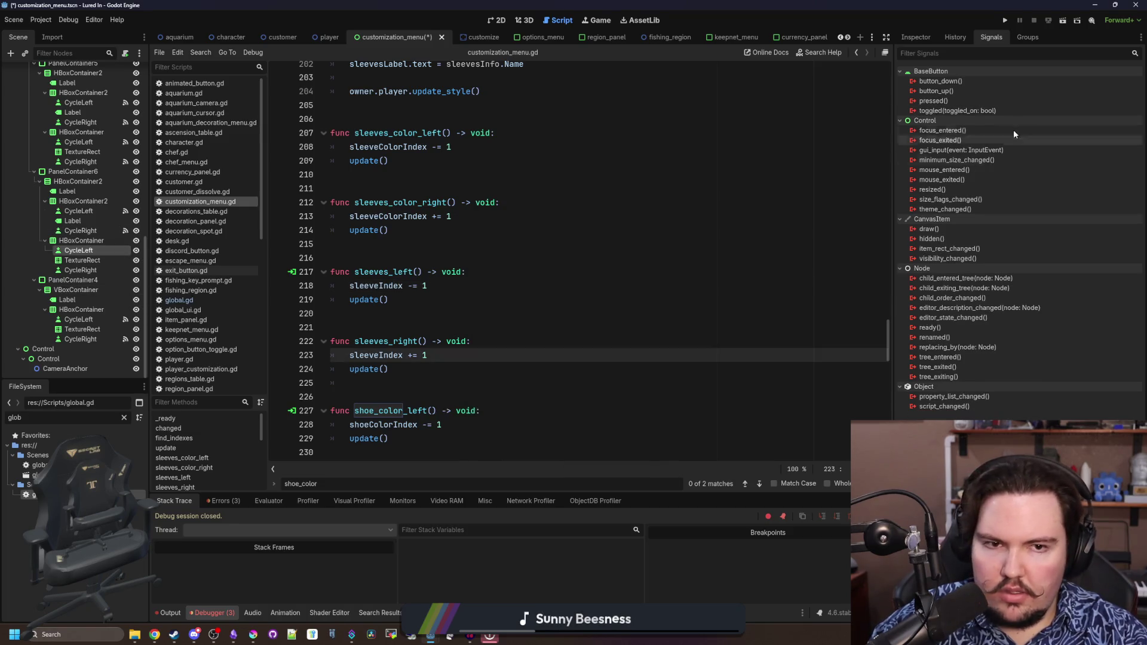
right_click(950, 102)
click(984, 116)
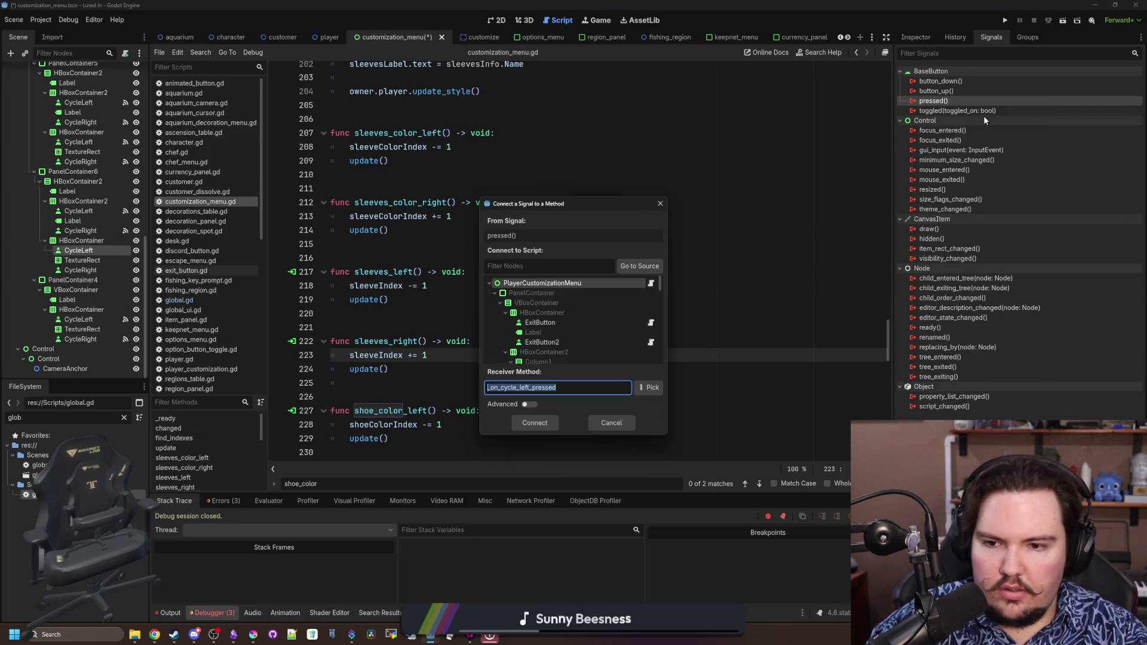
click(649, 388)
text(sleeve)
double_click(531, 226)
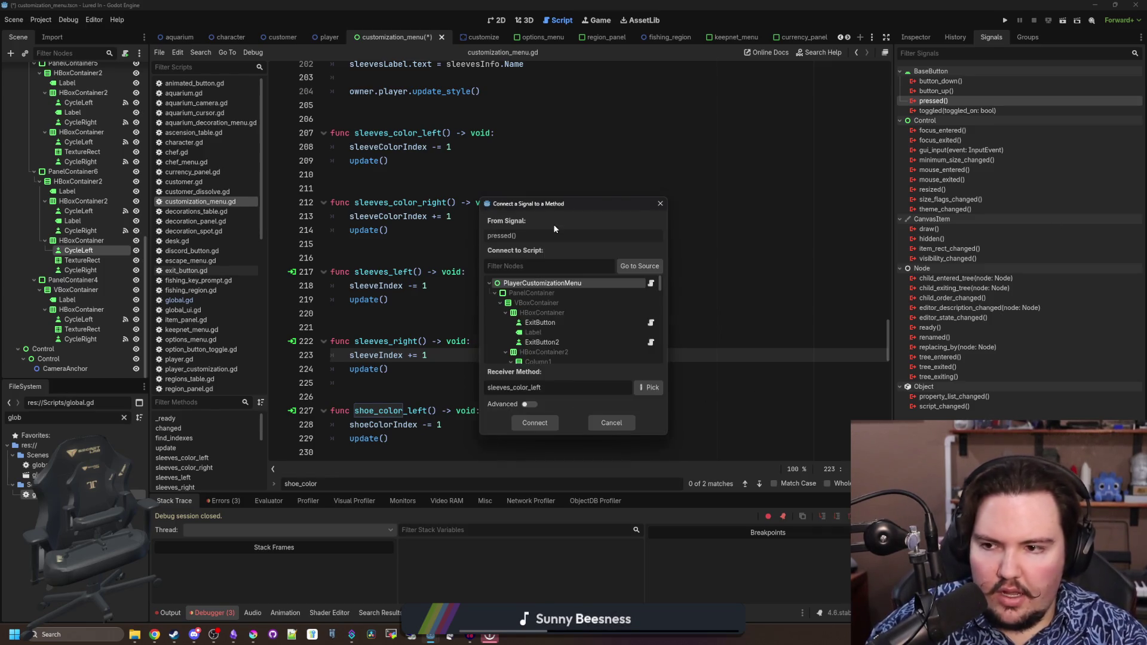
click(522, 423)
click(95, 268)
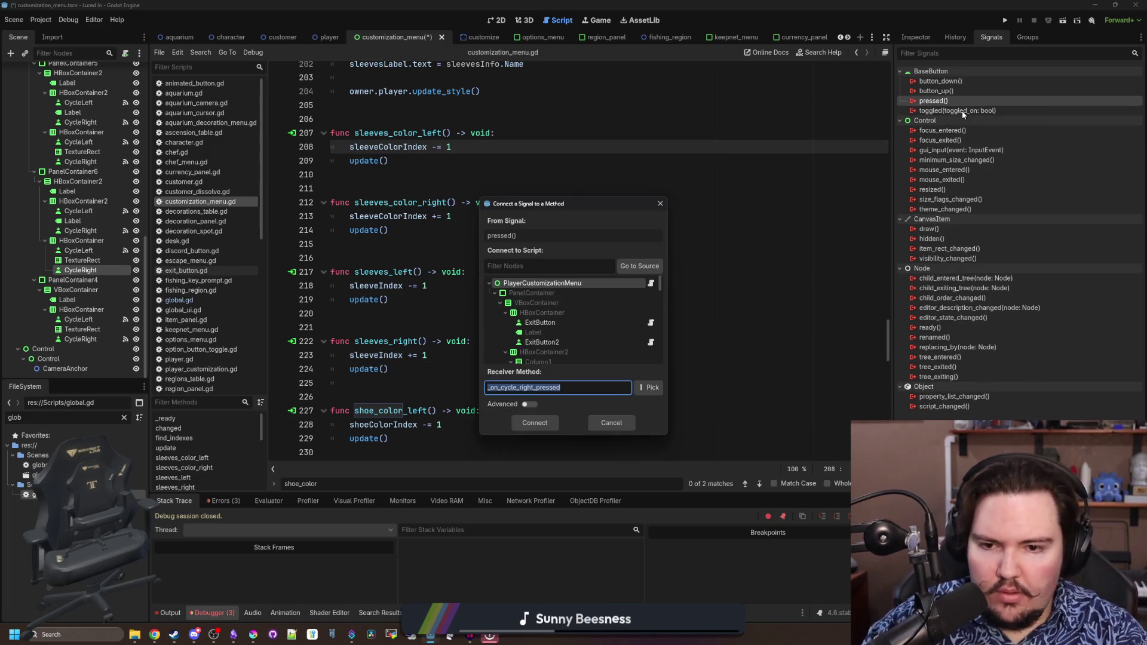
click(651, 387)
text(sleeve)
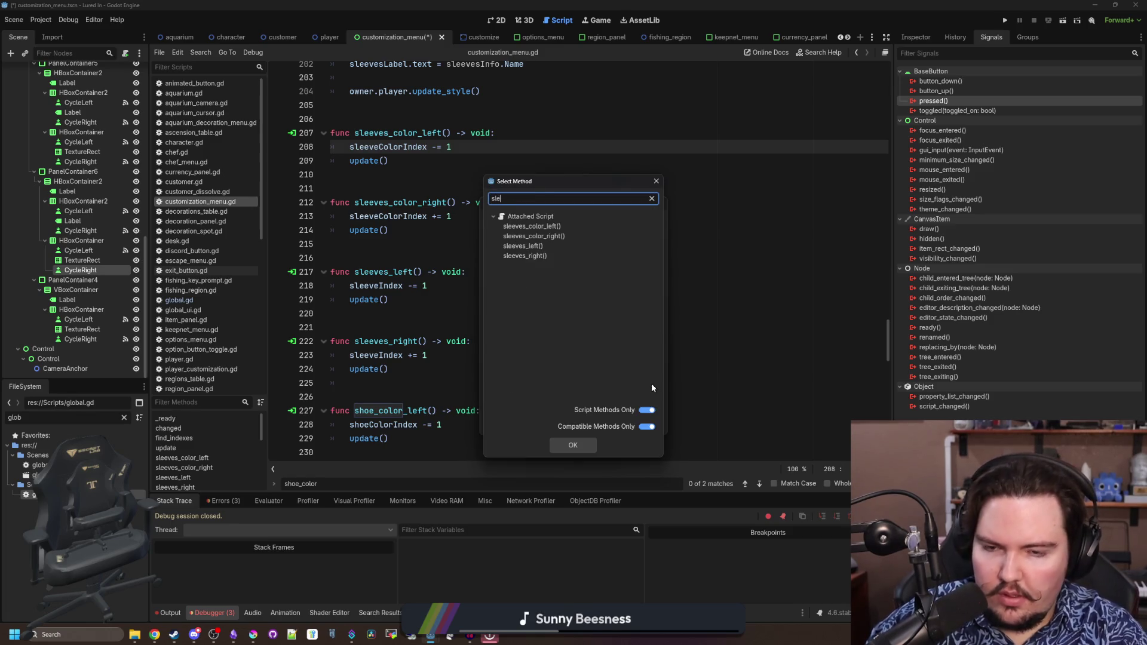
double_click(583, 237)
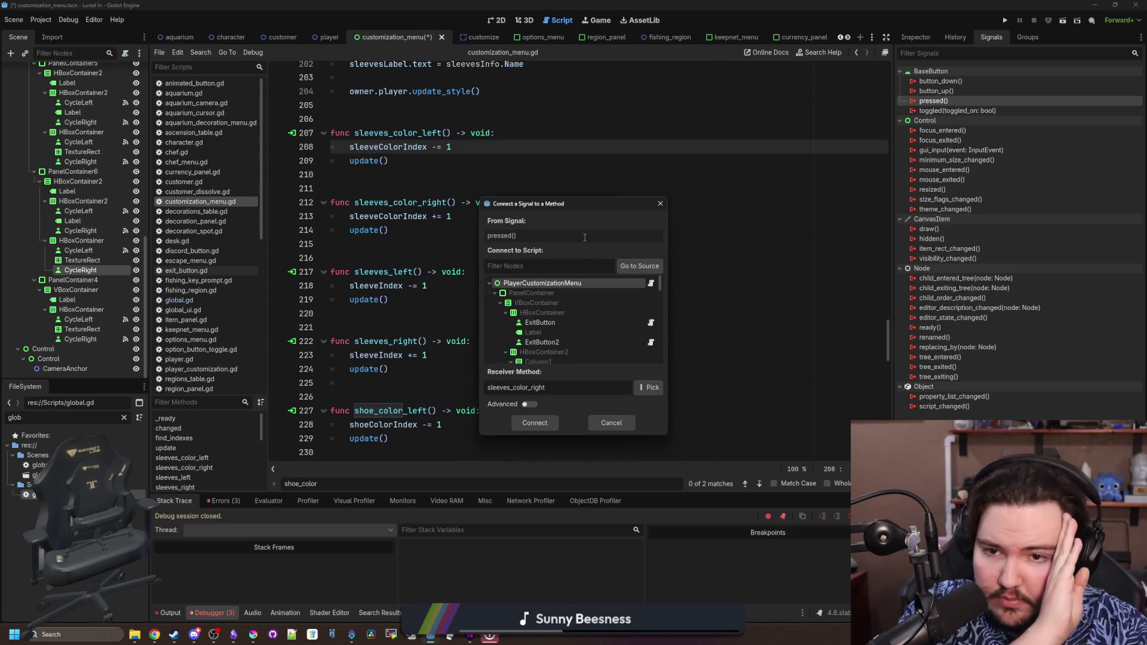
click(529, 425)
Save the scene with Ctrl+S
click(418, 313)
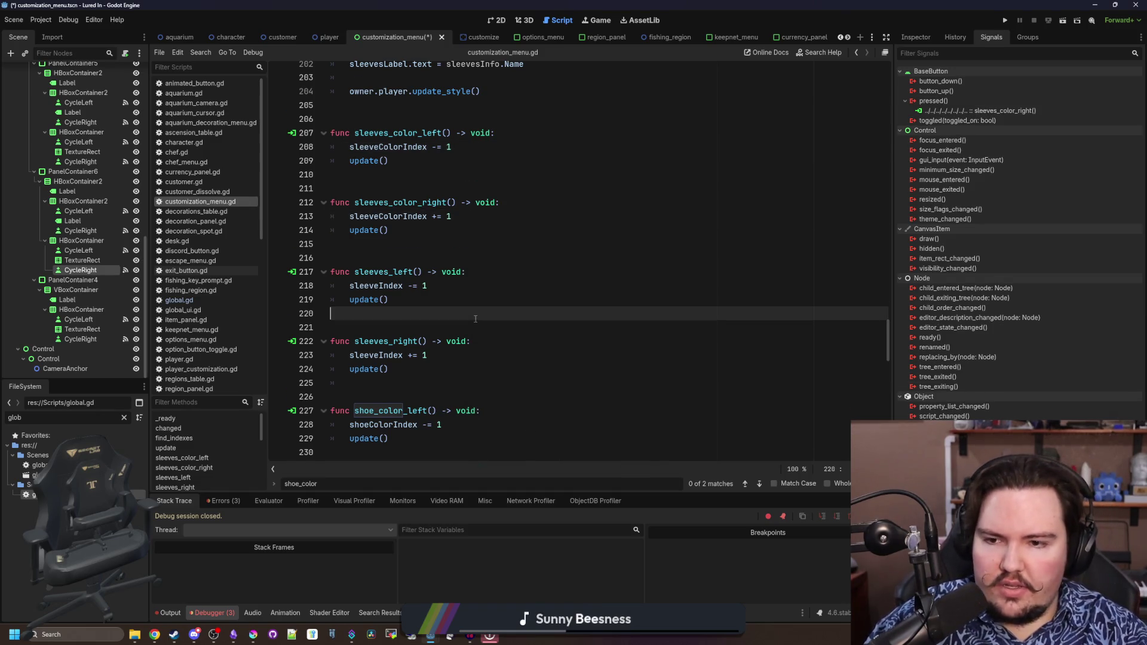
scroll(418, 299, down, 2)
click(382, 285)
key(ctrl+s)
scroll(426, 301, up, 6)
click(429, 291)
Save, open player.gd at line 23 of update_style, and run the project
key(ctrl+s)
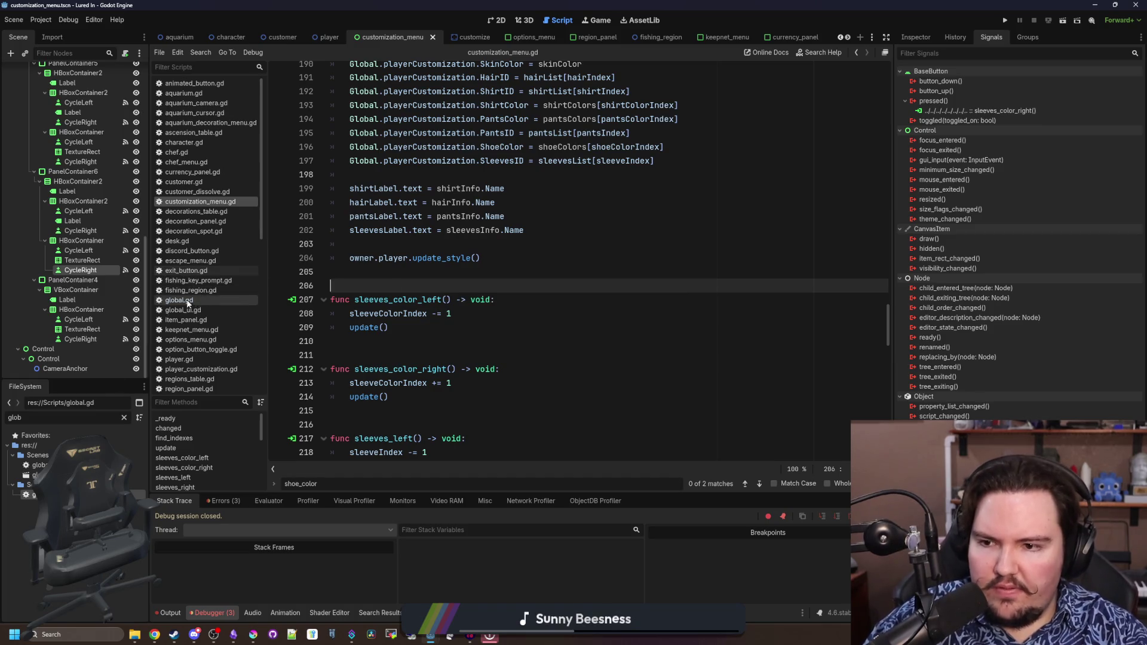
click(125, 418)
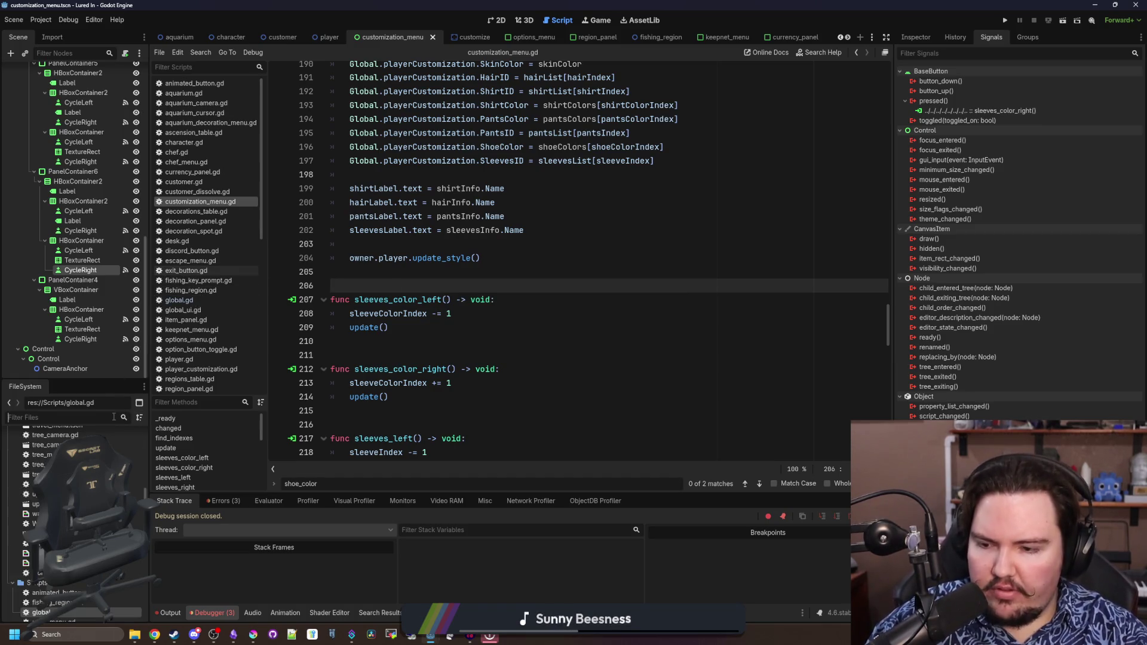
text(player)
double_click(42, 485)
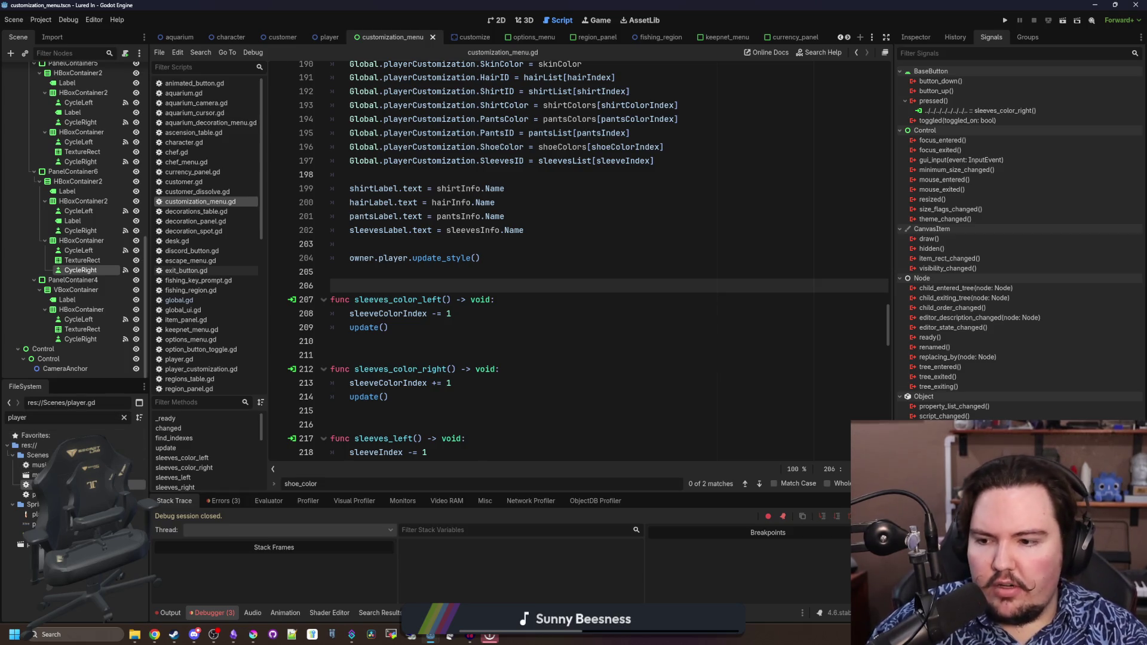
click(525, 306)
scroll(454, 317, up, 2)
scroll(445, 320, down, 1)
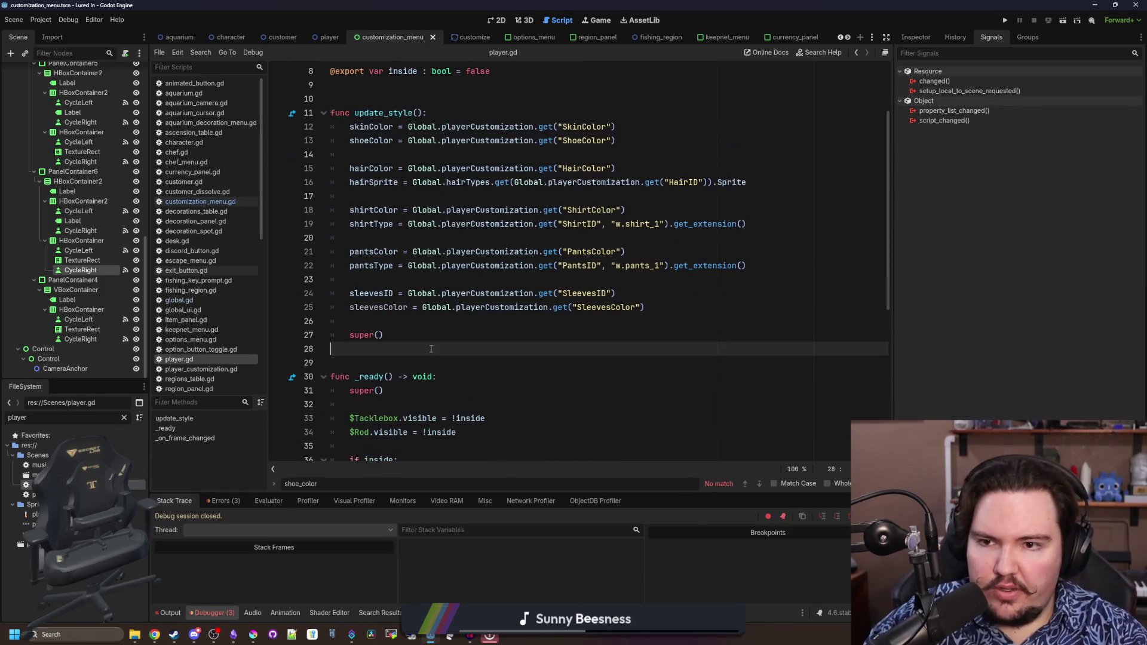
click(445, 320)
click(486, 279)
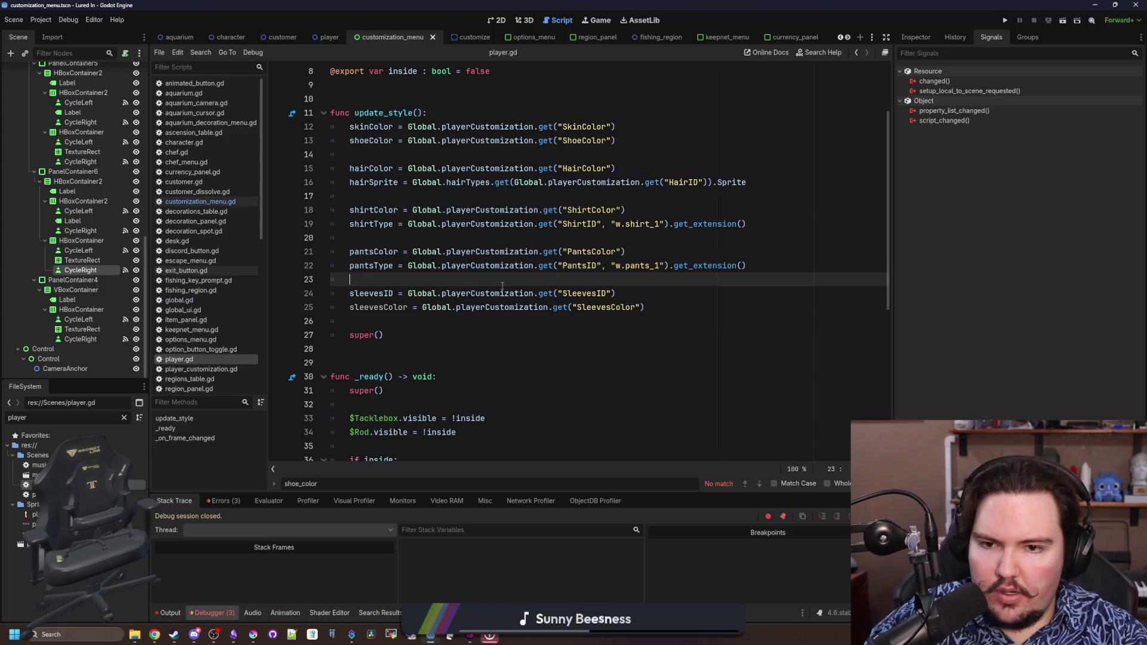
click(1006, 22)
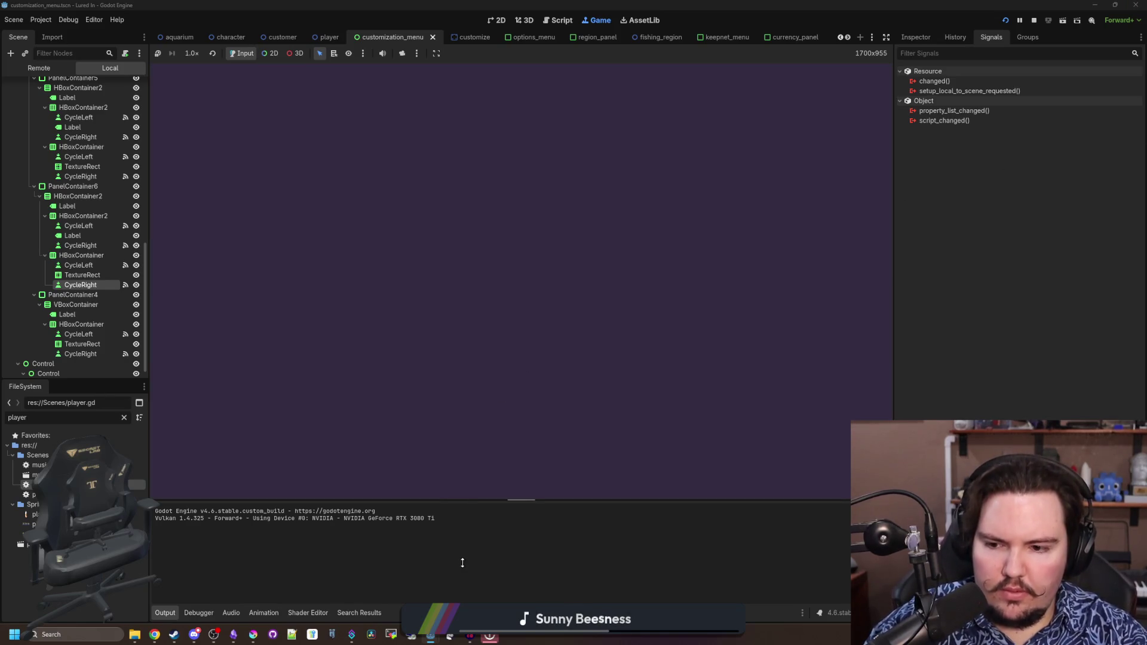
In the game's Edit panel, set pants to Shorts, cycle sleeves through cream, dark grey, teal, then stop
click(504, 330)
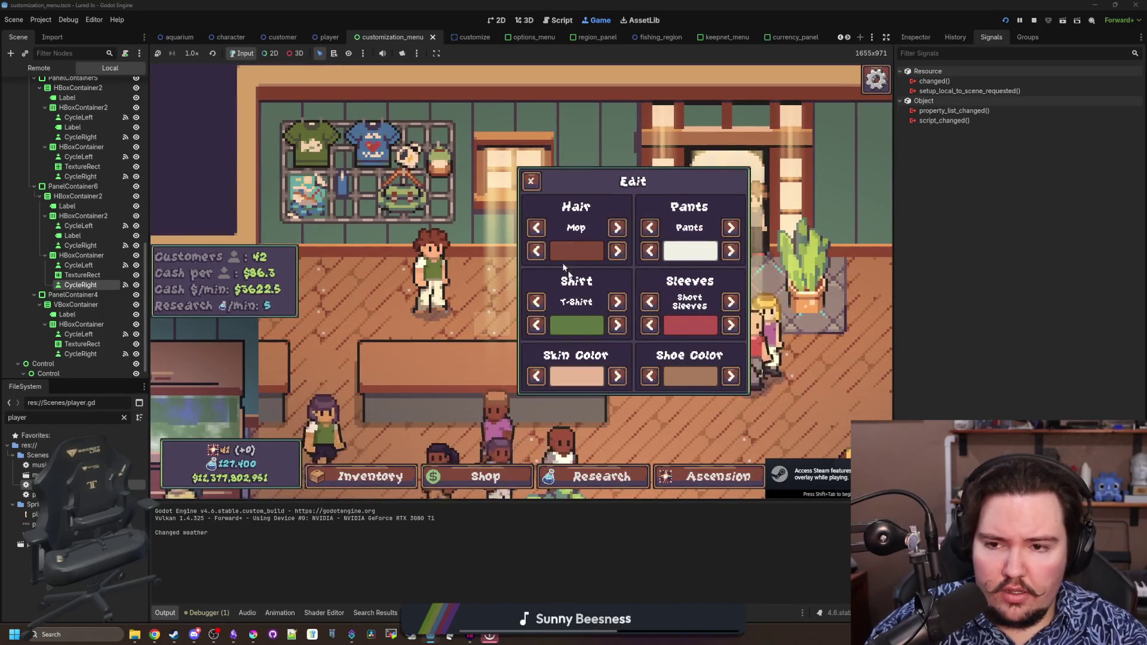
click(731, 228)
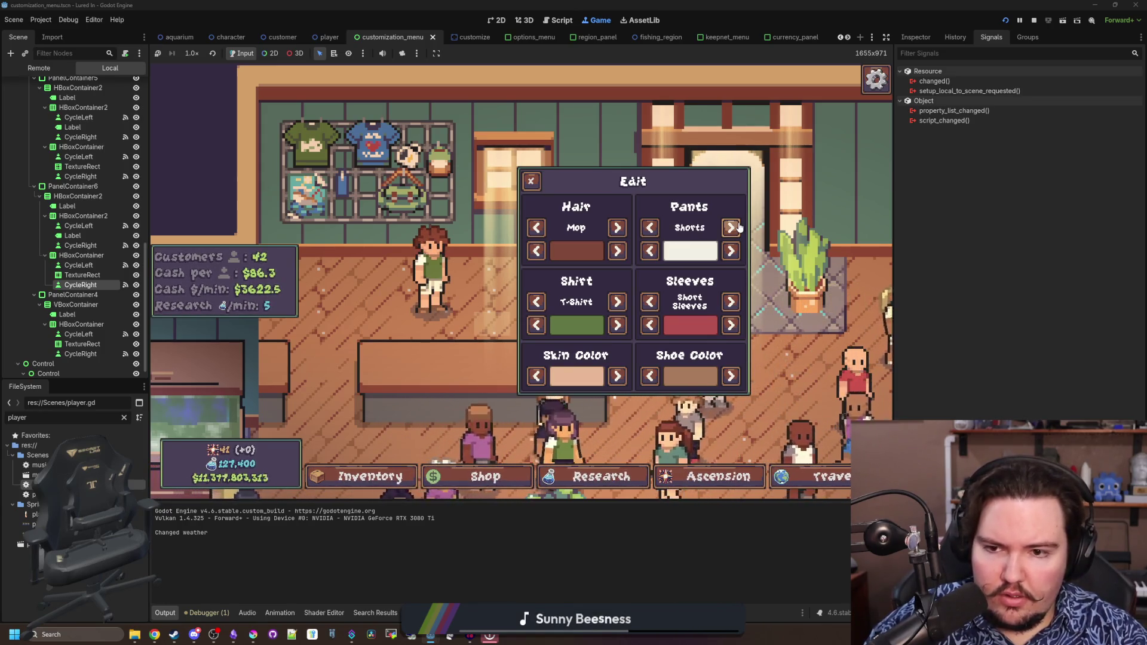
click(732, 325)
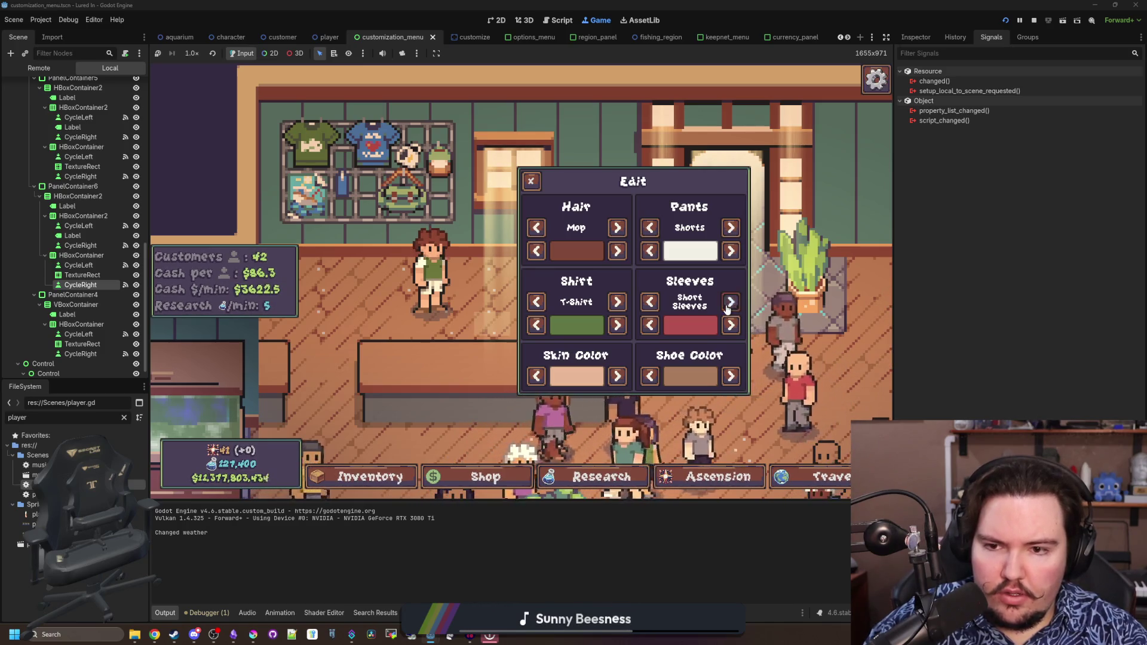
click(731, 325)
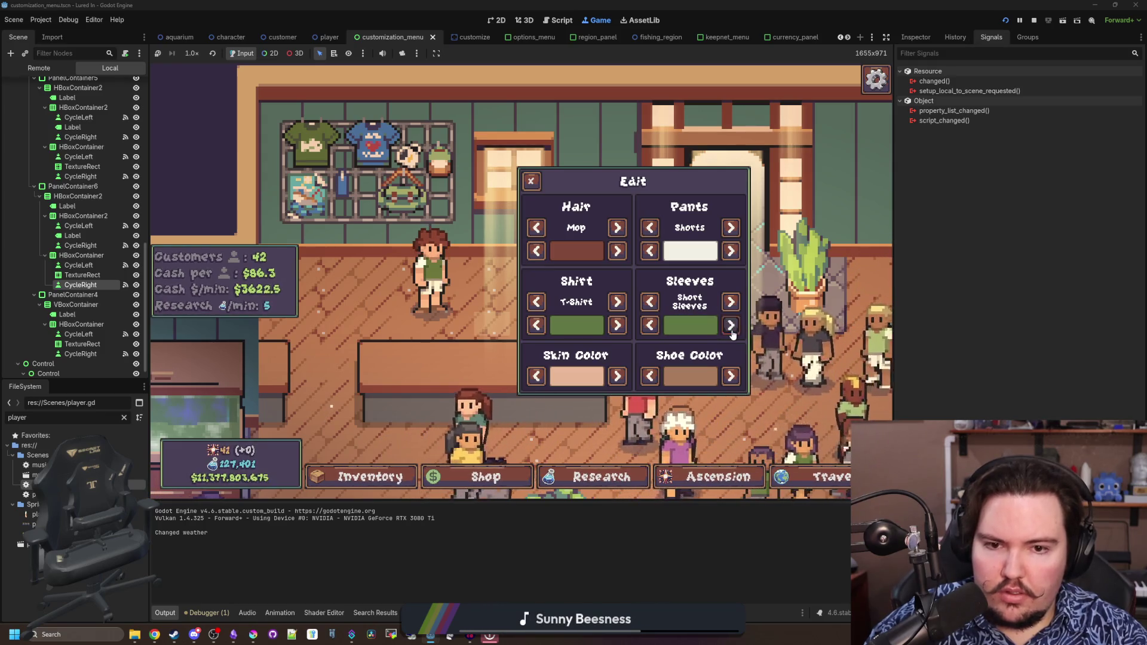
click(732, 325)
click(731, 326)
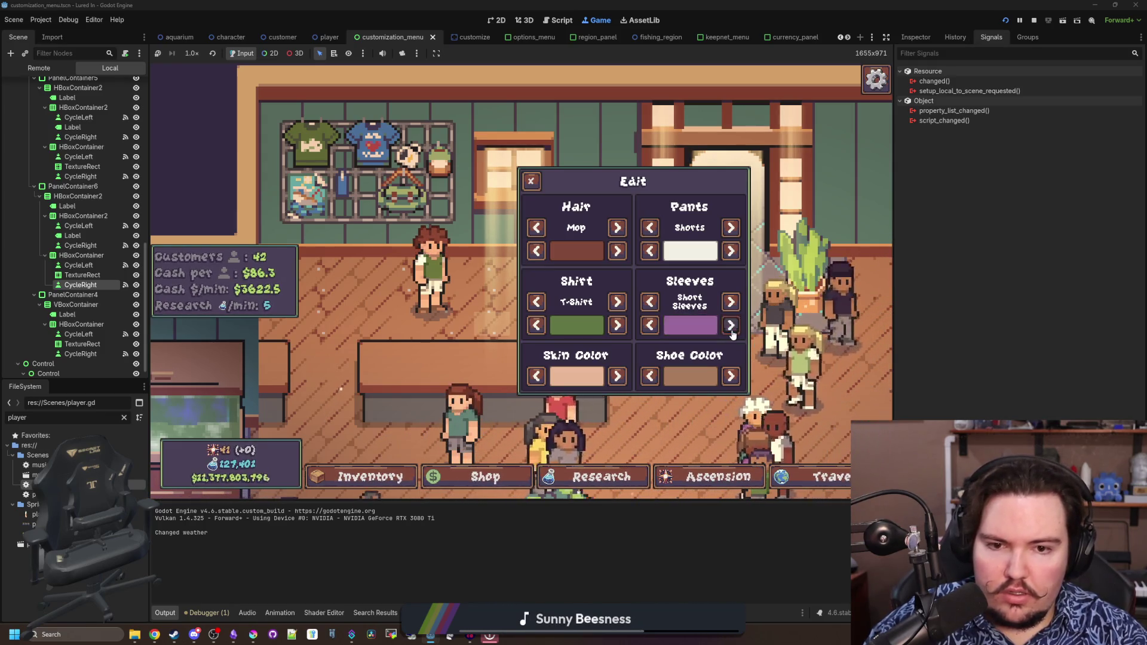
click(1034, 20)
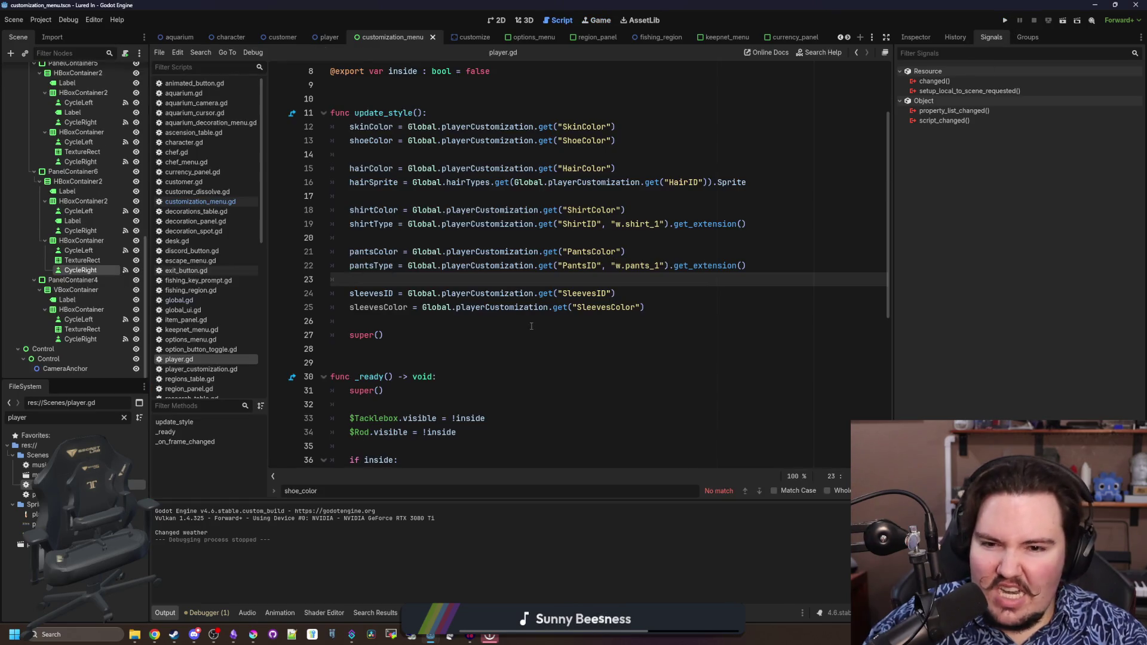
Switch from player.gd back to customization_menu.gd in the script editor
click(526, 320)
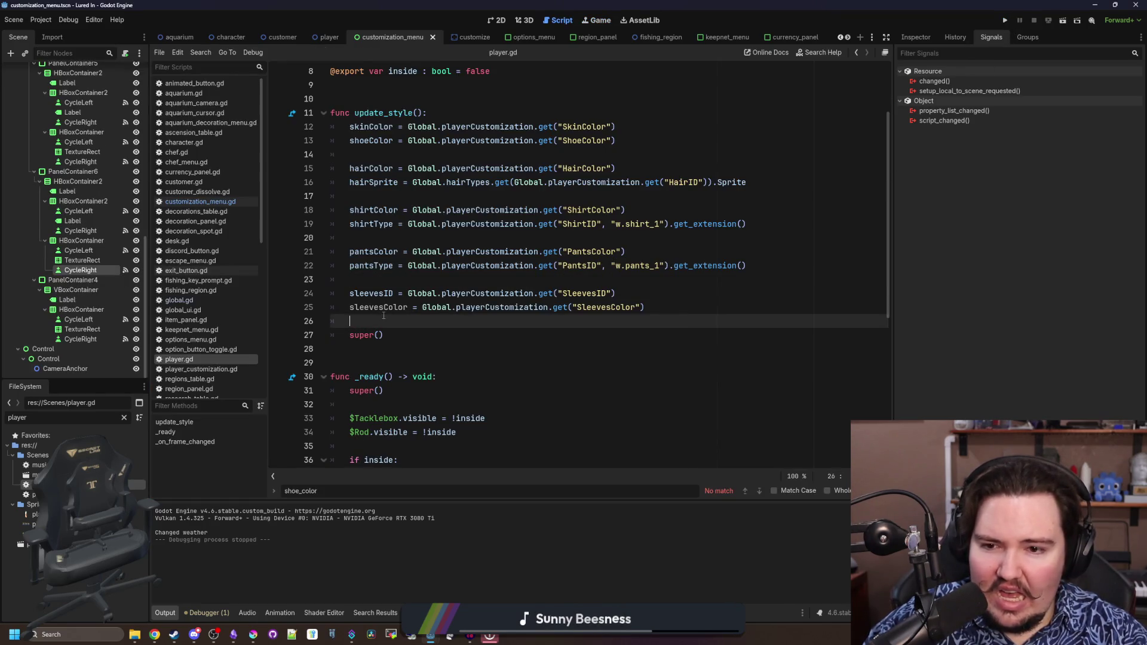
click(434, 277)
click(443, 317)
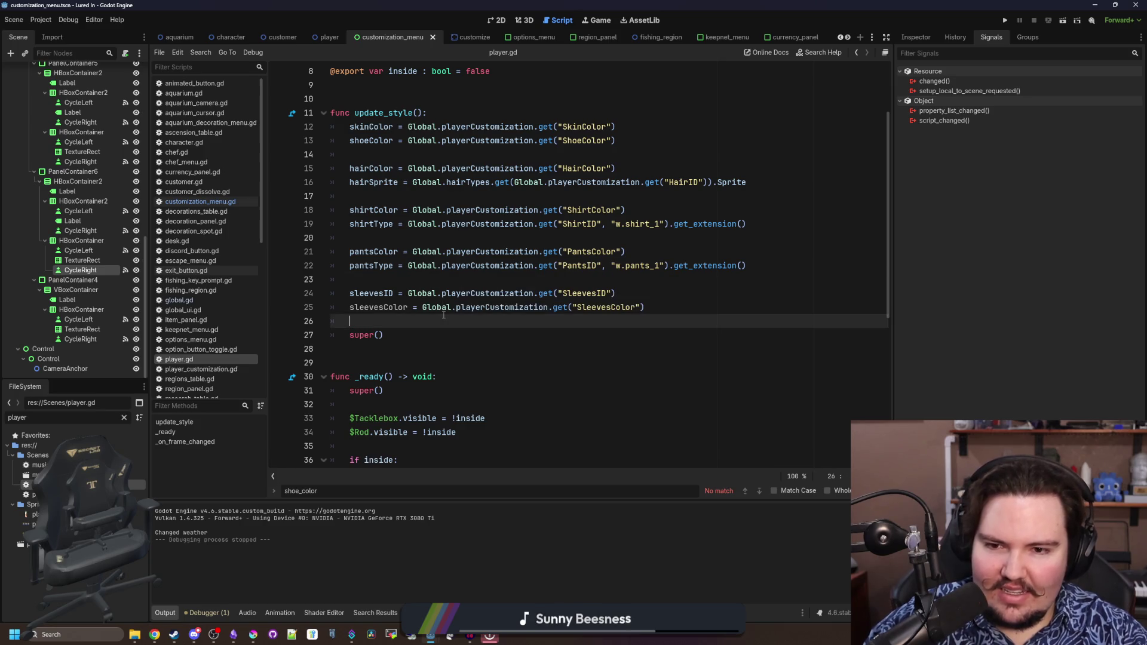
click(197, 191)
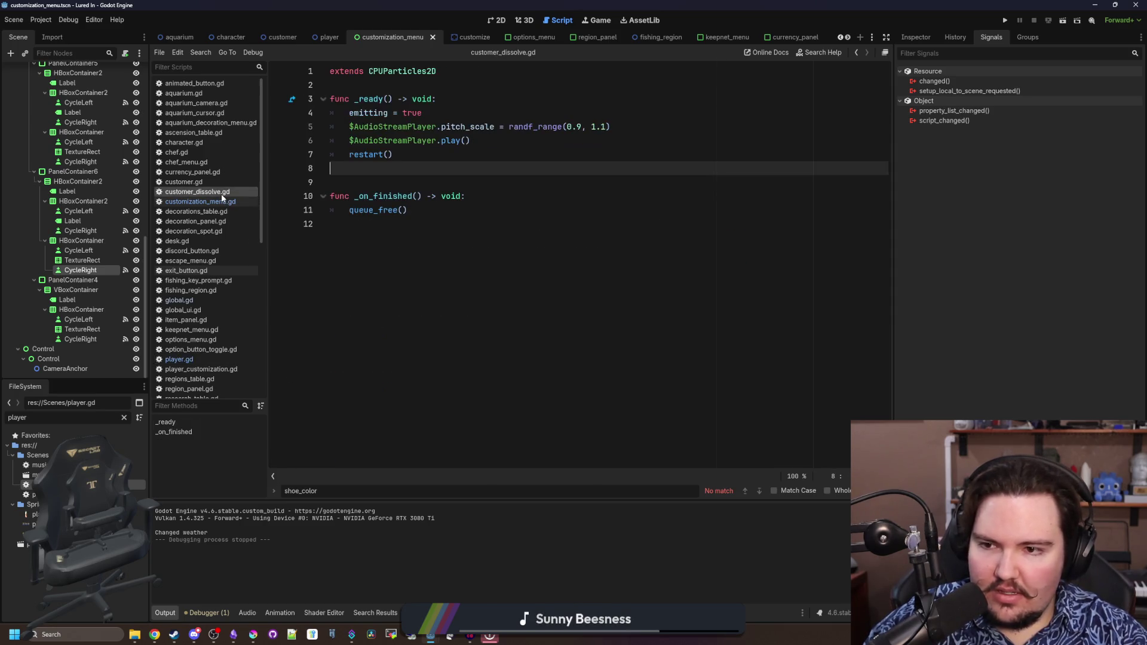
click(221, 202)
scroll(524, 307, up, 3)
Add line 198 storing SleevesColor = shirtColors[sleeveColorIndex], save, and relaunch the game
click(522, 352)
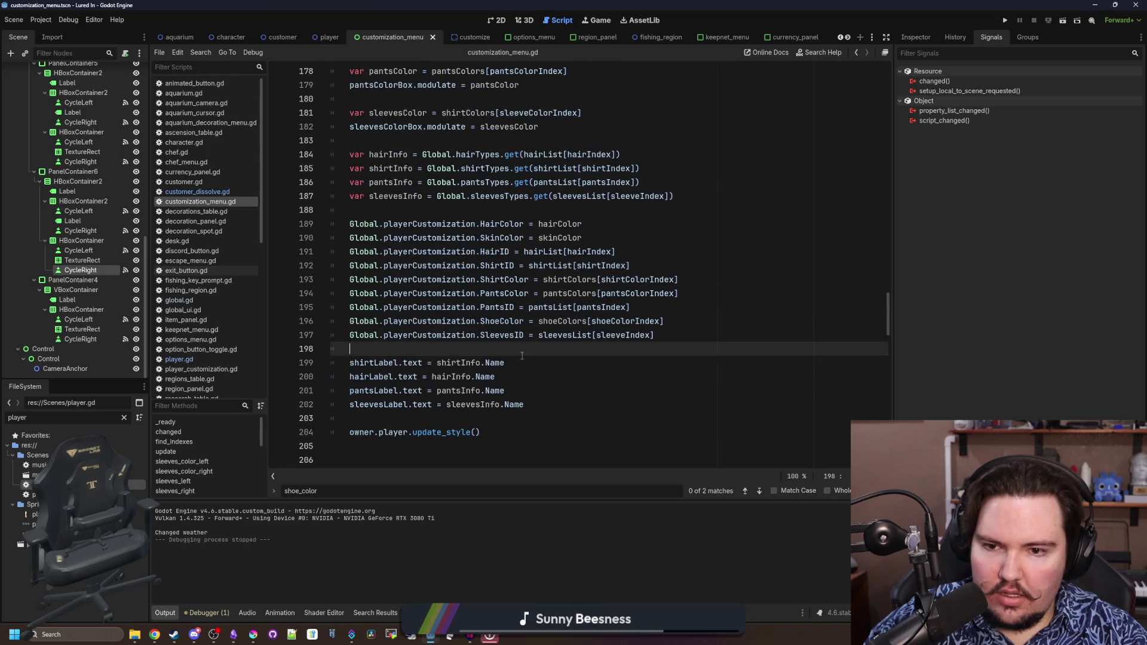
click(690, 336)
drag(664, 321, 347, 328)
click(678, 336)
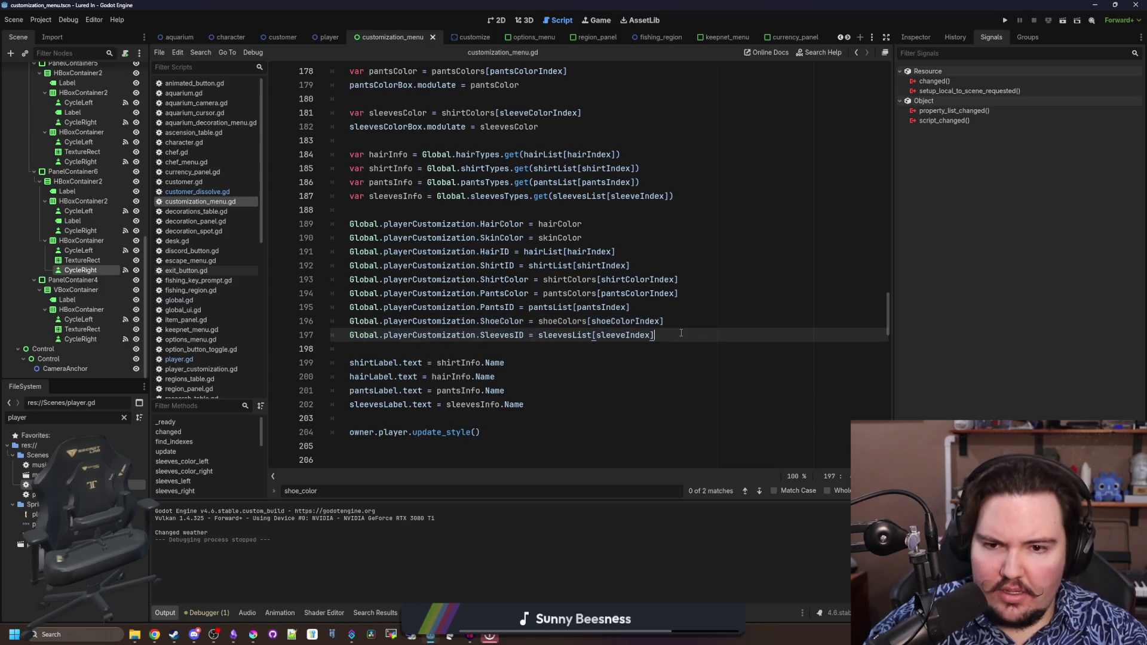
key(Return)
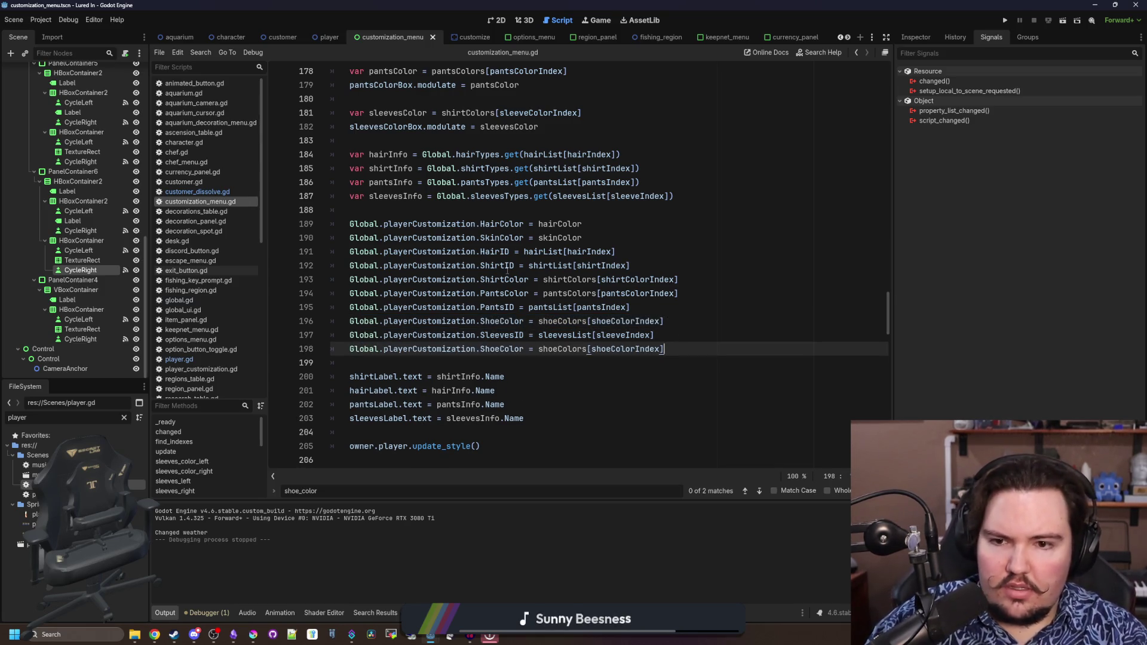
text(shirtColor)
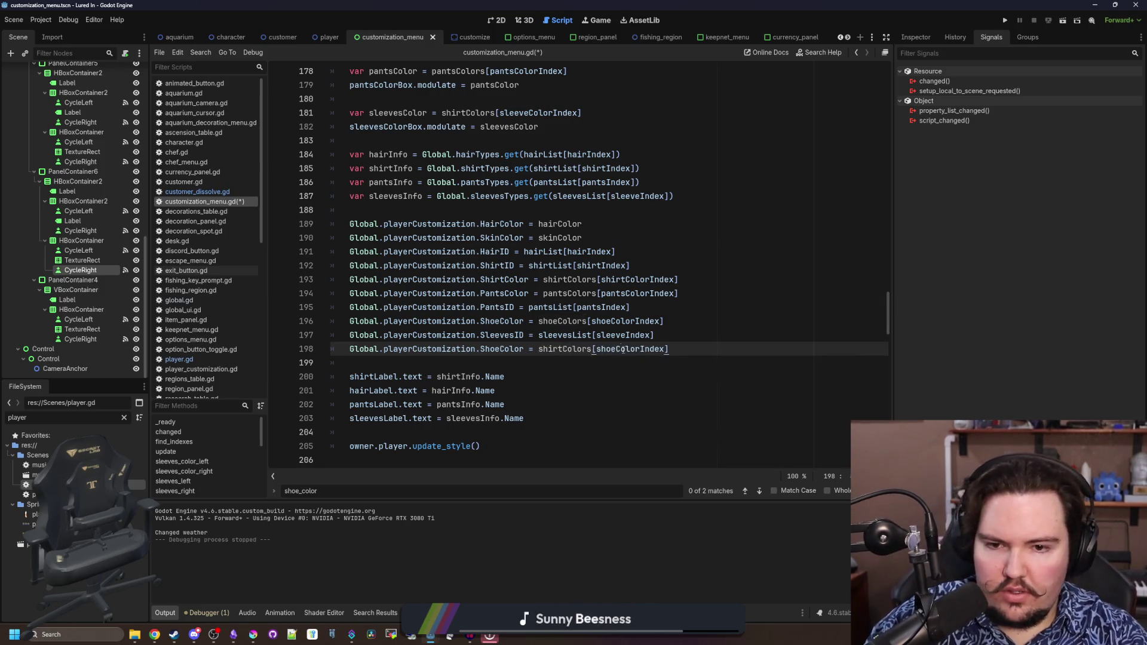
text(s[sleeve)
key(Return)
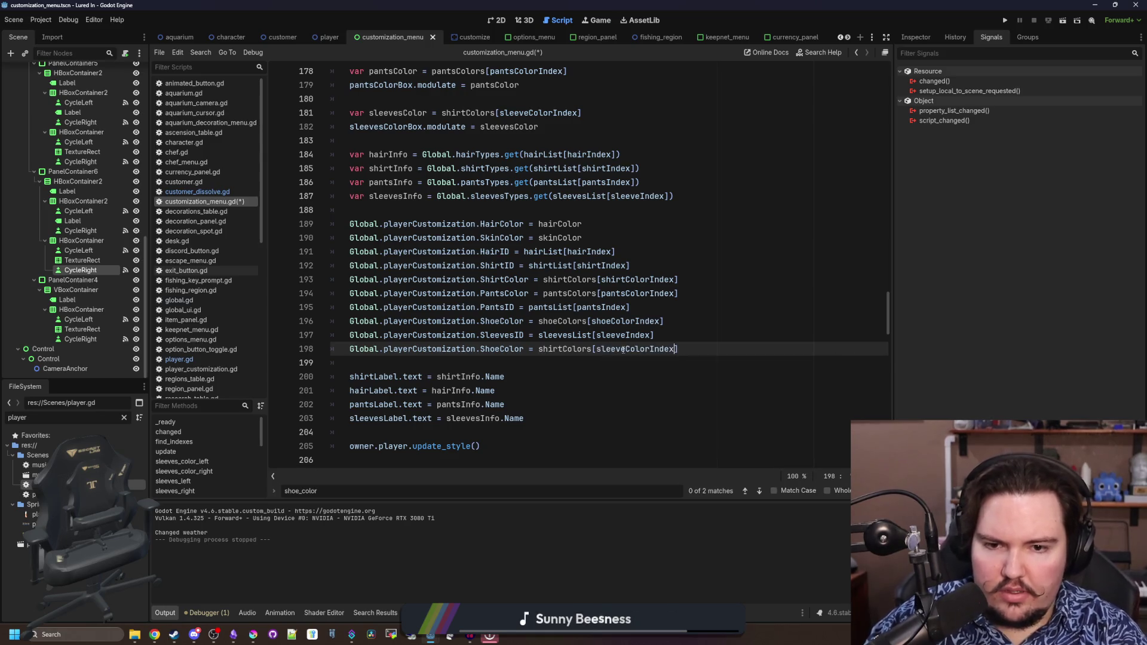
key(ctrl+s)
double_click(494, 349)
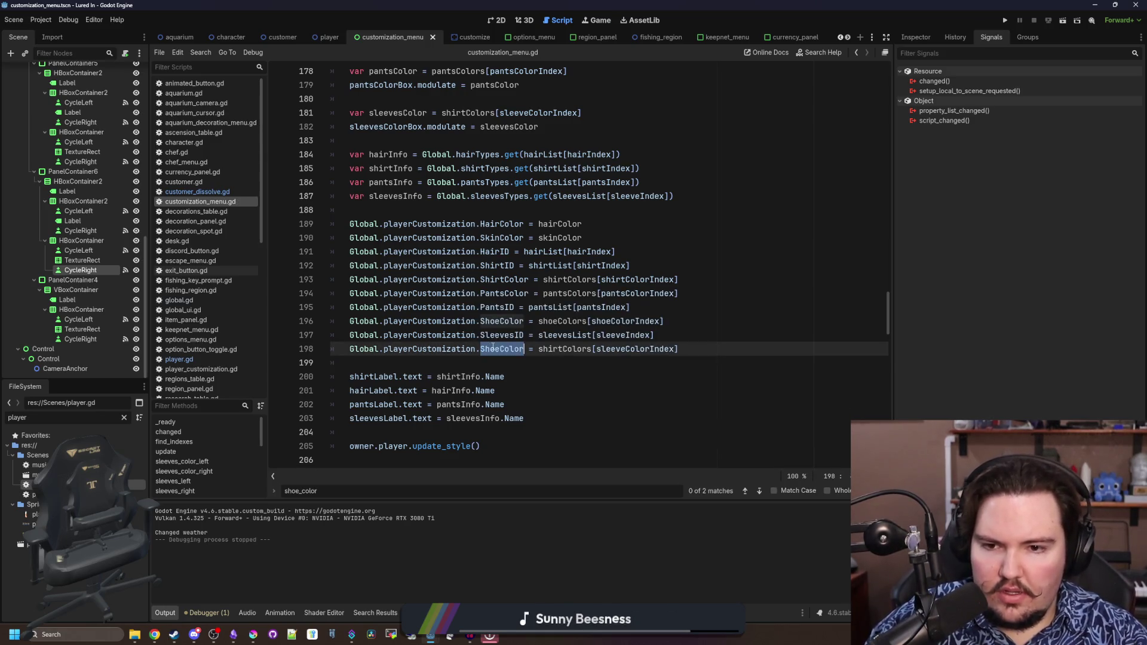
click(627, 394)
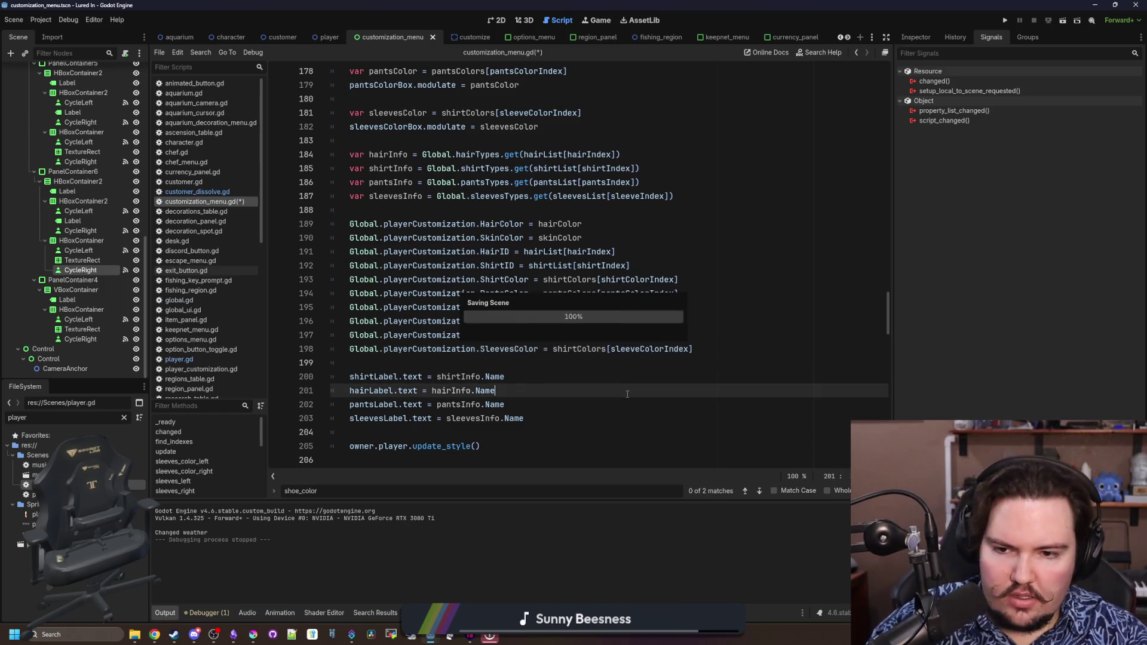
click(1005, 22)
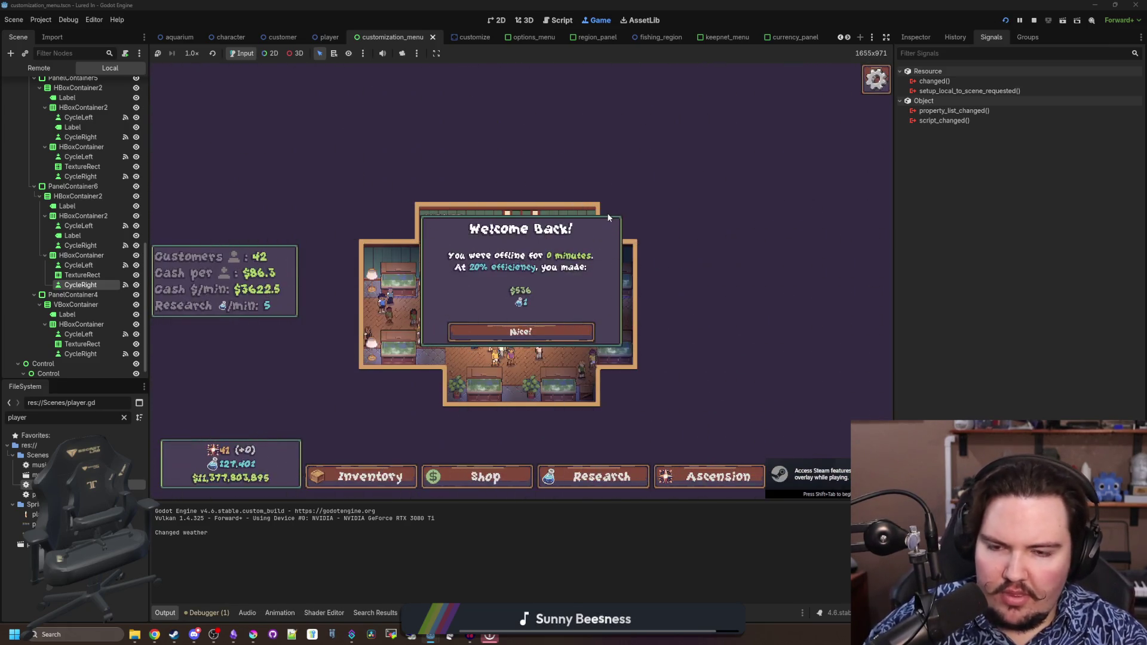
In the game's Edit panel, cycle the sleeve colour several times, switch pants to Shorts, and reopen the panel
click(521, 228)
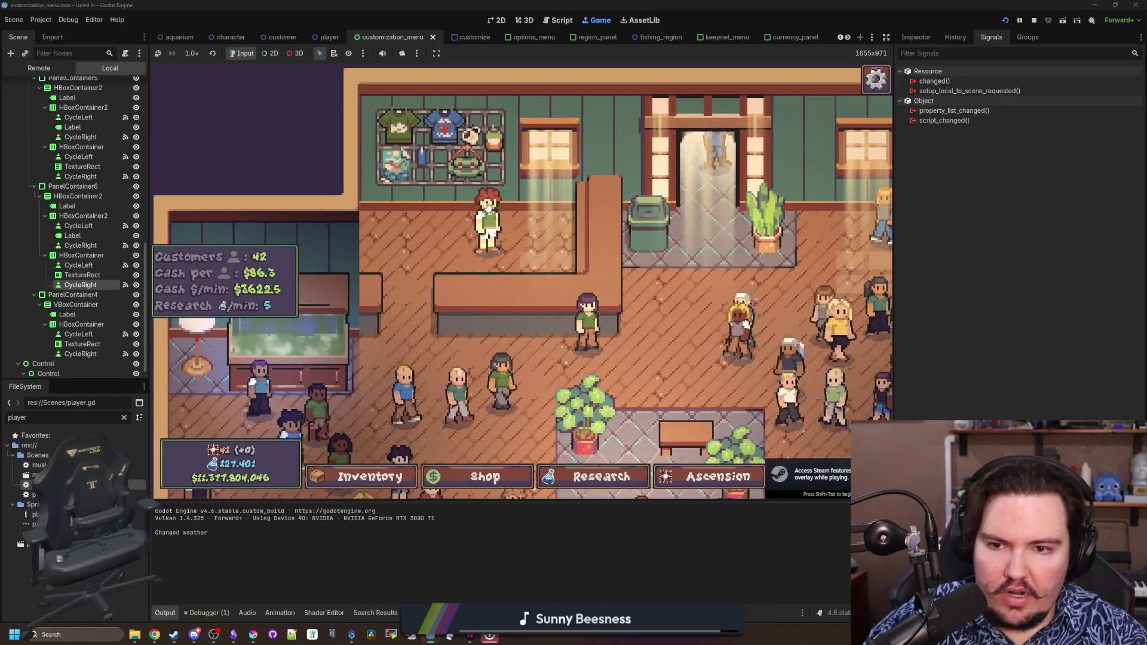
click(486, 226)
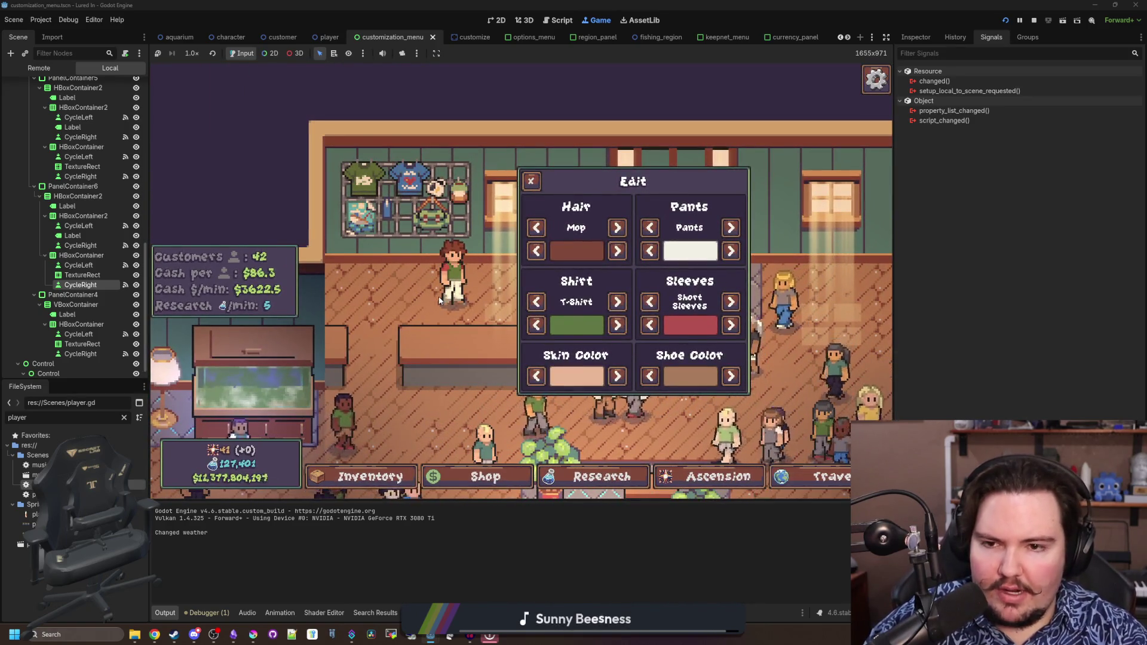
click(739, 329)
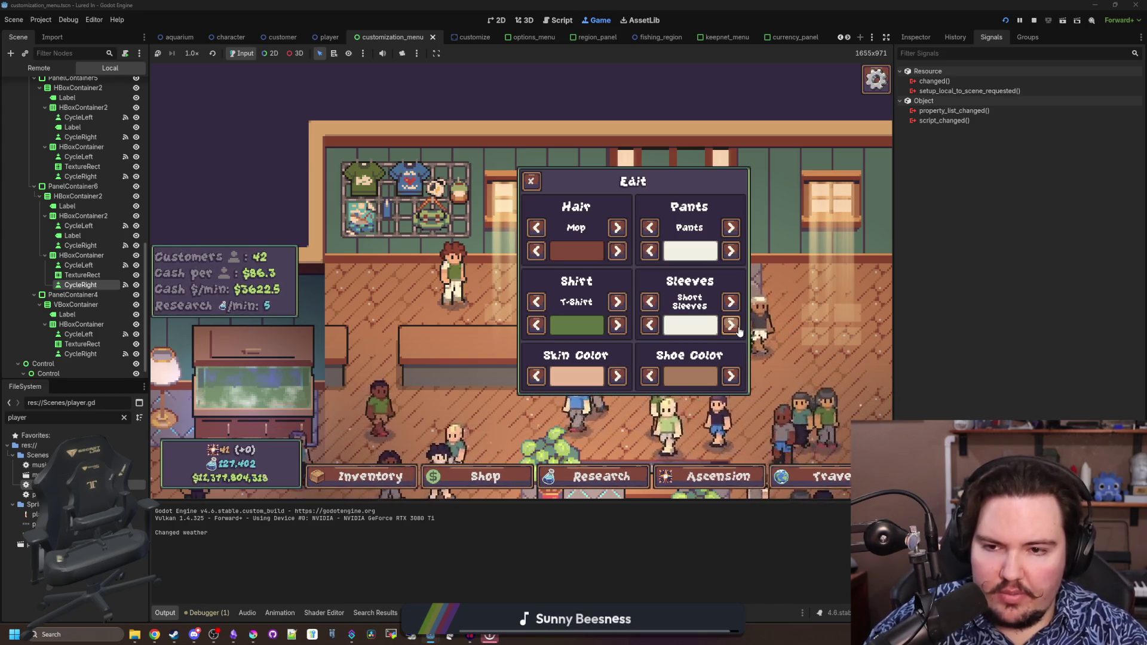
click(738, 329)
click(739, 329)
click(738, 329)
click(738, 329)
click(739, 330)
click(738, 329)
click(738, 329)
click(738, 329)
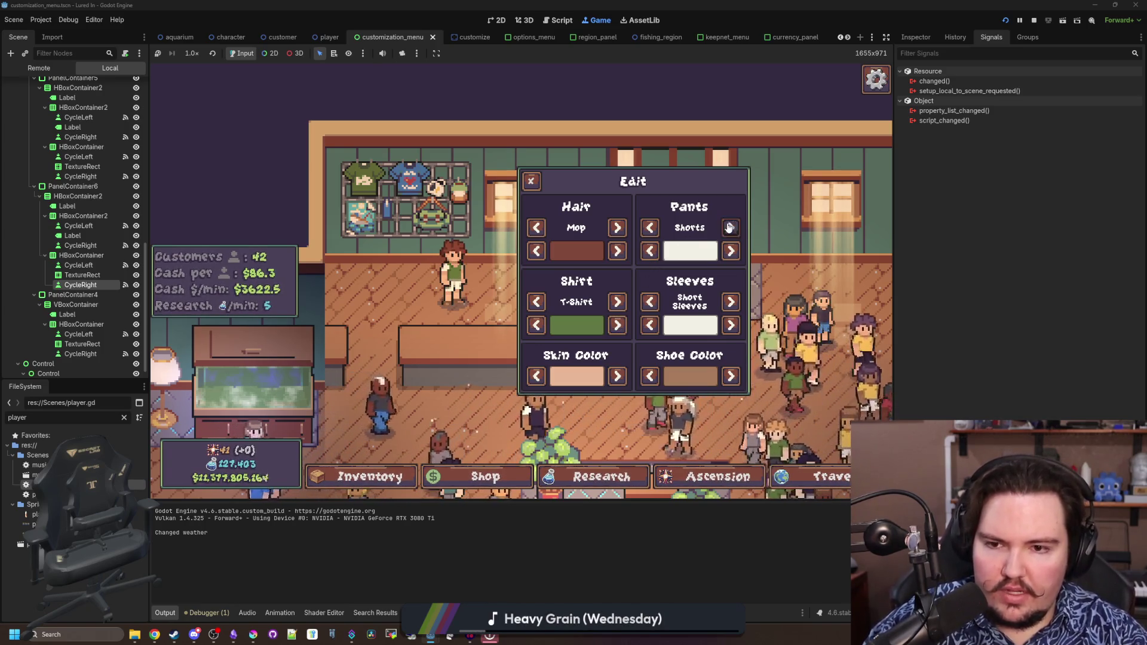
click(728, 227)
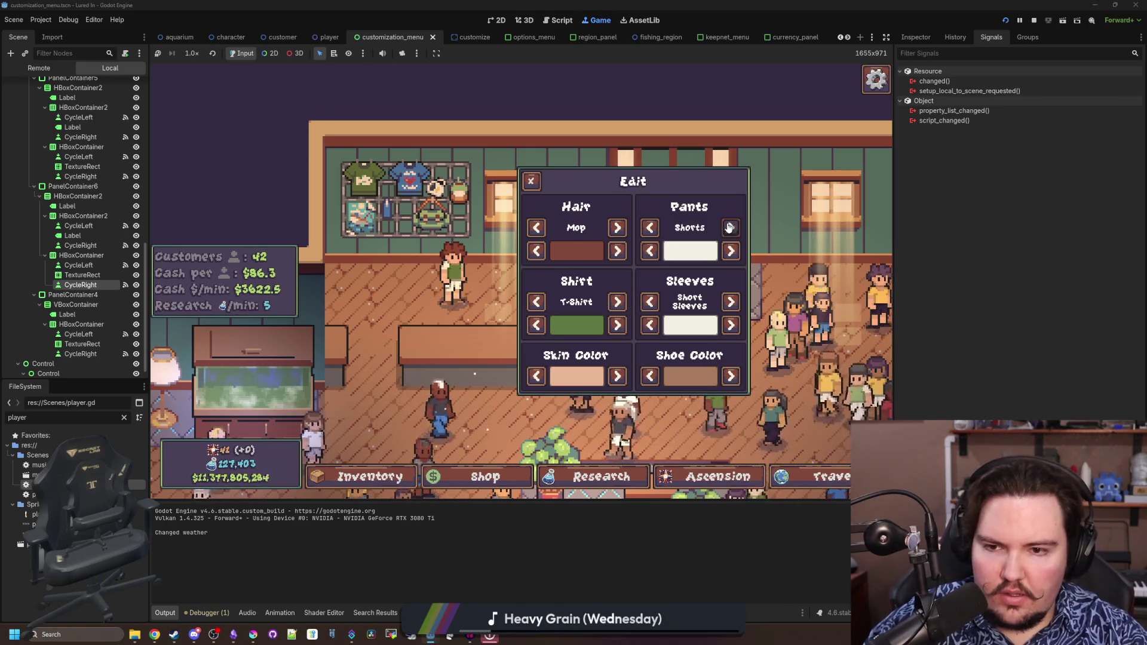
click(531, 181)
click(453, 271)
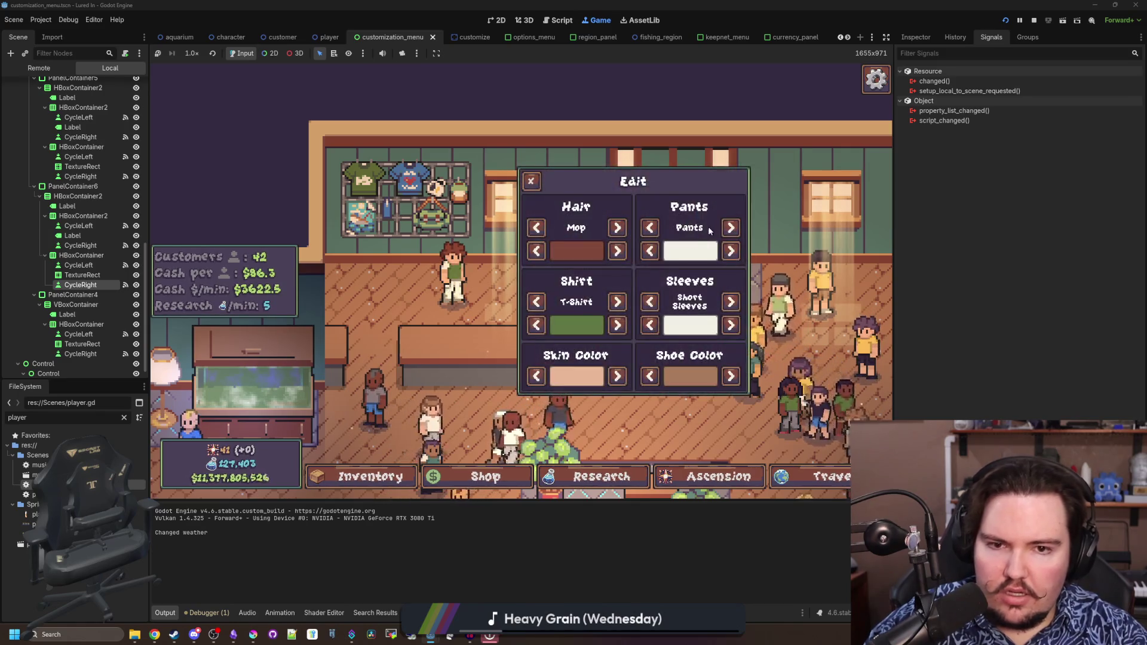
Return to the main menu via Esc, play again, and check the outfit in the Edit panel
key(Escape)
key(Escape)
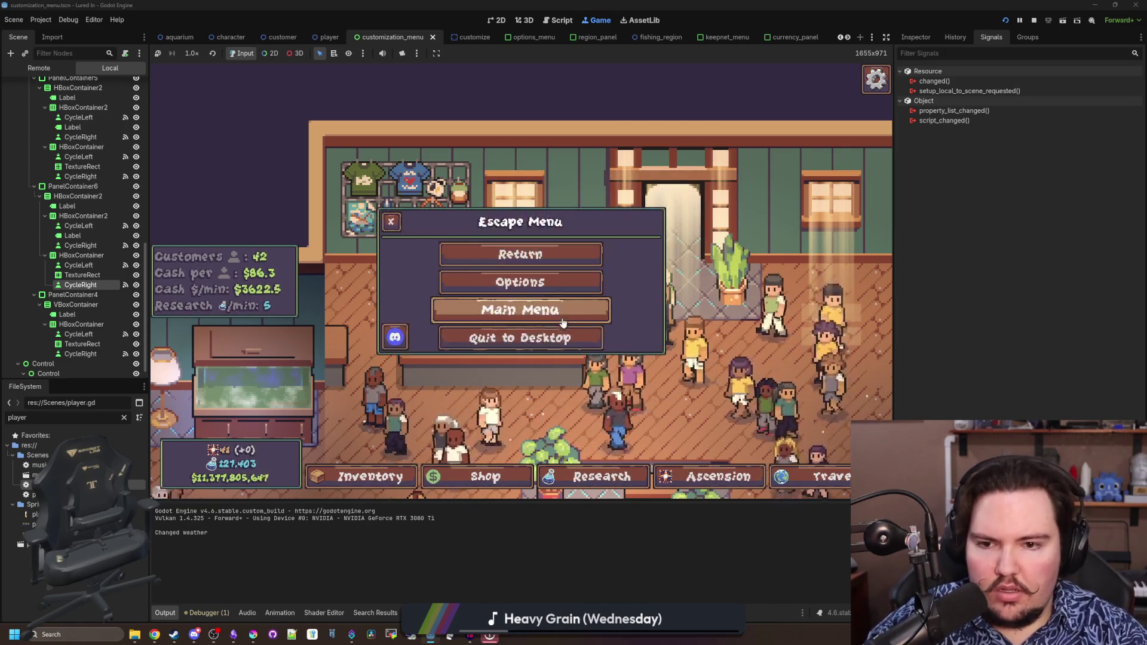
click(535, 303)
click(250, 328)
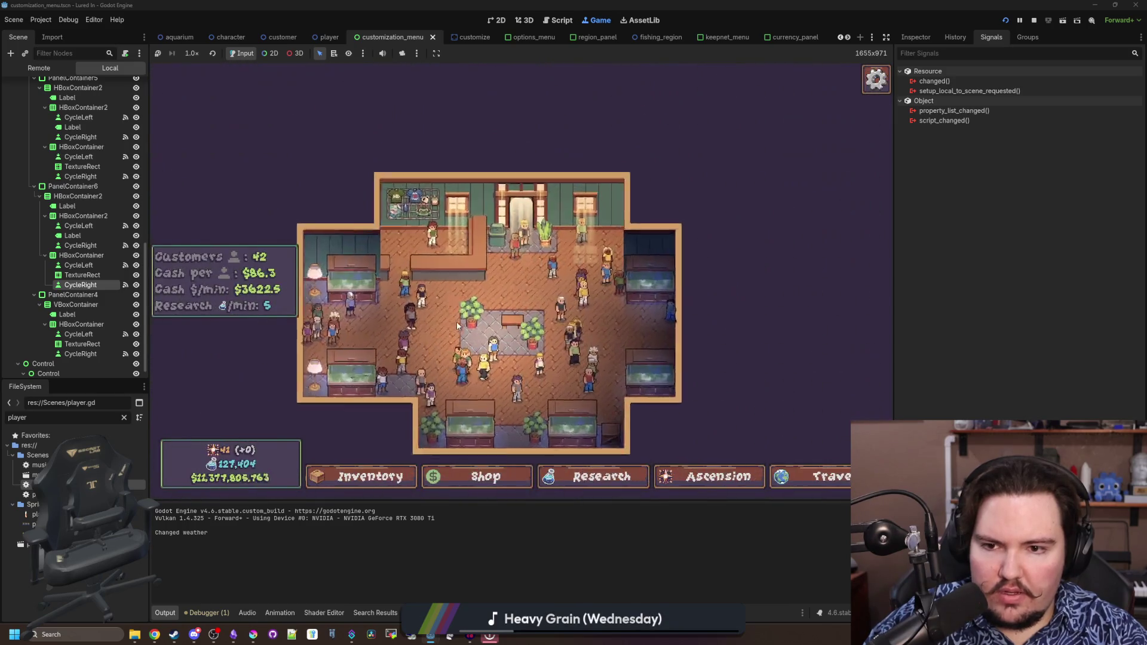
click(409, 226)
click(546, 176)
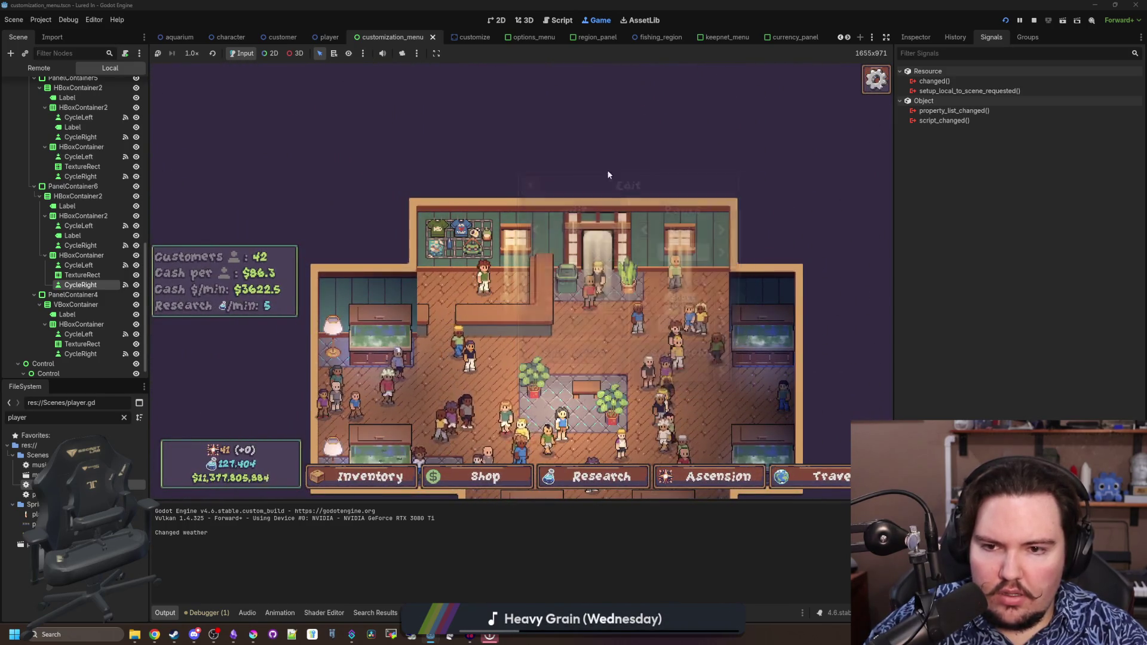
Restart the game from the editor and reopen the Edit panel to confirm the saved outfit
click(1032, 21)
click(1002, 21)
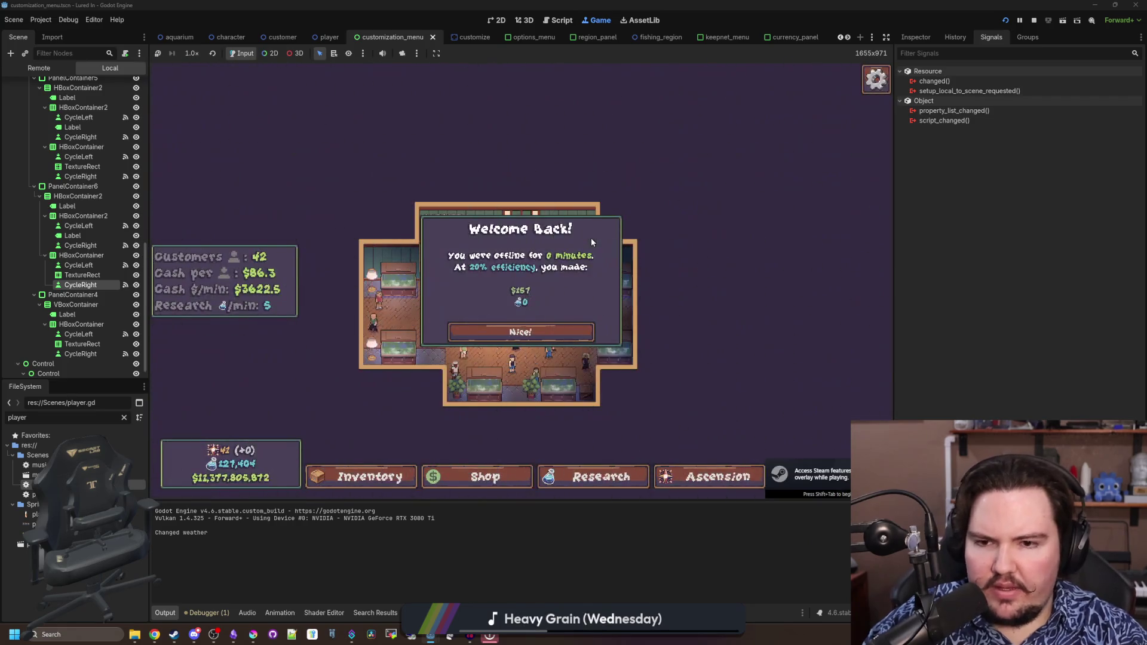
click(477, 263)
scroll(478, 263, up, 5)
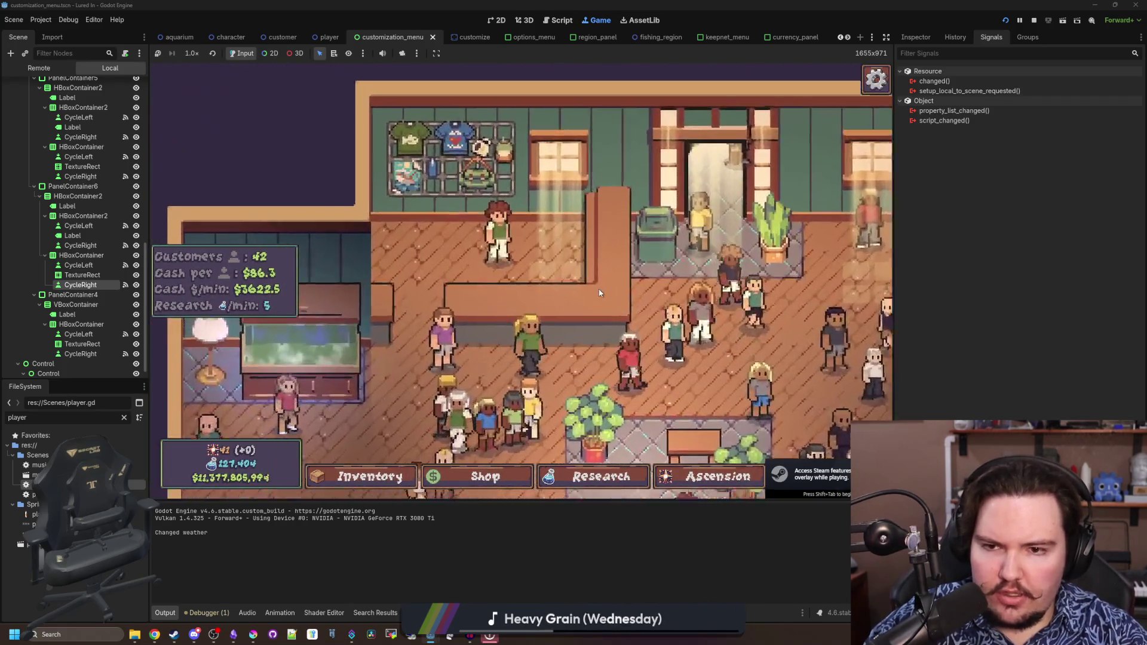
click(512, 220)
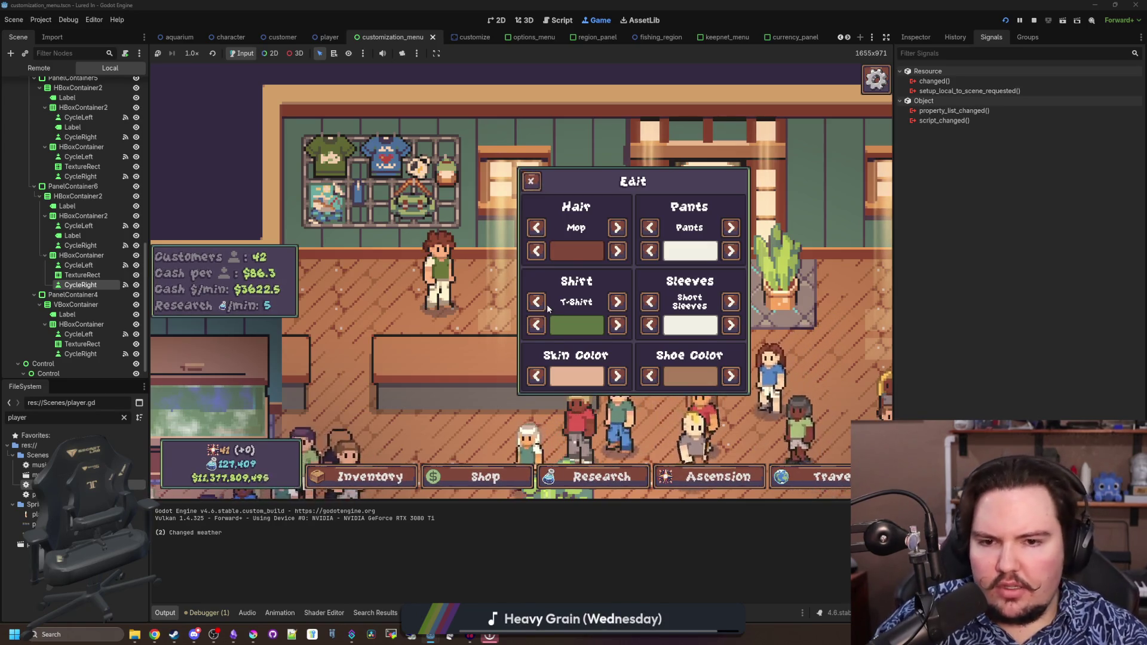
Cycle skin (tan, pink), shoe colour (red, white), and sleeves (blue, white), then close Edit and restart
click(536, 376)
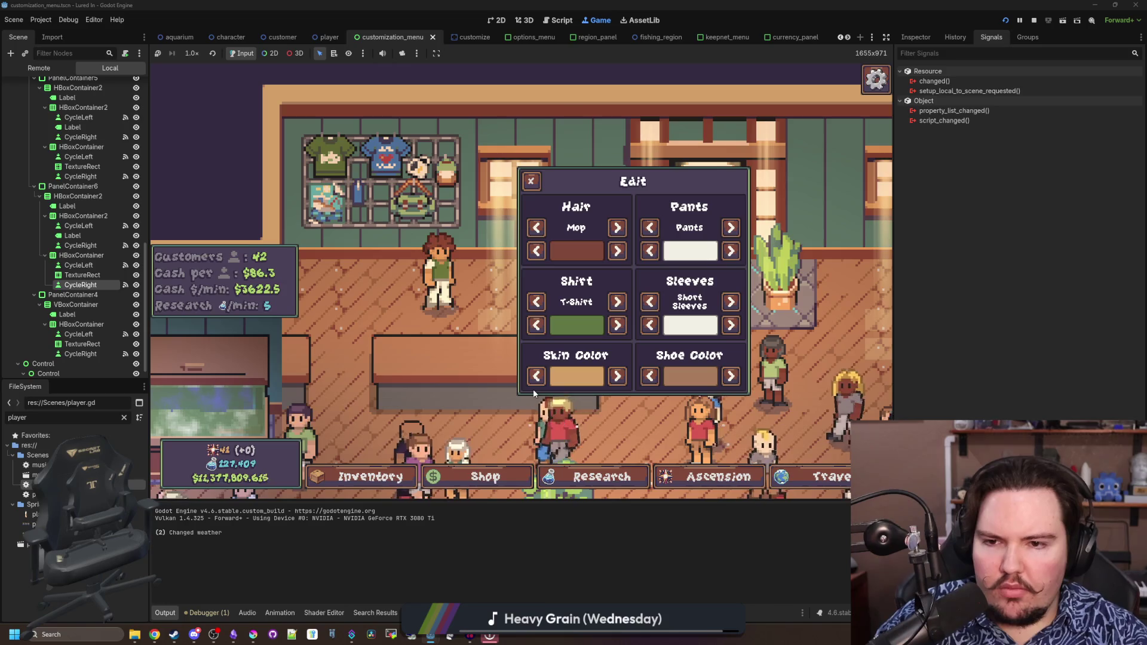
click(536, 376)
click(732, 377)
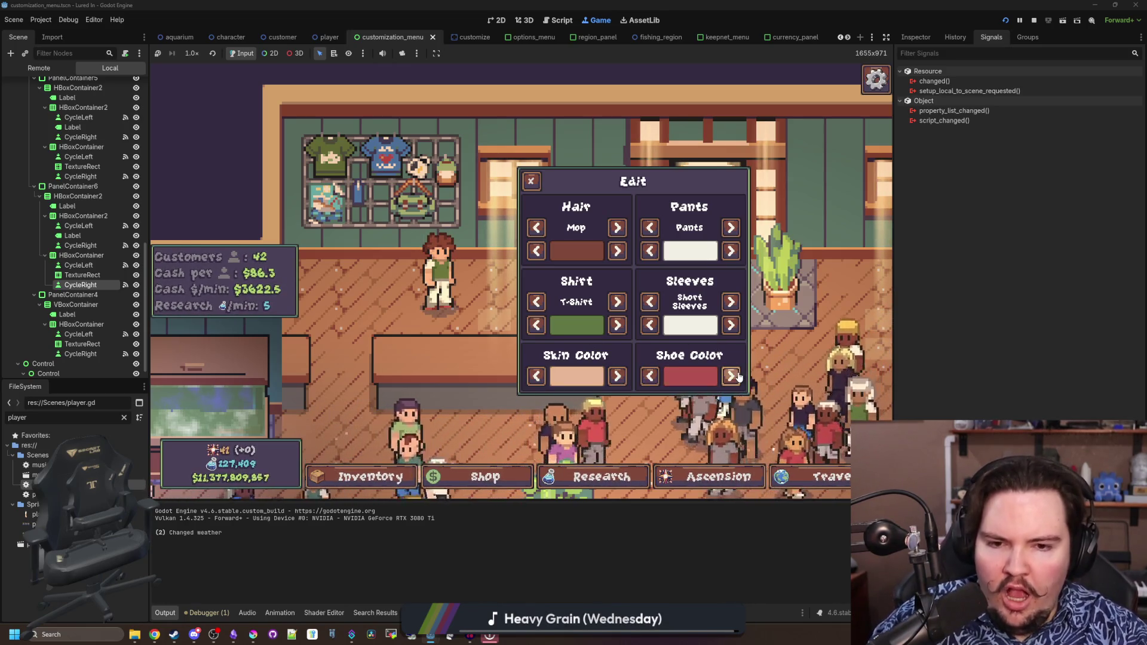
click(732, 377)
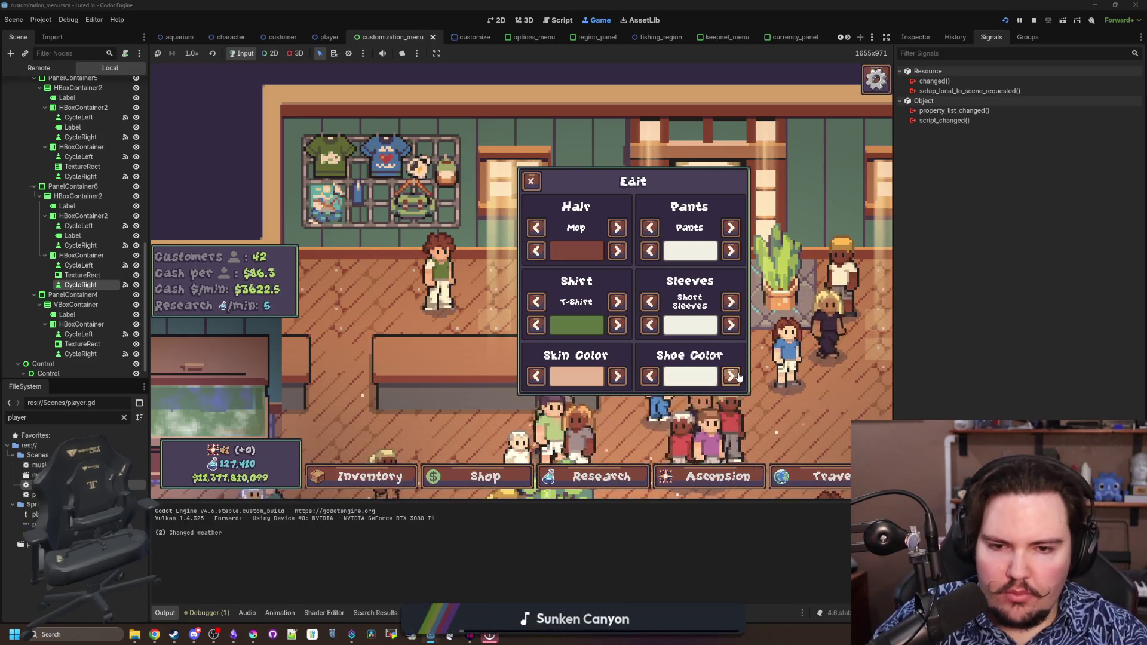
click(731, 325)
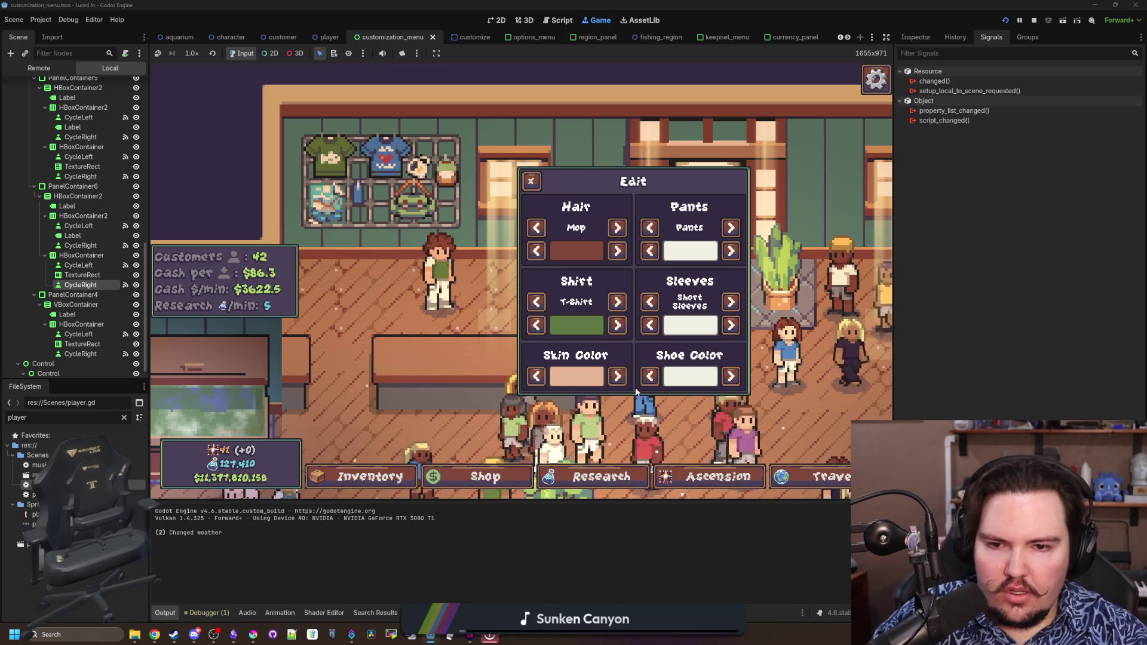
click(733, 326)
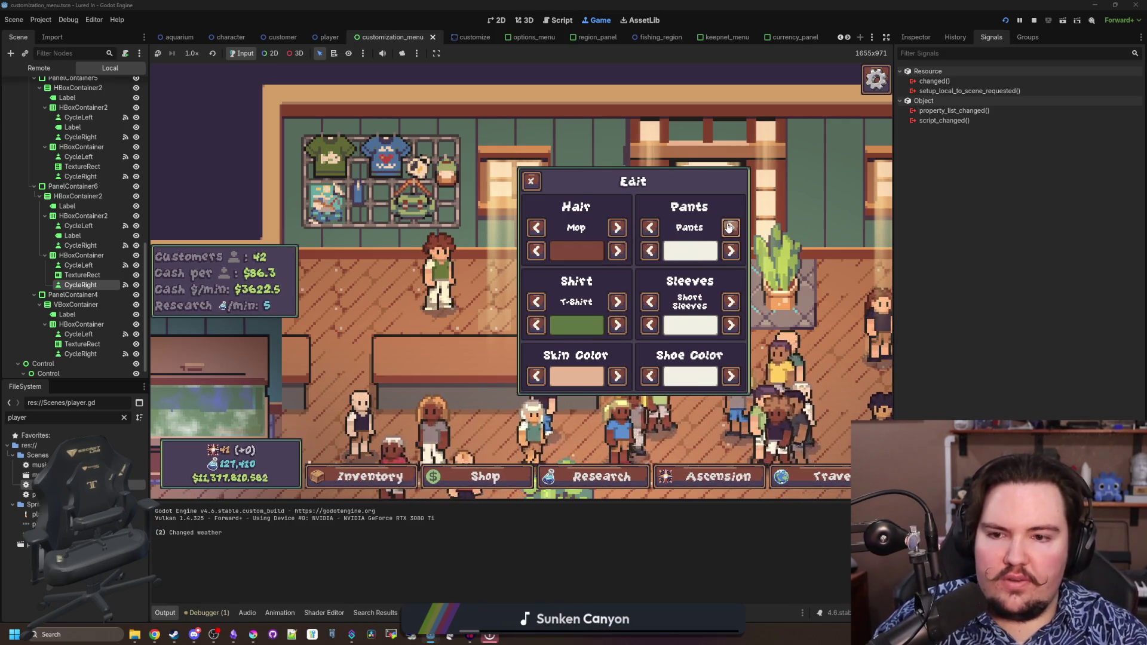
click(532, 182)
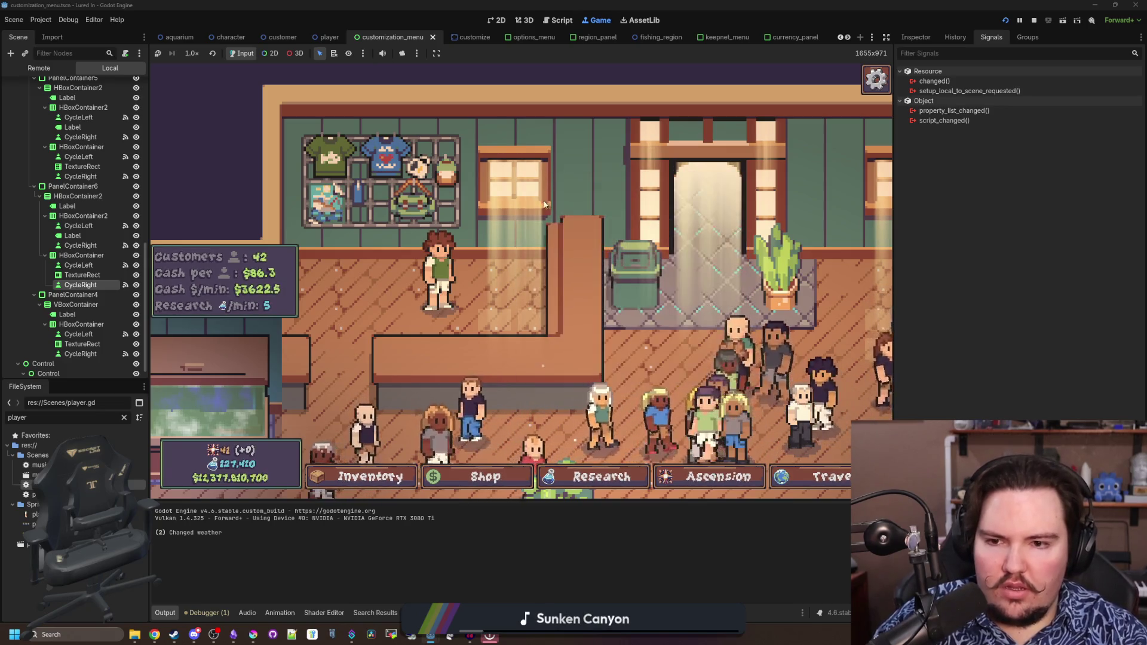
click(1003, 21)
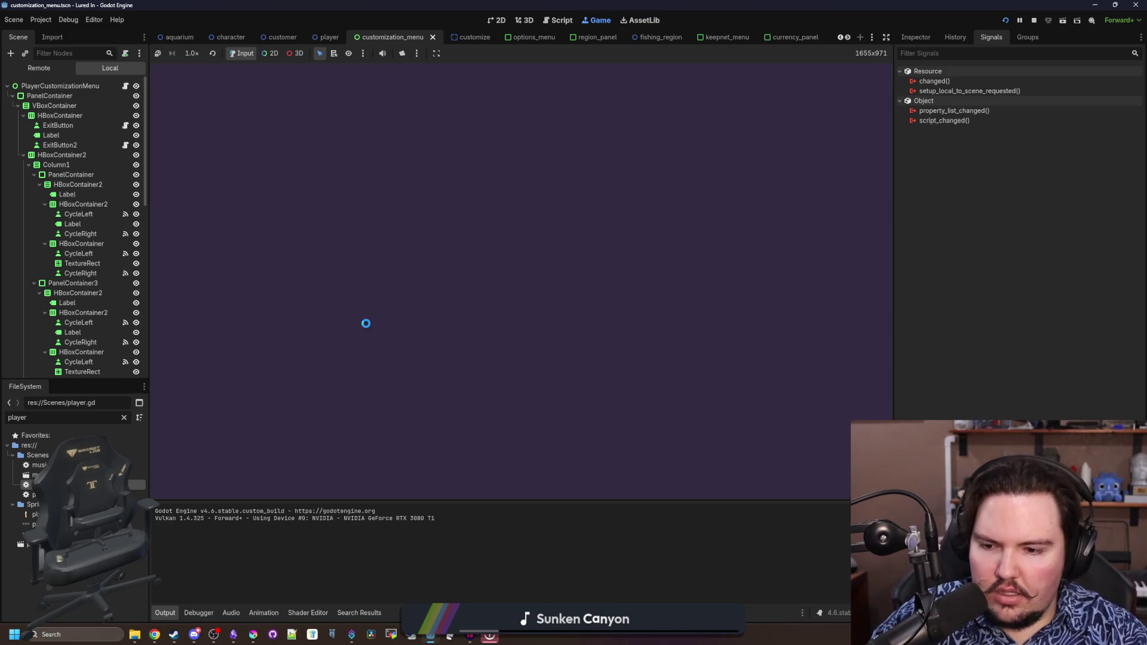
Return to the script editor and open character.gd from the Character reference
key(ctrl+F3)
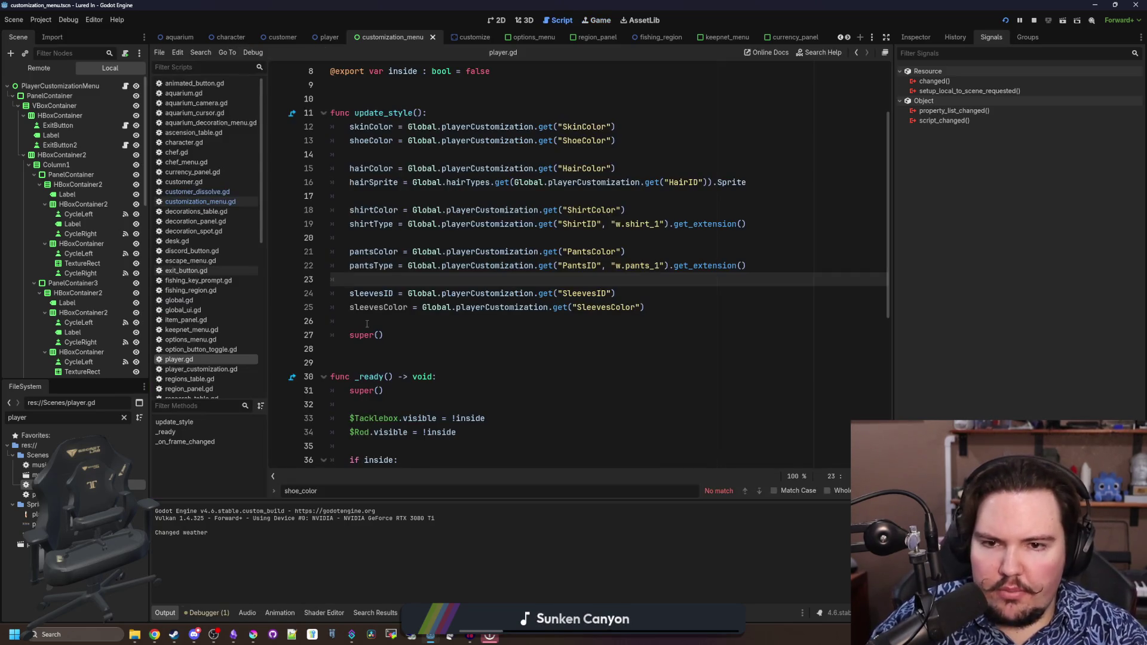
scroll(498, 238, up, 3)
ctrl+click(484, 76)
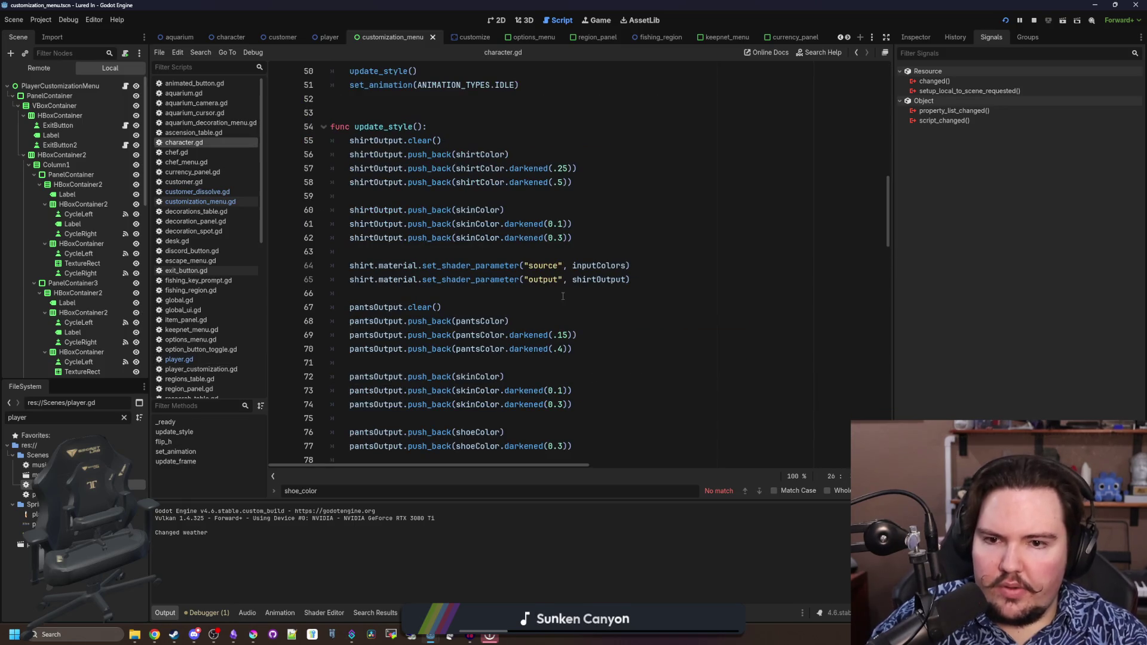
click(565, 196)
scroll(574, 248, up, 1)
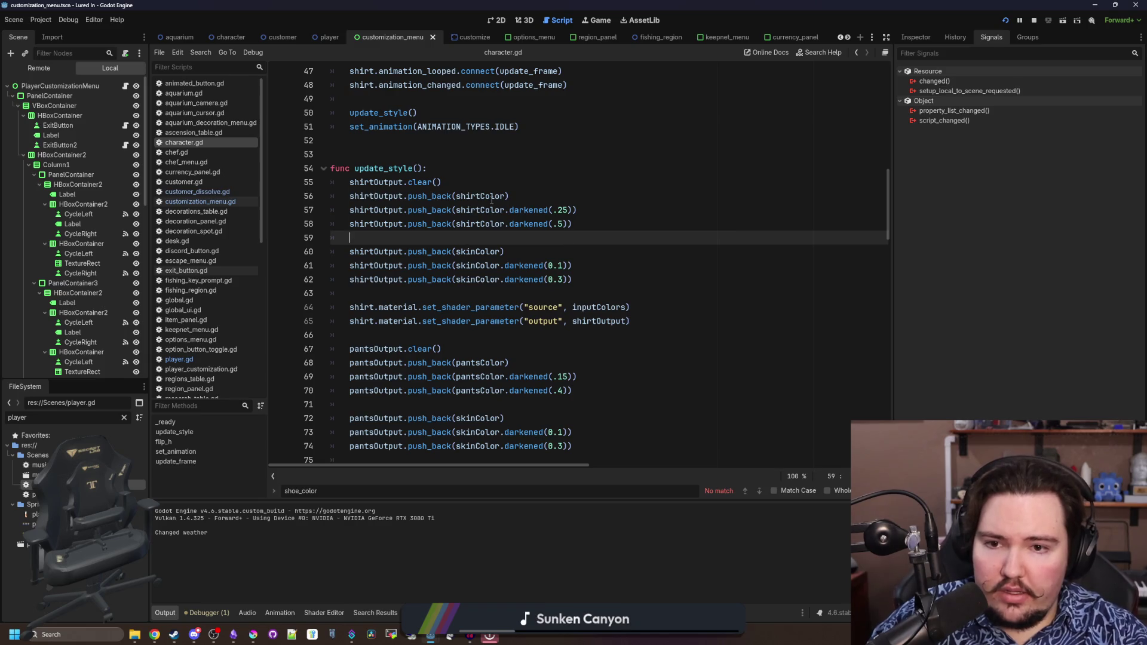
scroll(491, 200, down, 2)
scroll(537, 215, up, 1)
Change the shirt and pants skin shading on lines 61-74 to darkened(0.2) and darkened(0.4)
click(637, 233)
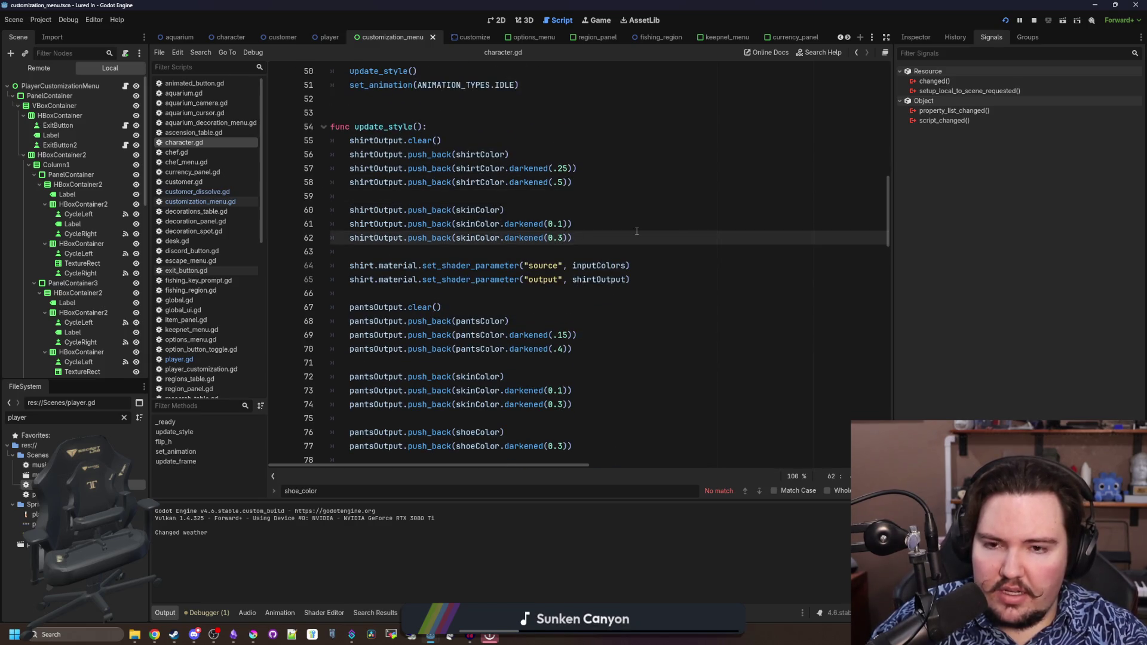
key(Up)
text(2)
key(Down)
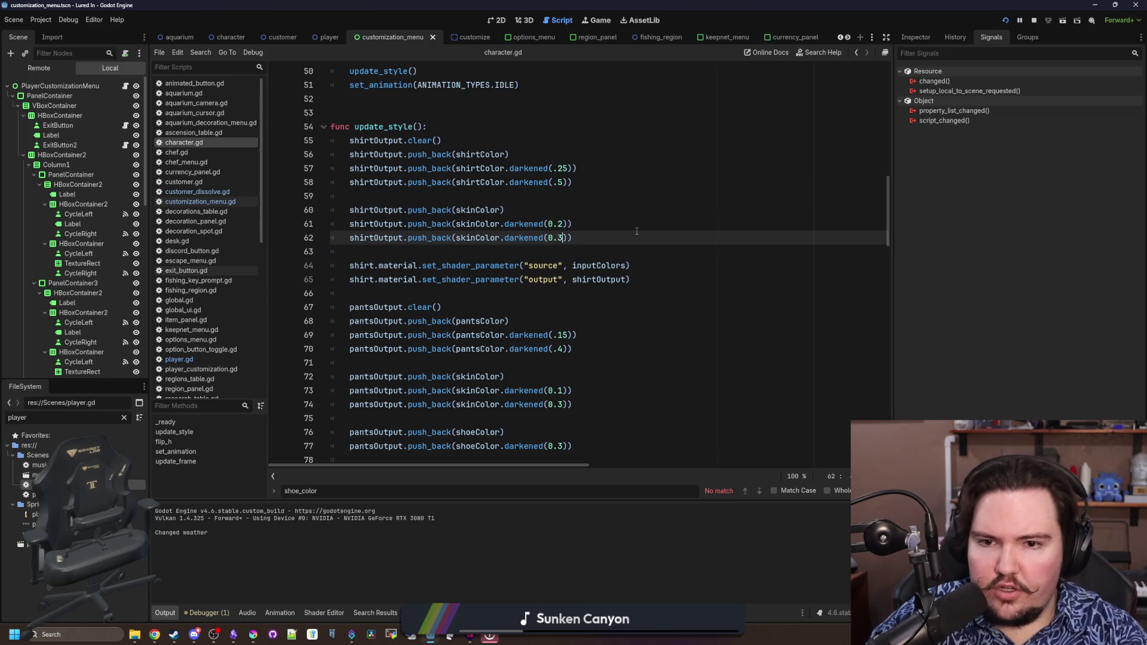
key(Down)
key(Down)
key(Down)
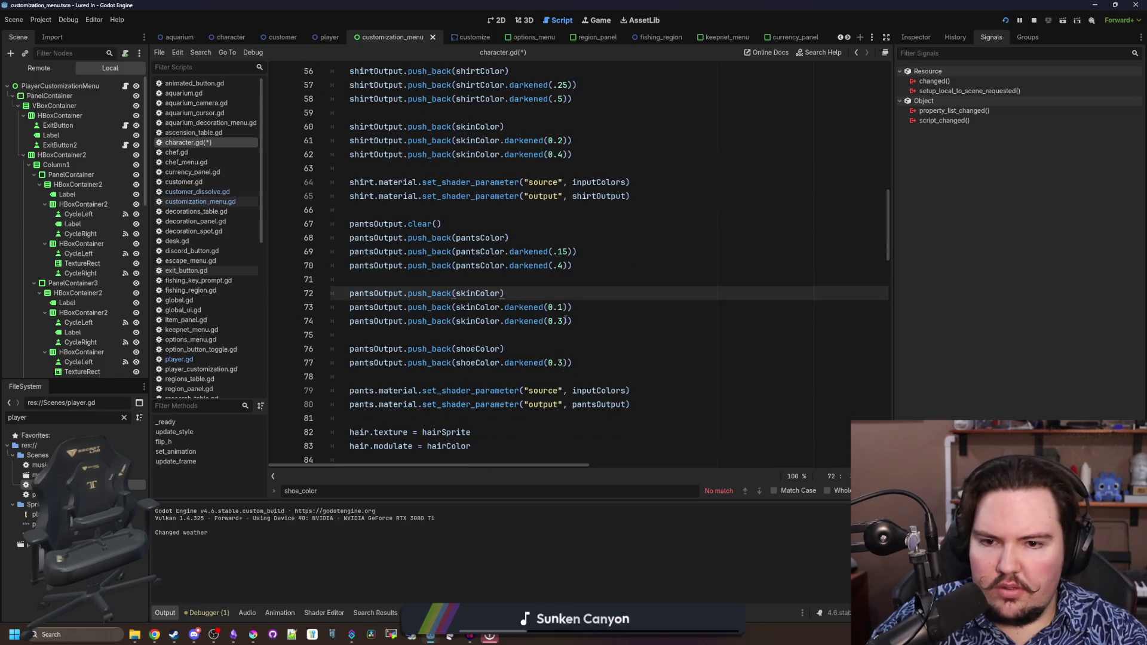
key(BackSpace)
text(4)
key(Up)
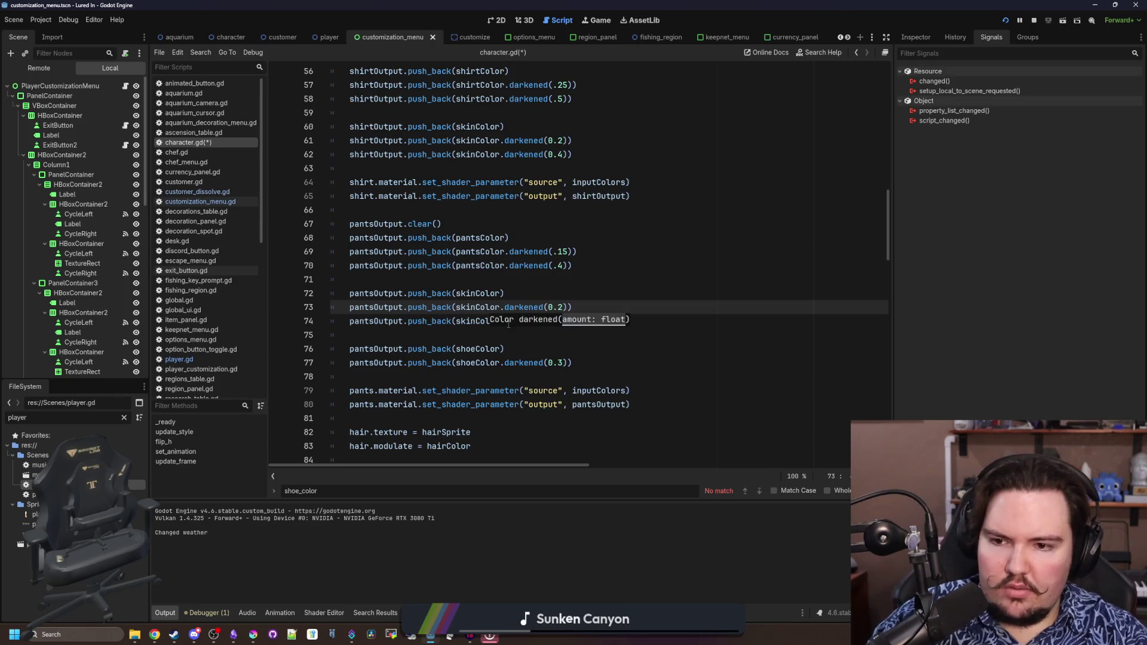
Change the sleeves skin shading on lines 97-98 to darkened(0.2) and darkened(0.4)
click(450, 349)
scroll(465, 326, down, 5)
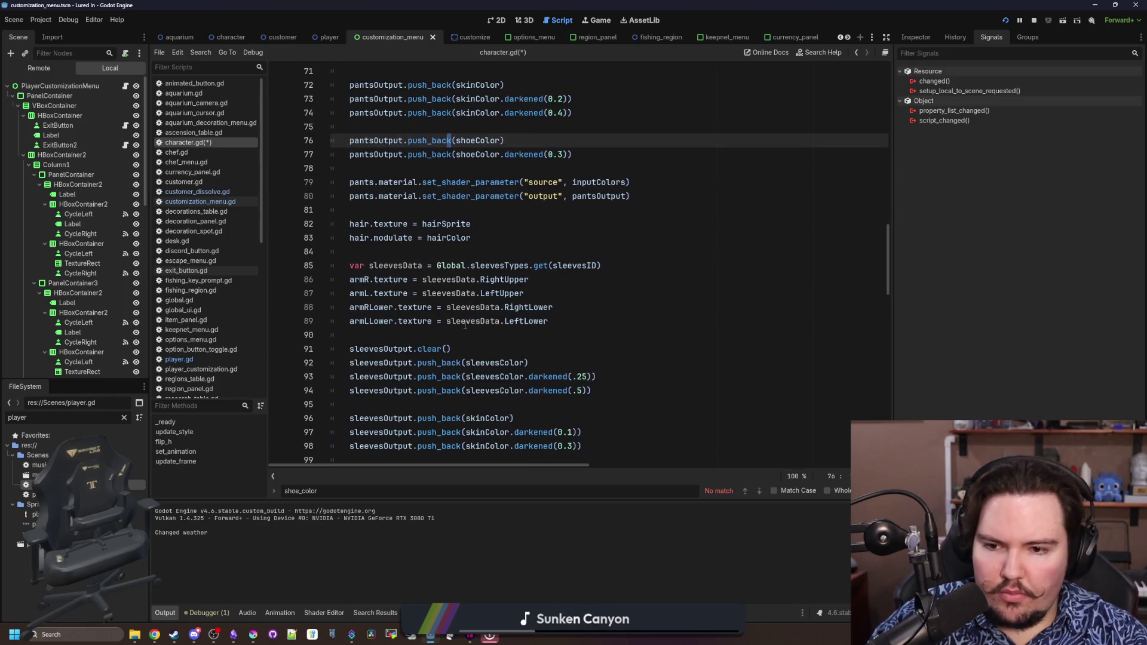
scroll(464, 326, down, 3)
click(574, 323)
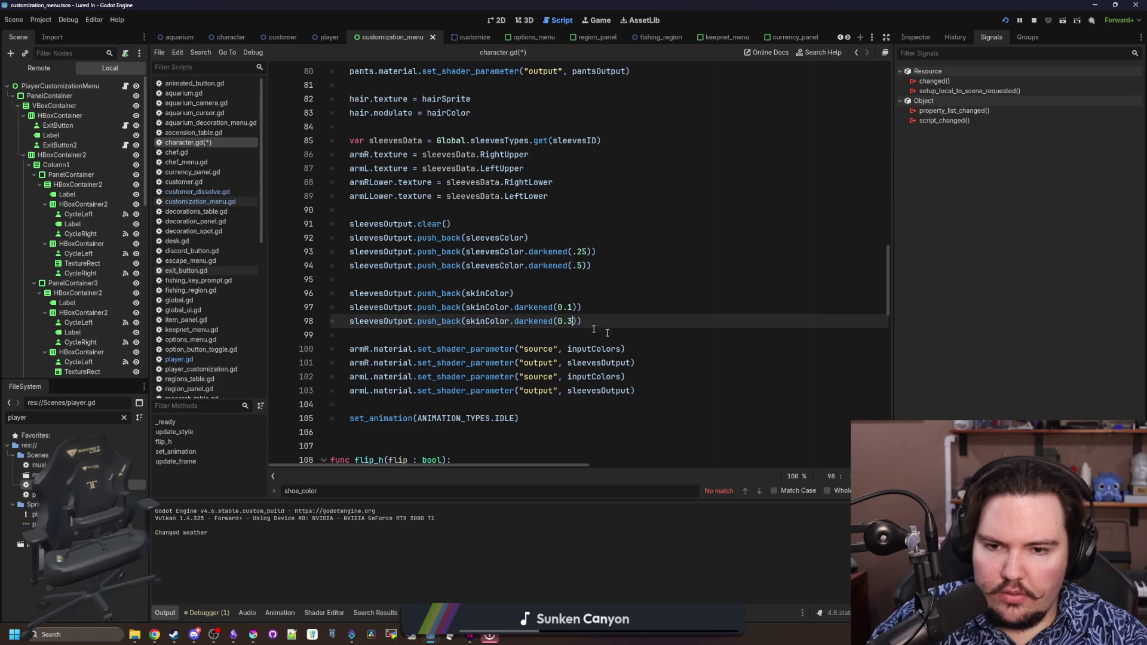
text(4)
key(Up)
key(BackSpace)
text(2)
Save character.gd, relaunch the game with F5, and dismiss the Welcome Back popup
key(ctrl+s)
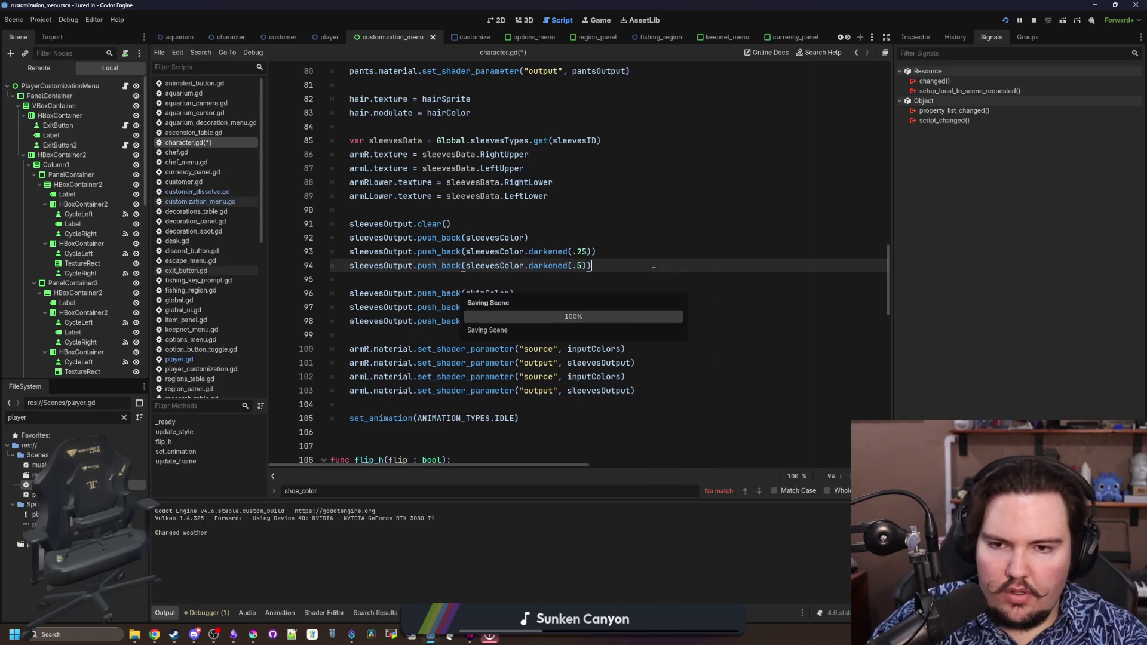
key(F5)
click(526, 333)
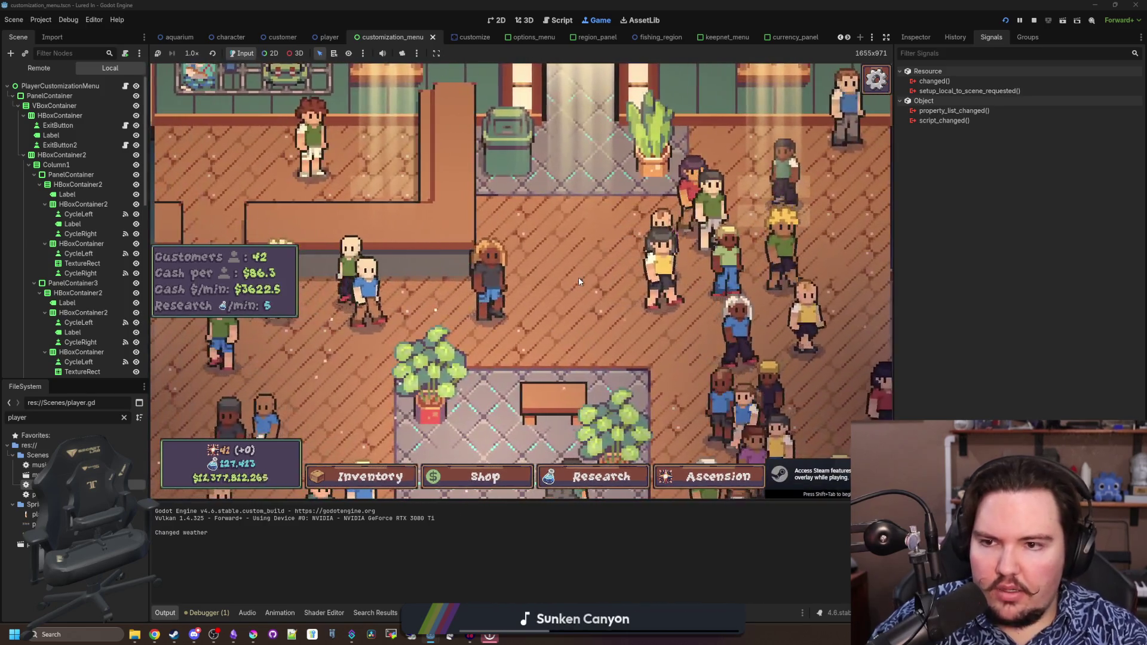
Restart the game via Main Menu, open the clothes-rack Edit panel, then stop and switch to customization_menu.gd
key(Escape)
click(483, 318)
key(Return)
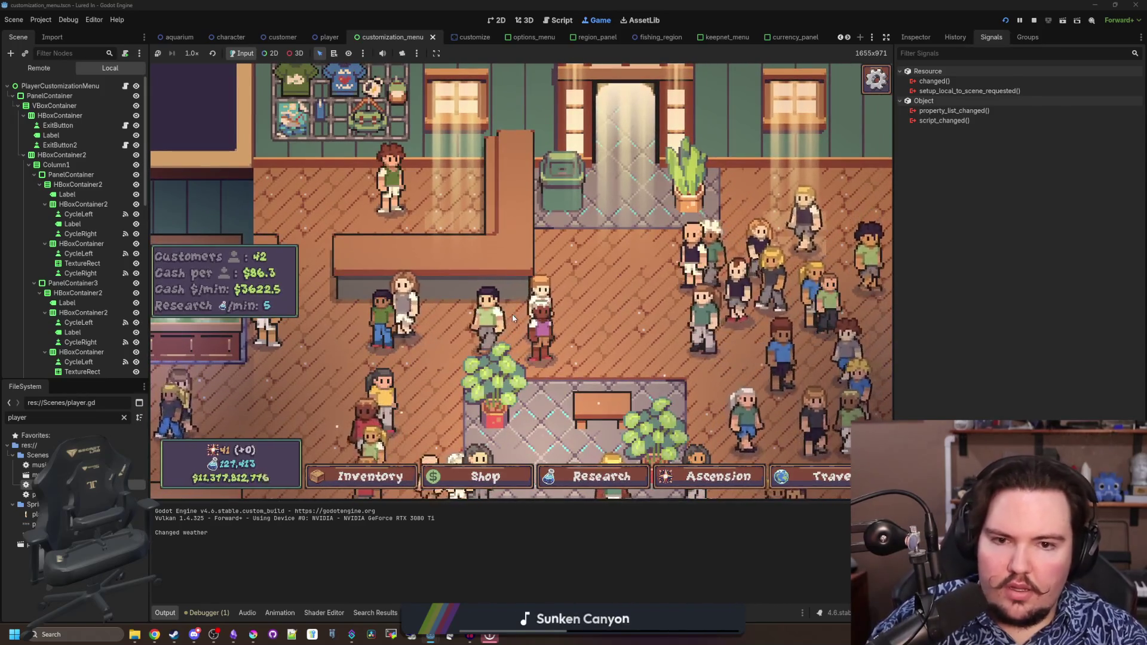
click(346, 172)
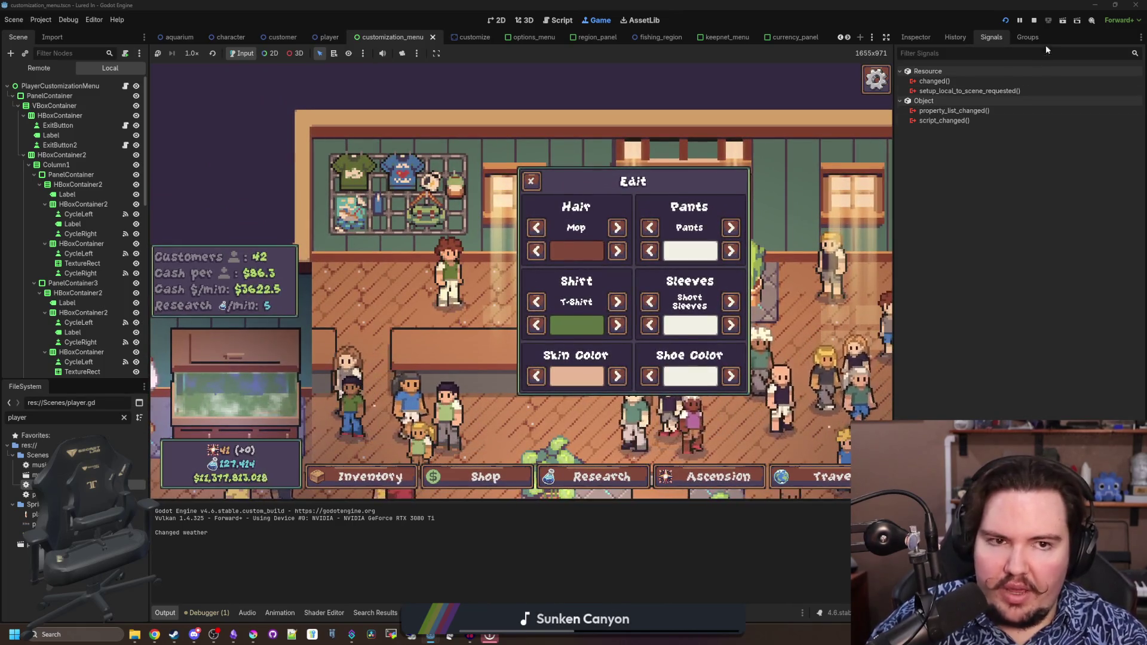
click(1035, 20)
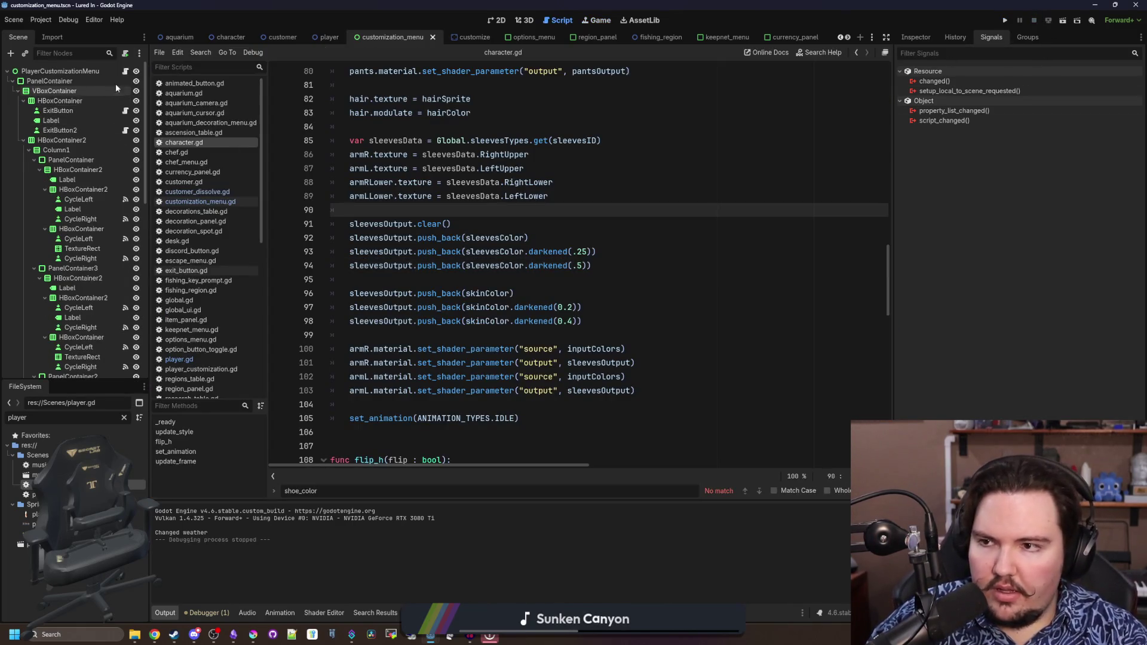
click(126, 72)
Review the find_indexes code in customization_menu.gd and save the project
scroll(490, 265, up, 10)
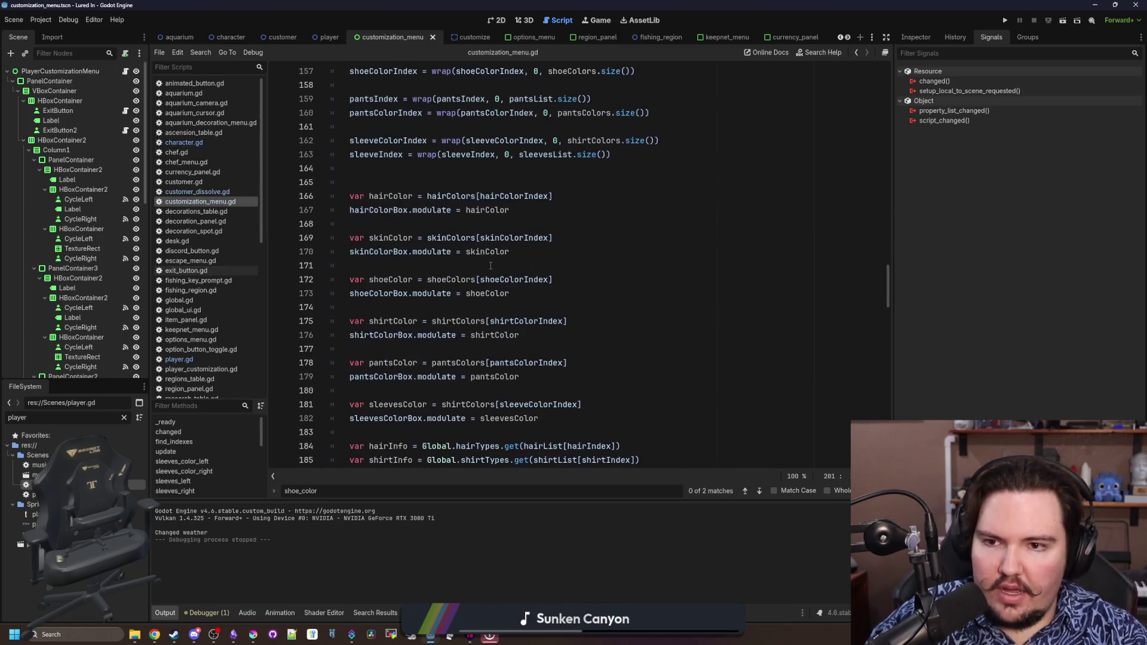
click(489, 201)
scroll(487, 263, down, 2)
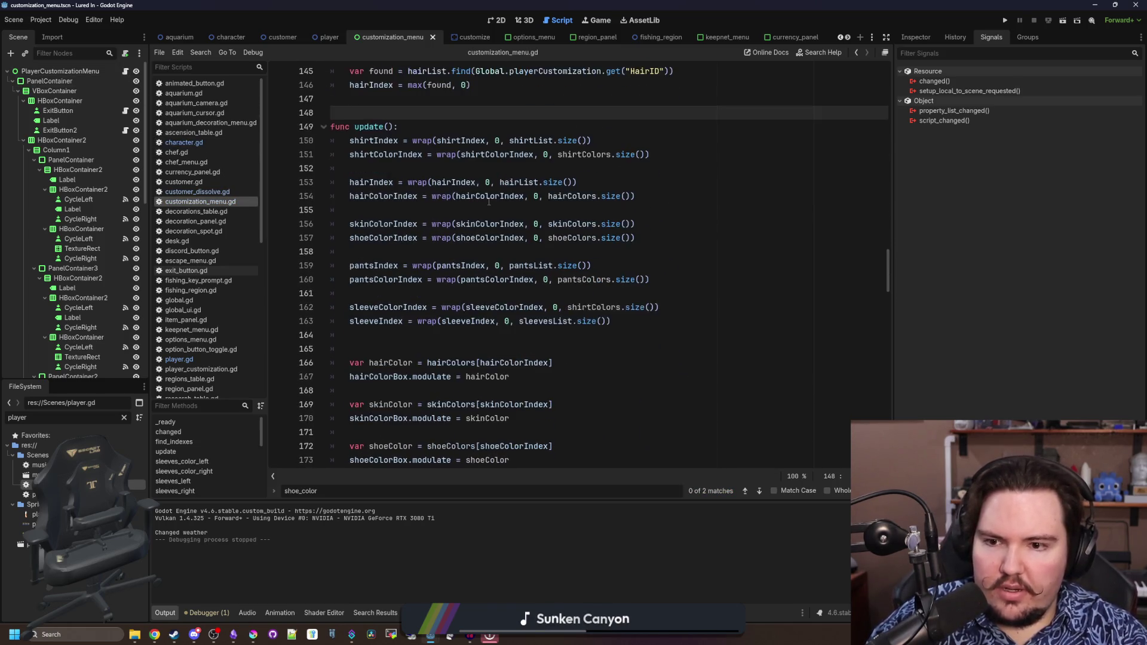
scroll(483, 321, up, 14)
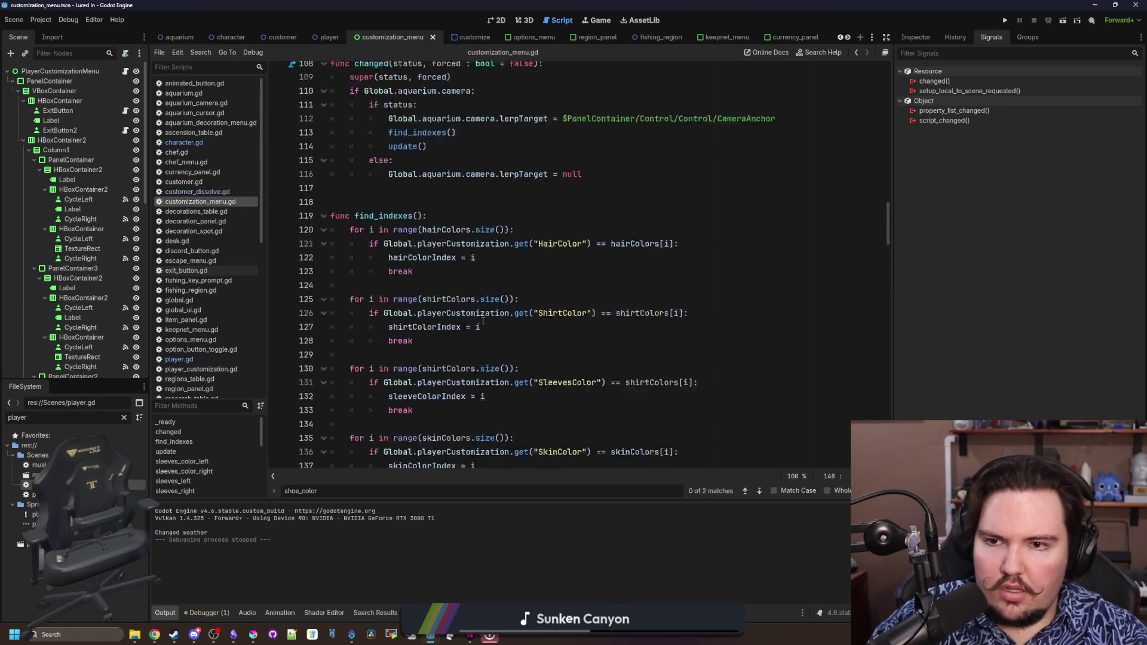
scroll(483, 321, down, 4)
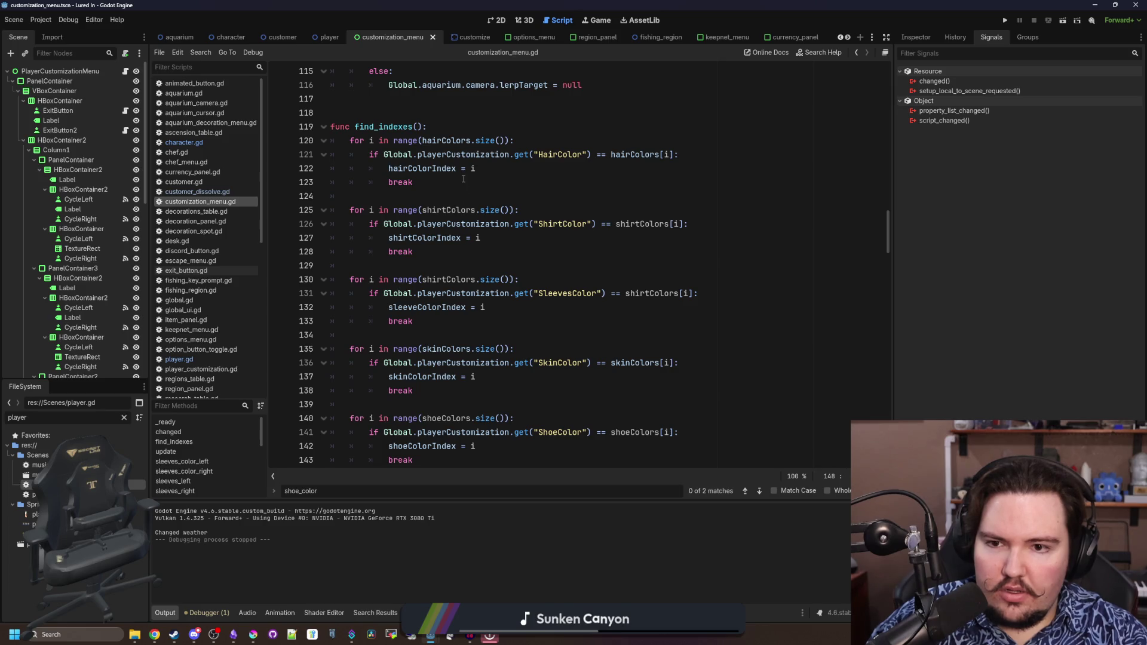
click(465, 271)
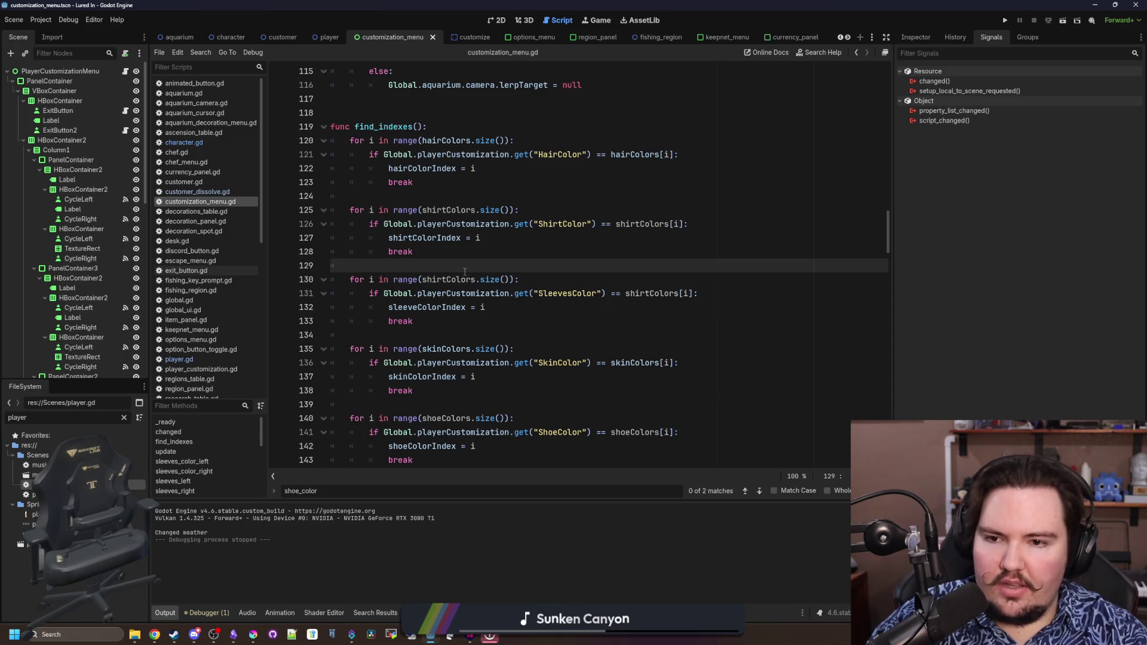
scroll(465, 271, down, 1)
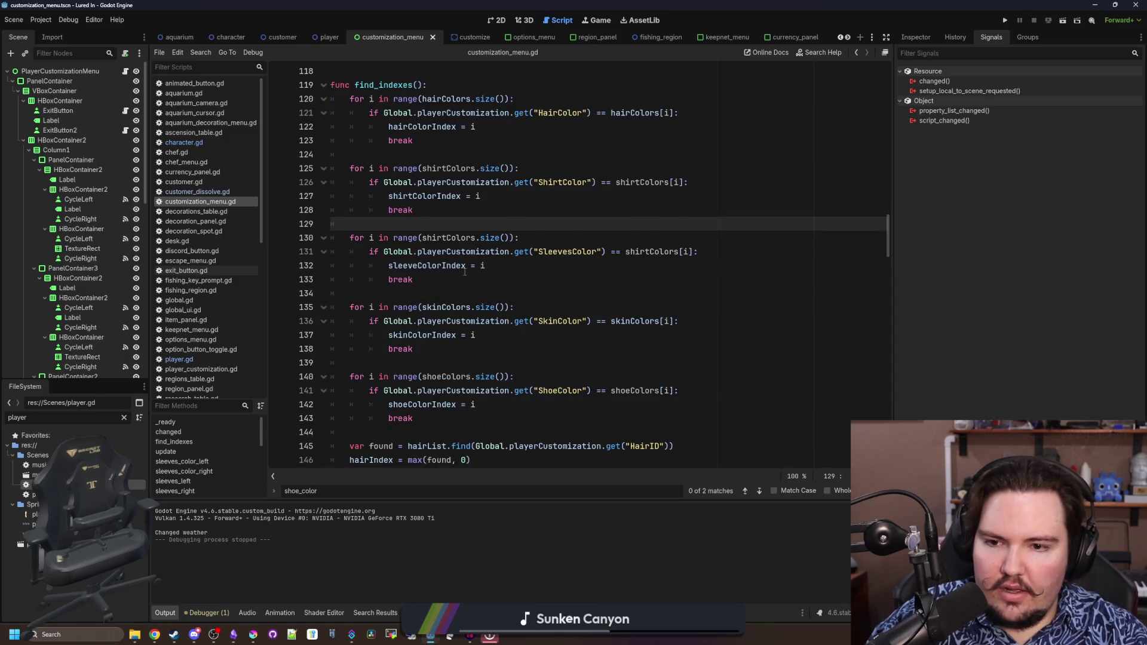
scroll(465, 272, down, 1)
scroll(420, 230, up, 2)
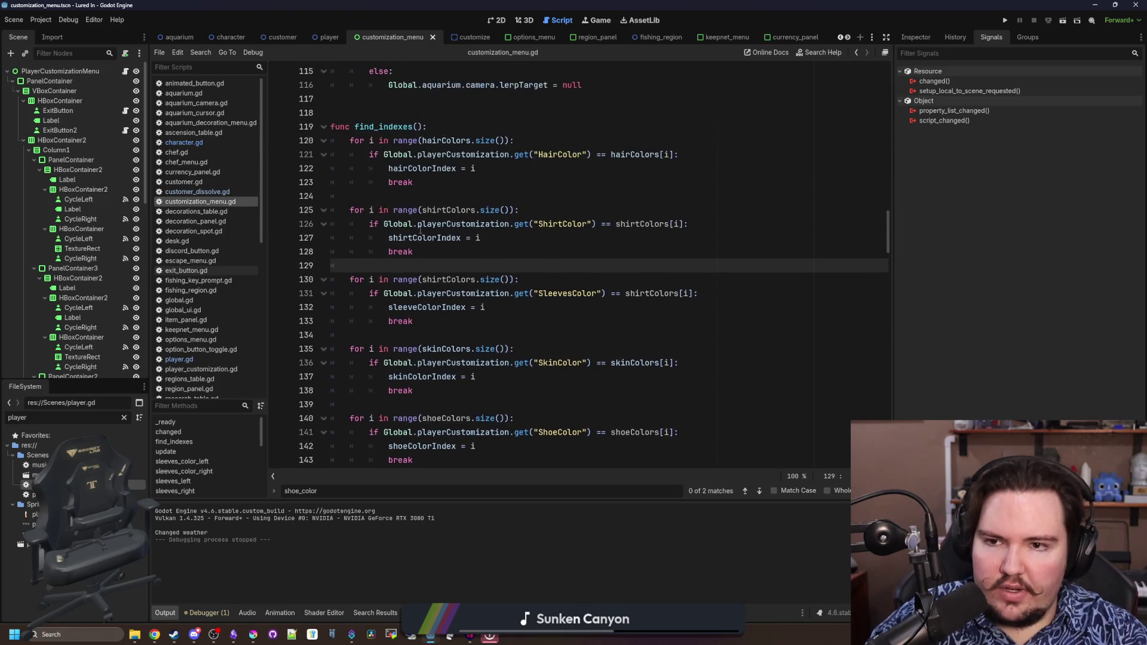
click(439, 179)
key(shift+Up)
key(shift+Up)
key(shift+Up)
key(shift+Home)
key(shift+Home)
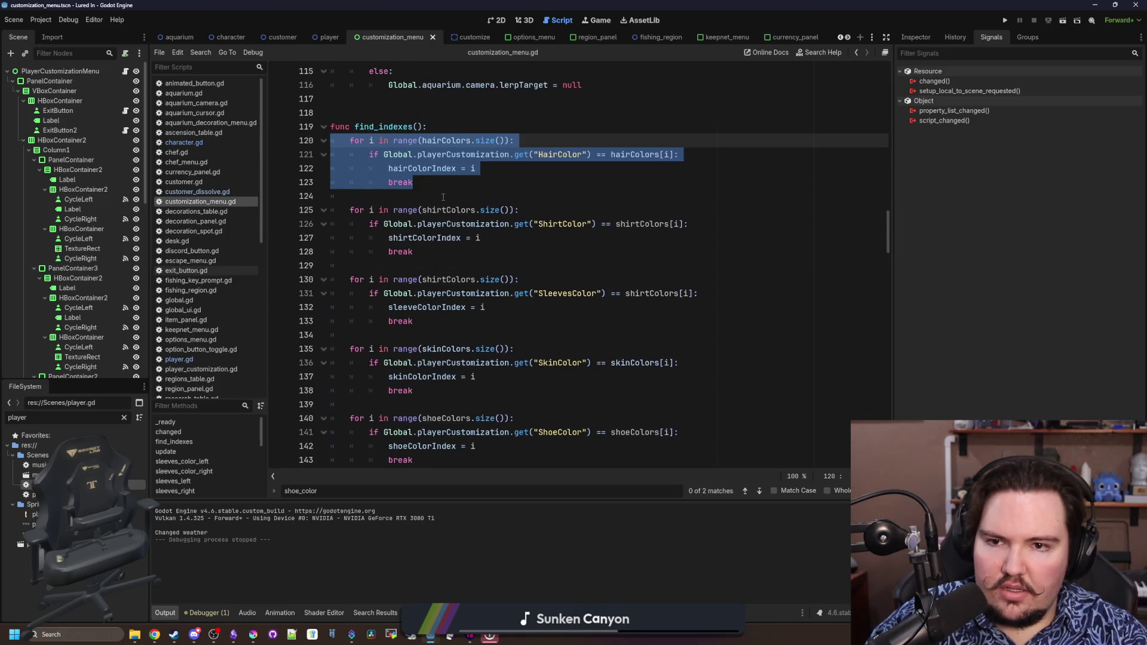
click(442, 197)
scroll(429, 284, down, 3)
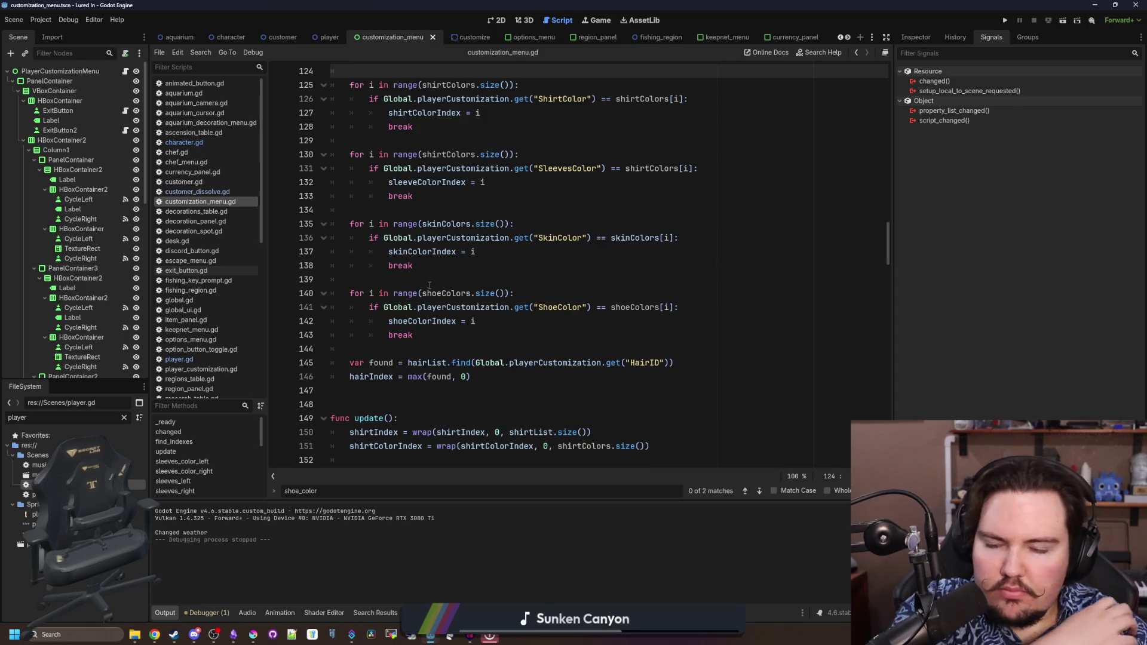
scroll(428, 284, up, 2)
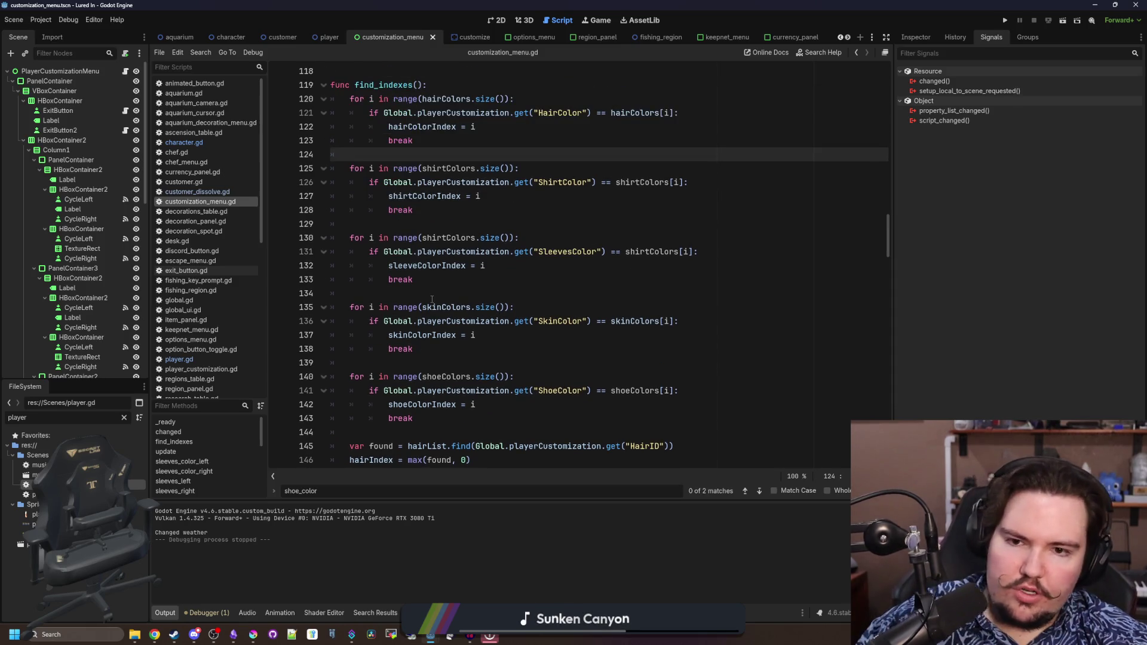
scroll(432, 298, down, 1)
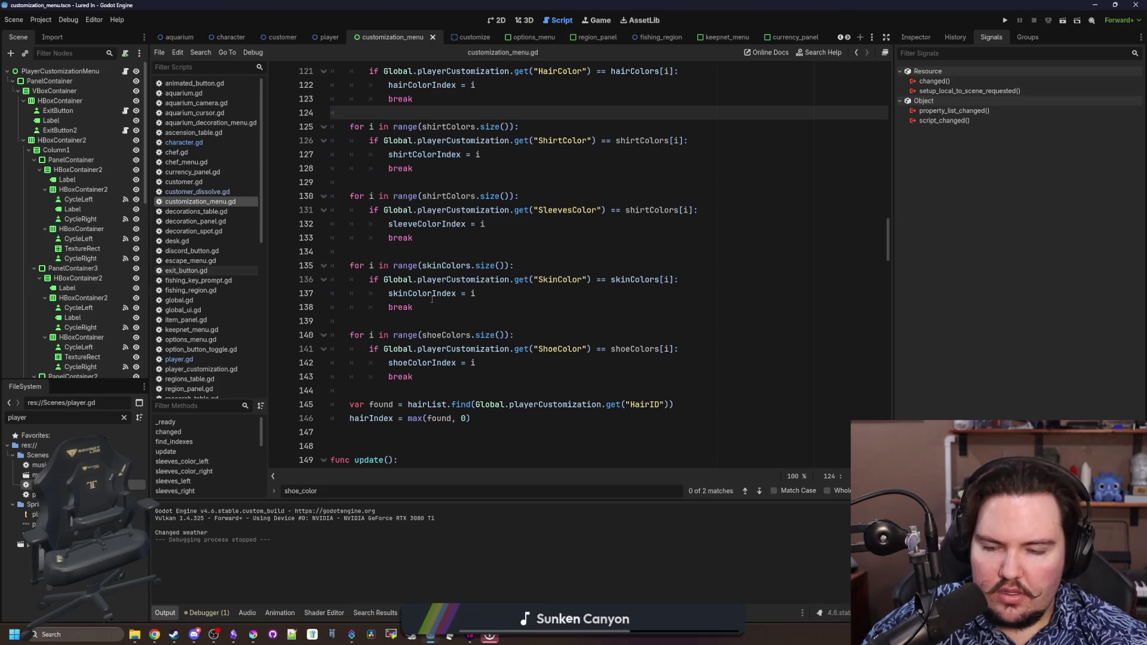
click(451, 320)
key(ctrl+s)
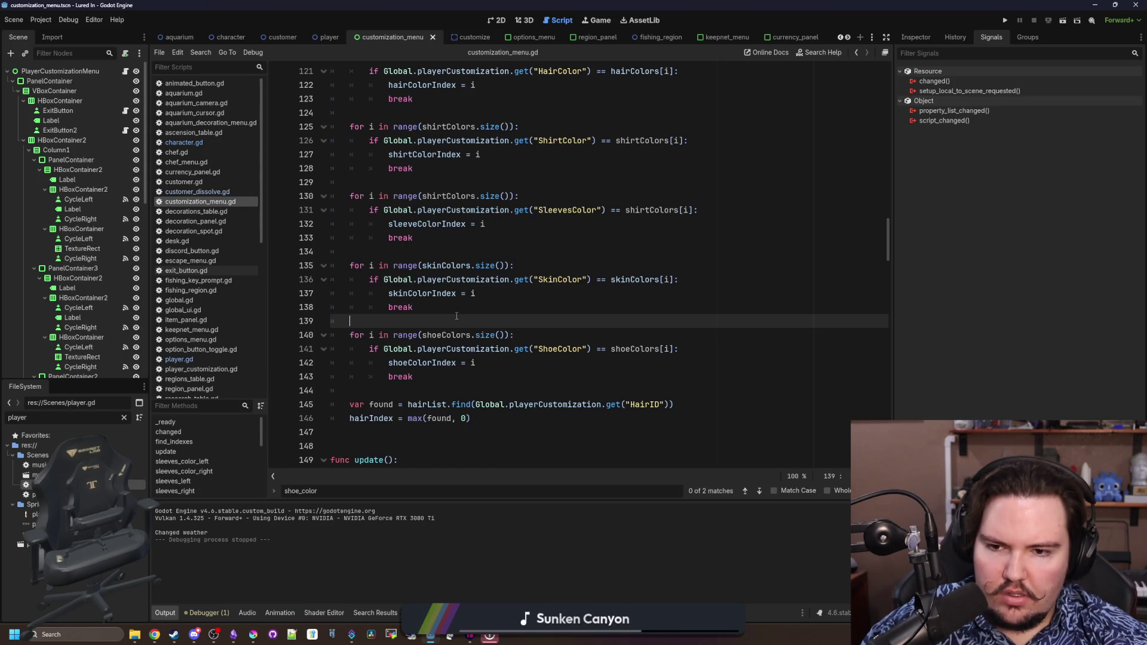
Duplicate the HairID lookup lines below the original, fixing the pasted indentation
scroll(456, 315, up, 3)
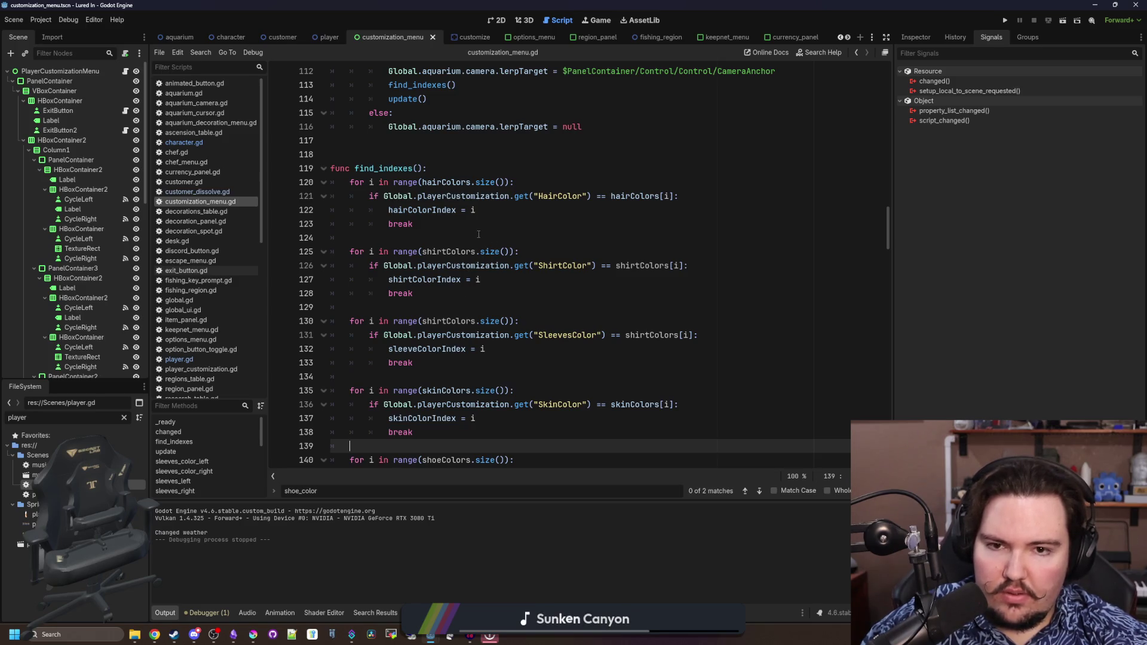
scroll(478, 234, down, 3)
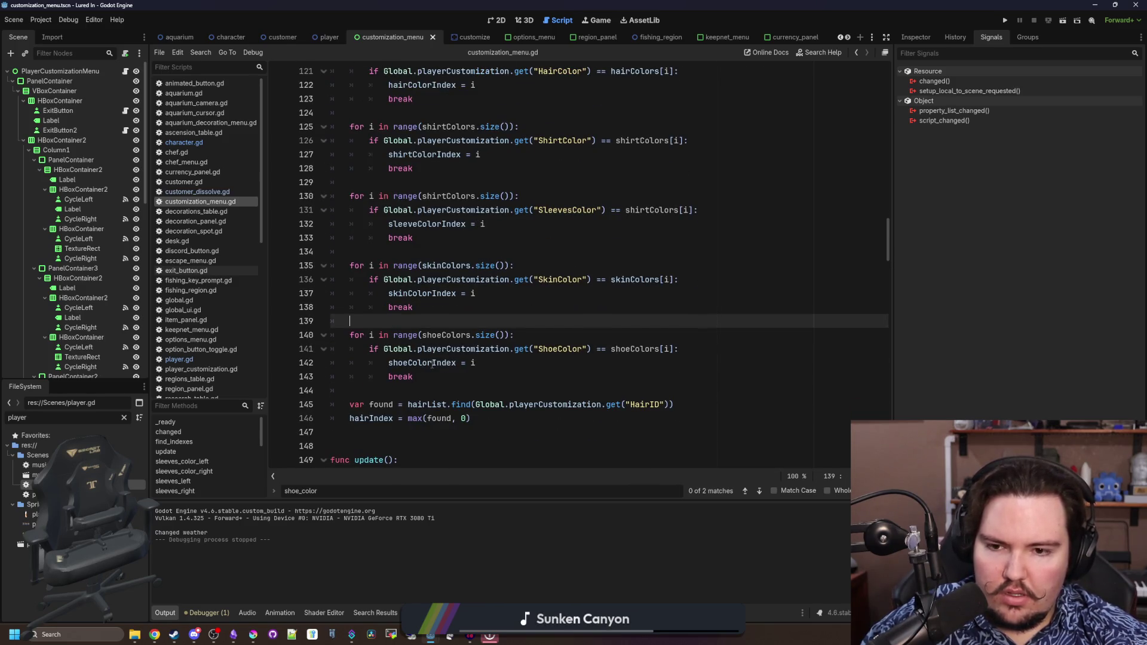
drag(442, 369, 278, 335)
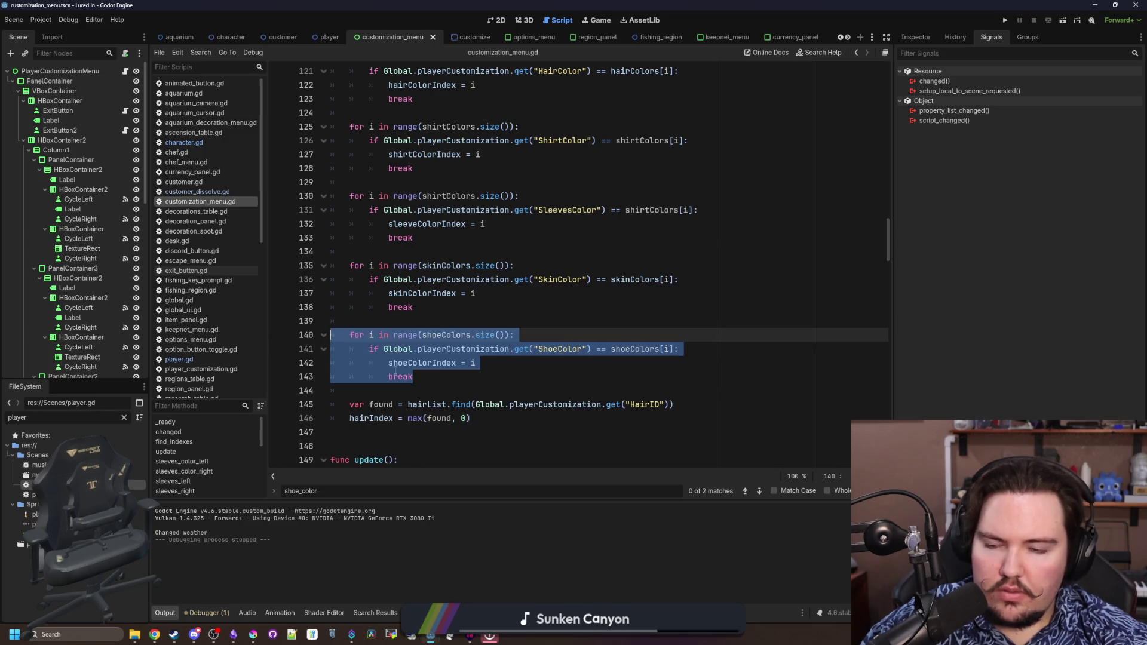
click(449, 377)
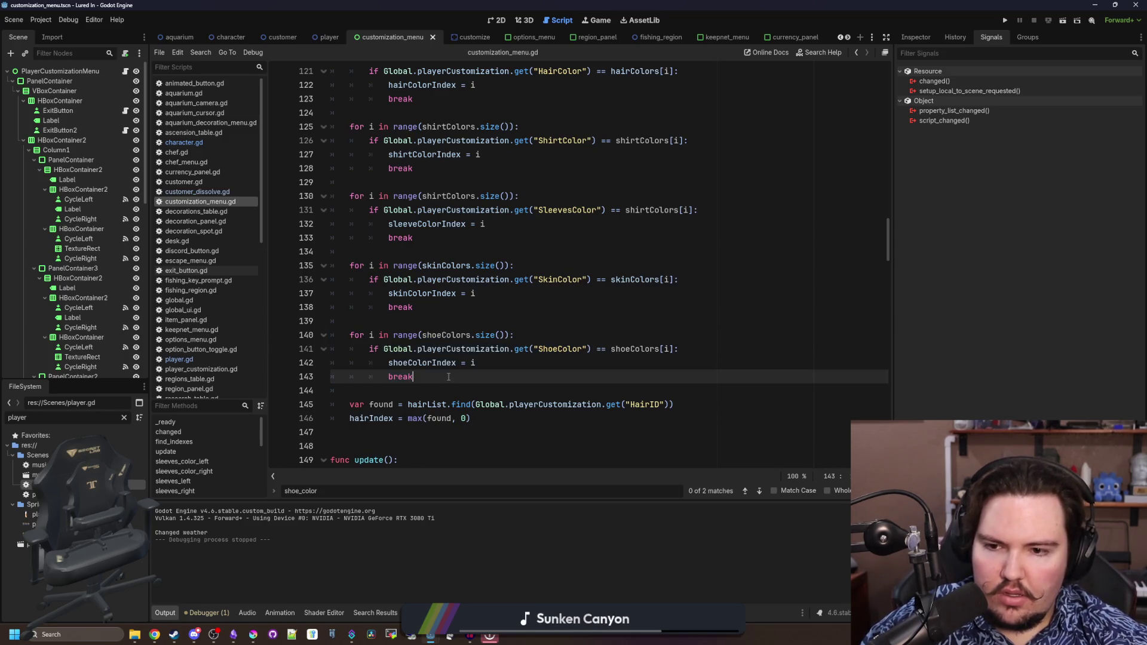
scroll(508, 375, down, 1)
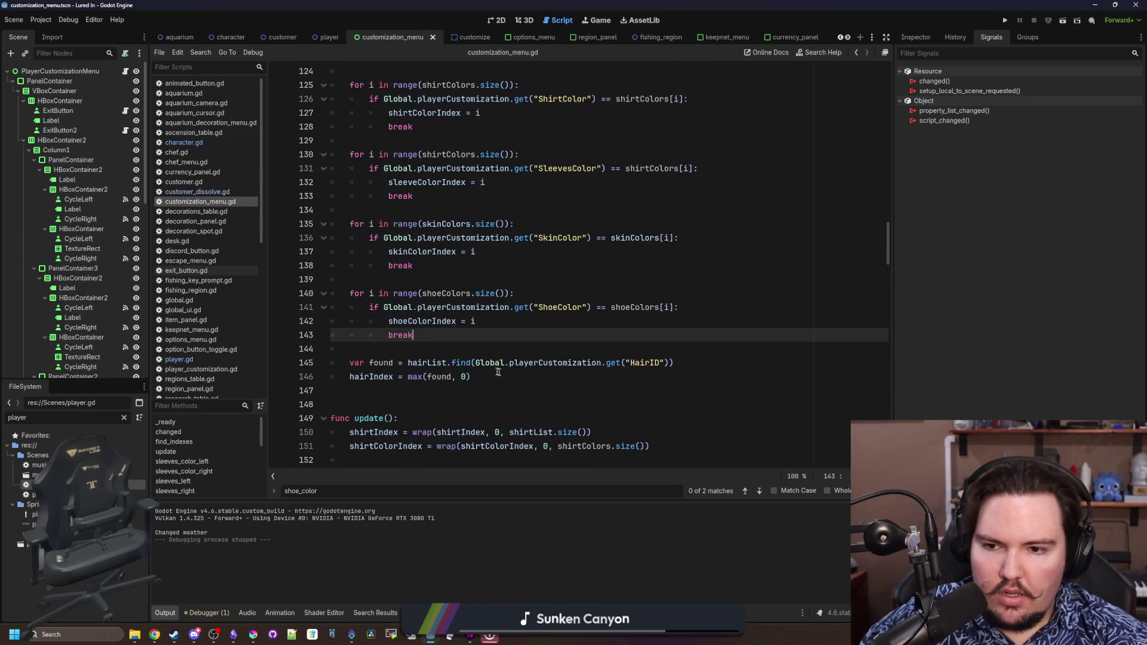
click(470, 350)
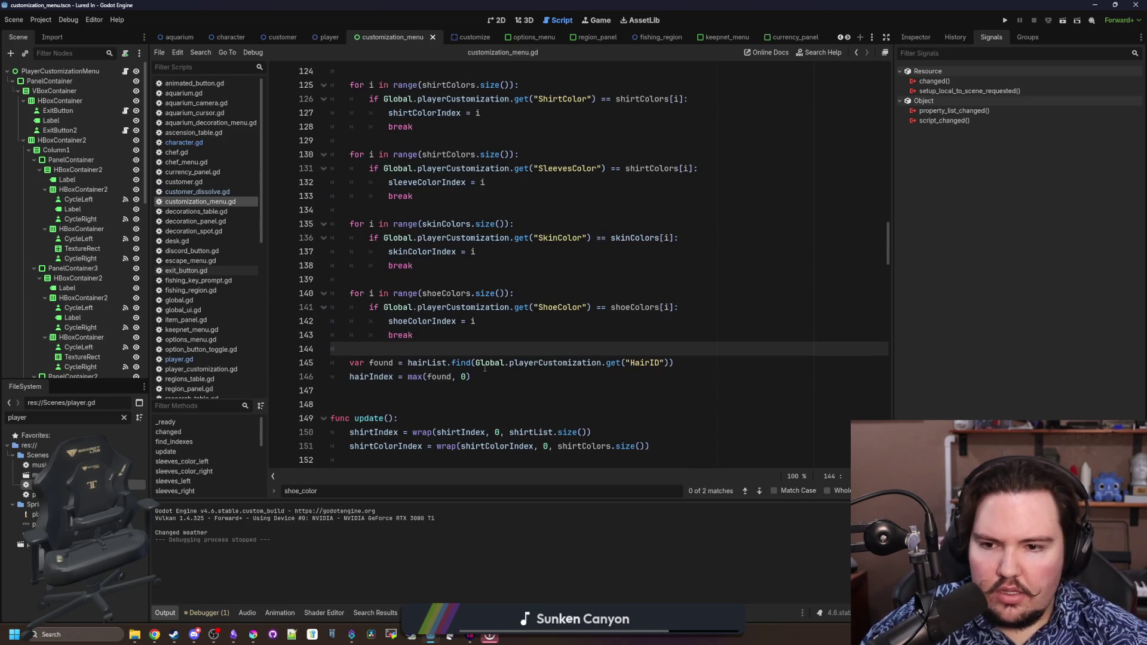
drag(522, 368, 696, 361)
click(695, 360)
mouse_move(472, 378)
mouse_down()
mouse_move(292, 349)
mouse_move(240, 358)
mouse_up()
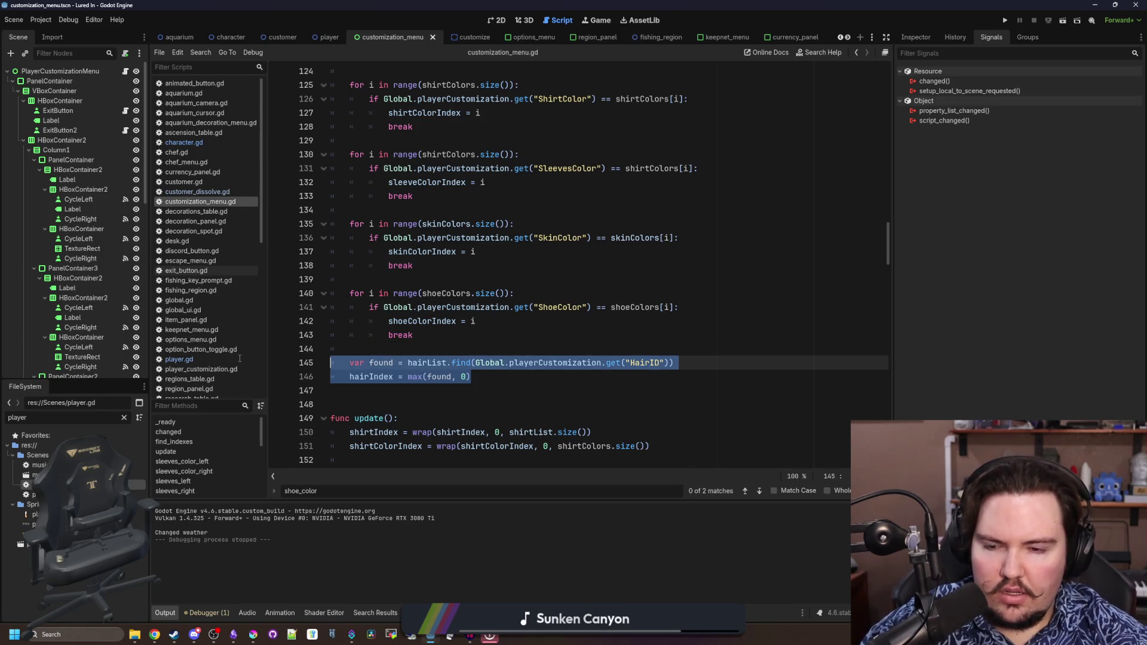
key(ctrl+c)
click(500, 378)
key(Return)
key(Return)
key(ctrl+v)
click(398, 404)
key(shift+Tab)
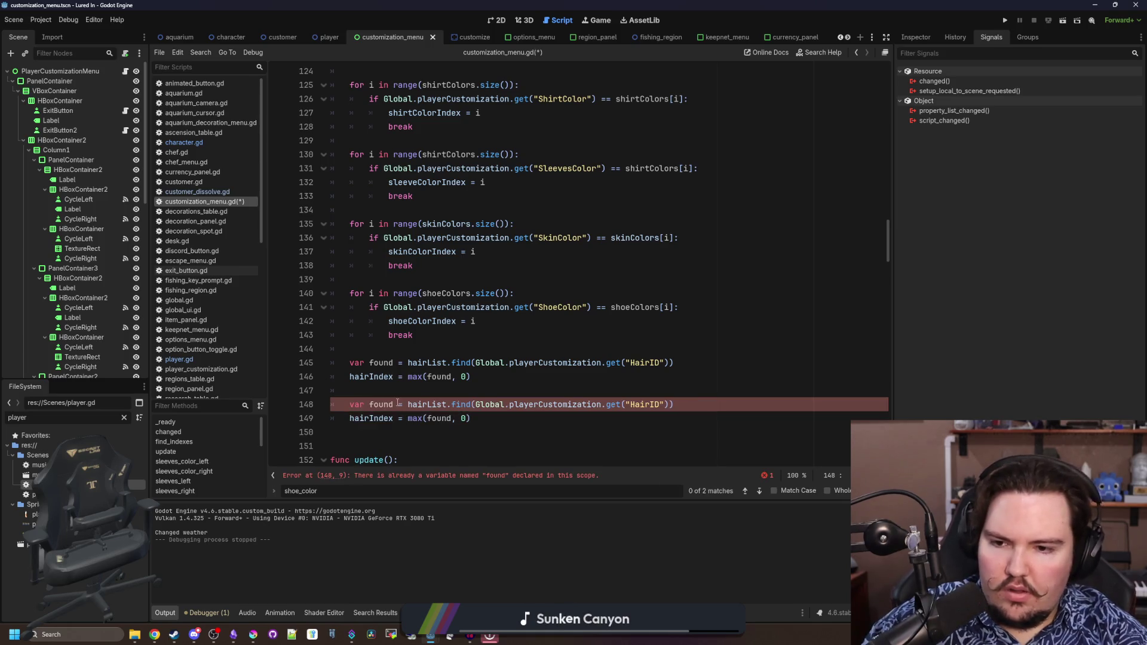
Rename the found variable to foundHair in the original hair lookup
click(385, 376)
double_click(381, 362)
text(ha)
key(BackSpace)
key(BackSpace)
text(fou)
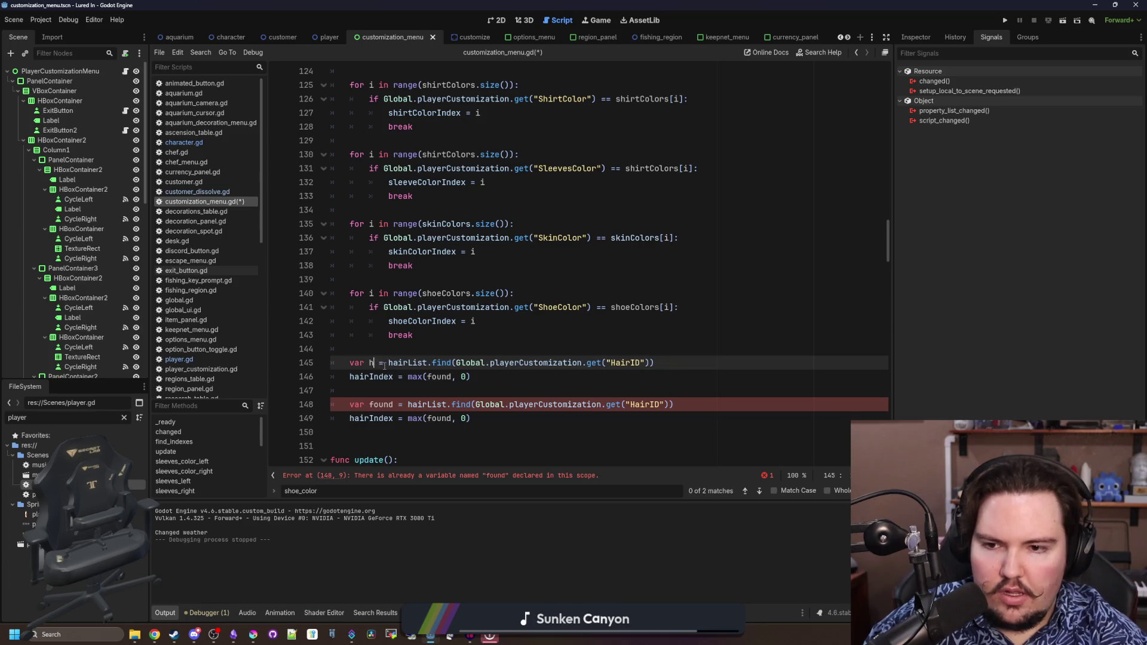
text(ndHair)
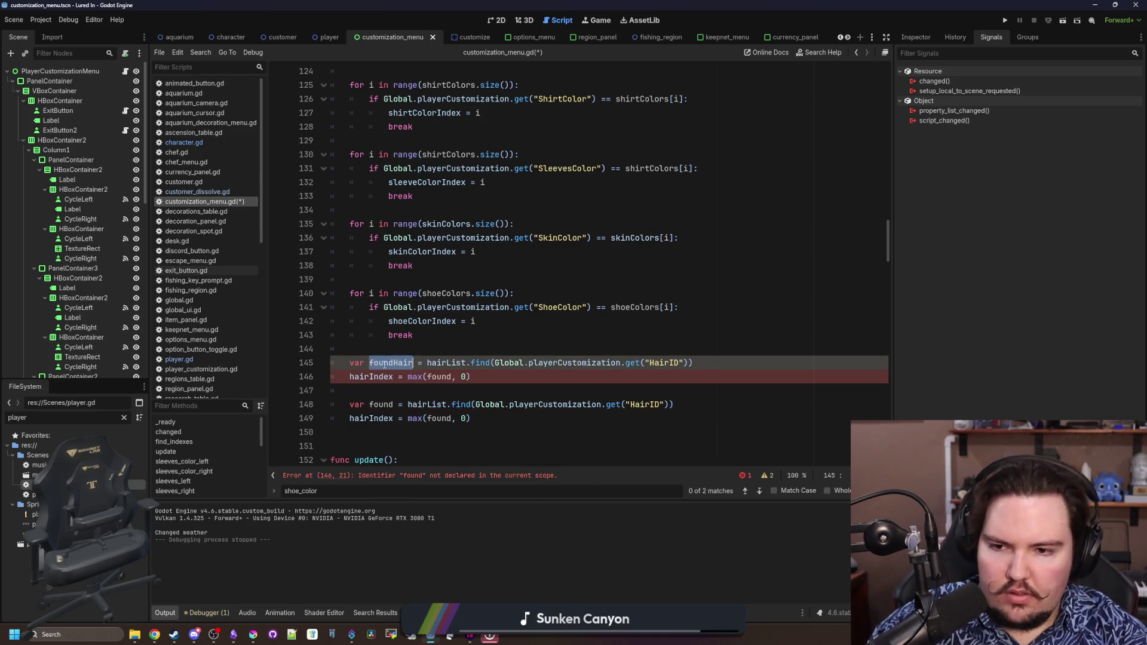
click(452, 376)
text(Hair)
scroll(419, 334, down, 2)
click(391, 307)
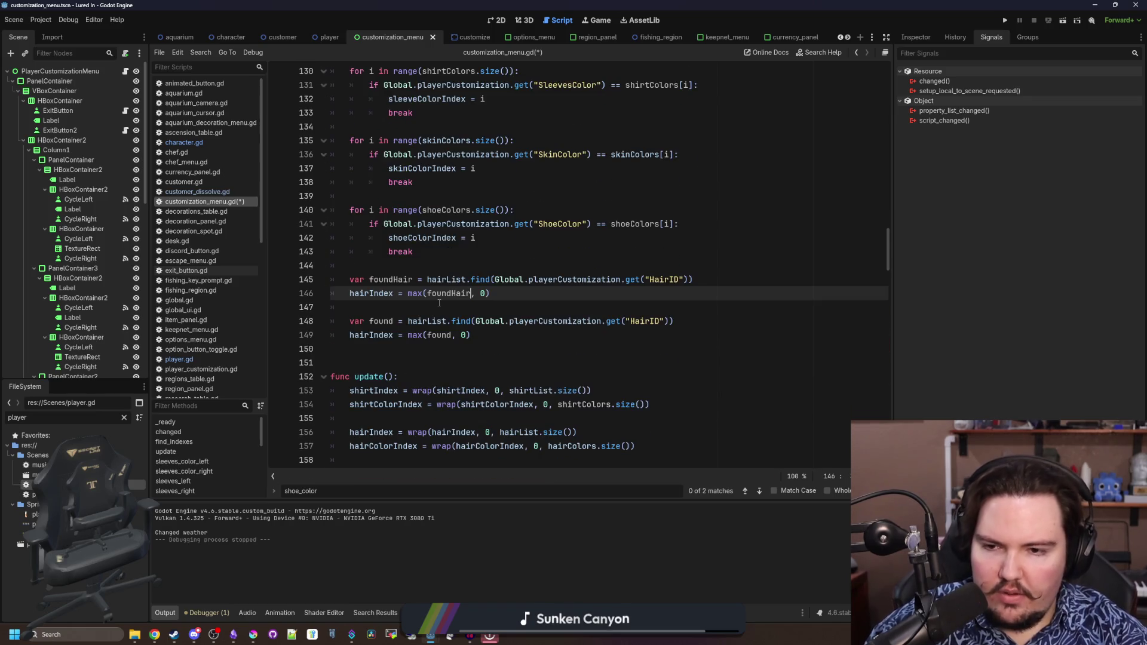
Turn the copied lookup into foundPants using pantsList, PantsID and pantsIndex
double_click(381, 321)
text(foundPa)
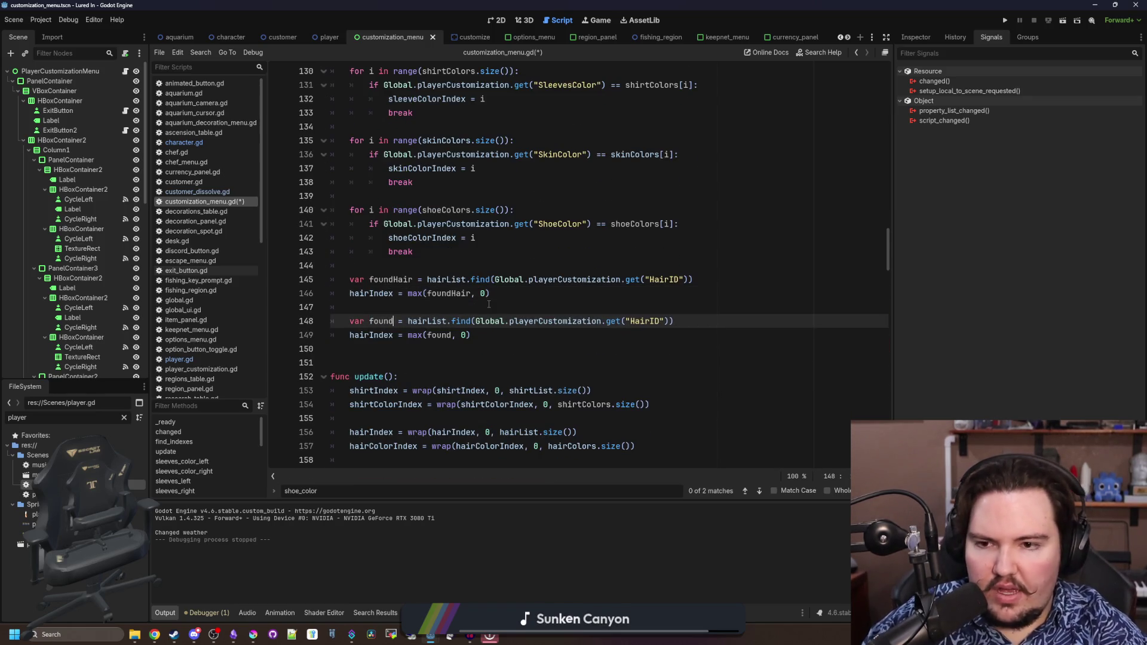
text(nts)
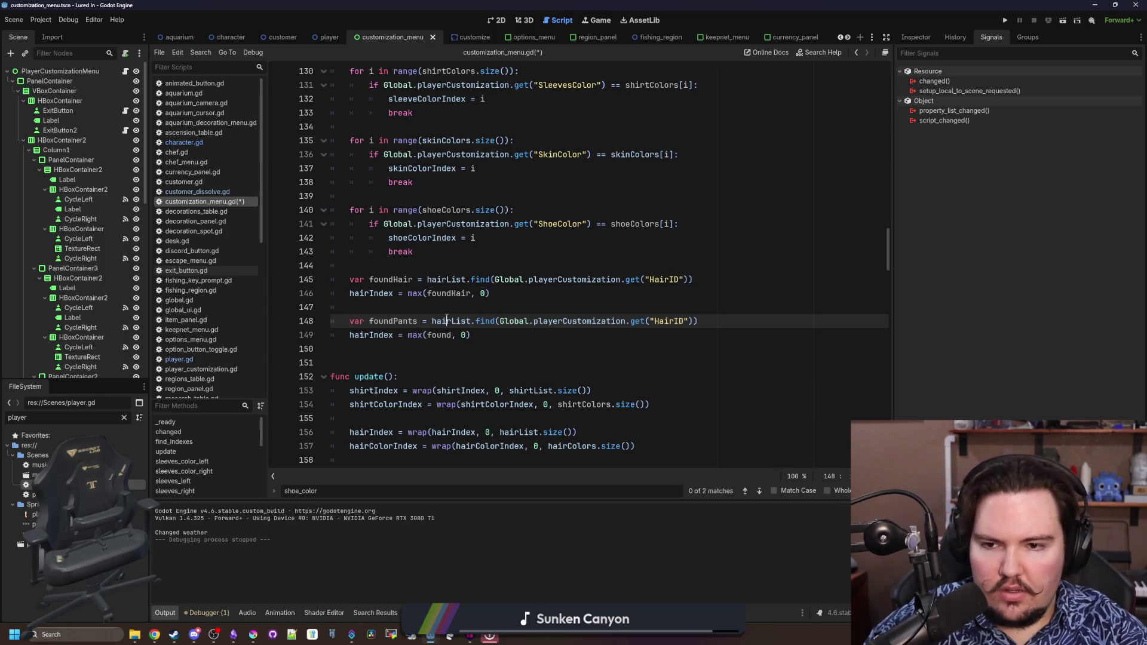
double_click(447, 321)
text(pantsList)
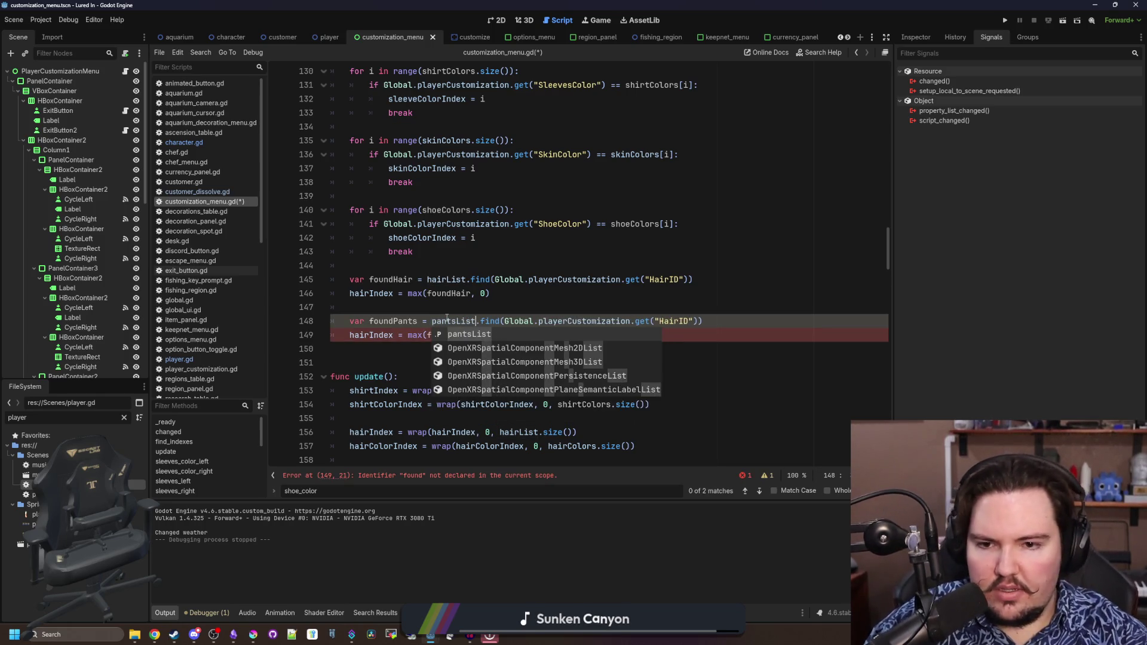
click(634, 293)
double_click(673, 317)
text(PantsID)
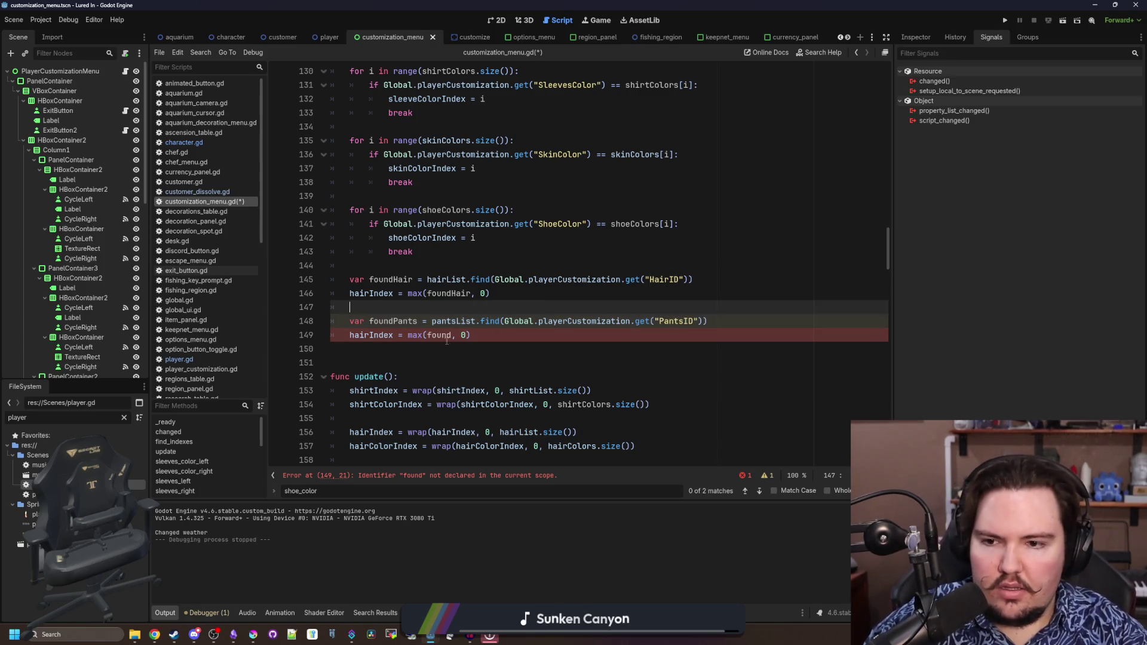
double_click(441, 336)
text(found)
text(H)
key(BackSpace)
text(Pan)
key(Return)
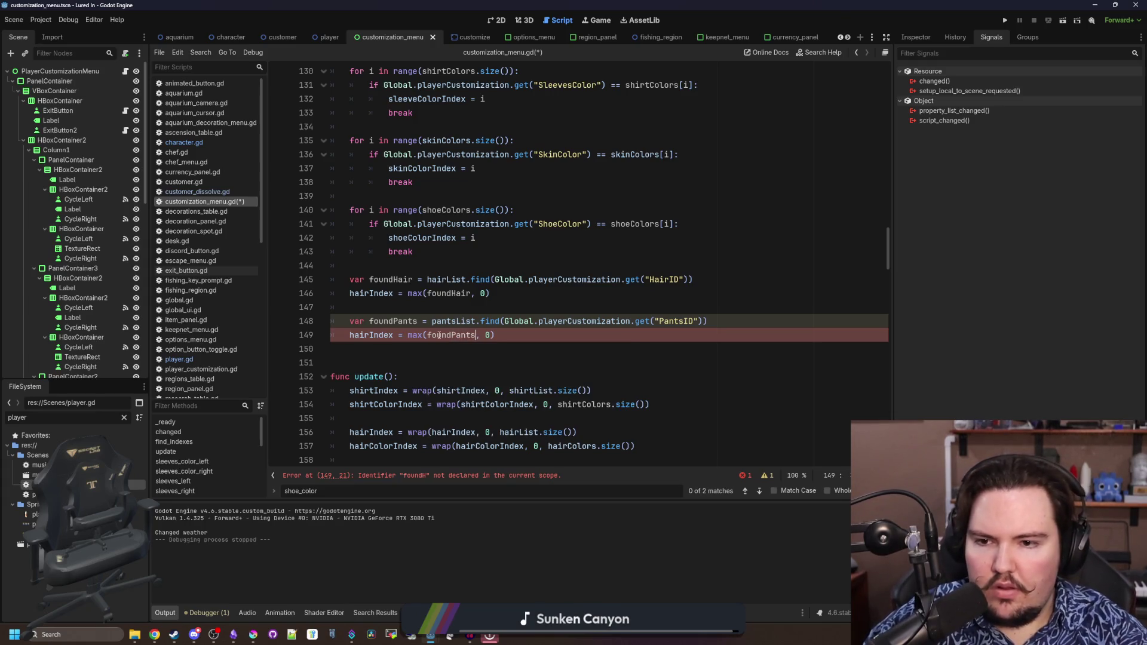
double_click(367, 335)
text(pantsIndex)
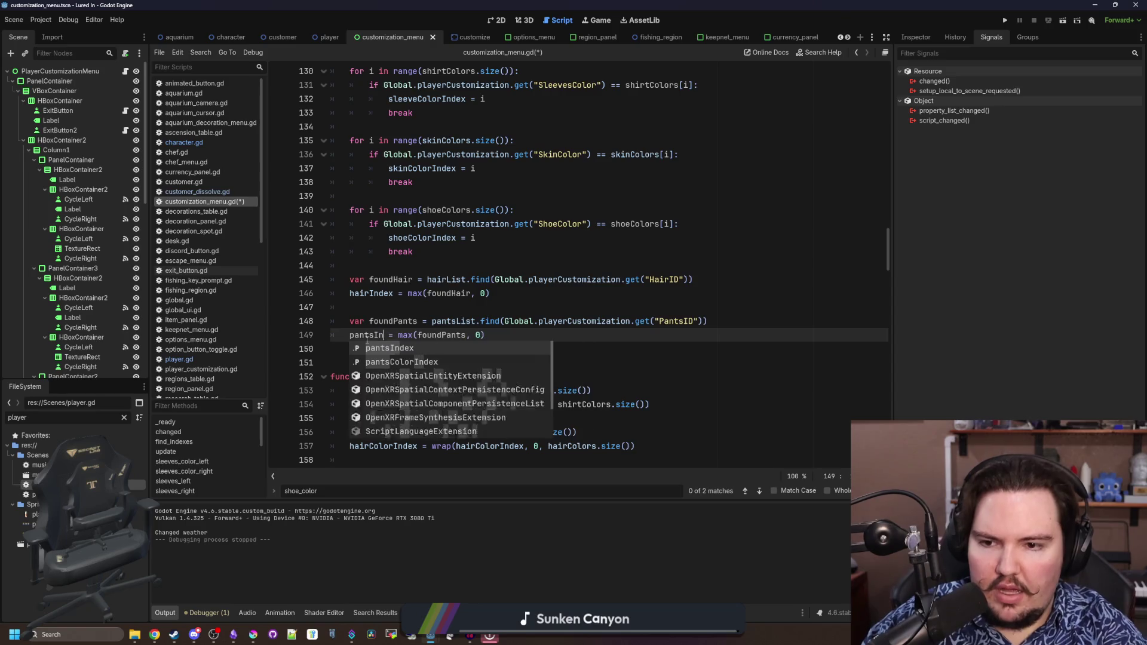
Paste two more copies of the pants lookup below it
mouse_move(499, 335)
mouse_down()
mouse_move(500, 321)
mouse_move(257, 316)
mouse_up()
key(ctrl+c)
click(556, 330)
key(Return)
key(Return)
key(ctrl+v)
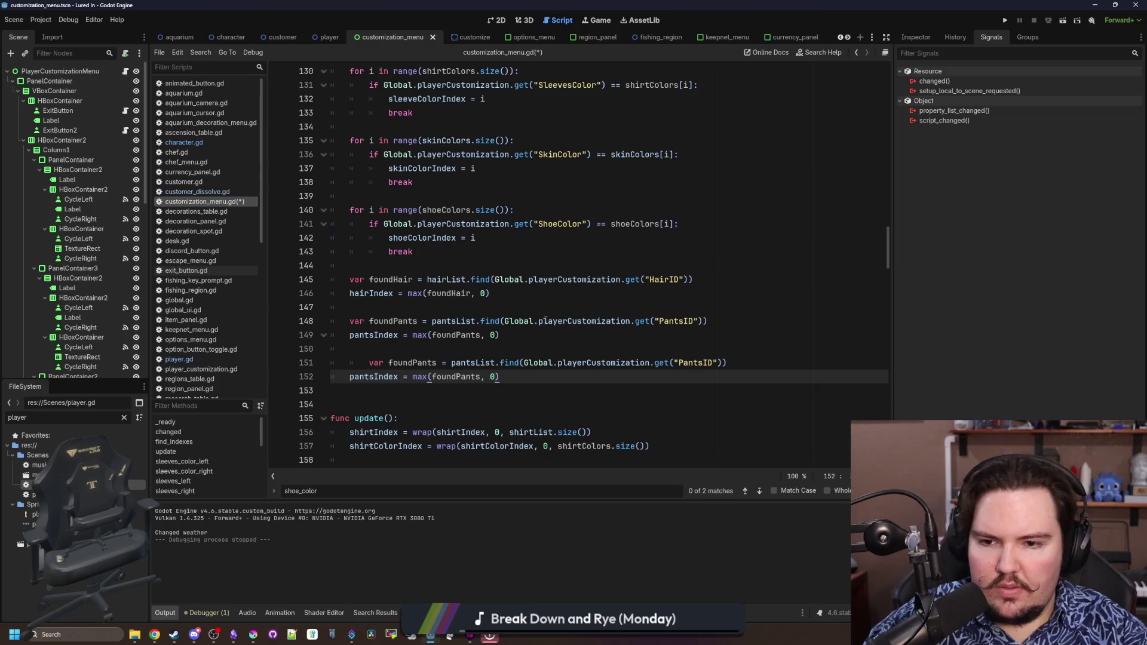
key(Return)
key(Return)
key(ctrl+v)
click(367, 357)
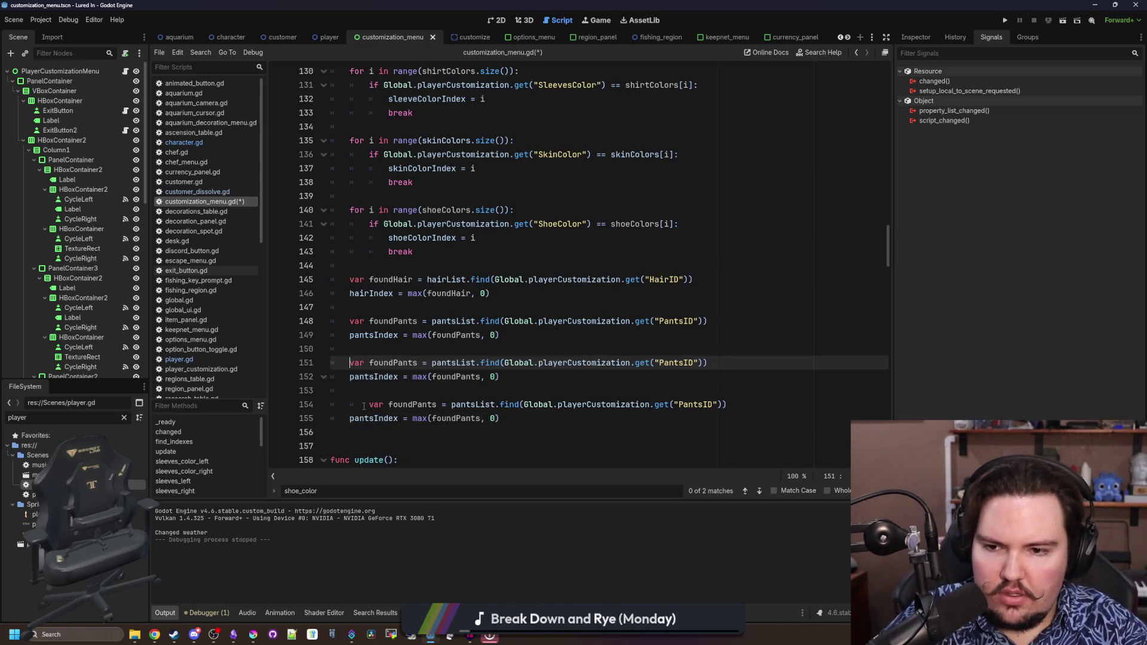
Outdent the pasted lookup copies and rename the first copy's variable to foundShirt
shift+click(370, 405)
key(shift+Tab)
double_click(399, 363)
text(foundShirt)
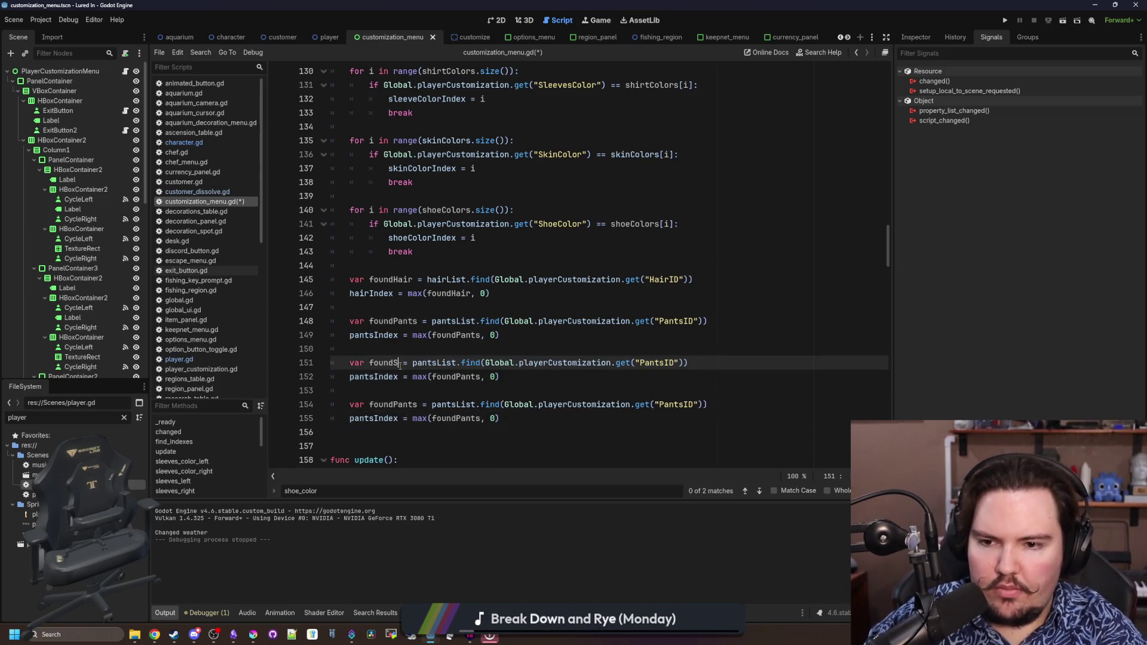
Rename the second copy's foundPants variable to foundSleeves
double_click(407, 403)
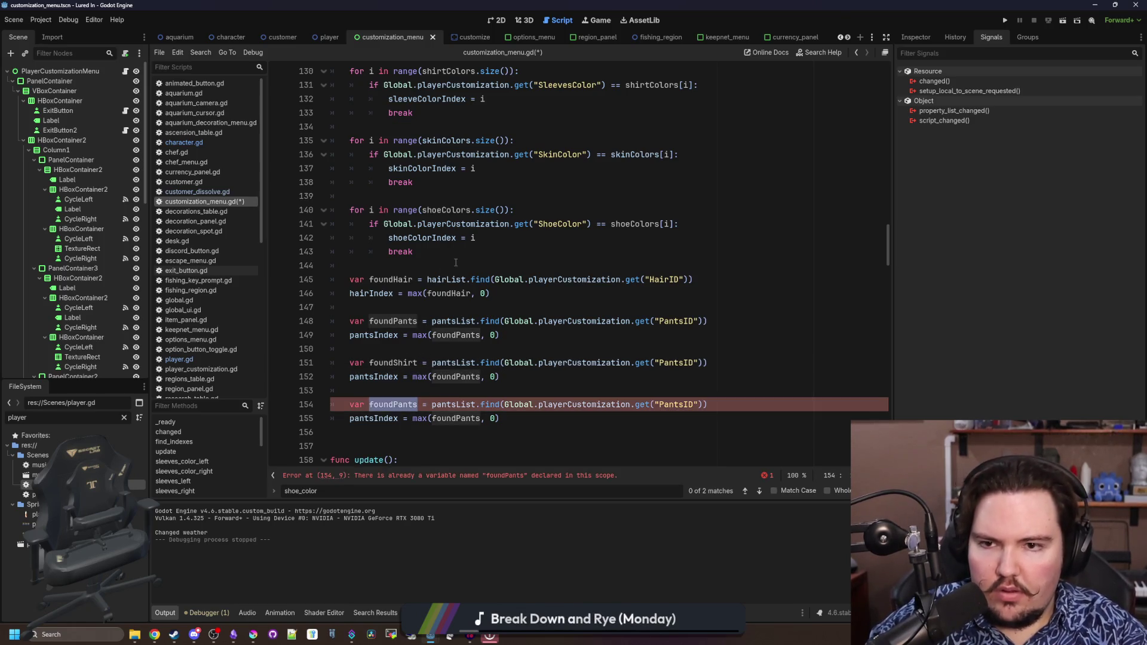
scroll(459, 266, up, 3)
scroll(459, 266, up, 3)
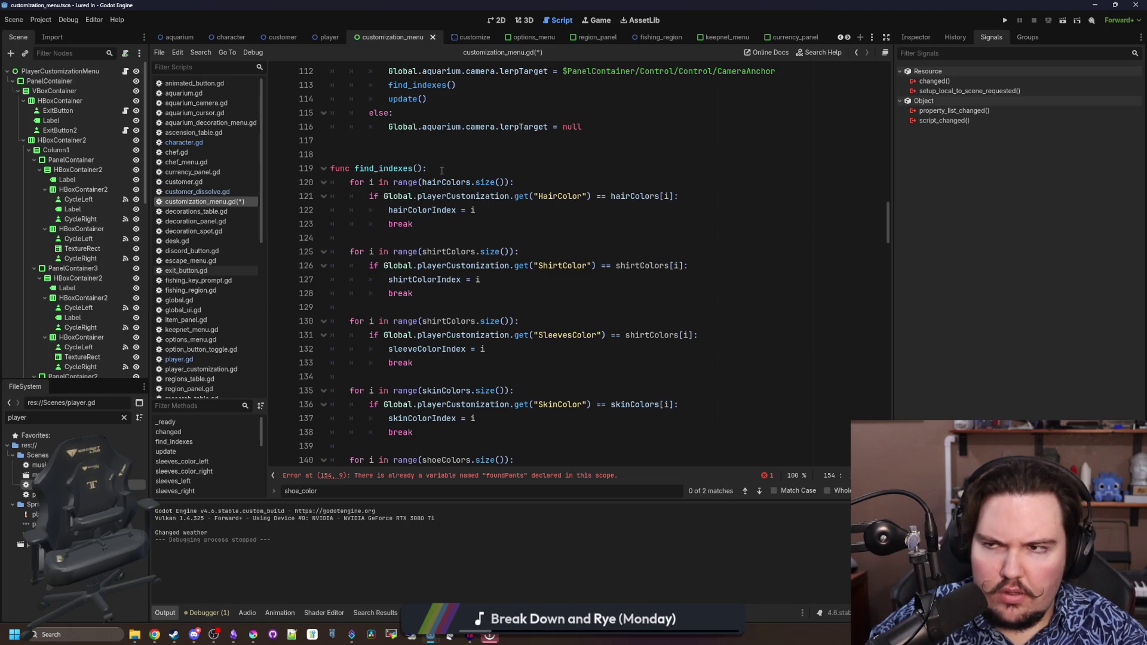
scroll(441, 170, down, 1)
scroll(454, 271, down, 1)
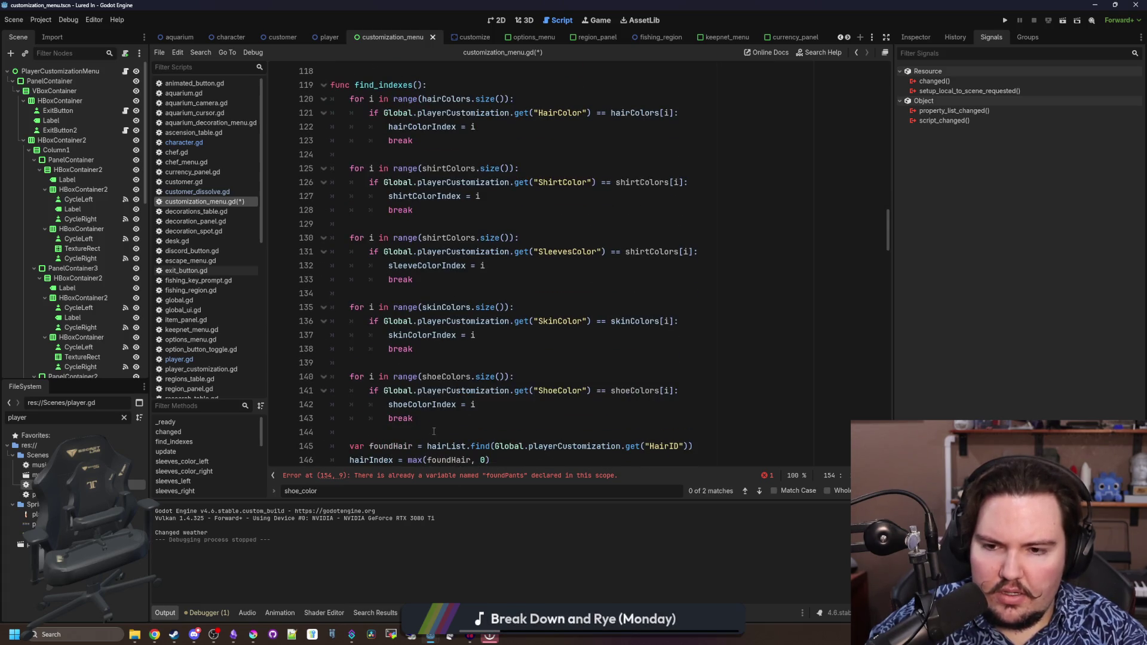
scroll(443, 395, up, 1)
scroll(478, 374, up, 1)
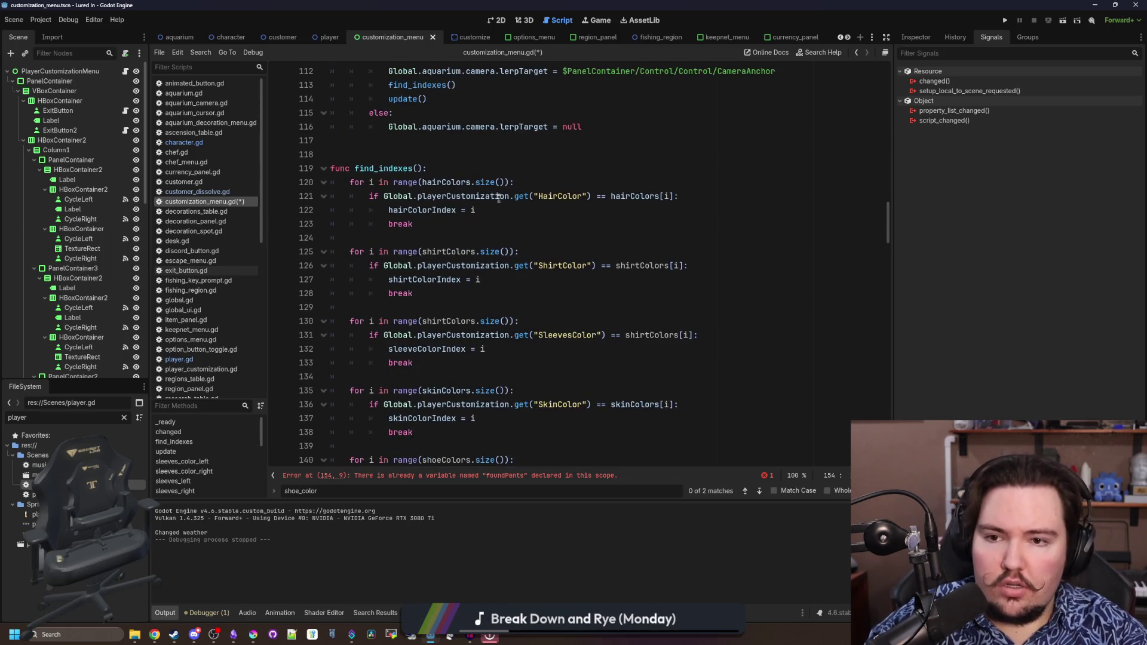
scroll(469, 303, down, 5)
scroll(470, 304, down, 2)
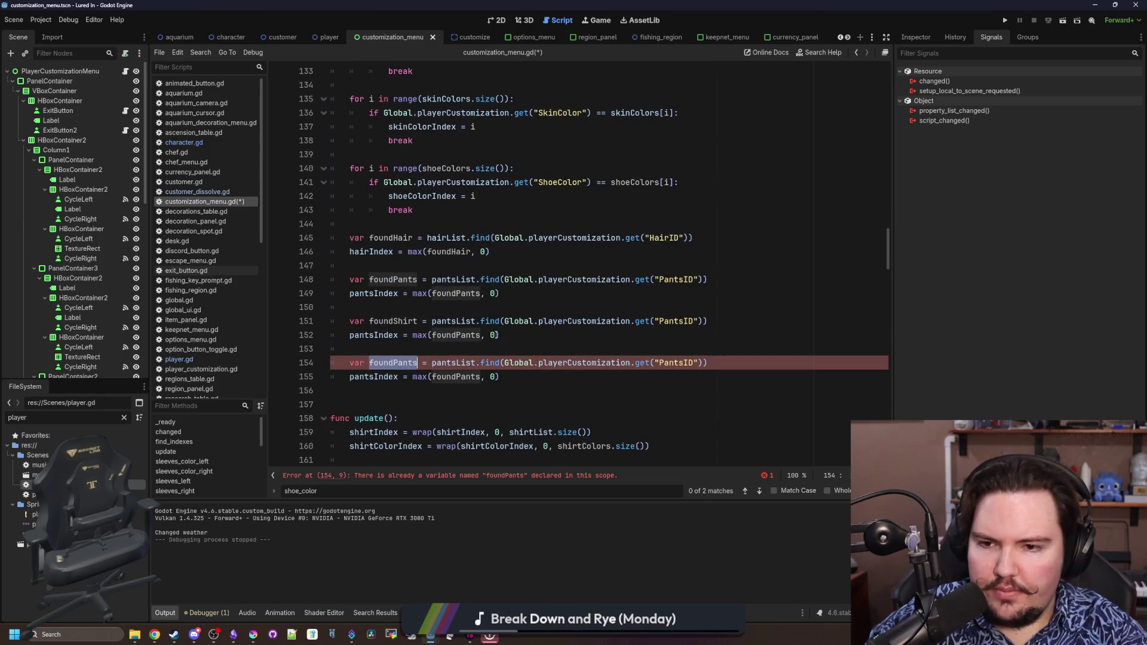
text(foundSleeves)
Point the sleeves lookup at sleevesList with the SleevesID key
double_click(464, 362)
text(sl)
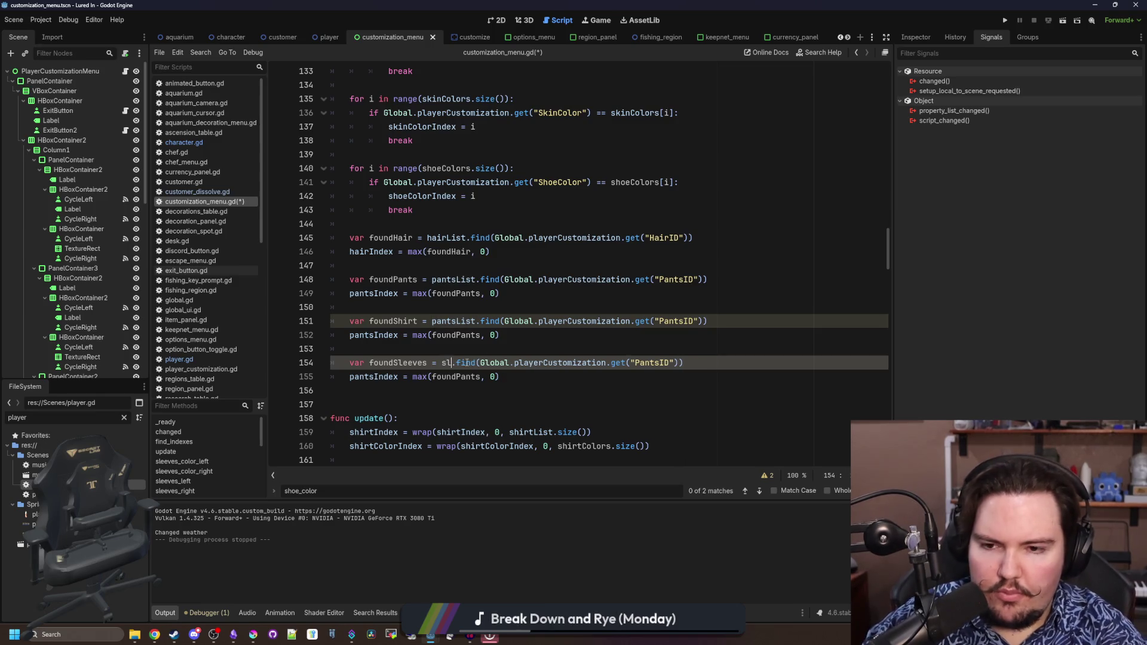
text(eeves)
key(Return)
key(BackSpace)
key(BackSpace)
text(t)
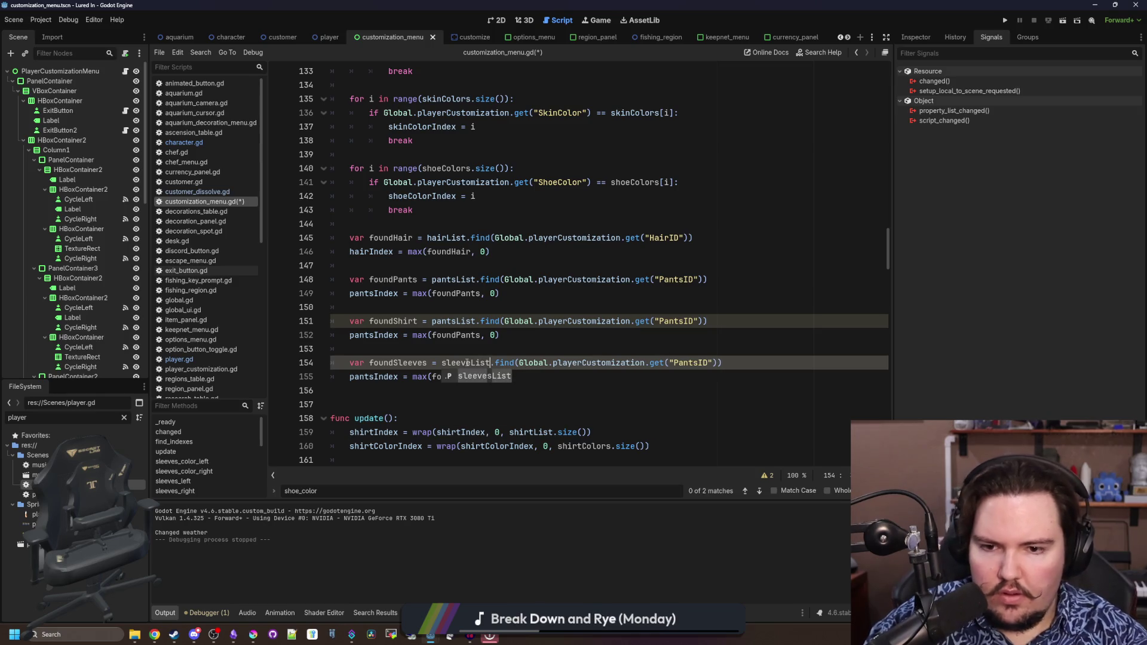
click(577, 348)
click(471, 363)
text(s)
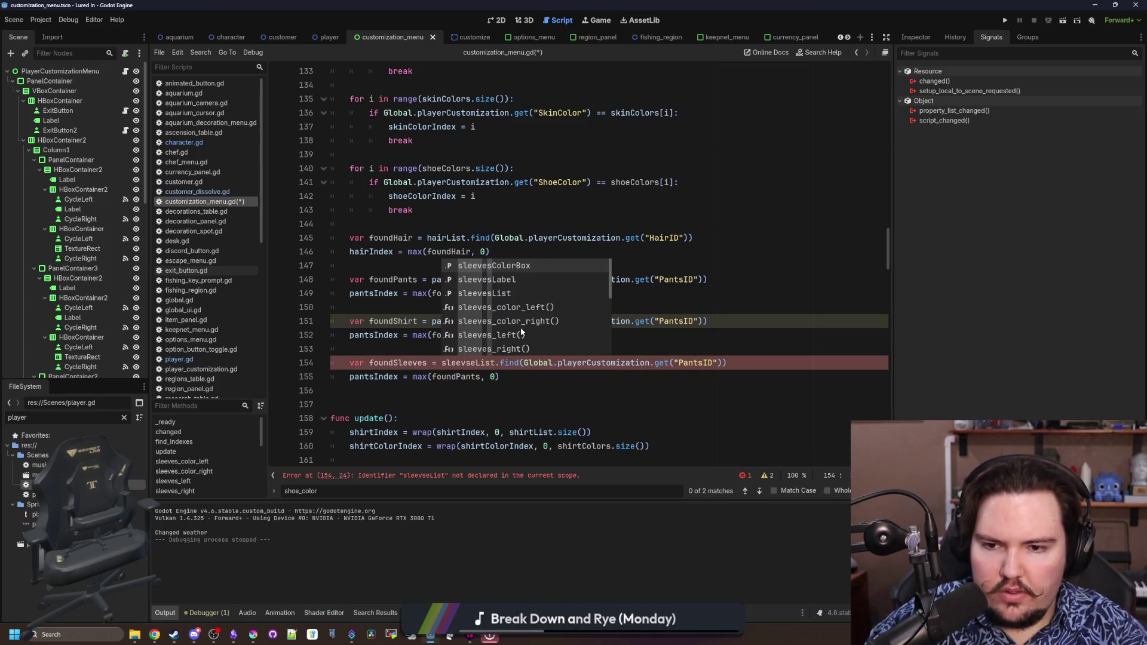
click(630, 363)
double_click(698, 362)
text(SleevesID)
Make the sleeves index line set sleeveIndex from foundSleeves
double_click(456, 376)
text(foundSleeves)
double_click(367, 376)
text(sleeve)
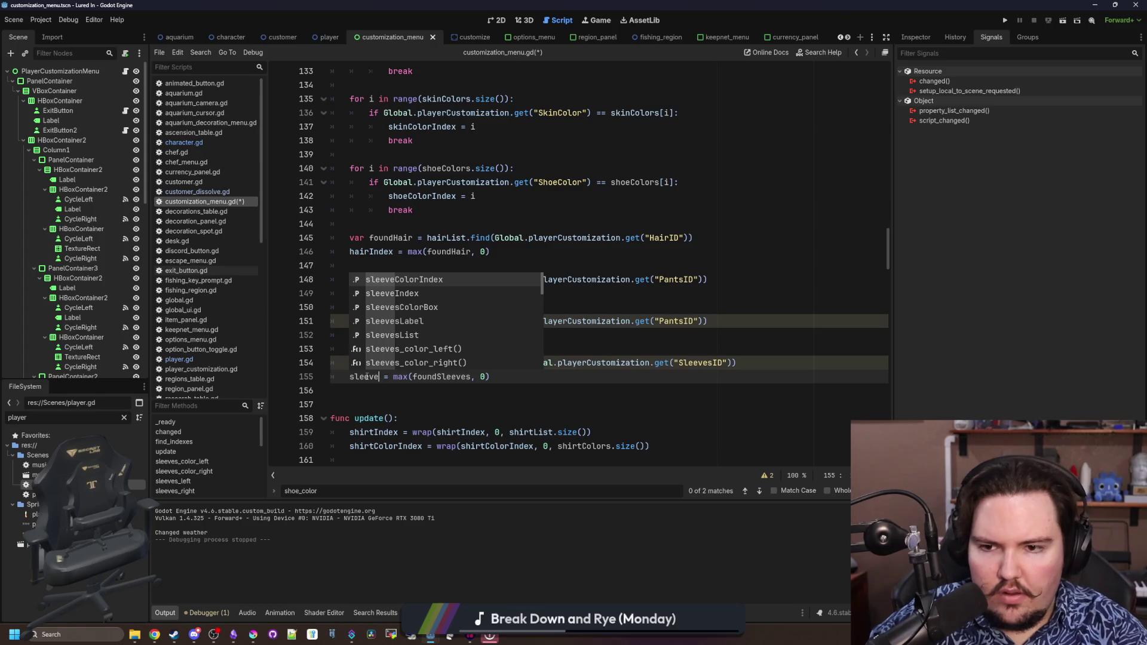
key(Down)
key(Return)
Point the shirt lookup at shirtList with the ShirtID key
scroll(415, 361, up, 1)
click(415, 362)
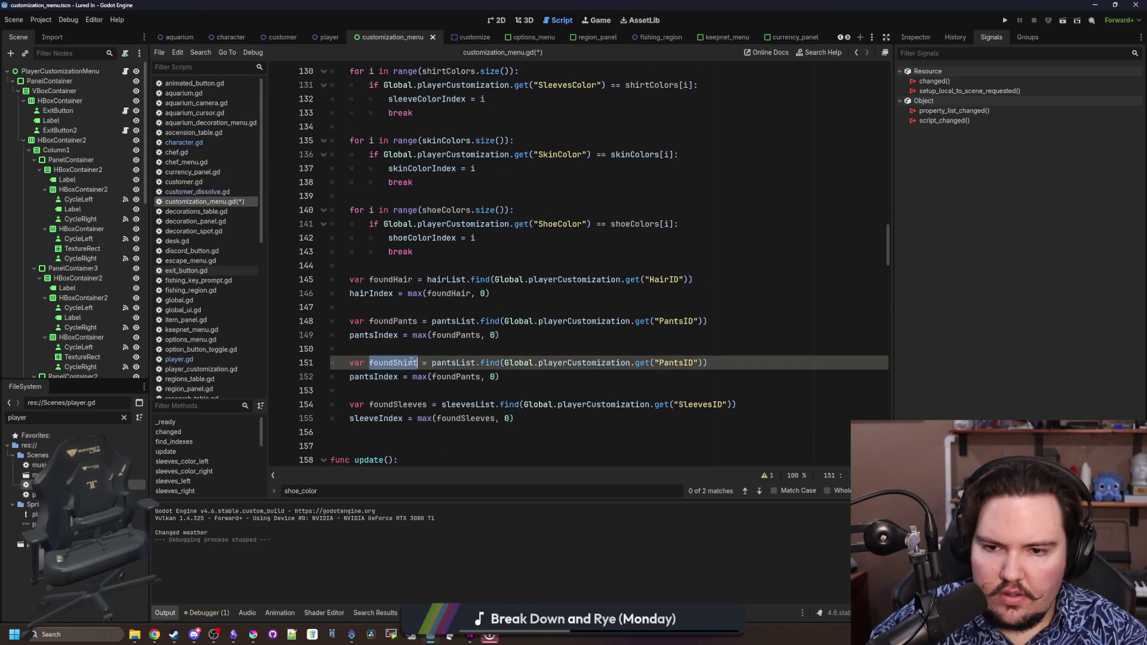
double_click(681, 363)
text(ShirtID)
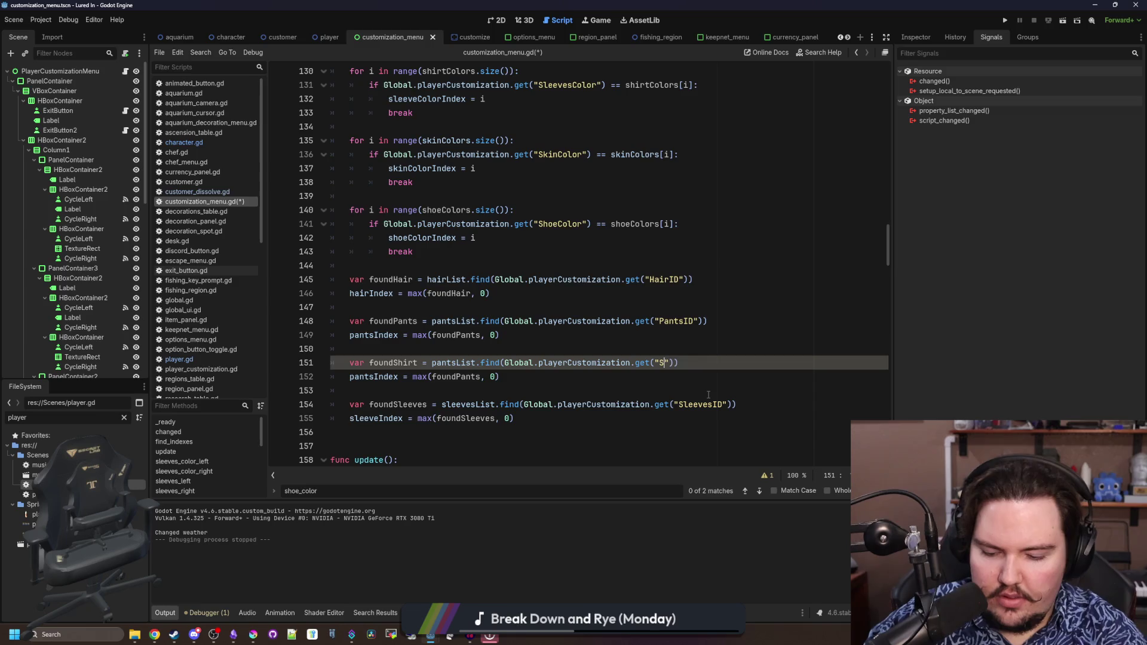
click(555, 392)
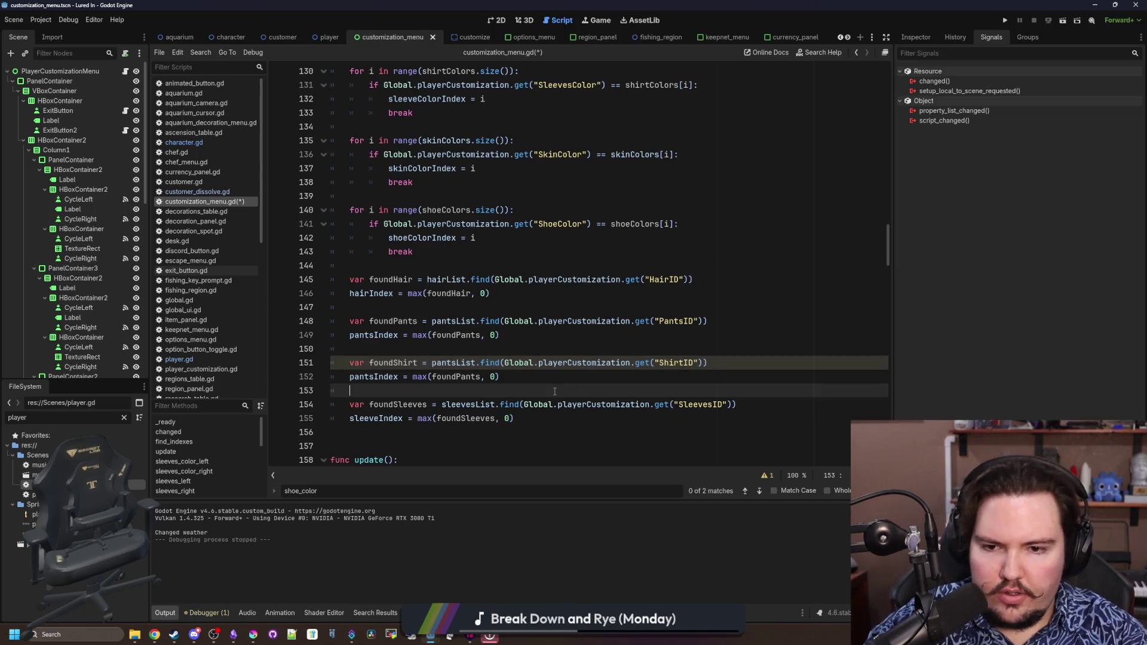
double_click(472, 363)
text(shirtLi)
key(Return)
Make the shirt index line set shirtIndex from foundShirt
double_click(395, 362)
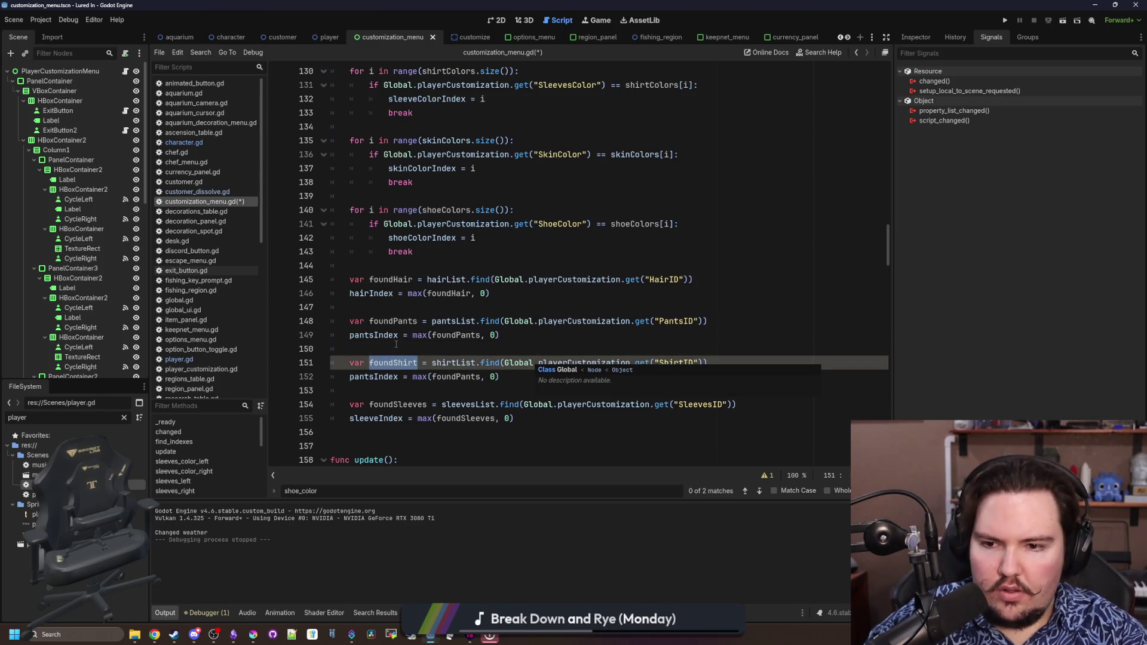
key(ctrl+c)
double_click(455, 376)
key(ctrl+v)
double_click(391, 377)
text(shirtIndex)
click(450, 343)
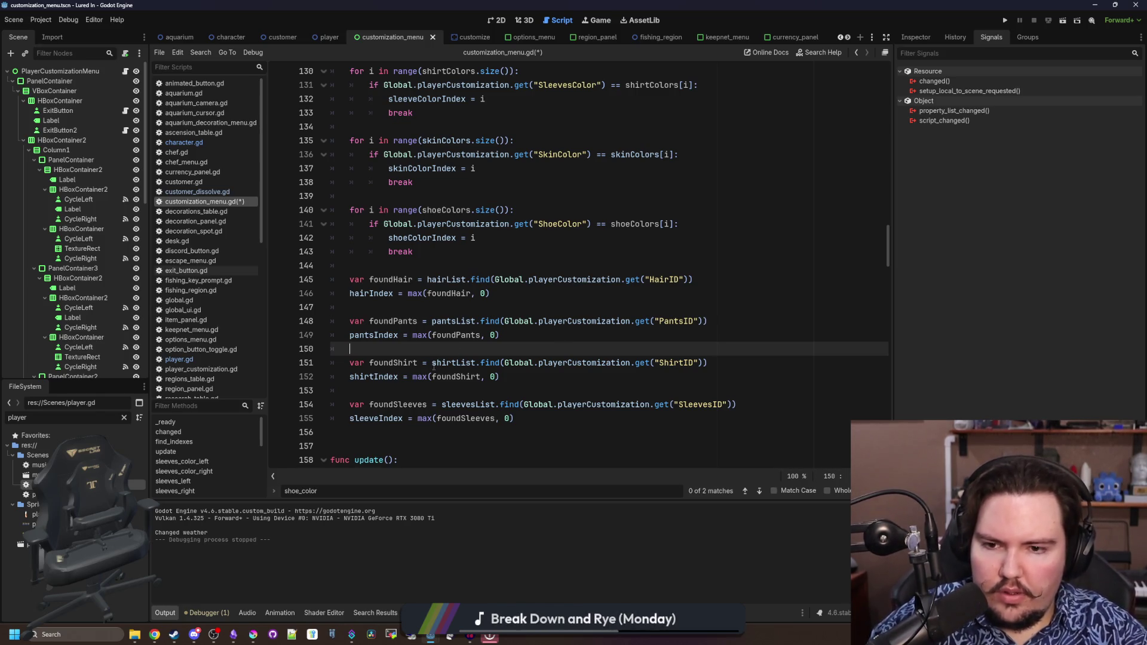
scroll(442, 353, up, 3)
scroll(448, 341, down, 1)
click(451, 332)
Paste a copy of the shirt colour loop below the original
drag(451, 333, 335, 293)
scroll(435, 298, up, 2)
click(435, 298)
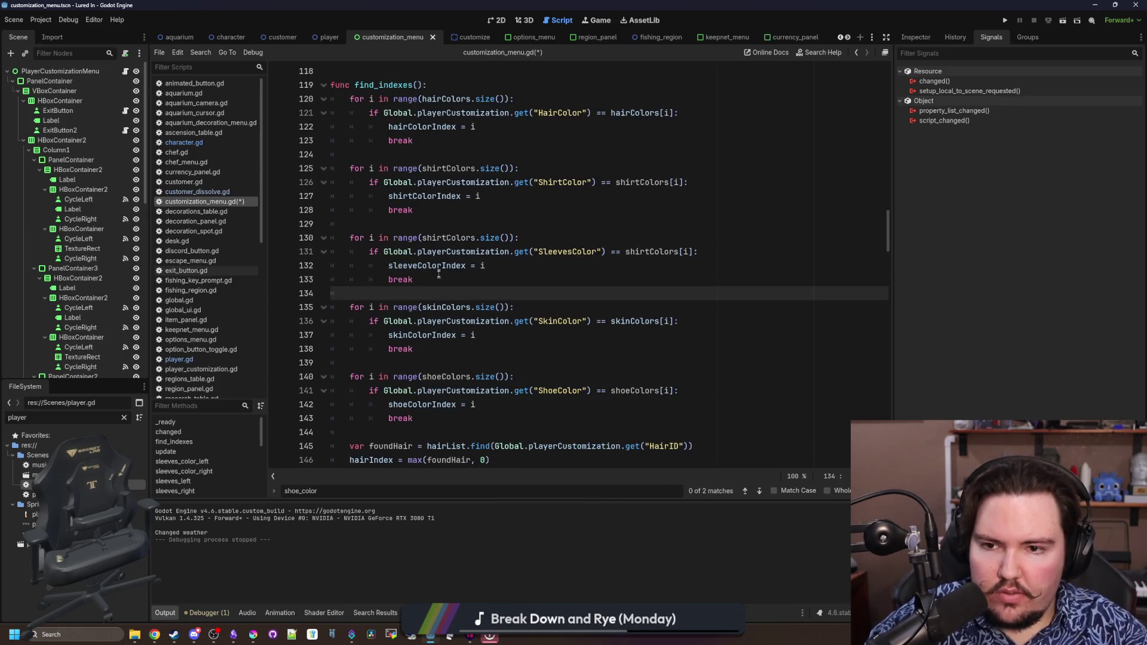
drag(438, 212, 281, 171)
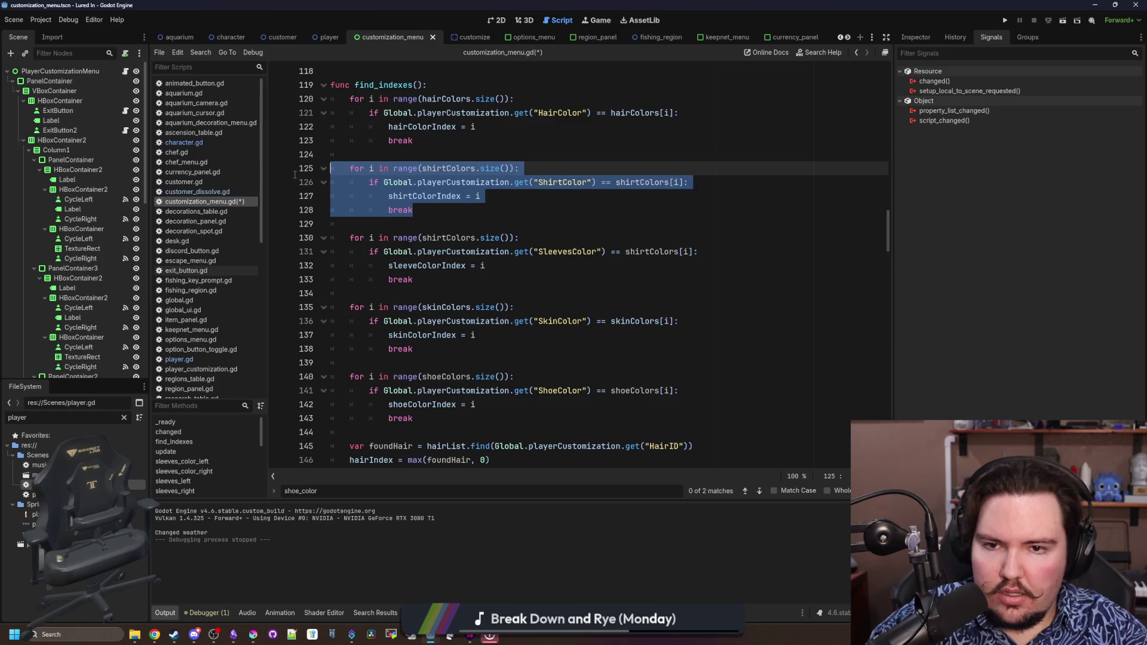
click(370, 218)
key(ctrl+v)
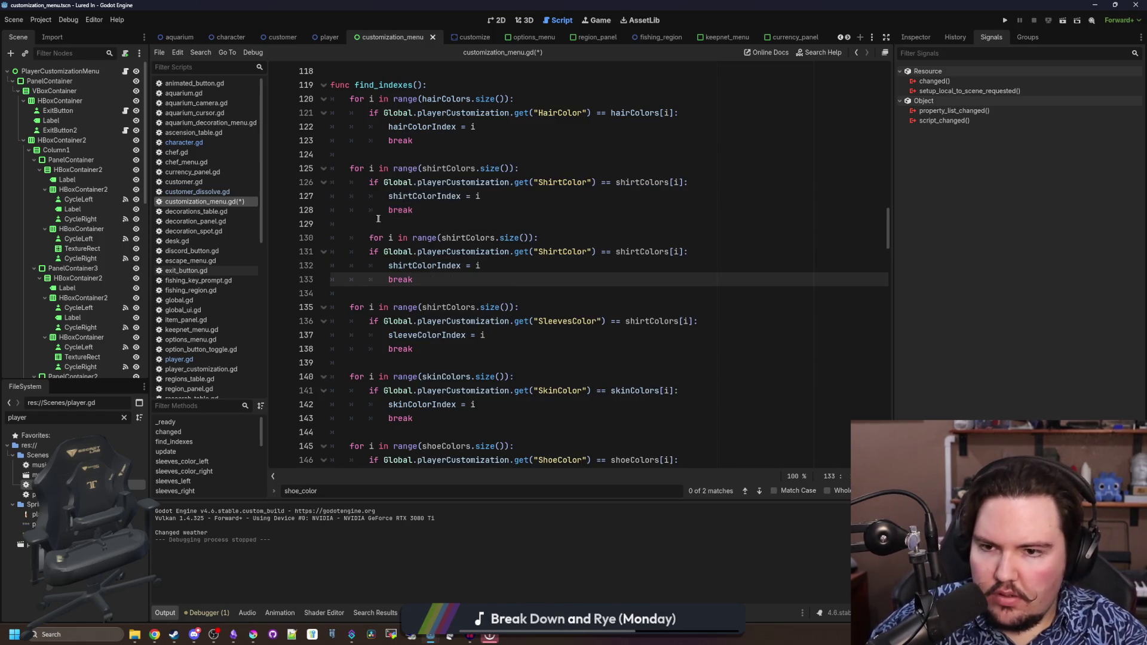
Adapt the copied loop to pantsColors, the PantsColor key and pantsColorIndex
click(368, 238)
key(BackSpace)
text(pantsColors)
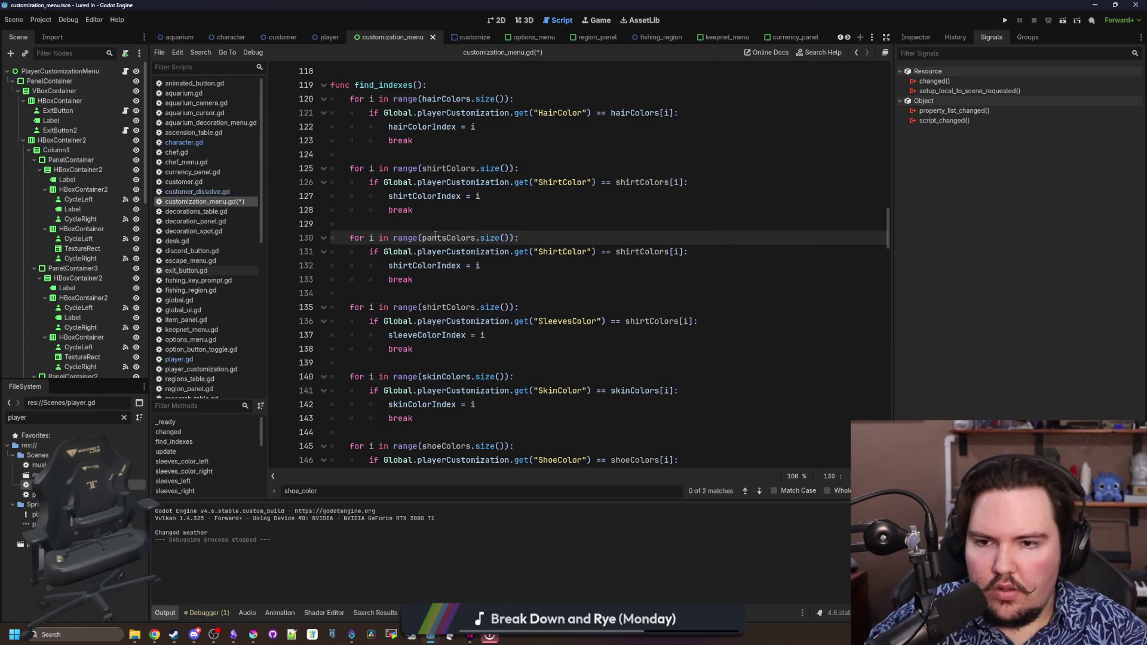
double_click(467, 234)
click(644, 251)
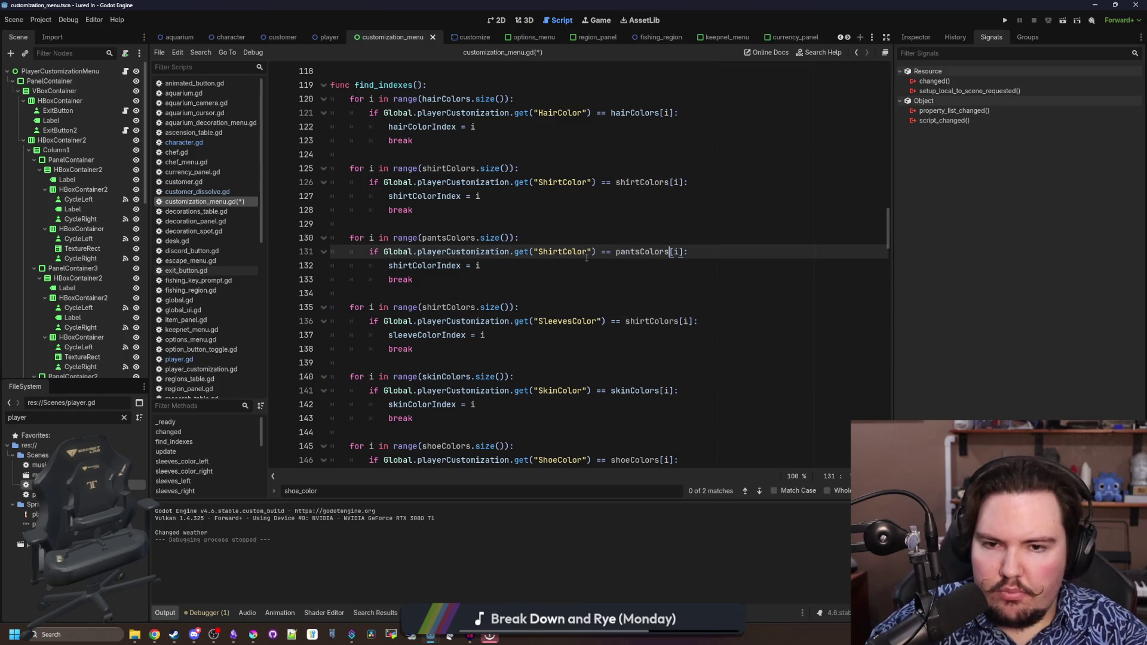
double_click(551, 250)
text(Pants)
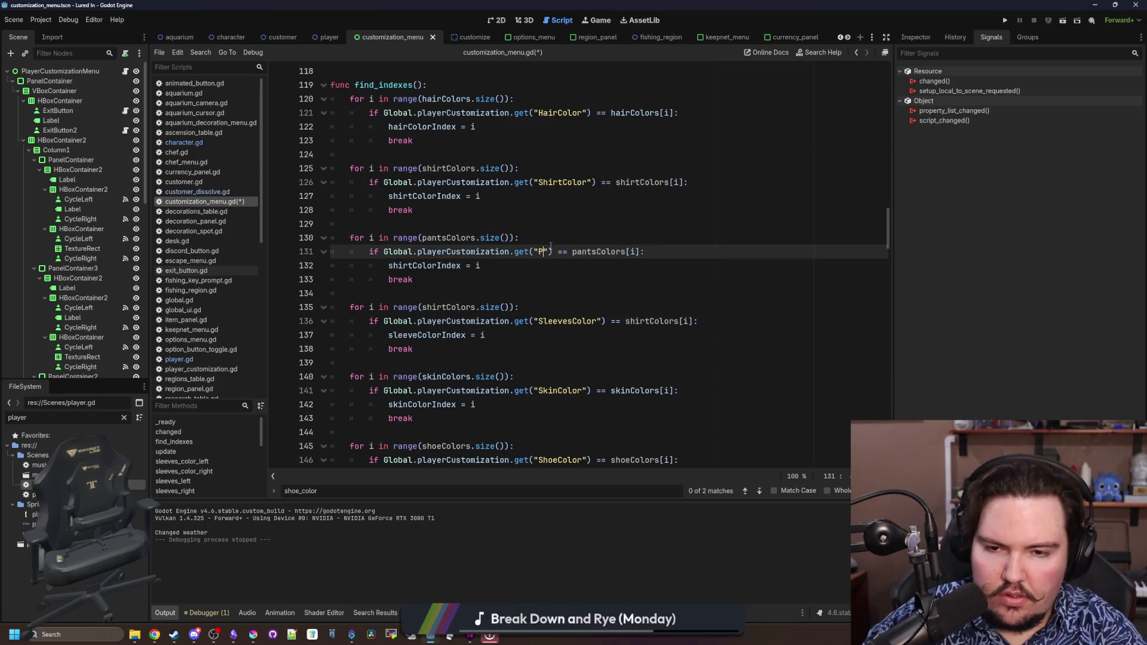
text(Color)
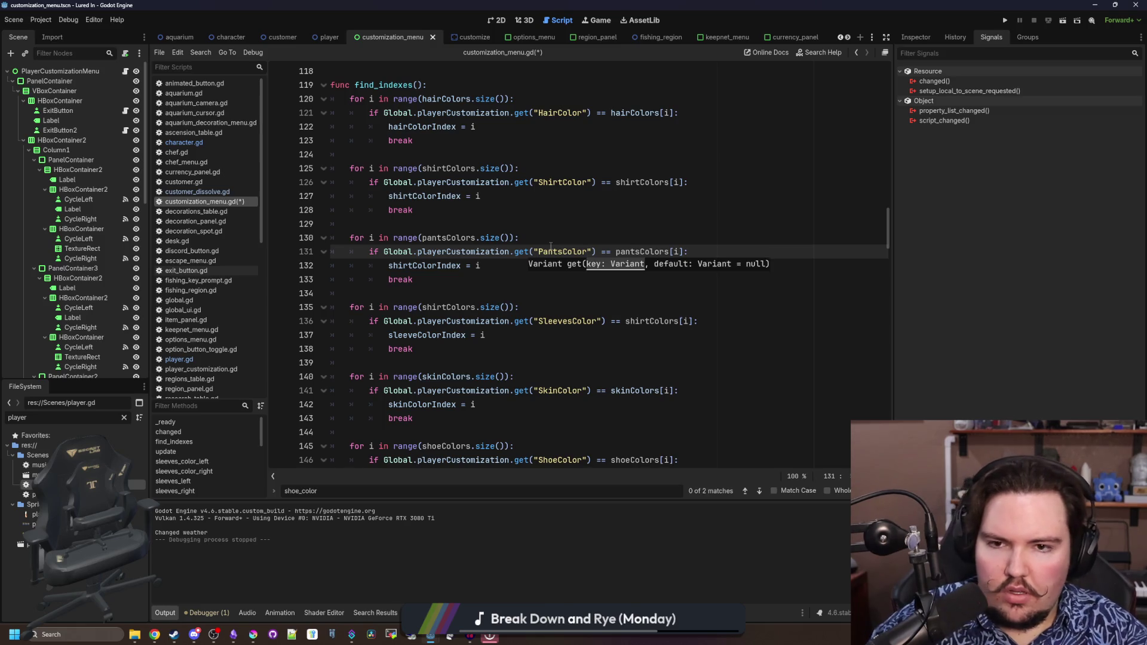
double_click(429, 265)
text(pants)
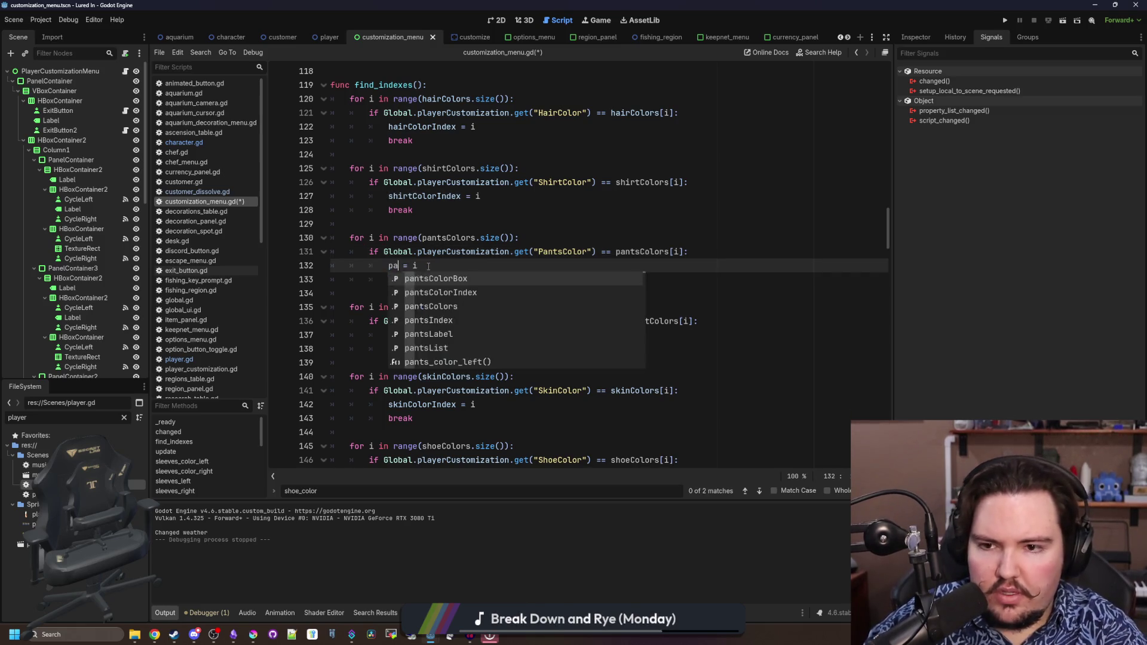
key(Down)
key(Return)
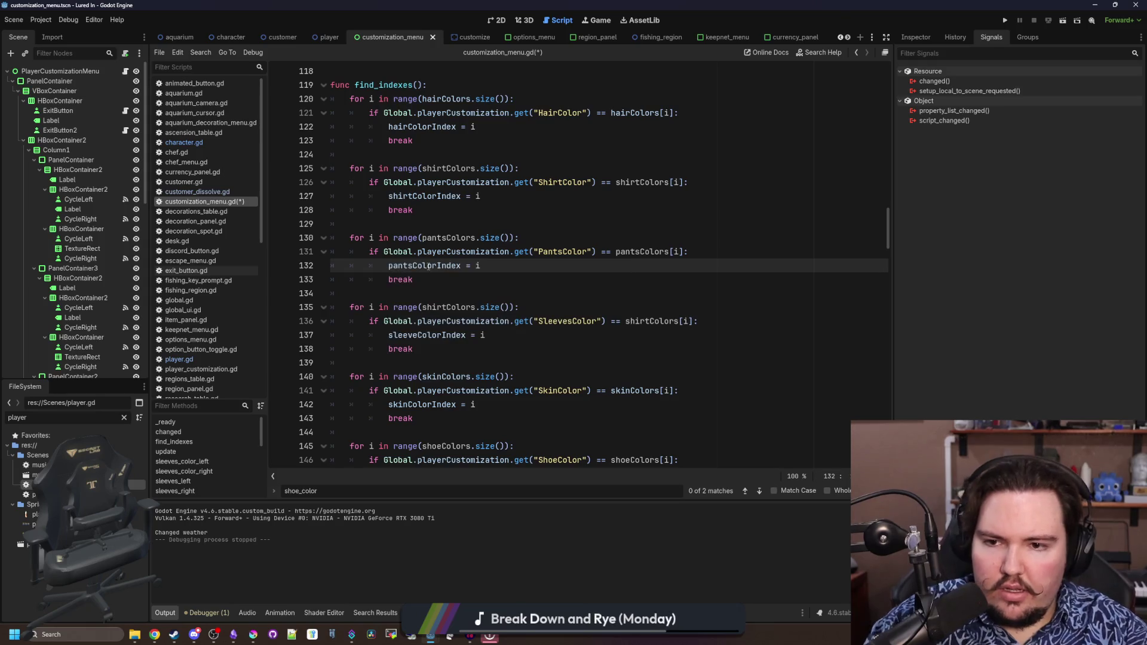
Save customization_menu.gd with Ctrl+S
click(475, 291)
click(410, 221)
key(ctrl+s)
scroll(410, 221, down, 9)
click(397, 265)
key(ctrl+s)
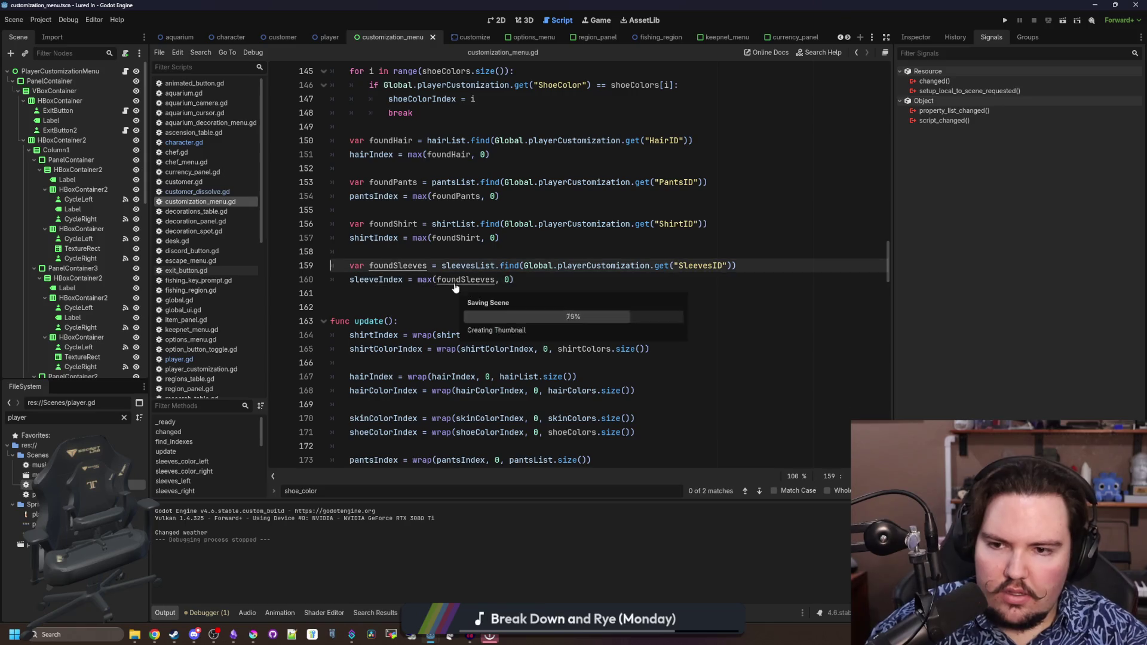
Run the project and dismiss the Welcome Back earnings message
click(402, 287)
click(1006, 21)
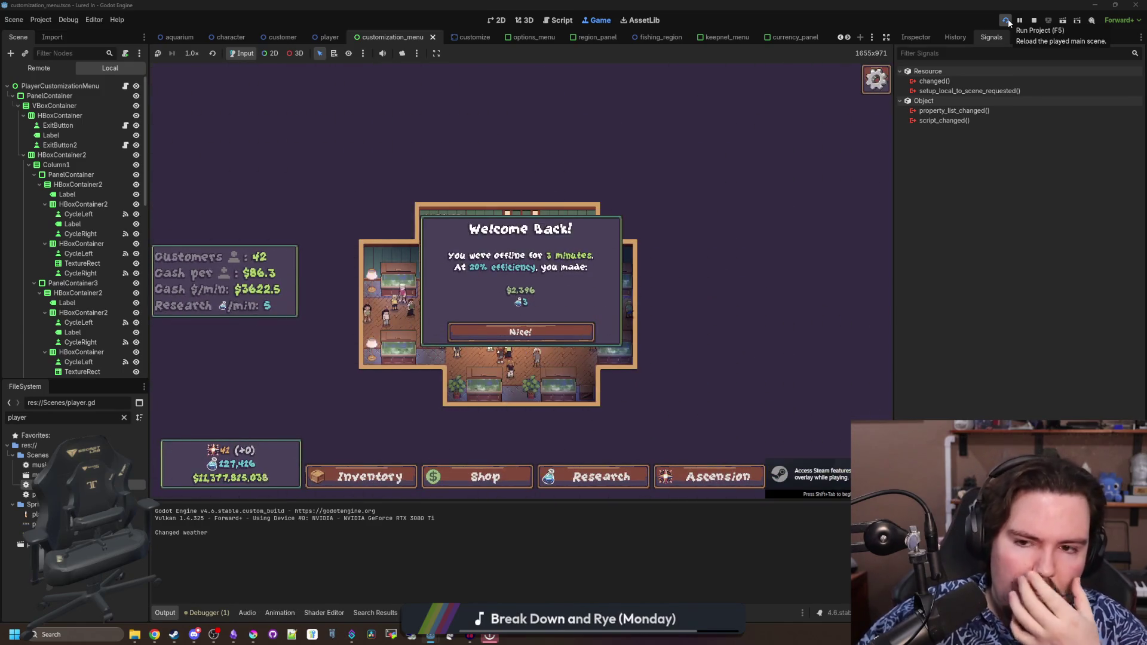
click(519, 331)
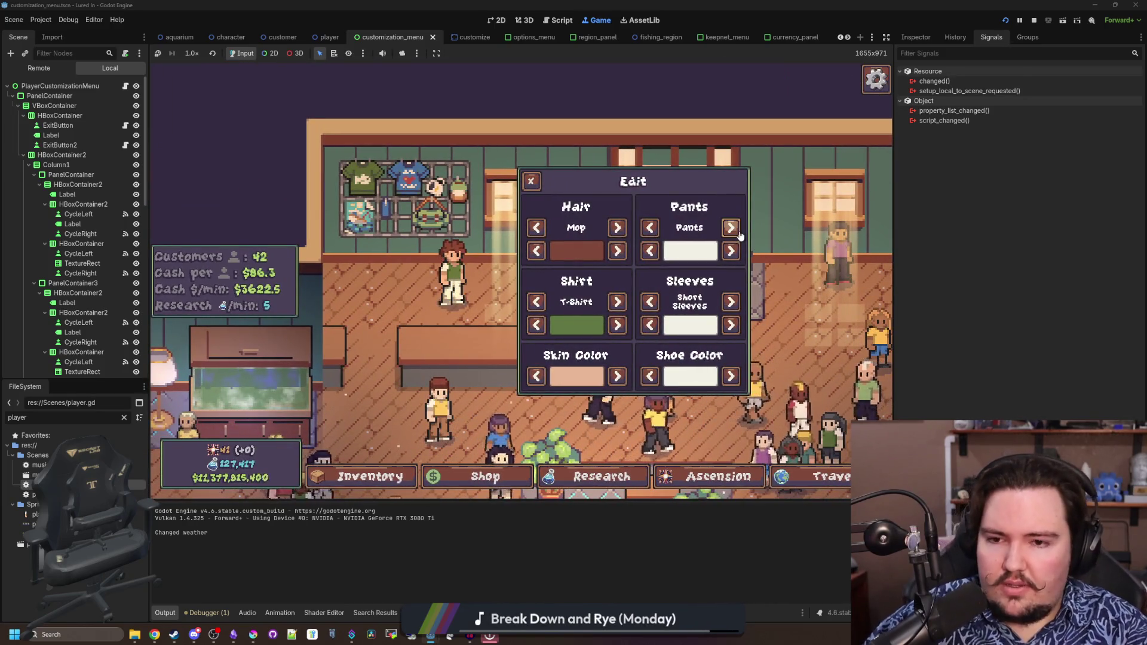
Cycle the pants colour through the options, including tan and white
click(731, 251)
click(731, 252)
click(731, 252)
click(731, 252)
click(731, 252)
click(731, 252)
click(732, 252)
click(731, 252)
click(731, 252)
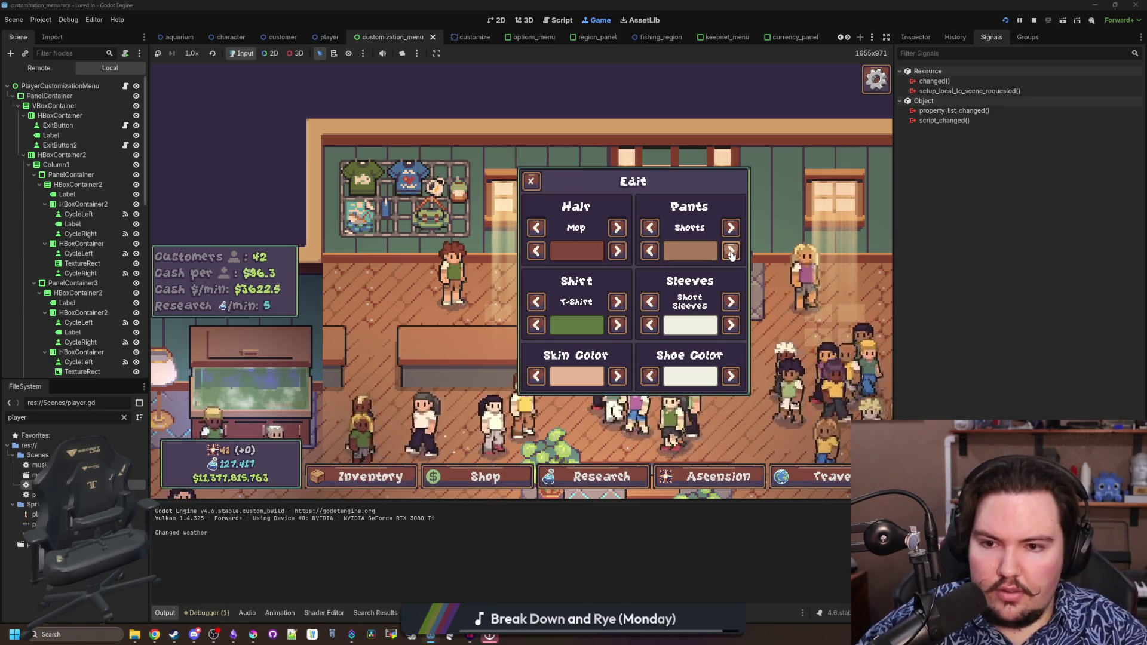
click(731, 252)
click(732, 252)
click(731, 252)
click(731, 252)
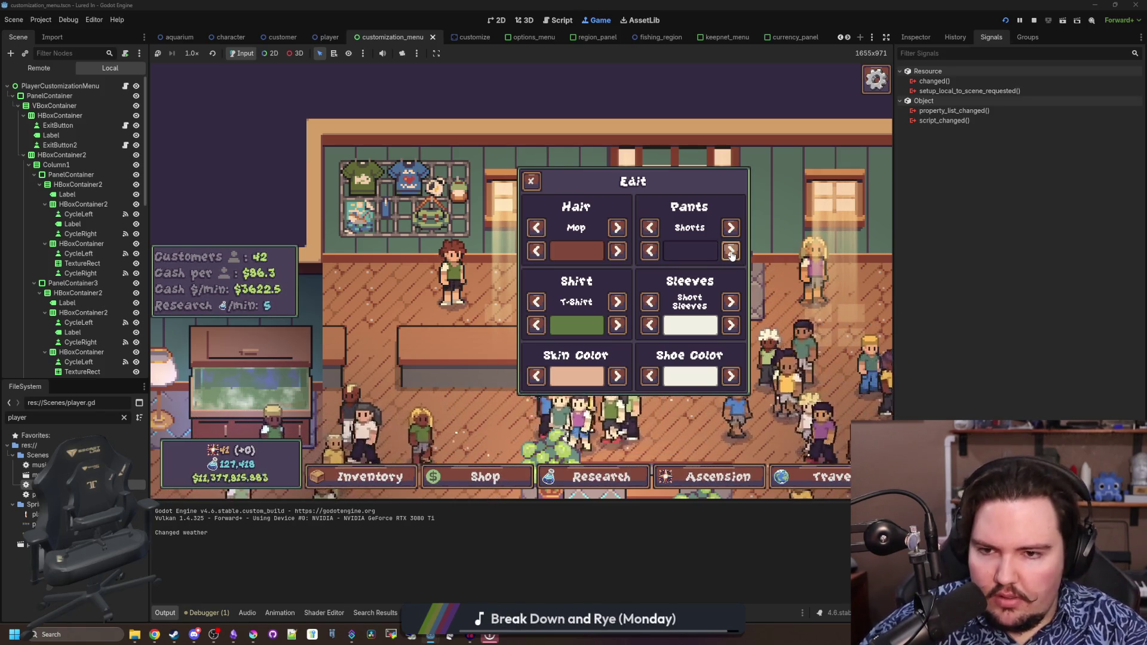
click(731, 252)
click(731, 252)
Switch pants style to Pants, cycle hair to Ponytail, then close the menu and stop the game
click(731, 227)
click(617, 227)
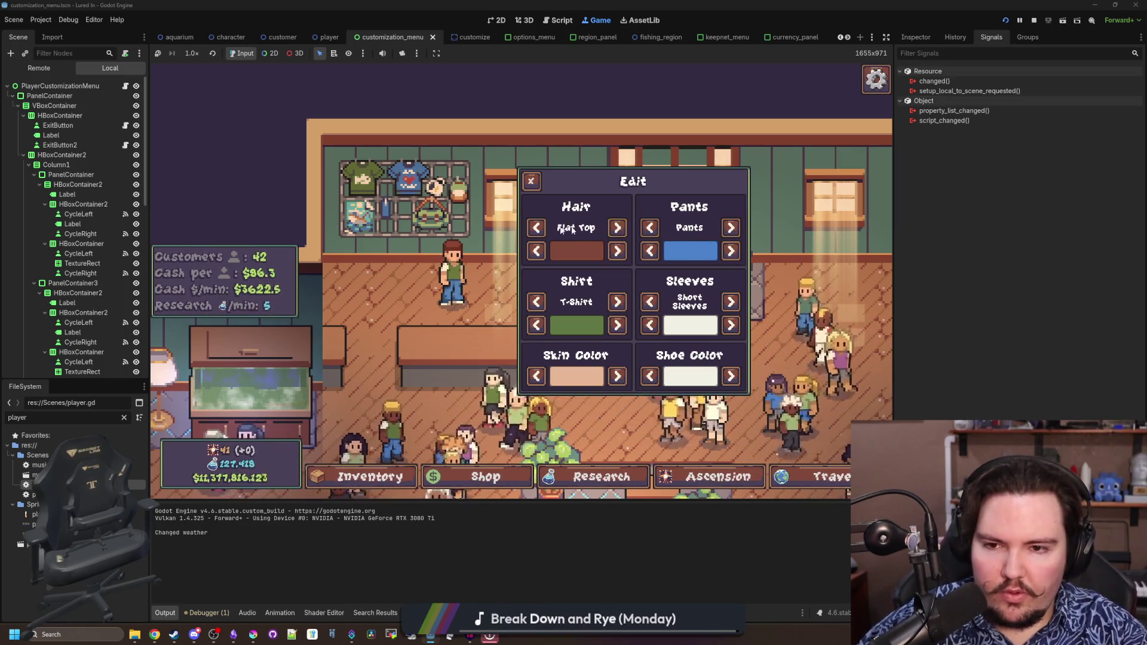
click(538, 228)
click(539, 228)
click(538, 227)
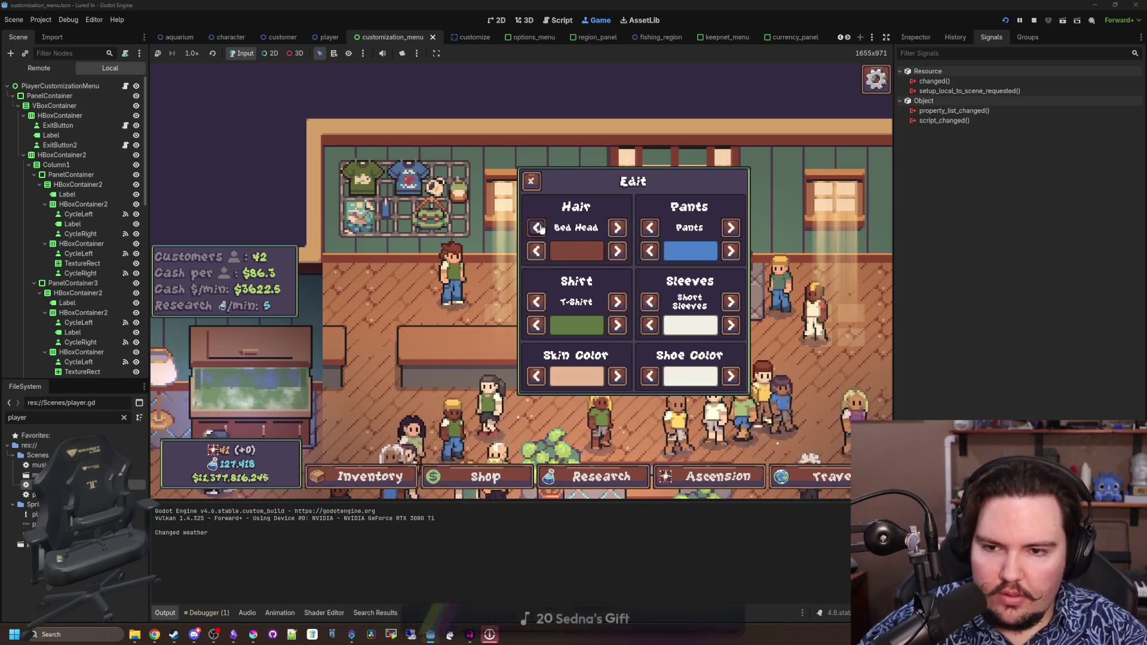
click(537, 228)
click(537, 227)
click(537, 228)
click(537, 228)
click(537, 228)
click(537, 227)
click(537, 228)
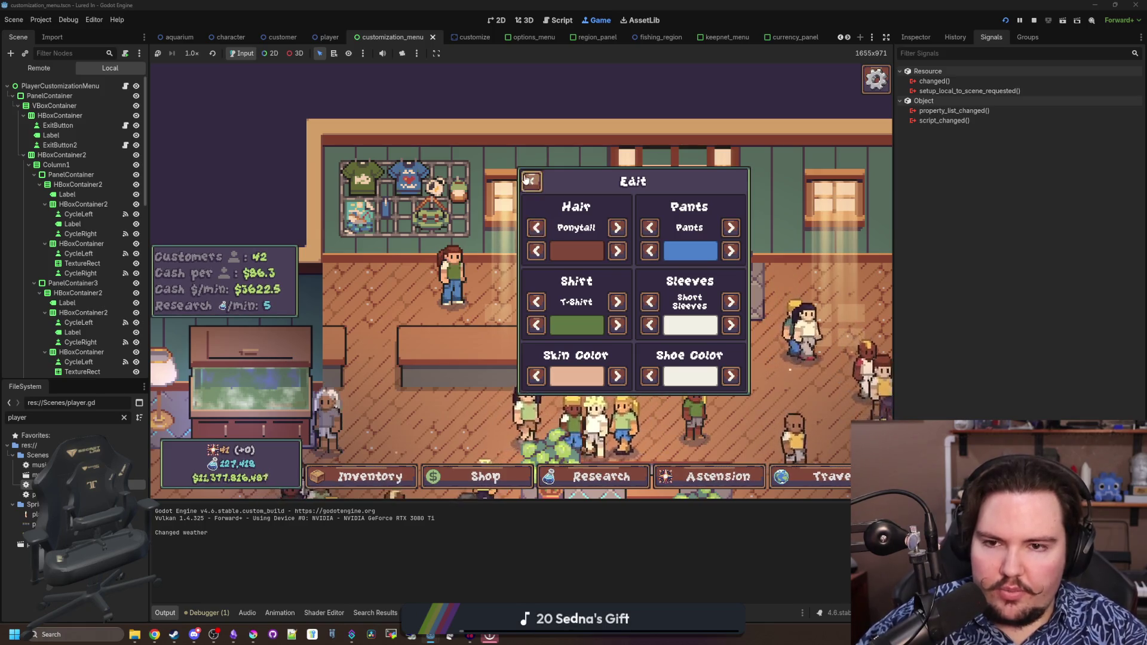
click(530, 181)
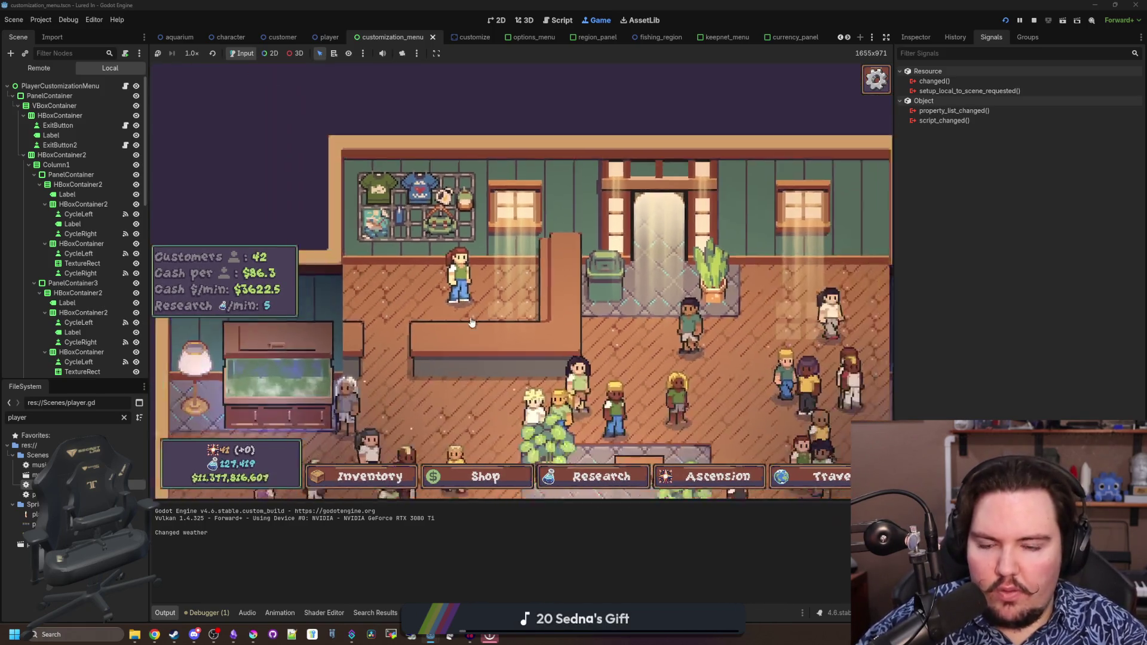
click(1034, 20)
Scroll up through customization_menu.gd, then open character.gd from the script list
scroll(491, 305, up, 1)
scroll(491, 305, up, 20)
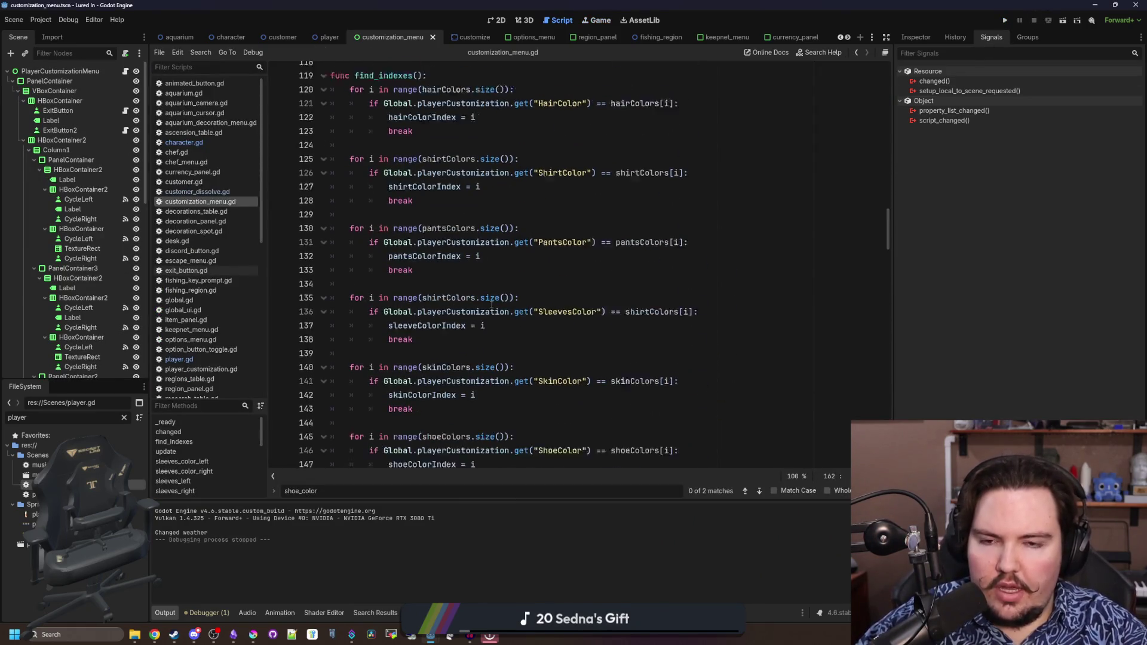
scroll(491, 305, up, 13)
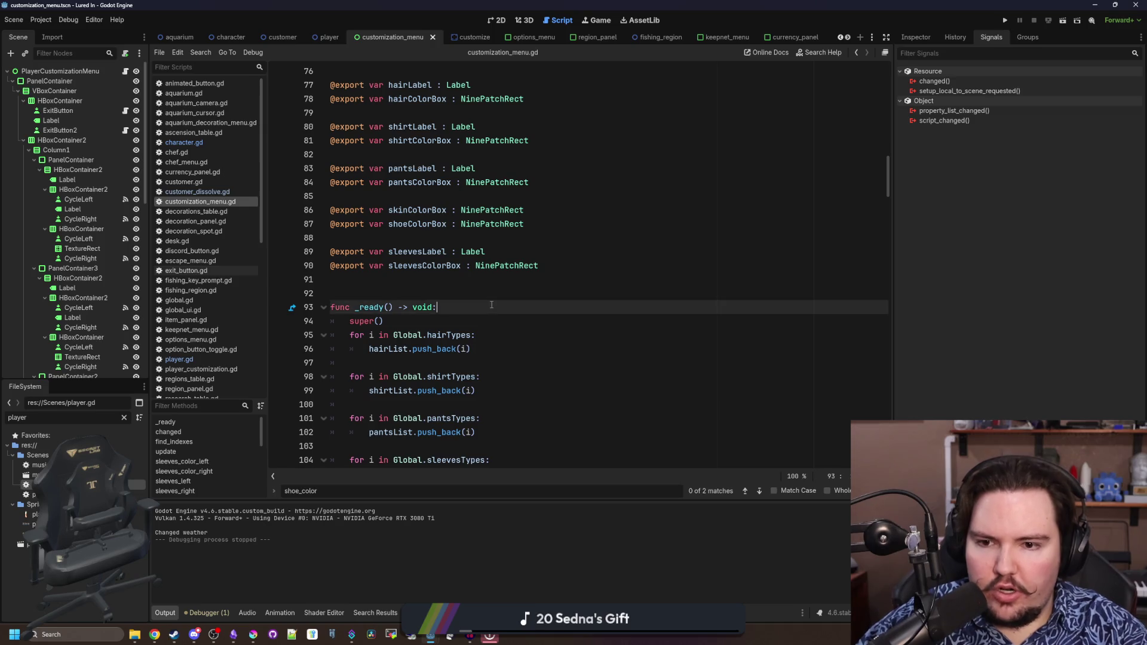
scroll(492, 306, up, 14)
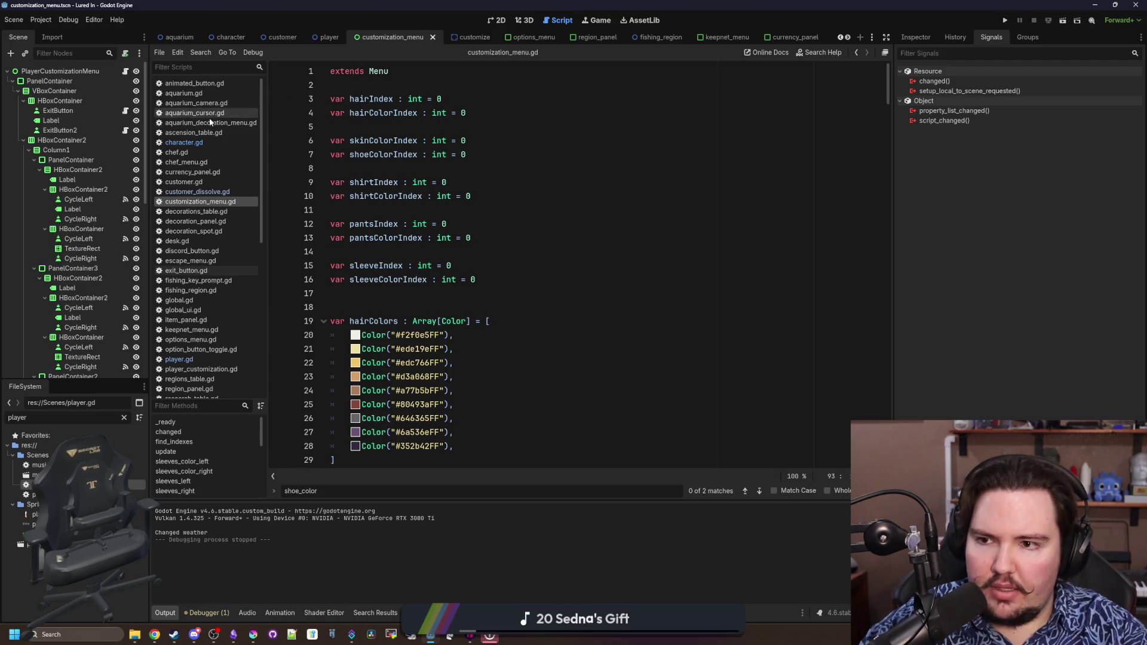
click(184, 142)
scroll(520, 178, up, 8)
scroll(521, 178, up, 14)
scroll(521, 179, down, 8)
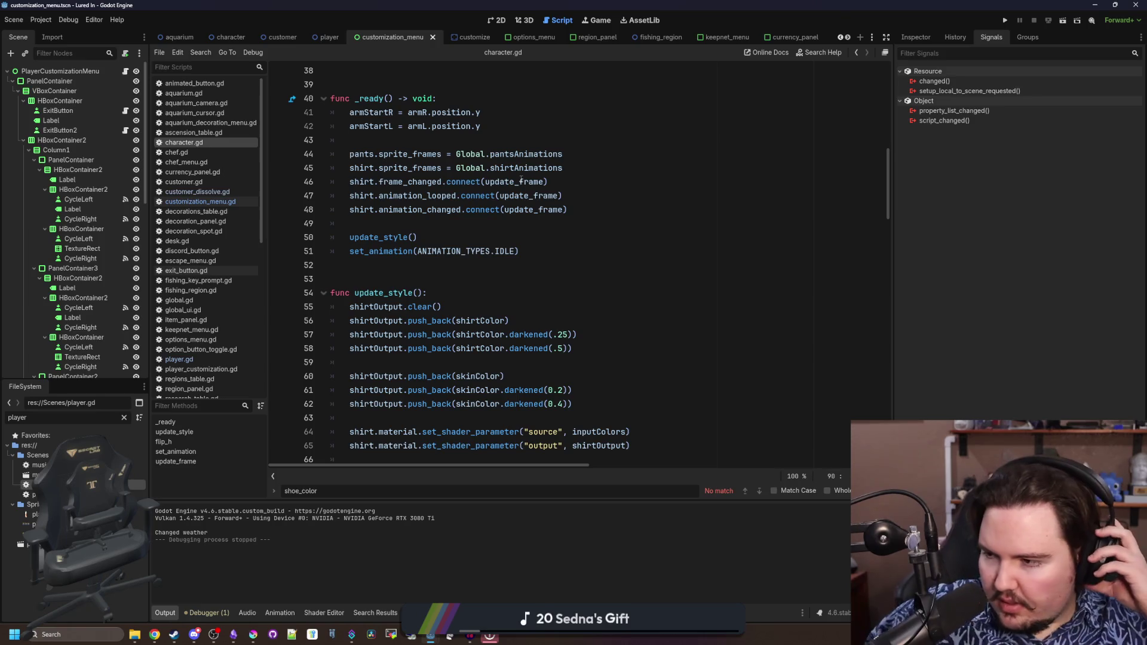
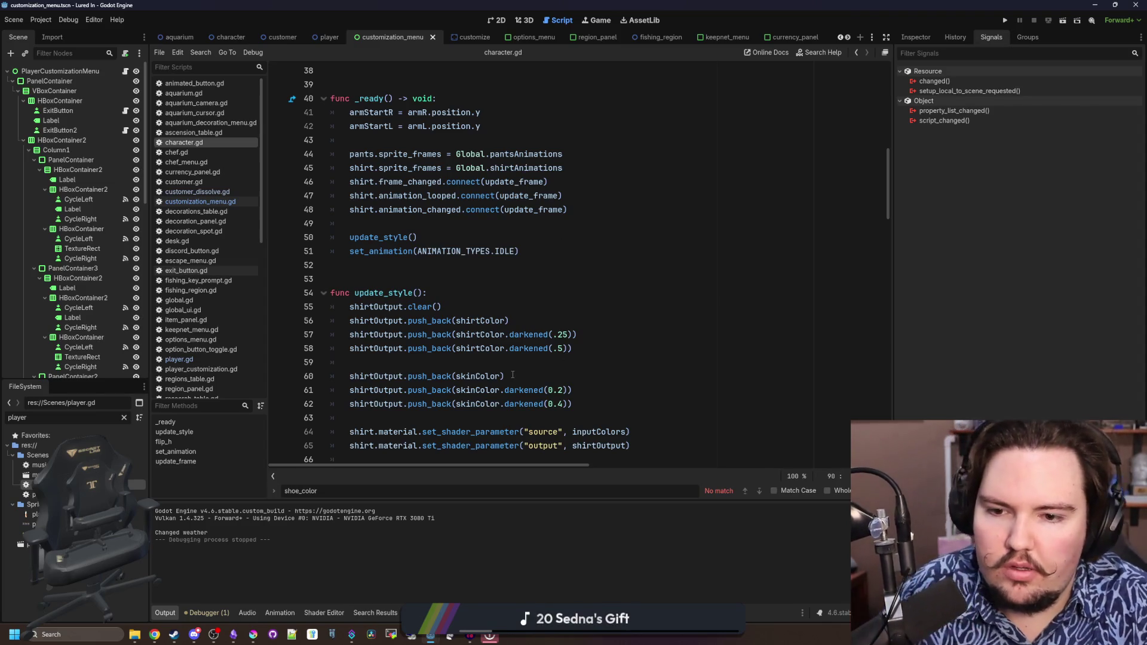
Look up the documentation for darkened colours used by the skin shade lines in update_style()
click(528, 362)
scroll(528, 362, down, 1)
click(528, 376)
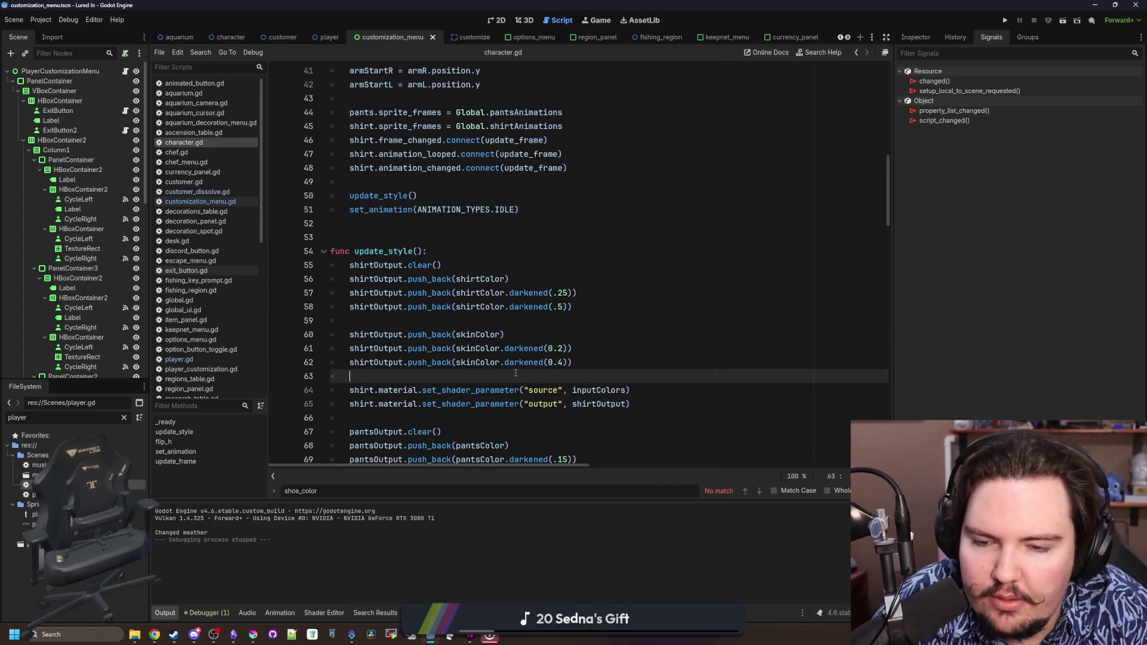
ctrl+click(528, 363)
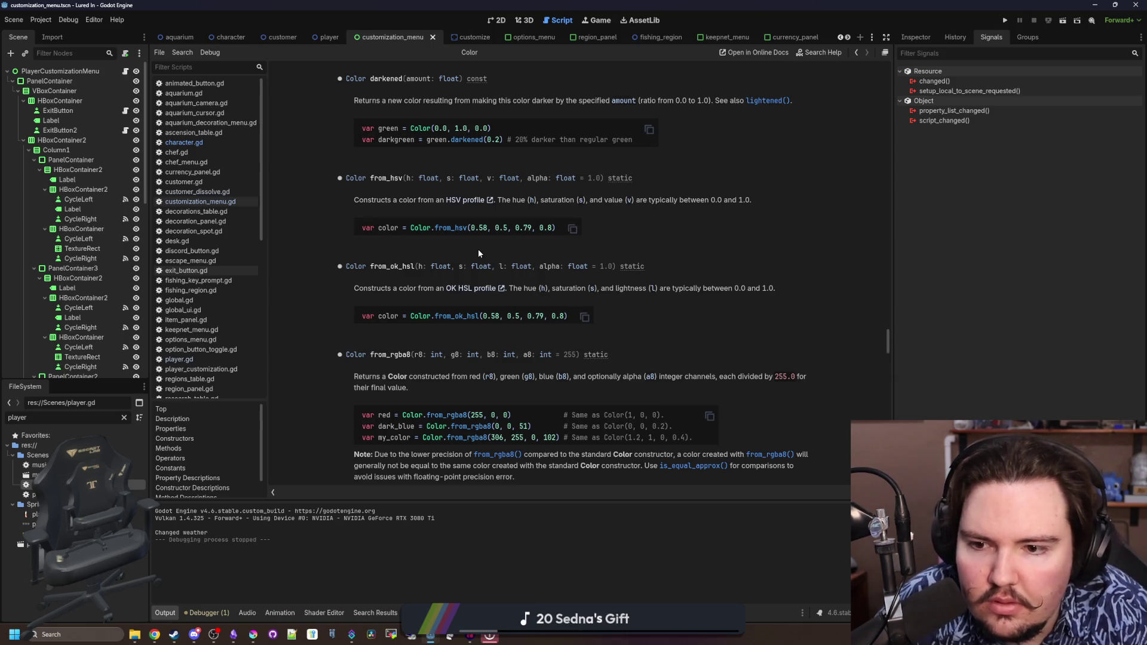
scroll(478, 251, down, 3)
scroll(479, 251, down, 3)
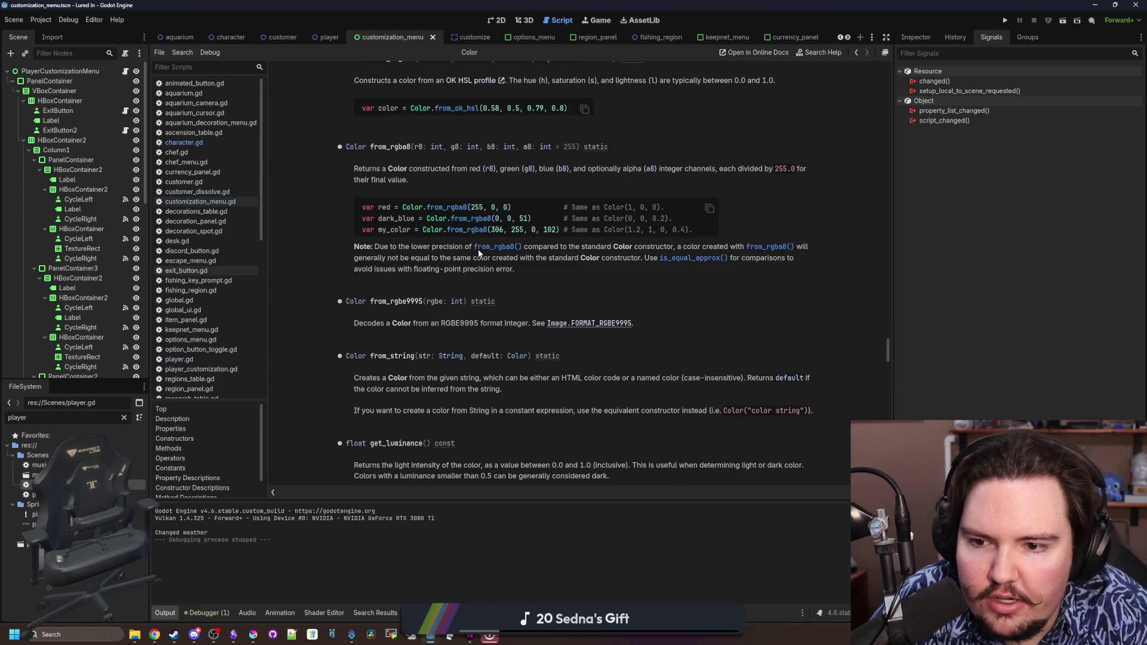
scroll(478, 249, down, 9)
scroll(478, 252, down, 9)
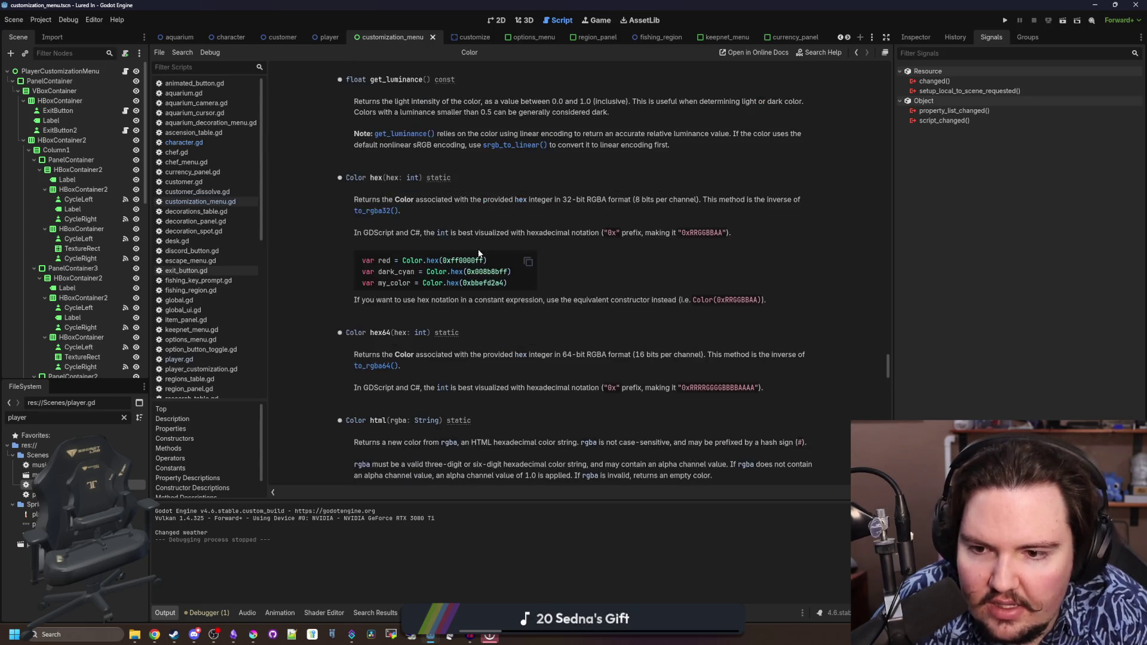
scroll(478, 252, down, 6)
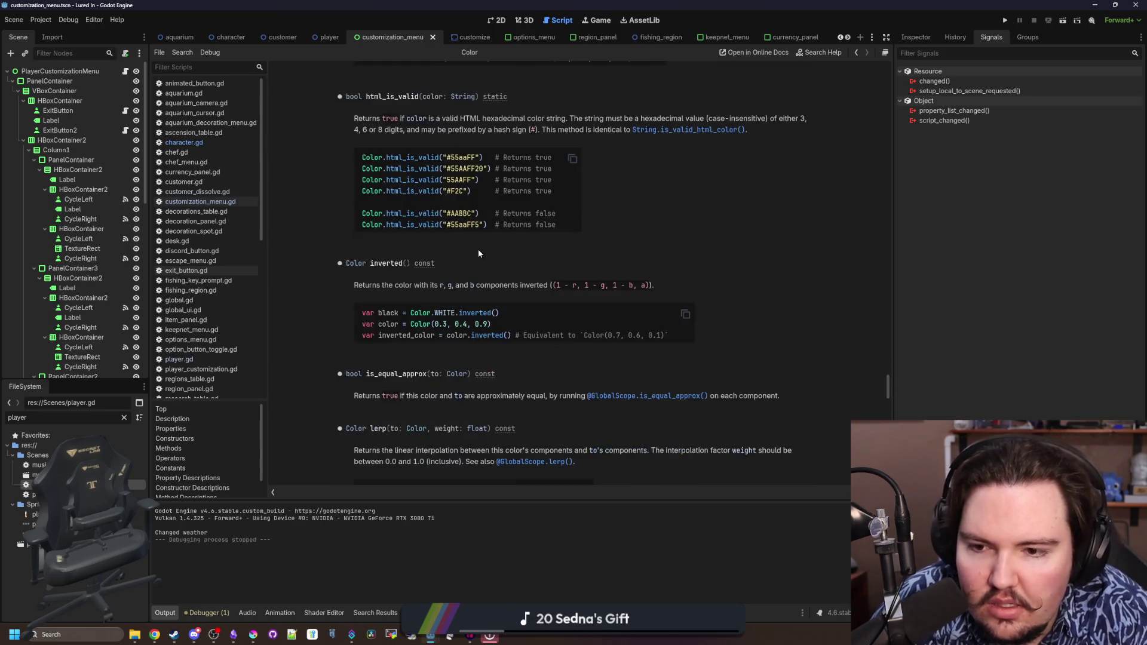
scroll(478, 252, down, 10)
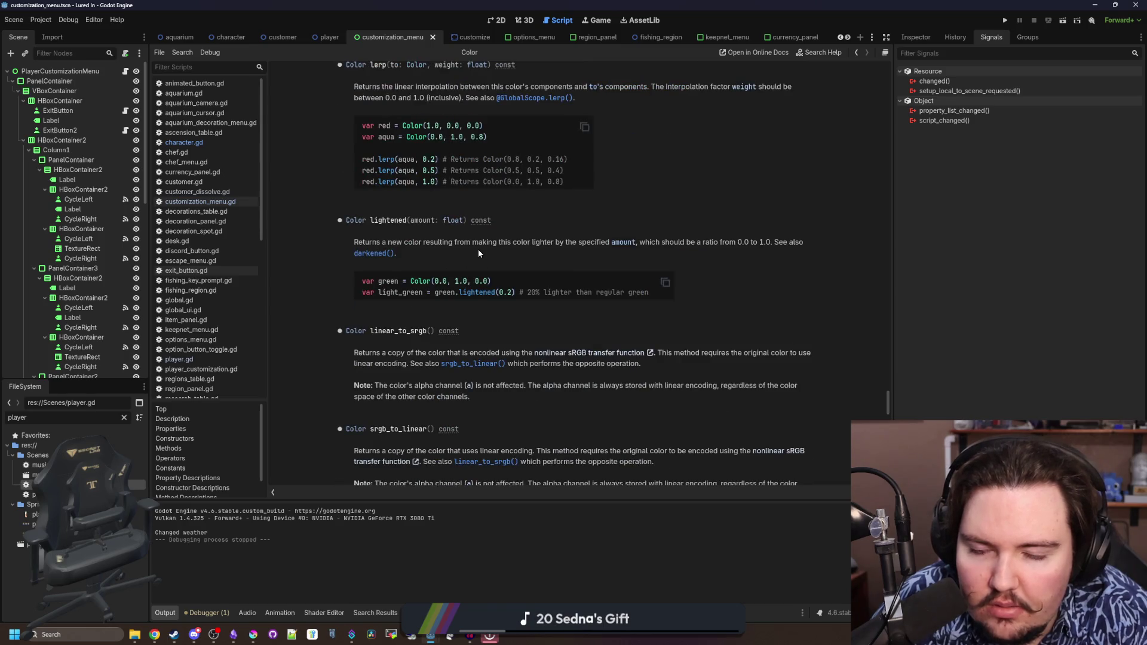
scroll(478, 249, down, 5)
scroll(478, 252, down, 7)
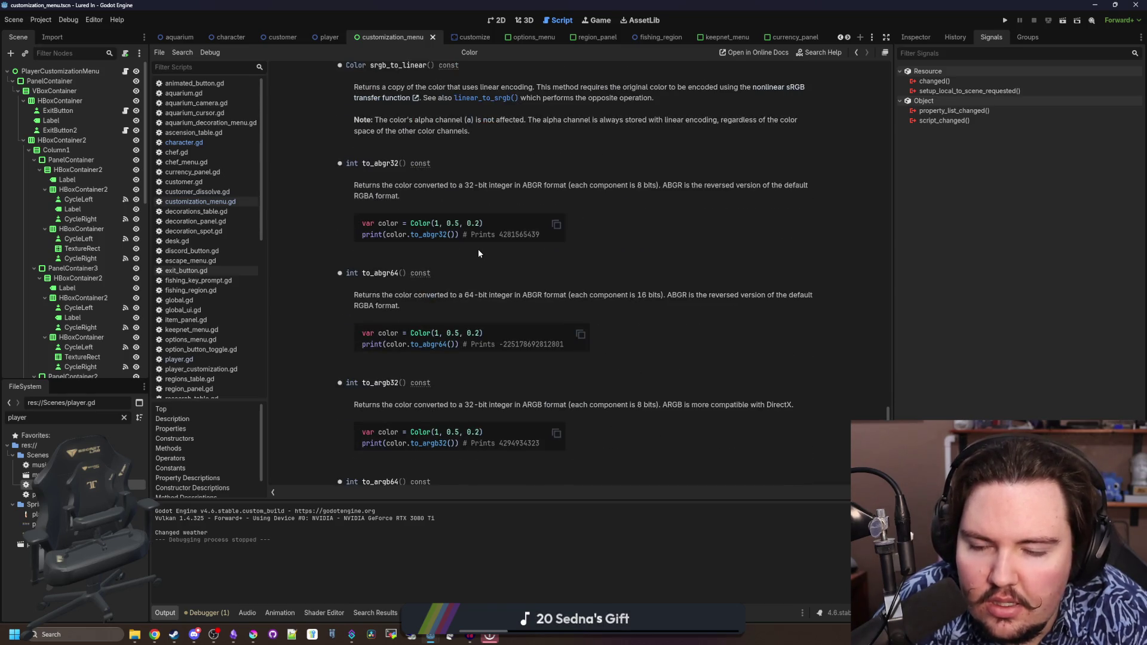
scroll(478, 253, down, 15)
scroll(478, 249, down, 8)
scroll(507, 288, up, 20)
scroll(507, 288, up, 20)
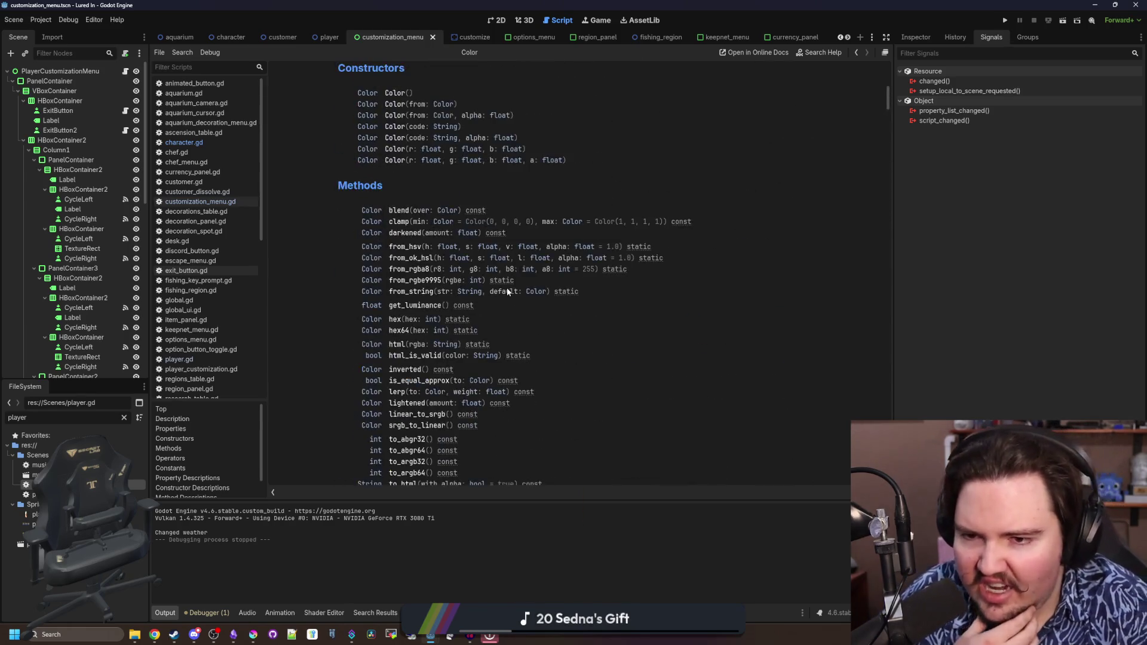
key(alt+Left)
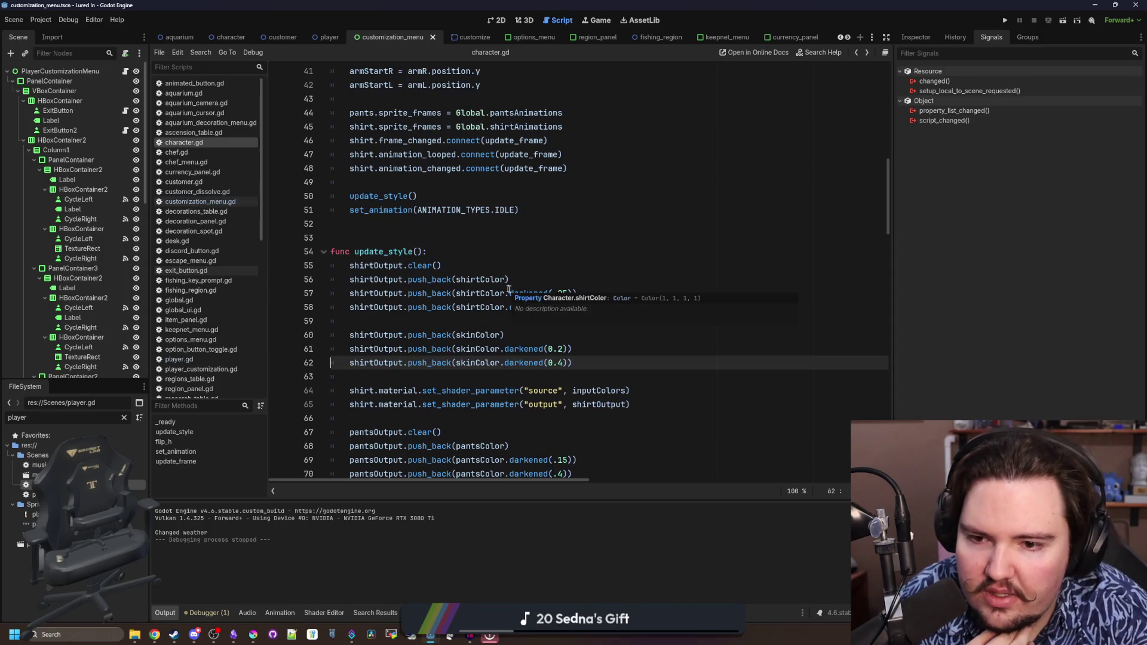
Try Color.r on empty line 59, check the Color class docs, then delete it
click(541, 334)
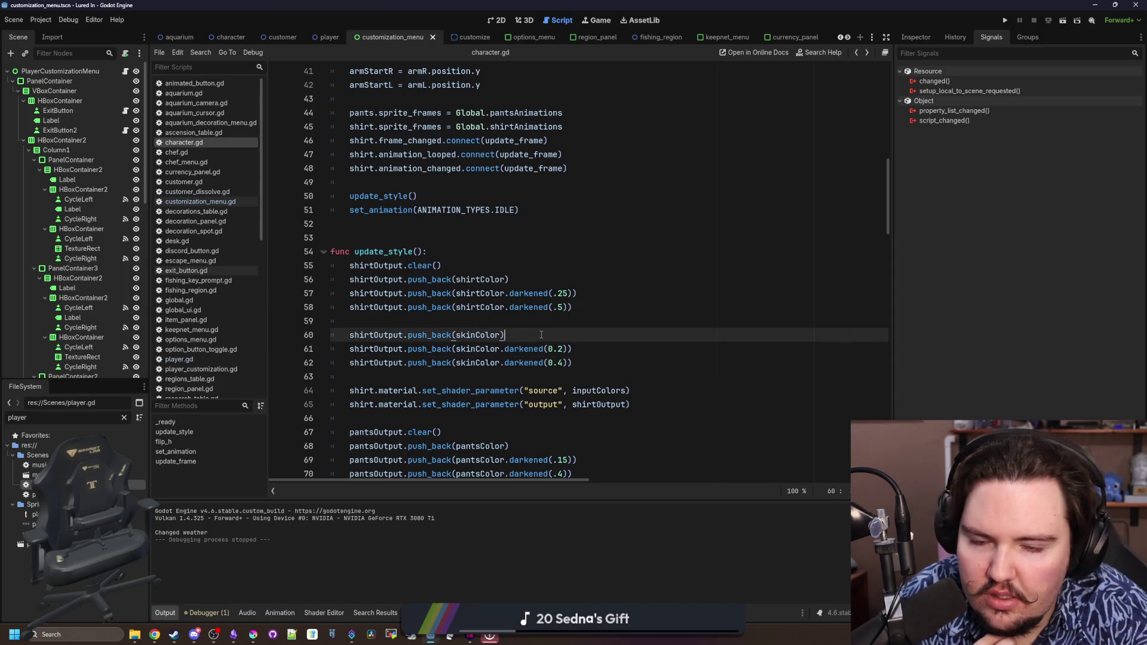
drag(568, 349, 455, 349)
click(504, 348)
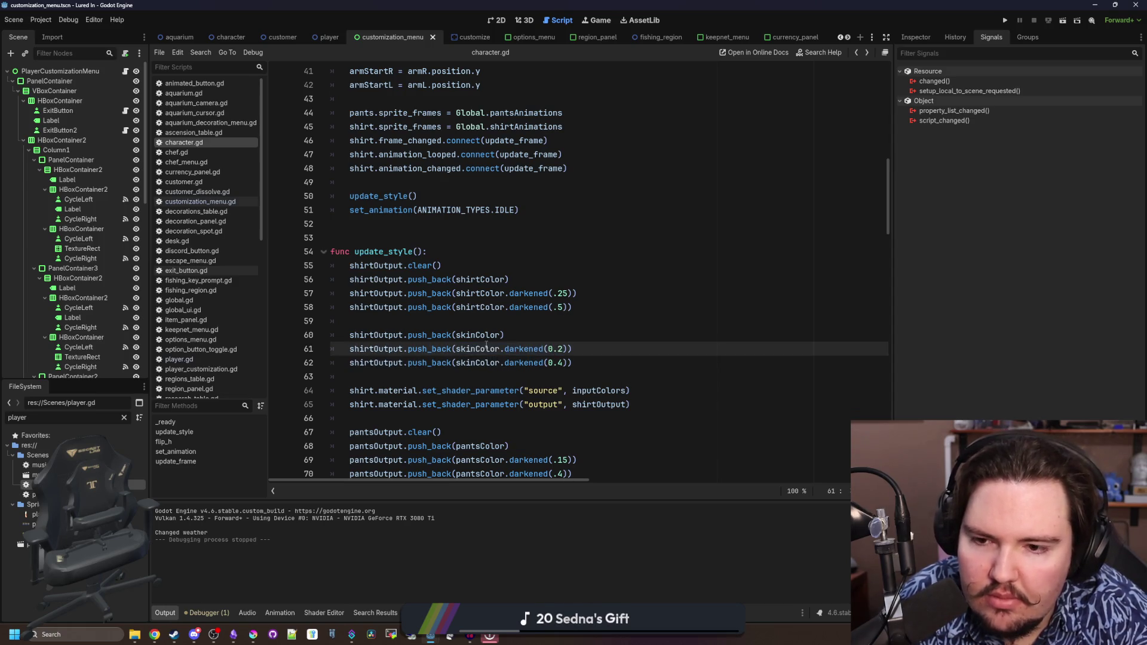
click(568, 349)
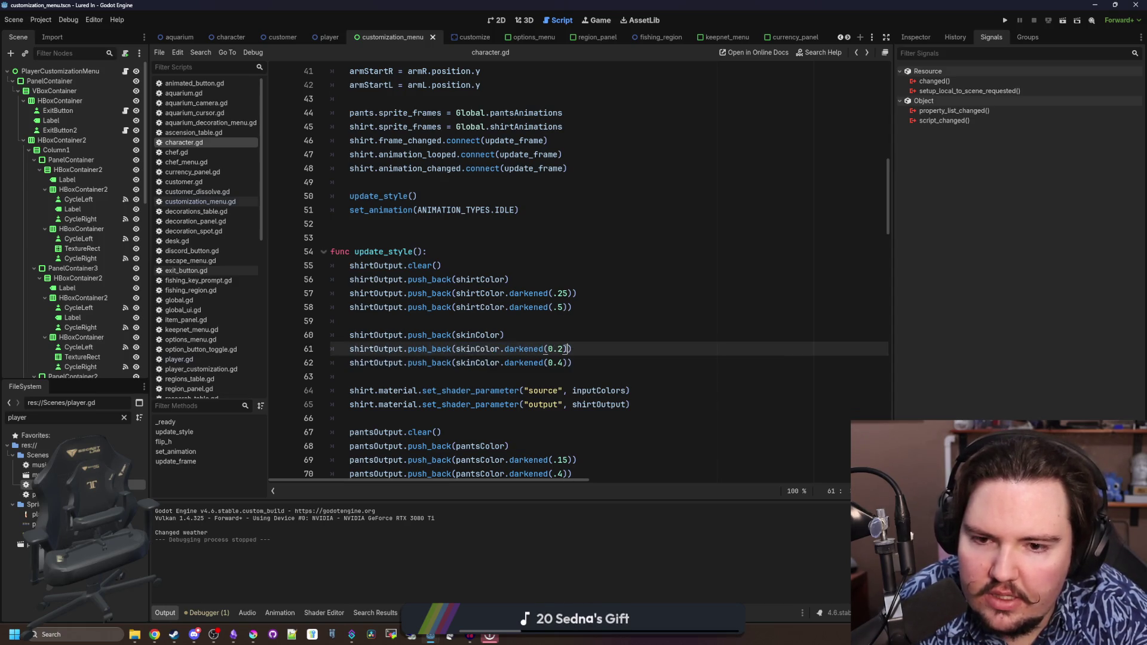
click(523, 327)
text(lor.r)
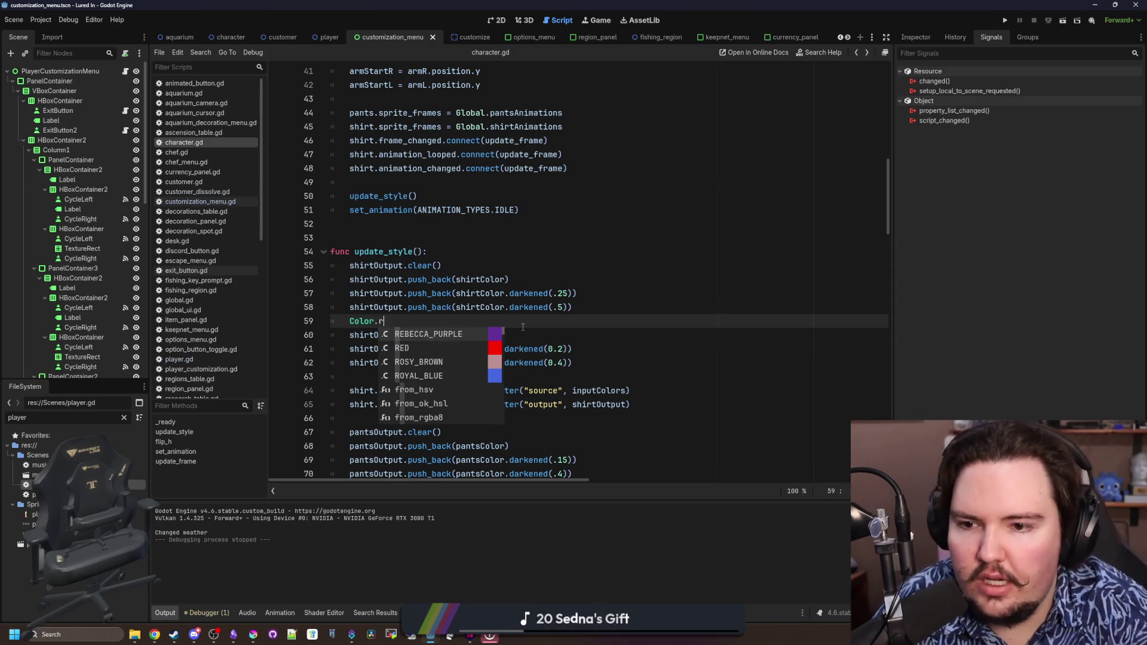
ctrl+click(366, 323)
scroll(460, 245, down, 5)
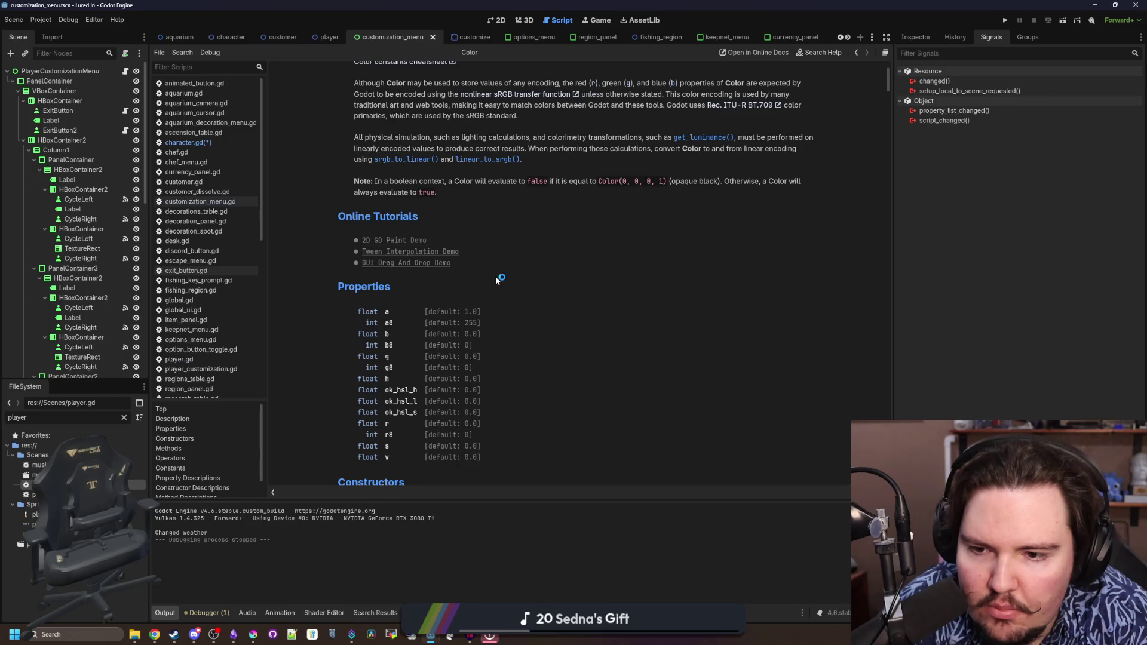
key(alt+Left)
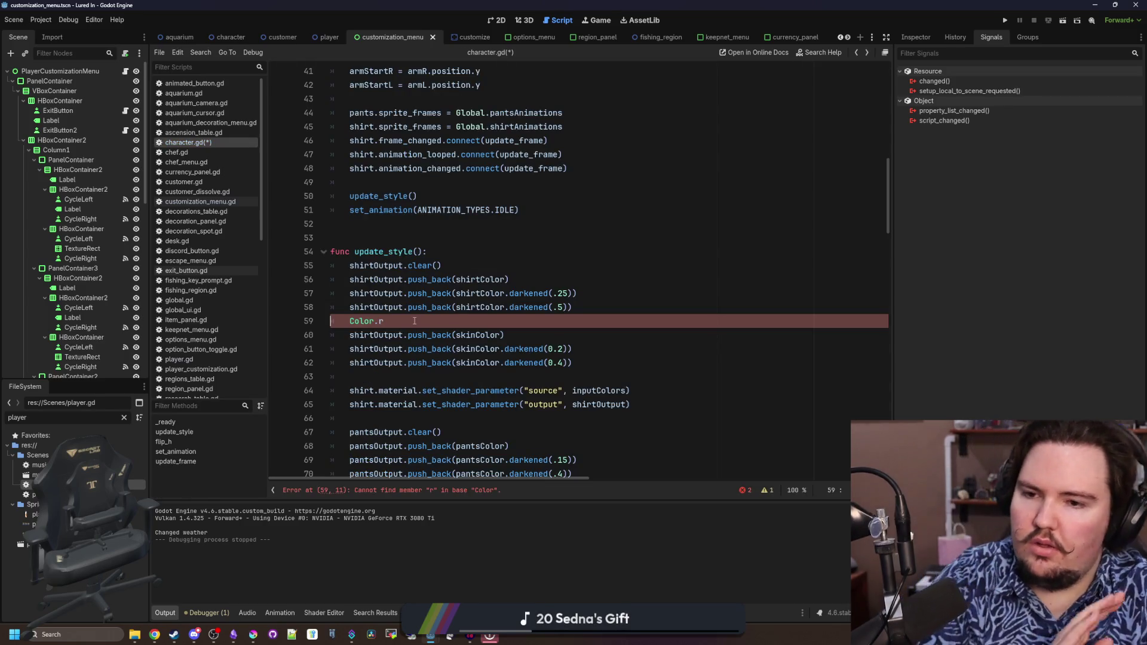
drag(415, 321, 352, 323)
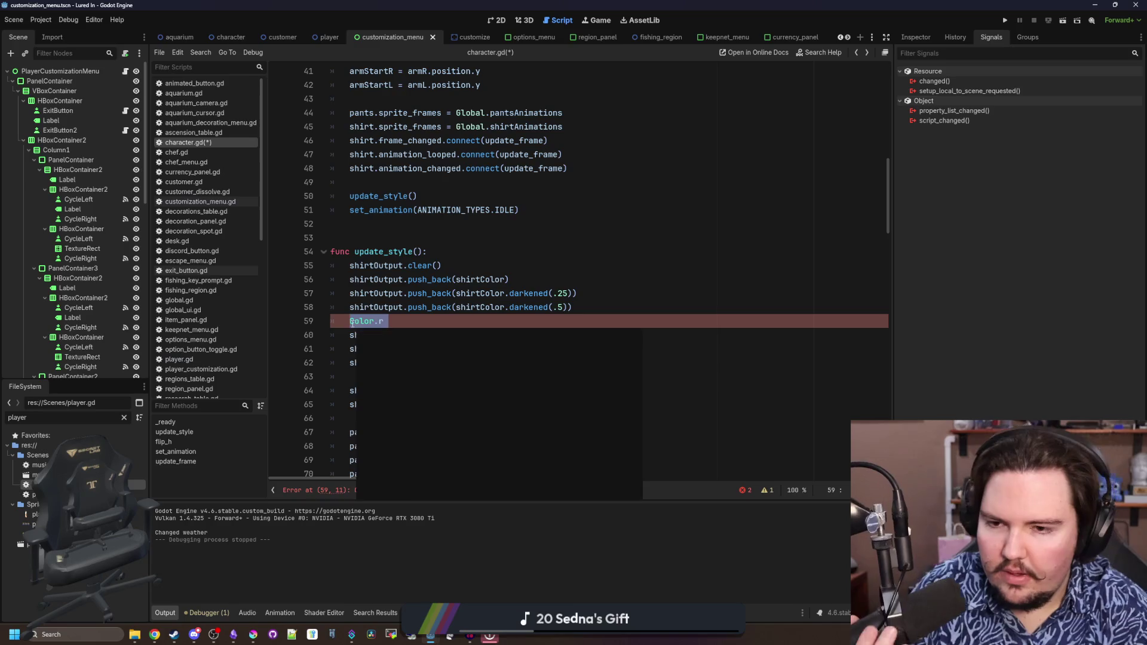
key(BackSpace)
Open a new blank line right after func update_style():
scroll(391, 333, down, 1)
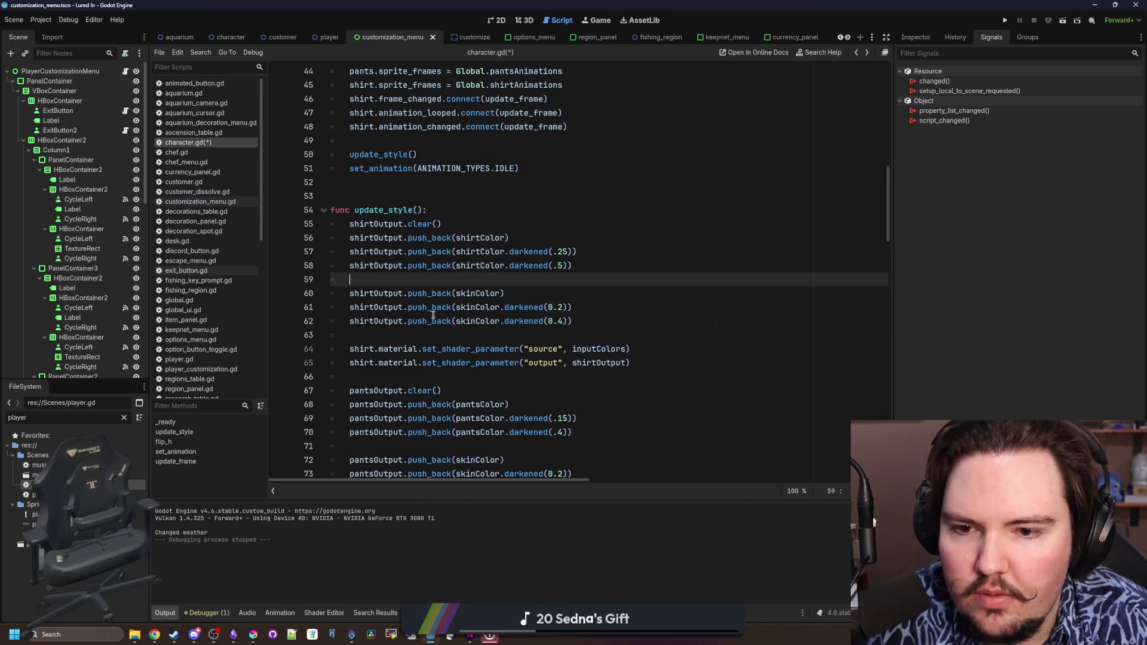
scroll(430, 315, up, 1)
click(441, 252)
key(Return)
key(Return)
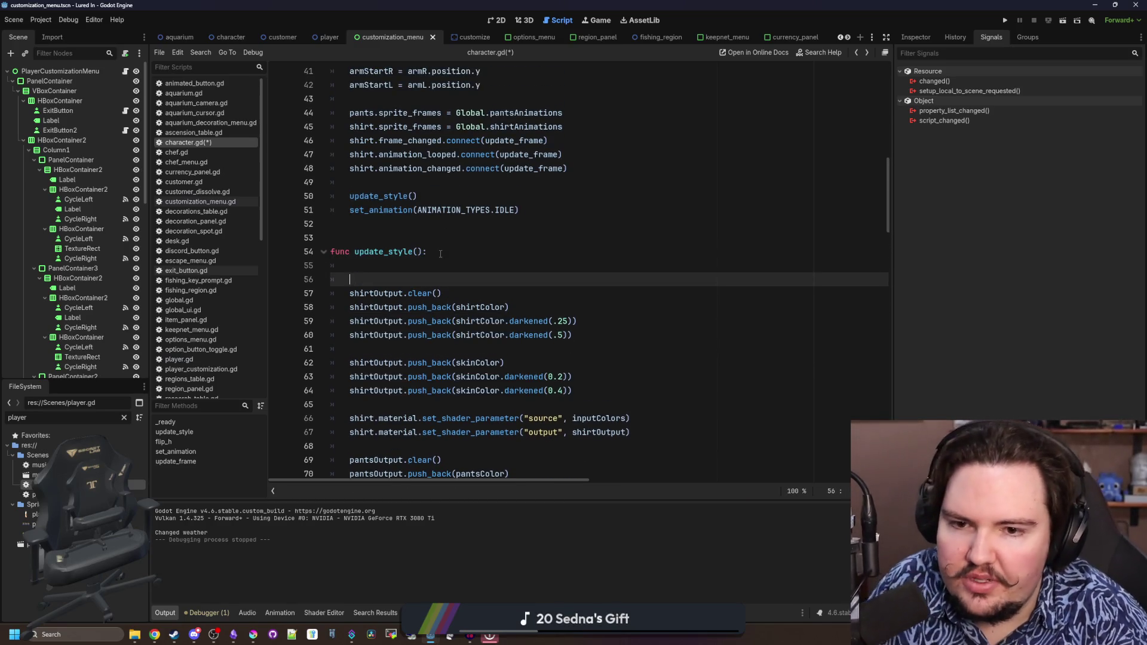
Add skinColor1, skinColor2 and skinColor3 lines and remove skinColor from the first shirt push
scroll(440, 253, right, 2)
scroll(454, 241, left, 2)
text(var skinColor1)
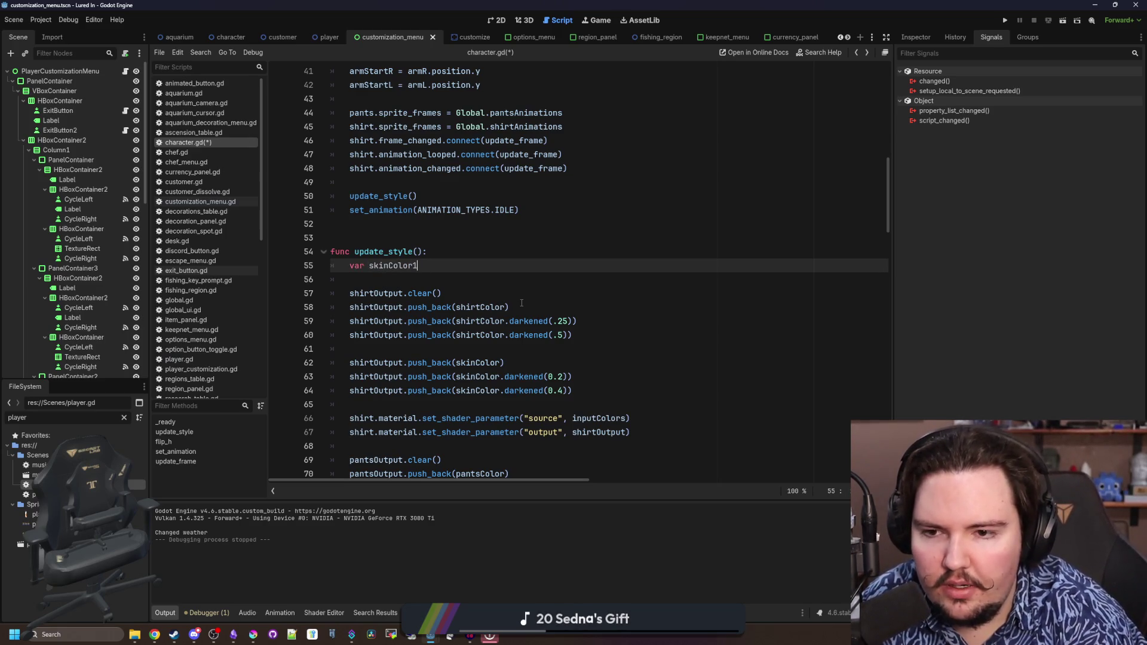
key(Return)
text(var skinColor)
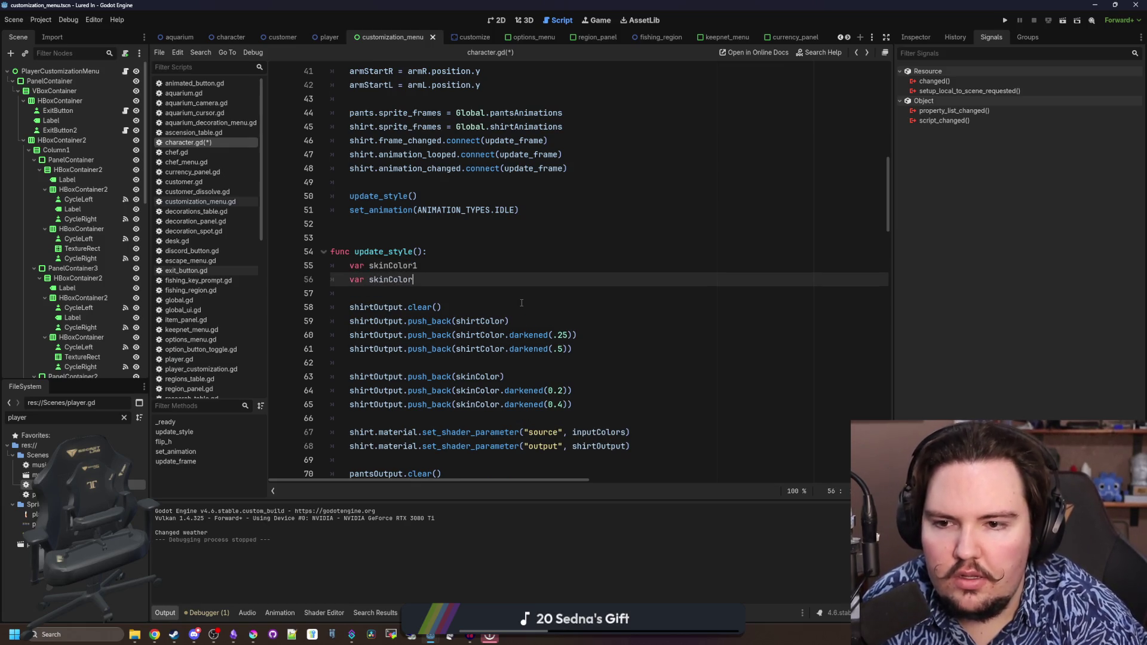
text(2)
key(Return)
text(skinColor)
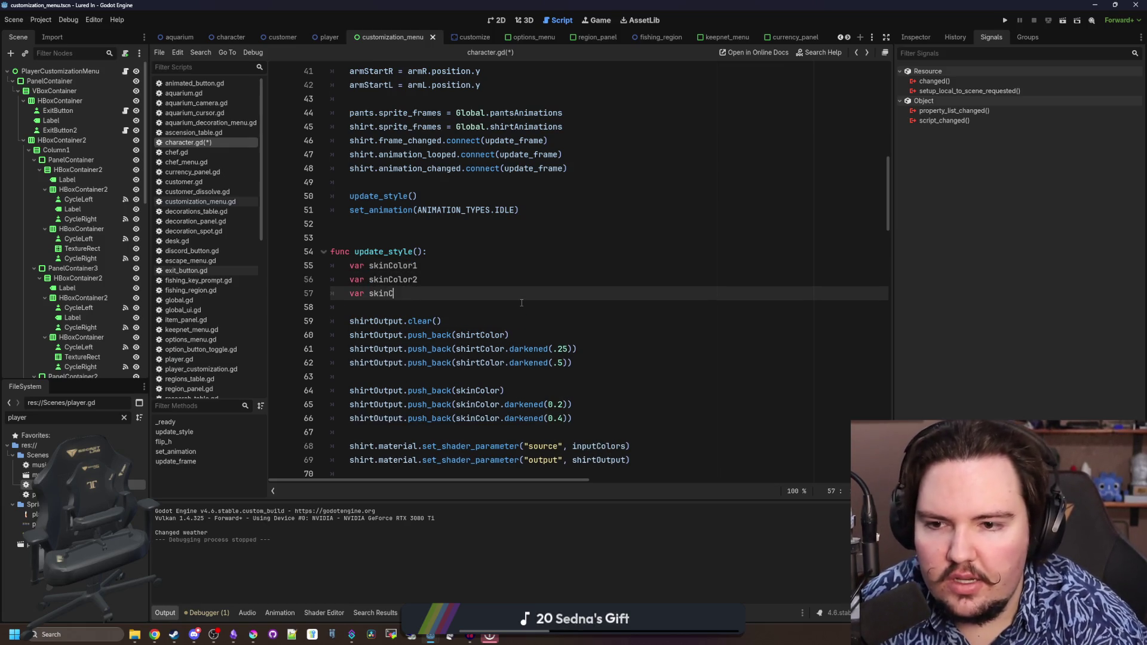
text(3)
scroll(521, 303, down, 1)
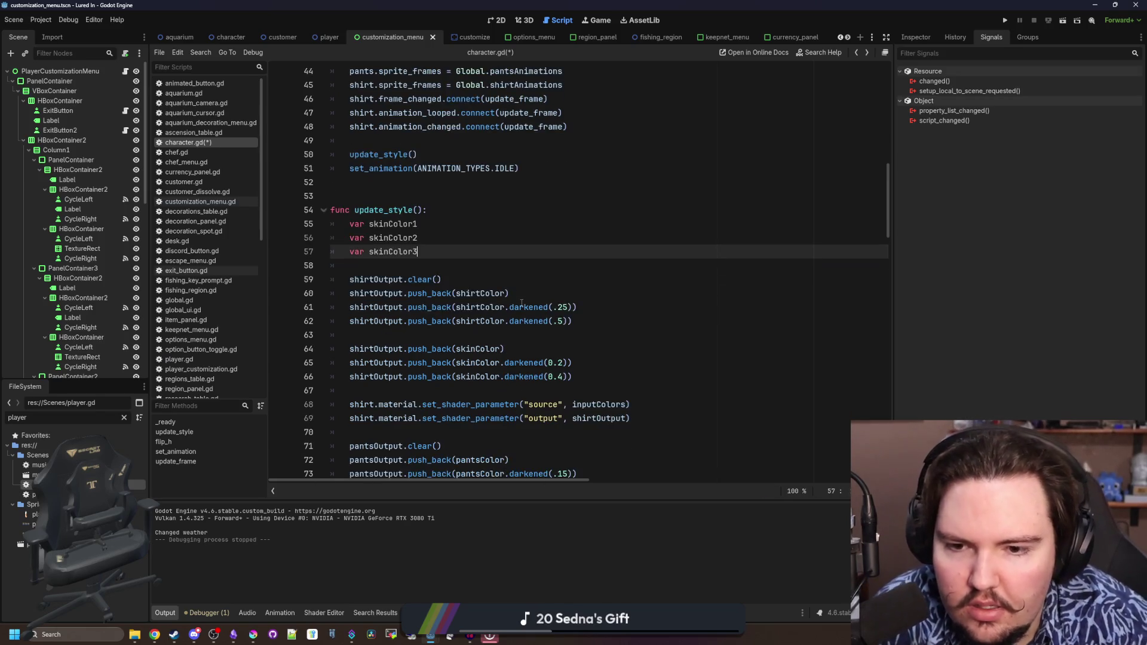
key(shift+Up)
key(shift+Up)
click(558, 362)
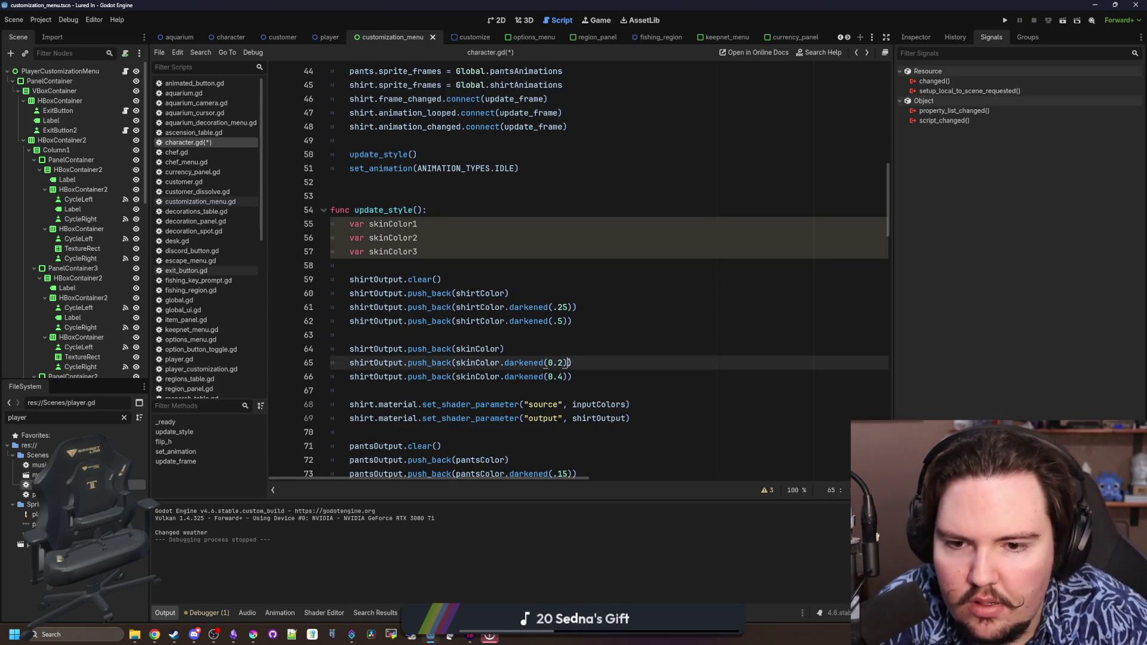
click(476, 348)
double_click(476, 349)
key(BackSpace)
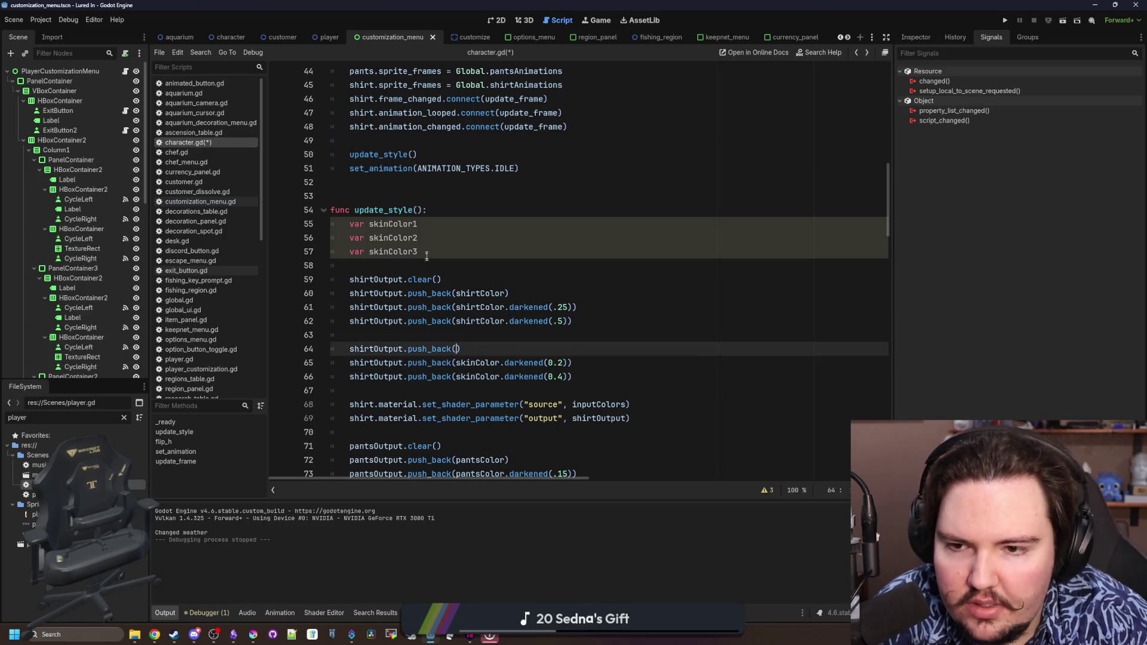
Assign skinColor1 = skinColor, skinColor2 = skinColor.darkened(0.2), skinColor3 = skinColor.darkened(0.4)
click(417, 223)
text(= skinColor)
click(418, 237)
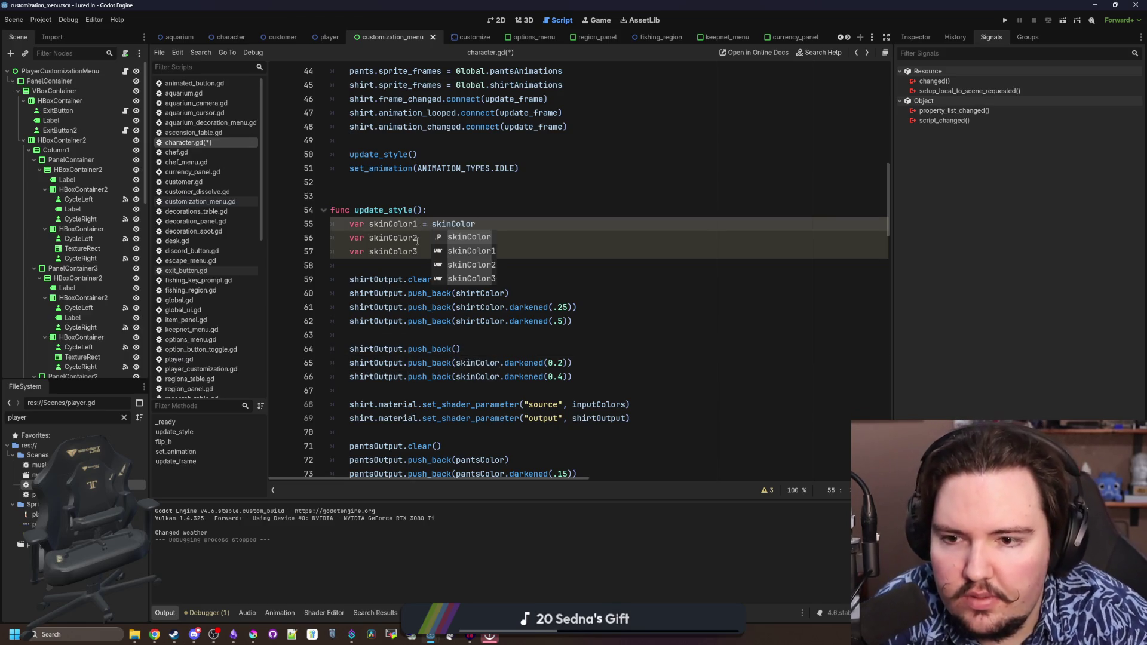
drag(570, 363, 456, 362)
key(BackSpace)
click(444, 230)
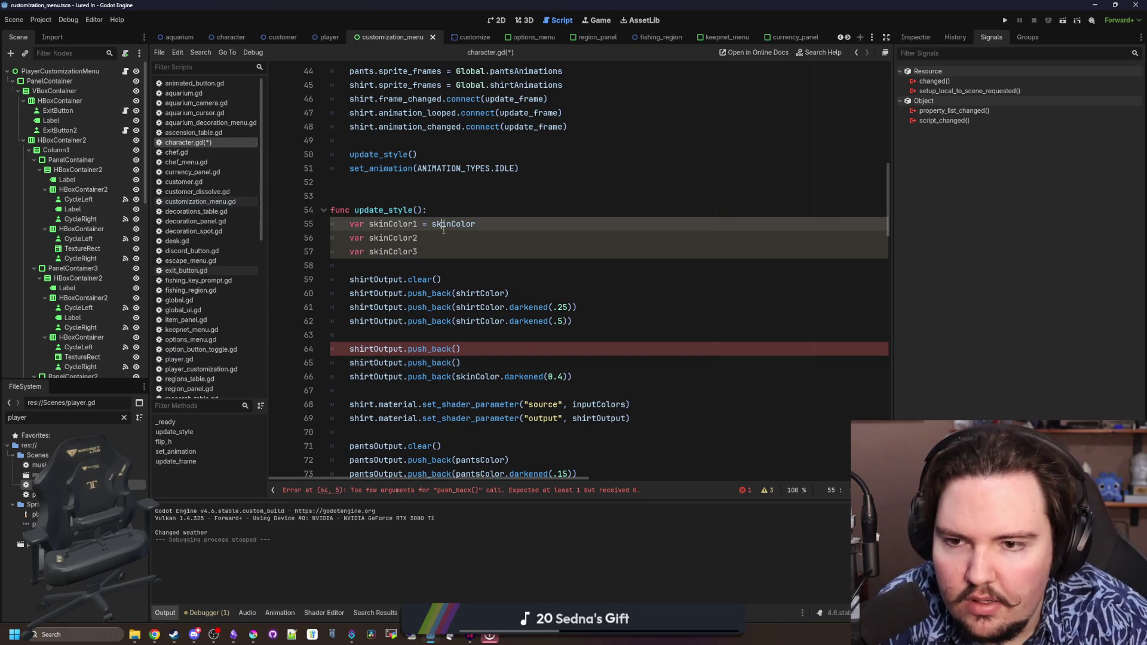
key(Up)
key(Down)
key(Down)
text(= skinColor.darkened(0.2))
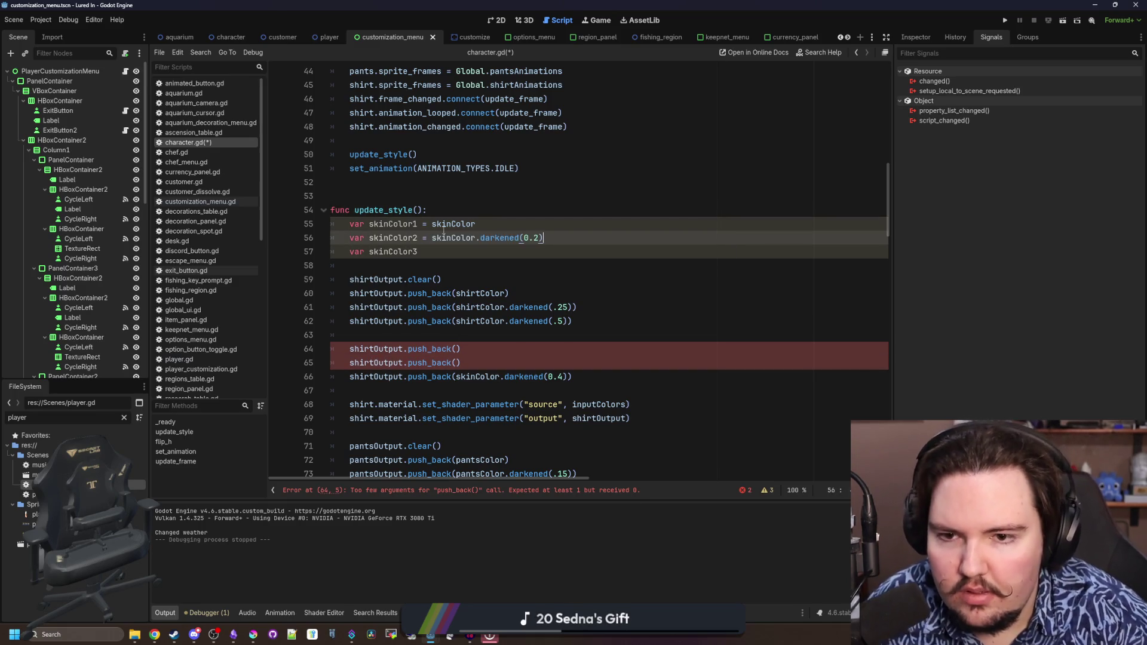
drag(567, 377, 456, 377)
key(ctrl+c)
key(BackSpace)
click(447, 251)
key(ctrl+v)
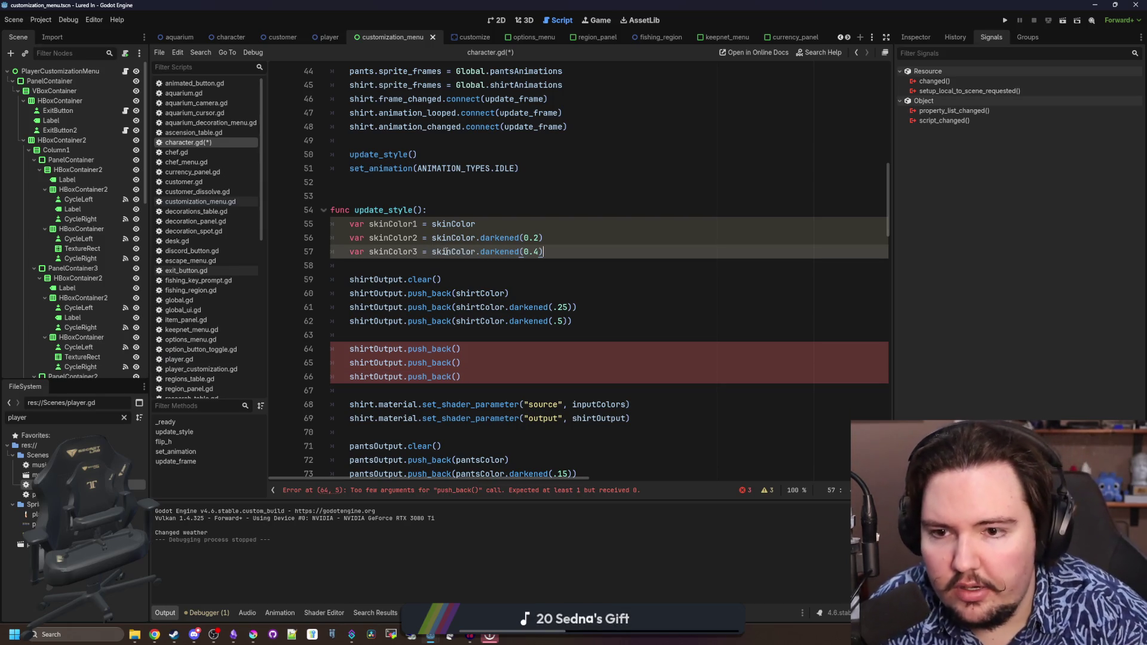
Add skinColor2.b += .1 and skinColor3.b += .2 lines below the declarations
click(541, 238)
key(Return)
text(skinC)
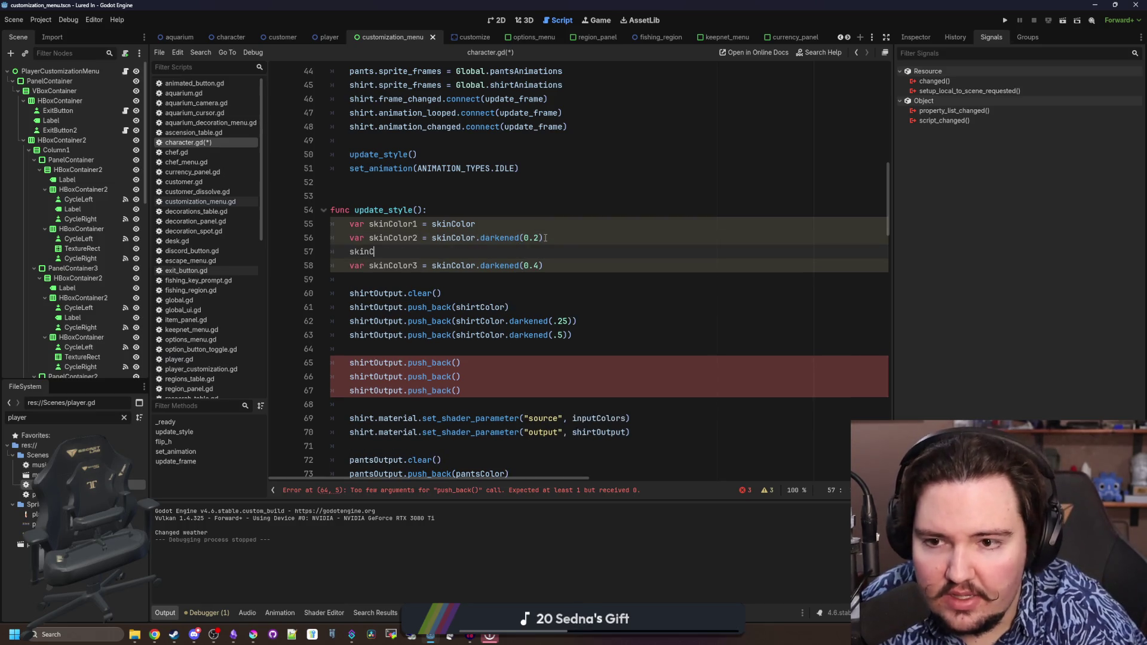
text(olor2)
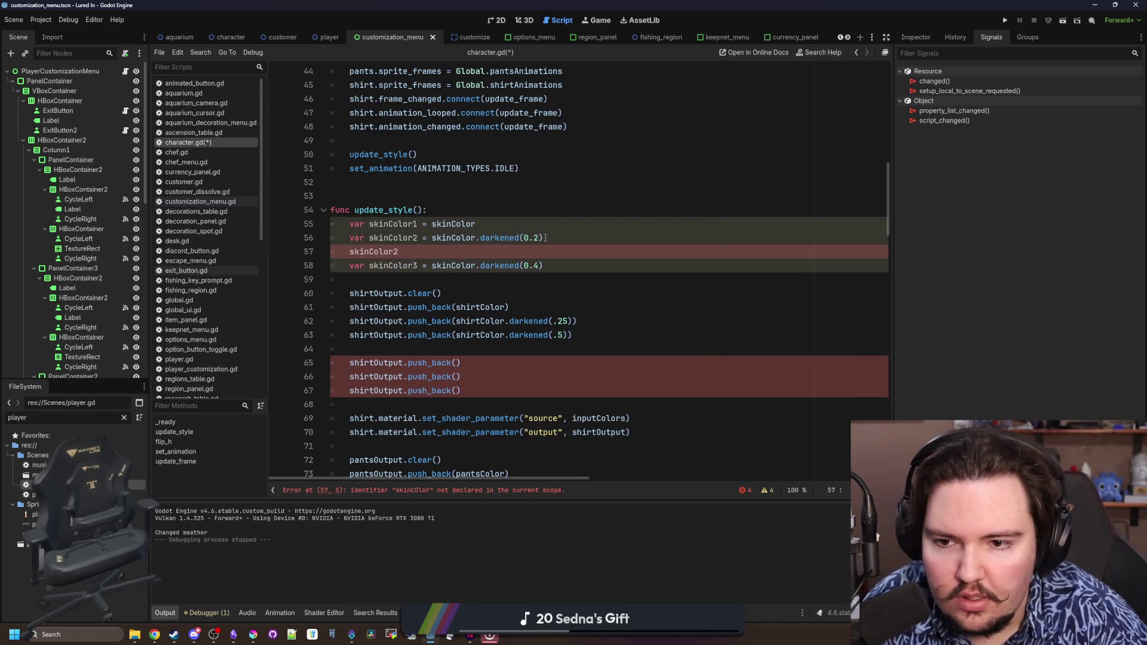
text(.b +)
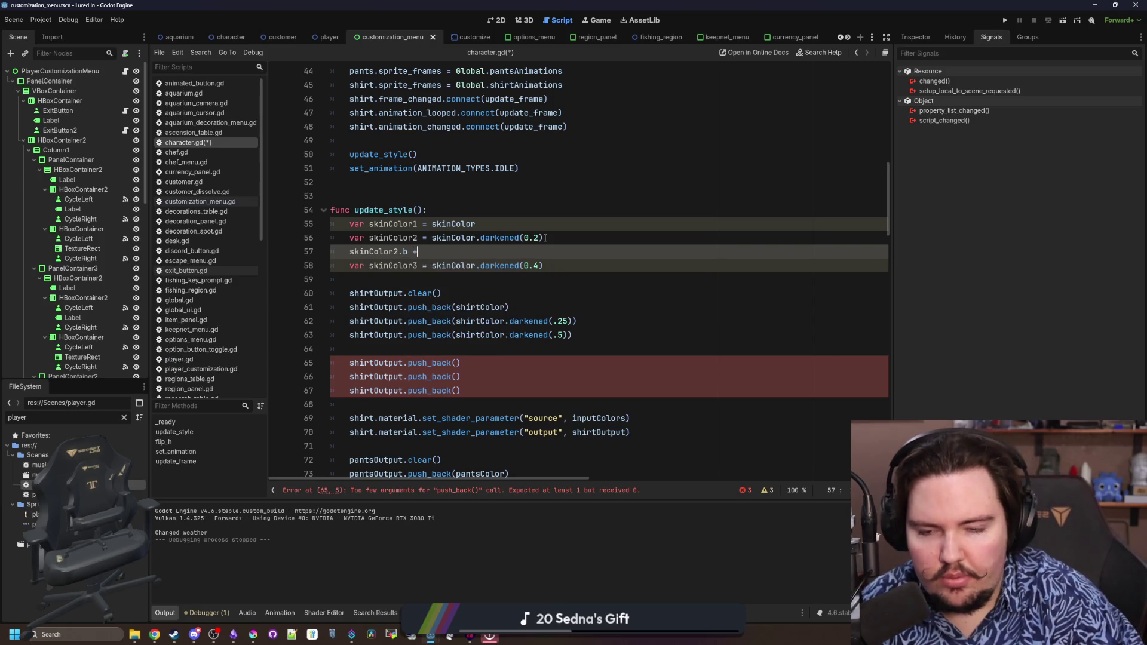
key(BackSpace)
text(*= 1.2)
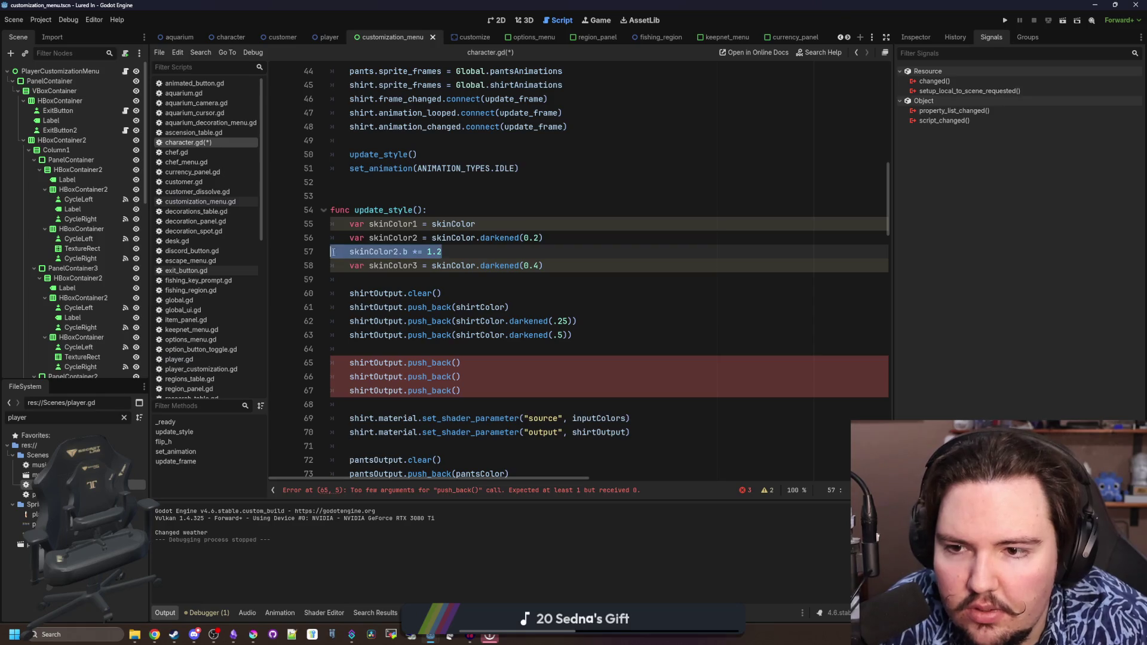
click(583, 268)
key(Return)
text(skinColor2.b *= 1.2)
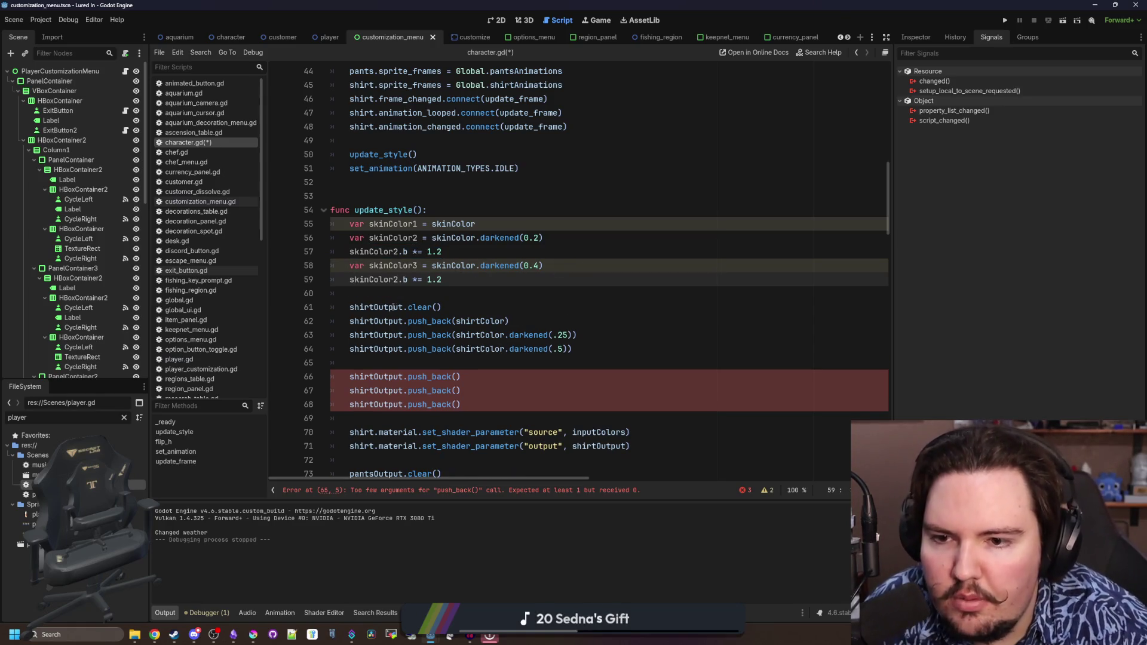
click(404, 280)
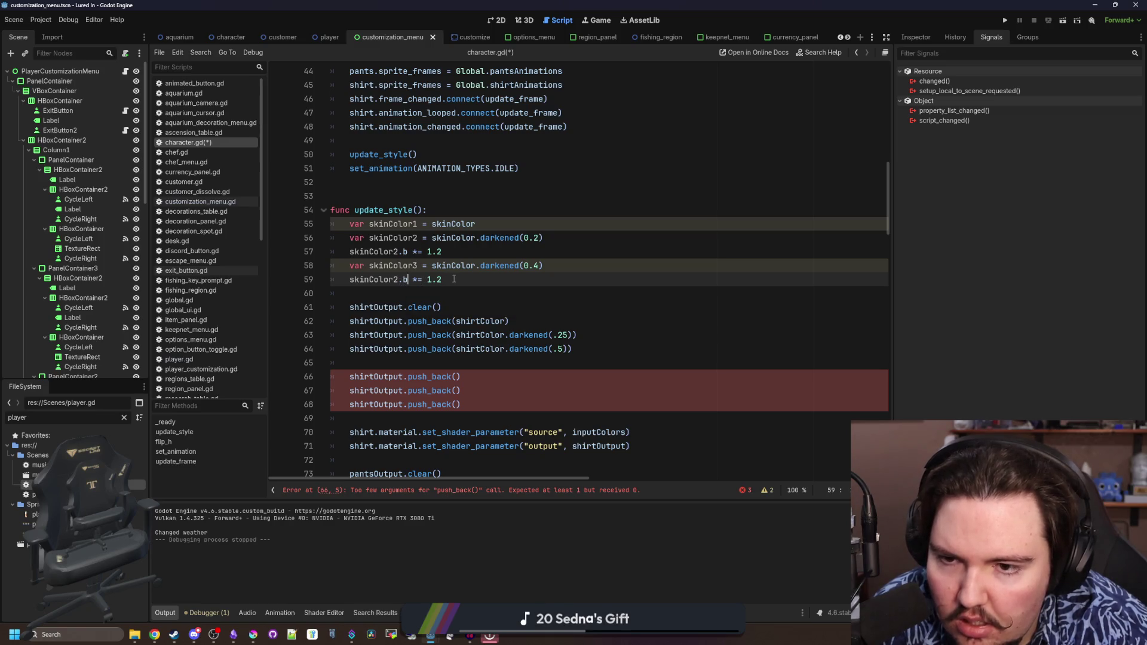
click(456, 256)
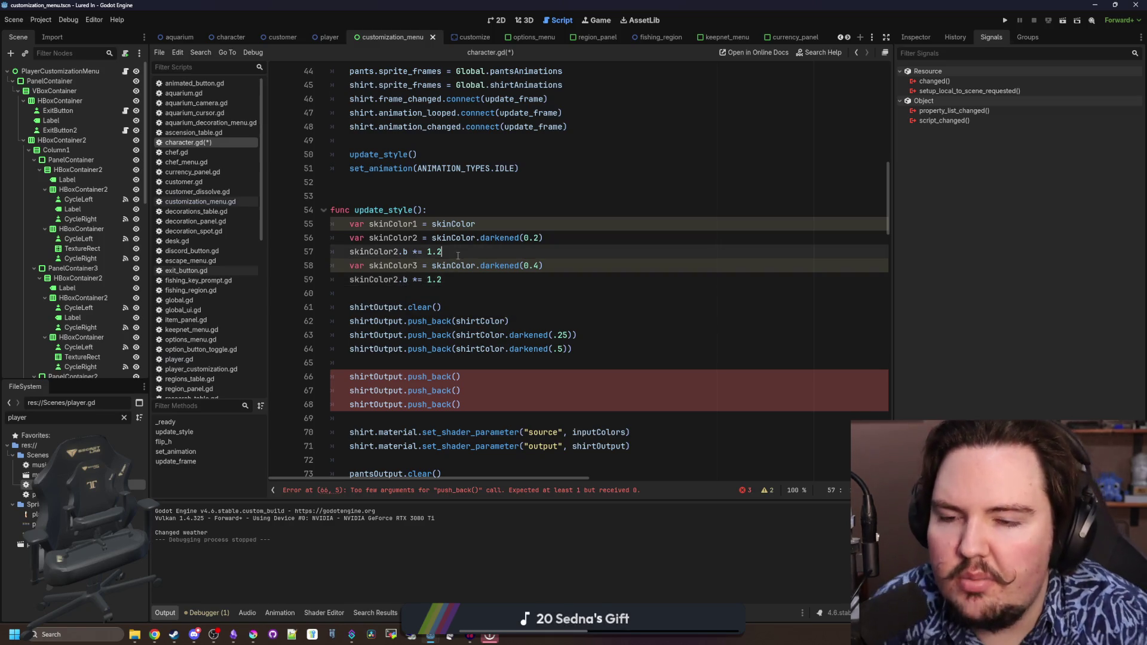
key(BackSpace)
key(BackSpace)
key(BackSpace)
text(+)
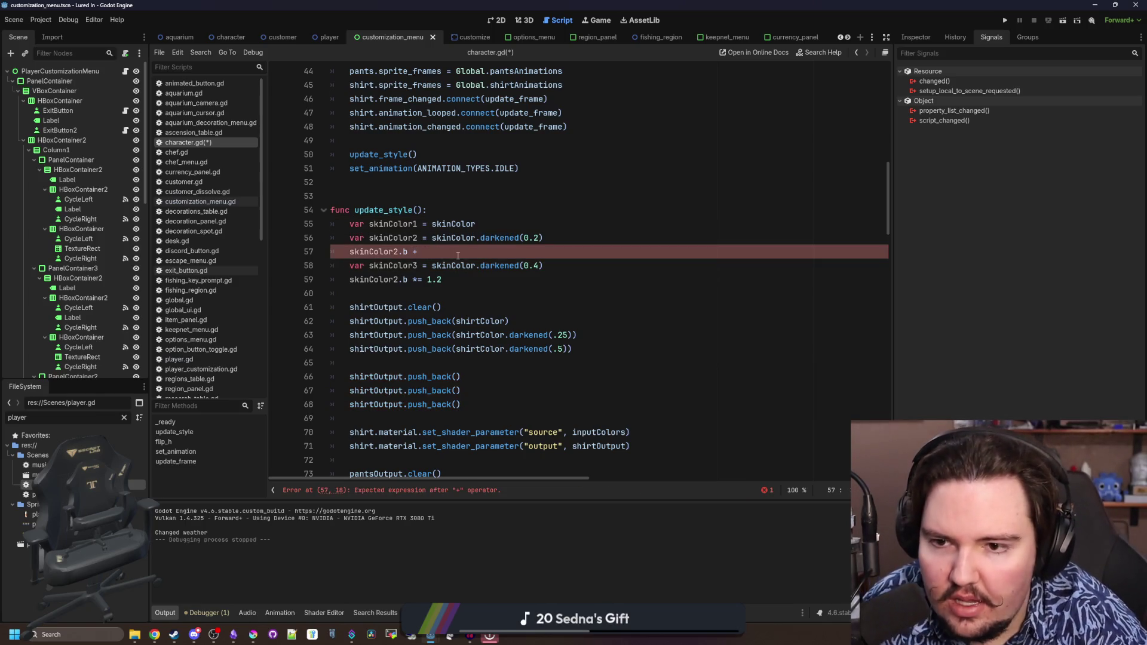
text(= .1)
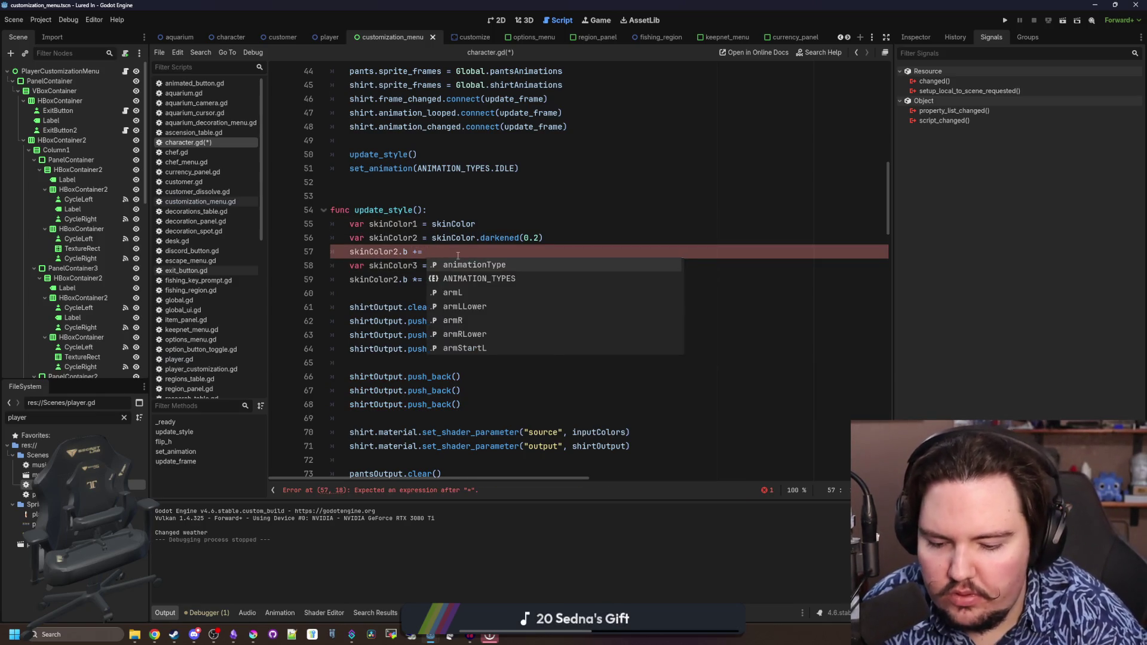
click(464, 275)
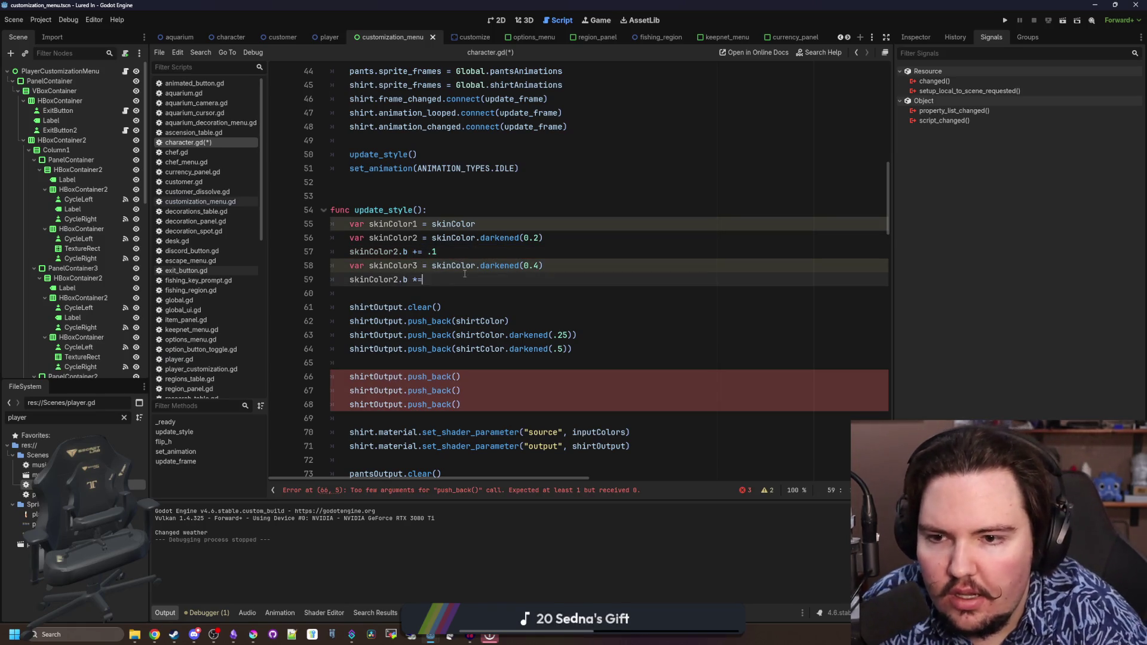
key(BackSpace)
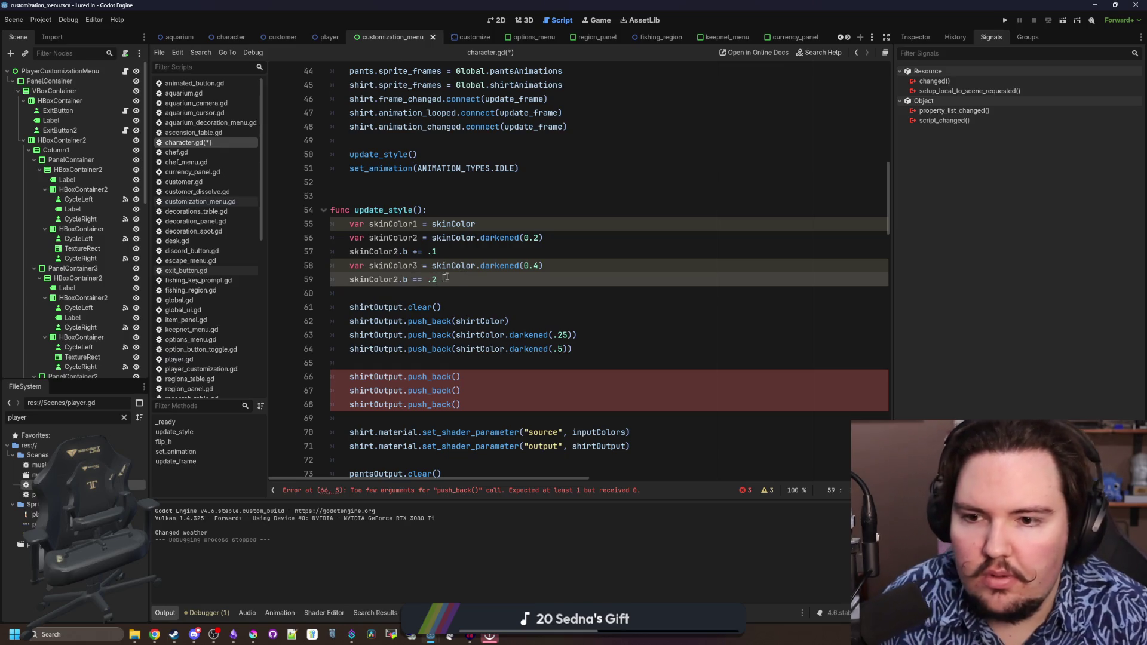
key(BackSpace)
text(+)
click(403, 279)
key(BackSpace)
text(3)
Copy the skinColor1 name for the first empty shirt output entry
click(488, 256)
double_click(389, 224)
key(ctrl+c)
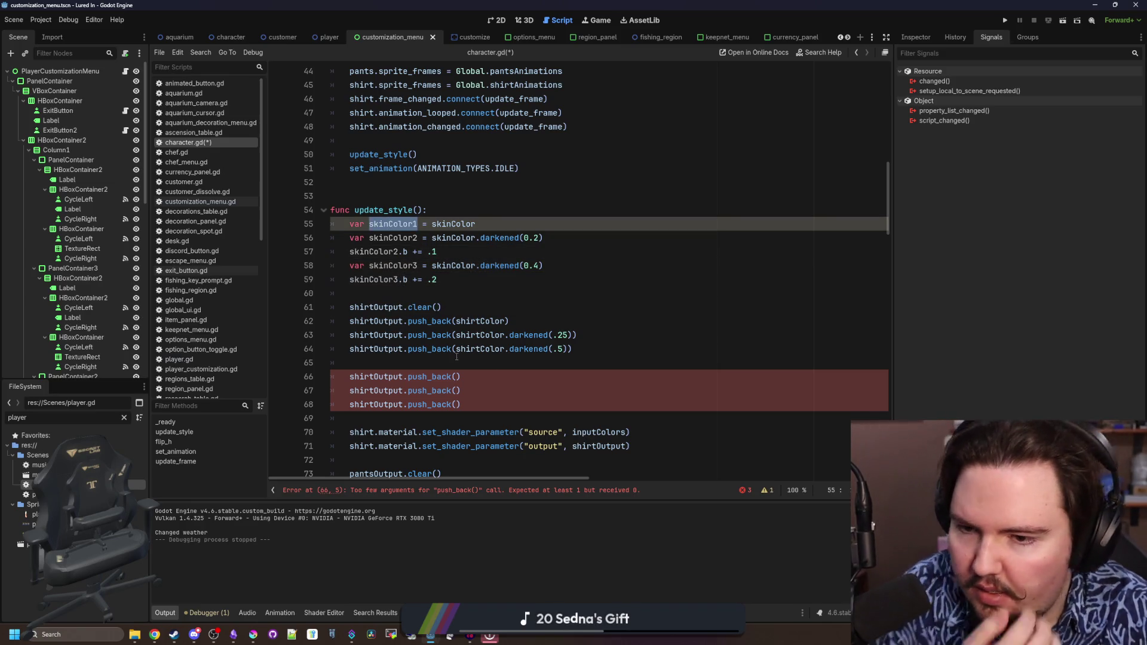
click(456, 376)
Fill the three empty shirt output entries with skinColor1, skinColor2 and skinColor3
key(ctrl+v)
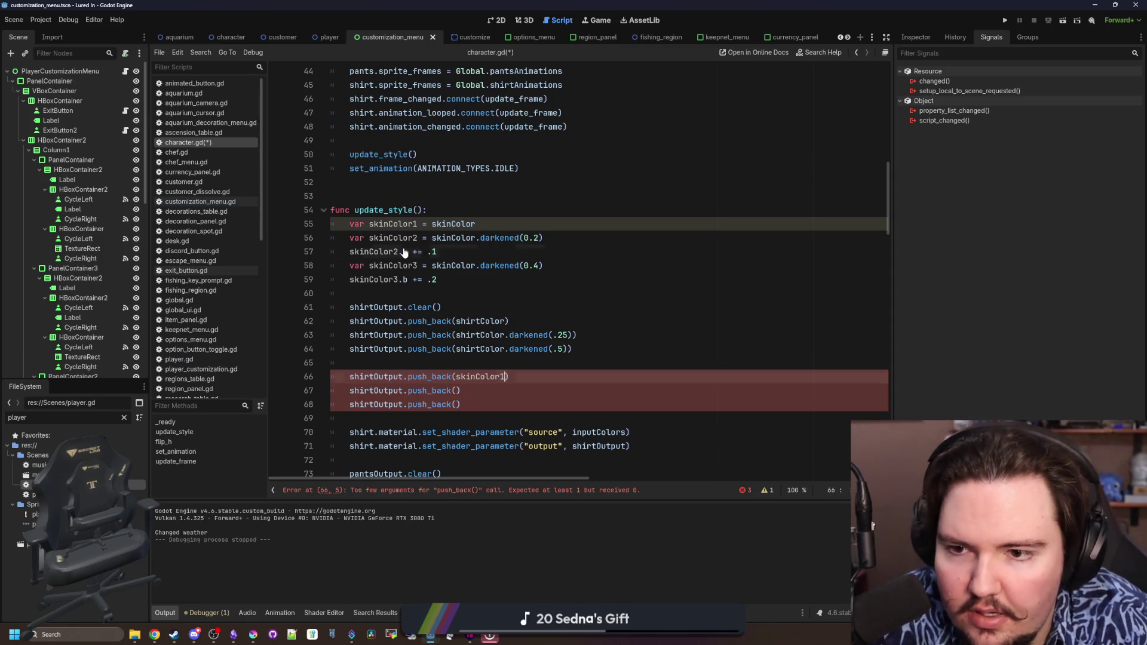
double_click(399, 238)
key(ctrl+c)
click(458, 391)
key(ctrl+v)
double_click(392, 265)
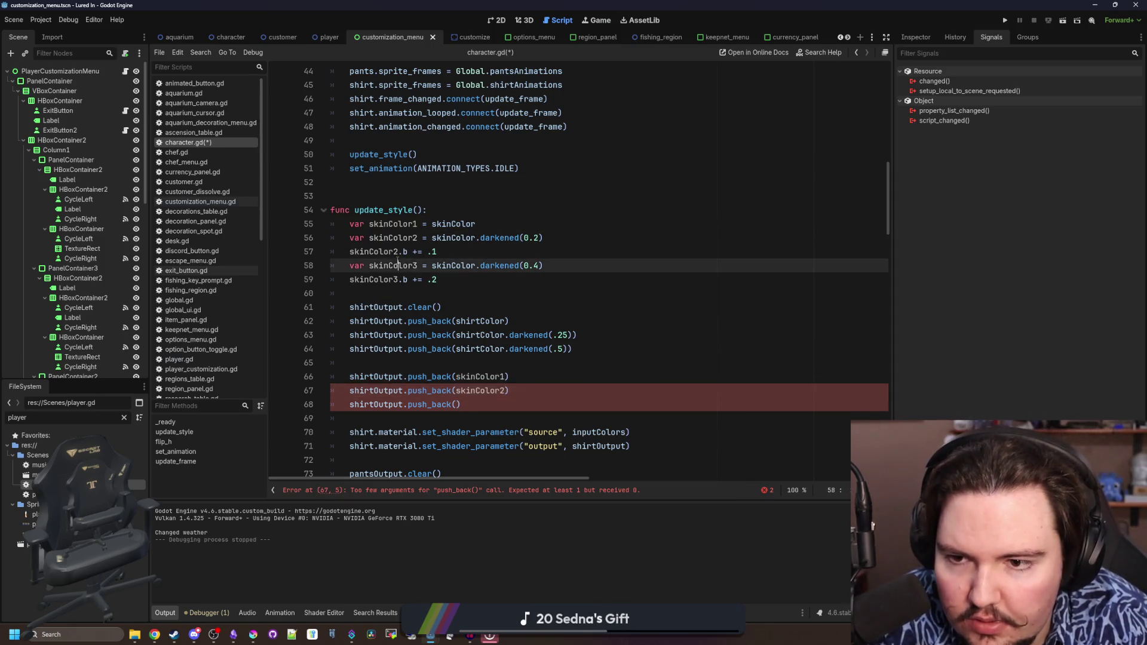
click(458, 404)
text(skinColor3)
Replace the pants output skin entries with skinColor1, skinColor2 and skinColor3
double_click(480, 377)
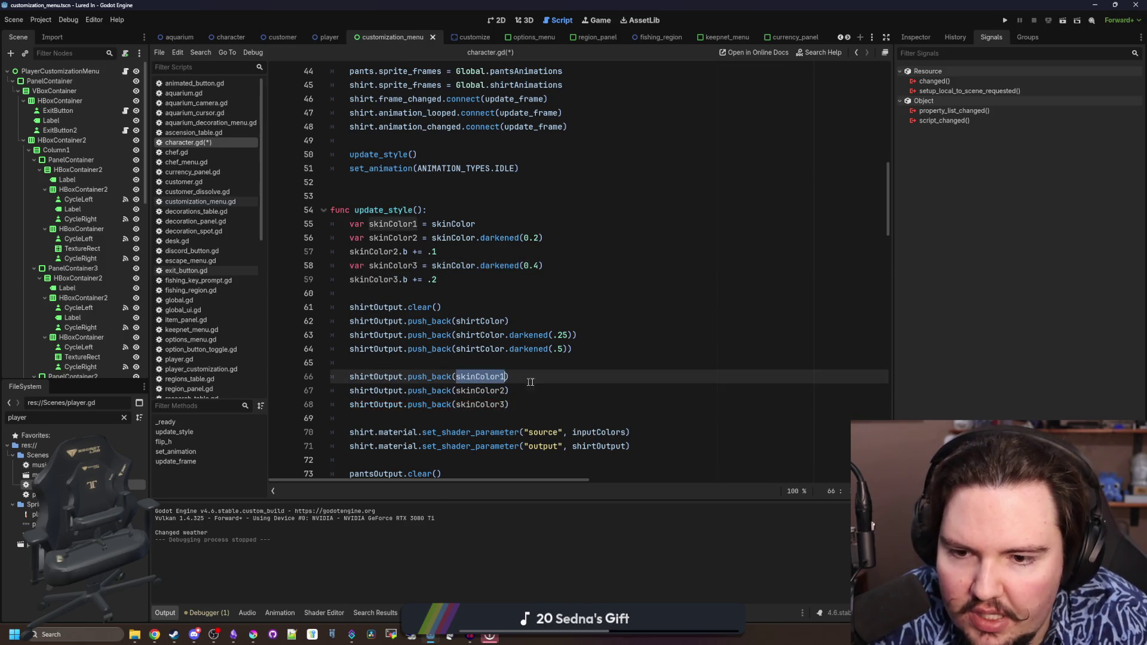
scroll(540, 375, down, 6)
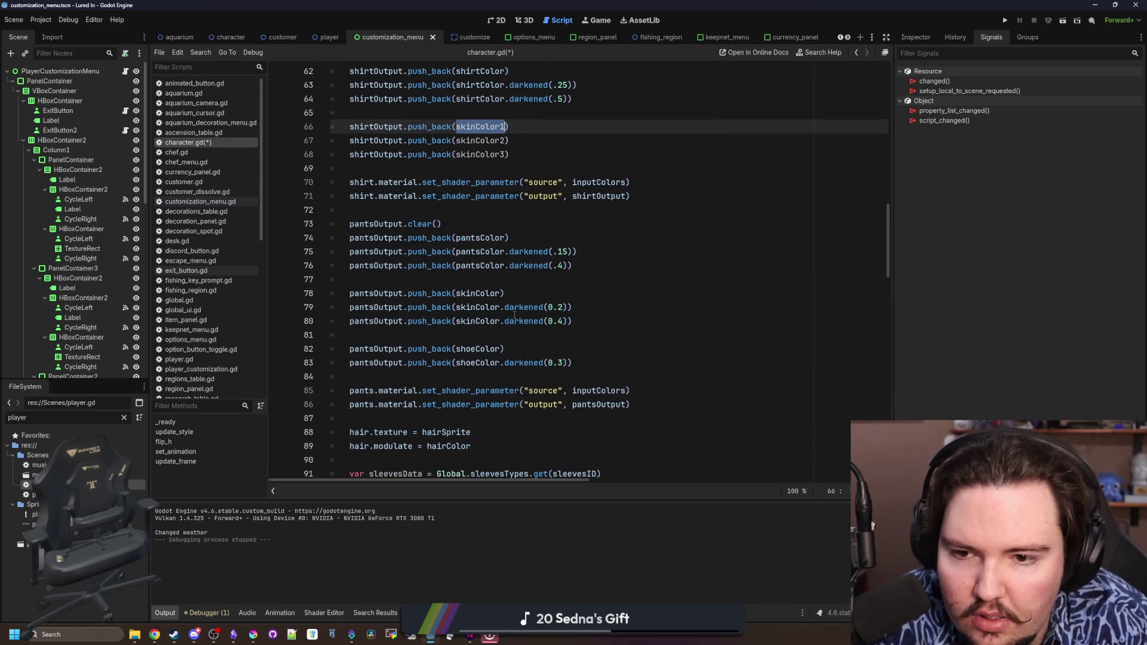
double_click(489, 293)
text(skinColor1)
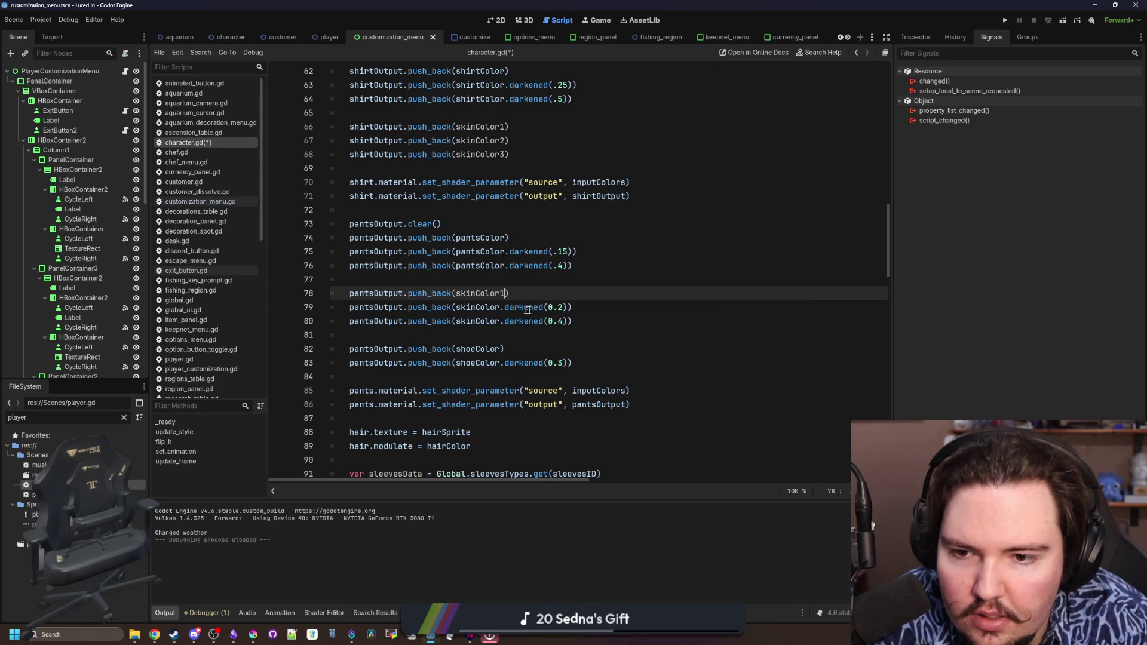
click(564, 307)
key(ctrl+shift+Left)
key(ctrl+shift+Left)
key(ctrl+shift+Left)
text(skinColor1)
drag(564, 321, 456, 321)
text(skinColor1)
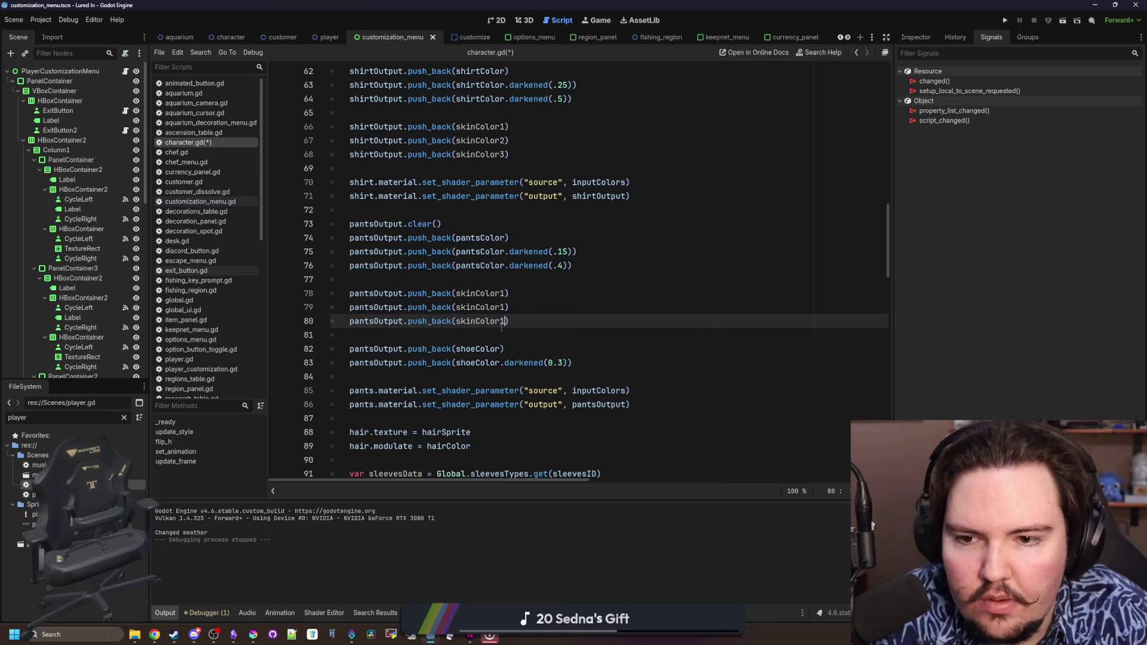
key(BackSpace)
text(3)
key(Up)
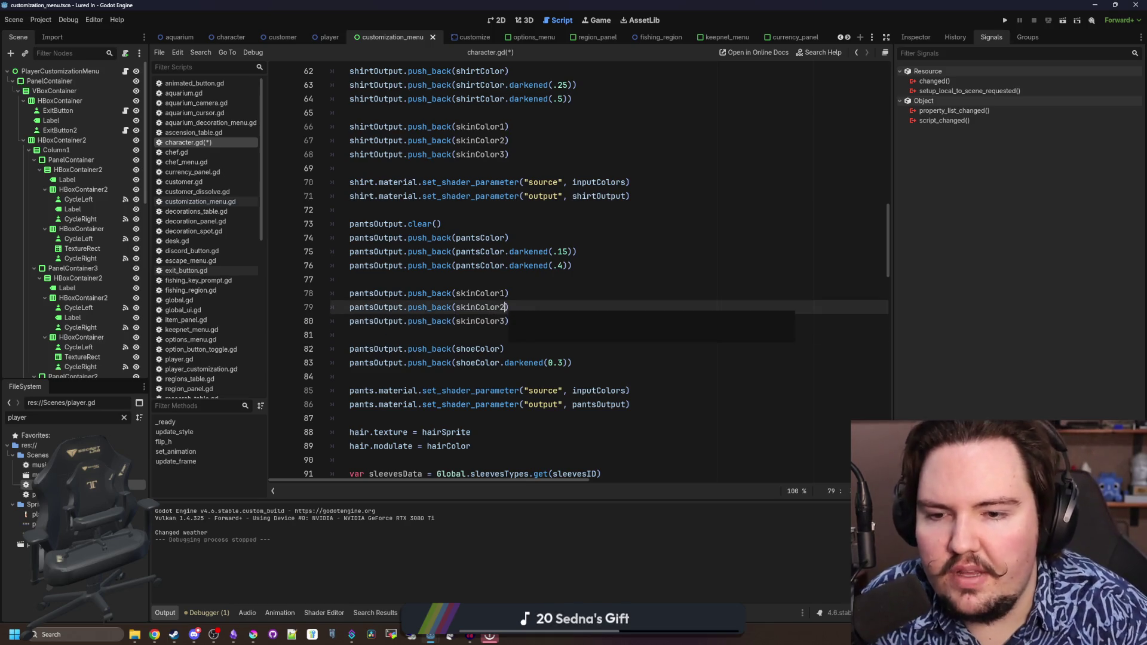
key(BackSpace)
text(2)
key(End)
double_click(488, 307)
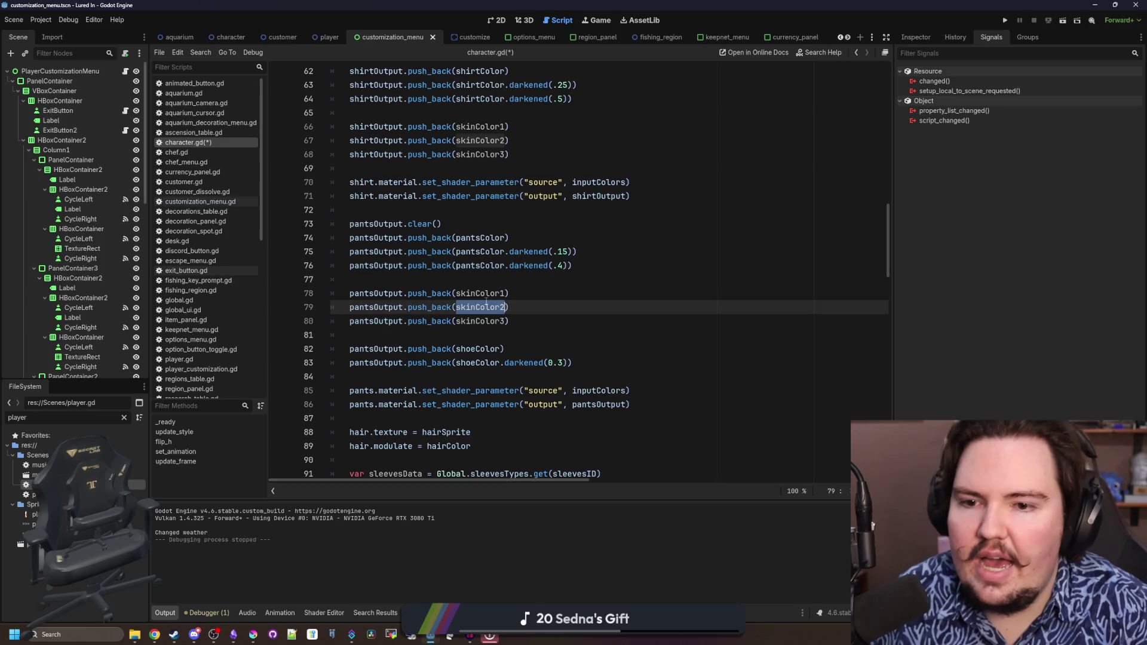
double_click(488, 293)
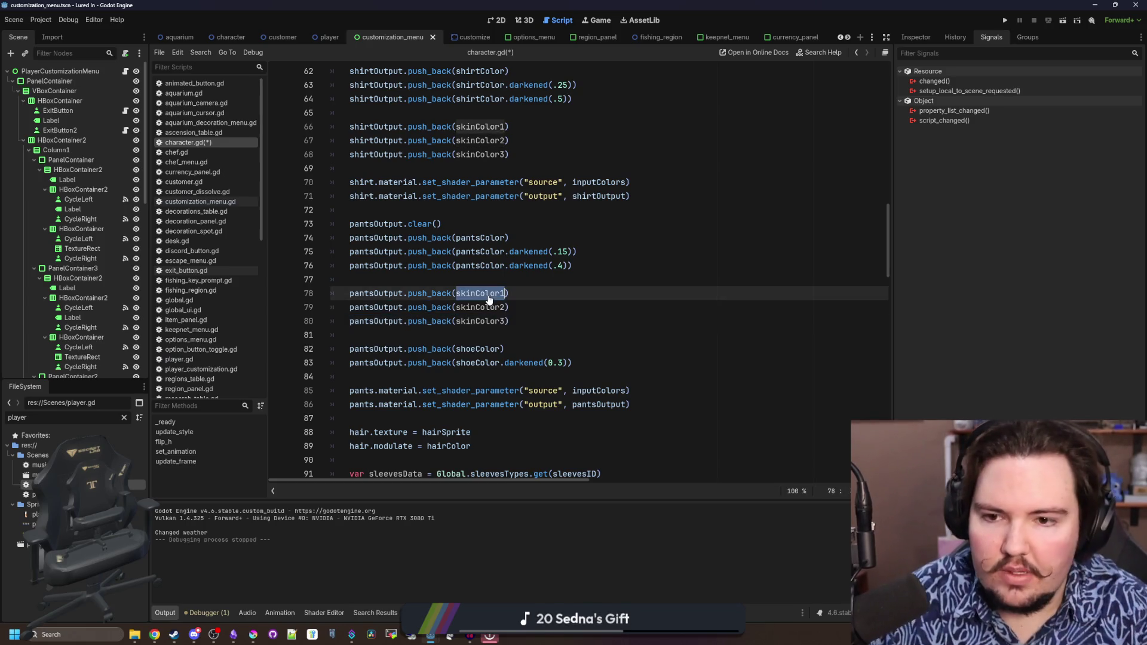
Replace the sleeves output skin entries with skinColor1, skinColor2 and skinColor3, then save character.gd
scroll(516, 276, down, 2)
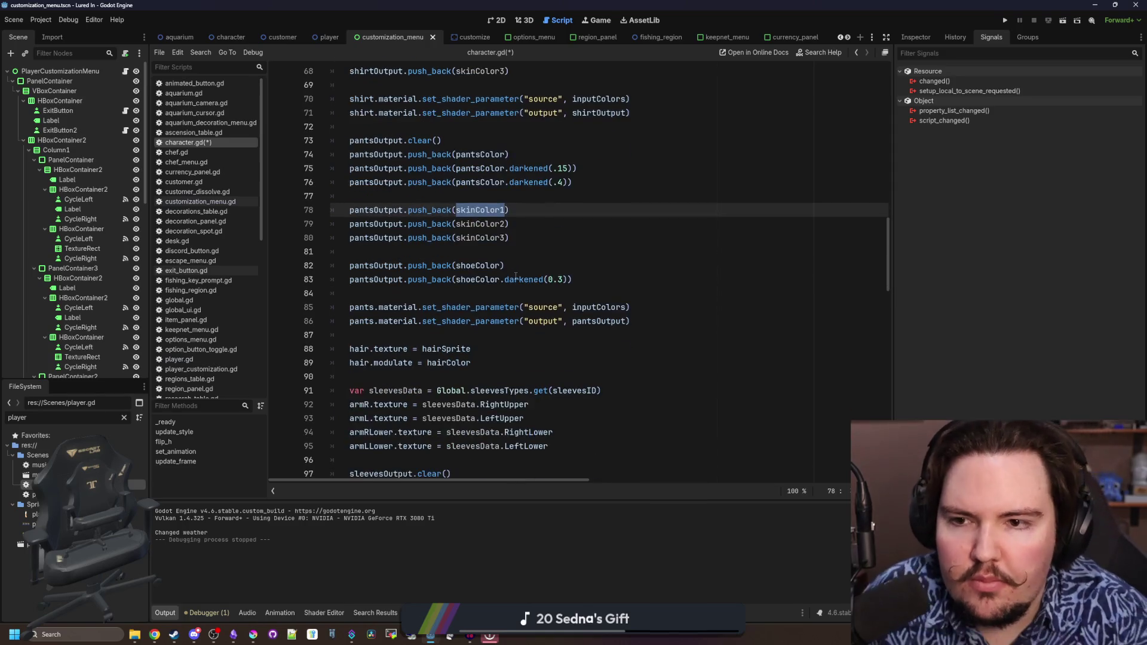
scroll(516, 277, up, 5)
scroll(534, 240, down, 5)
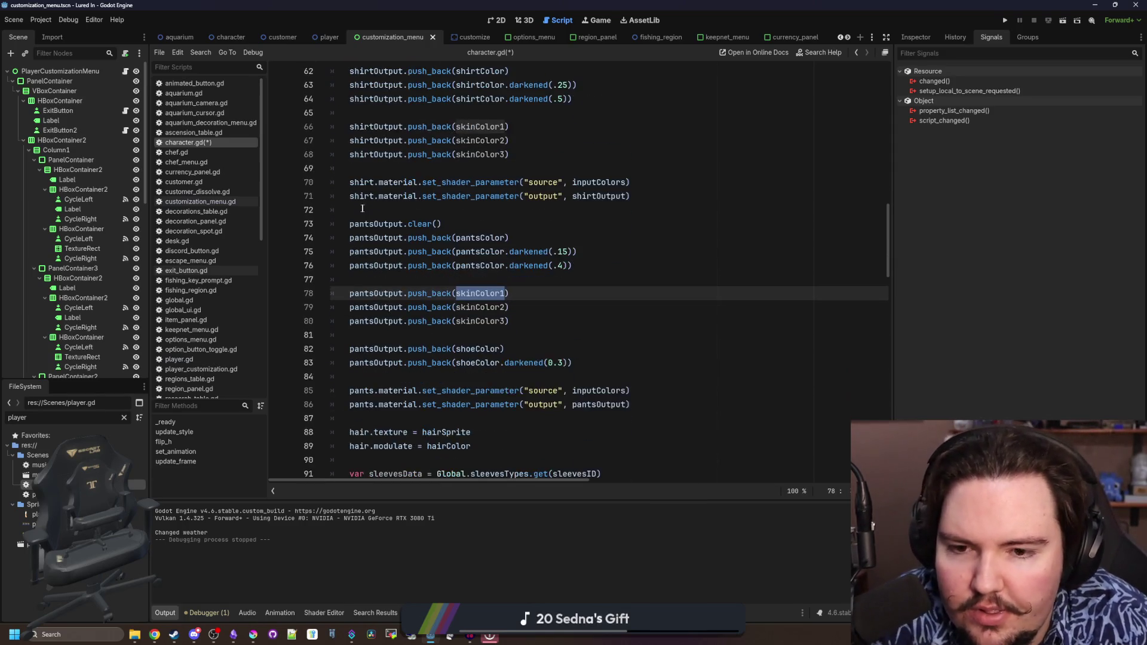
scroll(547, 256, down, 5)
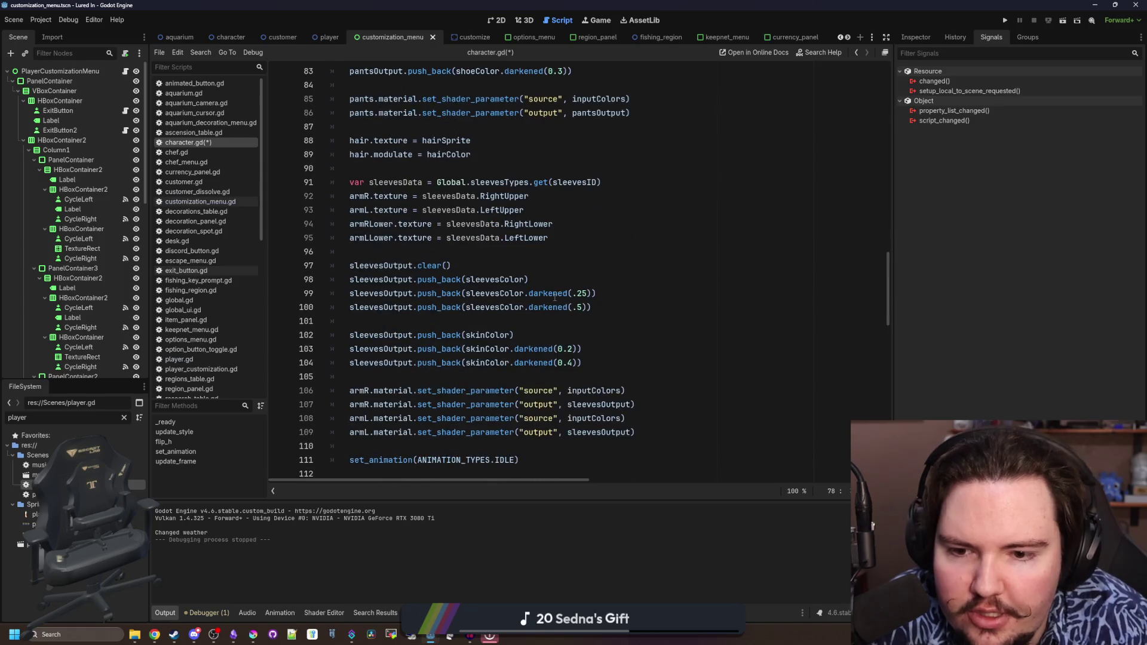
scroll(559, 311, down, 1)
click(512, 293)
text(1)
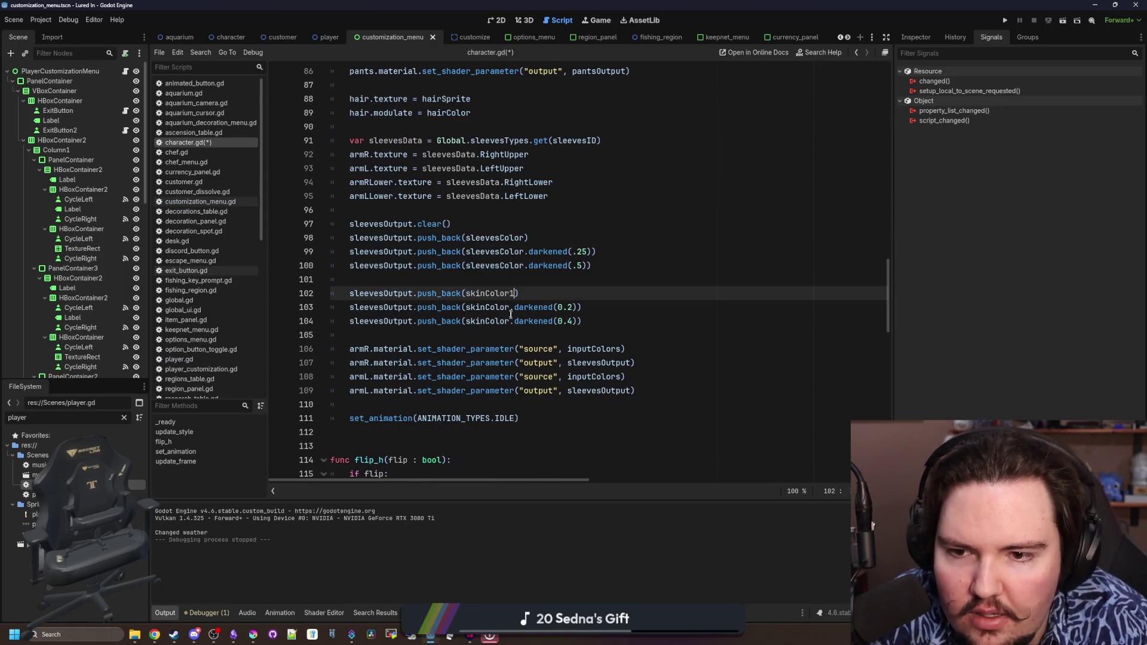
drag(572, 307, 465, 308)
text(skinColor1)
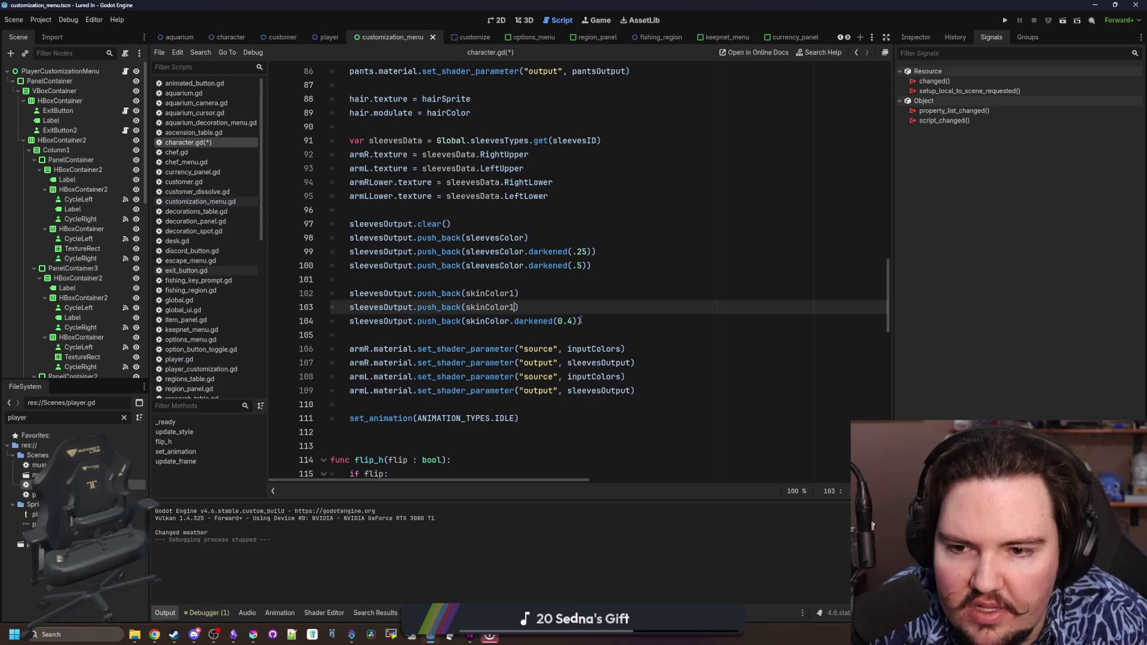
drag(576, 321, 465, 321)
text(skinColor1)
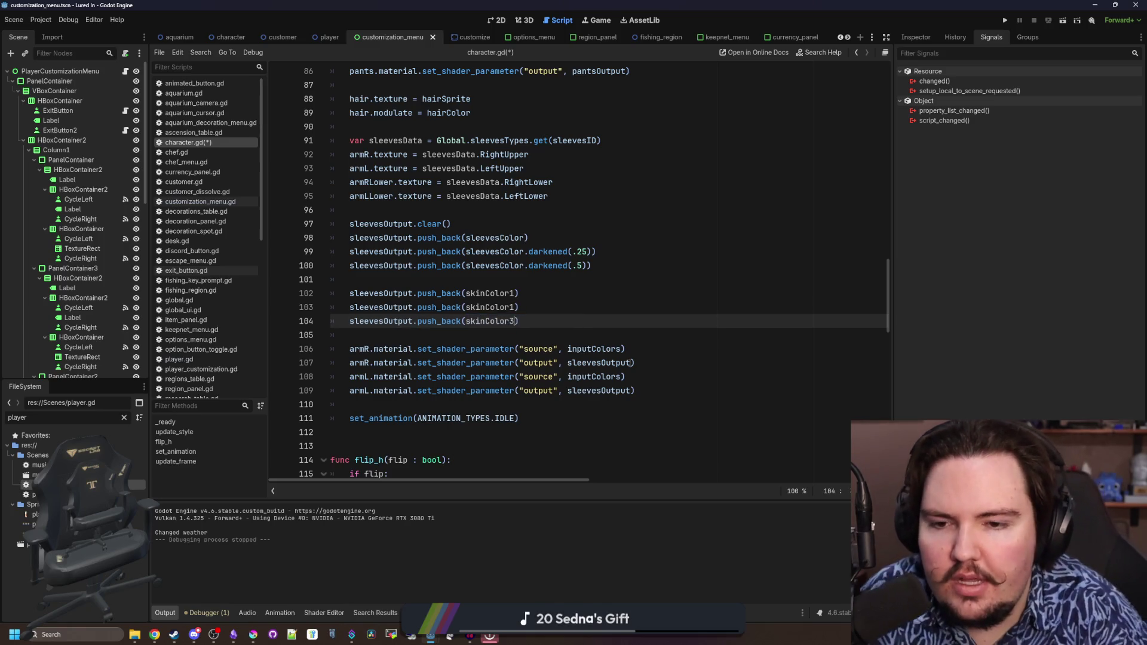
text(3)
key(Up)
key(BackSpace)
text(2)
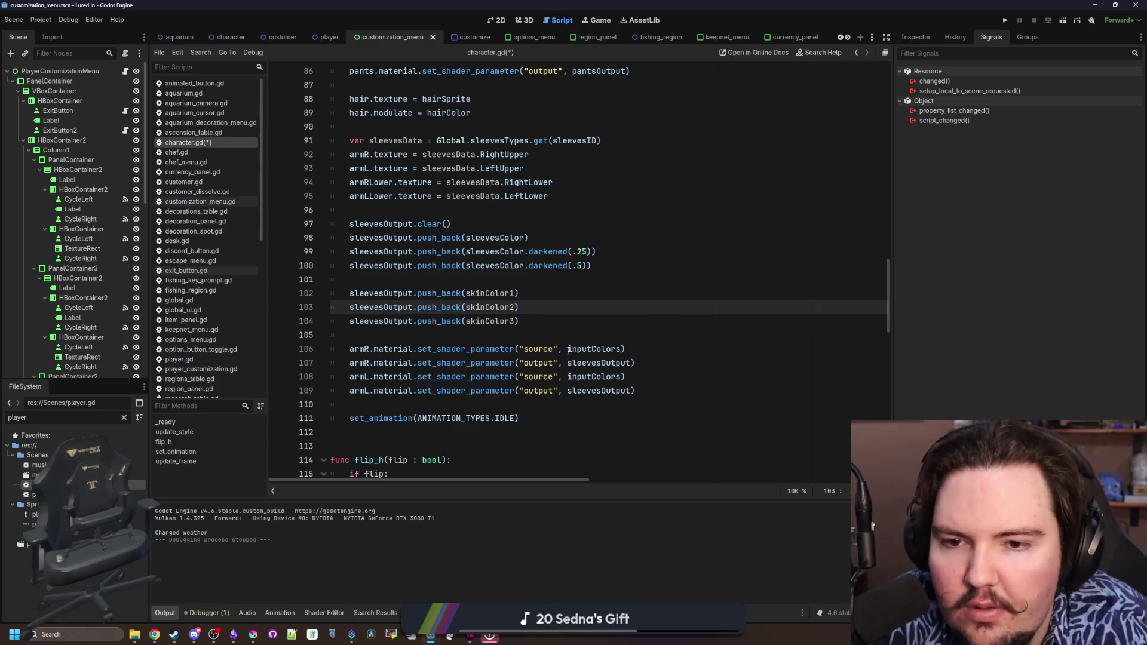
scroll(568, 351, up, 10)
scroll(568, 351, up, 2)
click(436, 290)
key(ctrl+s)
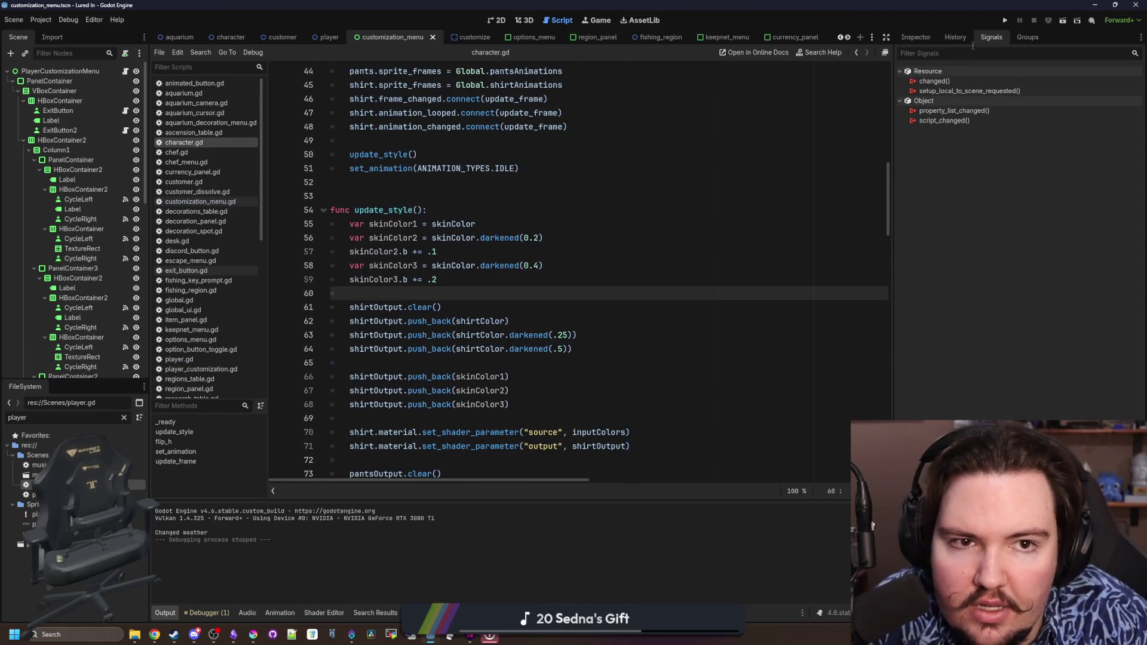
Run the game in the Game view, dismiss the Welcome Back popup, and switch to Krita
click(597, 21)
click(1005, 20)
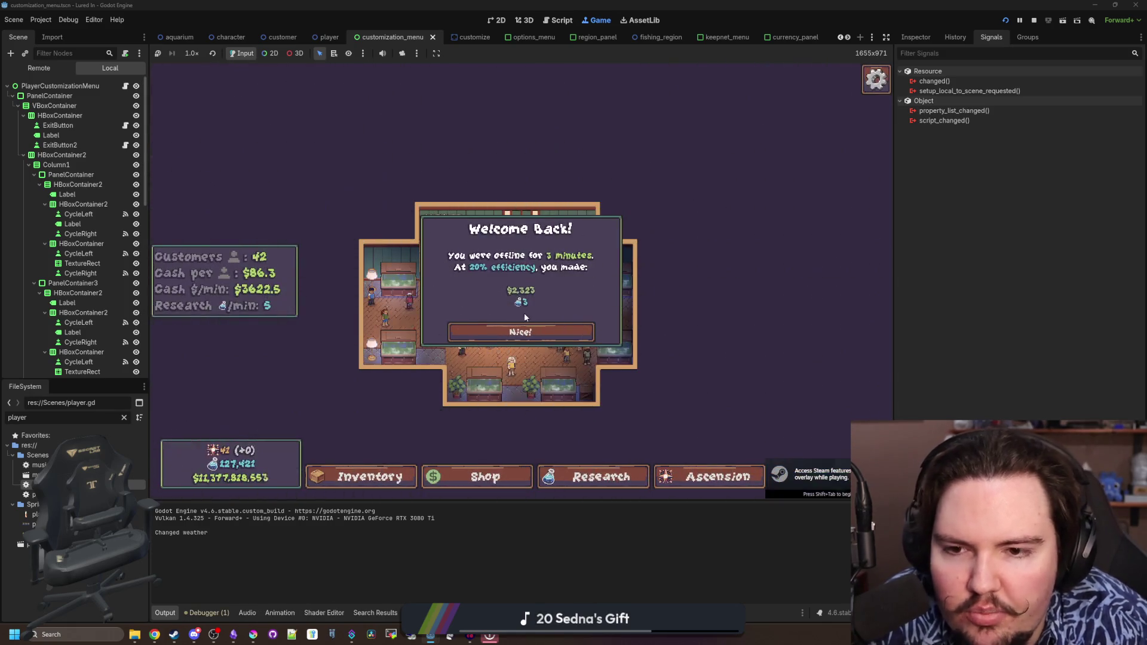
click(525, 328)
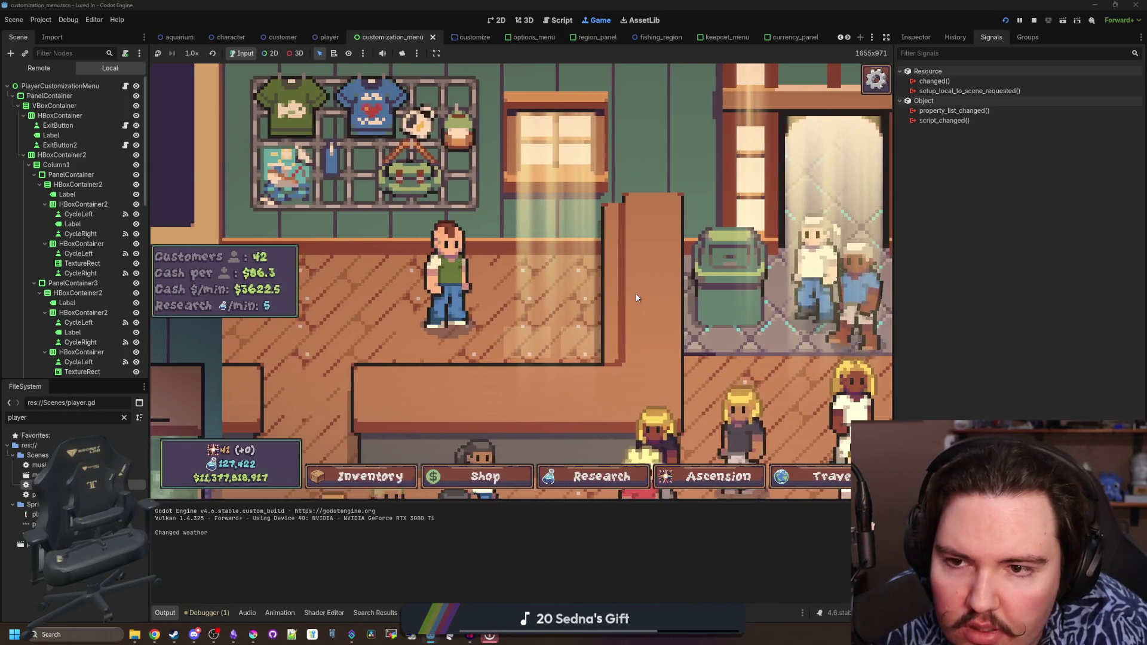
key(alt+Tab)
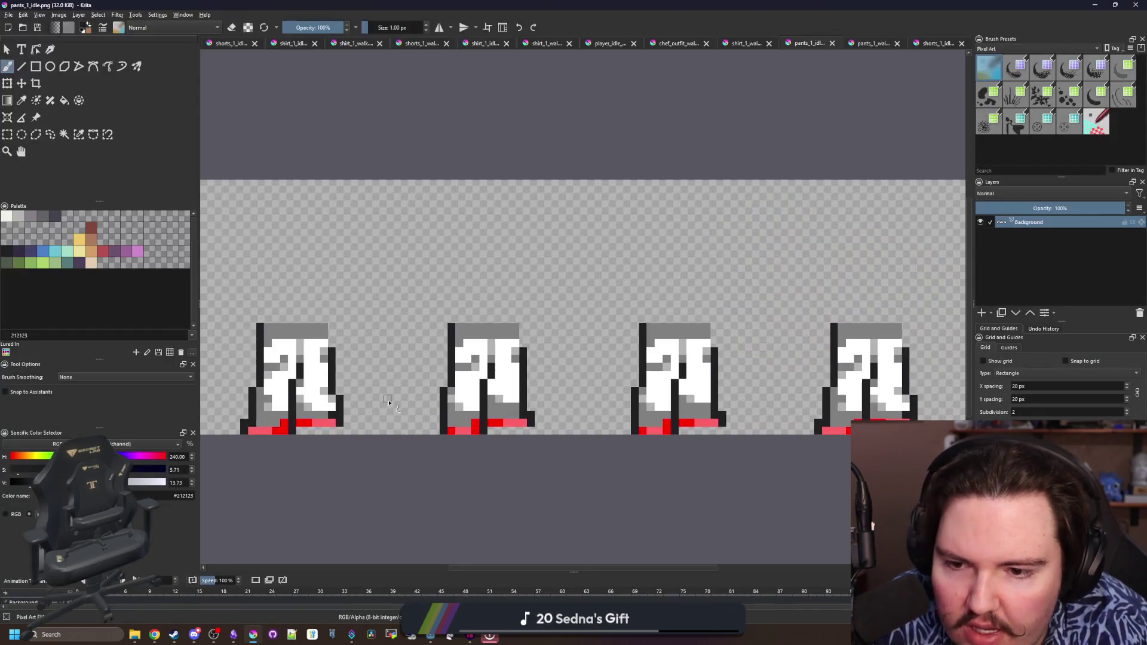
Try the a77b5b and 80493a skin swatches, show RGB values, and settle on d3a068
scroll(220, 372, up, 3)
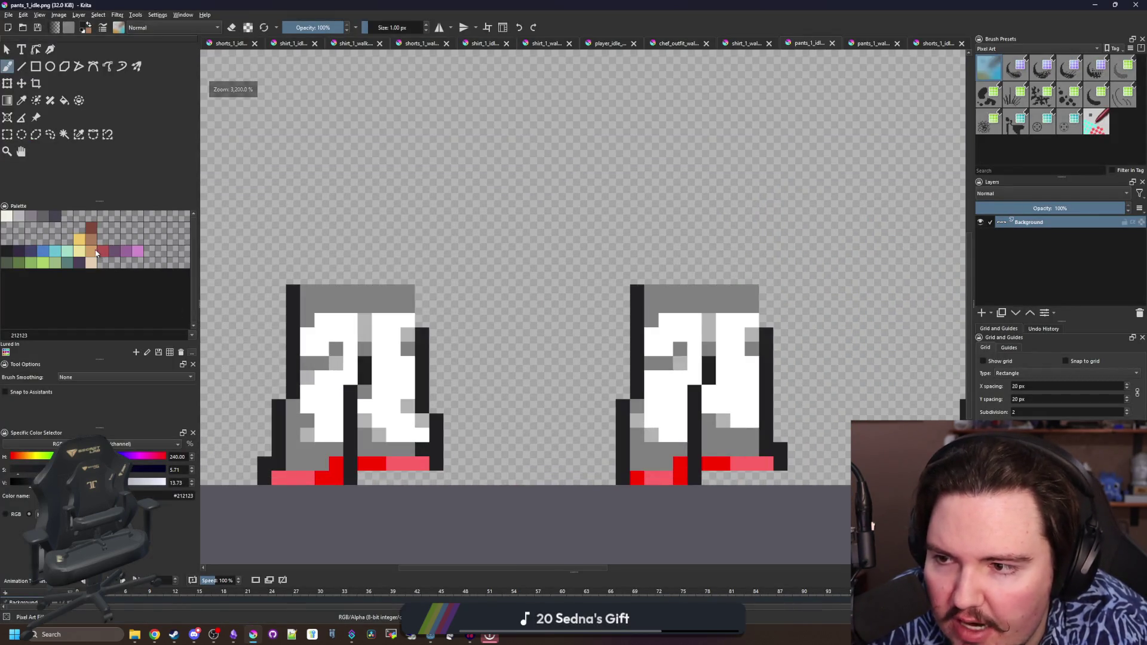
click(93, 232)
click(93, 230)
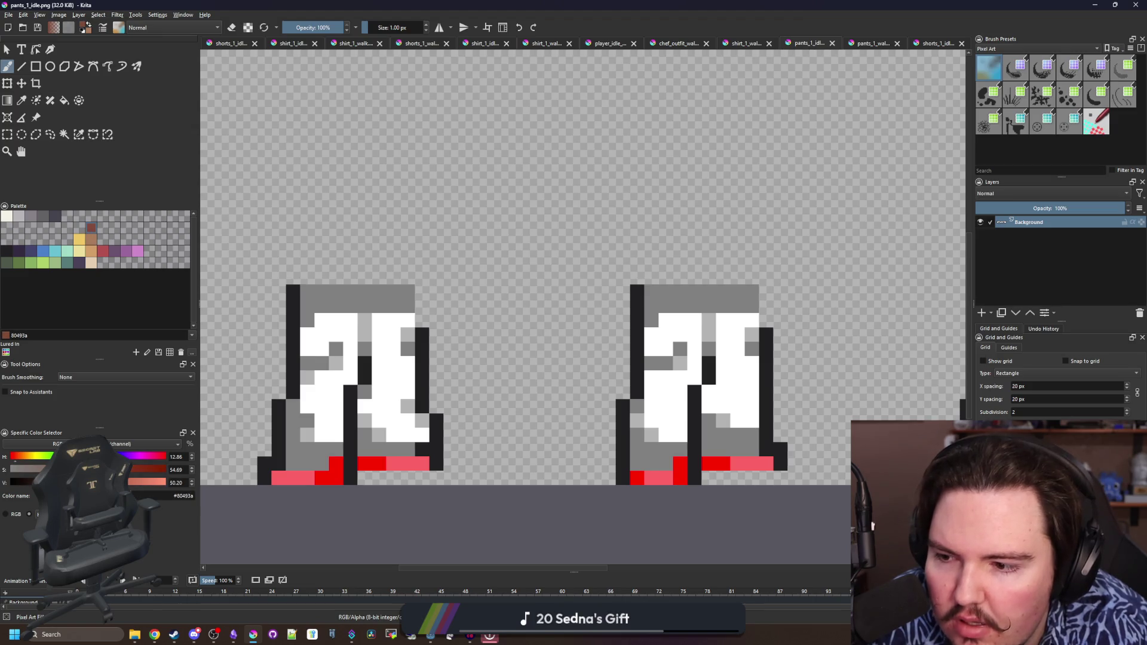
click(7, 514)
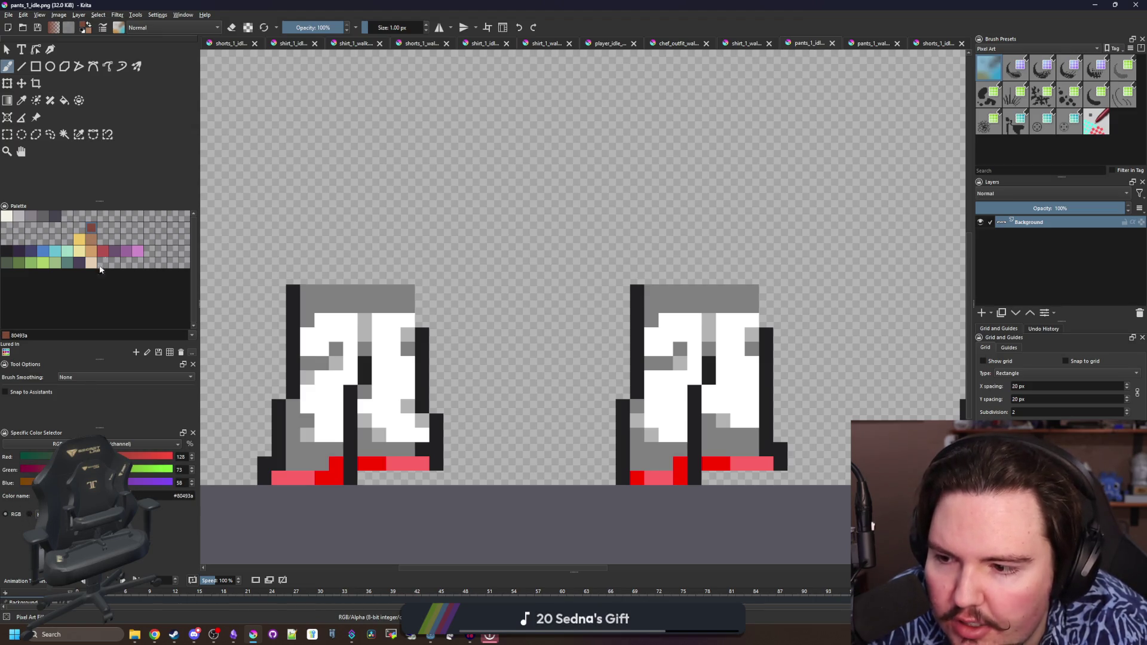
click(90, 242)
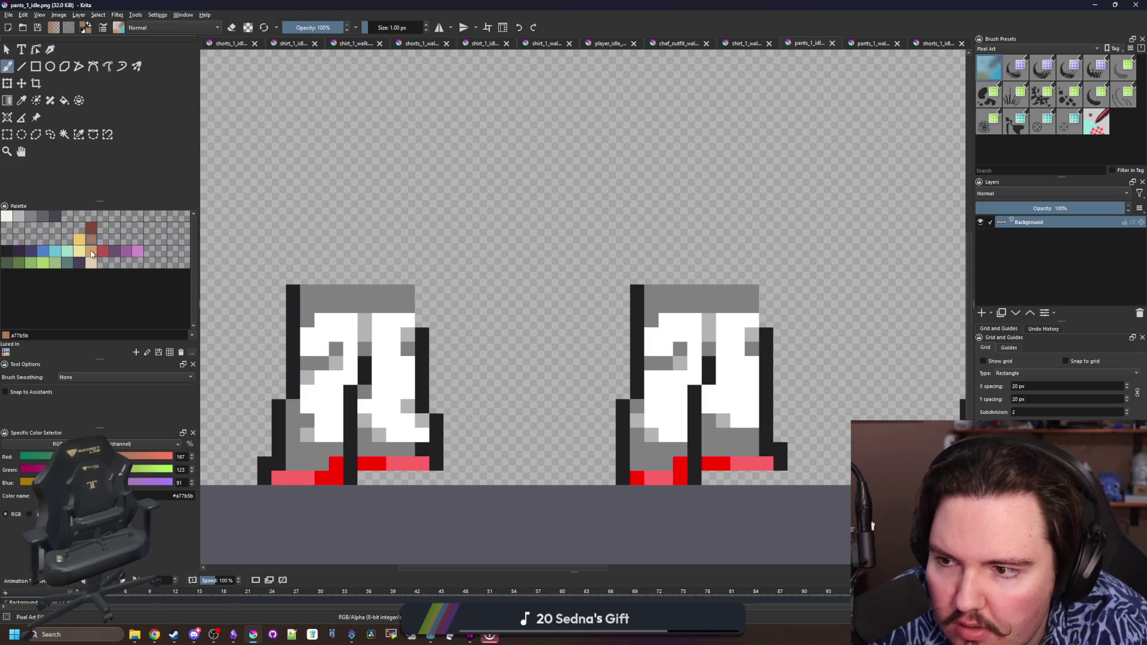
click(92, 254)
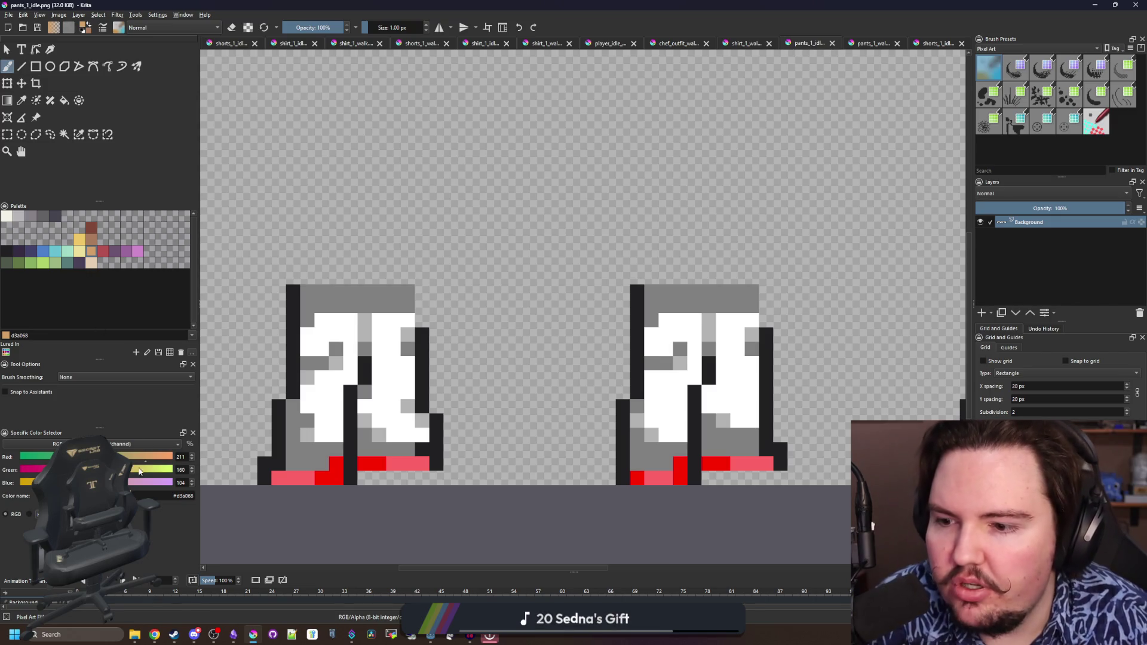
click(72, 634)
text(calculator)
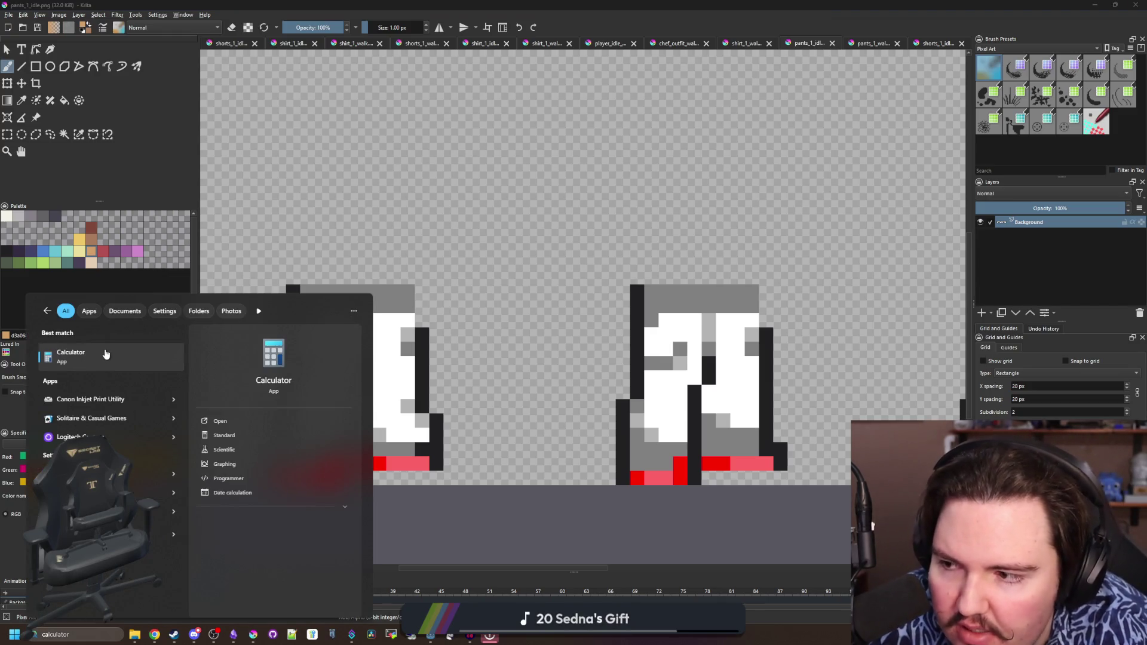
click(105, 355)
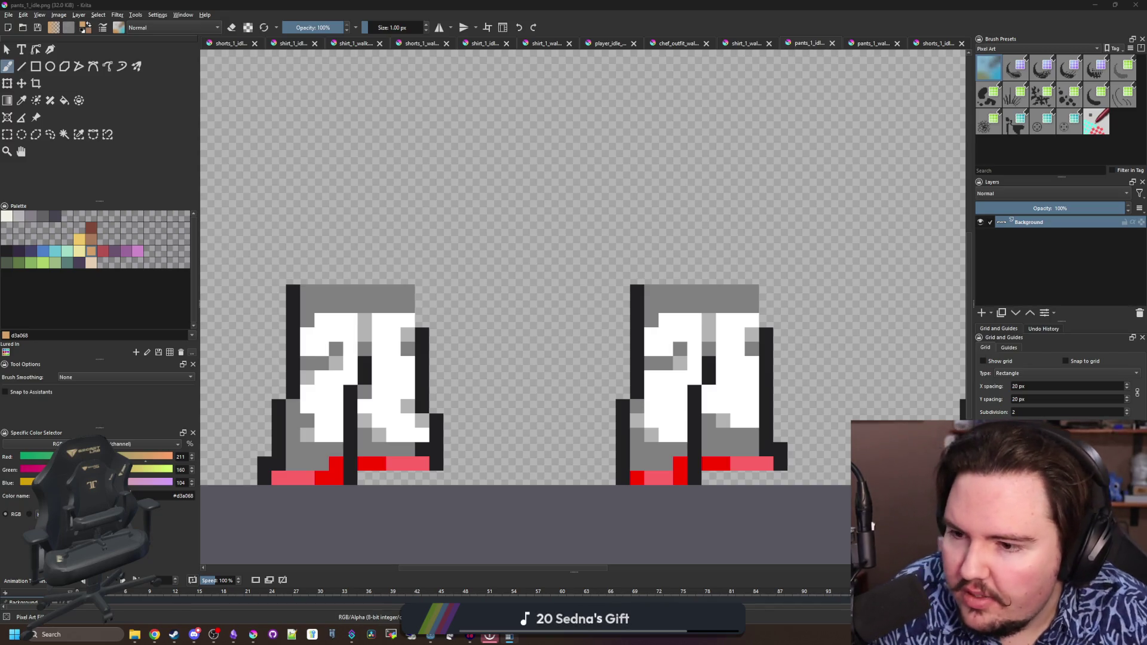
click(366, 348)
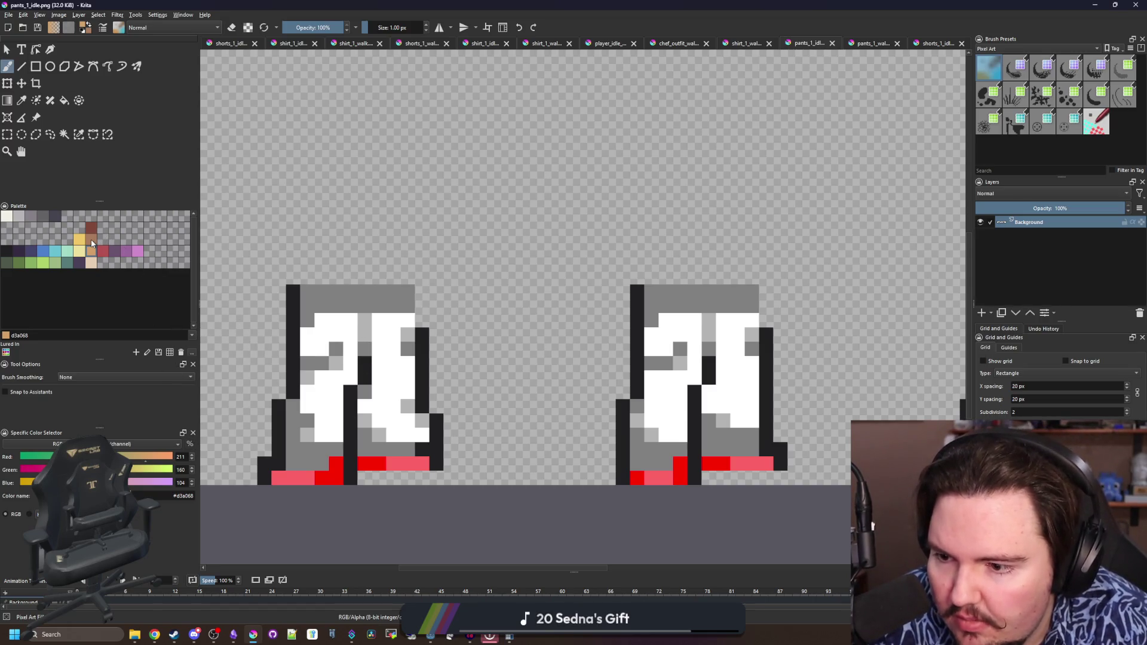
Sample the dark outline colour 212123 from the pants sprite and return to the brush
click(91, 241)
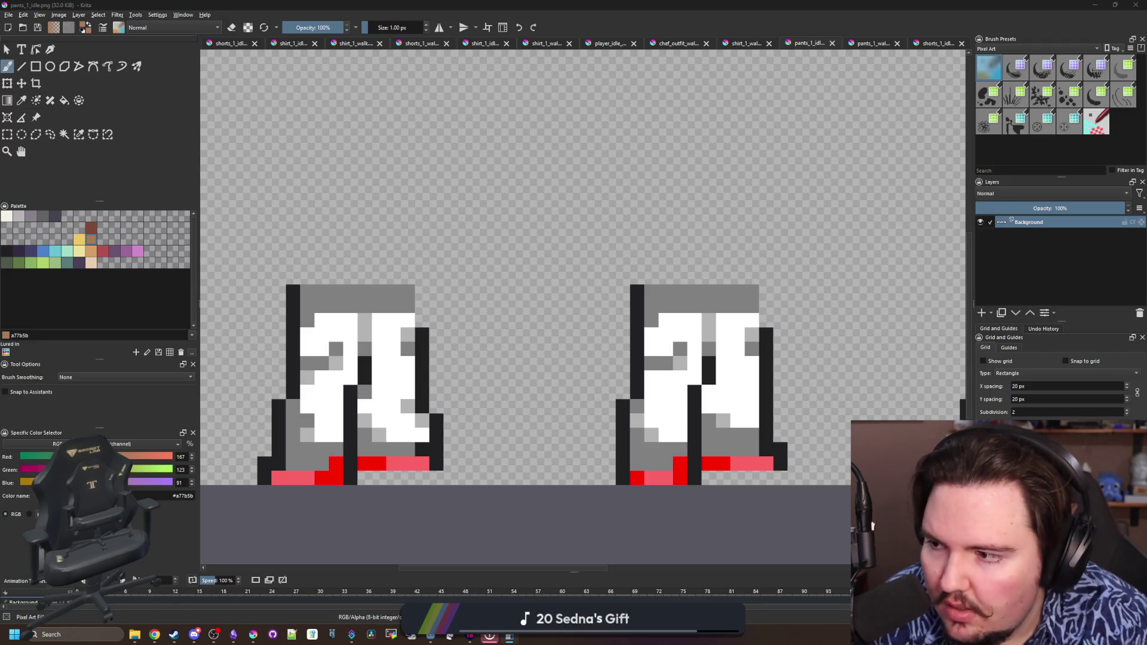
click(87, 225)
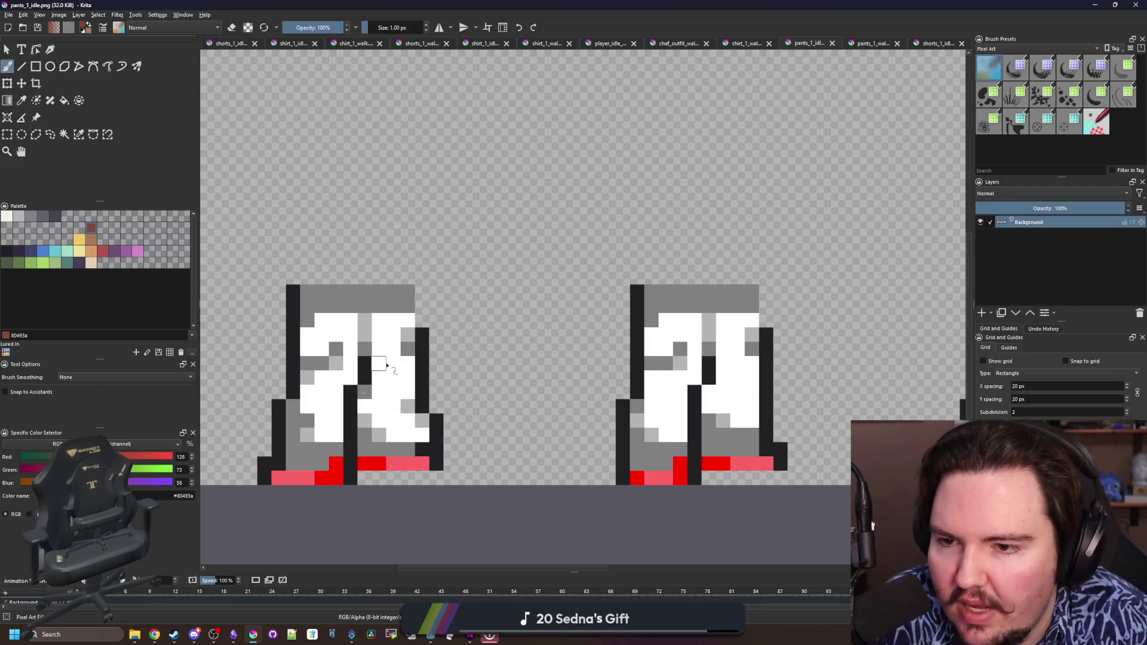
key(p)
click(298, 335)
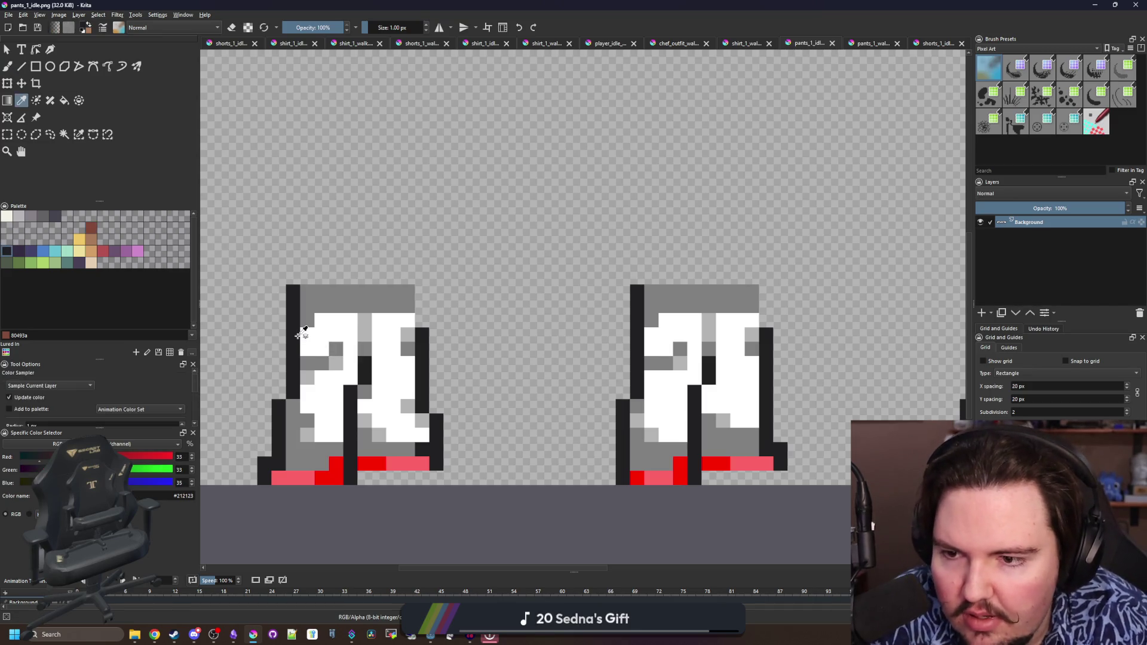
key(b)
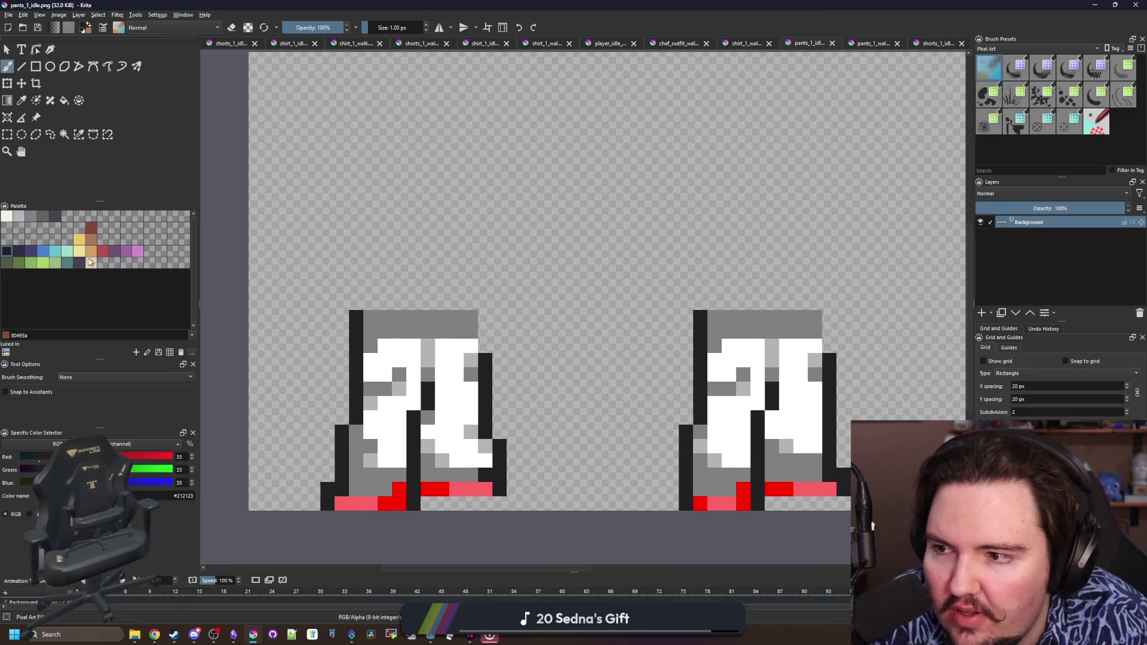
click(7, 251)
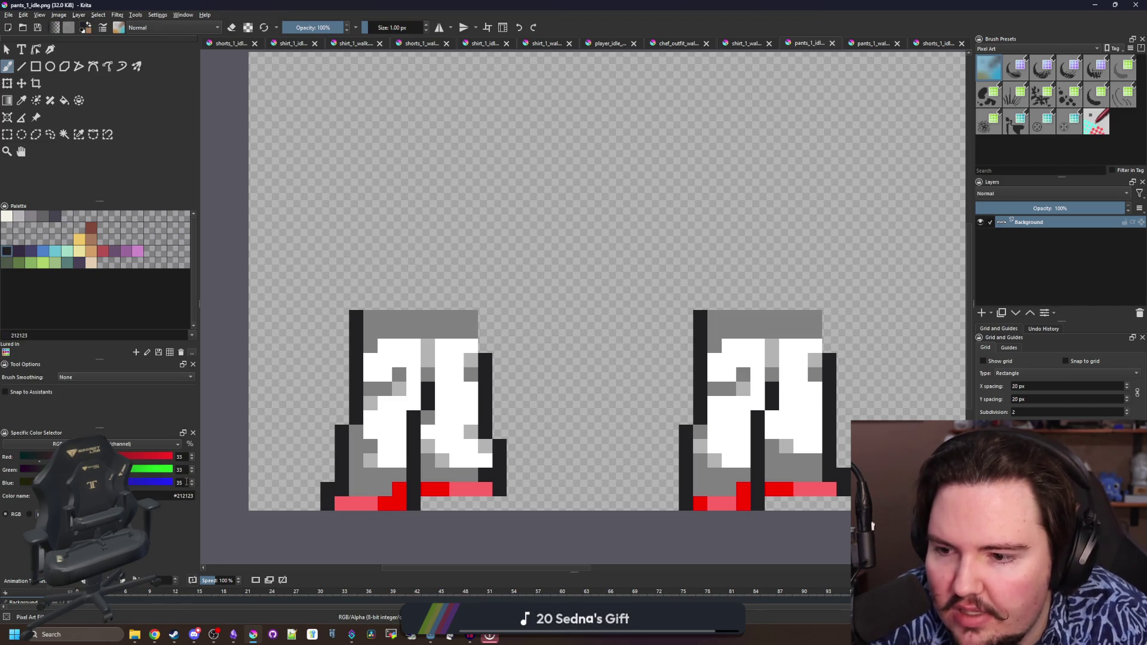
scroll(360, 355, up, 3)
Try the palette greys and paint a near-white f2f0e5 test blob beside the pants, then undo it
key(p)
scroll(360, 351, down, 3)
scroll(360, 353, up, 2)
scroll(362, 356, down, 5)
key(b)
scroll(382, 373, up, 3)
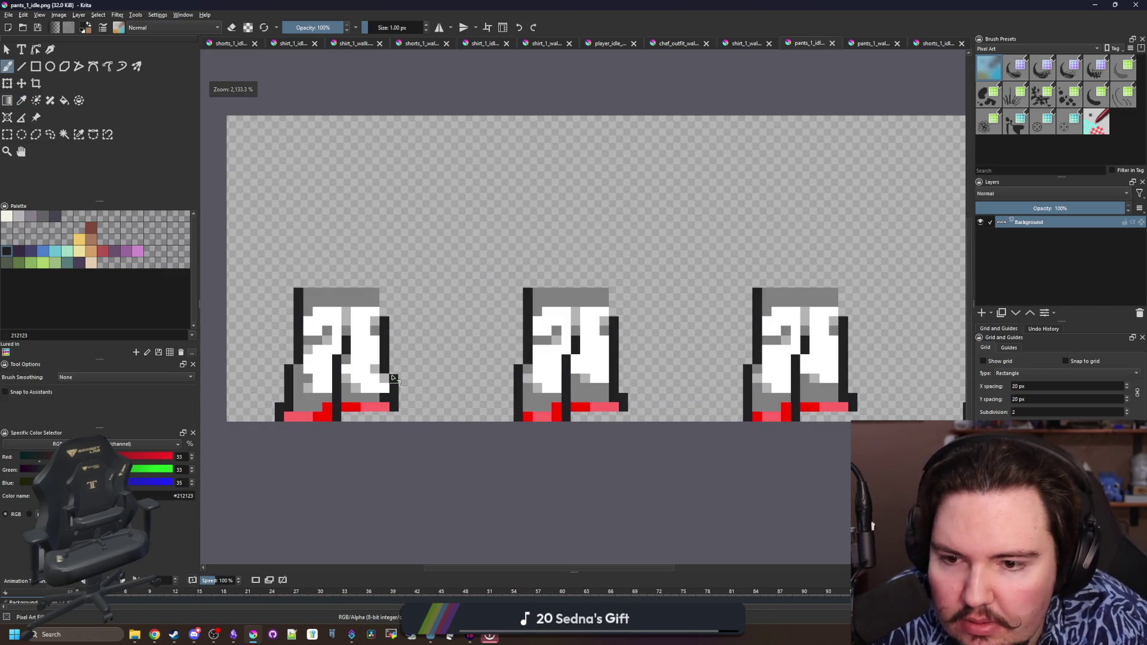
scroll(346, 308, up, 2)
scroll(320, 317, down, 1)
scroll(247, 317, up, 1)
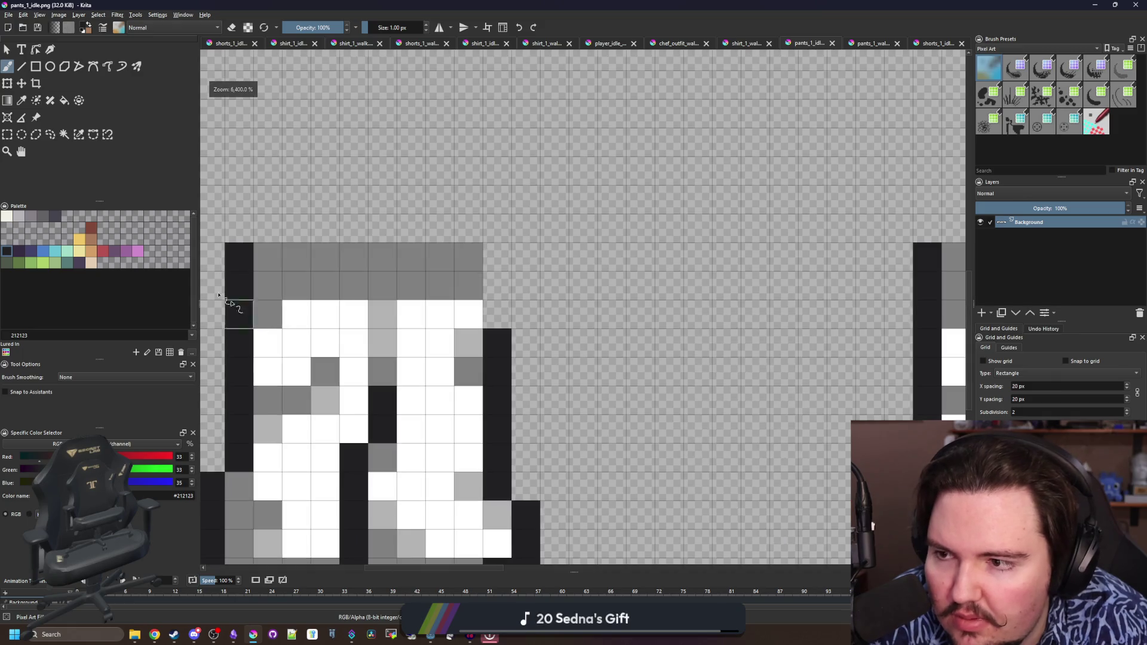
click(42, 217)
click(30, 220)
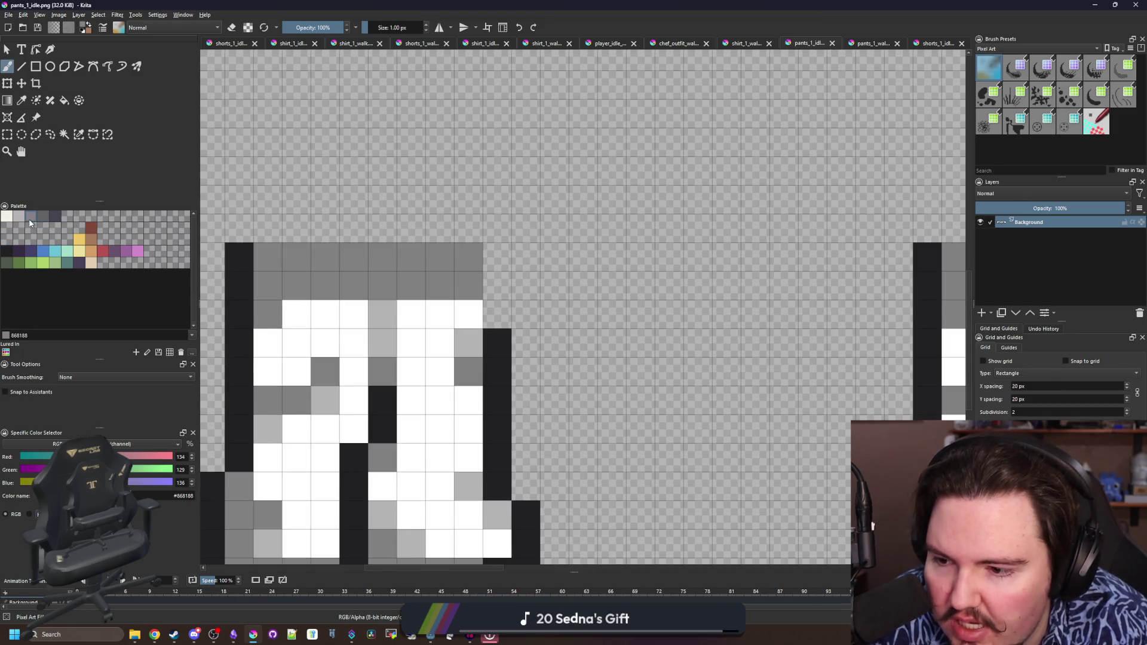
click(20, 219)
click(11, 217)
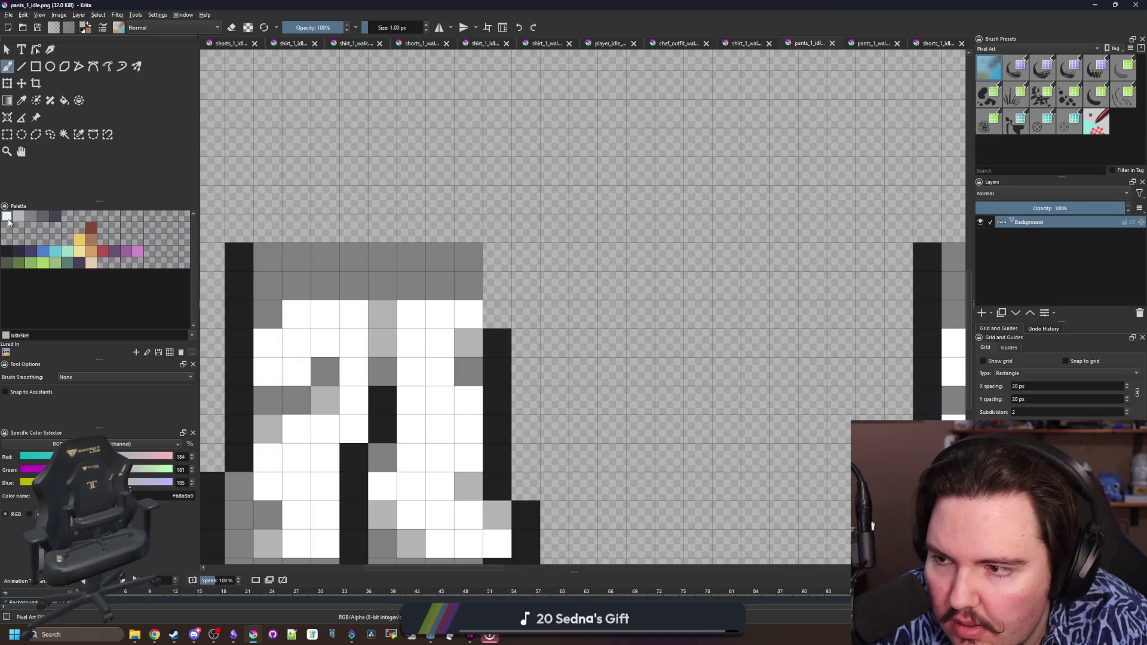
mouse_move(641, 314)
mouse_down()
mouse_move(684, 343)
mouse_move(681, 270)
mouse_move(508, 286)
mouse_up()
key(ctrl+z)
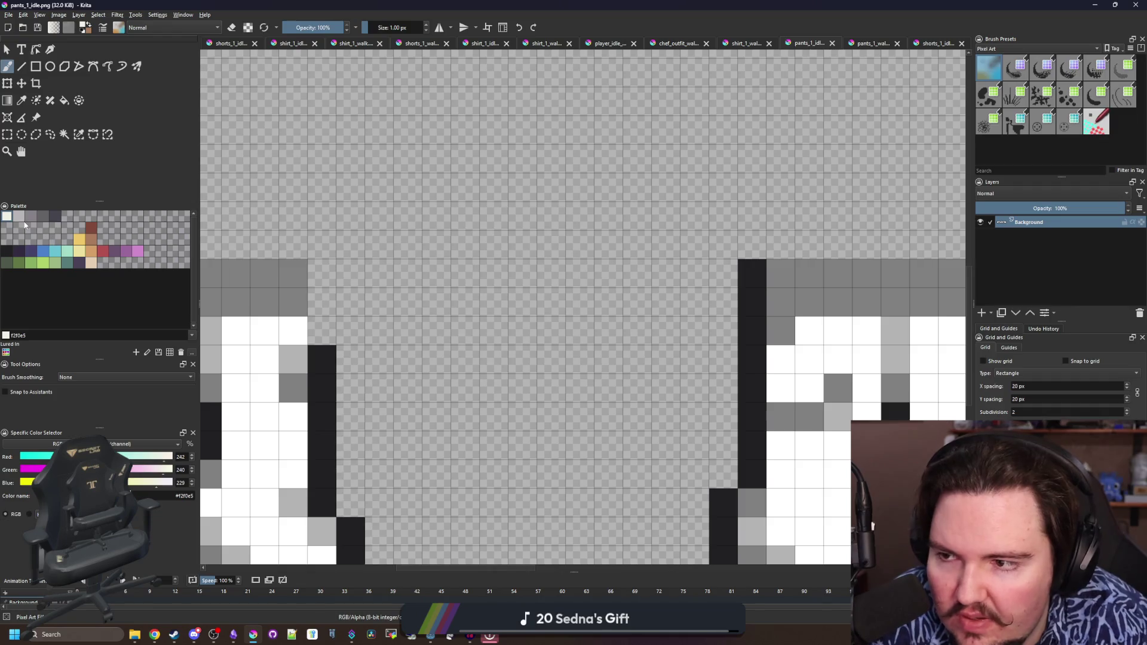
Paint test blocks in light grey b8b5b9, purple-grey 868188 and dark grey 45444f beside the sprite
click(19, 216)
mouse_move(409, 325)
mouse_down()
mouse_move(382, 215)
mouse_move(439, 365)
mouse_up()
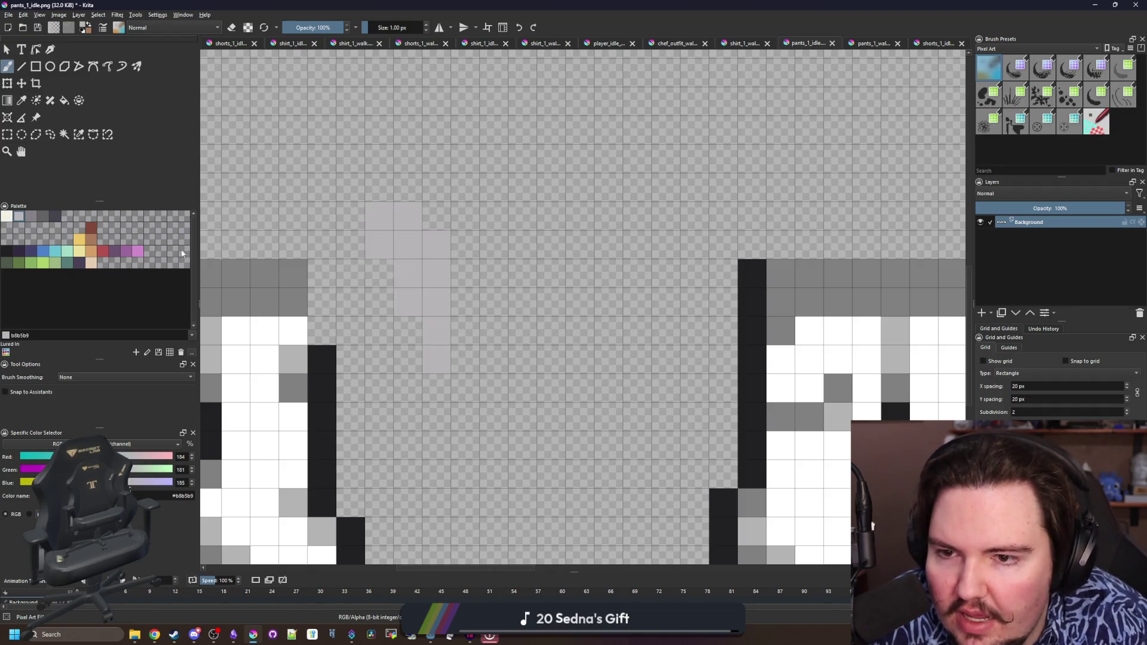
click(31, 216)
mouse_move(466, 328)
mouse_down()
mouse_move(523, 335)
mouse_move(493, 361)
mouse_move(579, 239)
mouse_move(550, 329)
mouse_move(580, 331)
mouse_up()
click(44, 216)
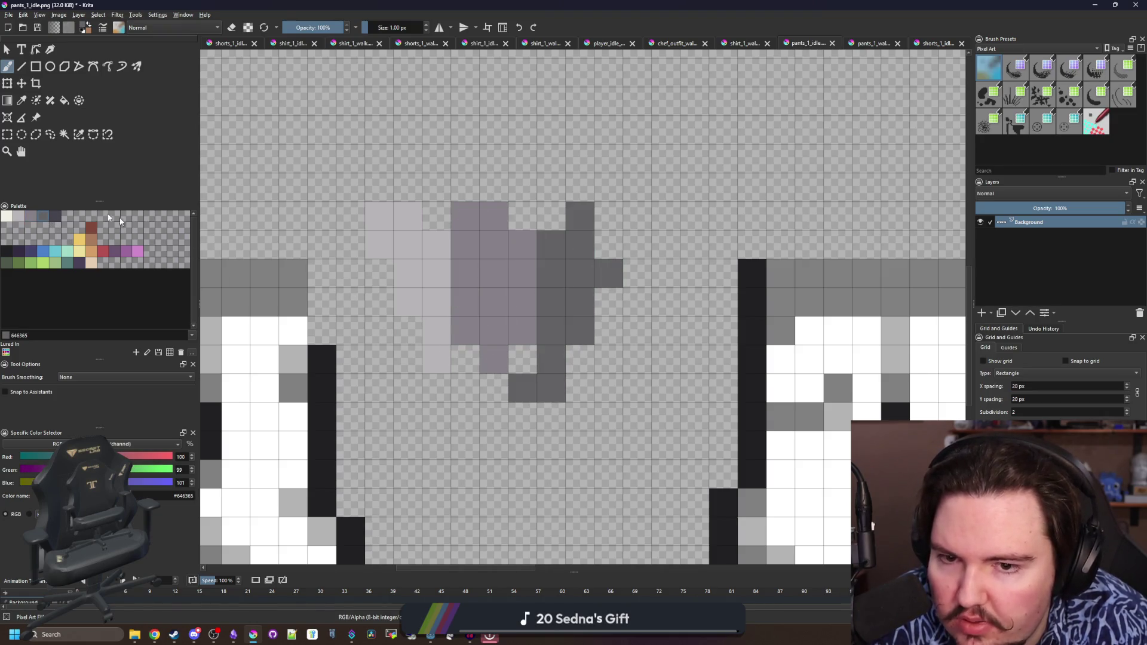
click(56, 217)
mouse_move(550, 418)
mouse_down()
mouse_move(650, 263)
mouse_move(635, 230)
mouse_move(576, 301)
mouse_up()
Undo the trial shading strokes and switch back to the running game
scroll(491, 279, down, 5)
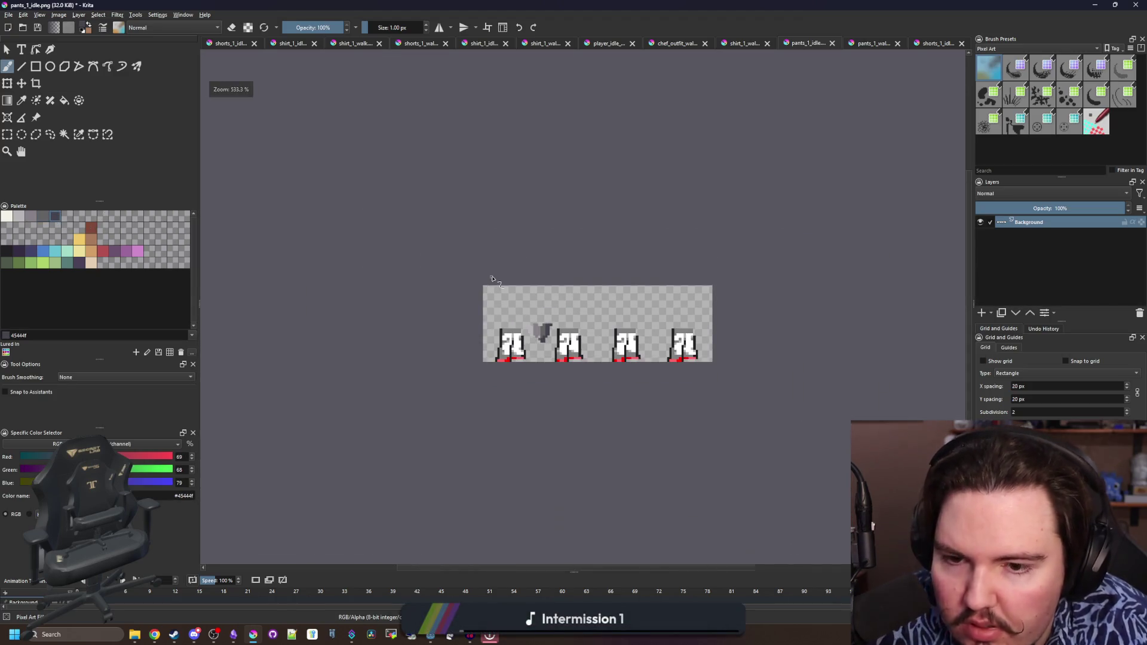
scroll(543, 332, up, 10)
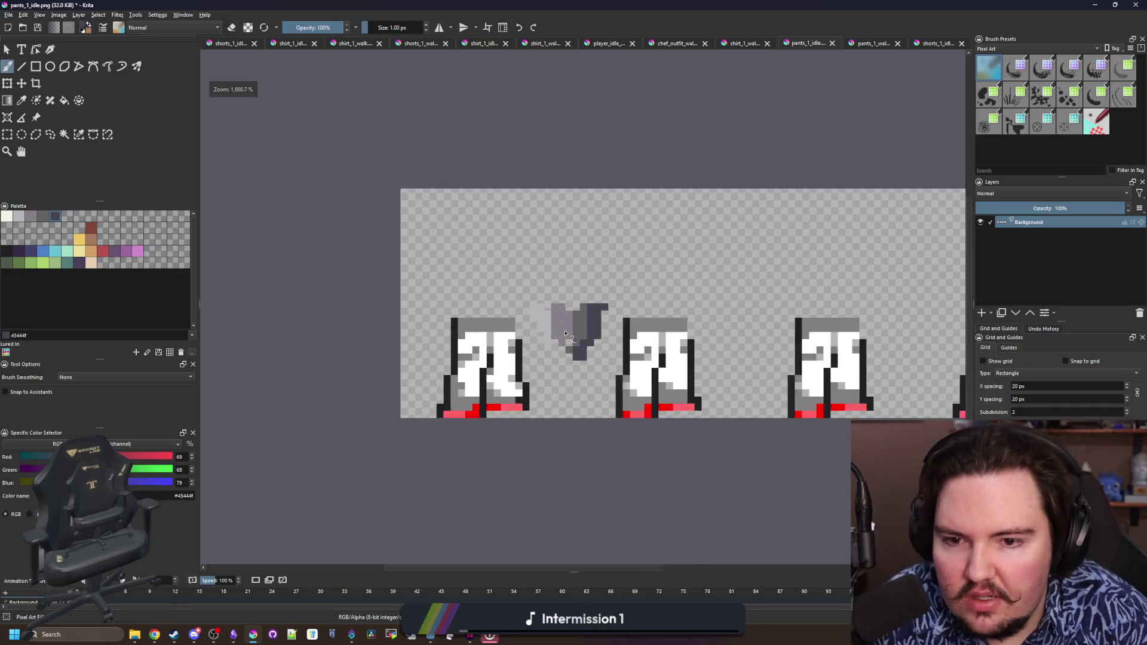
key(ctrl+z)
key(ctrl+z)
key(ctrl+z)
key(alt+Tab)
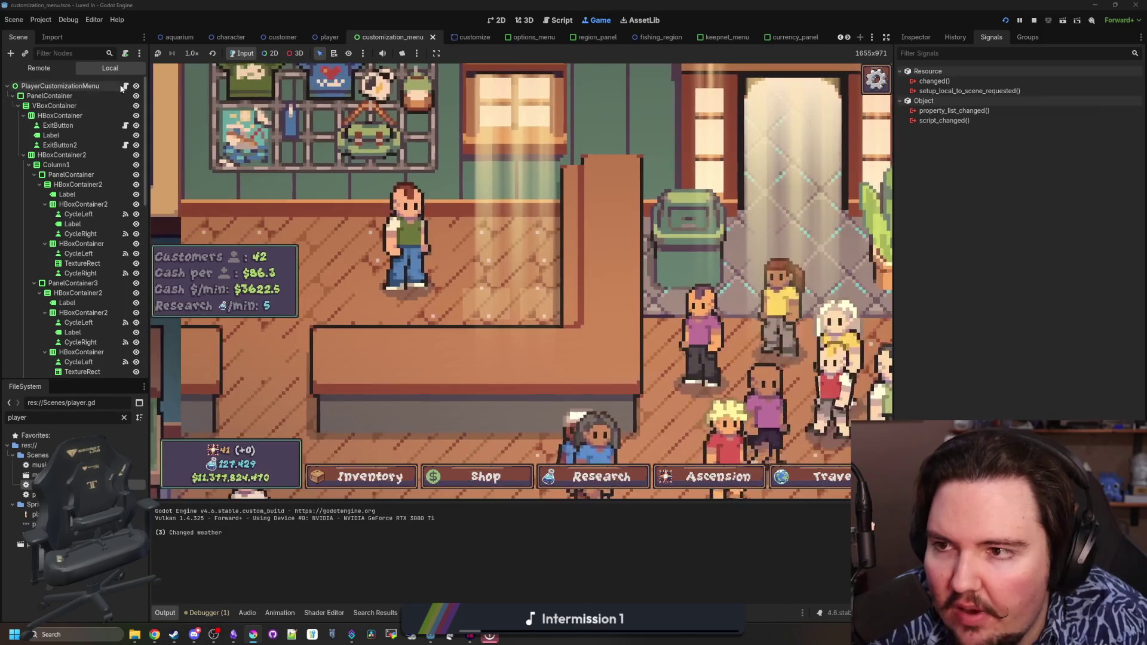
Look through the customization menu and ascension_table scripts, then open character.gd
click(125, 86)
scroll(523, 294, down, 7)
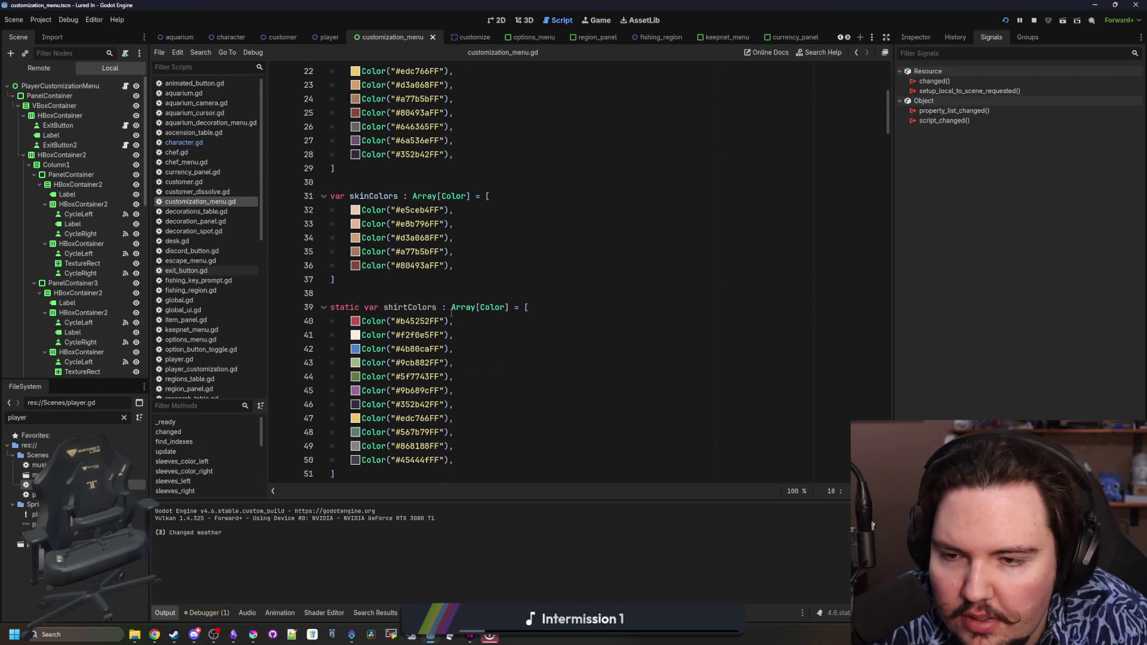
click(524, 294)
key(ctrl+f)
text(_)
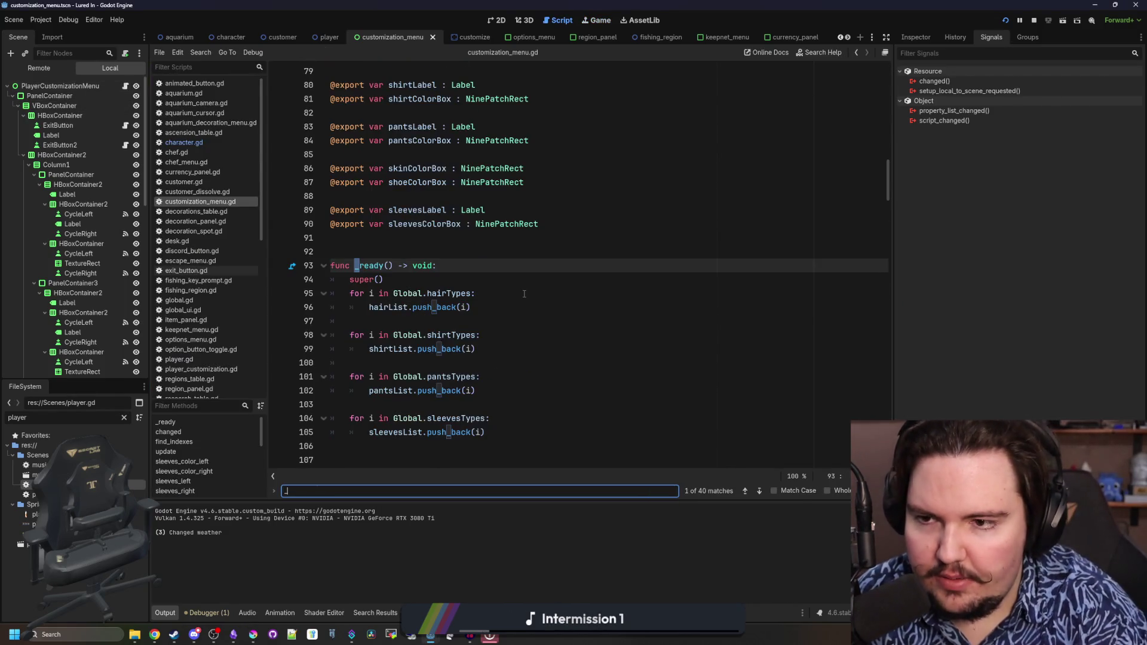
click(228, 135)
click(220, 143)
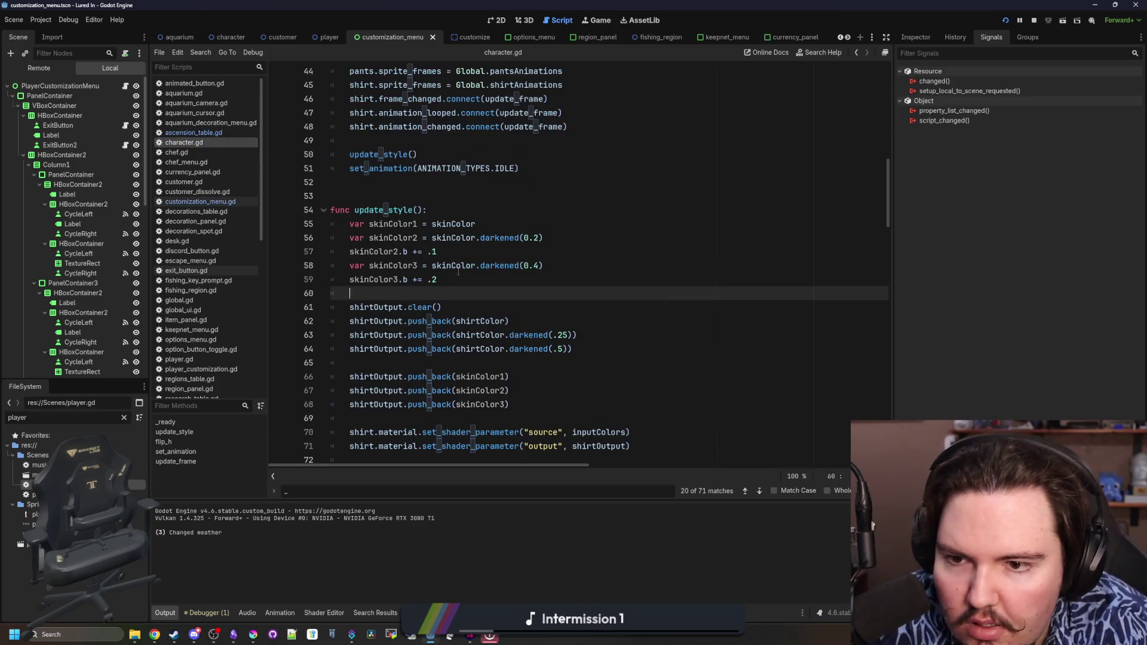
Set the update_style blue offsets to .05 and .1, save, and bring up the game's escape menu
click(458, 252)
key(Down)
key(Down)
key(Down)
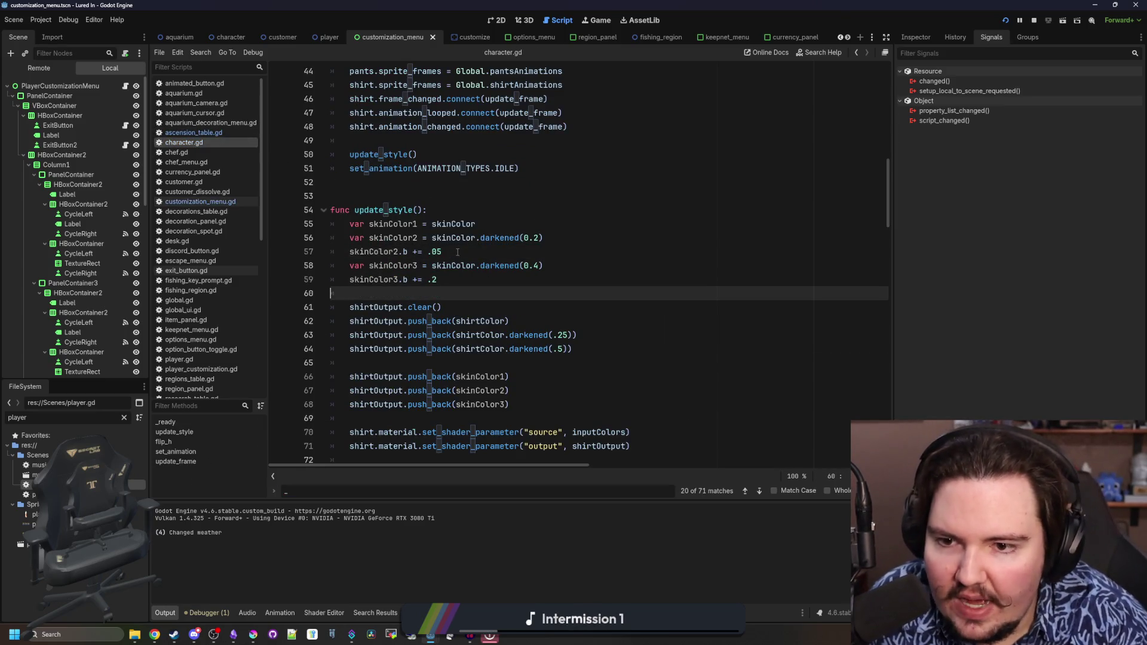
key(Up)
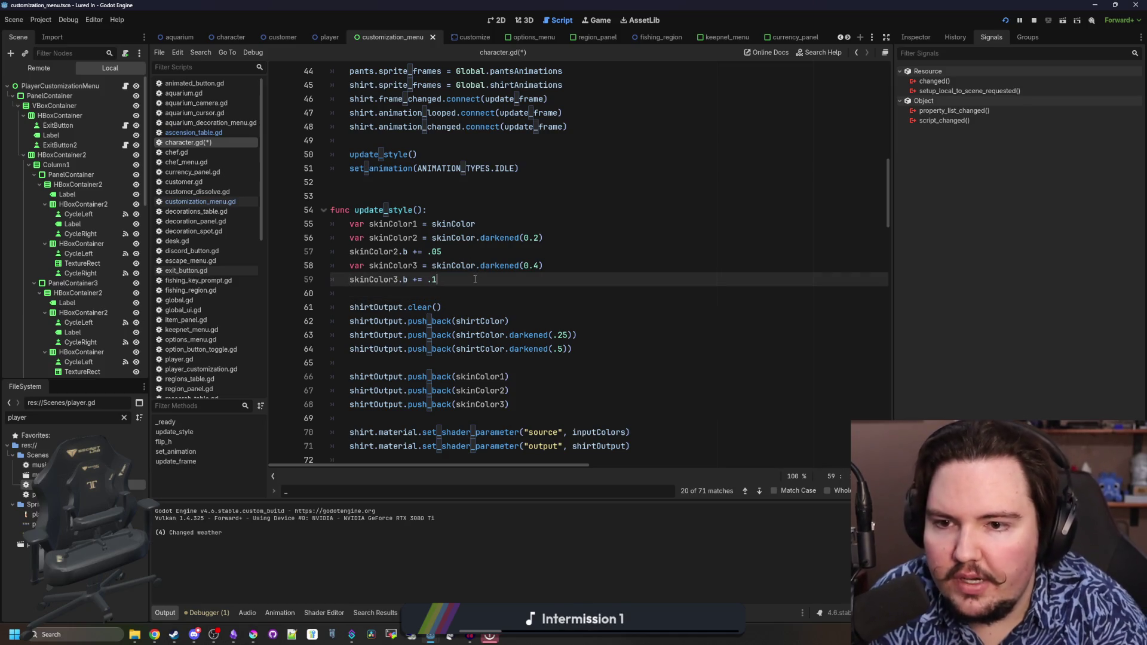
key(ctrl+s)
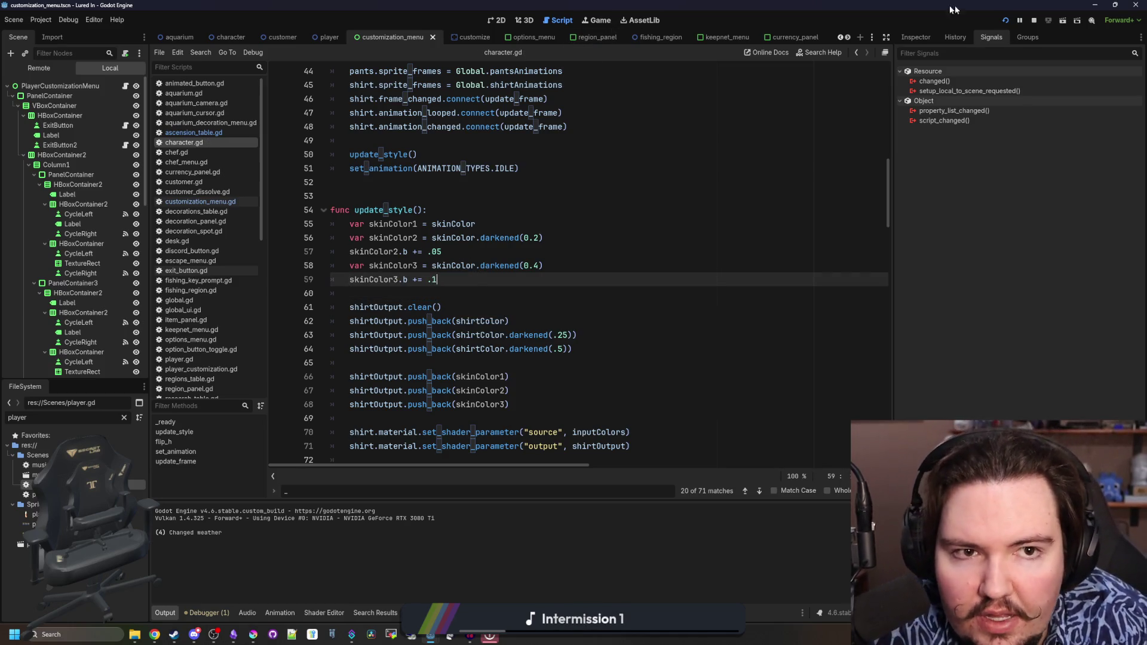
click(600, 20)
key(Escape)
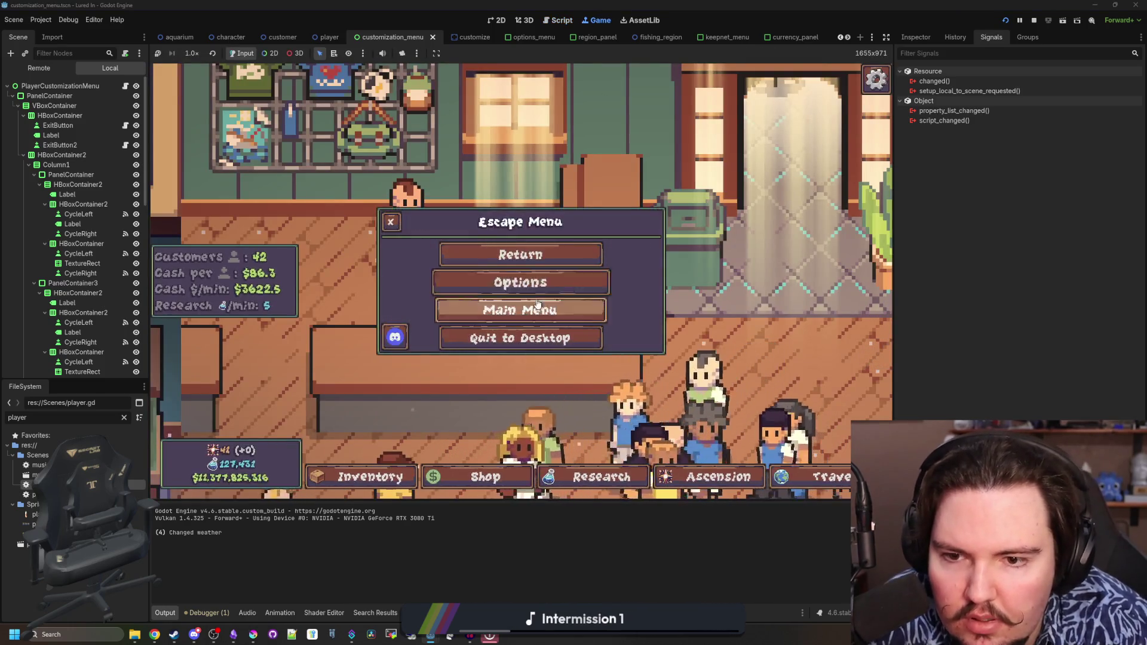
Restart from the main menu to view the shop's customers, then return to the script editor
click(512, 304)
click(259, 333)
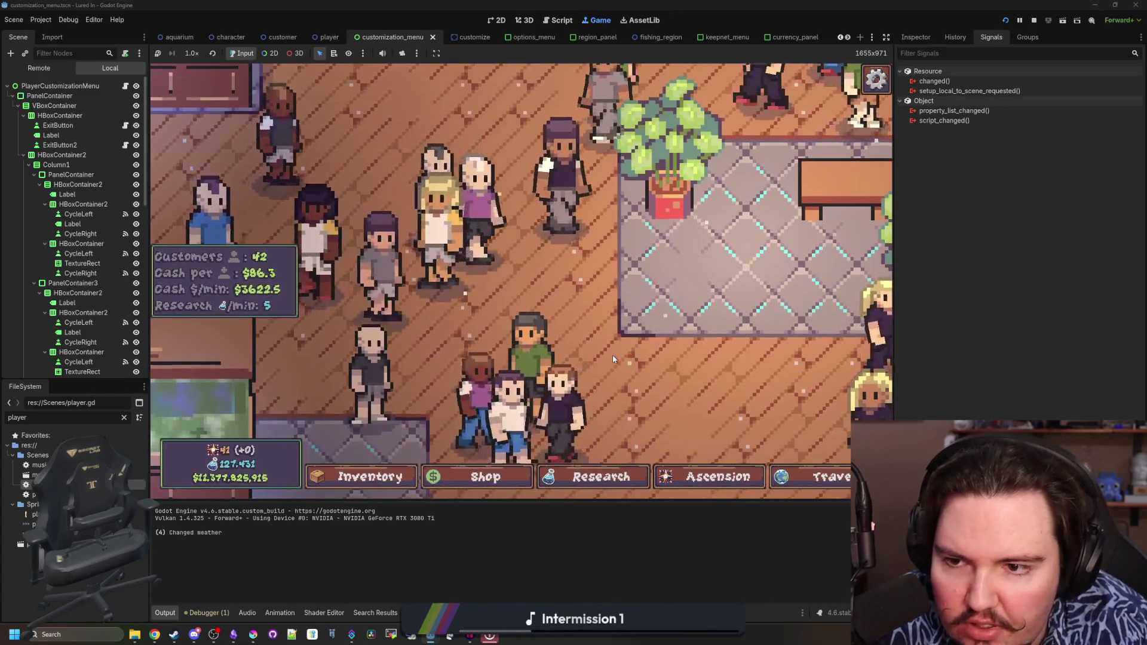
key(ctrl+F3)
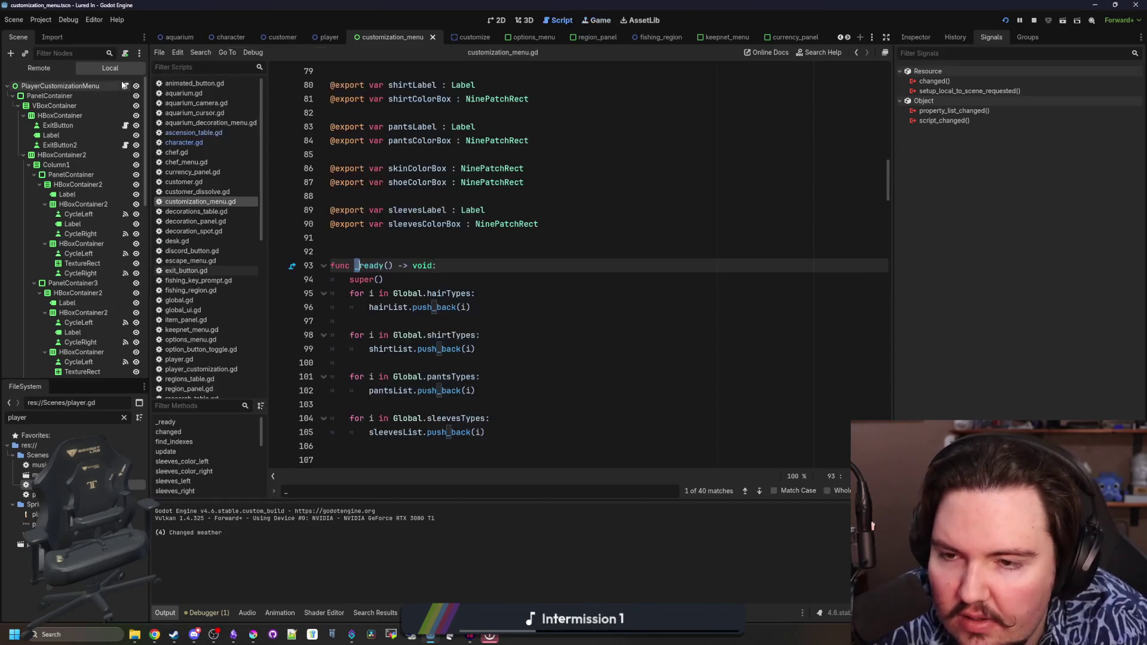
In character.gd, change the line 57 offset to .01 and line 59 to .02, and save
click(216, 142)
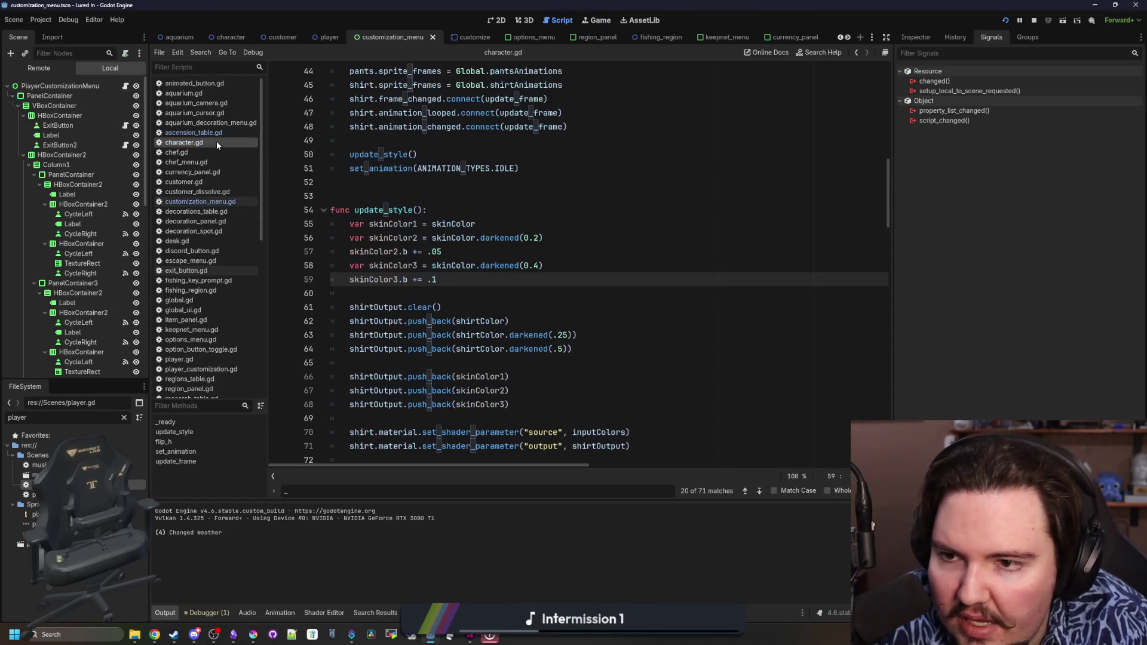
click(476, 252)
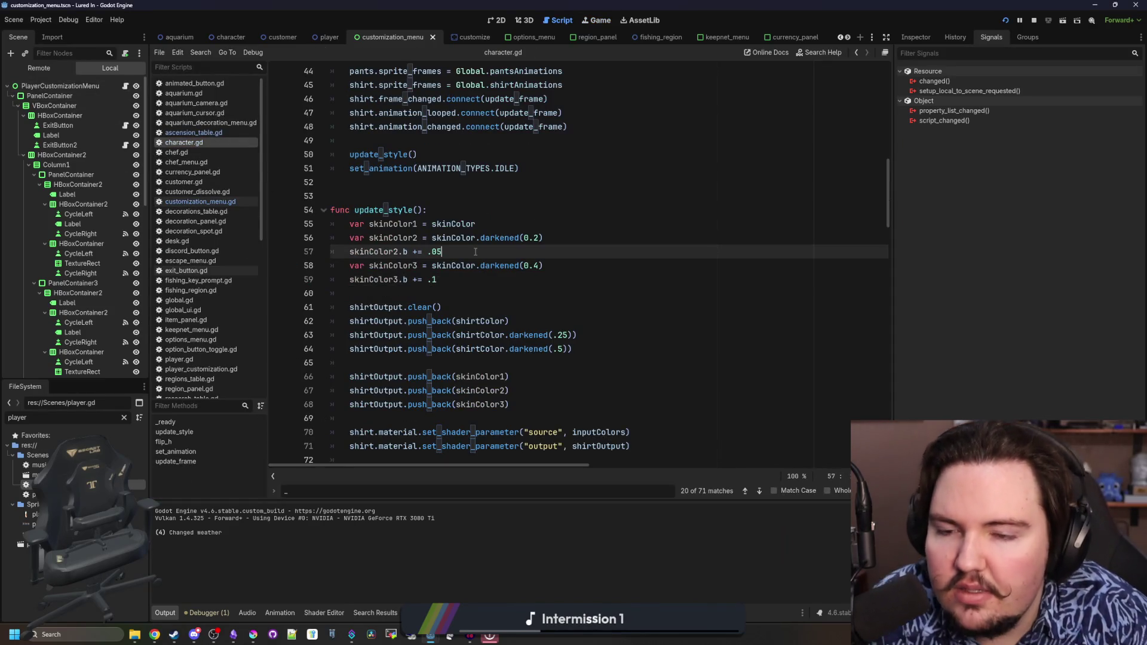
click(496, 276)
key(BackSpace)
text(02)
key(ctrl+s)
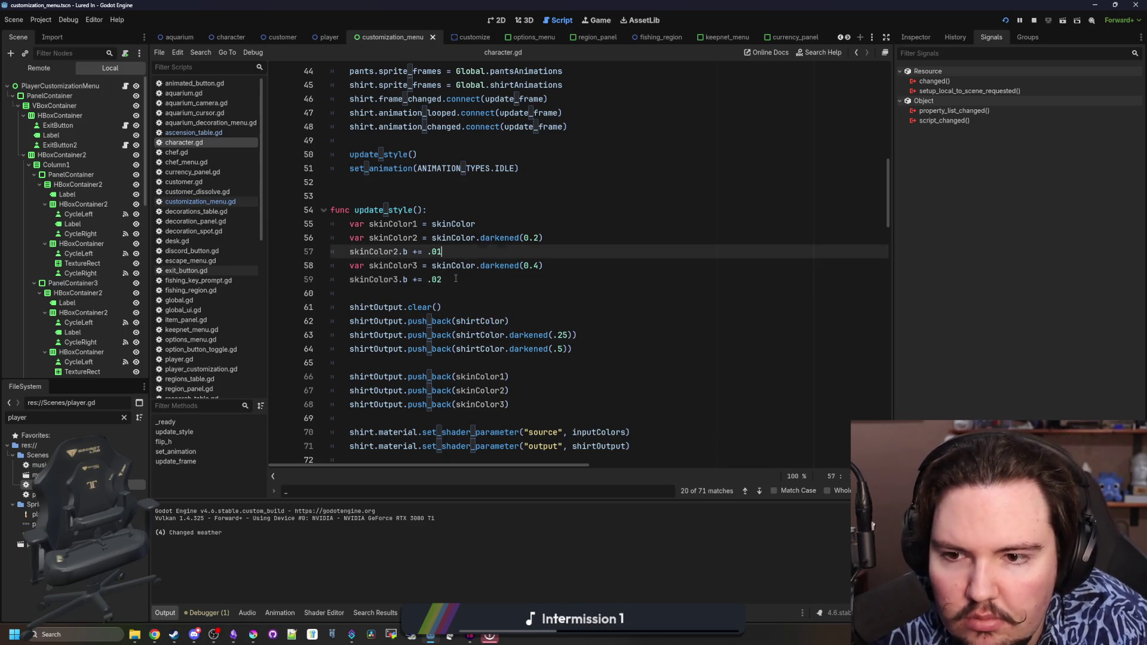
Return to the running game and go back to its main menu via the escape menu
click(596, 20)
key(Escape)
click(525, 307)
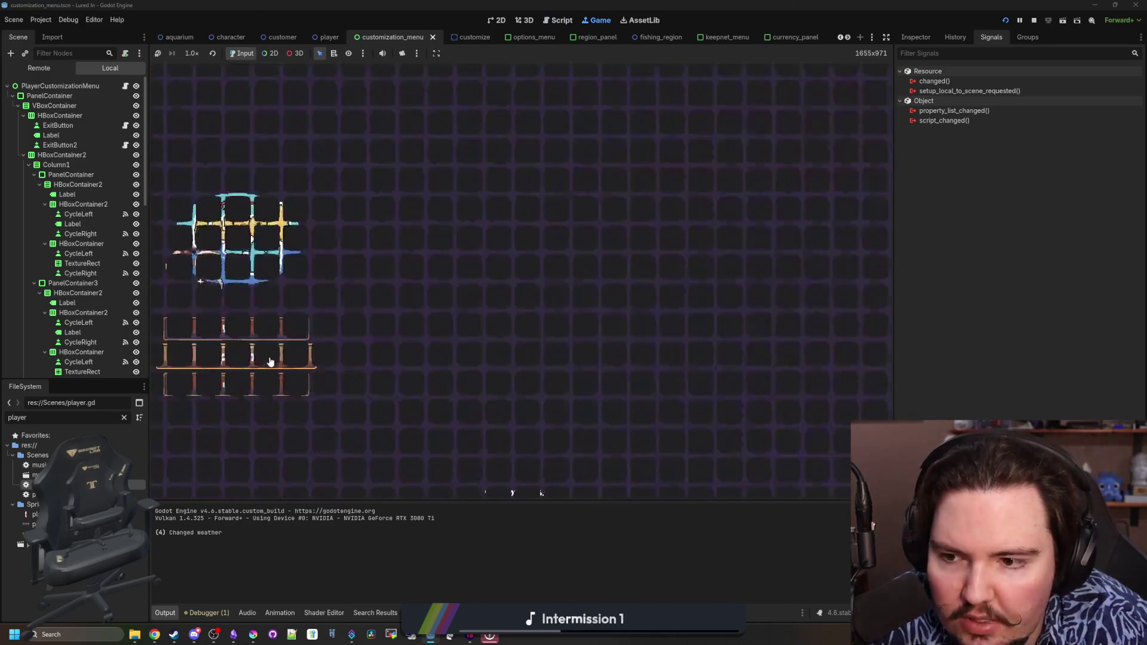
Start the game again, then zoom in and pan right and down across the shop's customers
click(233, 326)
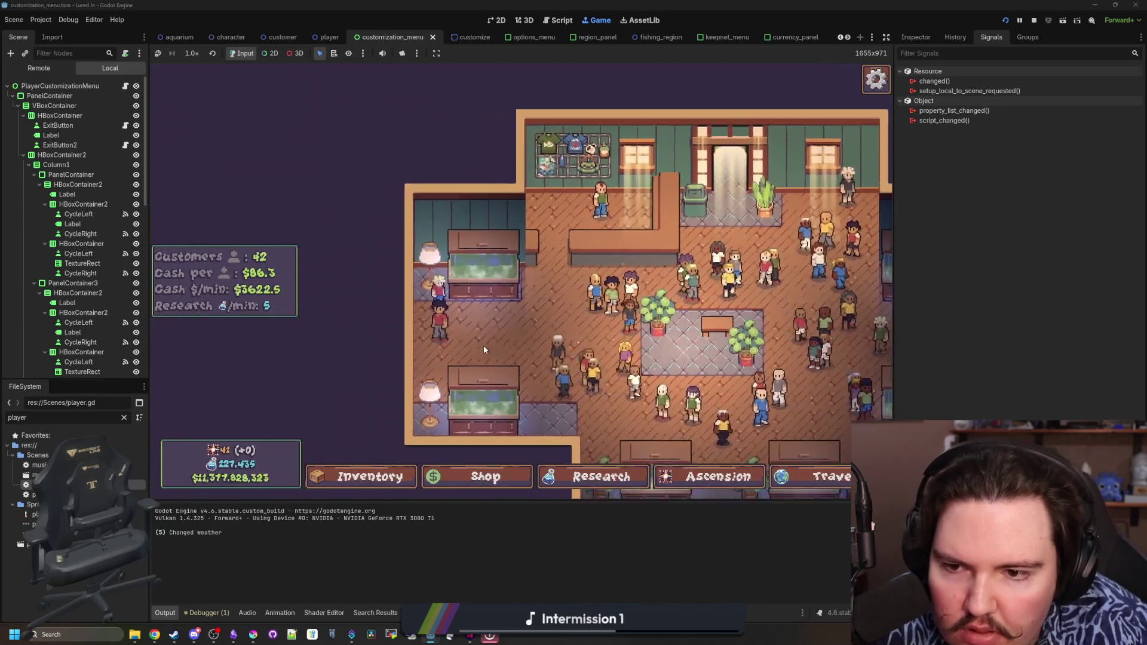
scroll(485, 348, up, 3)
scroll(483, 345, up, 2)
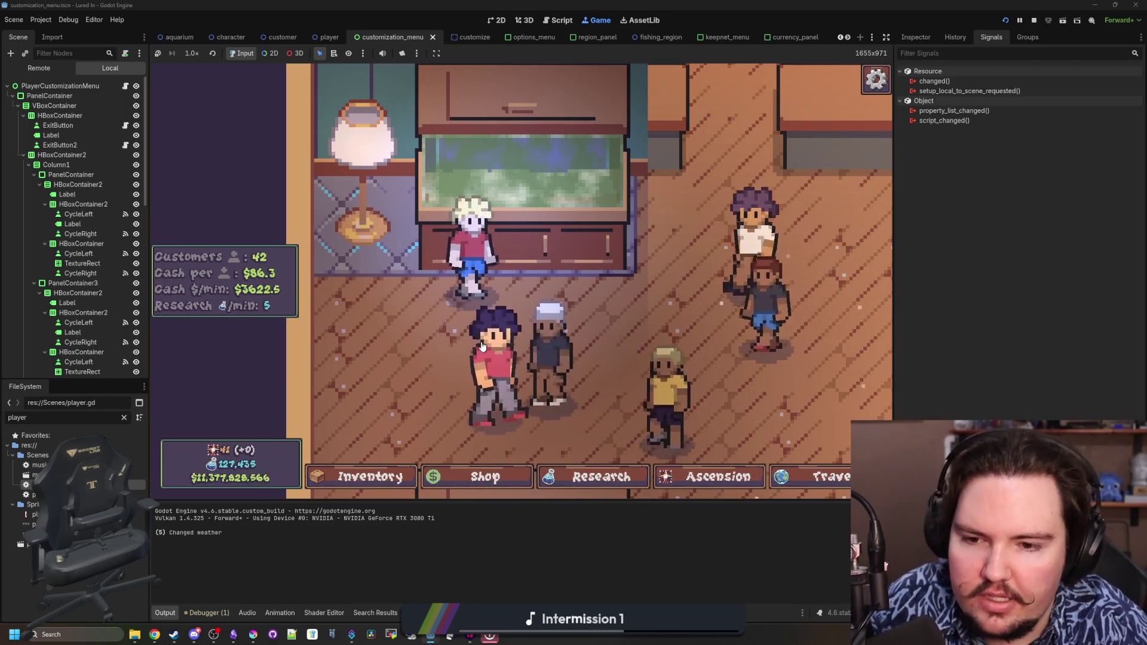
key(d)
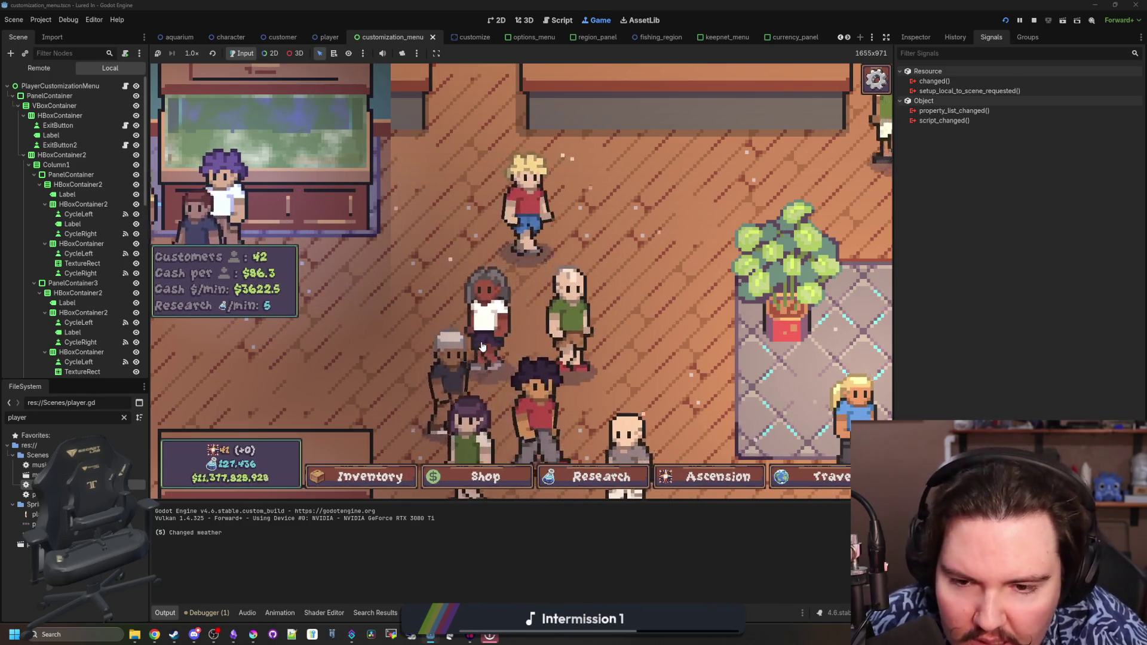
key(d)
key(s)
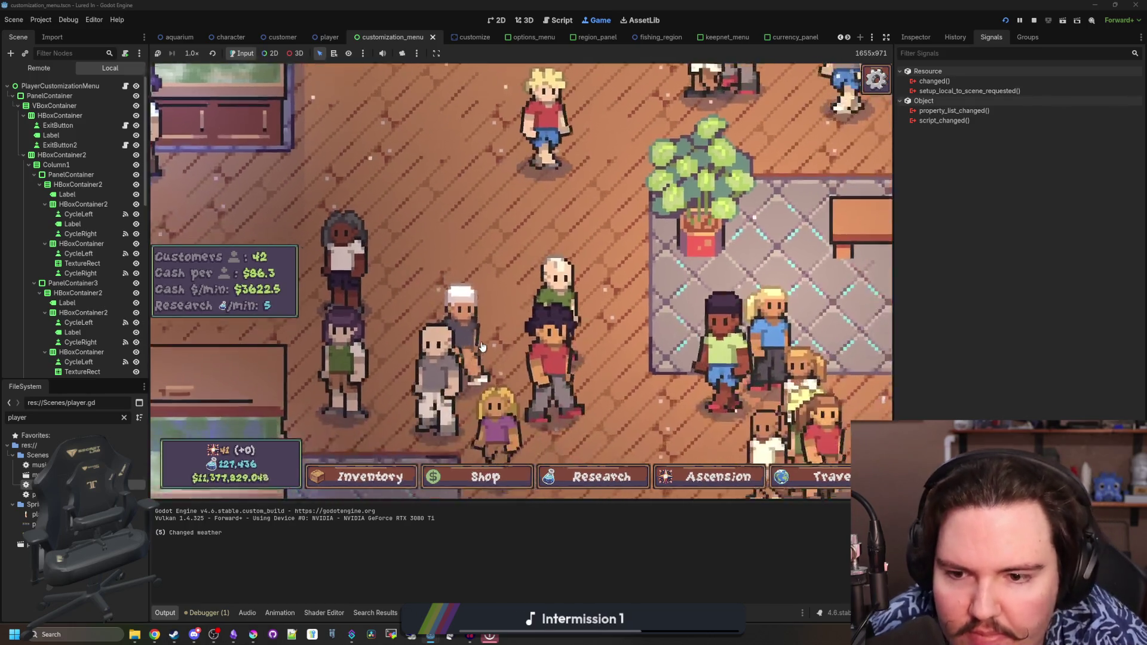